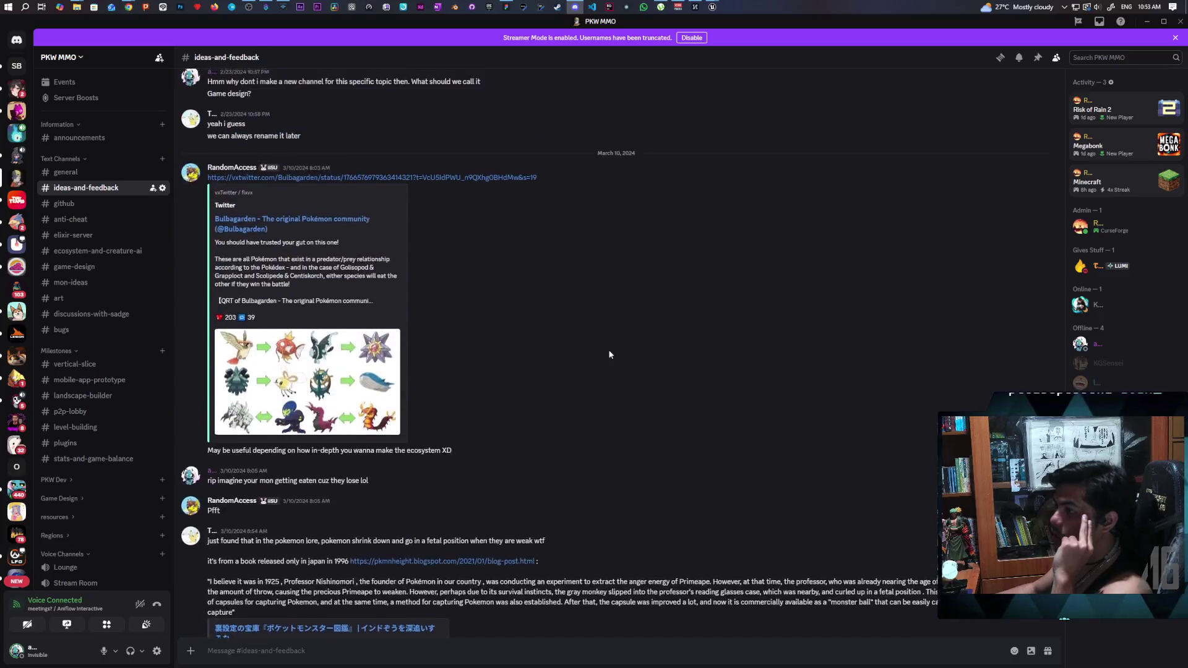
{"action": "scroll", "coordinate": [609, 353], "scroll_direction": "up", "scroll_amount": 3}
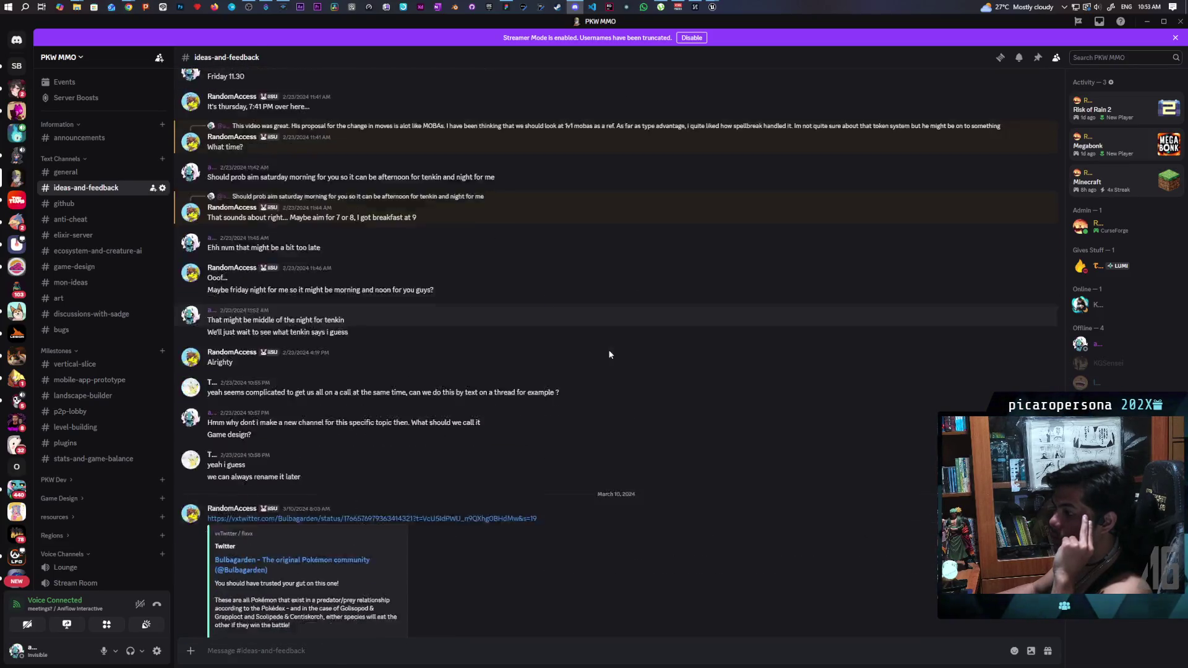
{"action": "scroll", "coordinate": [594, 346], "scroll_direction": "down", "scroll_amount": 5}
{"action": "scroll", "coordinate": [543, 326], "scroll_direction": "down", "scroll_amount": 5}
{"action": "scroll", "coordinate": [507, 317], "scroll_direction": "down", "scroll_amount": 3}
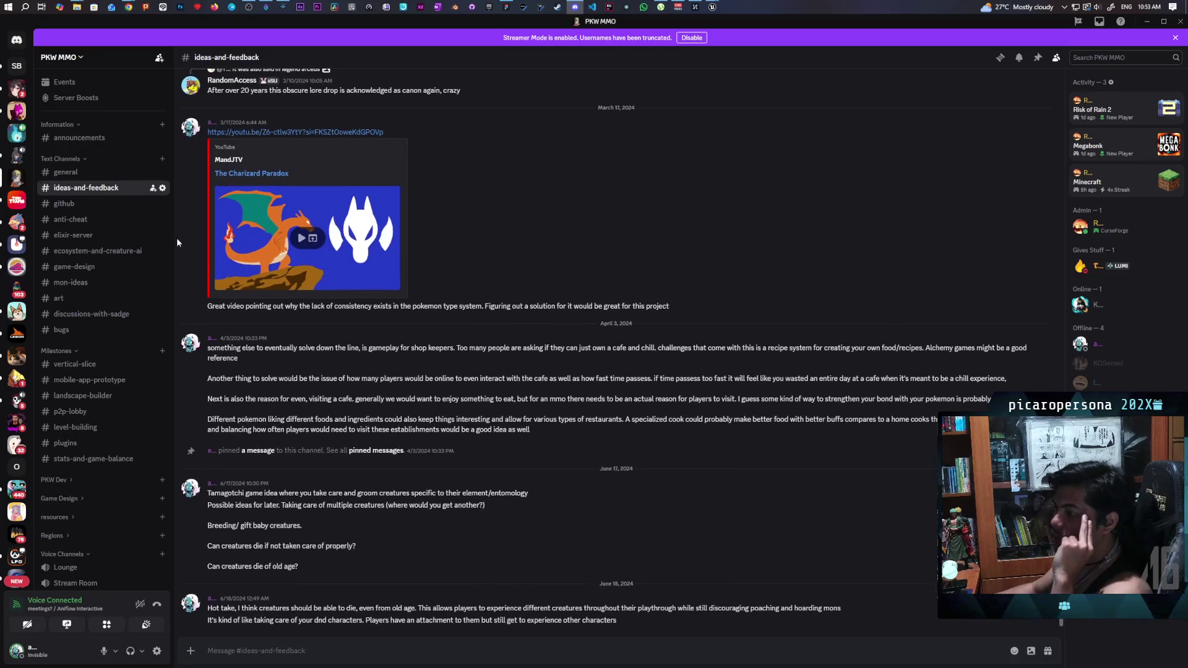
Step: Switch through the game-design and art channels of the PKW MMO server
{"action": "left_click", "coordinate": [105, 267]}
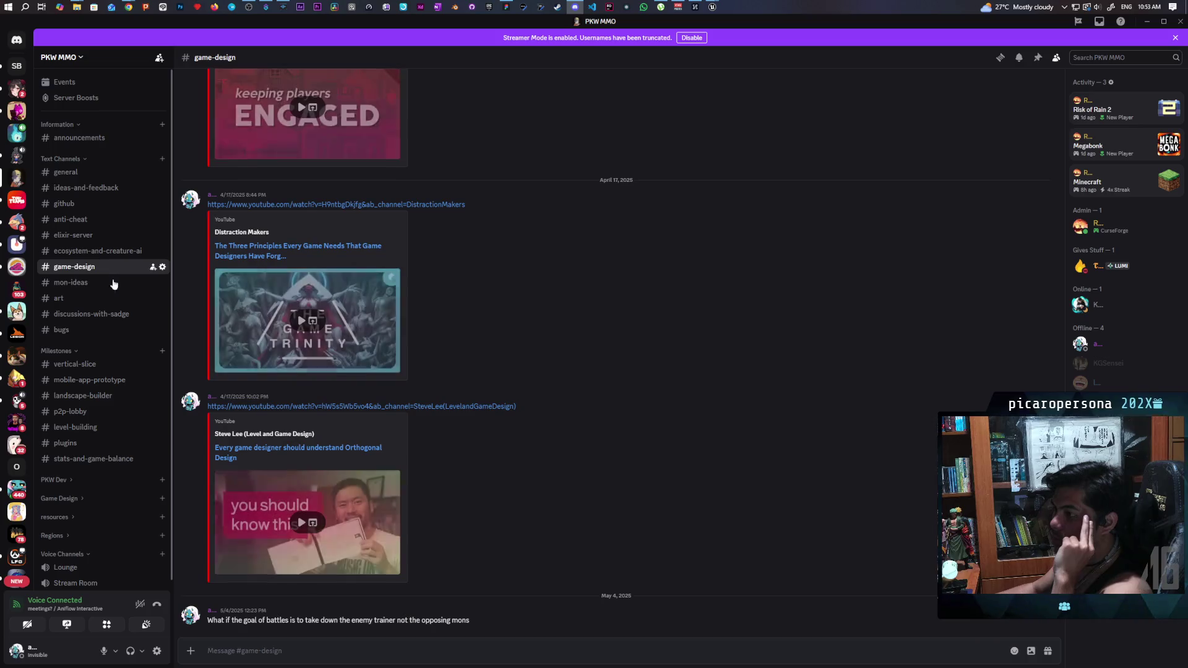
{"action": "scroll", "coordinate": [608, 401], "scroll_direction": "up", "scroll_amount": 5}
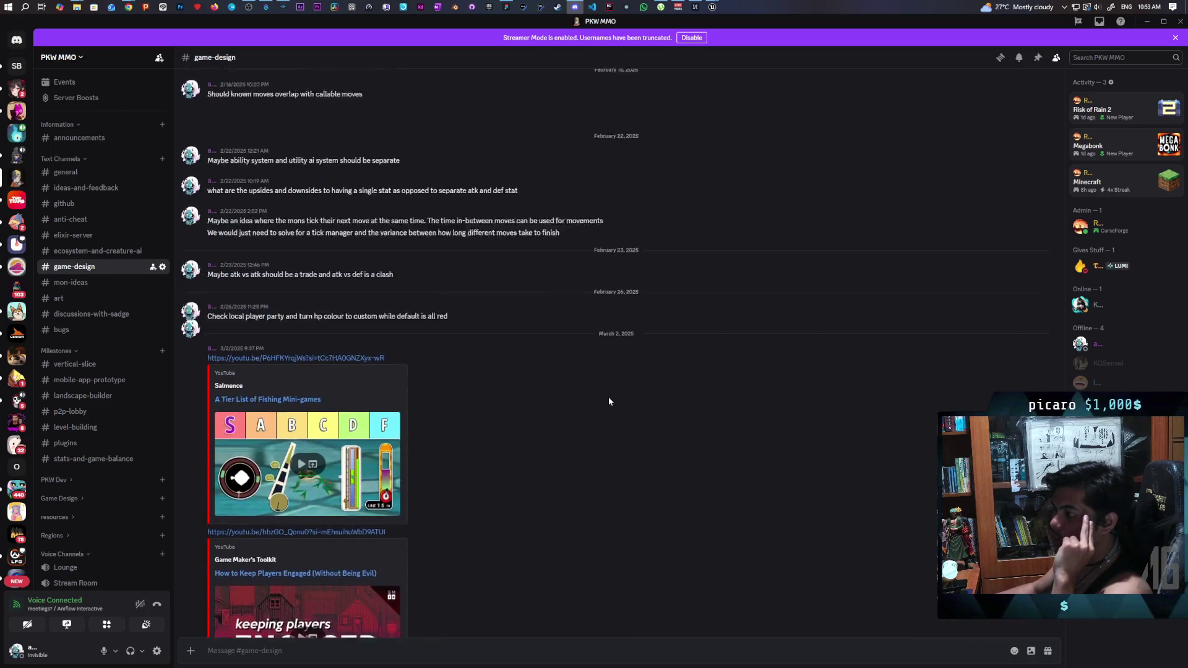
{"action": "scroll", "coordinate": [609, 402], "scroll_direction": "up", "scroll_amount": 5}
{"action": "scroll", "coordinate": [609, 402], "scroll_direction": "up", "scroll_amount": 2}
{"action": "scroll", "coordinate": [609, 402], "scroll_direction": "up", "scroll_amount": 3}
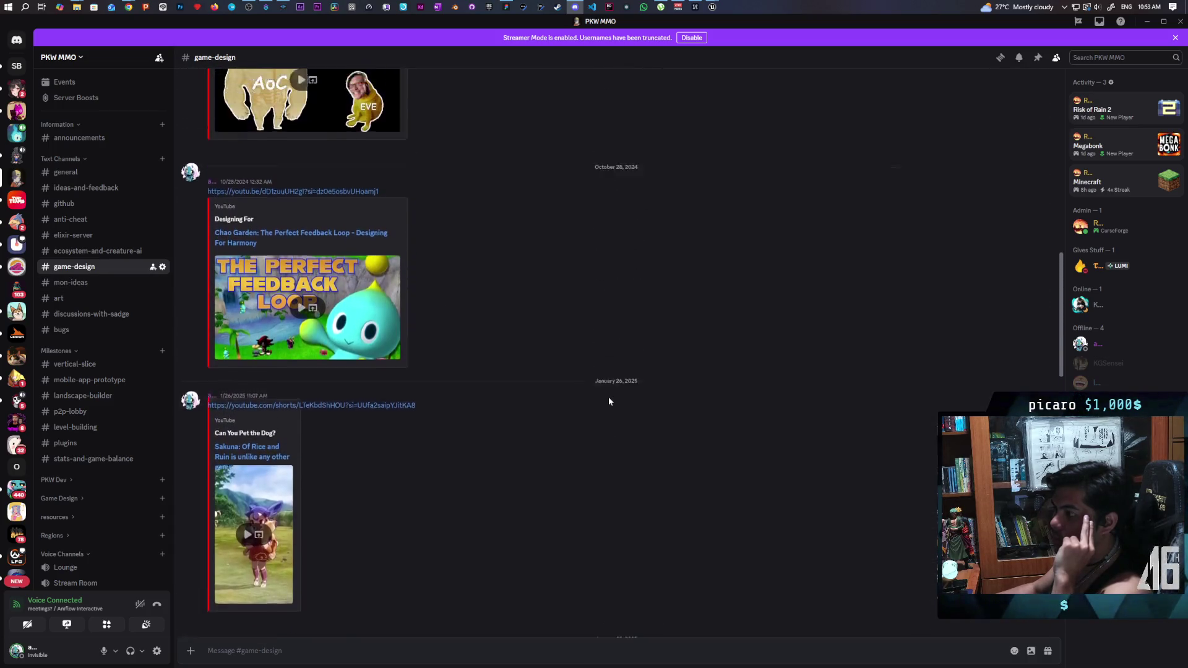
{"action": "scroll", "coordinate": [609, 401], "scroll_direction": "up", "scroll_amount": 5}
{"action": "scroll", "coordinate": [609, 401], "scroll_direction": "up", "scroll_amount": 5}
{"action": "scroll", "coordinate": [608, 399], "scroll_direction": "down", "scroll_amount": 5}
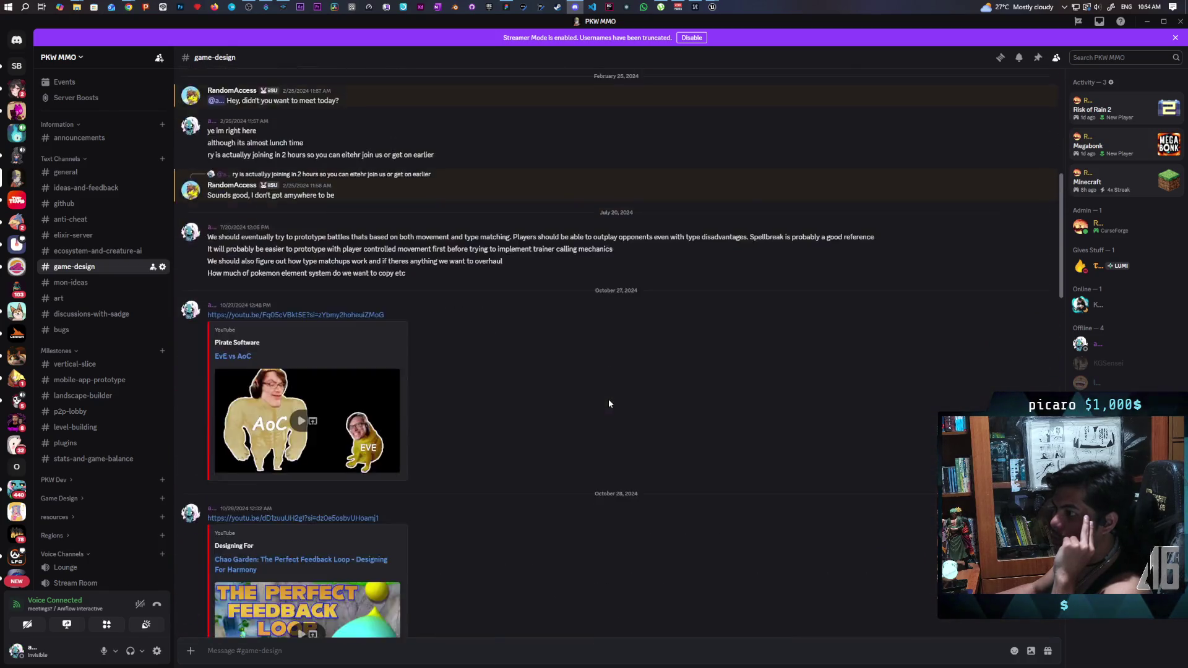
{"action": "scroll", "coordinate": [608, 399], "scroll_direction": "down", "scroll_amount": 5}
{"action": "scroll", "coordinate": [608, 396], "scroll_direction": "down", "scroll_amount": 5}
{"action": "scroll", "coordinate": [605, 398], "scroll_direction": "down", "scroll_amount": 2}
{"action": "left_click", "coordinate": [116, 299]}
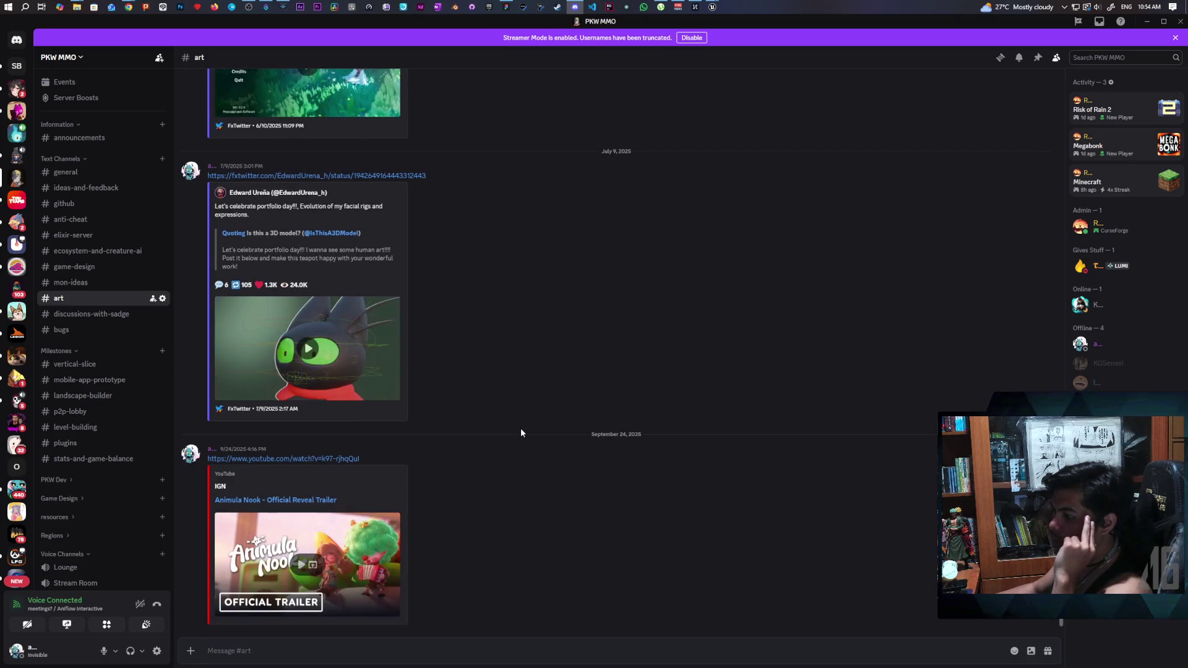
{"action": "scroll", "coordinate": [521, 428], "scroll_direction": "up", "scroll_amount": 1}
{"action": "scroll", "coordinate": [521, 431], "scroll_direction": "up", "scroll_amount": 2}
{"action": "scroll", "coordinate": [520, 432], "scroll_direction": "up", "scroll_amount": 2}
{"action": "scroll", "coordinate": [520, 431], "scroll_direction": "up", "scroll_amount": 3}
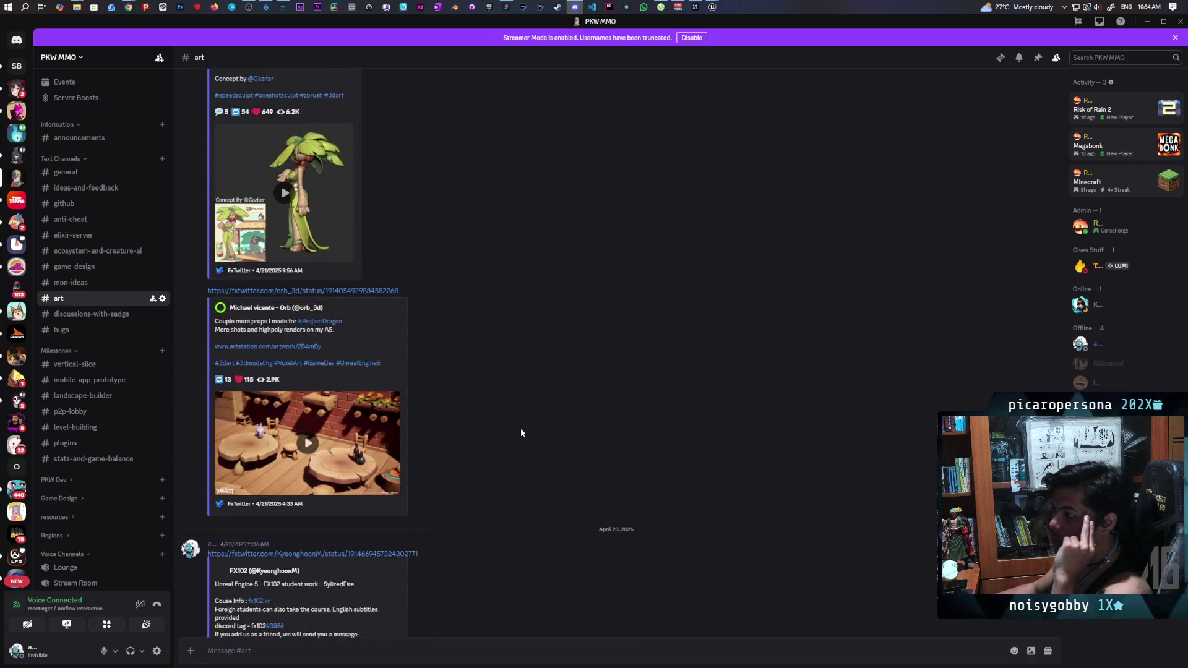
{"action": "scroll", "coordinate": [520, 432], "scroll_direction": "up", "scroll_amount": 2}
{"action": "scroll", "coordinate": [520, 430], "scroll_direction": "up", "scroll_amount": 3}
{"action": "scroll", "coordinate": [520, 430], "scroll_direction": "up", "scroll_amount": 3}
{"action": "scroll", "coordinate": [521, 430], "scroll_direction": "up", "scroll_amount": 3}
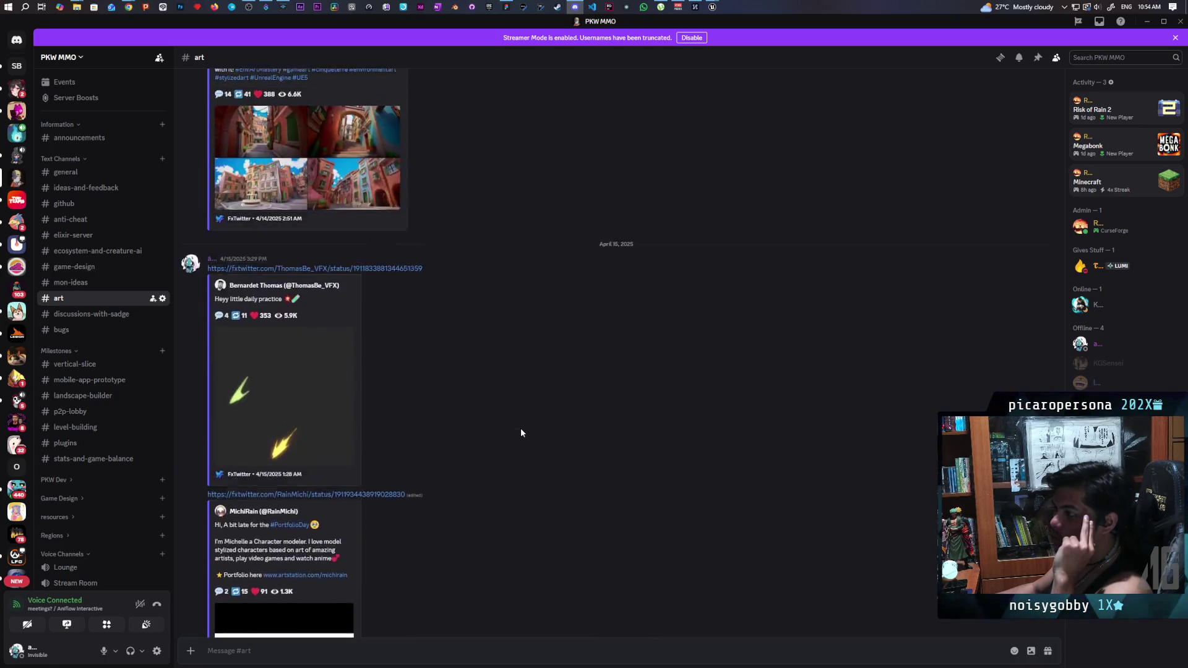
{"action": "scroll", "coordinate": [521, 430], "scroll_direction": "up", "scroll_amount": 3}
{"action": "scroll", "coordinate": [521, 433], "scroll_direction": "up", "scroll_amount": 3}
{"action": "scroll", "coordinate": [521, 432], "scroll_direction": "up", "scroll_amount": 3}
{"action": "scroll", "coordinate": [521, 433], "scroll_direction": "up", "scroll_amount": 3}
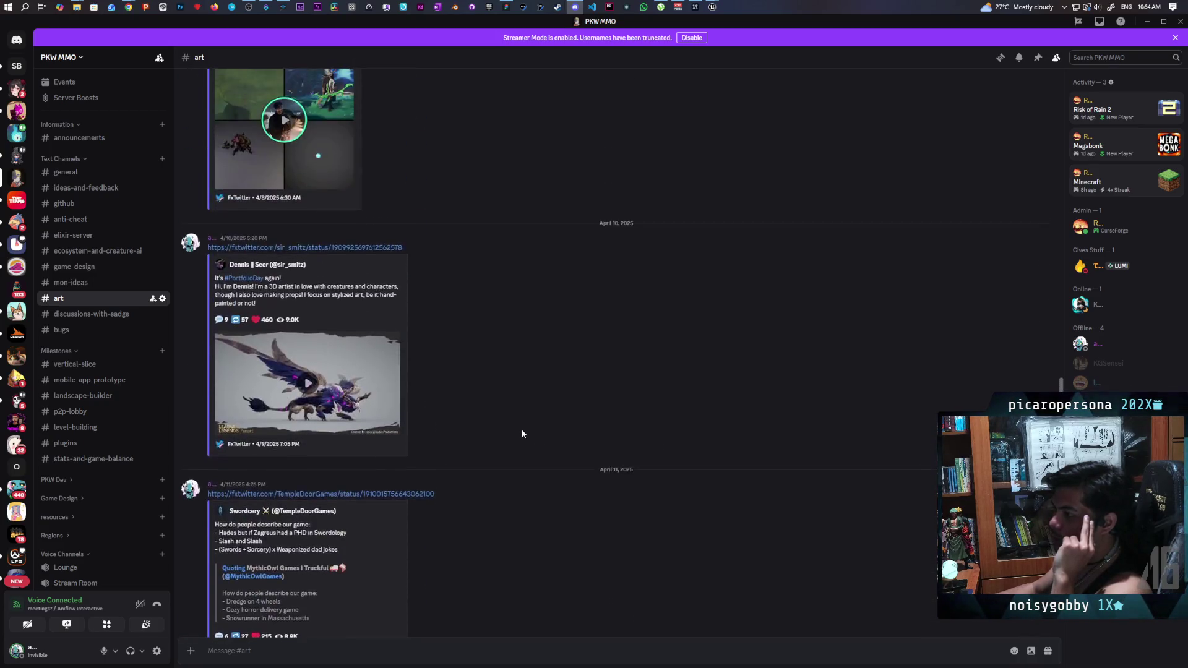
{"action": "scroll", "coordinate": [521, 433], "scroll_direction": "up", "scroll_amount": 3}
{"action": "scroll", "coordinate": [521, 433], "scroll_direction": "up", "scroll_amount": 3}
{"action": "scroll", "coordinate": [523, 432], "scroll_direction": "up", "scroll_amount": 3}
{"action": "scroll", "coordinate": [522, 433], "scroll_direction": "up", "scroll_amount": 3}
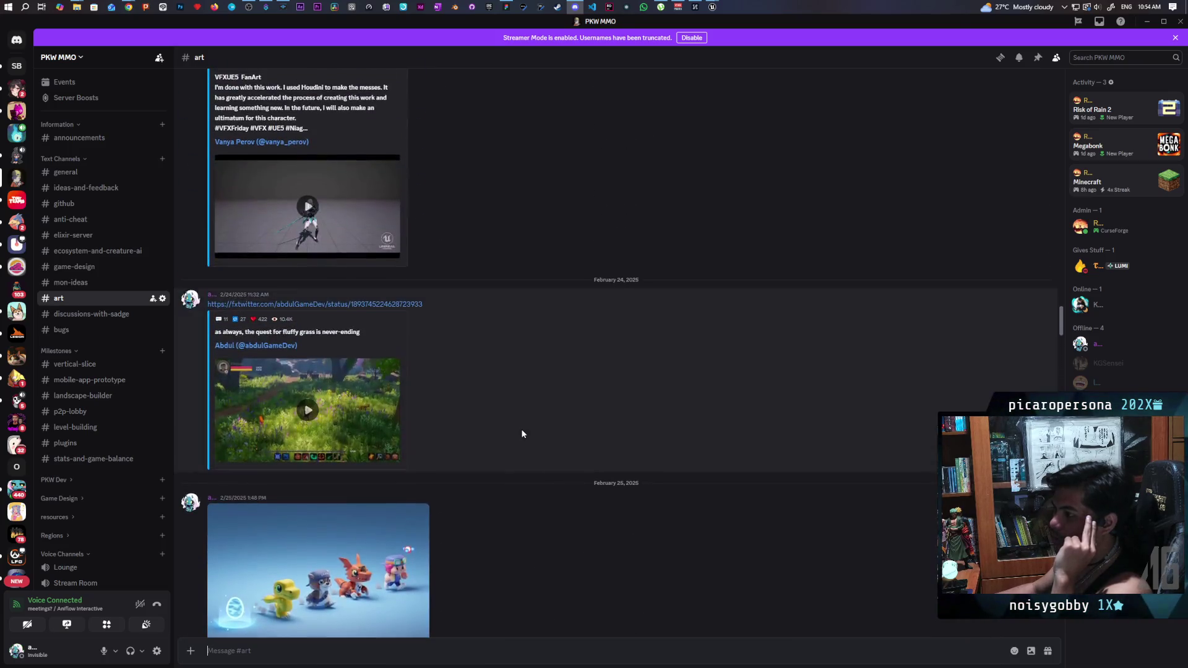
{"action": "scroll", "coordinate": [522, 433], "scroll_direction": "up", "scroll_amount": 3}
{"action": "scroll", "coordinate": [521, 432], "scroll_direction": "up", "scroll_amount": 3}
{"action": "scroll", "coordinate": [522, 433], "scroll_direction": "up", "scroll_amount": 3}
{"action": "scroll", "coordinate": [521, 433], "scroll_direction": "up", "scroll_amount": 3}
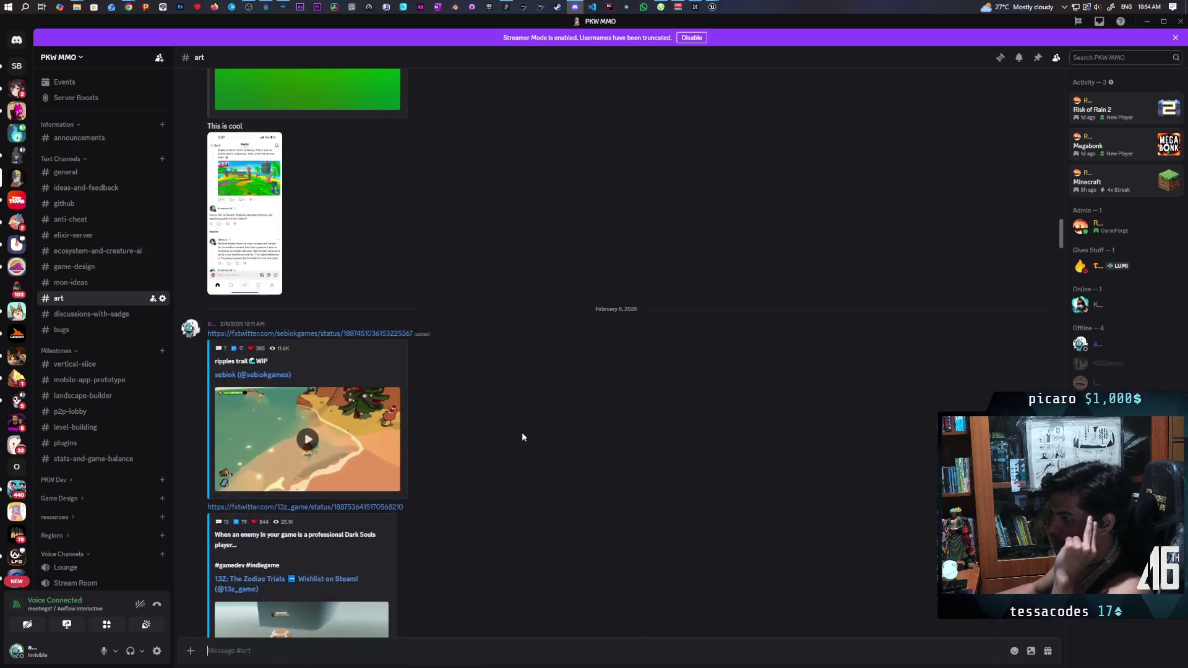
{"action": "scroll", "coordinate": [522, 433], "scroll_direction": "up", "scroll_amount": 3}
{"action": "scroll", "coordinate": [521, 436], "scroll_direction": "up", "scroll_amount": 3}
{"action": "scroll", "coordinate": [522, 437], "scroll_direction": "up", "scroll_amount": 3}
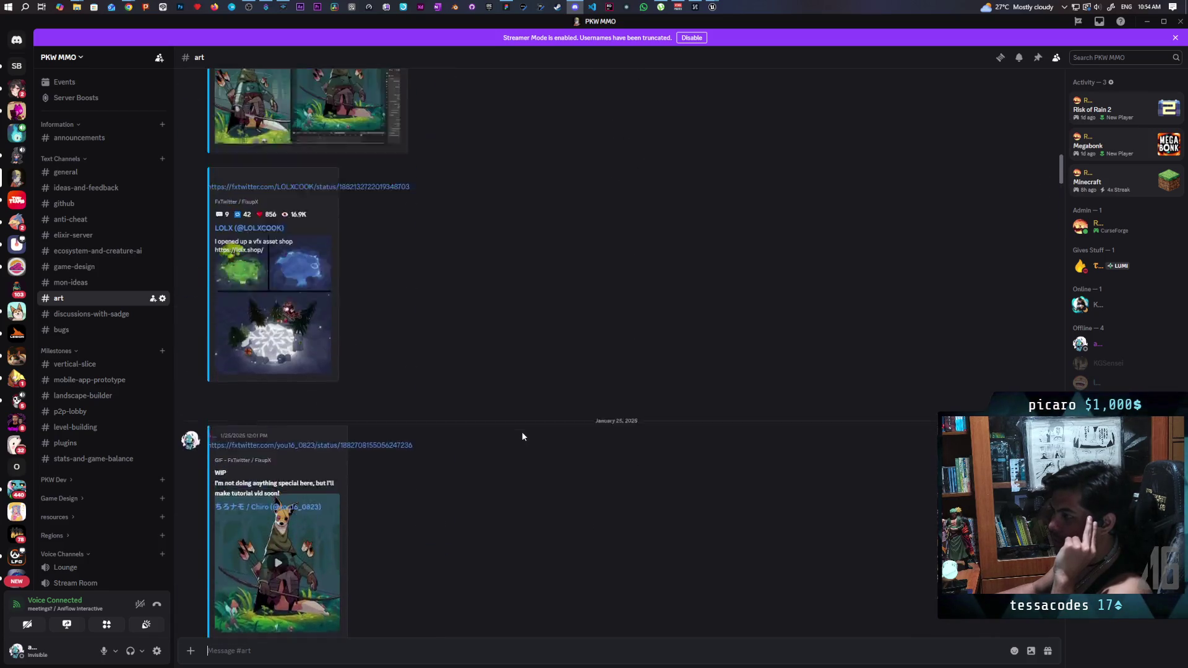
{"action": "scroll", "coordinate": [522, 437], "scroll_direction": "up", "scroll_amount": 3}
{"action": "scroll", "coordinate": [522, 436], "scroll_direction": "up", "scroll_amount": 3}
{"action": "scroll", "coordinate": [522, 437], "scroll_direction": "up", "scroll_amount": 3}
{"action": "scroll", "coordinate": [521, 436], "scroll_direction": "up", "scroll_amount": 3}
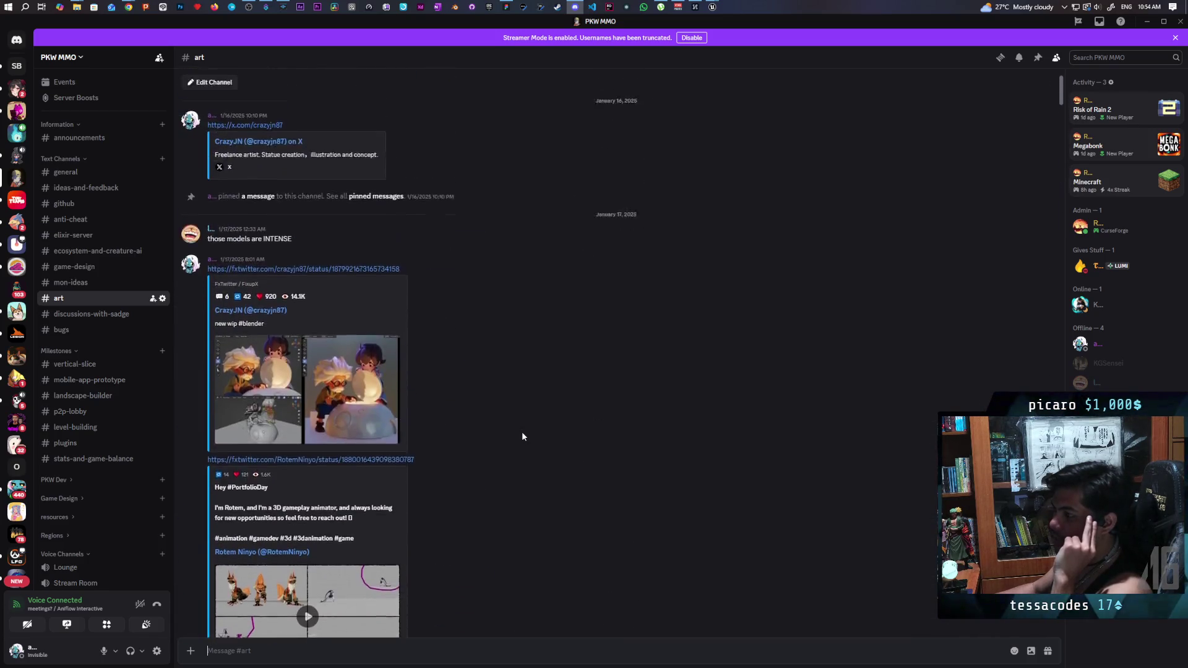
{"action": "scroll", "coordinate": [521, 436], "scroll_direction": "up", "scroll_amount": 3}
{"action": "scroll", "coordinate": [522, 436], "scroll_direction": "down", "scroll_amount": 3}
{"action": "scroll", "coordinate": [521, 436], "scroll_direction": "down", "scroll_amount": 3}
{"action": "scroll", "coordinate": [522, 437], "scroll_direction": "down", "scroll_amount": 3}
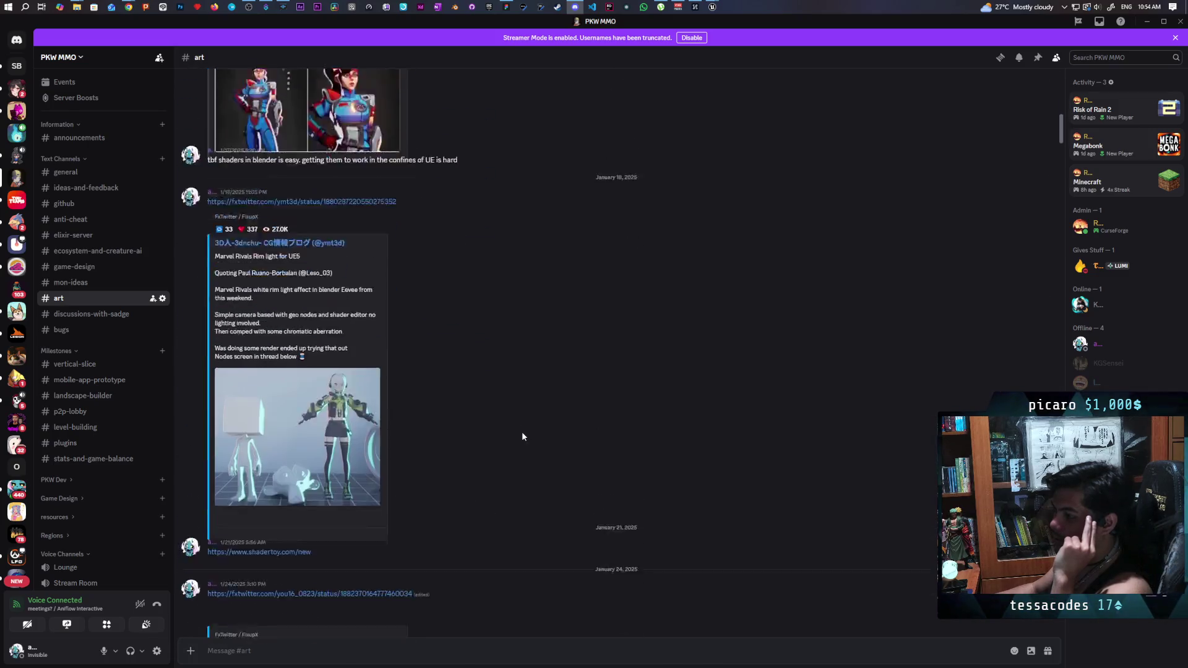
{"action": "scroll", "coordinate": [522, 436], "scroll_direction": "down", "scroll_amount": 3}
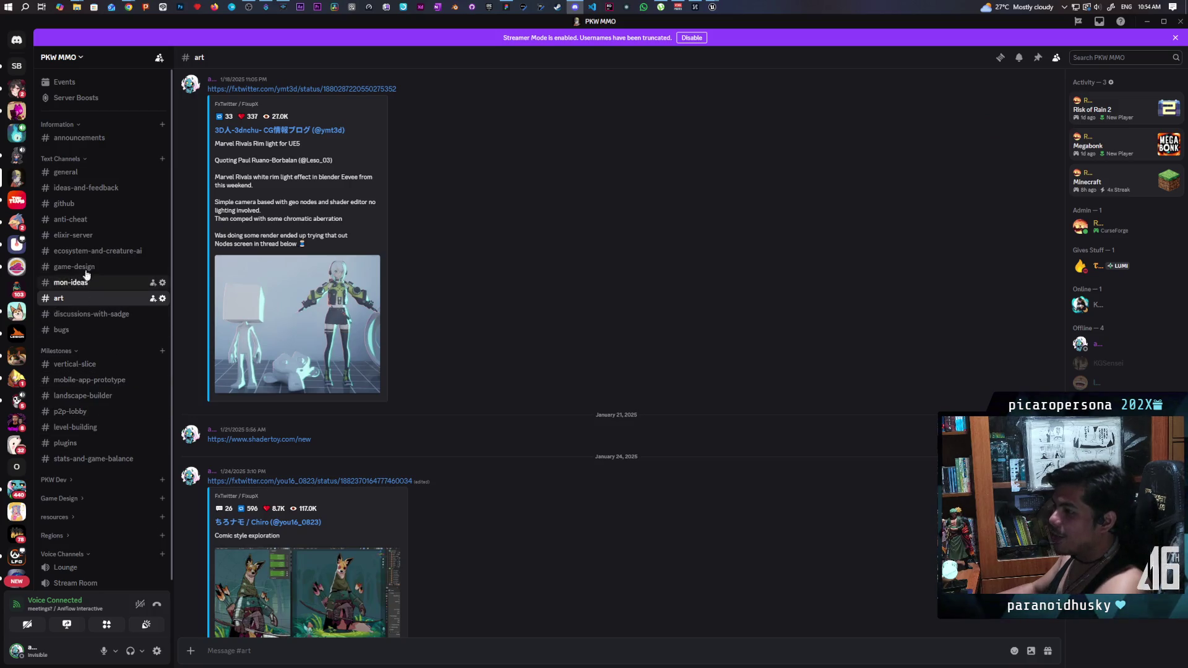
Step: From the general channel, search the server for messages with the 'has: link' filter
{"action": "left_click", "coordinate": [90, 173]}
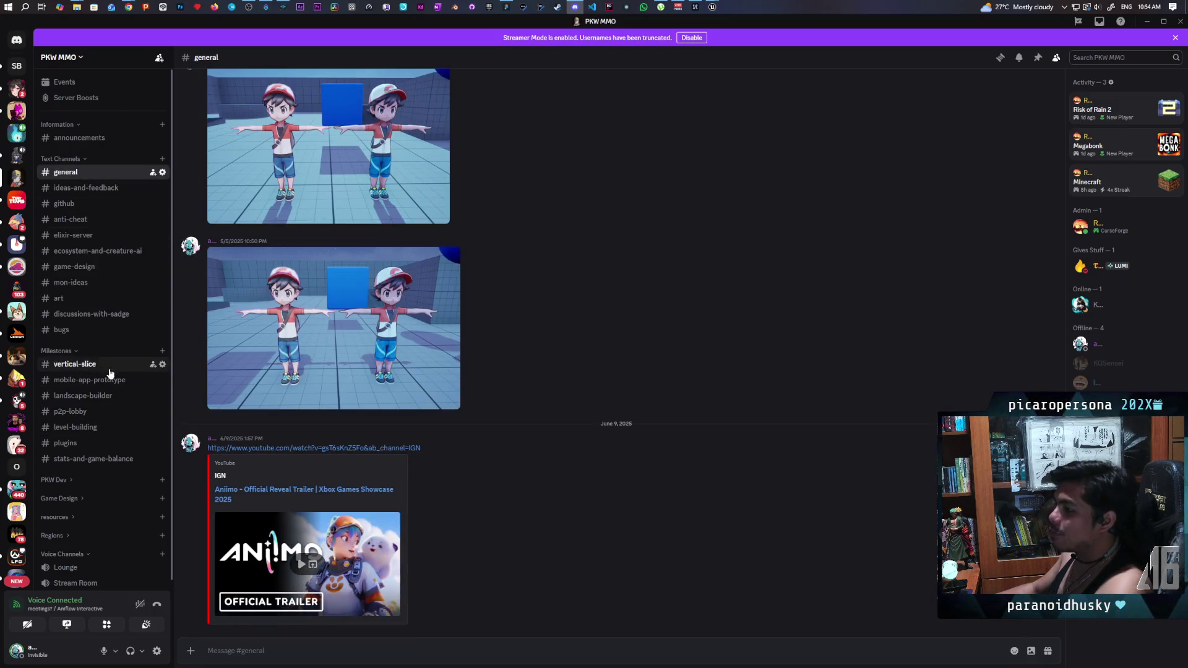
{"action": "left_click", "coordinate": [1105, 60]}
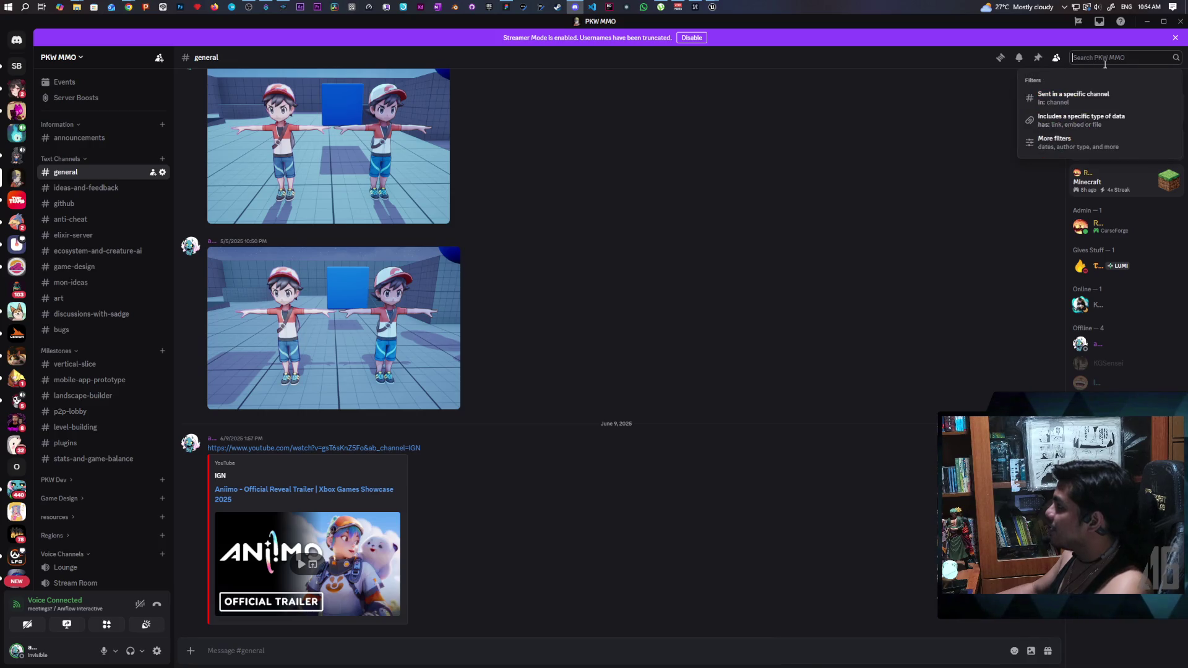
{"action": "left_click", "coordinate": [1148, 125]}
{"action": "left_click", "coordinate": [1053, 121]}
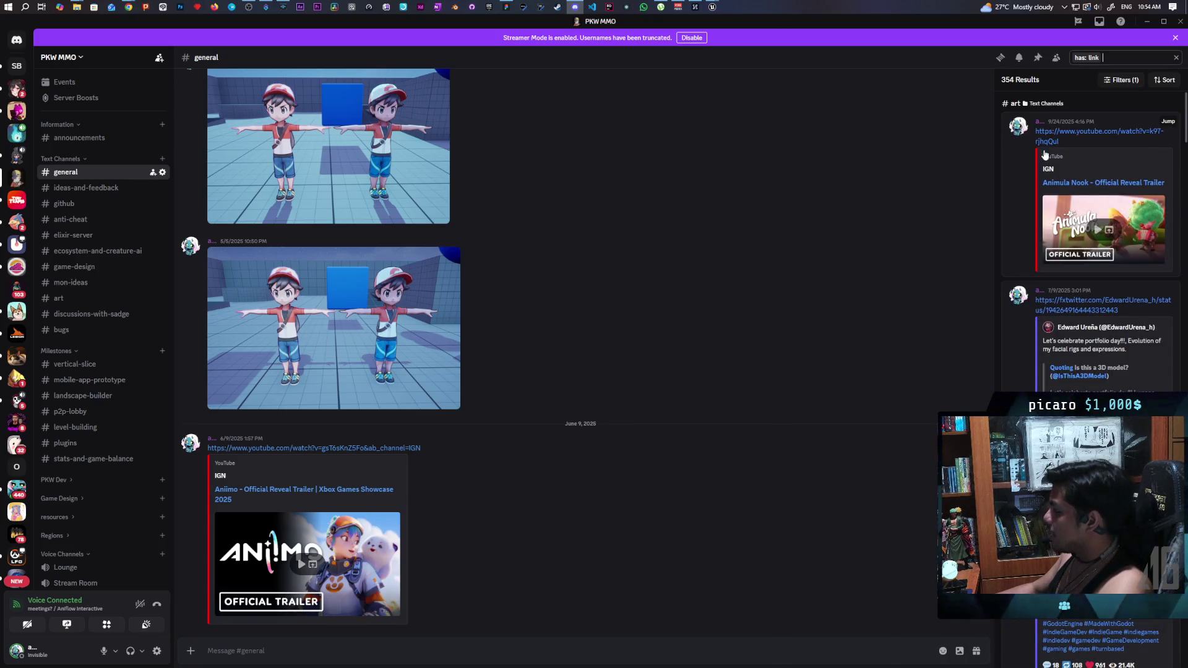
{"action": "scroll", "coordinate": [1040, 222], "scroll_direction": "down", "scroll_amount": 3}
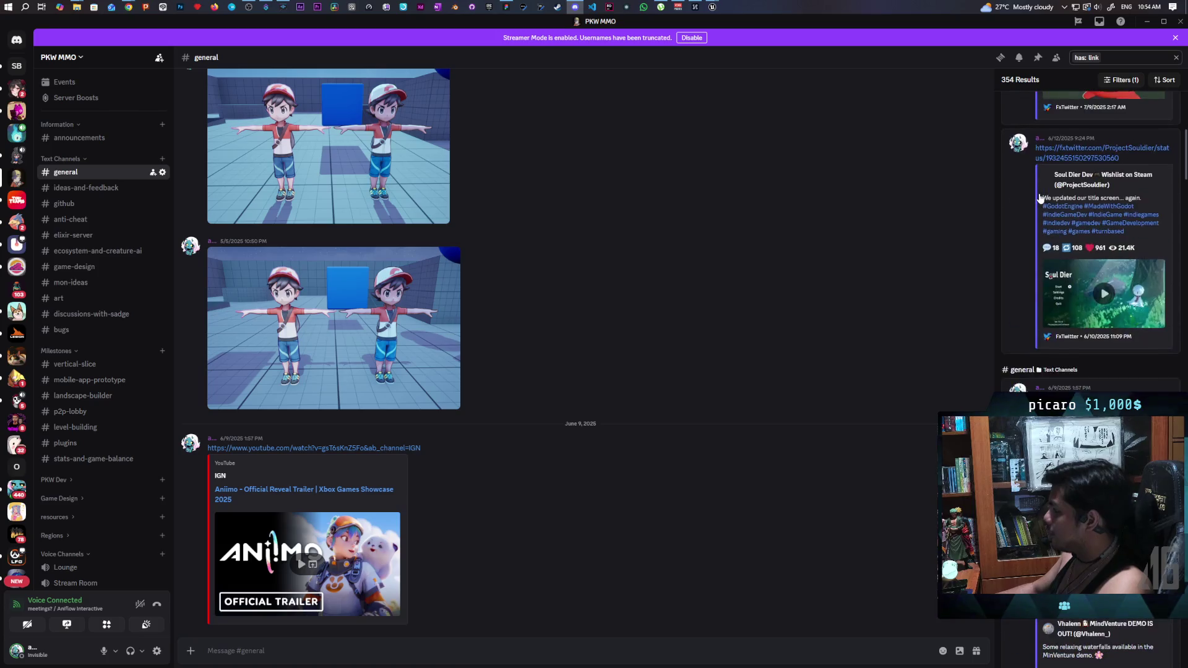
{"action": "scroll", "coordinate": [1039, 214], "scroll_direction": "down", "scroll_amount": 3}
{"action": "scroll", "coordinate": [1040, 195], "scroll_direction": "down", "scroll_amount": 3}
{"action": "scroll", "coordinate": [1041, 194], "scroll_direction": "down", "scroll_amount": 3}
{"action": "scroll", "coordinate": [1040, 196], "scroll_direction": "down", "scroll_amount": 3}
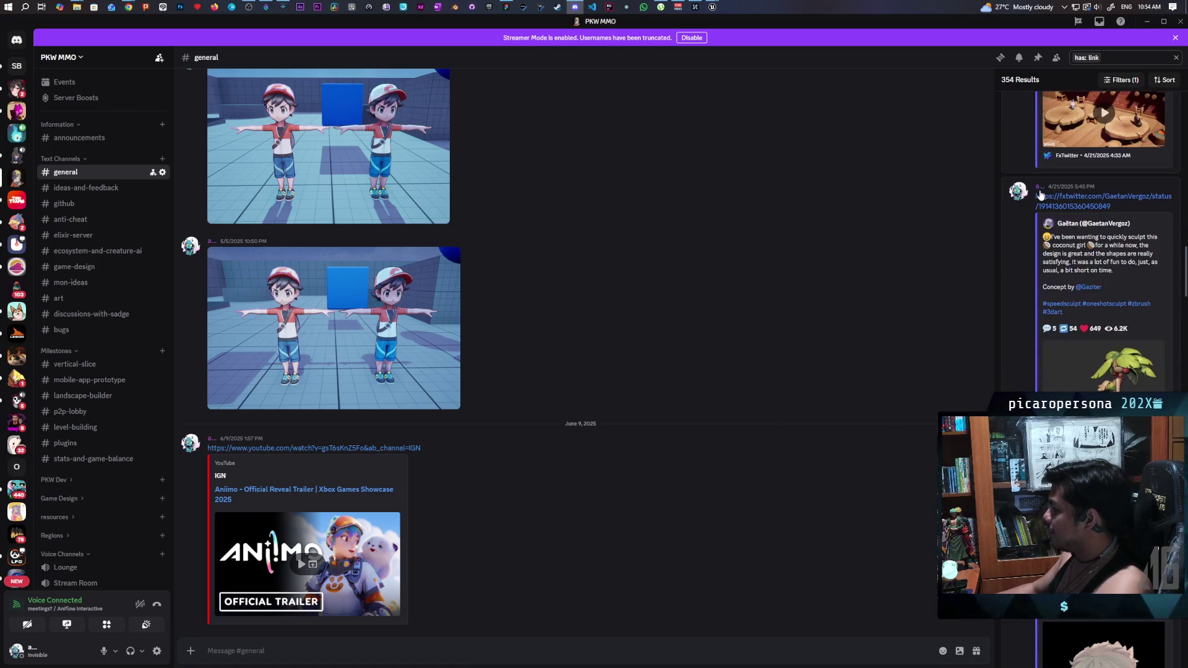
{"action": "scroll", "coordinate": [1040, 195], "scroll_direction": "down", "scroll_amount": 3}
{"action": "scroll", "coordinate": [1041, 195], "scroll_direction": "down", "scroll_amount": 3}
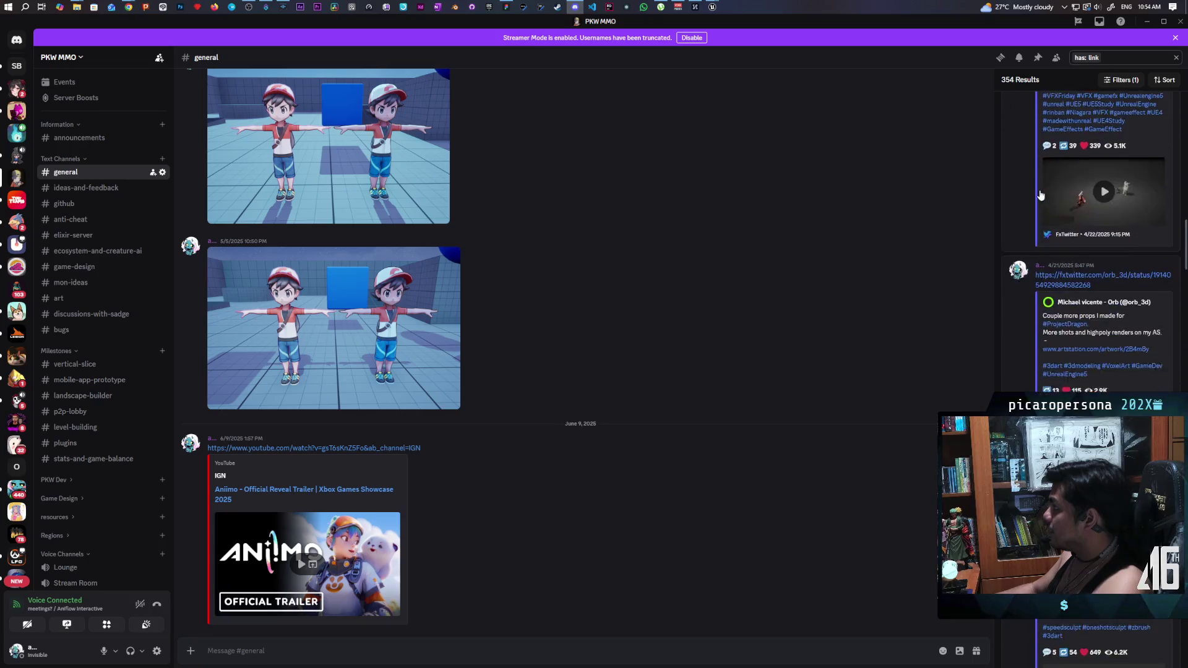
{"action": "scroll", "coordinate": [1040, 195], "scroll_direction": "up", "scroll_amount": 5}
{"action": "scroll", "coordinate": [1040, 195], "scroll_direction": "down", "scroll_amount": 3}
{"action": "scroll", "coordinate": [1041, 195], "scroll_direction": "down", "scroll_amount": 3}
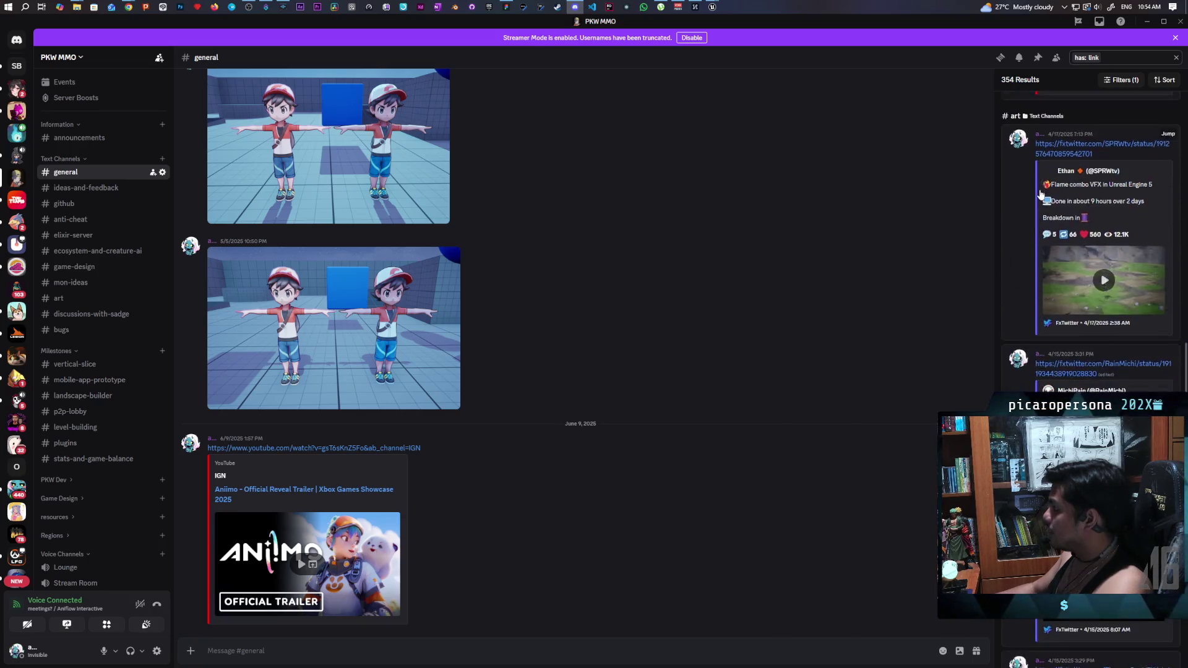
{"action": "scroll", "coordinate": [1040, 196], "scroll_direction": "down", "scroll_amount": 3}
{"action": "scroll", "coordinate": [1040, 195], "scroll_direction": "down", "scroll_amount": 3}
{"action": "scroll", "coordinate": [1041, 193], "scroll_direction": "down", "scroll_amount": 3}
{"action": "scroll", "coordinate": [1041, 193], "scroll_direction": "down", "scroll_amount": 3}
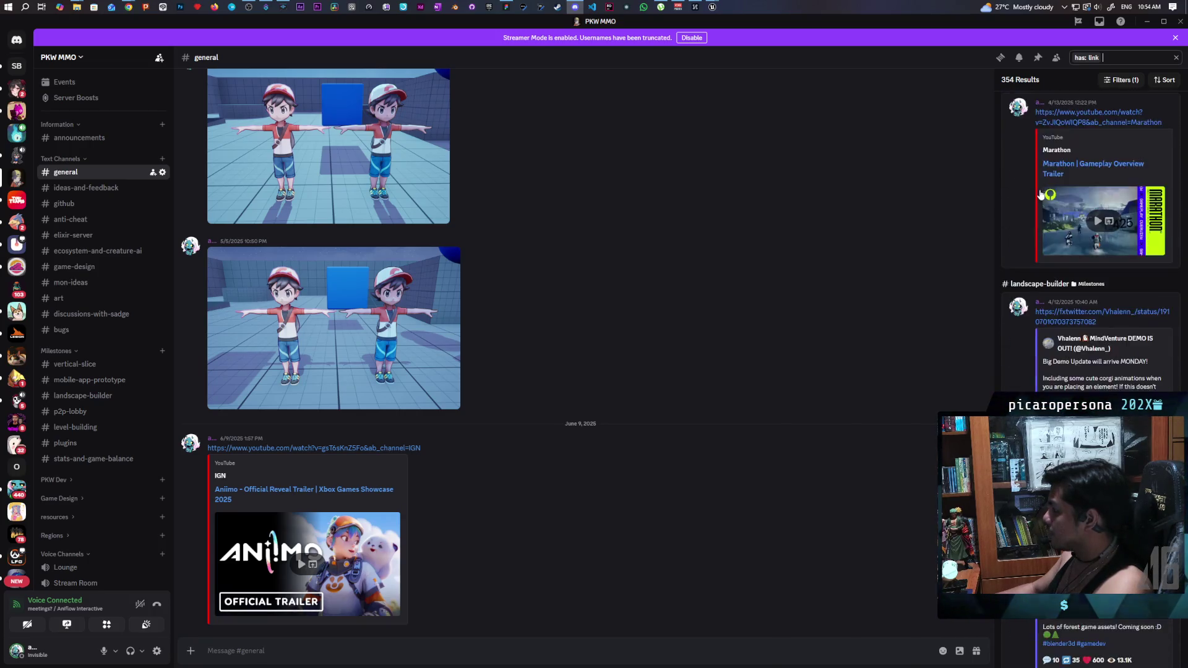
{"action": "scroll", "coordinate": [1040, 193], "scroll_direction": "down", "scroll_amount": 3}
{"action": "scroll", "coordinate": [1041, 195], "scroll_direction": "down", "scroll_amount": 3}
{"action": "scroll", "coordinate": [1040, 195], "scroll_direction": "down", "scroll_amount": 3}
{"action": "scroll", "coordinate": [1040, 195], "scroll_direction": "down", "scroll_amount": 3}
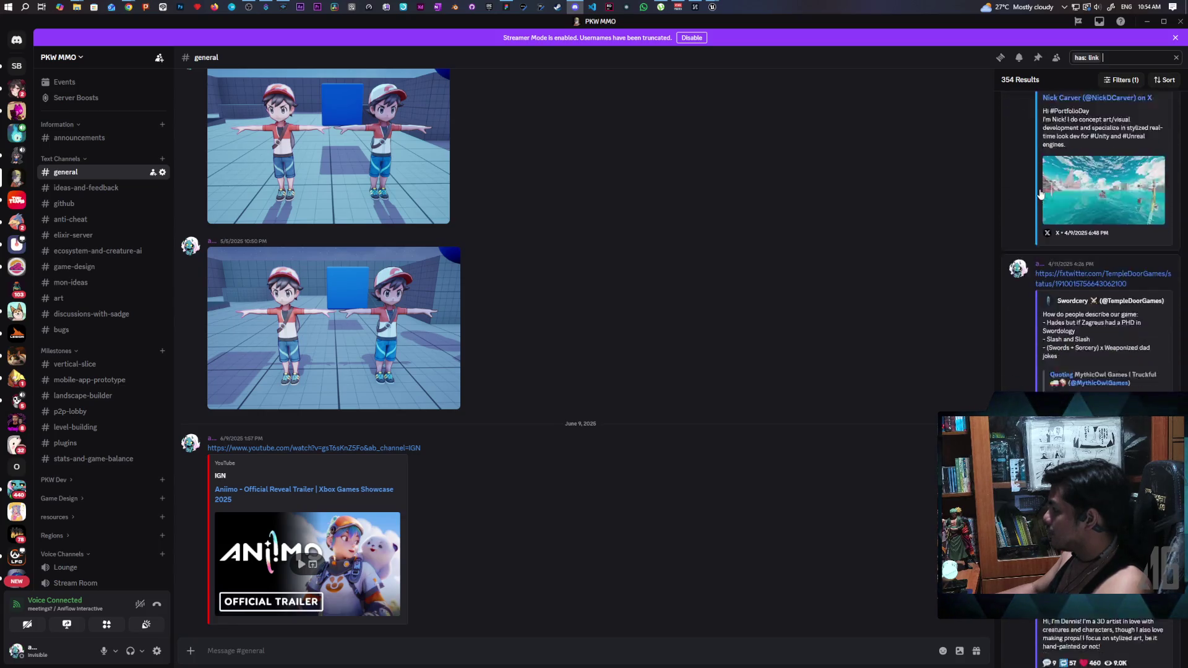
{"action": "scroll", "coordinate": [1040, 195], "scroll_direction": "down", "scroll_amount": 3}
{"action": "scroll", "coordinate": [1040, 195], "scroll_direction": "down", "scroll_amount": 3}
{"action": "scroll", "coordinate": [1040, 194], "scroll_direction": "down", "scroll_amount": 3}
{"action": "scroll", "coordinate": [1039, 195], "scroll_direction": "down", "scroll_amount": 2}
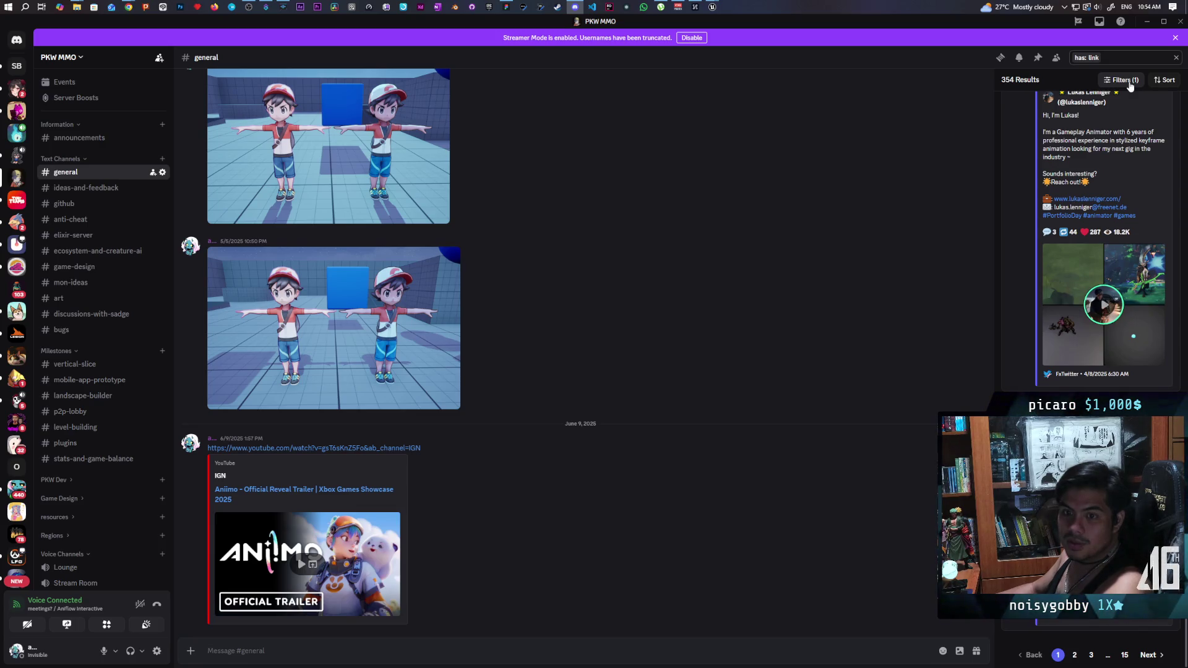
Step: Sort the link search results oldest first, then reopen the query for editing
{"action": "left_click", "coordinate": [1161, 81]}
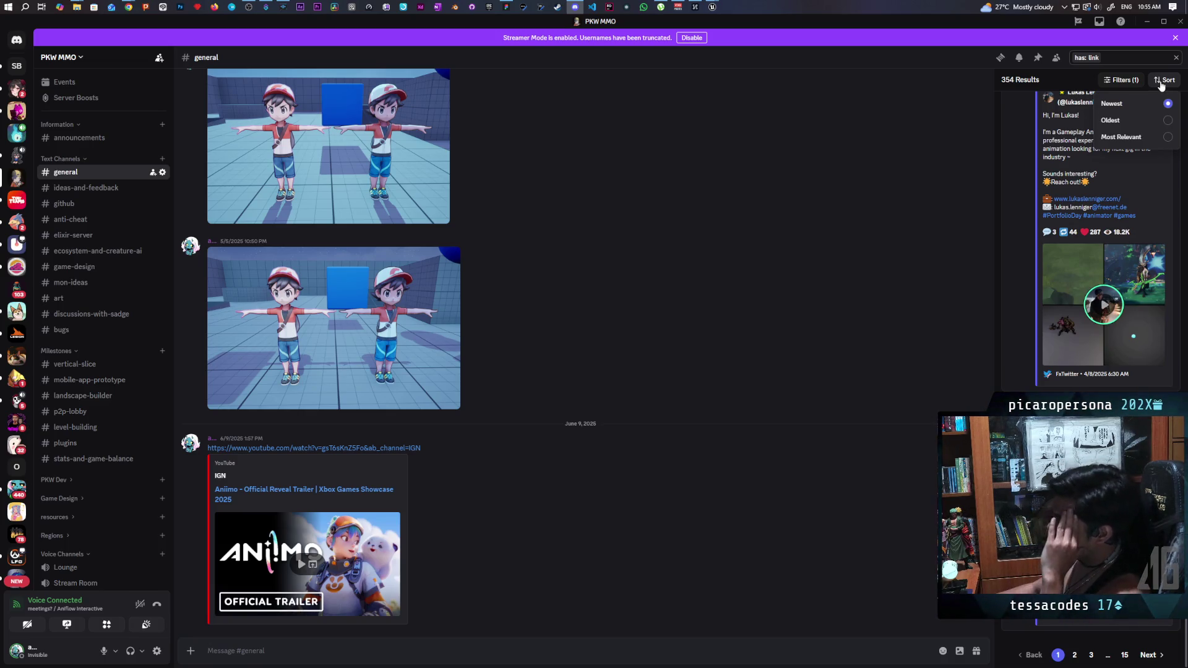
{"action": "left_click", "coordinate": [1154, 121]}
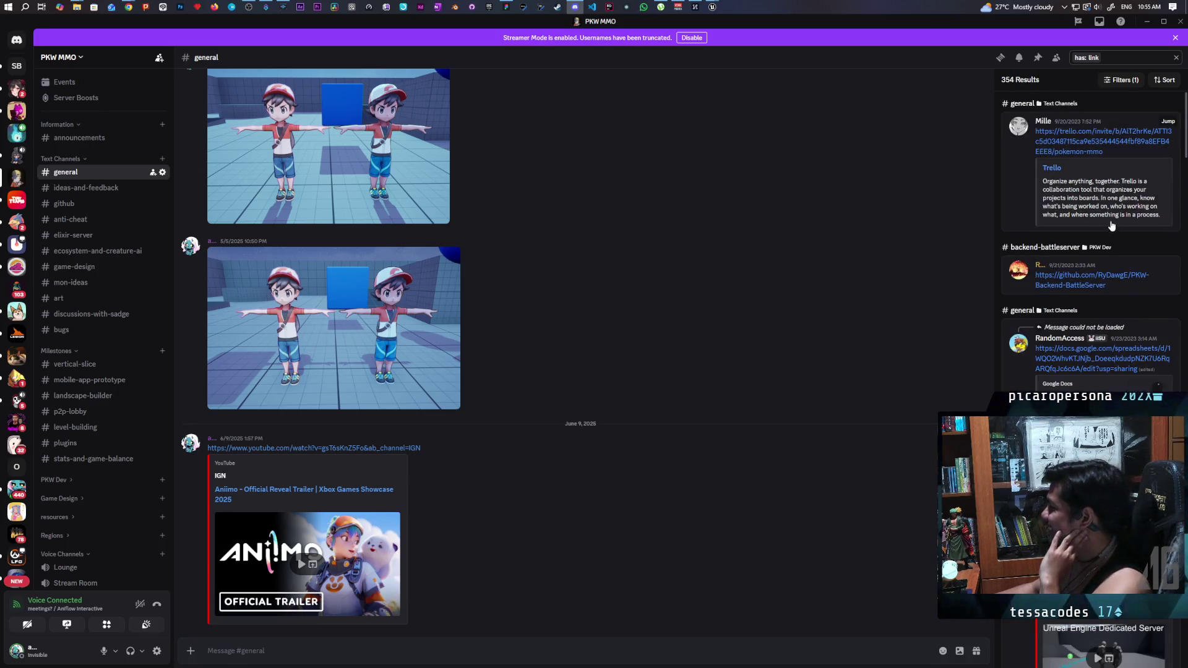
{"action": "scroll", "coordinate": [1113, 232], "scroll_direction": "down", "scroll_amount": 5}
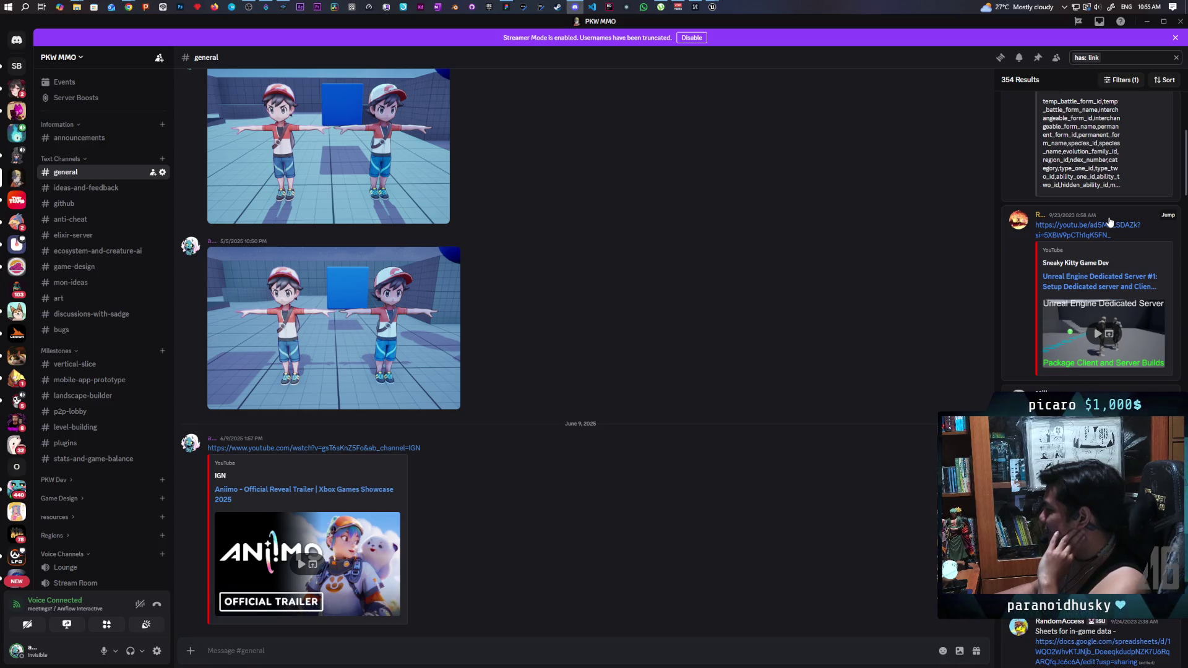
{"action": "scroll", "coordinate": [1109, 221], "scroll_direction": "down", "scroll_amount": 4}
{"action": "scroll", "coordinate": [1110, 222], "scroll_direction": "down", "scroll_amount": 5}
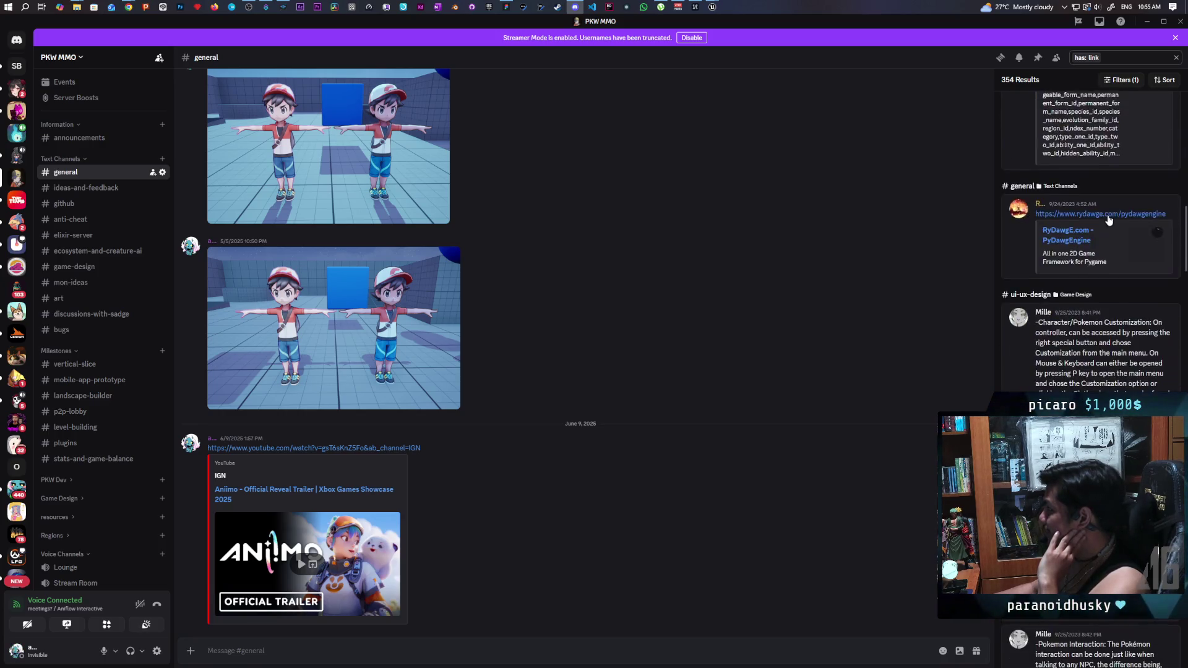
{"action": "scroll", "coordinate": [1110, 221], "scroll_direction": "down", "scroll_amount": 5}
{"action": "scroll", "coordinate": [1109, 220], "scroll_direction": "down", "scroll_amount": 5}
{"action": "scroll", "coordinate": [1109, 221], "scroll_direction": "down", "scroll_amount": 5}
{"action": "scroll", "coordinate": [1109, 221], "scroll_direction": "down", "scroll_amount": 3}
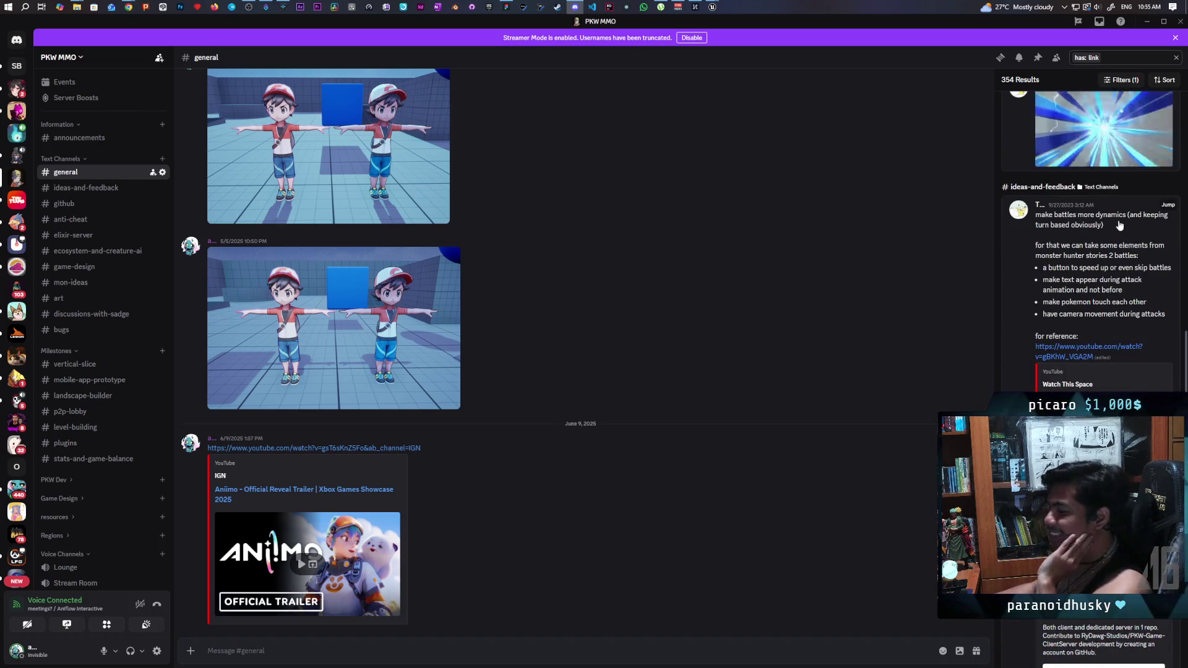
{"action": "scroll", "coordinate": [1109, 232], "scroll_direction": "down", "scroll_amount": 1}
{"action": "scroll", "coordinate": [1124, 250], "scroll_direction": "down", "scroll_amount": 5}
{"action": "scroll", "coordinate": [1125, 250], "scroll_direction": "down", "scroll_amount": 3}
{"action": "scroll", "coordinate": [1114, 186], "scroll_direction": "down", "scroll_amount": 3}
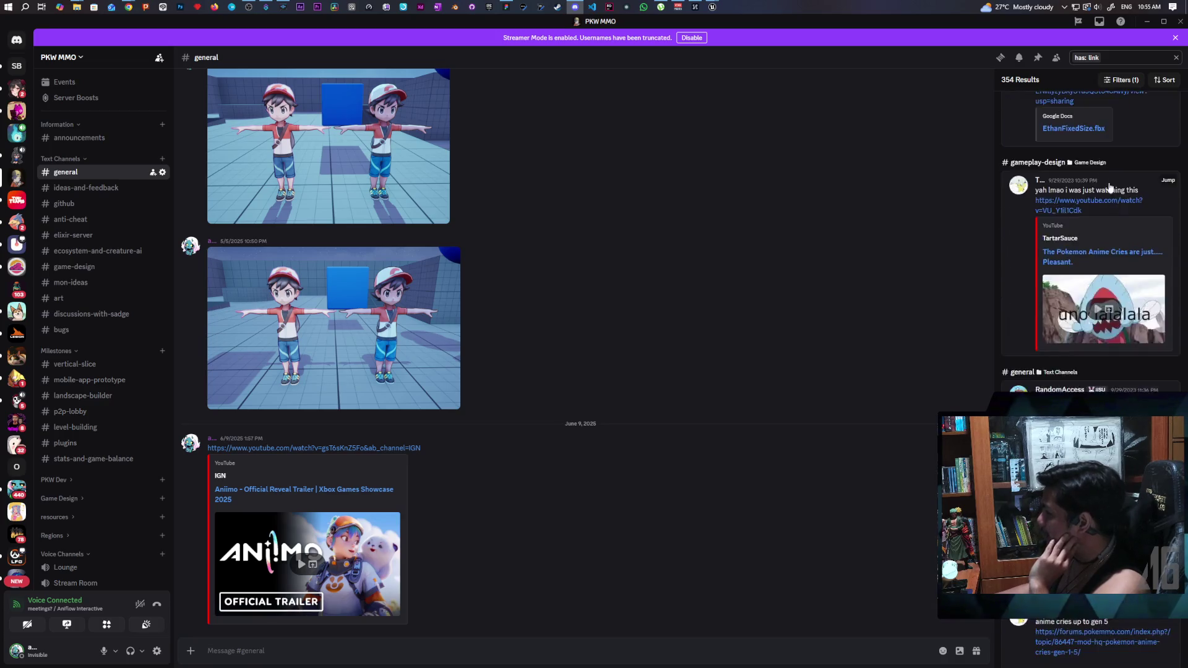
{"action": "scroll", "coordinate": [1105, 139], "scroll_direction": "up", "scroll_amount": 3}
{"action": "left_click", "coordinate": [1122, 62]}
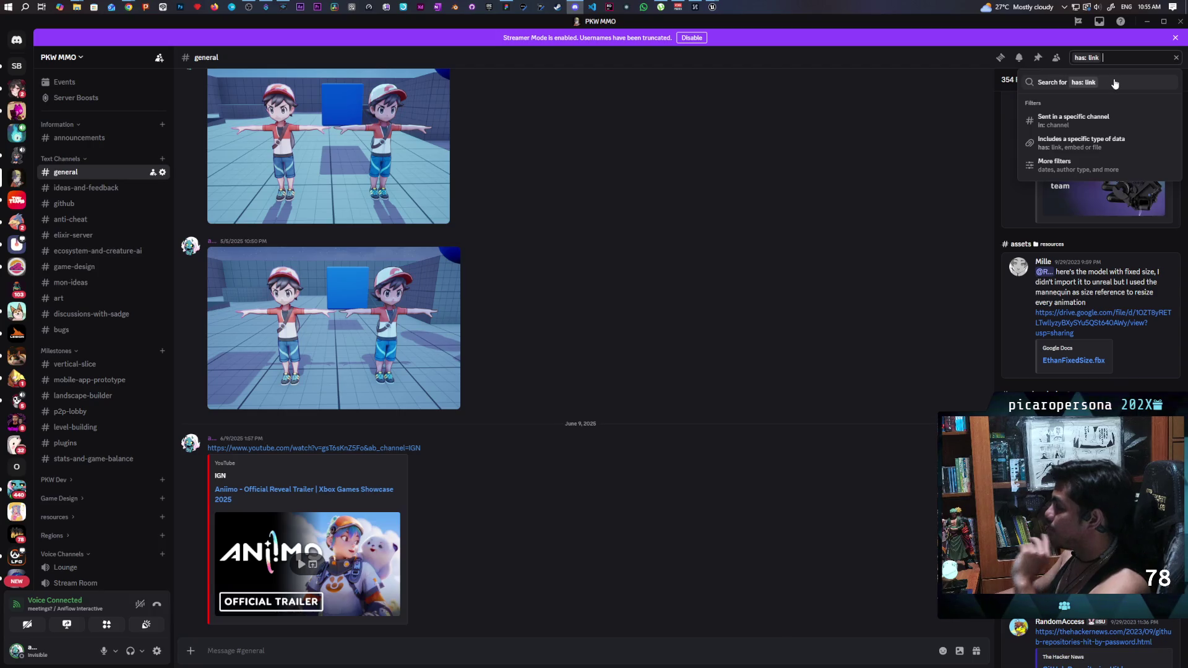
{"action": "type", "text": "from"}
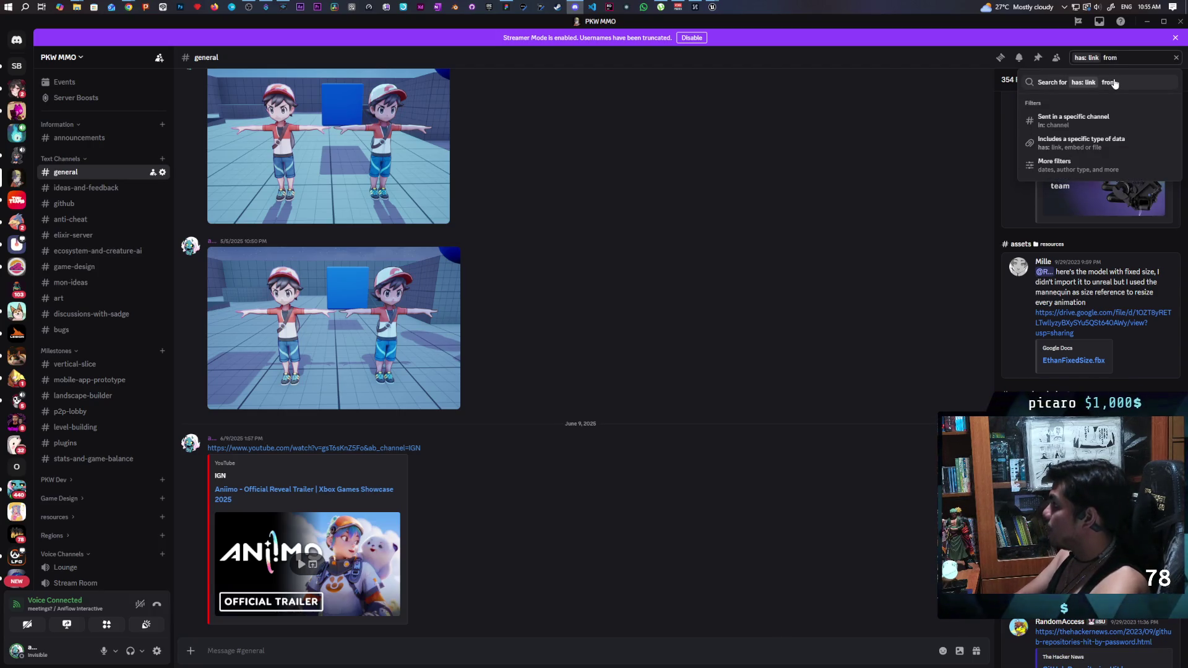
Step: Run the link search narrowed to 'aug16th' and bring up the Filters dialog's channel choices
{"action": "key", "text": "BackSpace"}
{"action": "key", "text": "BackSpace"}
{"action": "key", "text": "BackSpace"}
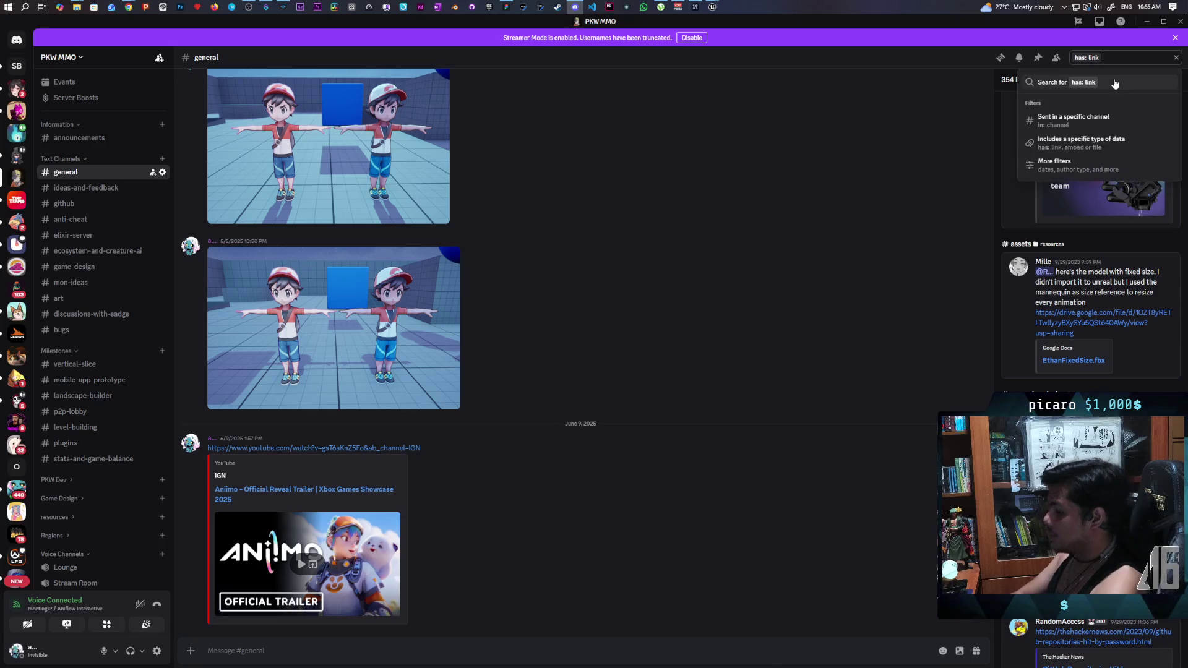
{"action": "type", "text": "aug"}
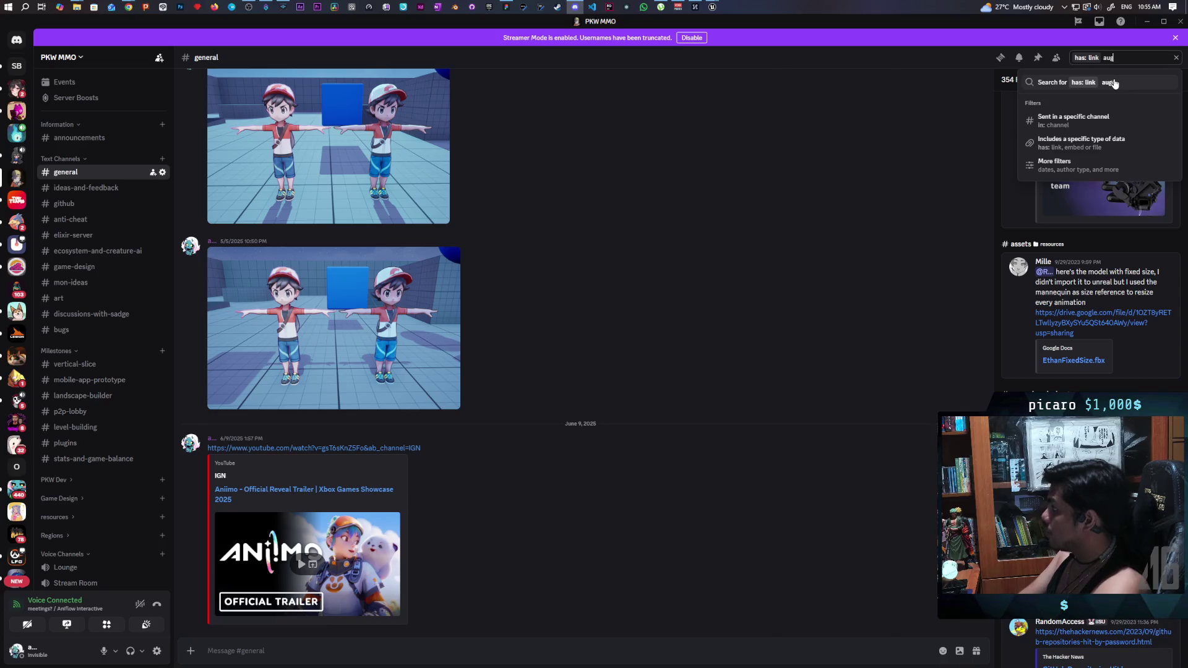
{"action": "type", "text": "16th"}
{"action": "key", "text": "Return"}
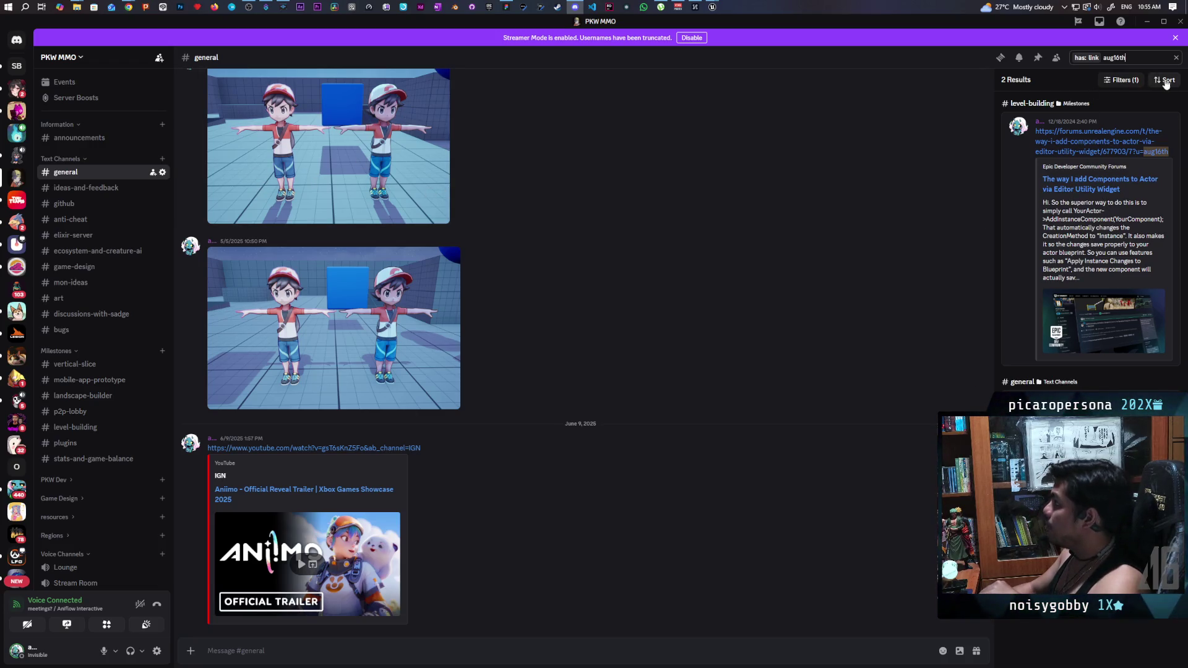
{"action": "left_click", "coordinate": [1125, 81]}
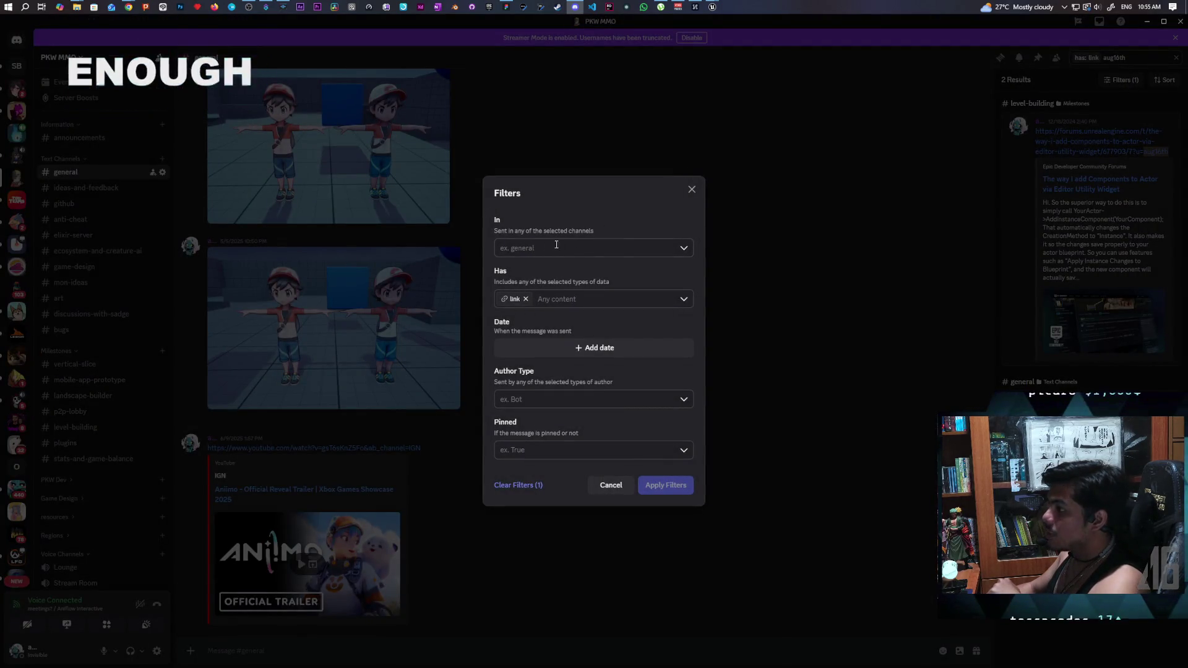
{"action": "left_click", "coordinate": [684, 249]}
Step: Inspect the channel and author type filter choices and cancel without changes
{"action": "left_click", "coordinate": [639, 216]}
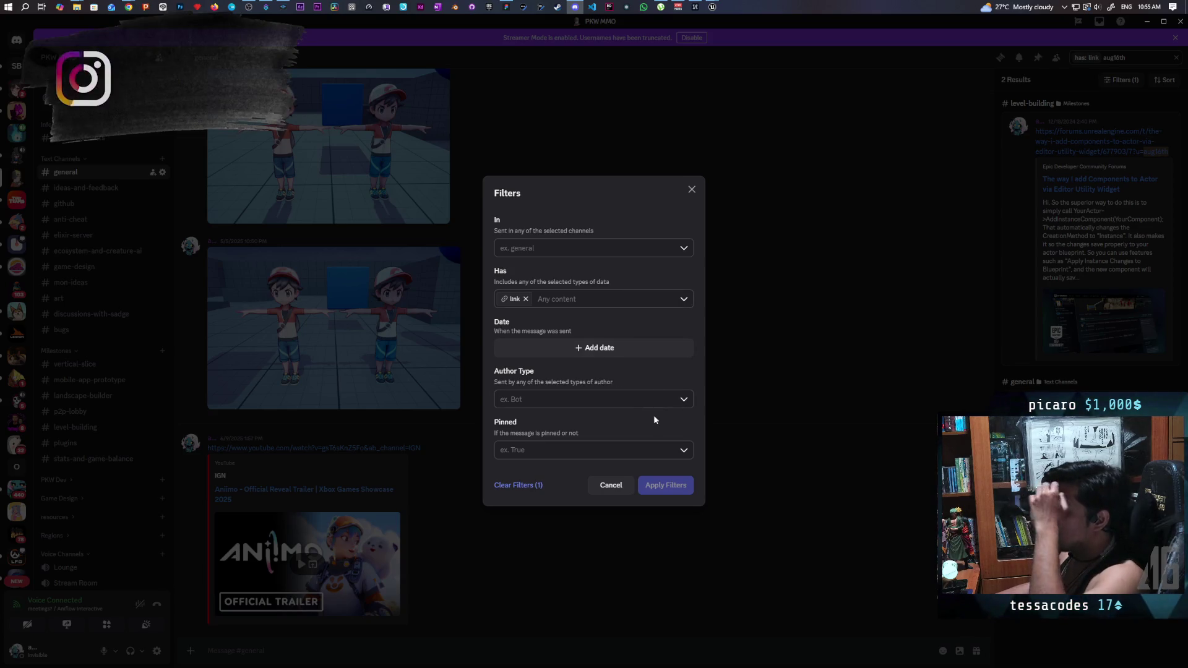
{"action": "left_click", "coordinate": [684, 399]}
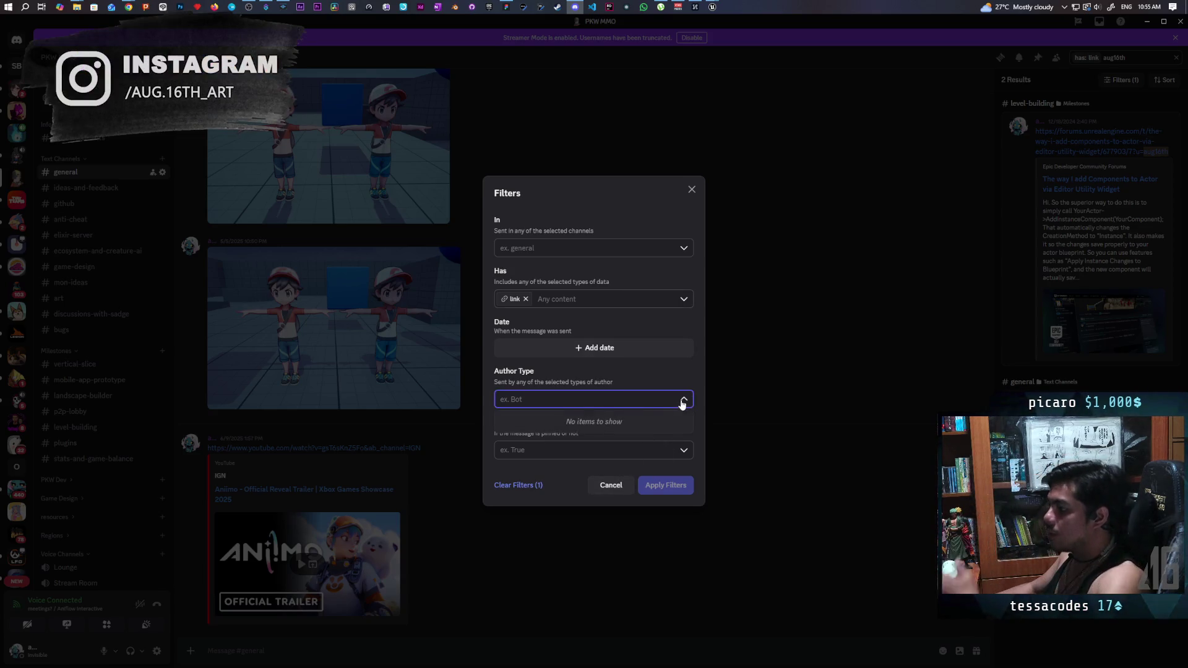
{"action": "left_click", "coordinate": [624, 375]}
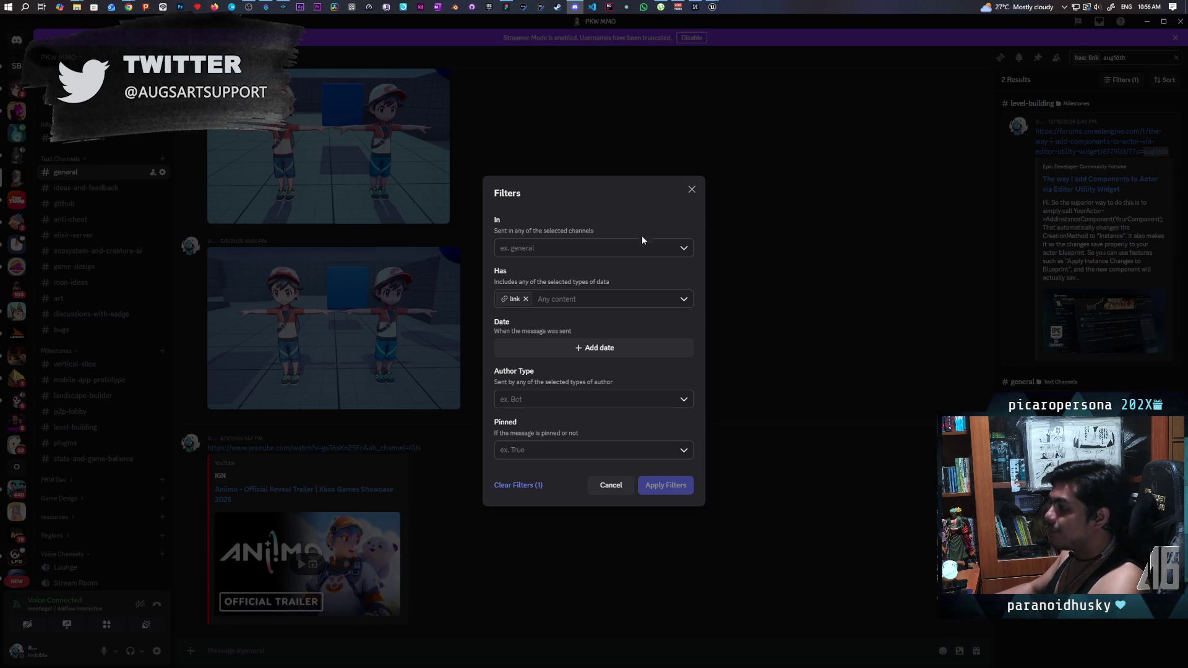
{"action": "left_click", "coordinate": [611, 486]}
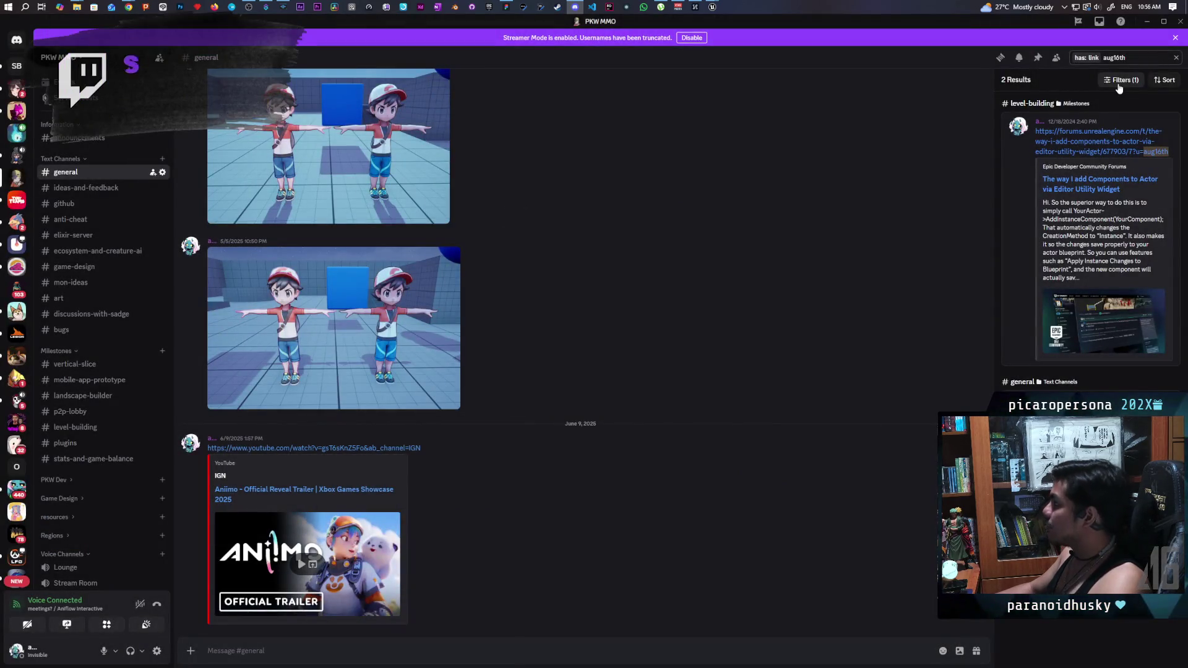
Step: Reopen Filters, remove and re-check the link content type, then close the dialog
{"action": "left_click", "coordinate": [1122, 83]}
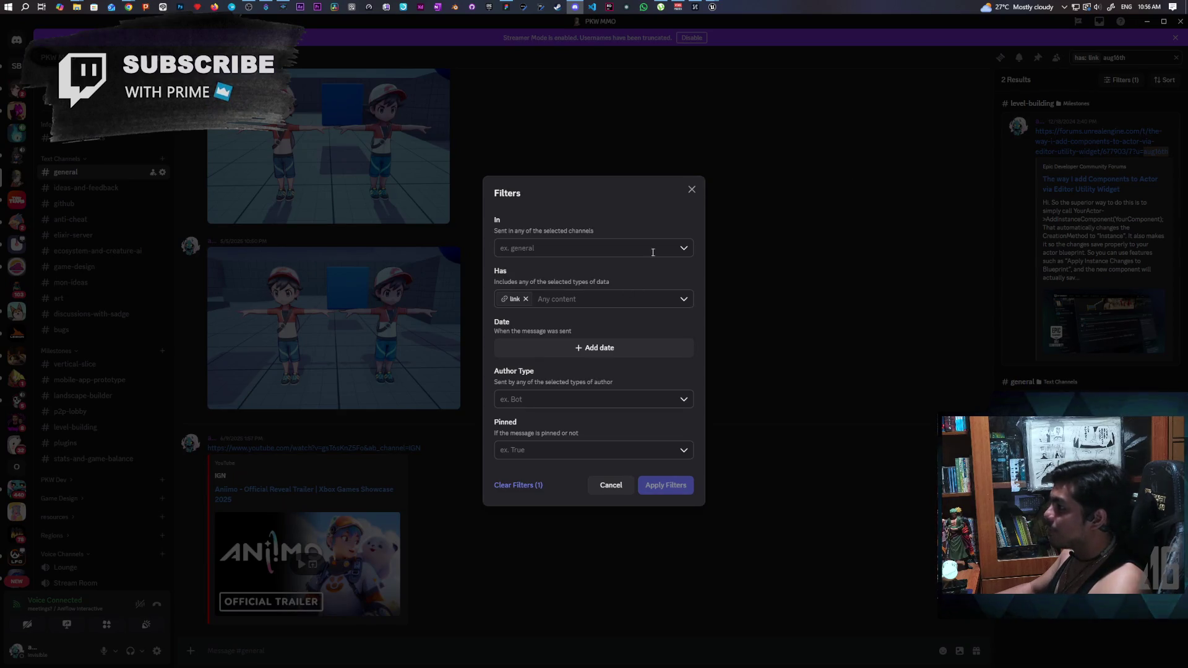
{"action": "left_click", "coordinate": [526, 300]}
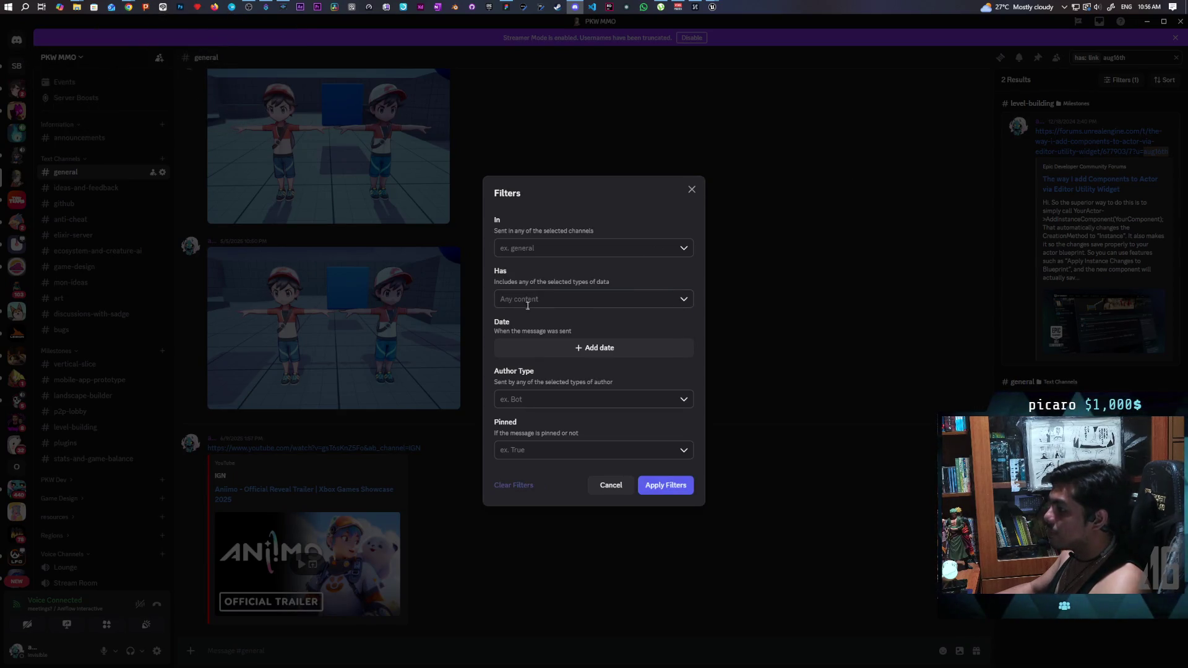
{"action": "left_click", "coordinate": [524, 293]}
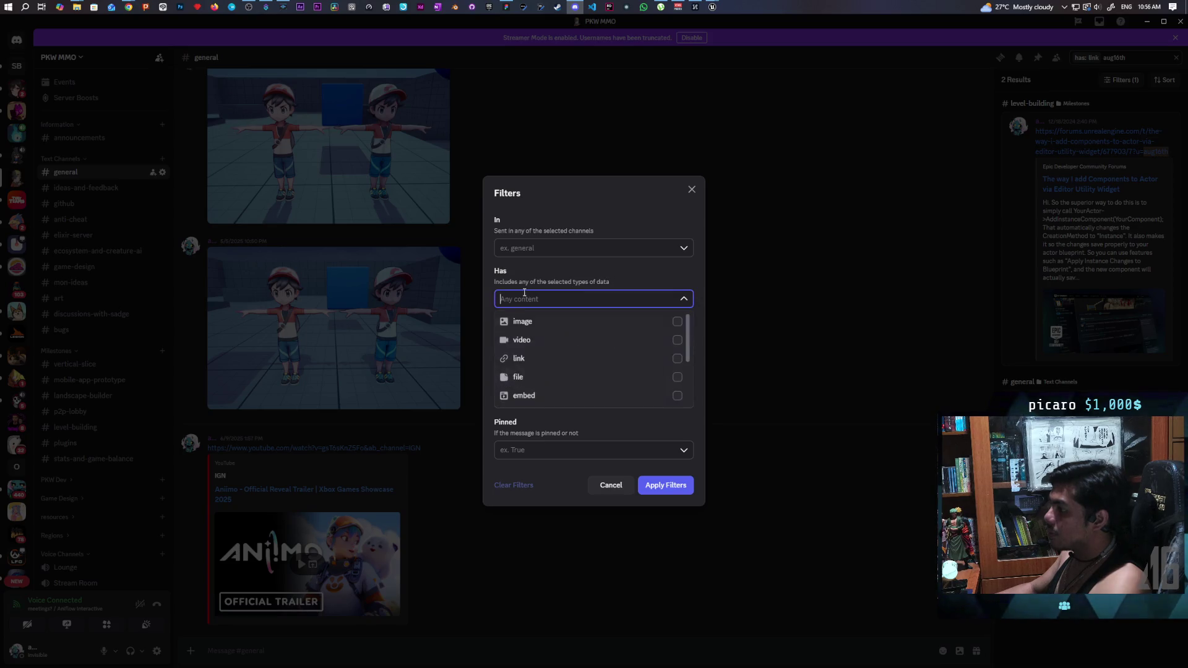
{"action": "scroll", "coordinate": [602, 344], "scroll_direction": "down", "scroll_amount": 2}
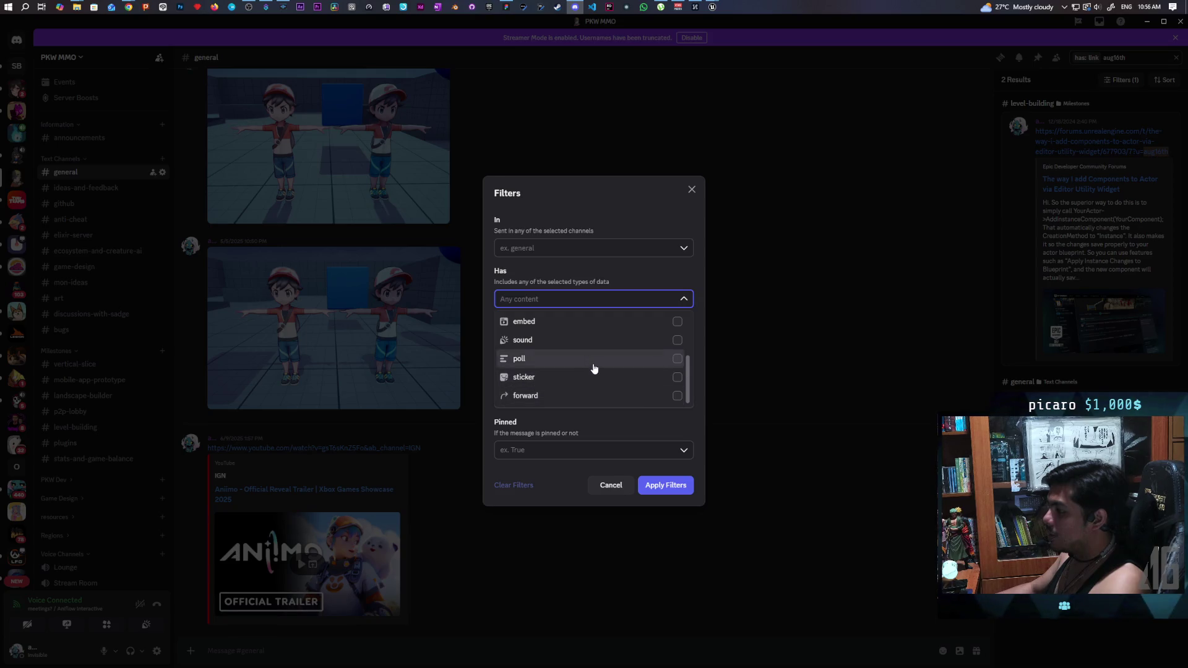
{"action": "scroll", "coordinate": [594, 368], "scroll_direction": "up", "scroll_amount": 1}
{"action": "scroll", "coordinate": [594, 368], "scroll_direction": "up", "scroll_amount": 1}
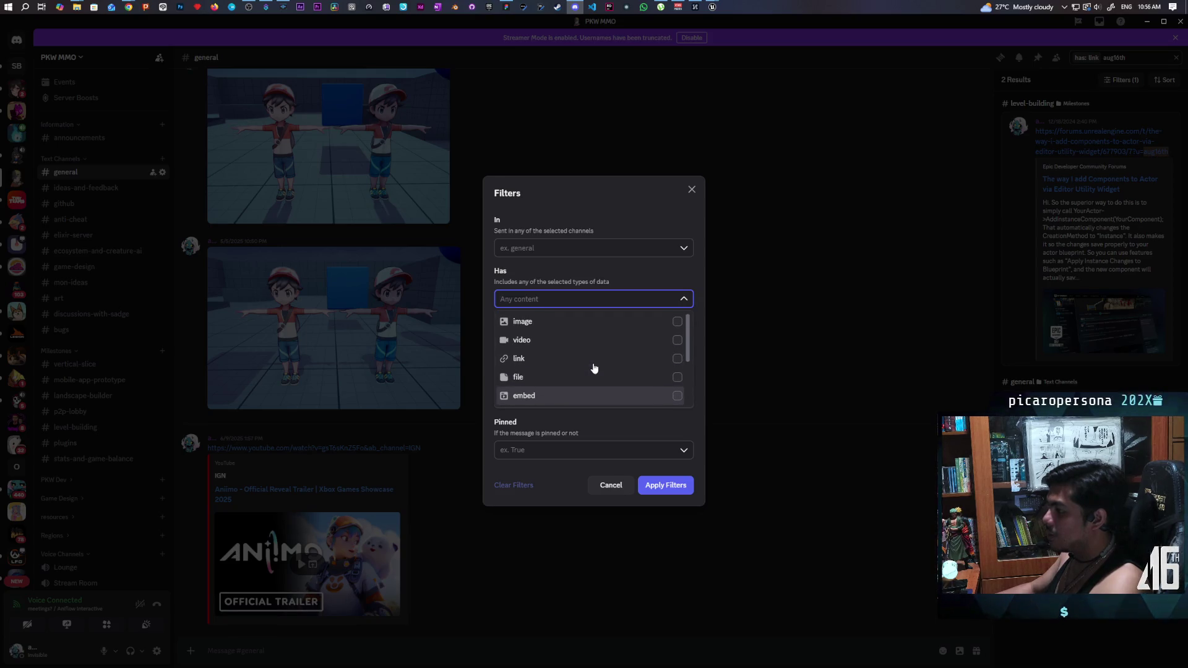
{"action": "left_click", "coordinate": [652, 358]}
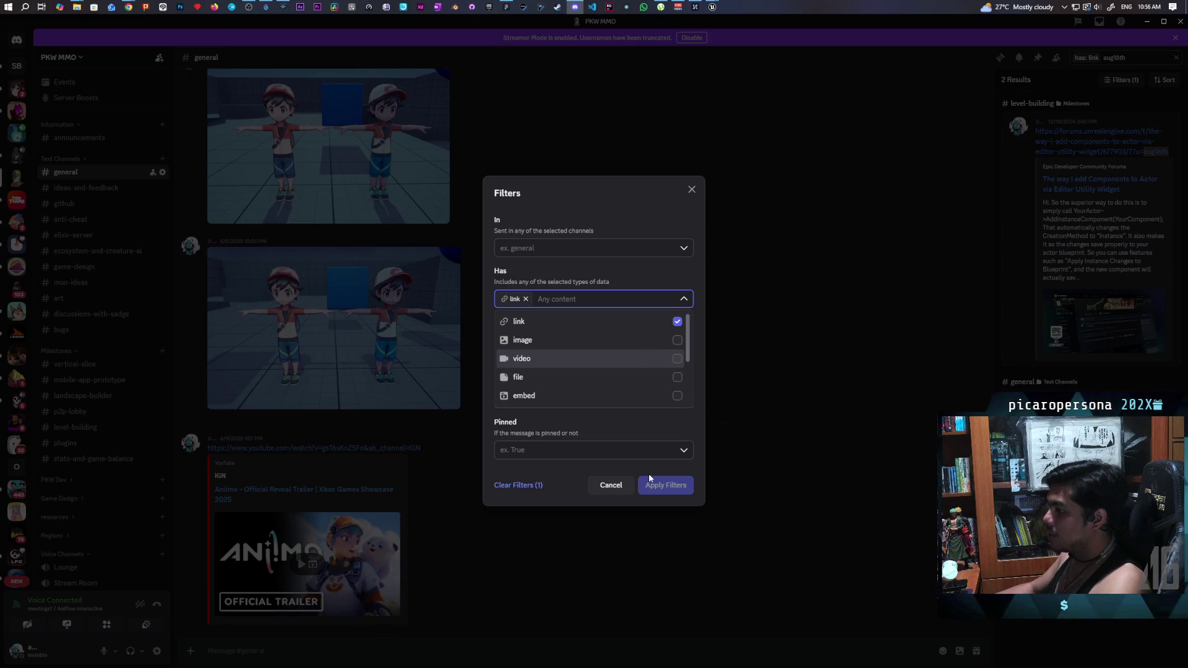
{"action": "left_click", "coordinate": [584, 480]}
{"action": "left_click", "coordinate": [689, 191]}
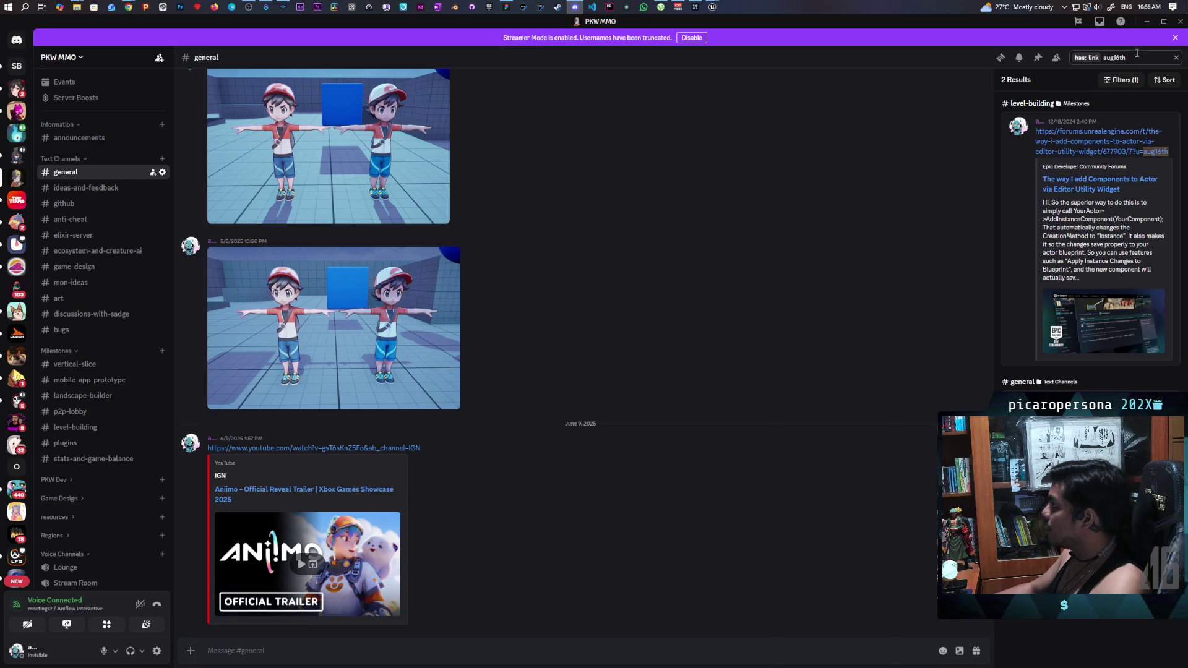
{"action": "double_click", "coordinate": [1117, 59]}
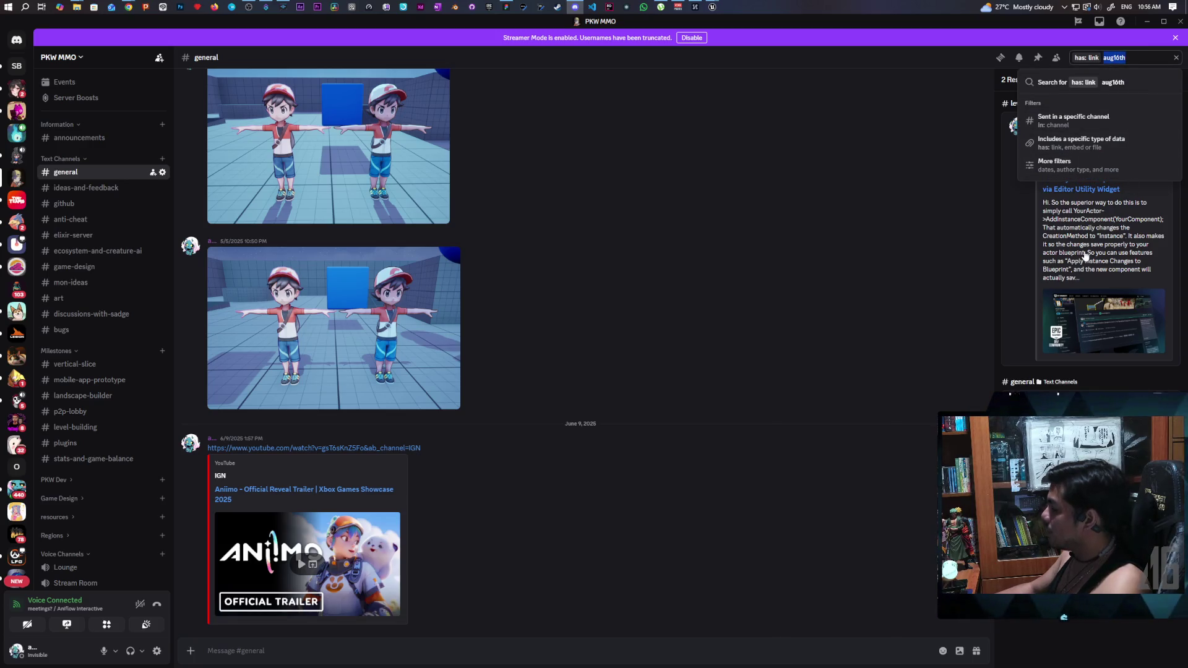
{"action": "key", "text": "BackSpace"}
{"action": "key", "text": "BackSpace"}
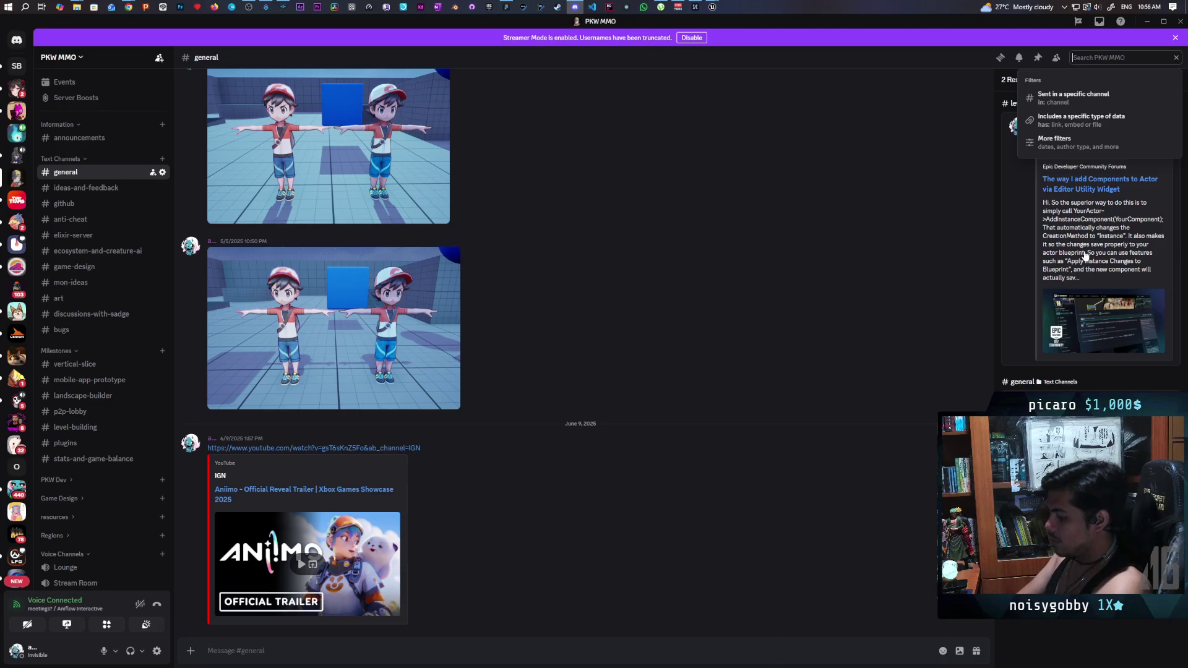
{"action": "type", "text": "aug"}
{"action": "key", "text": "ctrl+a"}
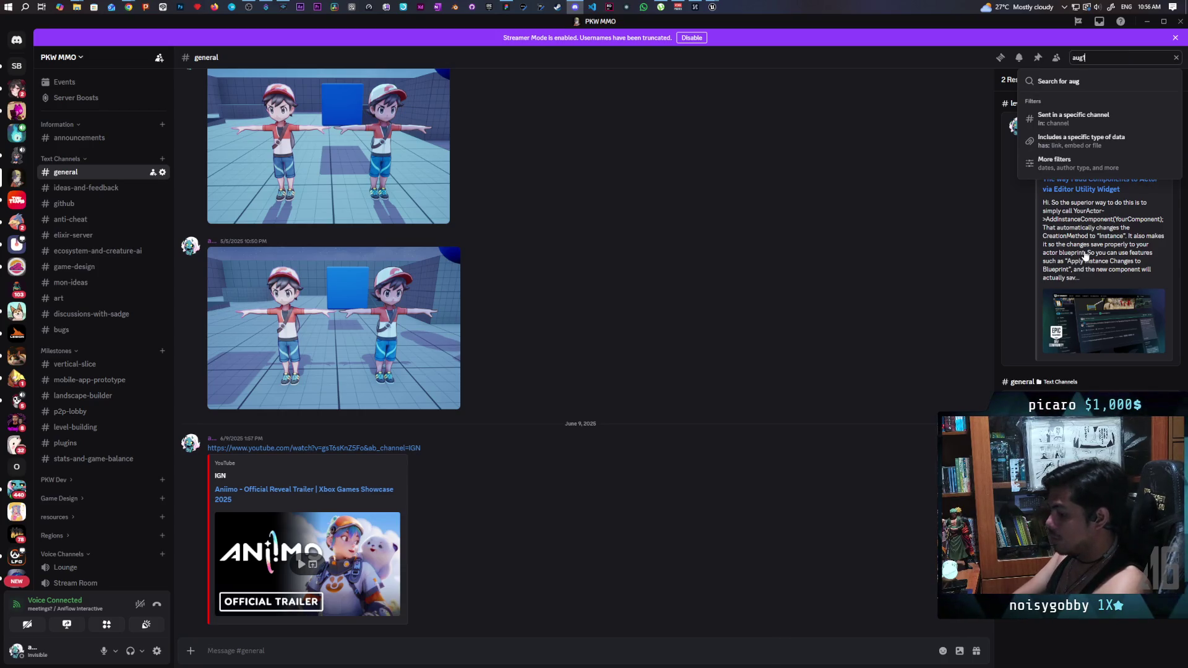
{"action": "key", "text": "BackSpace"}
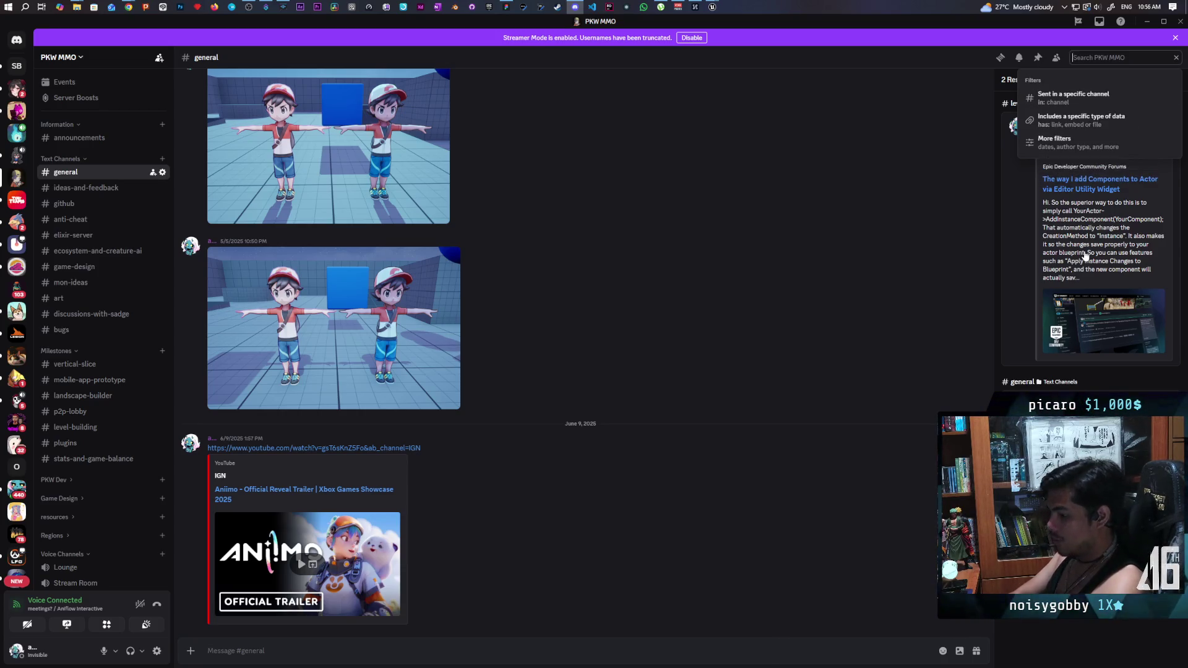
{"action": "type", "text": "@aug16th"}
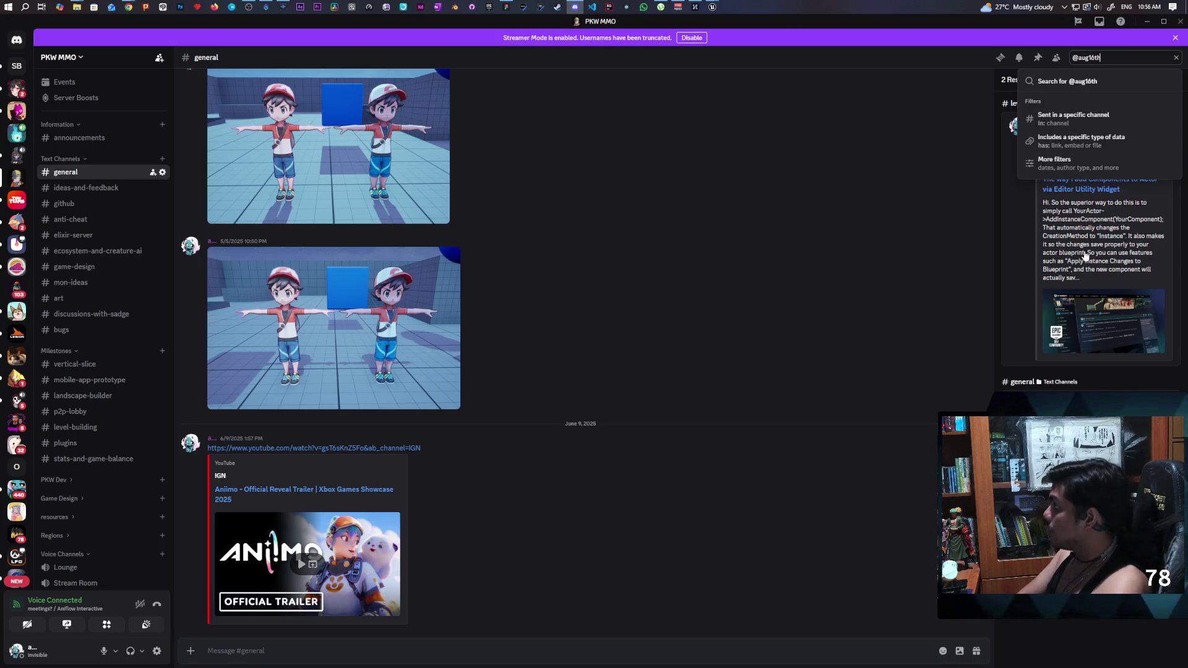
{"action": "key", "text": "Return"}
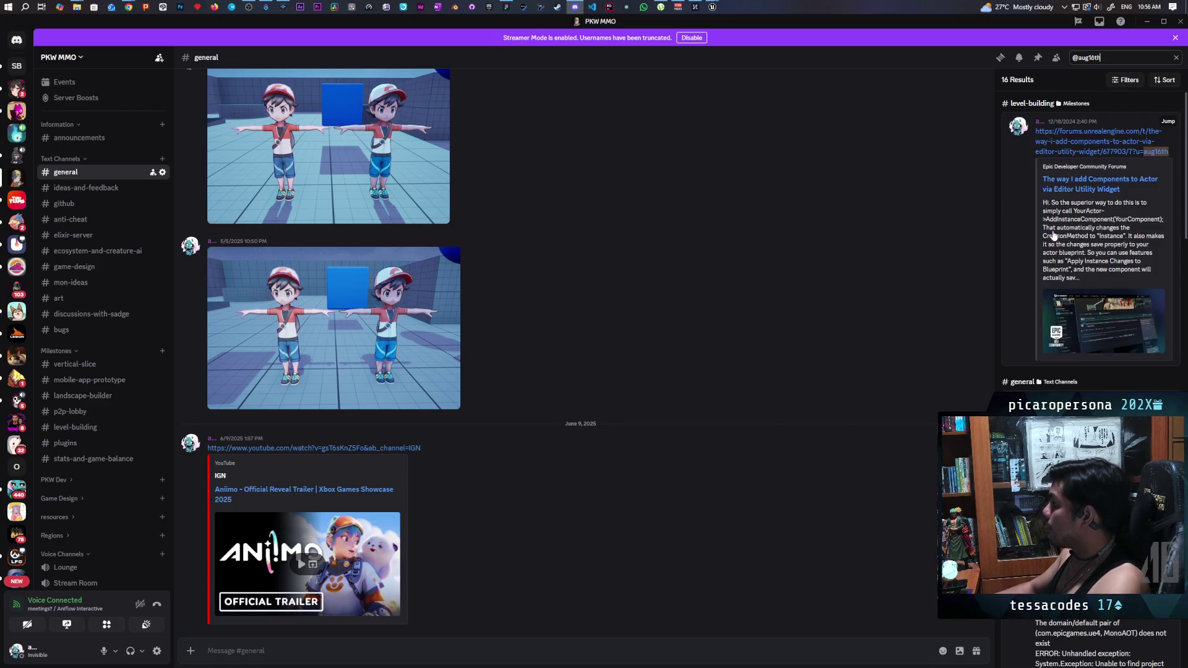
{"action": "scroll", "coordinate": [1033, 213], "scroll_direction": "down", "scroll_amount": 3}
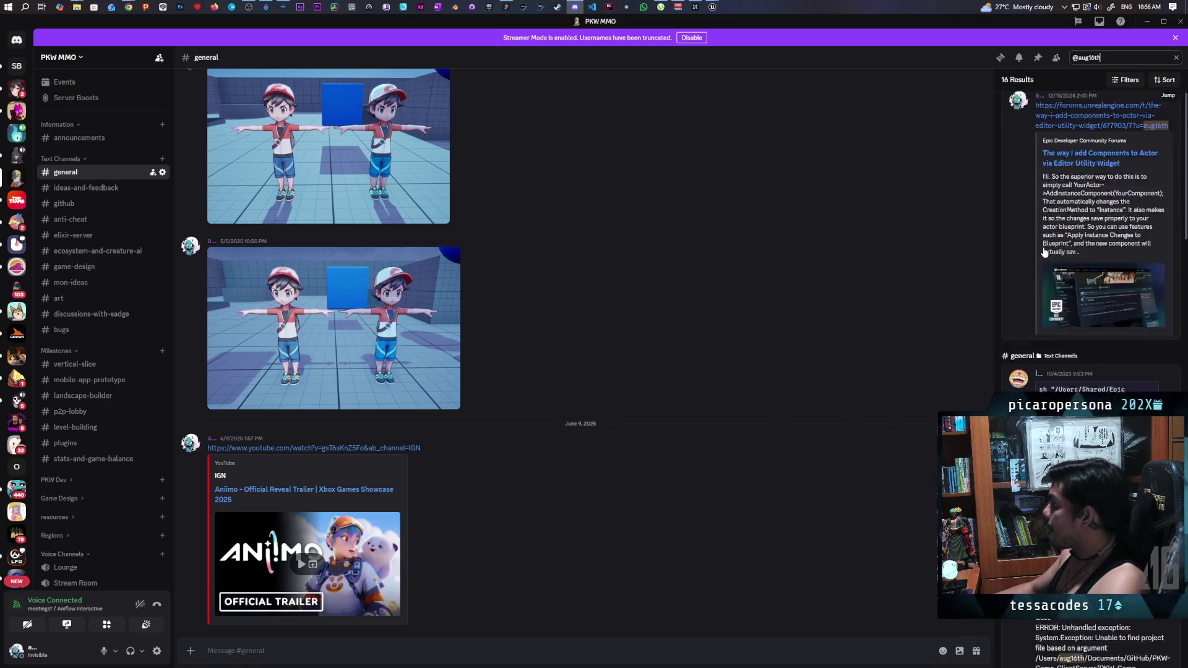
{"action": "scroll", "coordinate": [1034, 223], "scroll_direction": "down", "scroll_amount": 3}
{"action": "scroll", "coordinate": [1038, 232], "scroll_direction": "down", "scroll_amount": 3}
{"action": "scroll", "coordinate": [1044, 252], "scroll_direction": "up", "scroll_amount": 10}
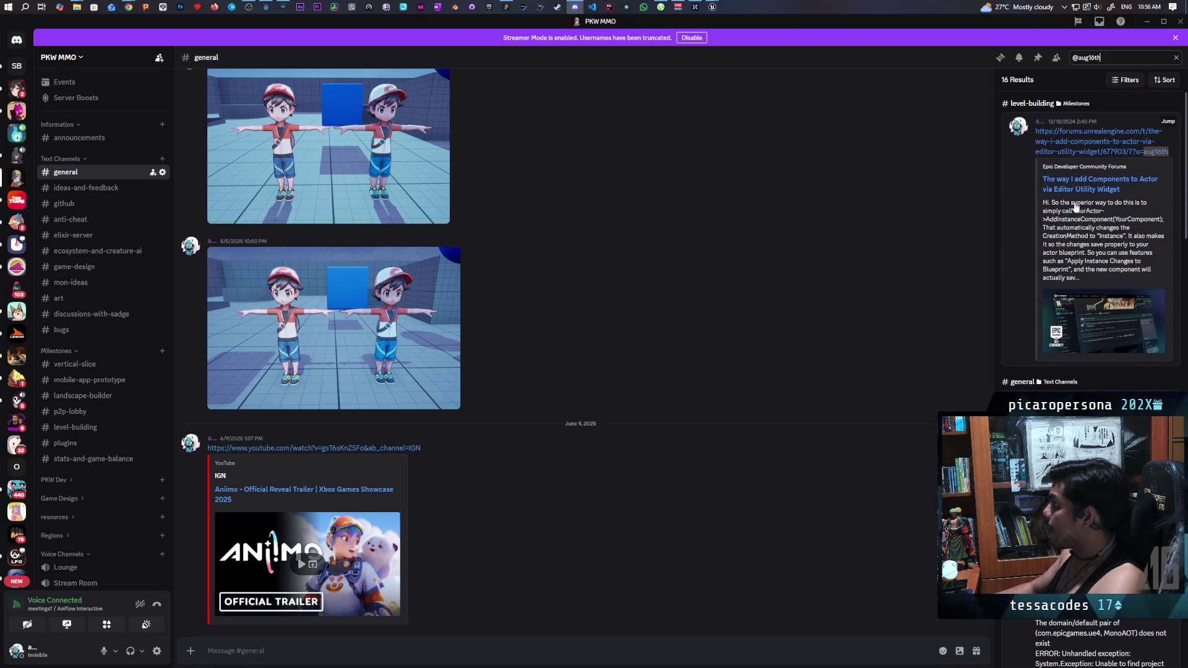
{"action": "left_click", "coordinate": [1131, 68]}
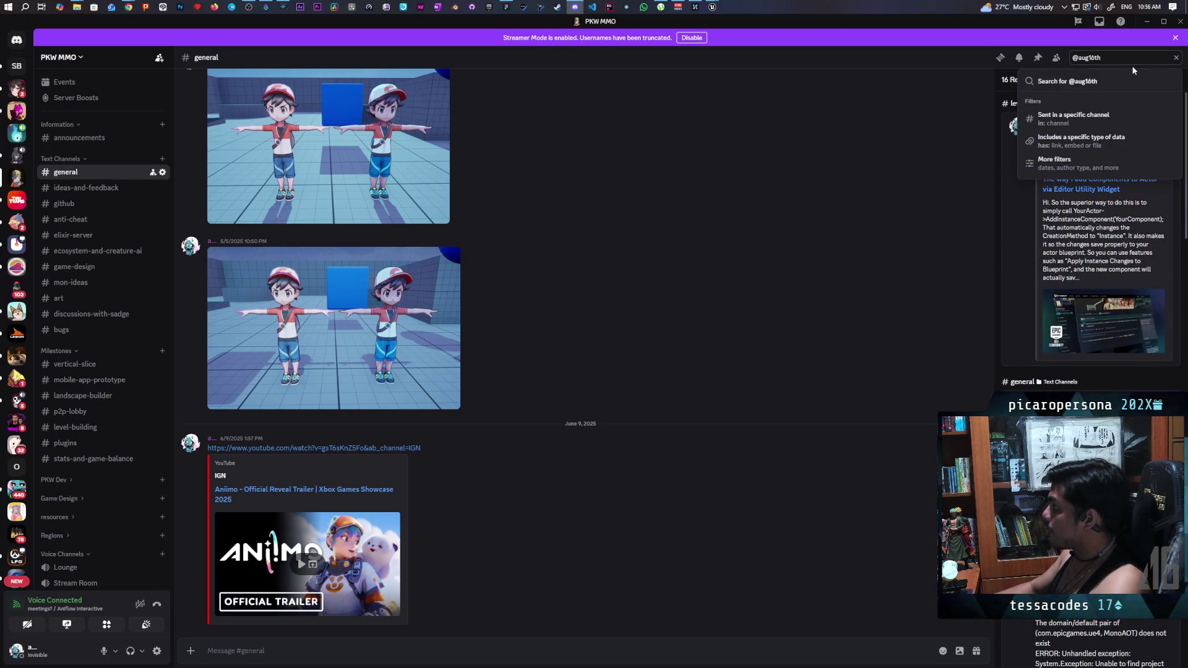
{"action": "left_click", "coordinate": [1085, 140]}
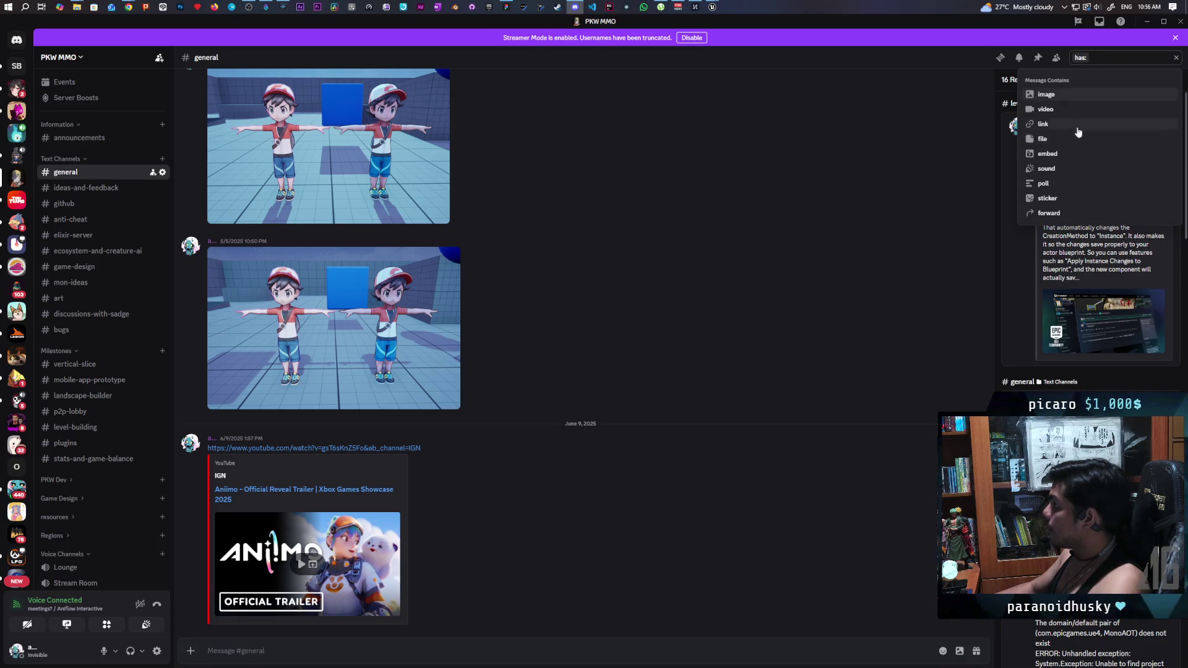
Step: Search for links again and page through to the third page of the 354 results
{"action": "left_click", "coordinate": [1071, 121]}
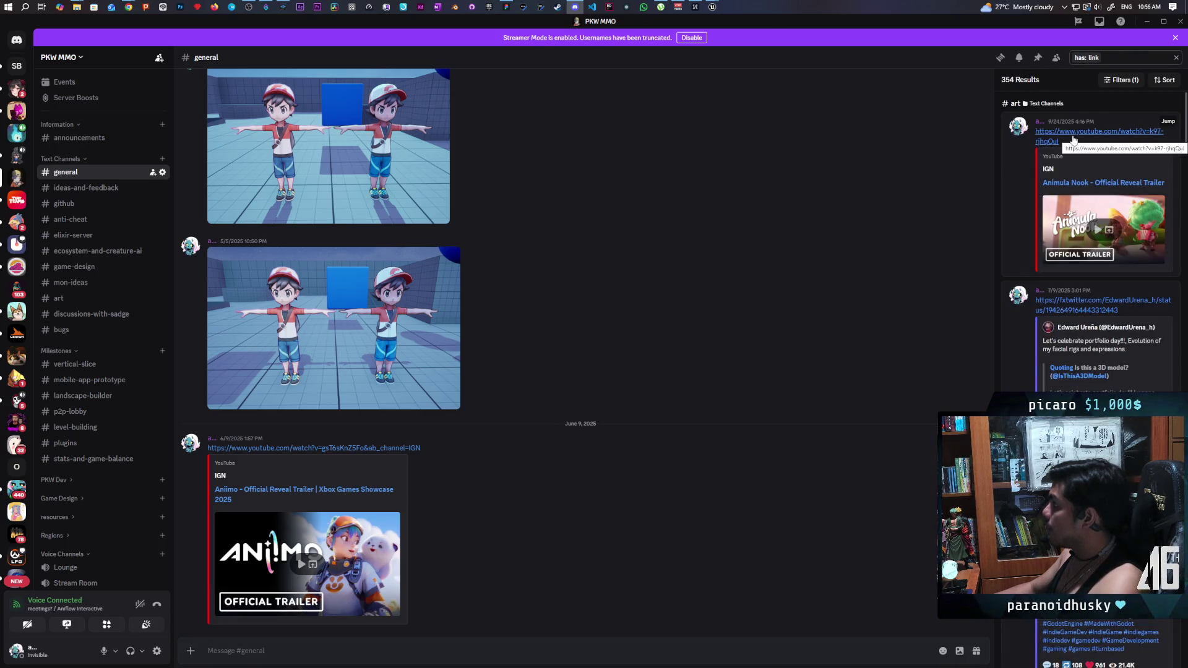
{"action": "scroll", "coordinate": [1100, 139], "scroll_direction": "down", "scroll_amount": 5}
{"action": "scroll", "coordinate": [1100, 168], "scroll_direction": "down", "scroll_amount": 5}
{"action": "scroll", "coordinate": [1101, 195], "scroll_direction": "down", "scroll_amount": 5}
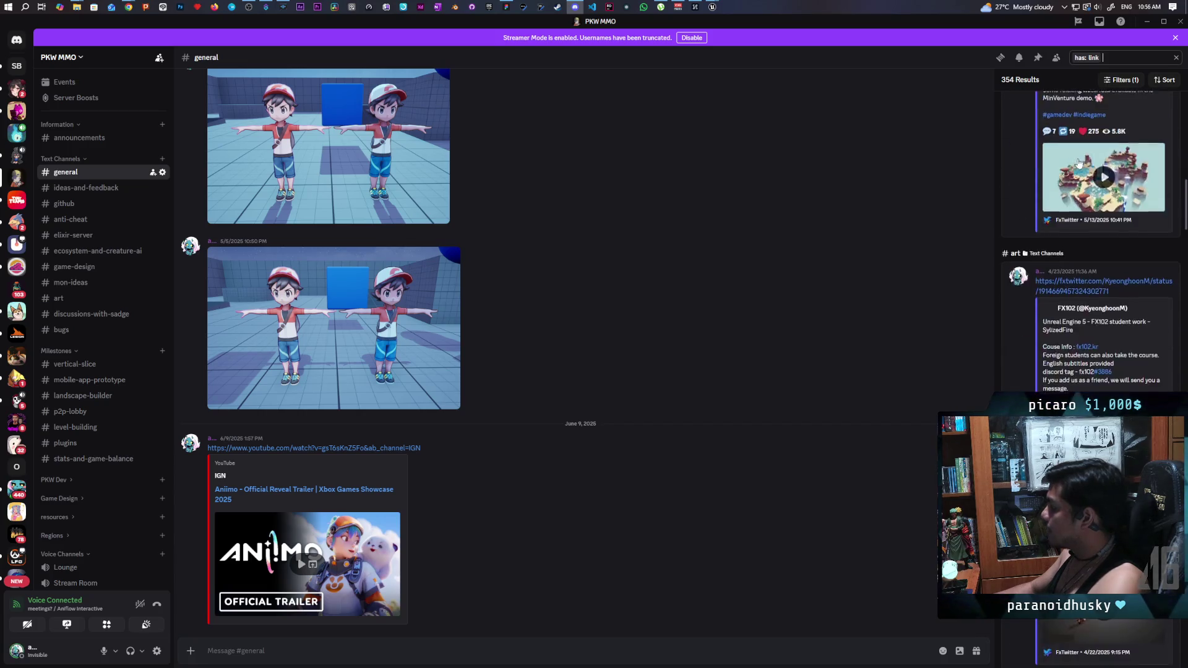
{"action": "scroll", "coordinate": [1102, 226], "scroll_direction": "down", "scroll_amount": 5}
{"action": "scroll", "coordinate": [1102, 226], "scroll_direction": "down", "scroll_amount": 5}
{"action": "scroll", "coordinate": [1102, 233], "scroll_direction": "down", "scroll_amount": 5}
{"action": "scroll", "coordinate": [1104, 241], "scroll_direction": "down", "scroll_amount": 5}
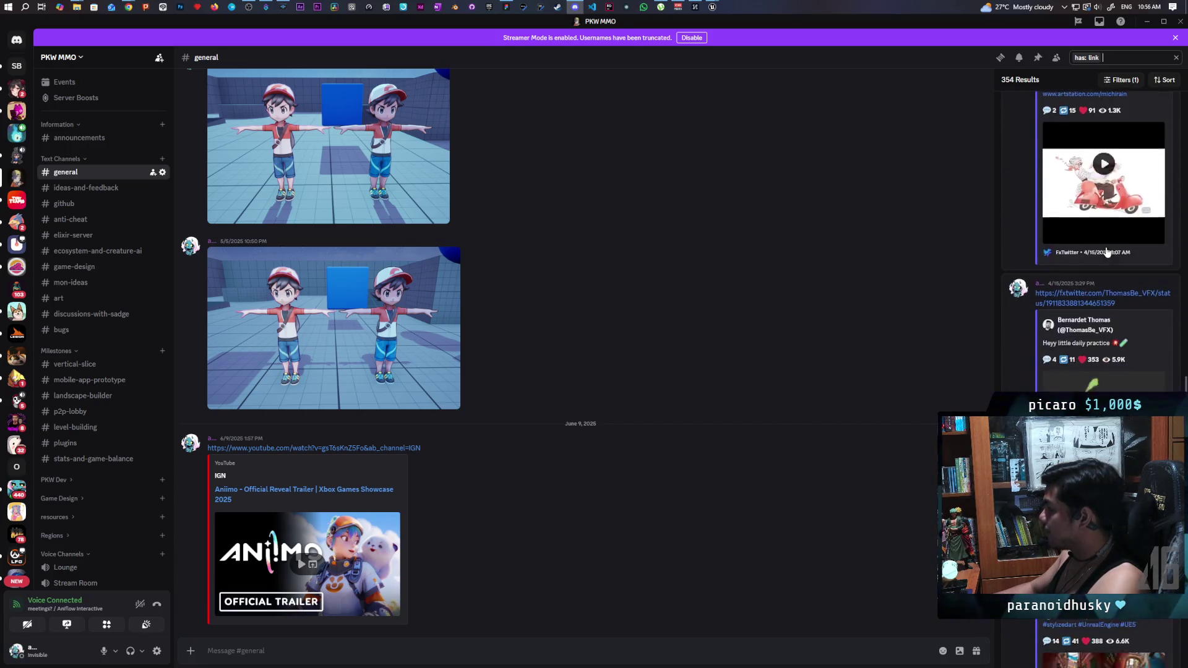
{"action": "scroll", "coordinate": [1105, 251], "scroll_direction": "down", "scroll_amount": 5}
{"action": "scroll", "coordinate": [1105, 251], "scroll_direction": "down", "scroll_amount": 5}
{"action": "scroll", "coordinate": [1105, 251], "scroll_direction": "down", "scroll_amount": 5}
{"action": "scroll", "coordinate": [1104, 252], "scroll_direction": "down", "scroll_amount": 5}
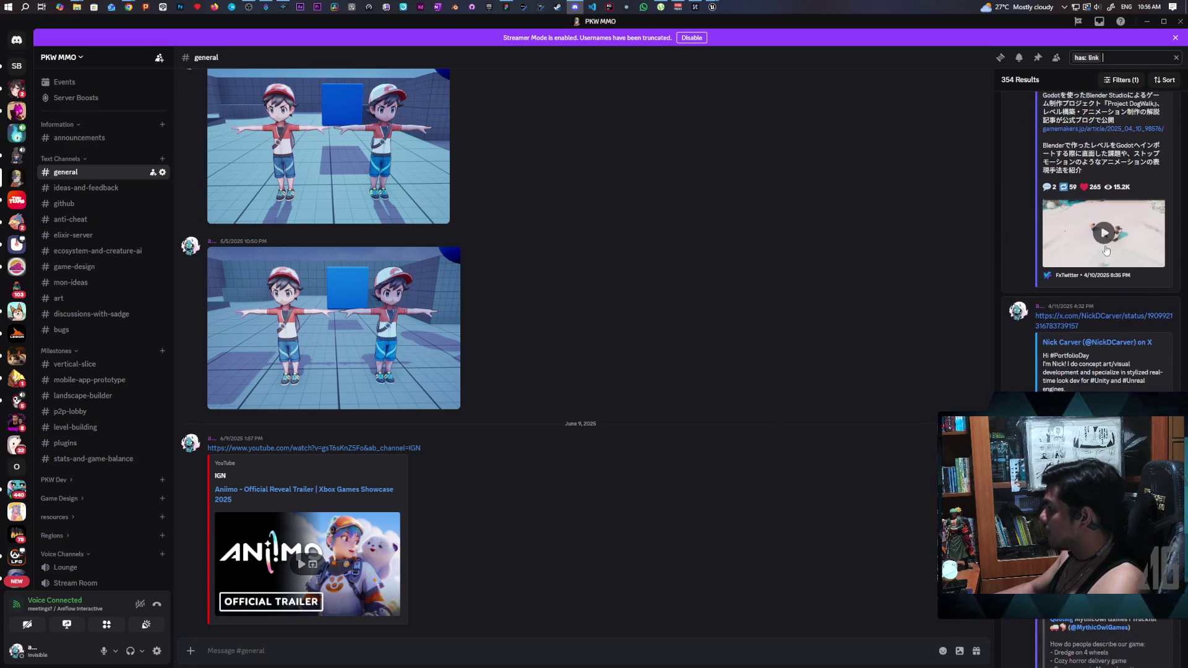
{"action": "scroll", "coordinate": [1105, 252], "scroll_direction": "down", "scroll_amount": 5}
{"action": "scroll", "coordinate": [1105, 251], "scroll_direction": "down", "scroll_amount": 5}
{"action": "scroll", "coordinate": [1105, 252], "scroll_direction": "down", "scroll_amount": 5}
{"action": "scroll", "coordinate": [1106, 251], "scroll_direction": "down", "scroll_amount": 5}
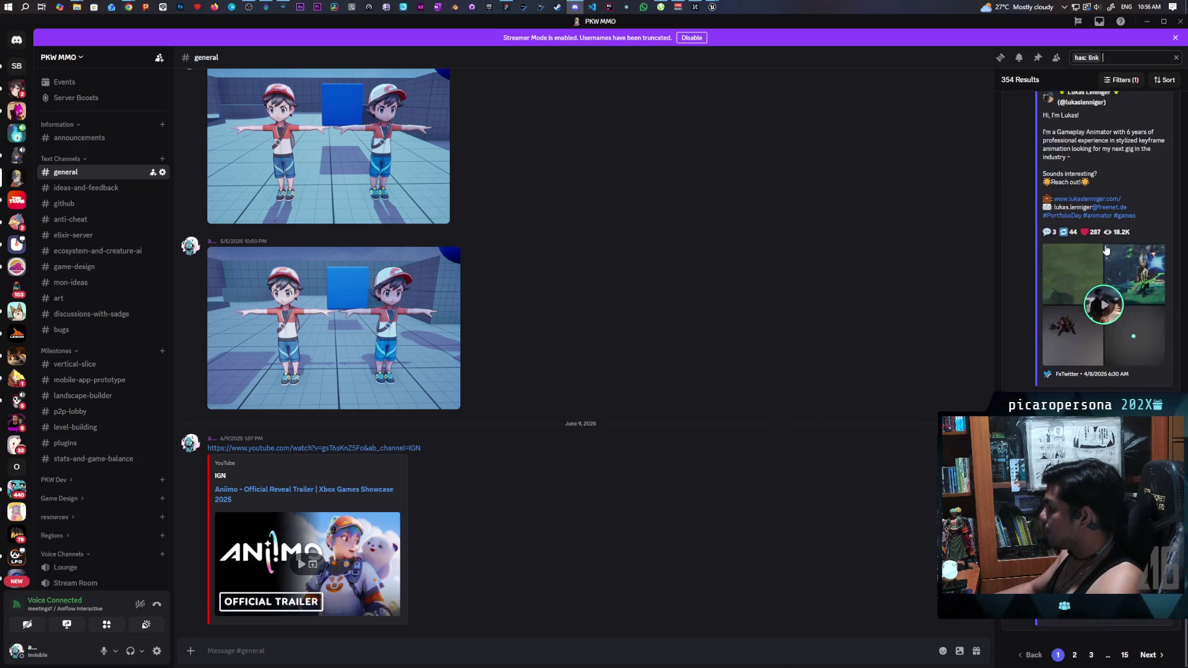
{"action": "left_click", "coordinate": [1071, 657]}
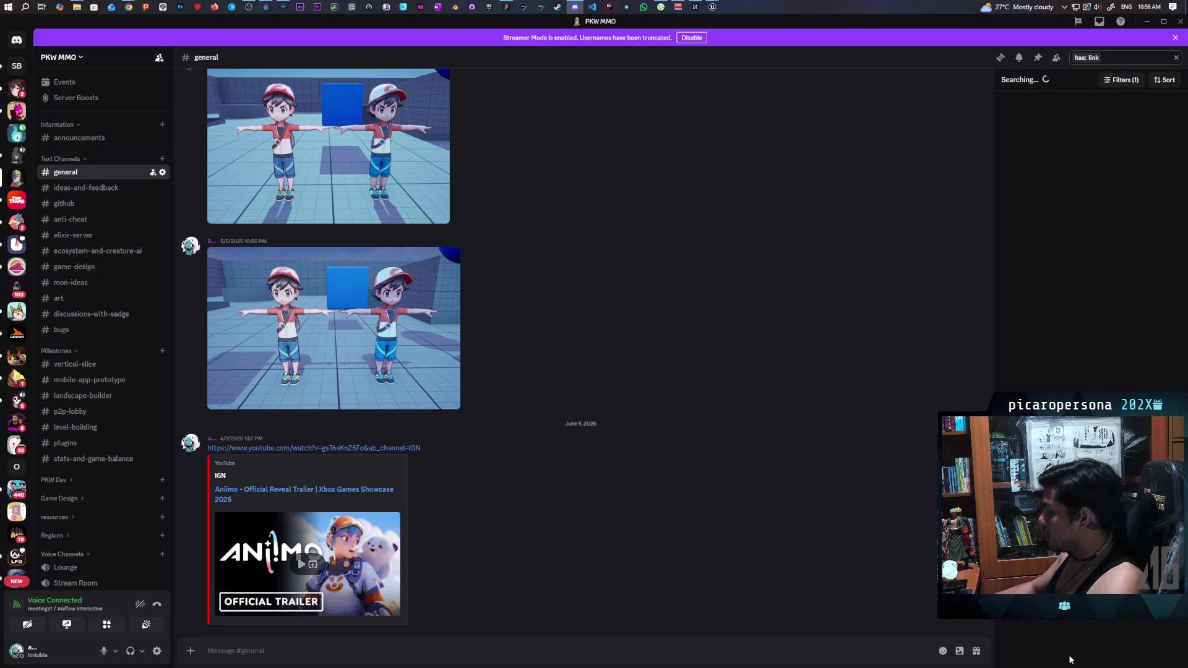
{"action": "scroll", "coordinate": [1076, 629], "scroll_direction": "down", "scroll_amount": 5}
{"action": "scroll", "coordinate": [1076, 628], "scroll_direction": "down", "scroll_amount": 5}
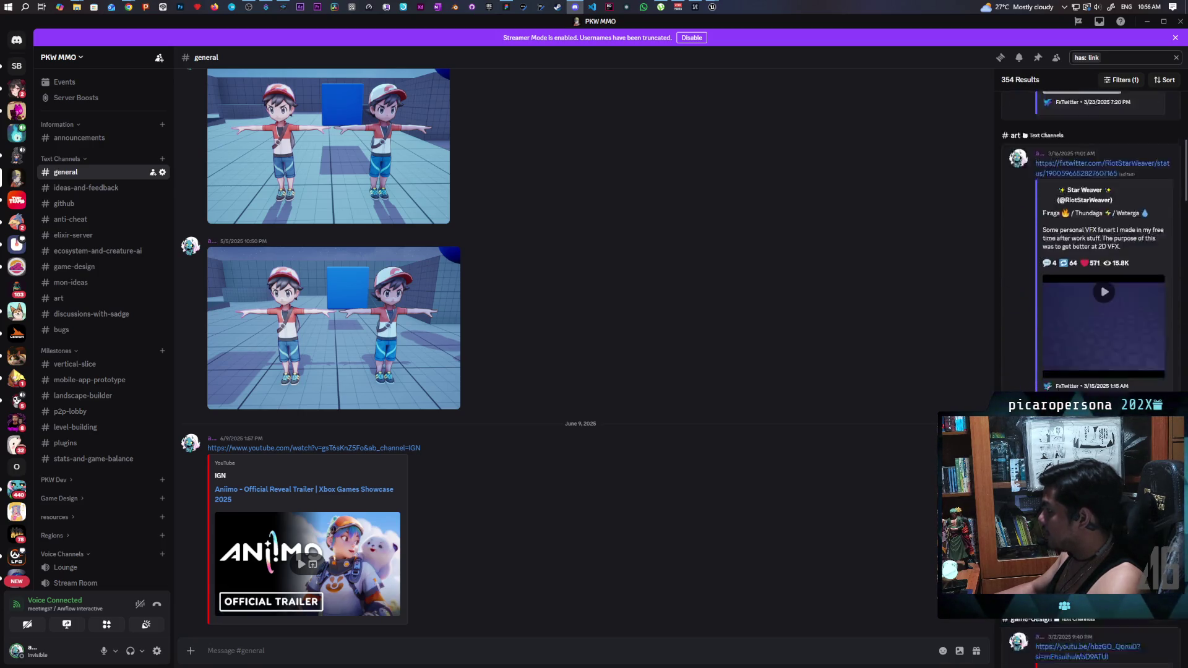
{"action": "scroll", "coordinate": [1077, 629], "scroll_direction": "down", "scroll_amount": 5}
{"action": "scroll", "coordinate": [1074, 664], "scroll_direction": "down", "scroll_amount": 5}
{"action": "scroll", "coordinate": [1073, 665], "scroll_direction": "down", "scroll_amount": 5}
{"action": "scroll", "coordinate": [1073, 665], "scroll_direction": "down", "scroll_amount": 5}
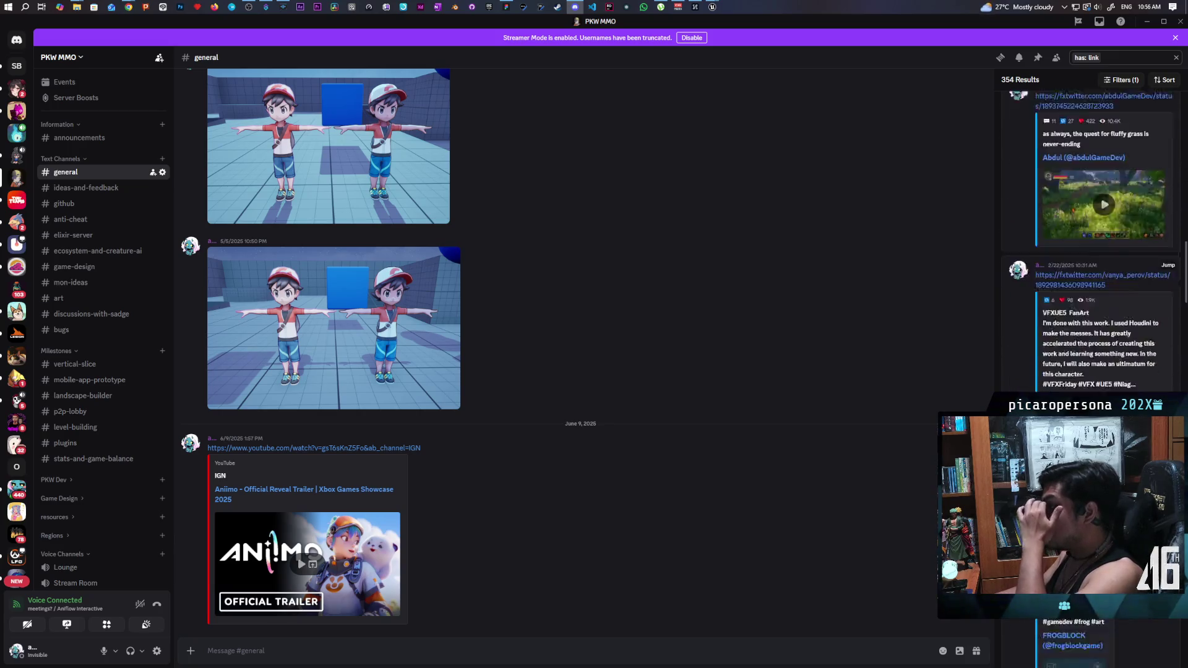
{"action": "scroll", "coordinate": [1074, 665], "scroll_direction": "down", "scroll_amount": 5}
{"action": "scroll", "coordinate": [1073, 665], "scroll_direction": "down", "scroll_amount": 3}
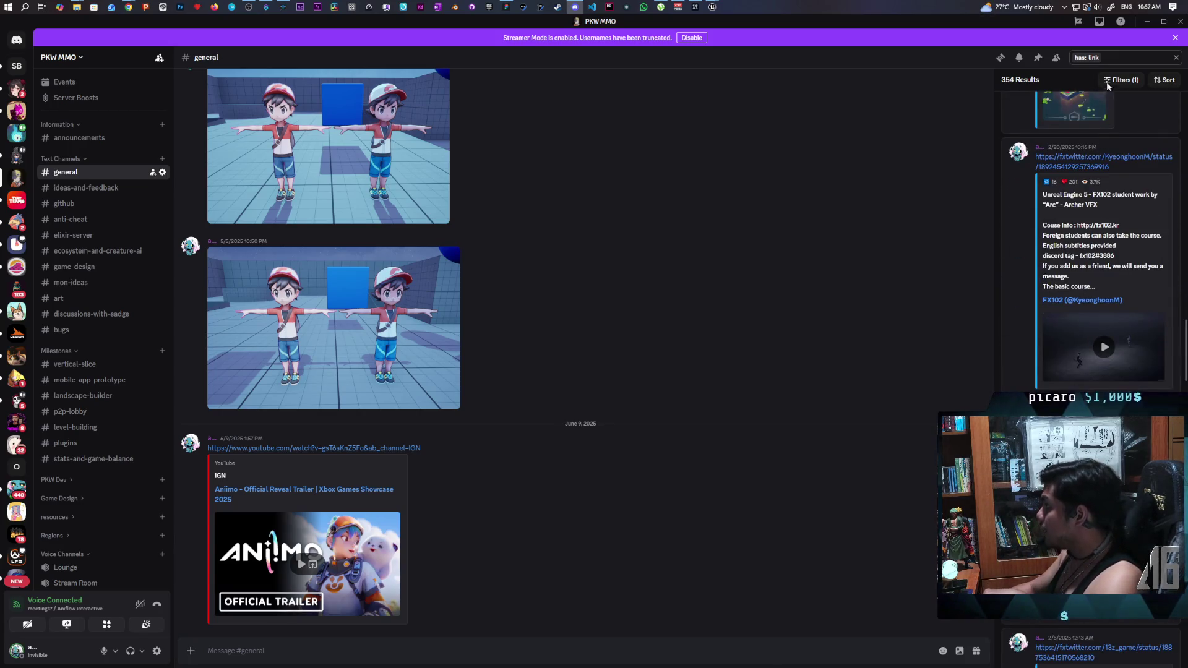
{"action": "scroll", "coordinate": [1090, 372], "scroll_direction": "down", "scroll_amount": 5}
{"action": "scroll", "coordinate": [1091, 372], "scroll_direction": "down", "scroll_amount": 3}
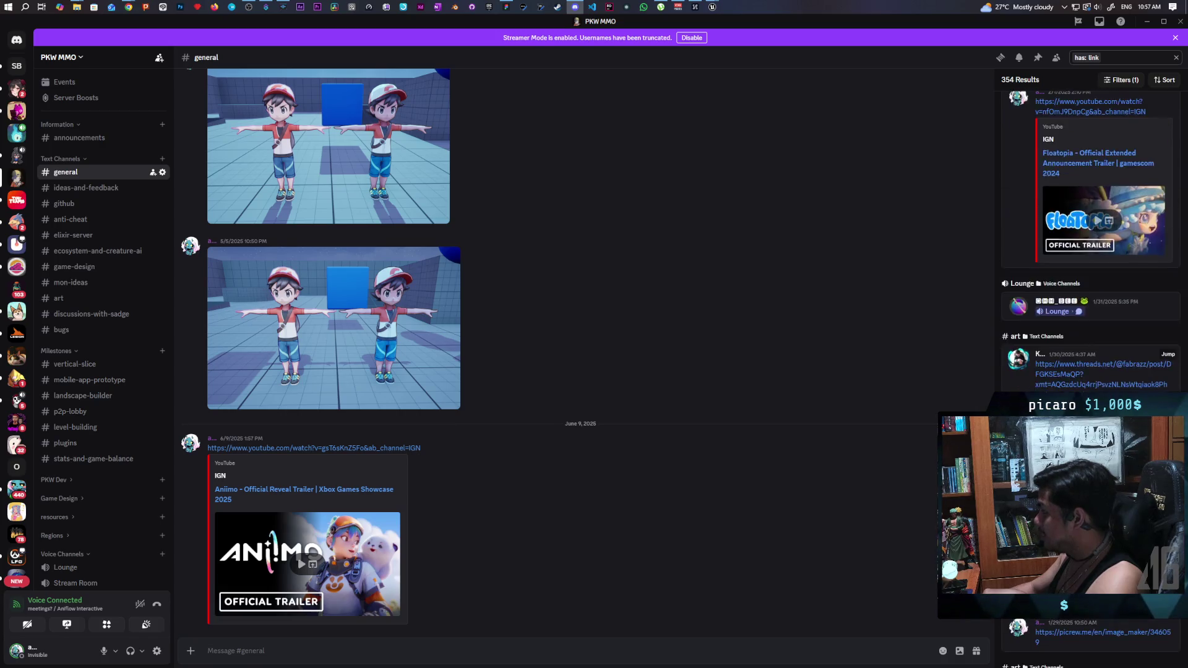
{"action": "scroll", "coordinate": [1090, 372], "scroll_direction": "down", "scroll_amount": 3}
{"action": "scroll", "coordinate": [1091, 371], "scroll_direction": "down", "scroll_amount": 3}
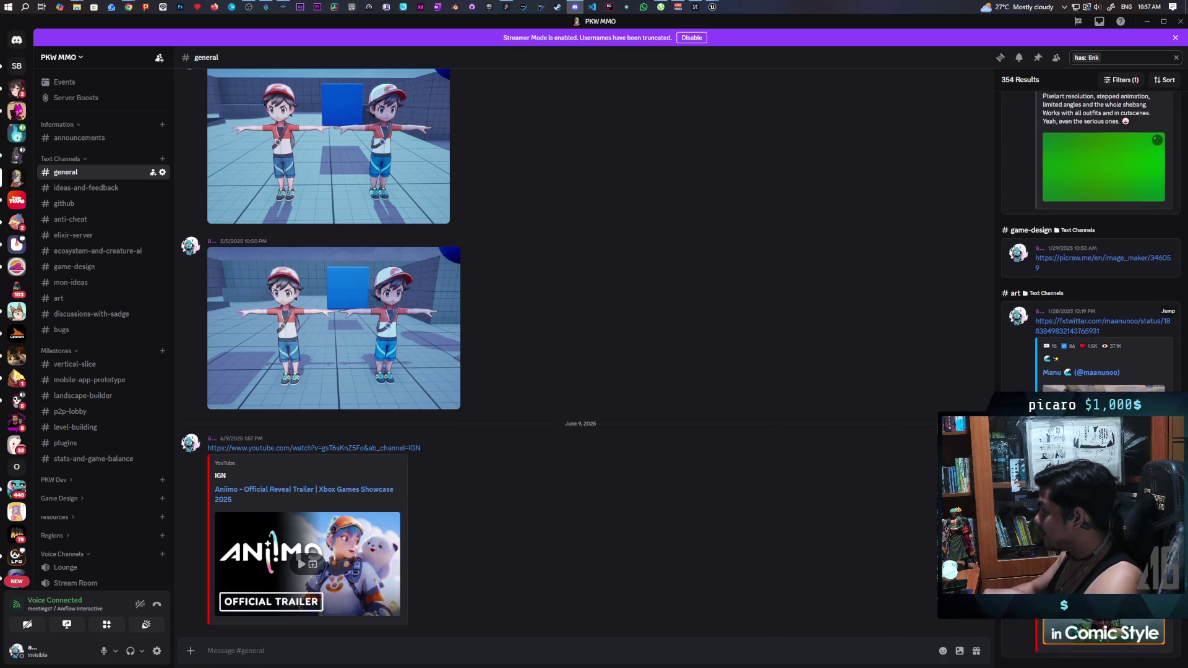
{"action": "scroll", "coordinate": [1091, 279], "scroll_direction": "down", "scroll_amount": 3}
{"action": "scroll", "coordinate": [1090, 242], "scroll_direction": "down", "scroll_amount": 5}
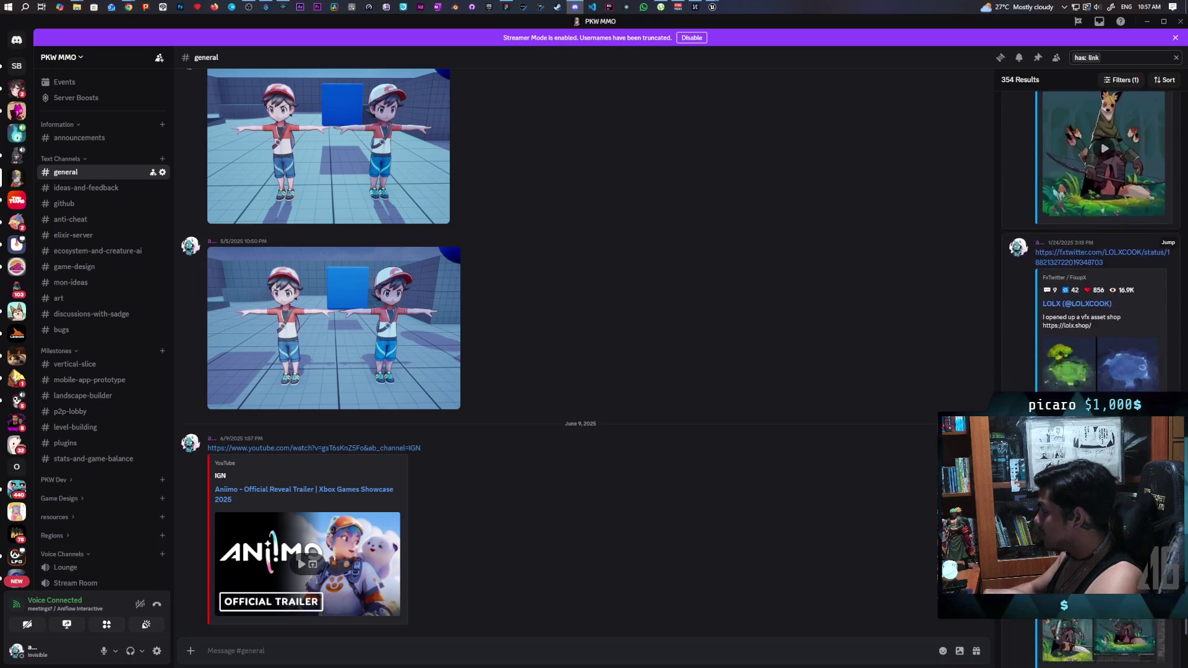
{"action": "scroll", "coordinate": [1090, 242], "scroll_direction": "down", "scroll_amount": 5}
{"action": "scroll", "coordinate": [1090, 242], "scroll_direction": "down", "scroll_amount": 5}
{"action": "left_click", "coordinate": [1090, 655]}
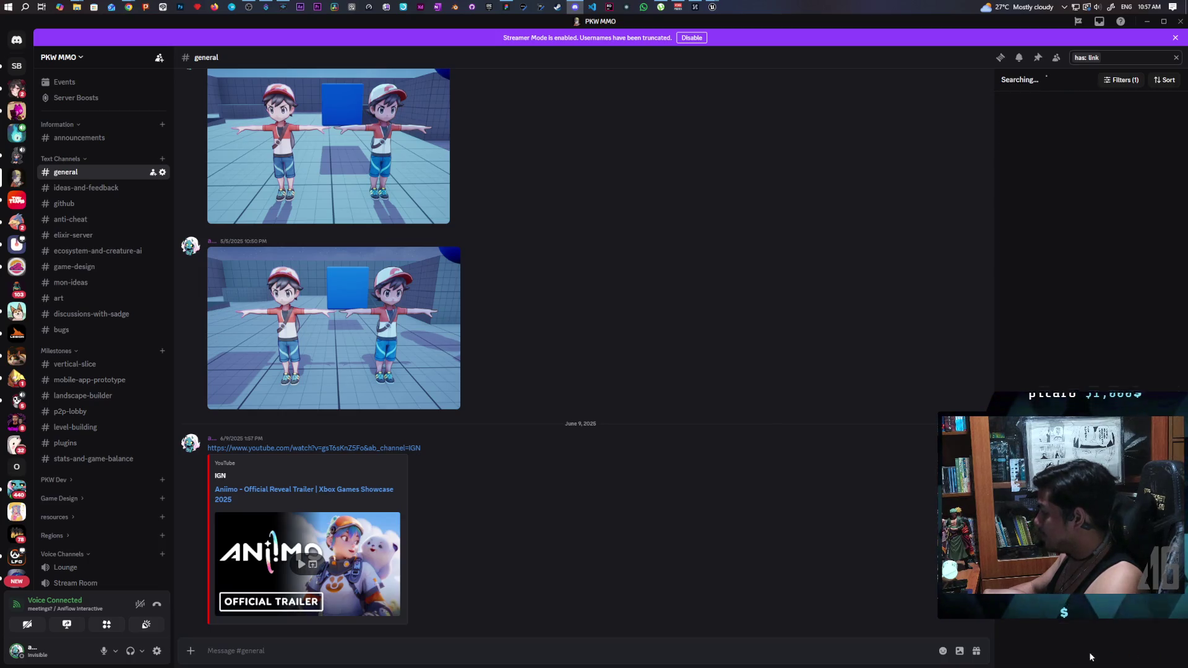
{"action": "scroll", "coordinate": [1090, 278], "scroll_direction": "down", "scroll_amount": 5}
{"action": "scroll", "coordinate": [1090, 278], "scroll_direction": "down", "scroll_amount": 5}
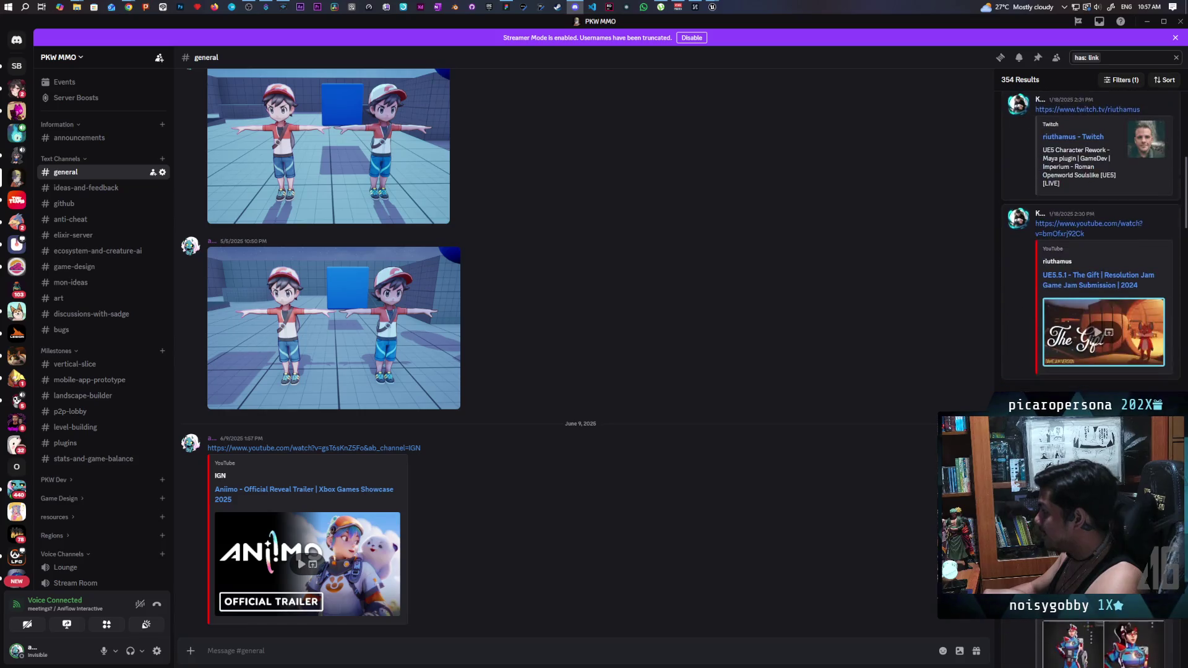
{"action": "scroll", "coordinate": [1090, 279], "scroll_direction": "down", "scroll_amount": 5}
{"action": "scroll", "coordinate": [1090, 242], "scroll_direction": "down", "scroll_amount": 3}
{"action": "scroll", "coordinate": [1091, 241], "scroll_direction": "down", "scroll_amount": 3}
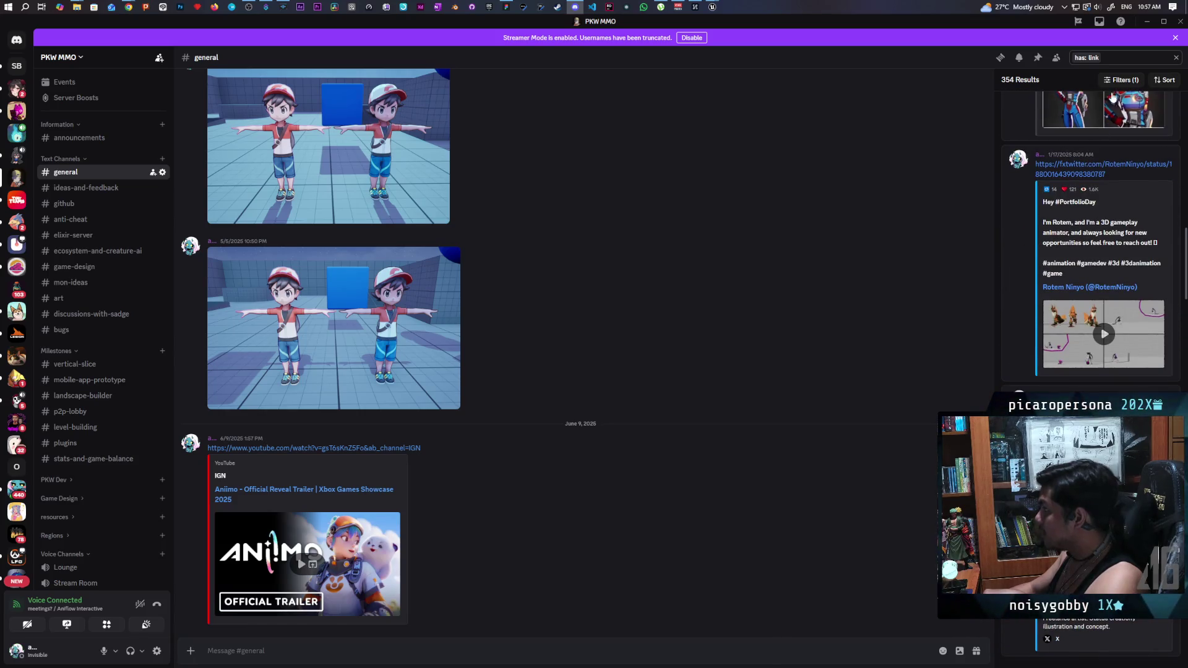
{"action": "left_click", "coordinate": [1121, 58]}
{"action": "type", "text": "hair"}
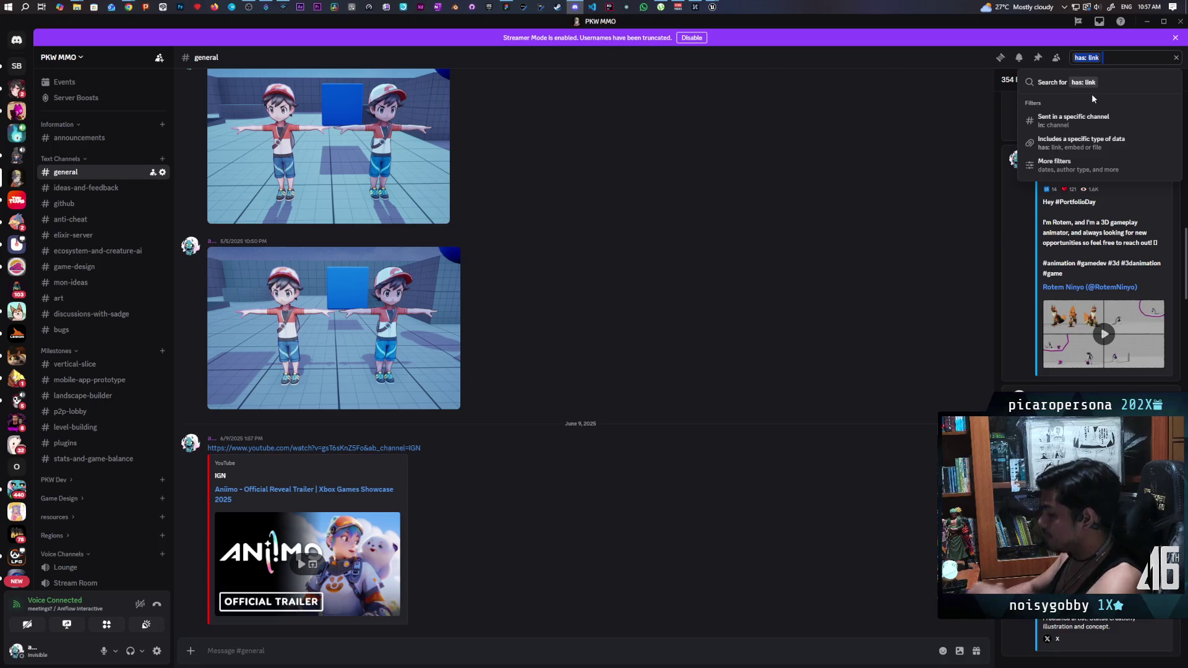
Step: Search the server for 'hair' and jump to the first matching message in Lounge
{"action": "key", "text": "Return"}
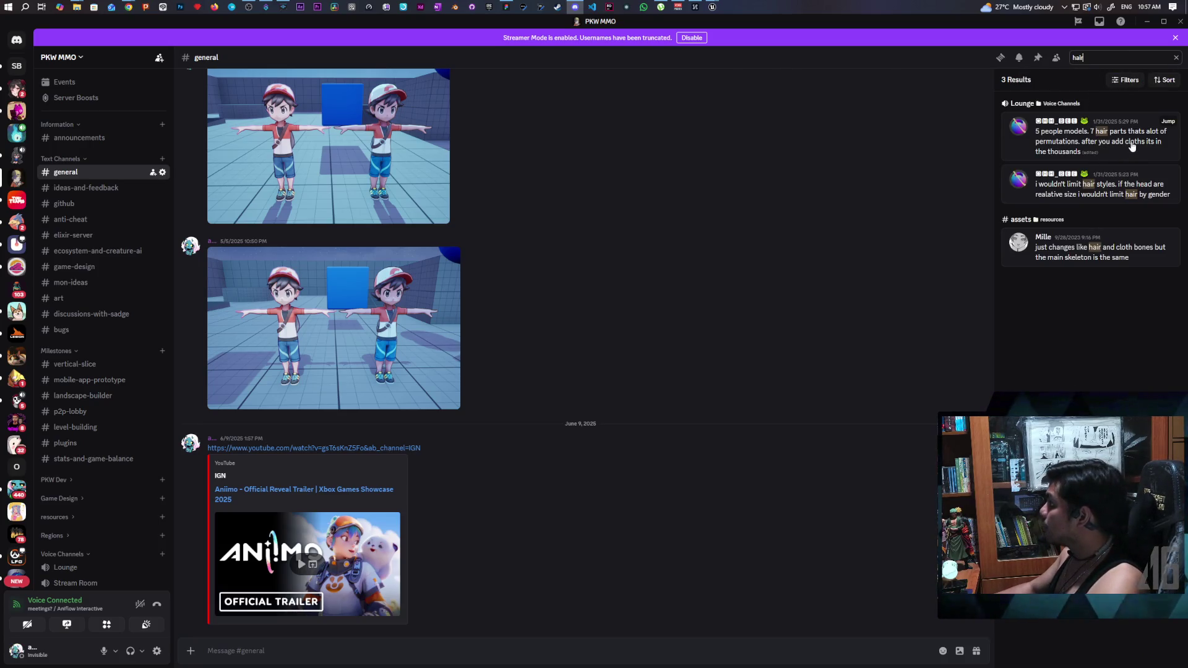
{"action": "left_click", "coordinate": [1130, 143]}
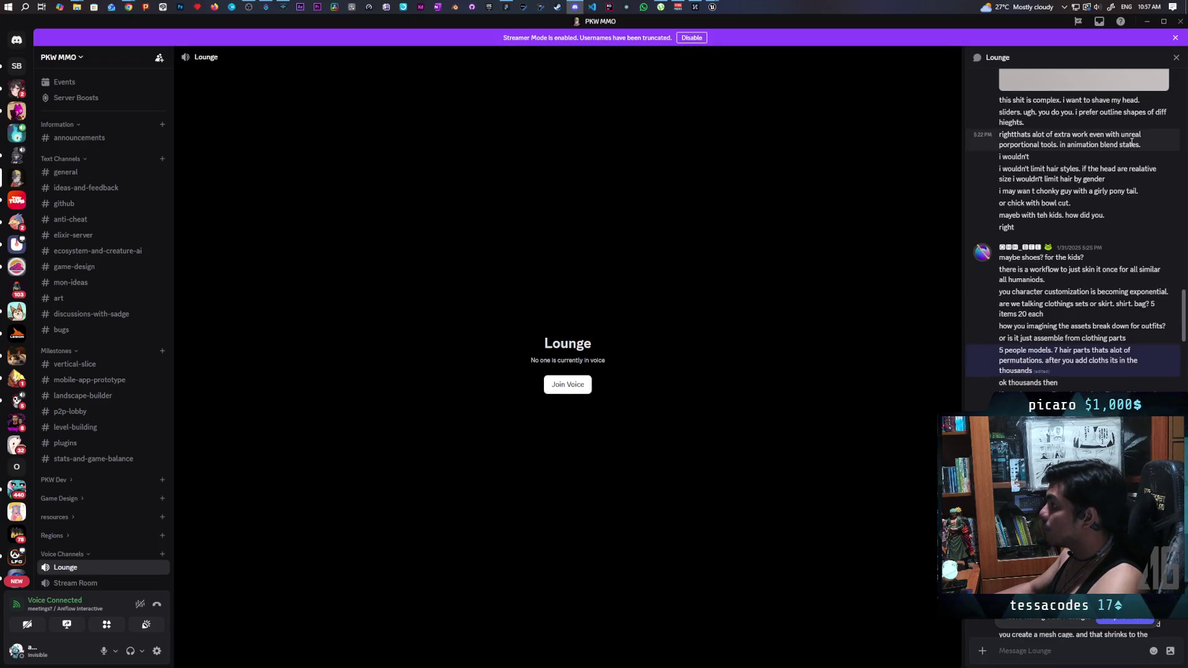
{"action": "mouse_move", "coordinate": [1152, 160]}
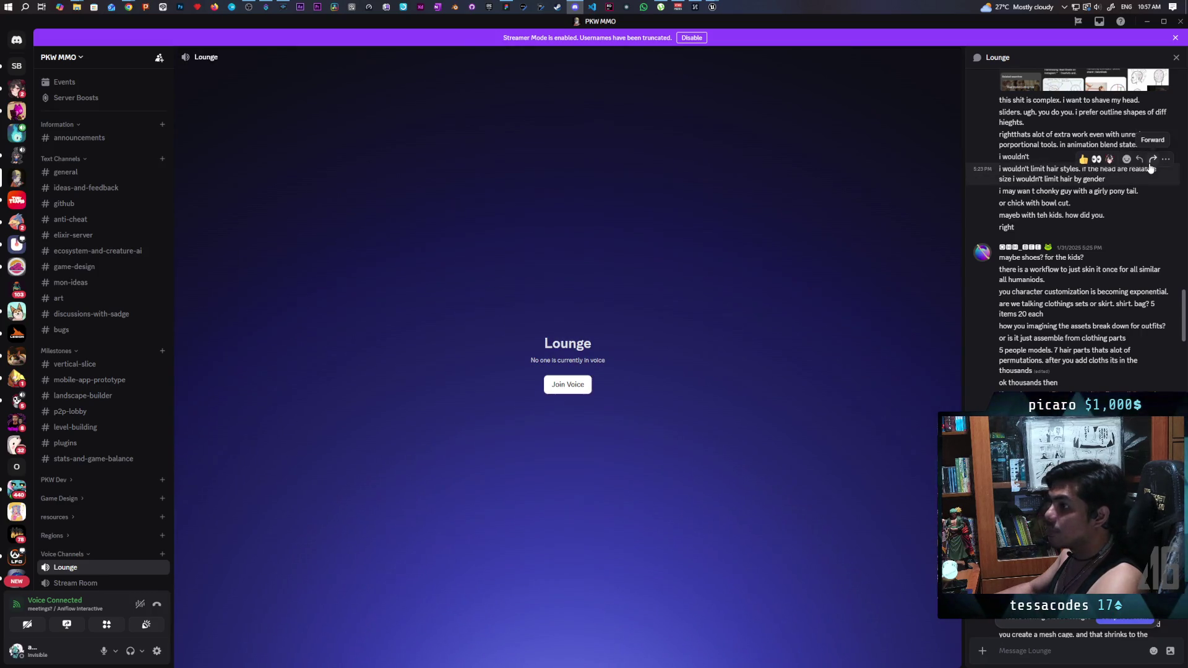
{"action": "scroll", "coordinate": [1141, 286], "scroll_direction": "up", "scroll_amount": 2}
{"action": "scroll", "coordinate": [1123, 287], "scroll_direction": "up", "scroll_amount": 3}
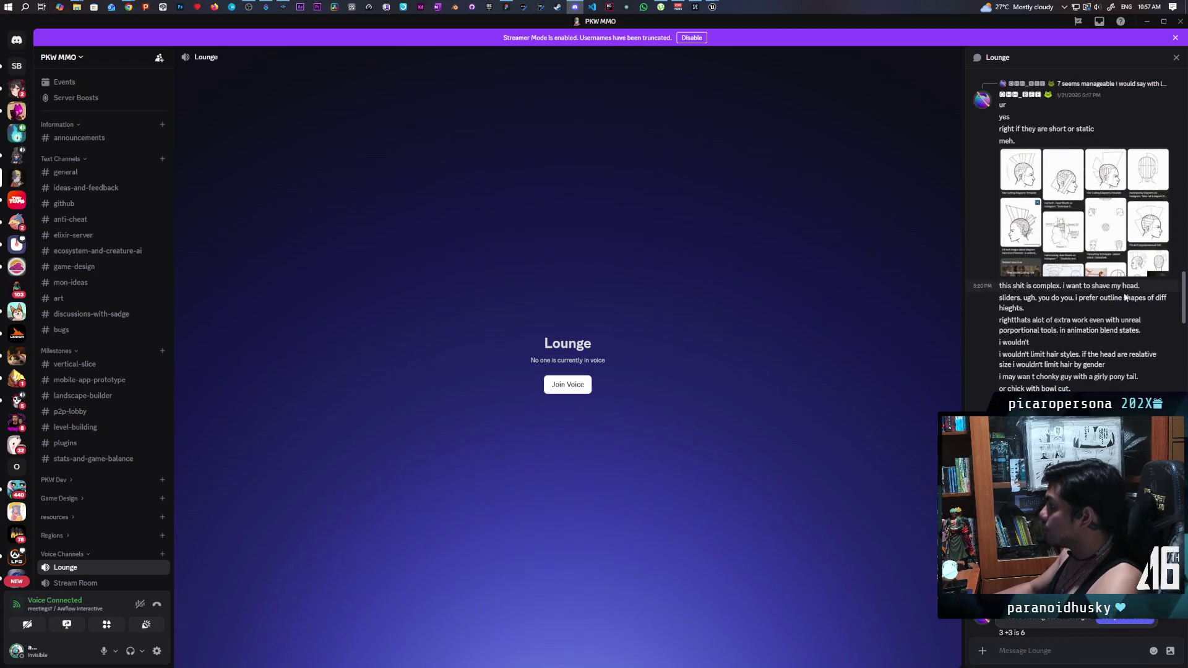
{"action": "scroll", "coordinate": [1124, 298], "scroll_direction": "up", "scroll_amount": 3}
{"action": "scroll", "coordinate": [1122, 317], "scroll_direction": "up", "scroll_amount": 3}
{"action": "scroll", "coordinate": [1121, 317], "scroll_direction": "up", "scroll_amount": 1}
{"action": "scroll", "coordinate": [1122, 316], "scroll_direction": "up", "scroll_amount": 3}
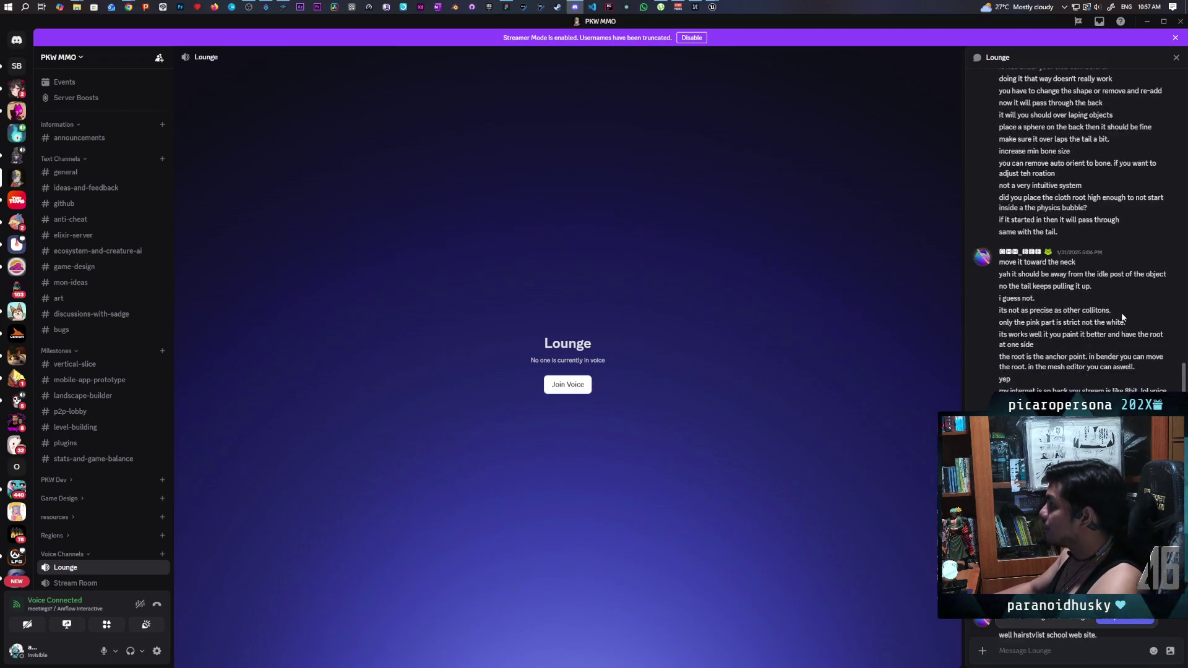
{"action": "scroll", "coordinate": [1122, 316], "scroll_direction": "up", "scroll_amount": 3}
{"action": "scroll", "coordinate": [1122, 316], "scroll_direction": "up", "scroll_amount": 3}
{"action": "scroll", "coordinate": [1121, 318], "scroll_direction": "up", "scroll_amount": 3}
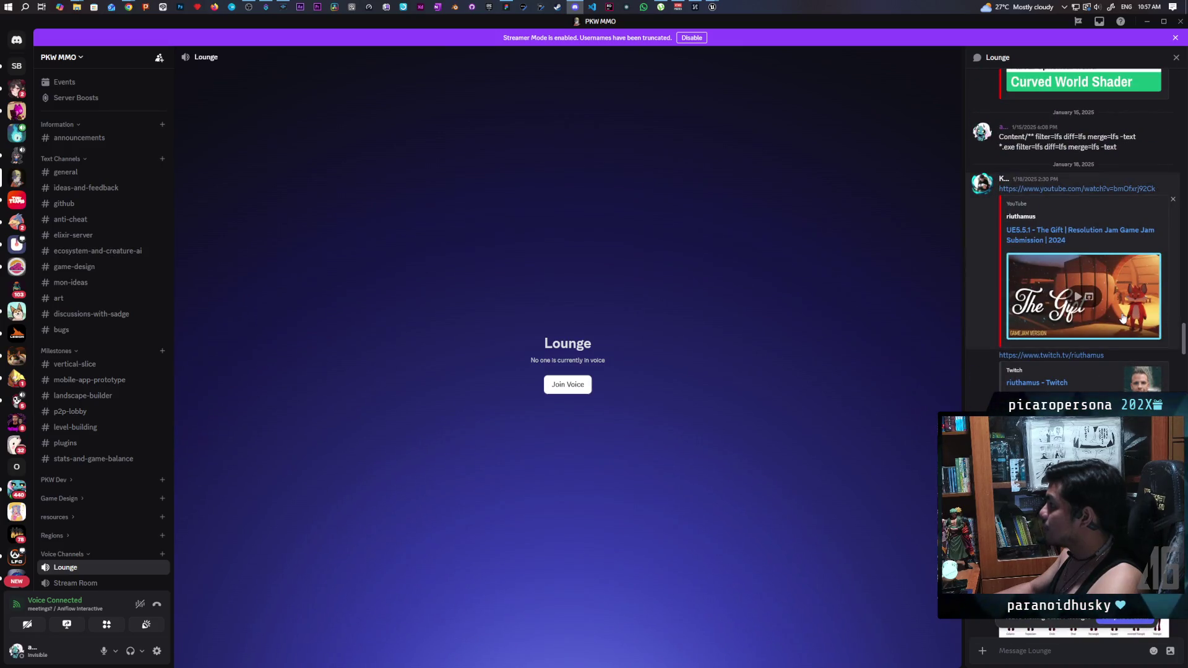
{"action": "scroll", "coordinate": [1122, 318], "scroll_direction": "up", "scroll_amount": 2}
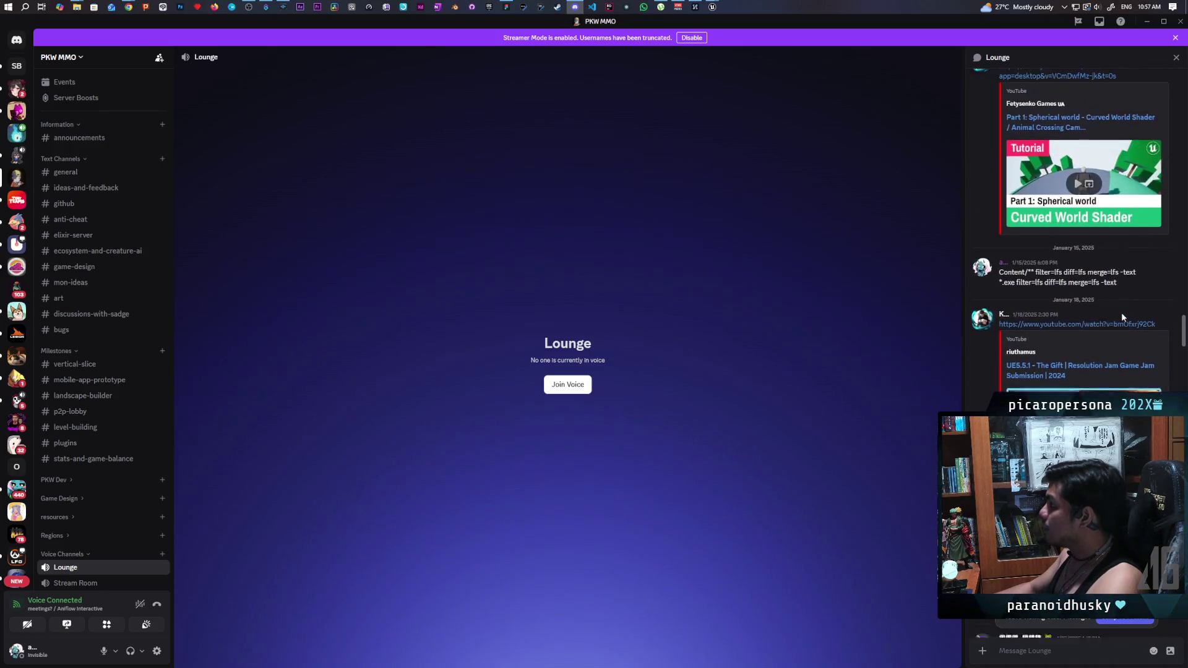
{"action": "scroll", "coordinate": [1121, 312], "scroll_direction": "up", "scroll_amount": 1}
{"action": "scroll", "coordinate": [1121, 313], "scroll_direction": "up", "scroll_amount": 1}
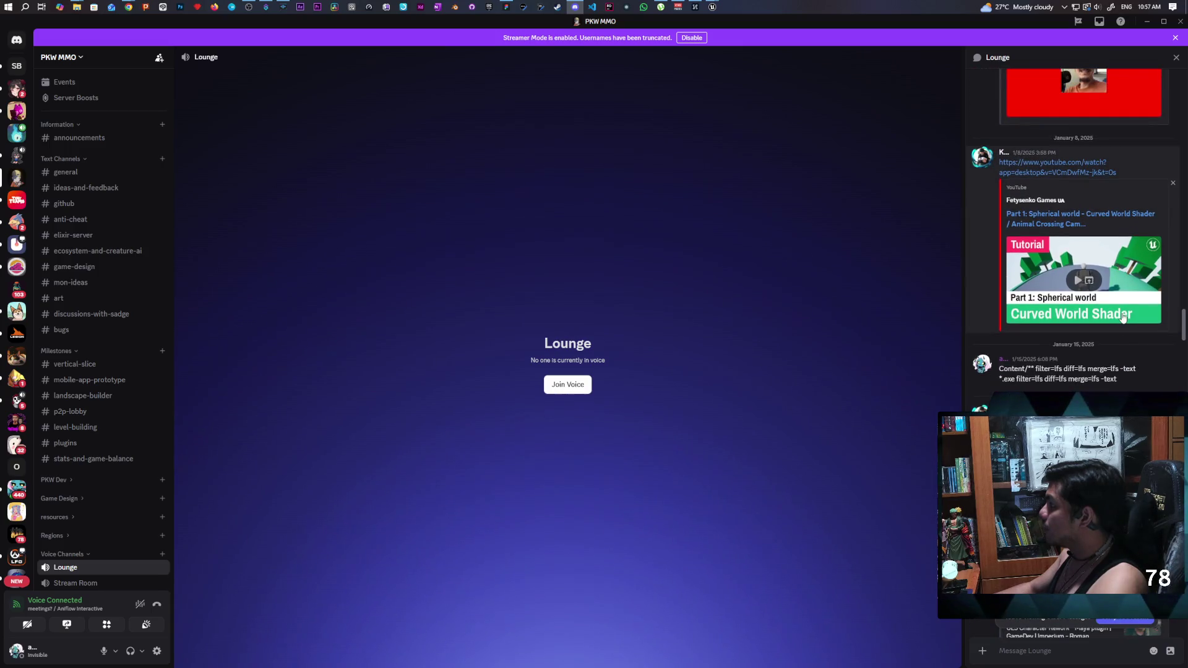
{"action": "scroll", "coordinate": [1121, 312], "scroll_direction": "up", "scroll_amount": 2}
{"action": "scroll", "coordinate": [1121, 313], "scroll_direction": "up", "scroll_amount": 2}
{"action": "scroll", "coordinate": [1122, 312], "scroll_direction": "up", "scroll_amount": 2}
{"action": "scroll", "coordinate": [1121, 316], "scroll_direction": "up", "scroll_amount": 3}
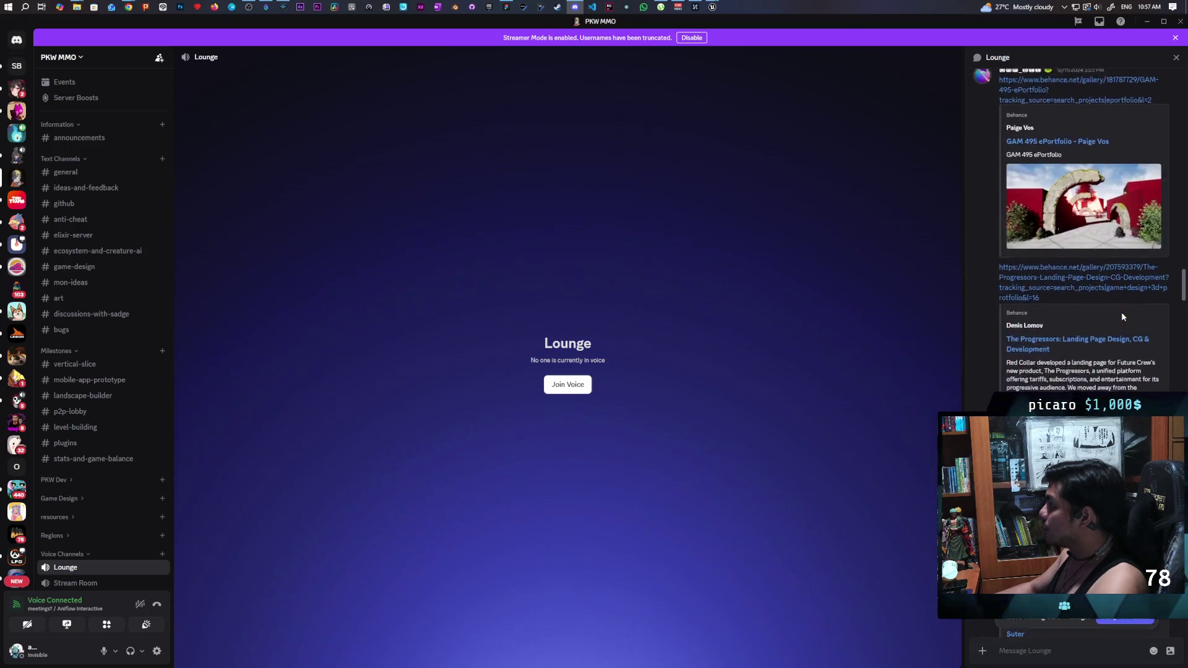
{"action": "scroll", "coordinate": [1121, 316], "scroll_direction": "up", "scroll_amount": 3}
{"action": "scroll", "coordinate": [1121, 318], "scroll_direction": "up", "scroll_amount": 2}
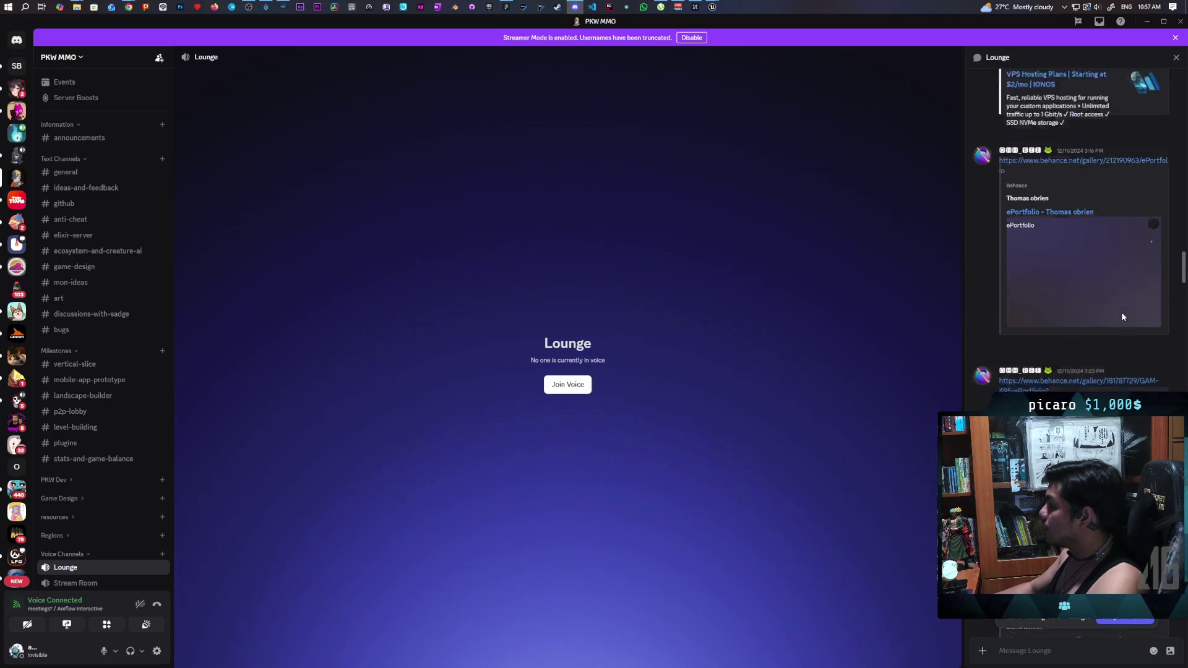
{"action": "scroll", "coordinate": [1121, 316], "scroll_direction": "up", "scroll_amount": 2}
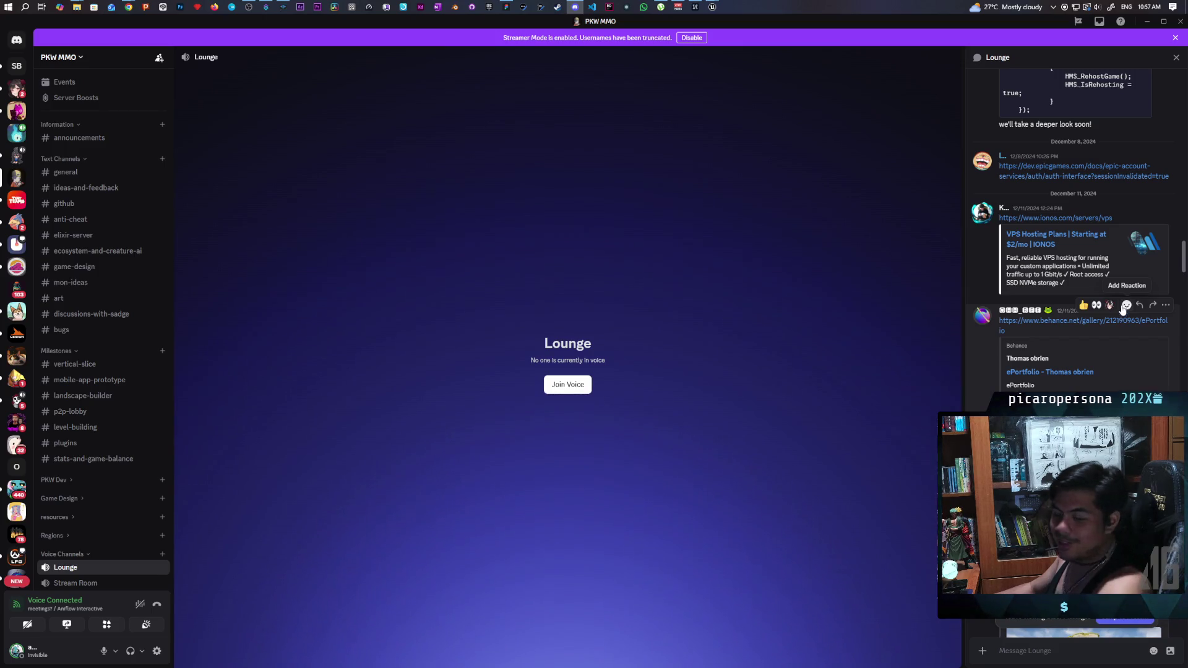
{"action": "scroll", "coordinate": [1118, 293], "scroll_direction": "up", "scroll_amount": 3}
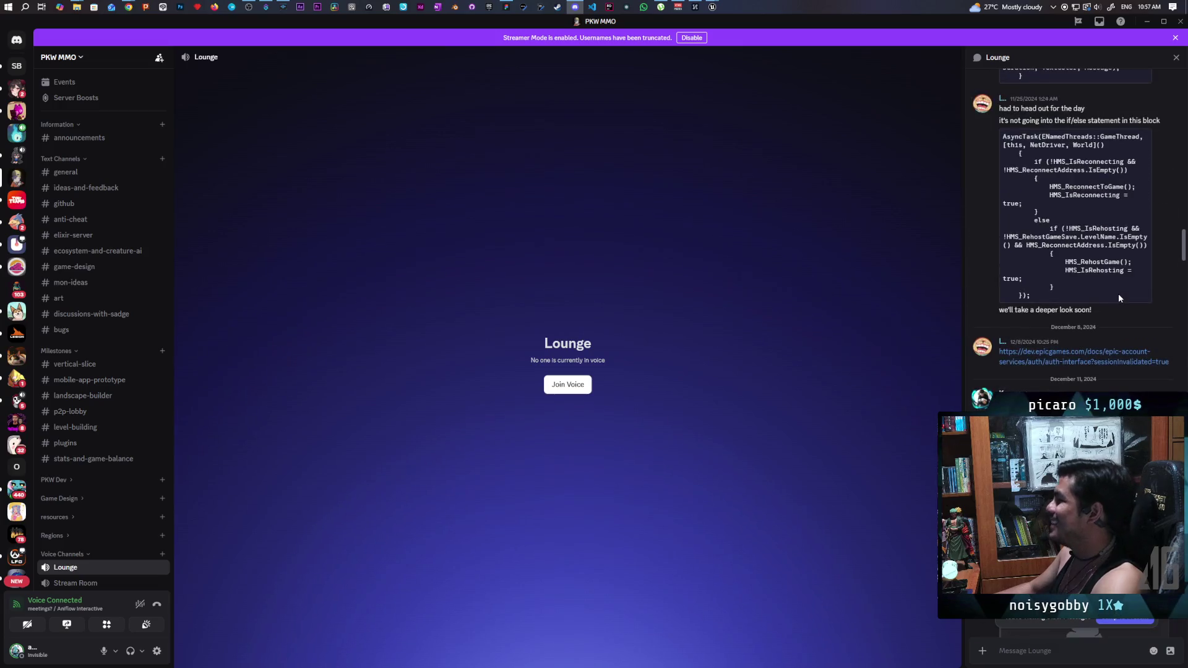
{"action": "scroll", "coordinate": [1118, 293], "scroll_direction": "up", "scroll_amount": 3}
{"action": "scroll", "coordinate": [1128, 305], "scroll_direction": "up", "scroll_amount": 3}
{"action": "scroll", "coordinate": [1128, 305], "scroll_direction": "down", "scroll_amount": 3}
{"action": "scroll", "coordinate": [1128, 305], "scroll_direction": "down", "scroll_amount": 3}
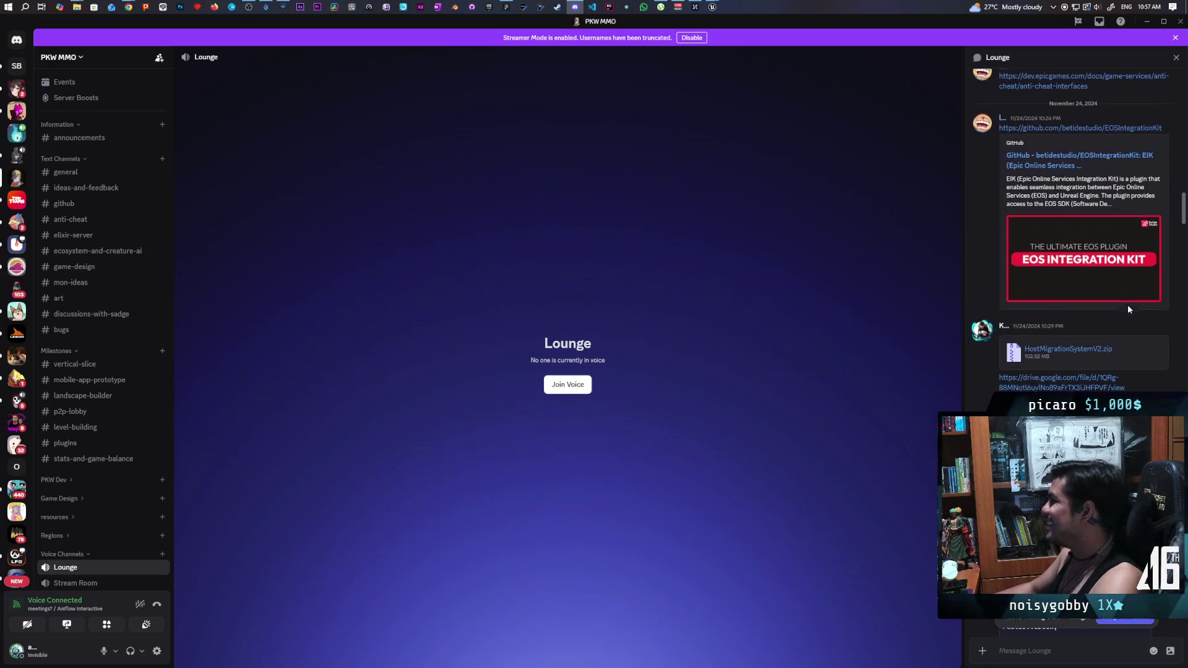
{"action": "scroll", "coordinate": [1128, 305], "scroll_direction": "down", "scroll_amount": 3}
{"action": "scroll", "coordinate": [1128, 301], "scroll_direction": "down", "scroll_amount": 3}
{"action": "scroll", "coordinate": [1128, 302], "scroll_direction": "down", "scroll_amount": 3}
{"action": "scroll", "coordinate": [1129, 301], "scroll_direction": "down", "scroll_amount": 3}
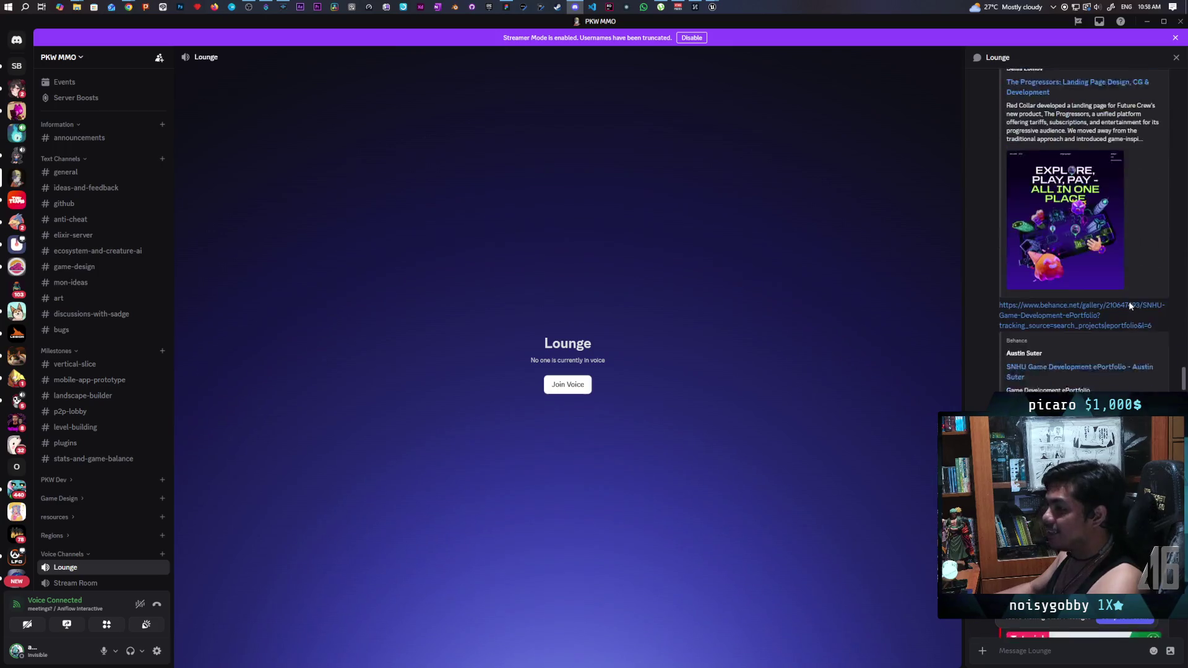
{"action": "scroll", "coordinate": [1128, 300], "scroll_direction": "down", "scroll_amount": 3}
{"action": "scroll", "coordinate": [1129, 301], "scroll_direction": "down", "scroll_amount": 3}
{"action": "scroll", "coordinate": [1128, 301], "scroll_direction": "down", "scroll_amount": 3}
{"action": "scroll", "coordinate": [1128, 302], "scroll_direction": "down", "scroll_amount": 3}
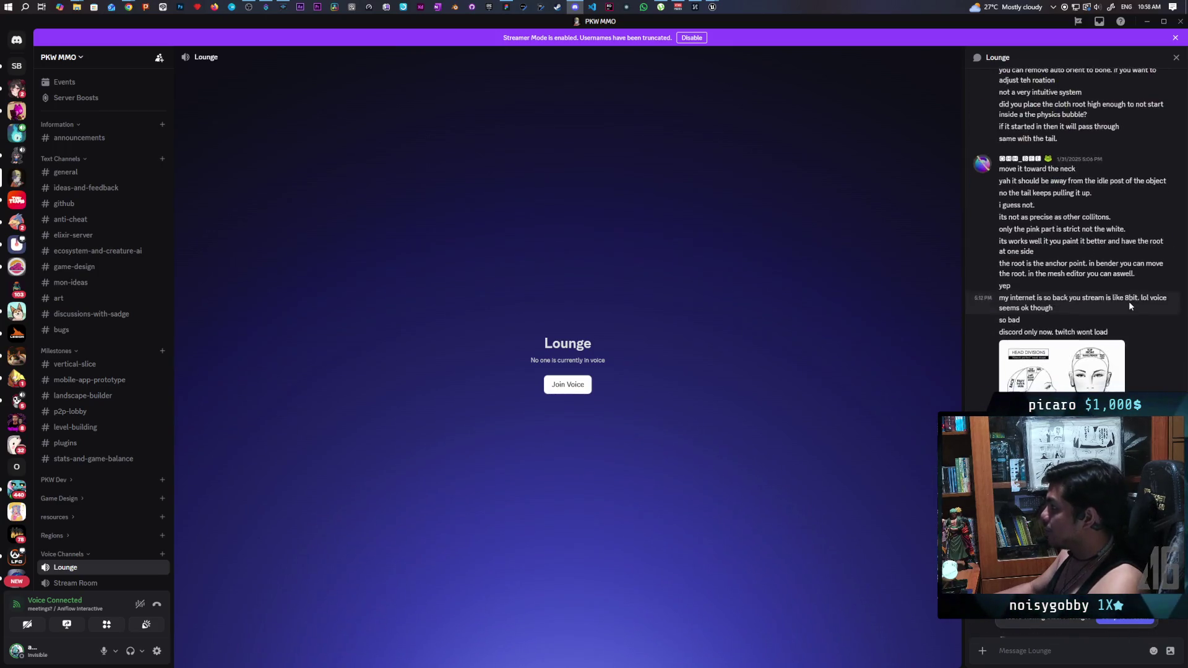
{"action": "scroll", "coordinate": [1129, 301], "scroll_direction": "down", "scroll_amount": 3}
{"action": "scroll", "coordinate": [1128, 302], "scroll_direction": "down", "scroll_amount": 3}
{"action": "scroll", "coordinate": [1128, 301], "scroll_direction": "down", "scroll_amount": 3}
{"action": "scroll", "coordinate": [1128, 301], "scroll_direction": "down", "scroll_amount": 3}
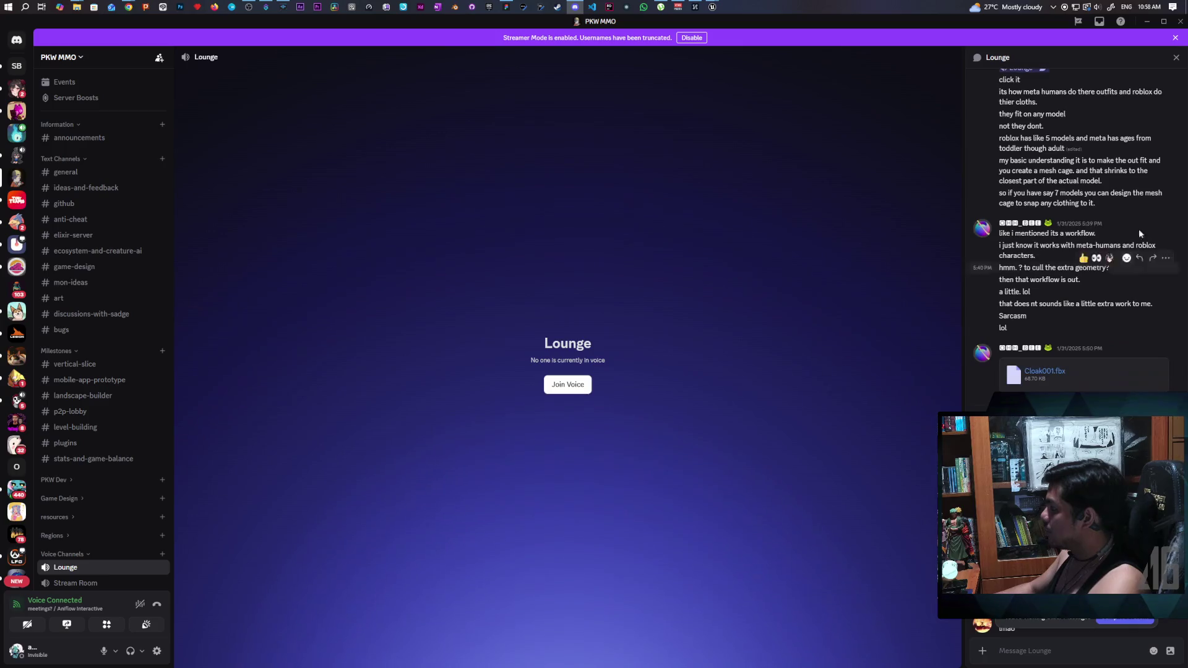
Step: Hide the Lounge voice channel's side chat panel
{"action": "left_click", "coordinate": [1175, 58]}
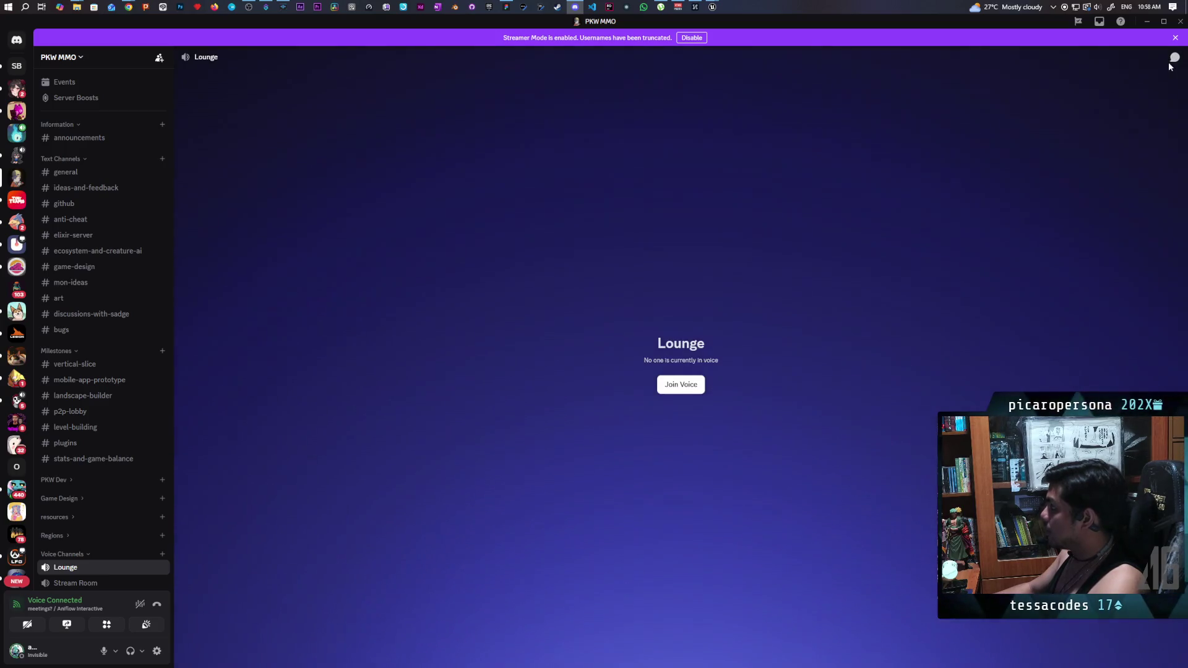
Step: From the hair search results, jump to the #assets message about hair and cloth bones
{"action": "left_click", "coordinate": [97, 176]}
{"action": "mouse_move", "coordinate": [1095, 186]}
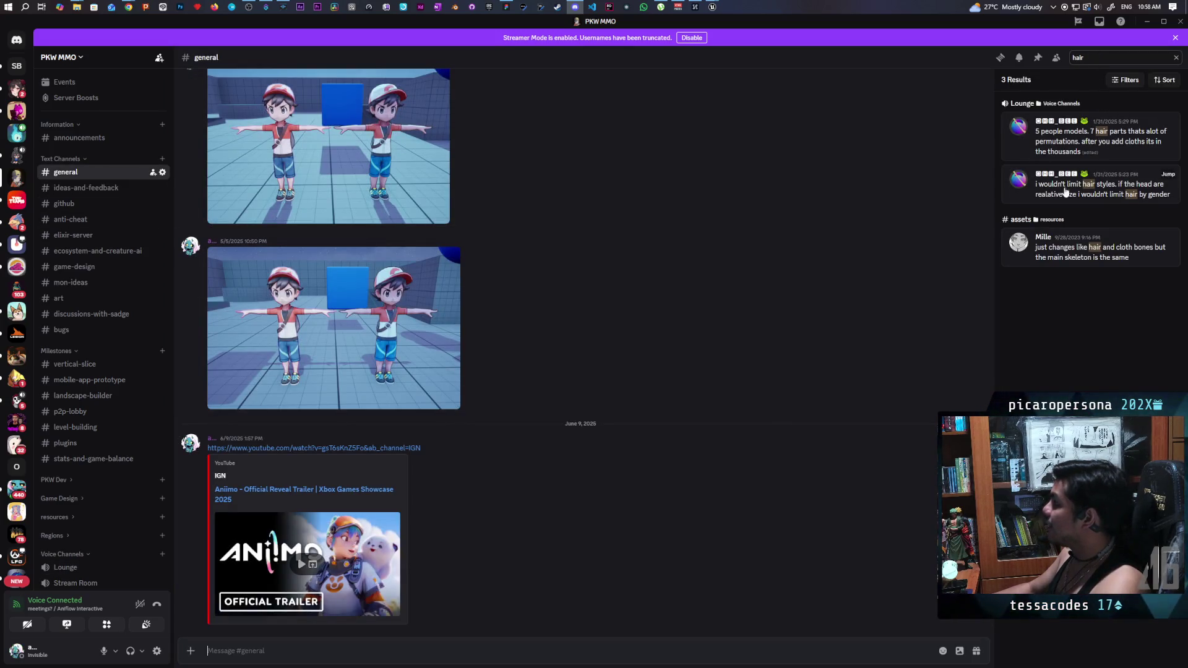
{"action": "left_click", "coordinate": [1106, 264]}
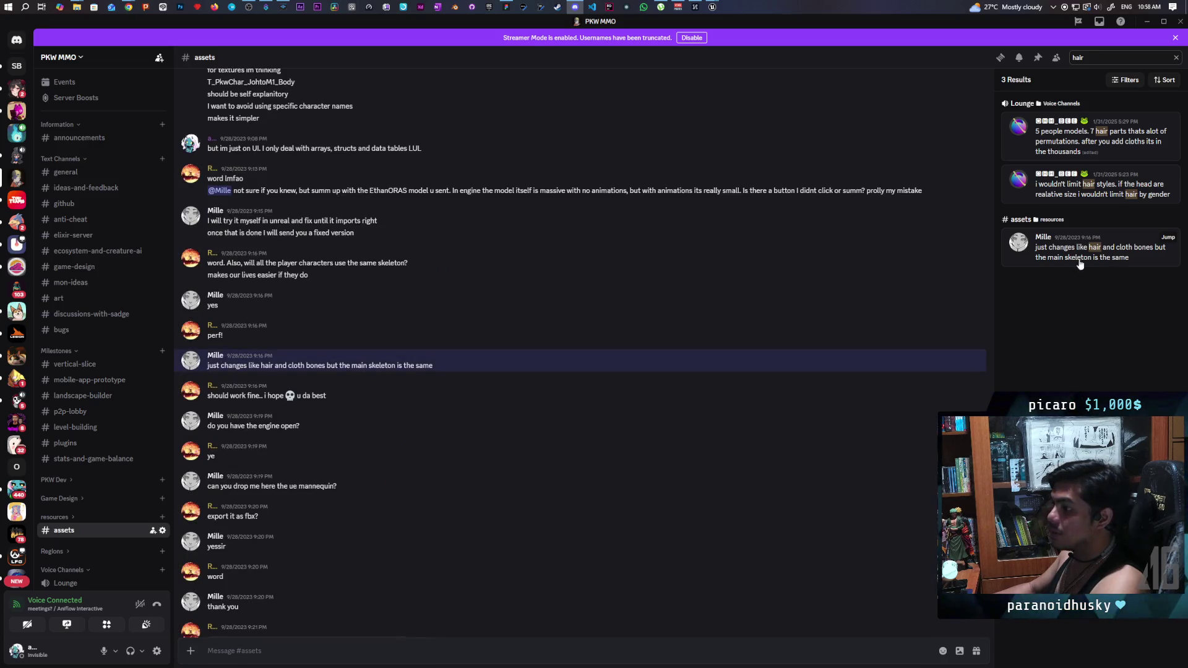
{"action": "scroll", "coordinate": [424, 343], "scroll_direction": "up", "scroll_amount": 5}
{"action": "scroll", "coordinate": [424, 342], "scroll_direction": "up", "scroll_amount": 2}
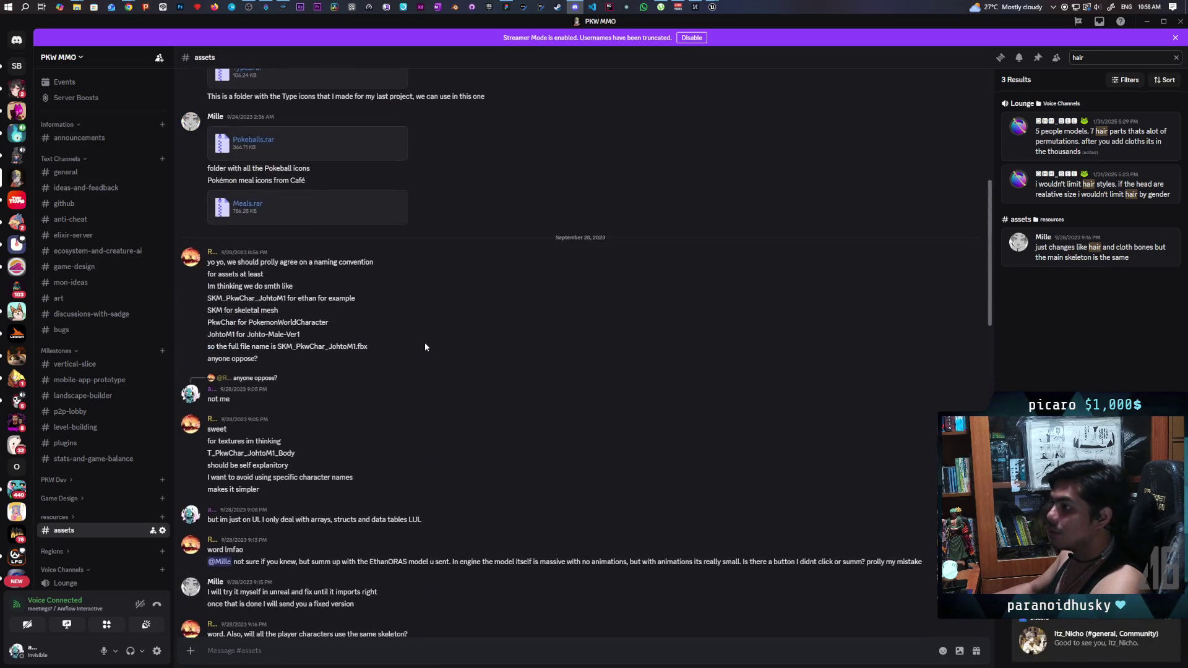
{"action": "scroll", "coordinate": [424, 346], "scroll_direction": "up", "scroll_amount": 1}
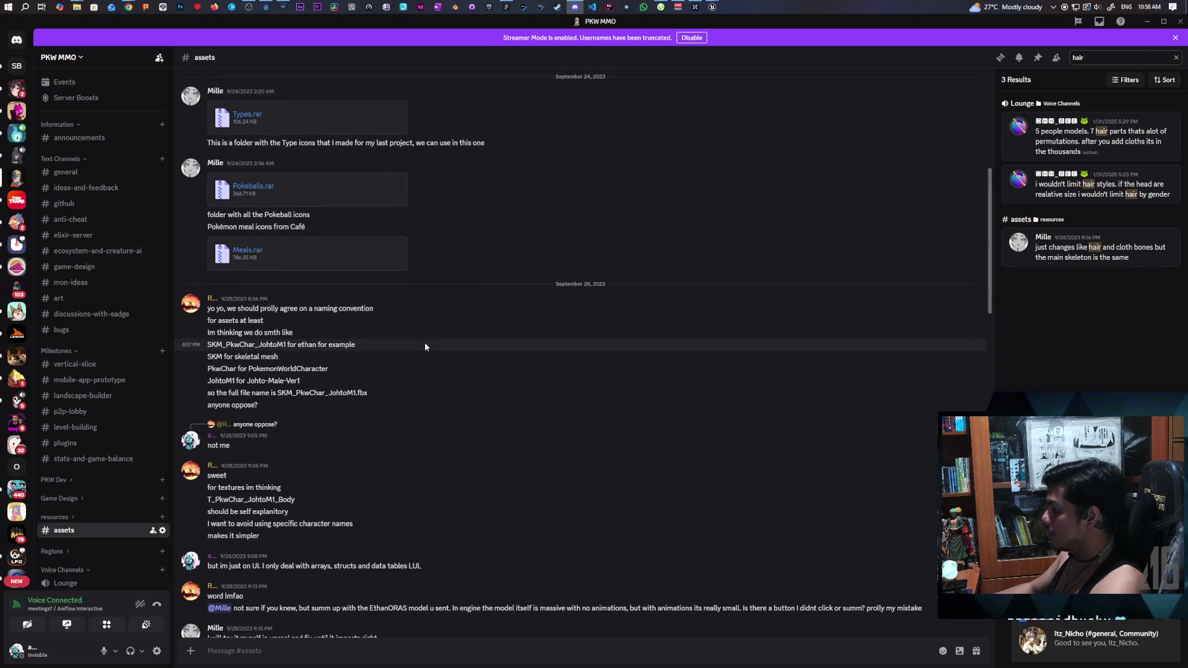
{"action": "scroll", "coordinate": [424, 346], "scroll_direction": "up", "scroll_amount": 1}
{"action": "scroll", "coordinate": [424, 346], "scroll_direction": "up", "scroll_amount": 4}
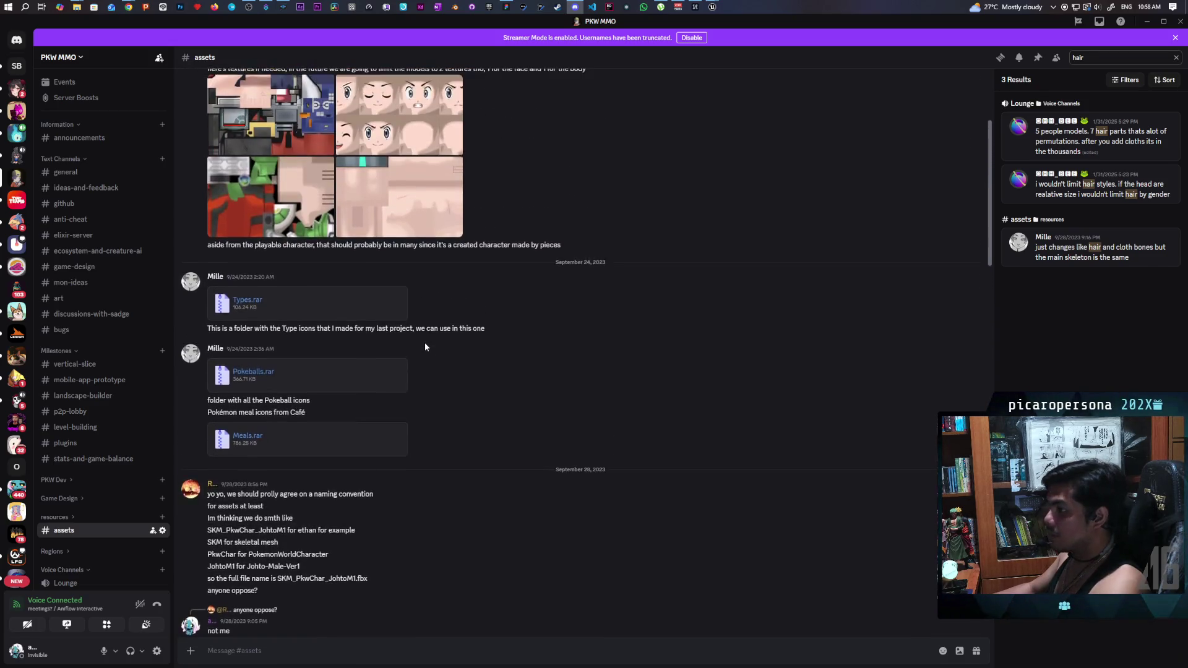
{"action": "scroll", "coordinate": [427, 347], "scroll_direction": "up", "scroll_amount": 2}
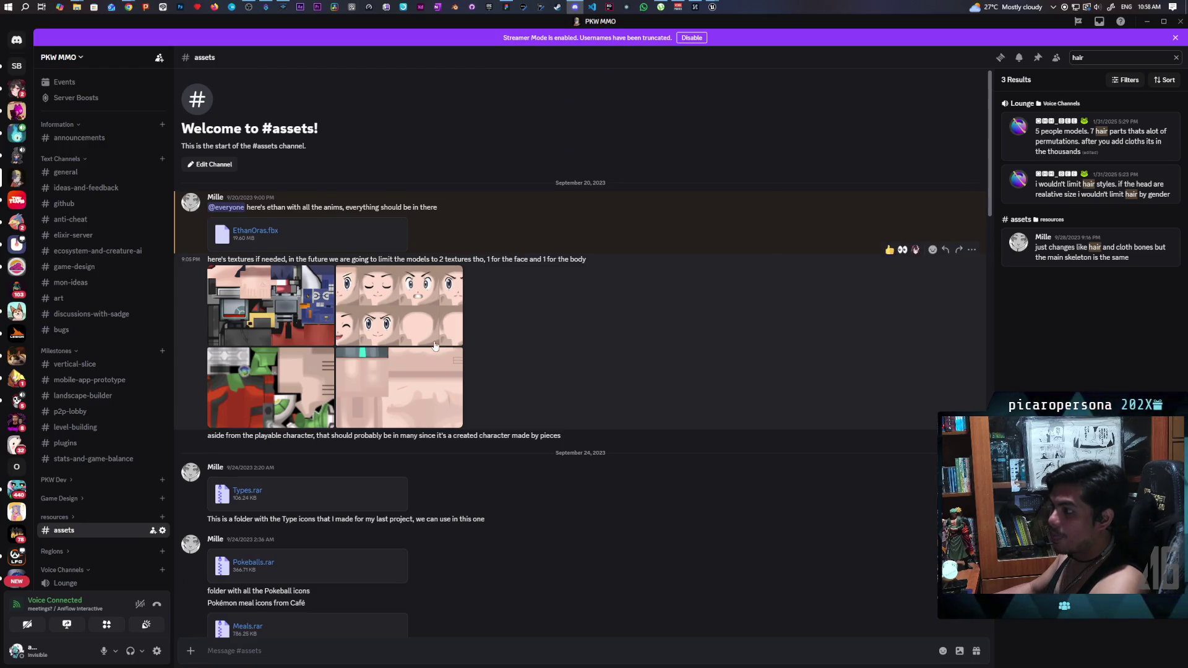
{"action": "scroll", "coordinate": [434, 345], "scroll_direction": "down", "scroll_amount": 5}
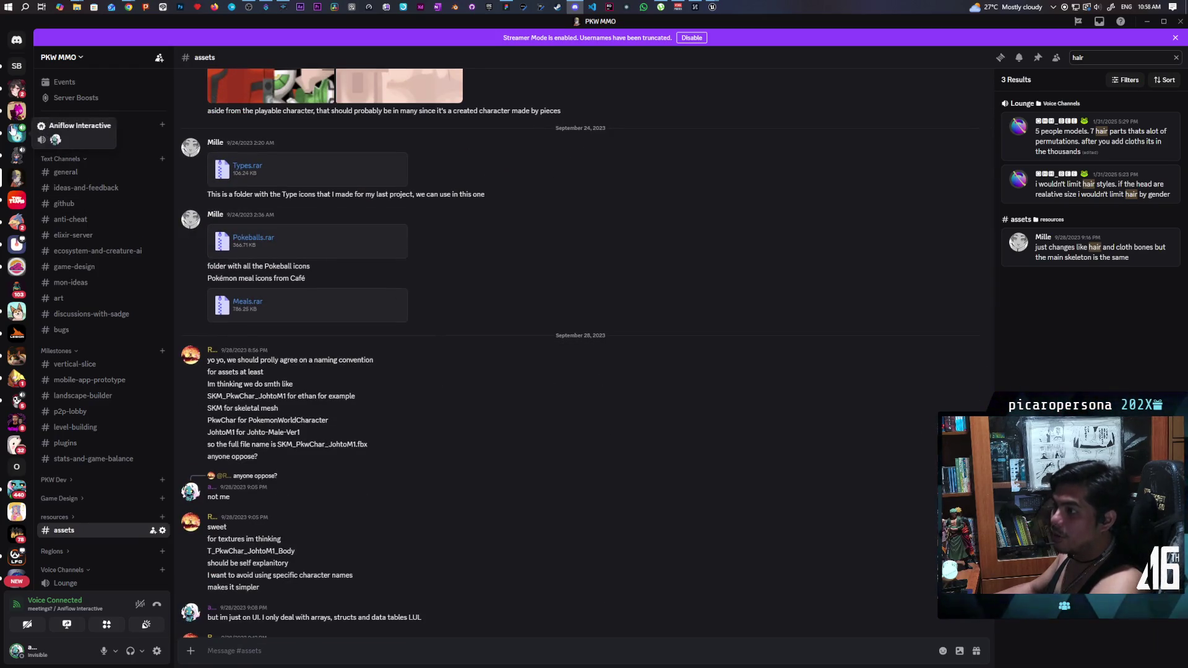
Step: Search the Aniflow Interactive server for 'hair' and jump to the #onibi-general result, then bring up the browser
{"action": "key", "text": "ctrl+alt+Up"}
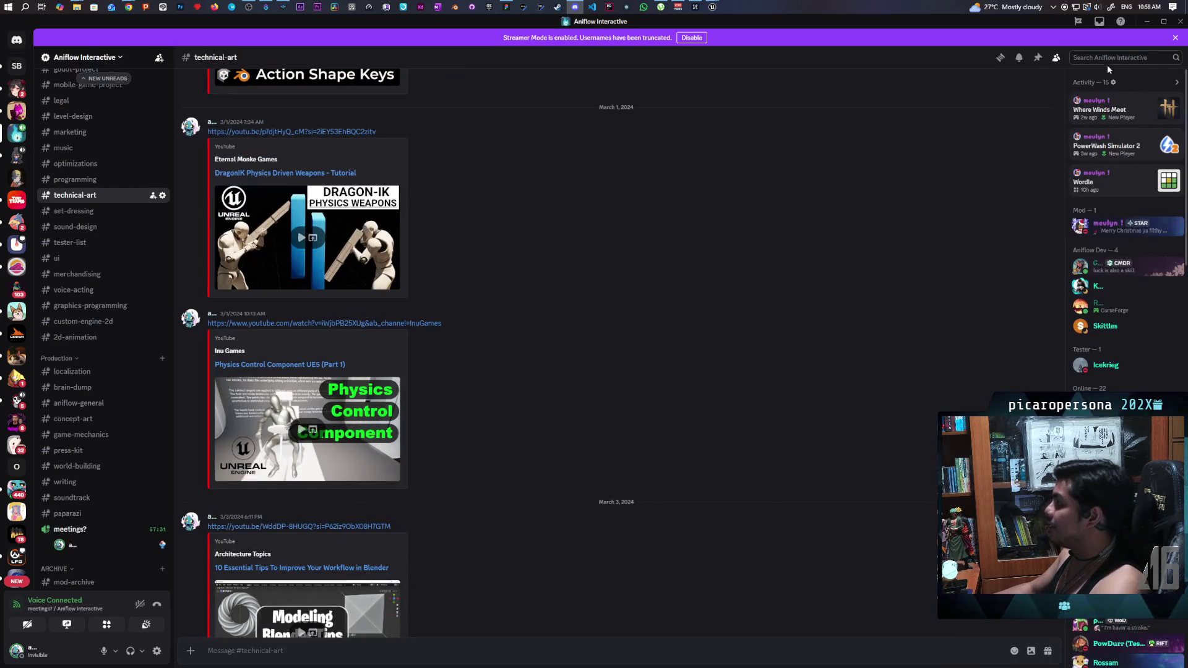
{"action": "left_click", "coordinate": [1107, 58]}
{"action": "type", "text": "hall"}
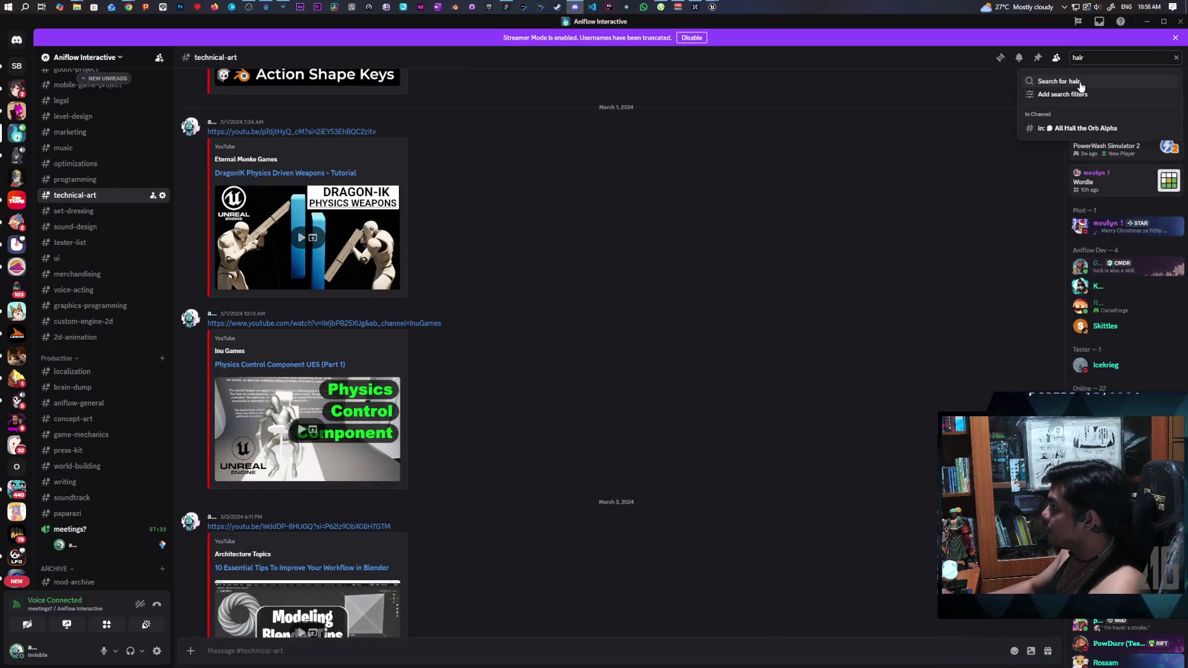
{"action": "left_click", "coordinate": [1081, 83]}
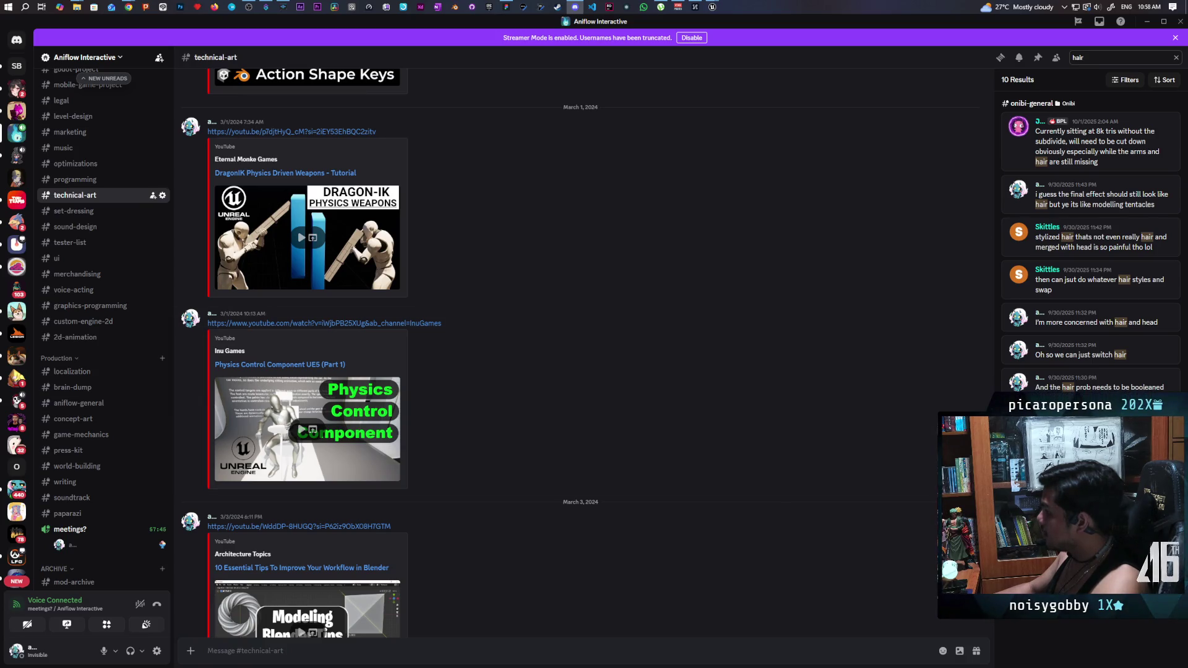
{"action": "left_click", "coordinate": [1085, 431]}
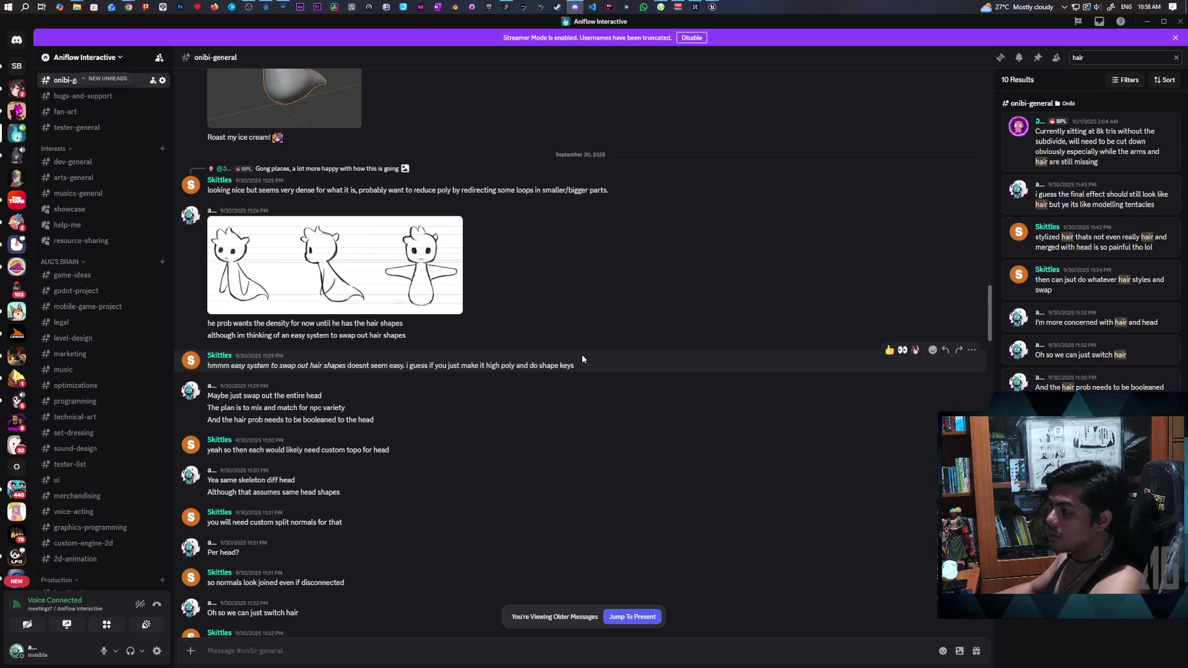
{"action": "scroll", "coordinate": [582, 356], "scroll_direction": "up", "scroll_amount": 2}
{"action": "scroll", "coordinate": [582, 356], "scroll_direction": "up", "scroll_amount": 3}
{"action": "scroll", "coordinate": [582, 358], "scroll_direction": "up", "scroll_amount": 3}
{"action": "scroll", "coordinate": [582, 359], "scroll_direction": "up", "scroll_amount": 3}
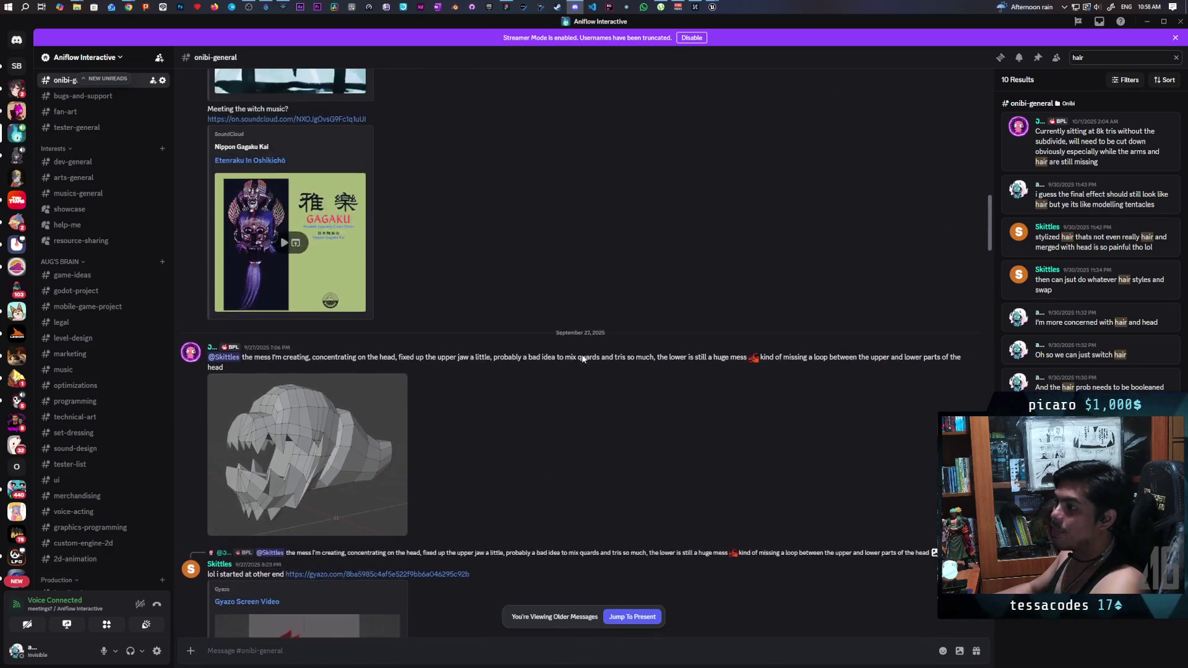
{"action": "scroll", "coordinate": [582, 359], "scroll_direction": "up", "scroll_amount": 3}
{"action": "scroll", "coordinate": [582, 358], "scroll_direction": "up", "scroll_amount": 3}
{"action": "scroll", "coordinate": [582, 359], "scroll_direction": "up", "scroll_amount": 4}
{"action": "scroll", "coordinate": [585, 359], "scroll_direction": "up", "scroll_amount": 3}
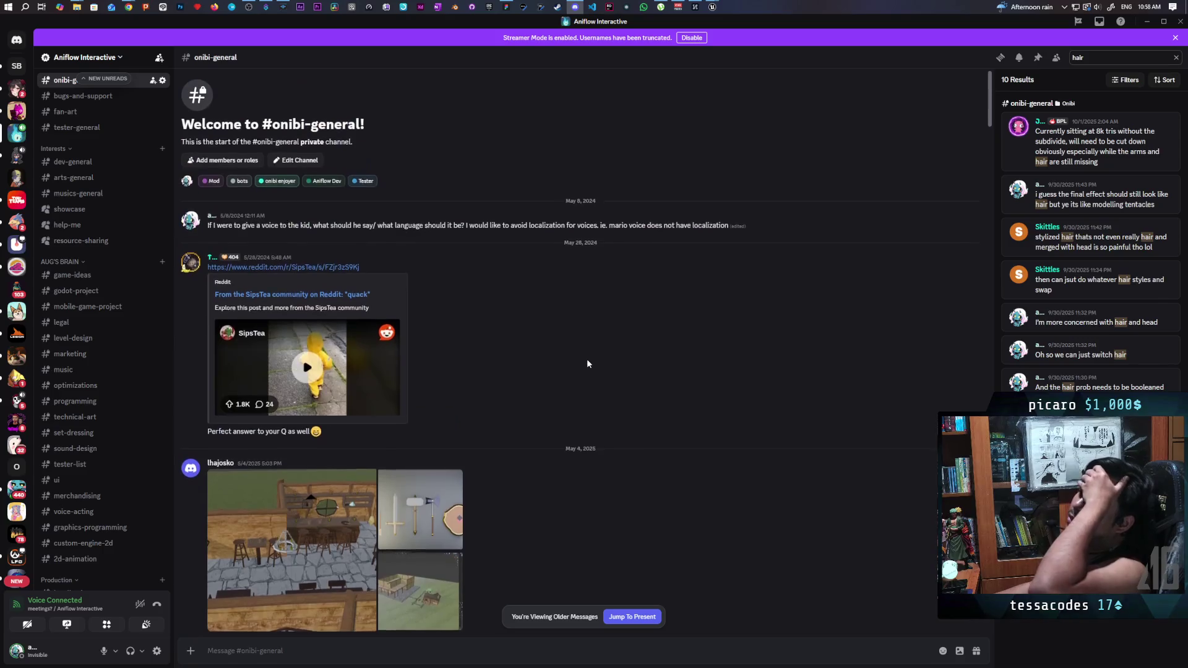
{"action": "scroll", "coordinate": [587, 360], "scroll_direction": "down", "scroll_amount": 2}
{"action": "scroll", "coordinate": [587, 363], "scroll_direction": "up", "scroll_amount": 2}
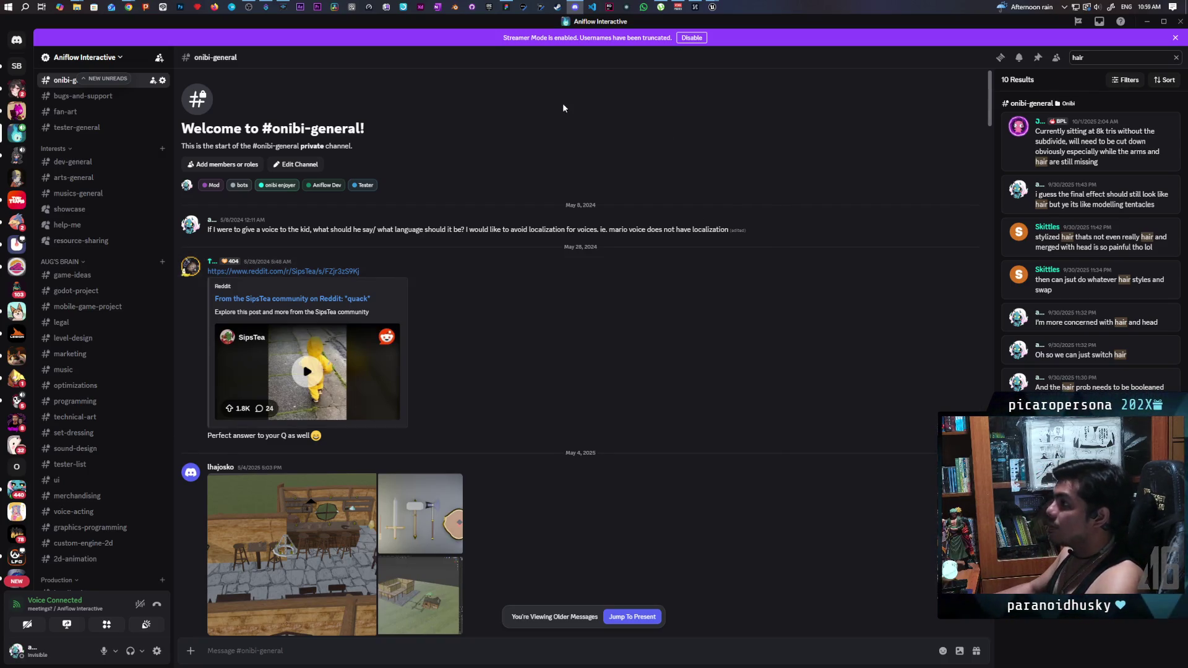
{"action": "left_click", "coordinate": [507, 7]}
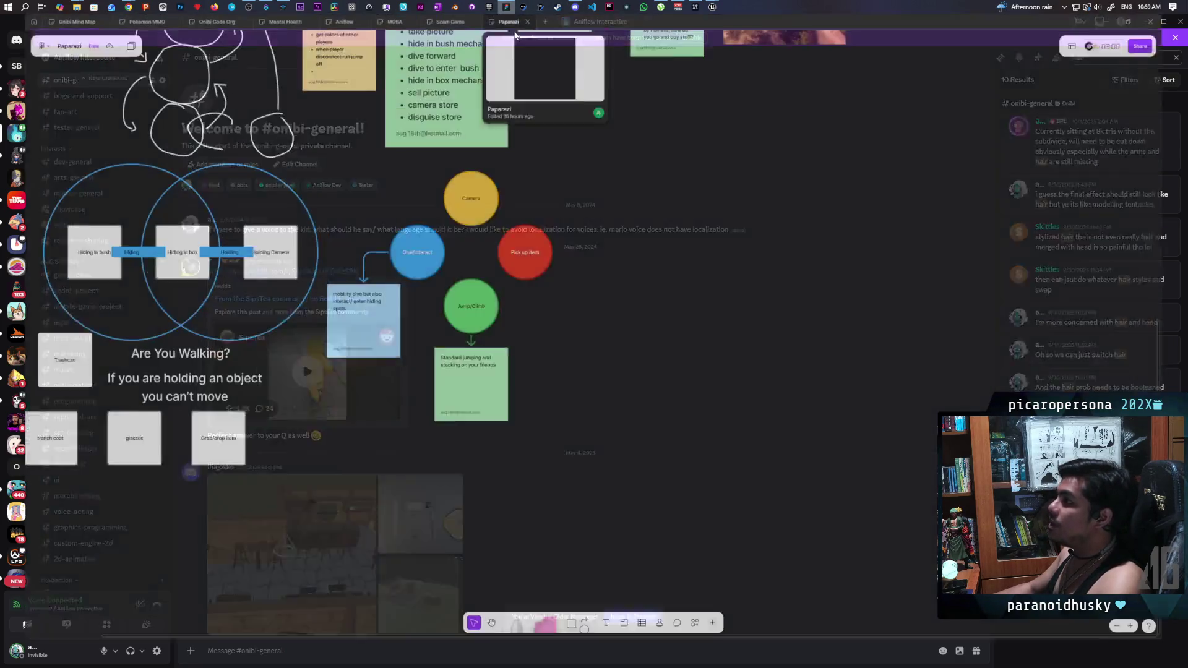
Step: Open the Pokemon MMO board and pan through its CHARACTER notes, then preview the Chrome windows
{"action": "left_click", "coordinate": [122, 25]}
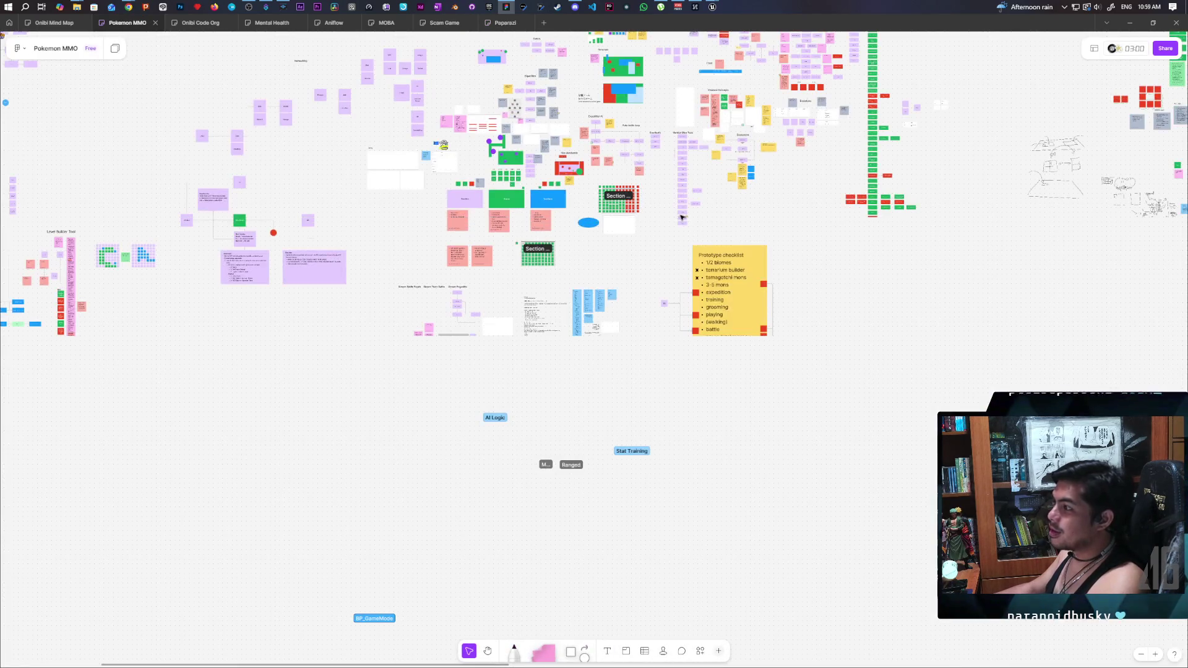
{"action": "scroll", "coordinate": [582, 357], "scroll_direction": "down", "scroll_amount": 5}
{"action": "scroll", "coordinate": [594, 361], "scroll_direction": "right", "scroll_amount": 5}
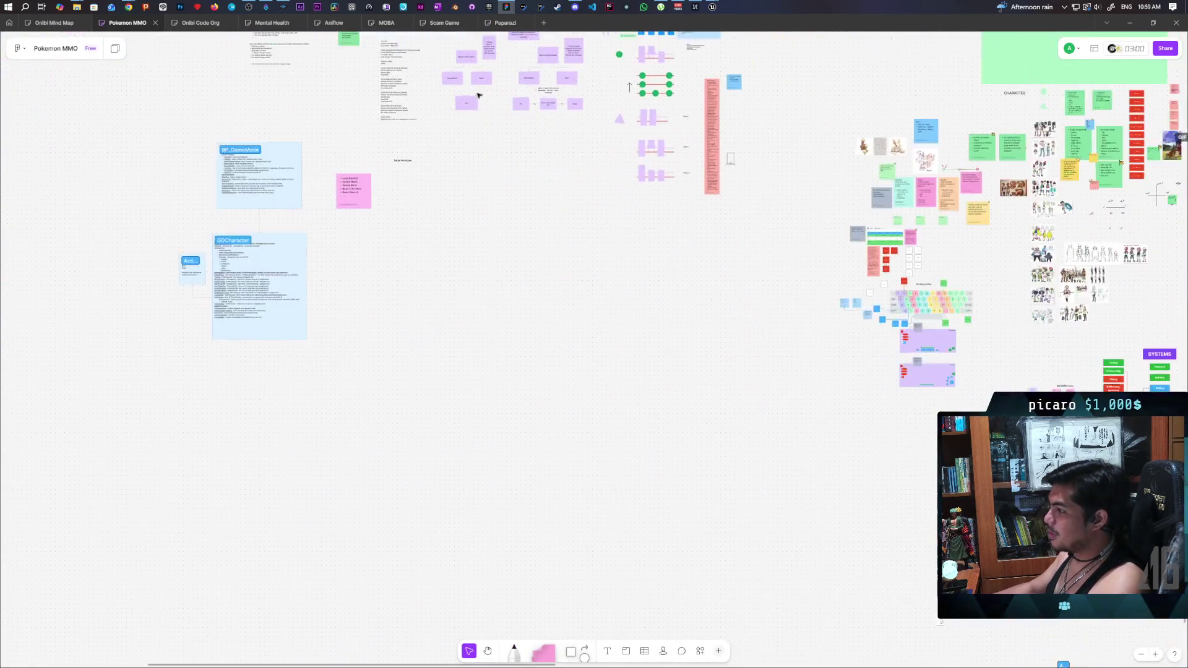
{"action": "scroll", "coordinate": [610, 369], "scroll_direction": "up", "scroll_amount": 3}
{"action": "scroll", "coordinate": [610, 369], "scroll_direction": "up", "scroll_amount": 2}
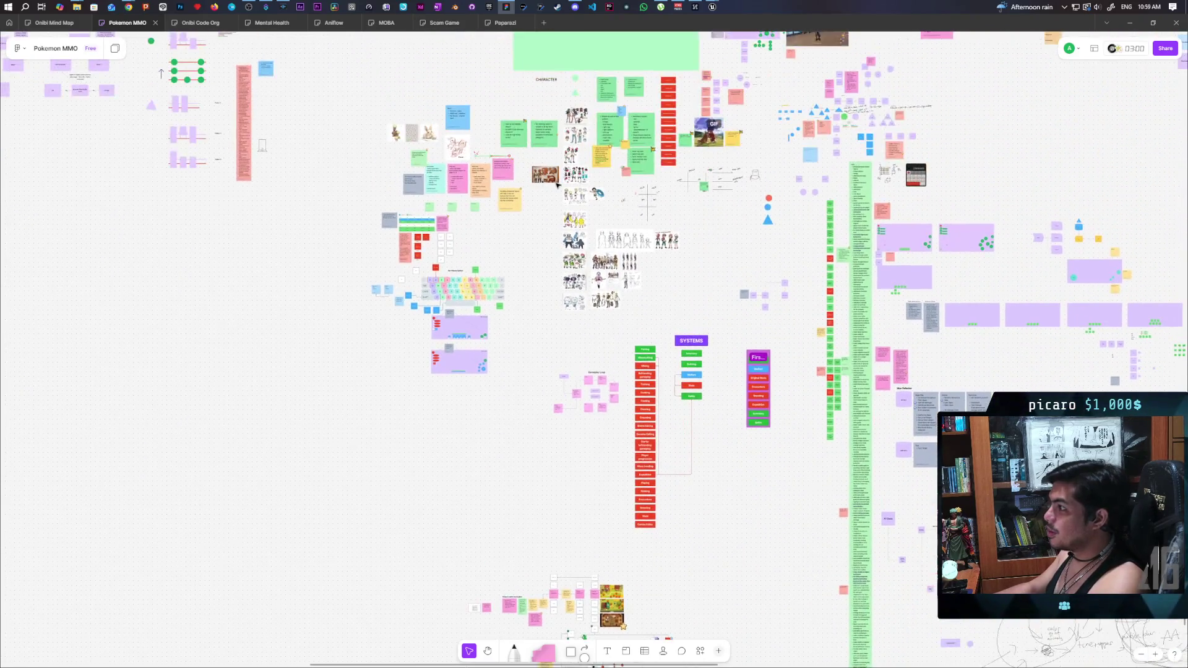
{"action": "scroll", "coordinate": [609, 368], "scroll_direction": "up", "scroll_amount": 2}
{"action": "scroll", "coordinate": [609, 368], "scroll_direction": "up", "scroll_amount": 2}
{"action": "scroll", "coordinate": [513, 351], "scroll_direction": "up", "scroll_amount": 3}
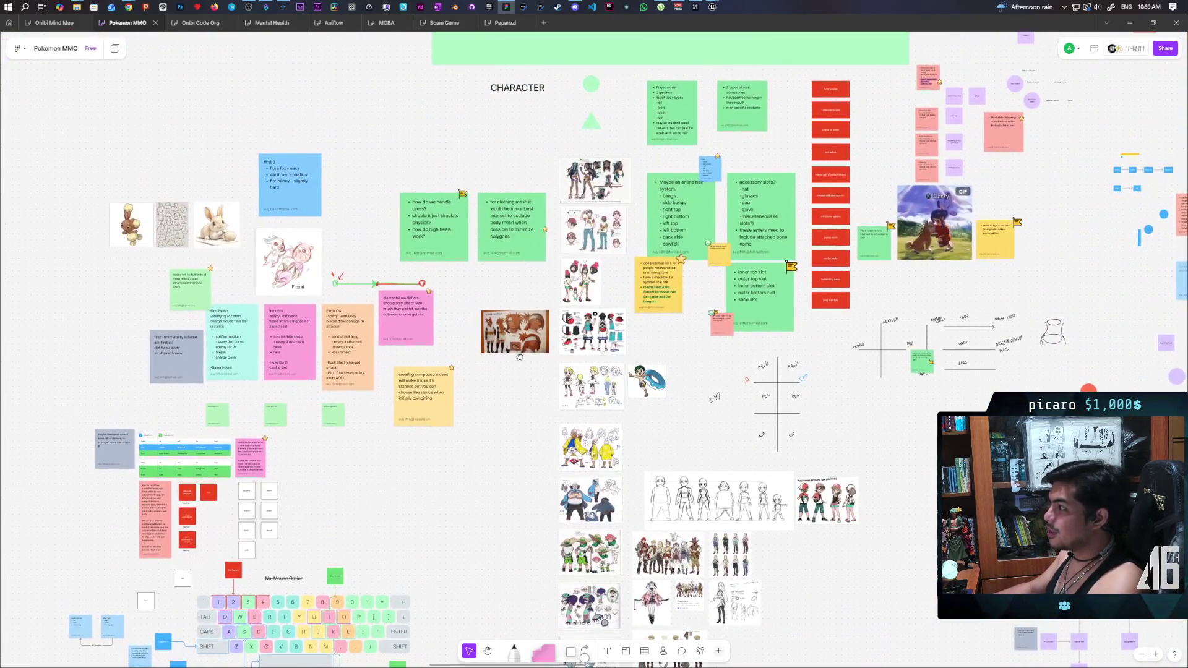
{"action": "scroll", "coordinate": [513, 352], "scroll_direction": "down", "scroll_amount": 1}
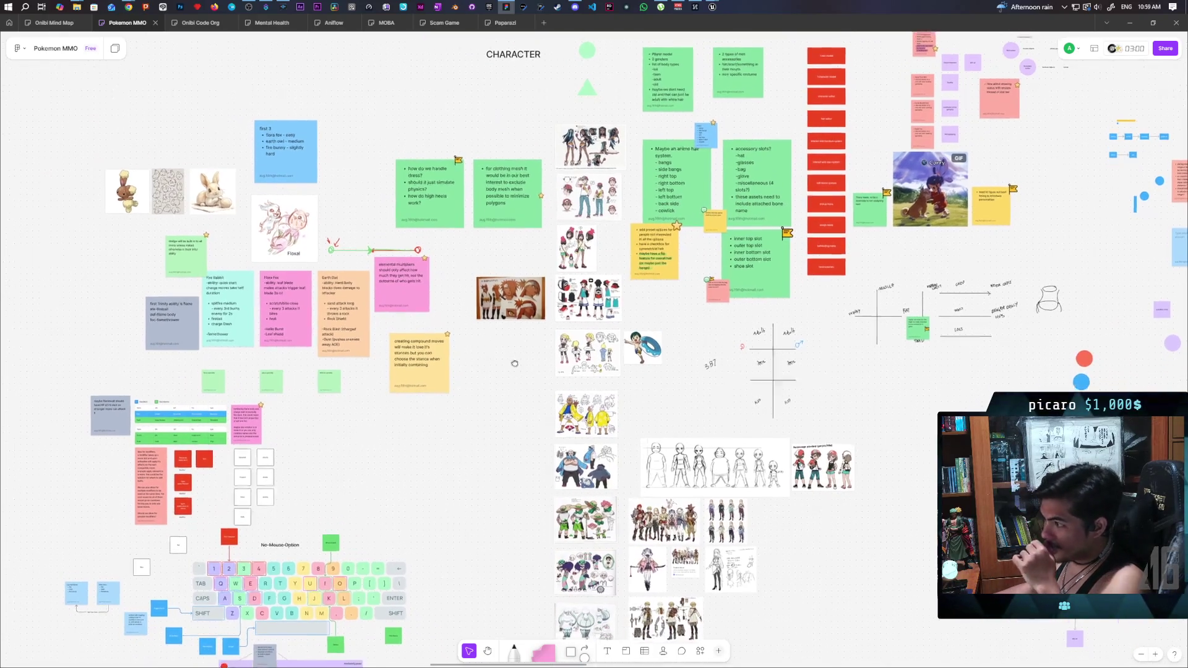
{"action": "scroll", "coordinate": [516, 298], "scroll_direction": "down", "scroll_amount": 2}
{"action": "scroll", "coordinate": [516, 260], "scroll_direction": "down", "scroll_amount": 1}
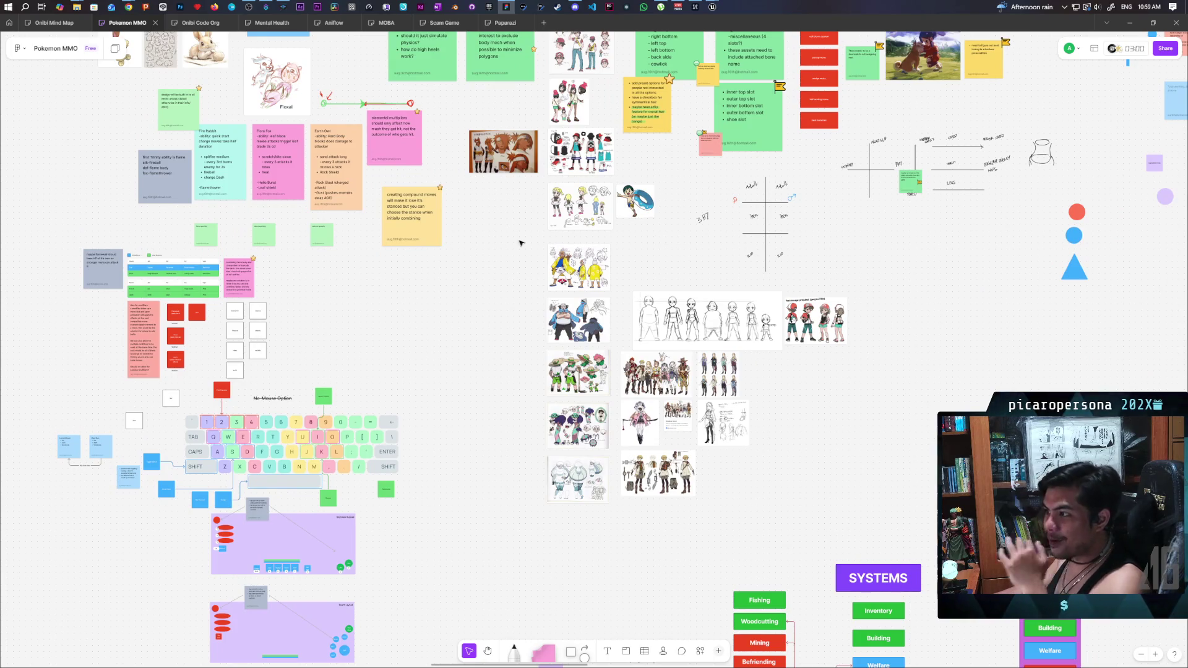
{"action": "scroll", "coordinate": [509, 214], "scroll_direction": "down", "scroll_amount": 1}
{"action": "scroll", "coordinate": [509, 158], "scroll_direction": "down", "scroll_amount": 1}
{"action": "scroll", "coordinate": [506, 102], "scroll_direction": "down", "scroll_amount": 1}
{"action": "mouse_move", "coordinate": [507, 86]}
{"action": "left_mouse_down"}
{"action": "mouse_move", "coordinate": [445, 404]}
{"action": "mouse_move", "coordinate": [529, 384]}
{"action": "left_mouse_up"}
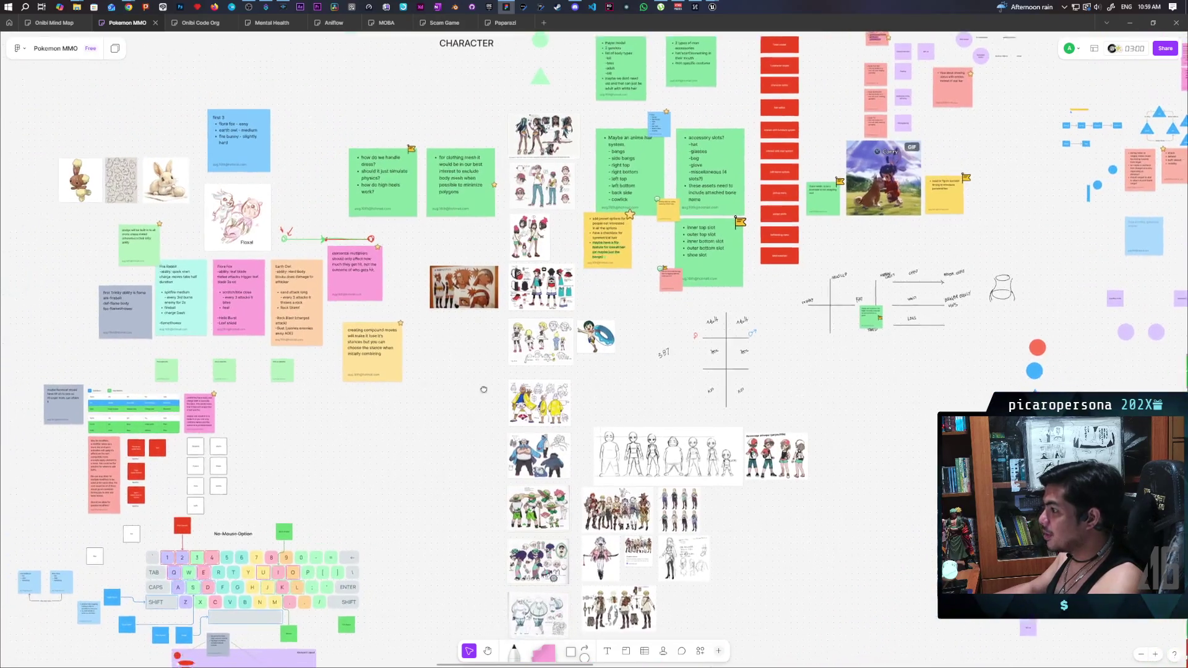
{"action": "scroll", "coordinate": [594, 350], "scroll_direction": "up", "scroll_amount": 2}
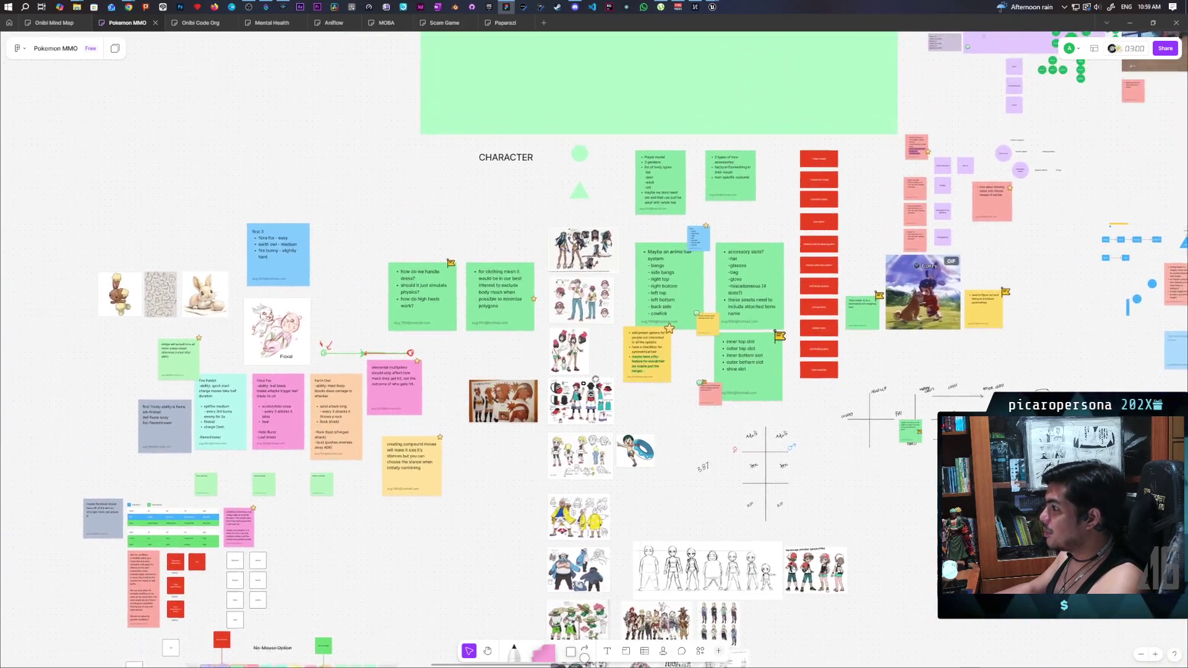
{"action": "scroll", "coordinate": [595, 349], "scroll_direction": "up", "scroll_amount": 1}
{"action": "mouse_move", "coordinate": [592, 394]}
{"action": "left_mouse_down"}
{"action": "mouse_move", "coordinate": [639, 234]}
{"action": "mouse_move", "coordinate": [624, 258]}
{"action": "left_mouse_up"}
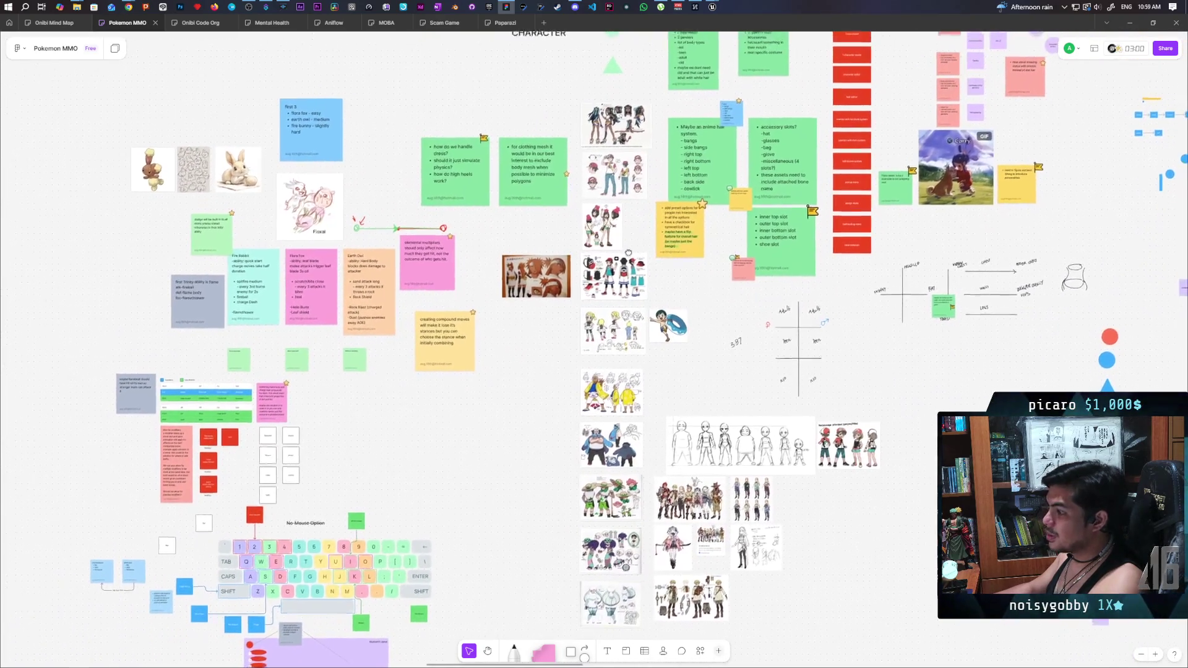
{"action": "left_click", "coordinate": [128, 7]}
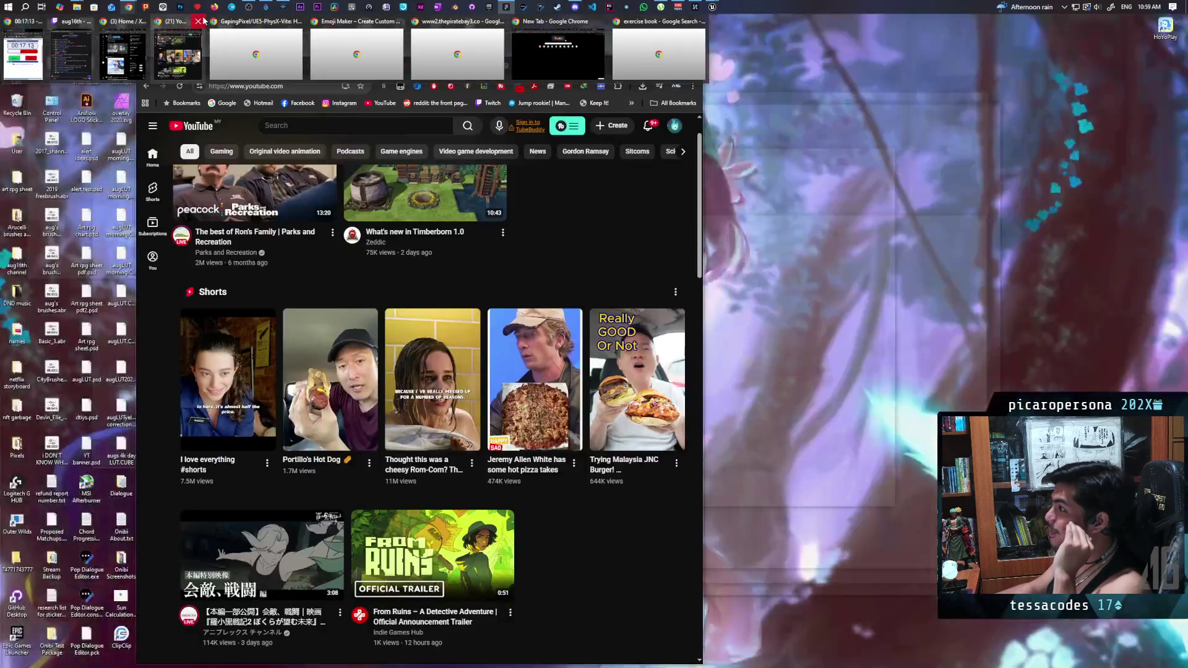
{"action": "mouse_move", "coordinate": [558, 54]}
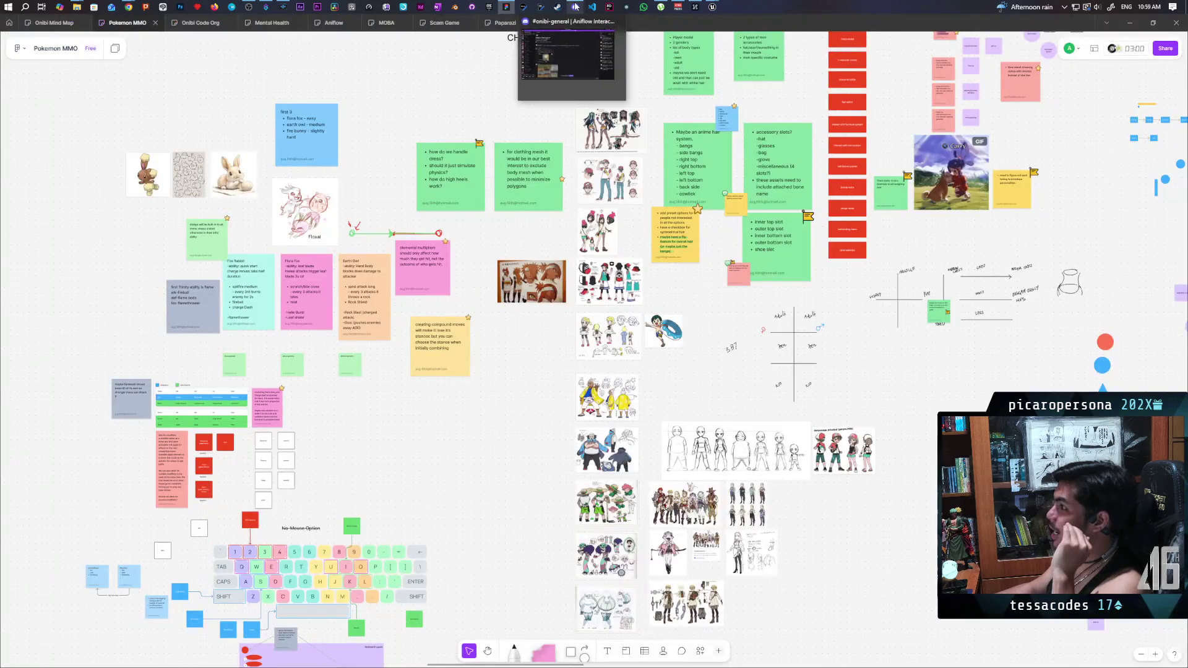
Step: Return to the Discord window showing #onibi-general and the hair results
{"action": "left_click", "coordinate": [571, 55]}
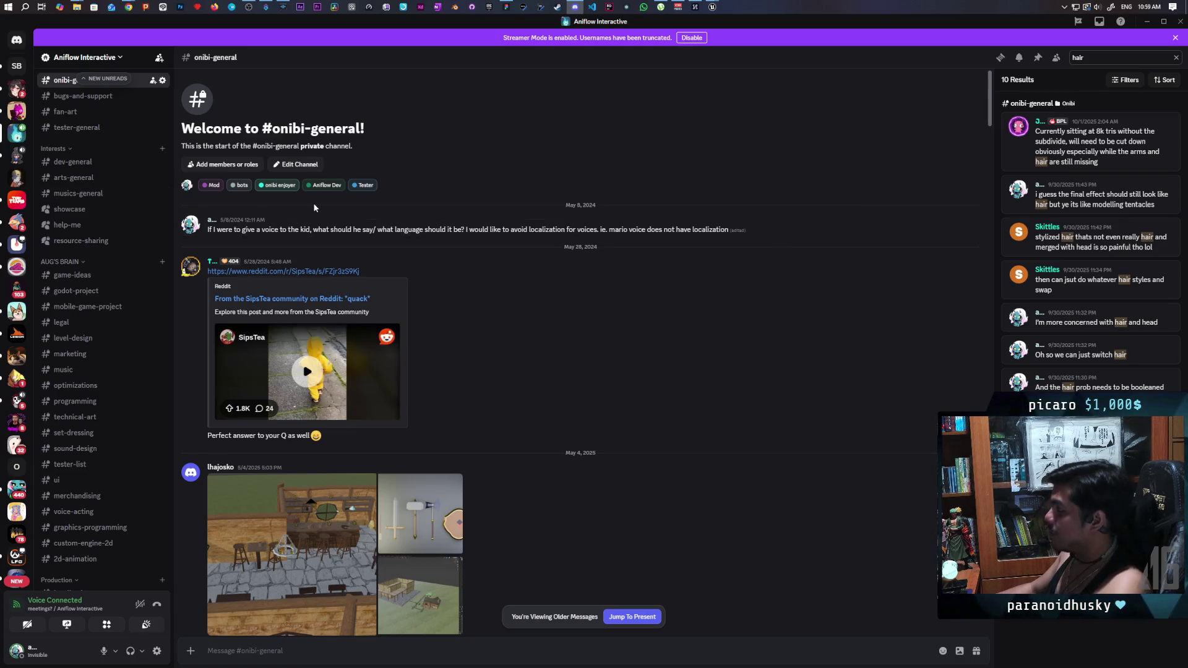
Step: Search for 'dress up', then repeat the 'dress up' search in the PKW MMO server
{"action": "left_click", "coordinate": [1106, 60]}
{"action": "key", "text": "BackSpace"}
{"action": "key", "text": "BackSpace"}
{"action": "key", "text": "BackSpace"}
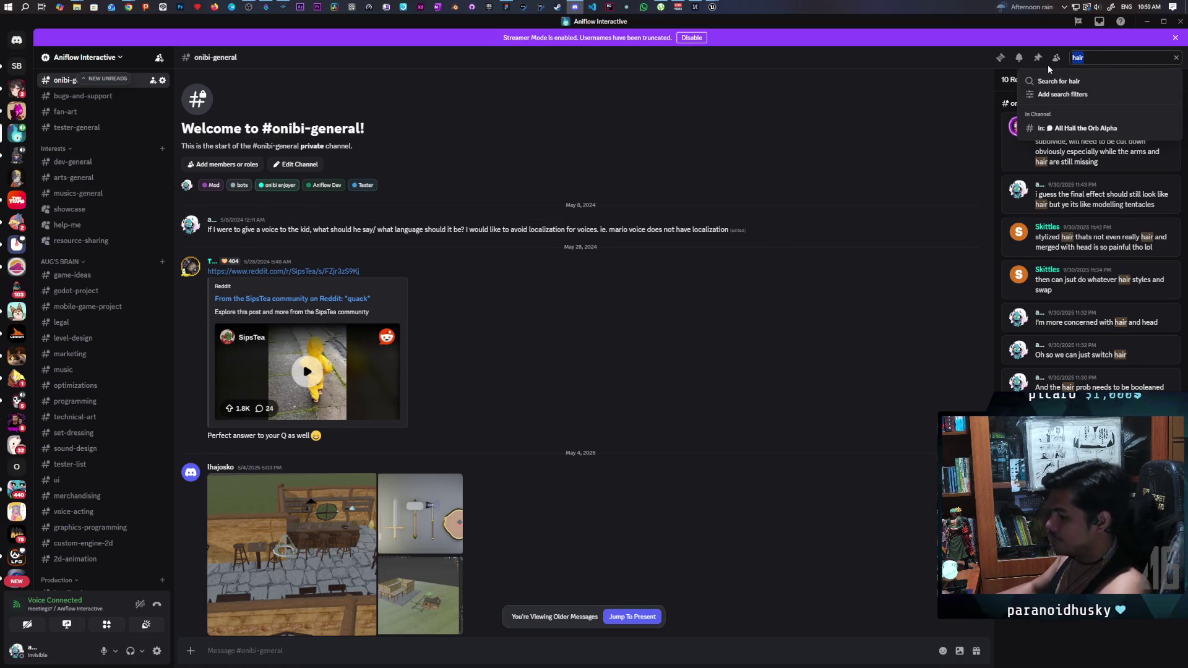
{"action": "type", "text": "dress"}
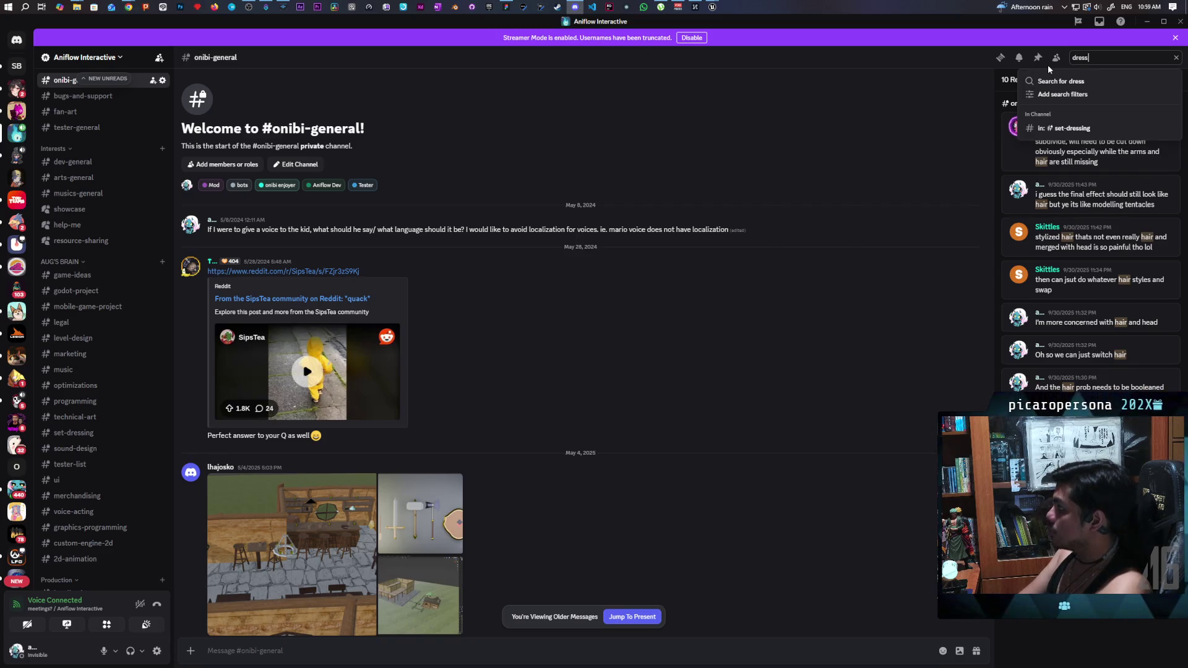
{"action": "type", "text": " up"}
{"action": "key", "text": "Return"}
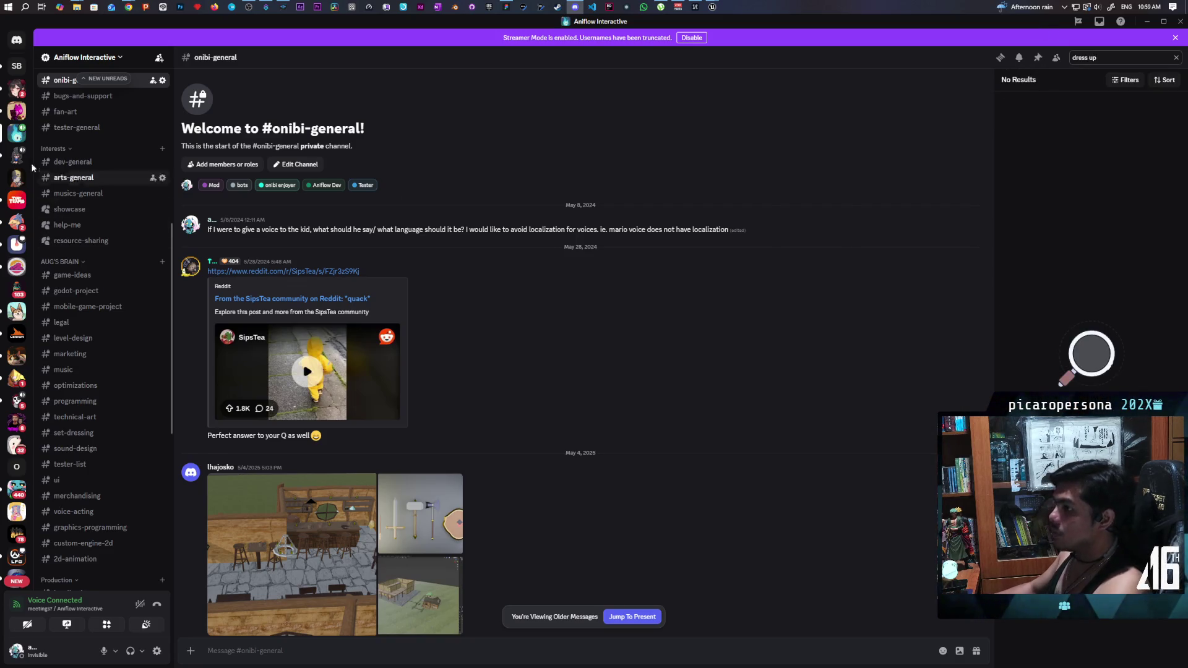
{"action": "left_click", "coordinate": [16, 179]}
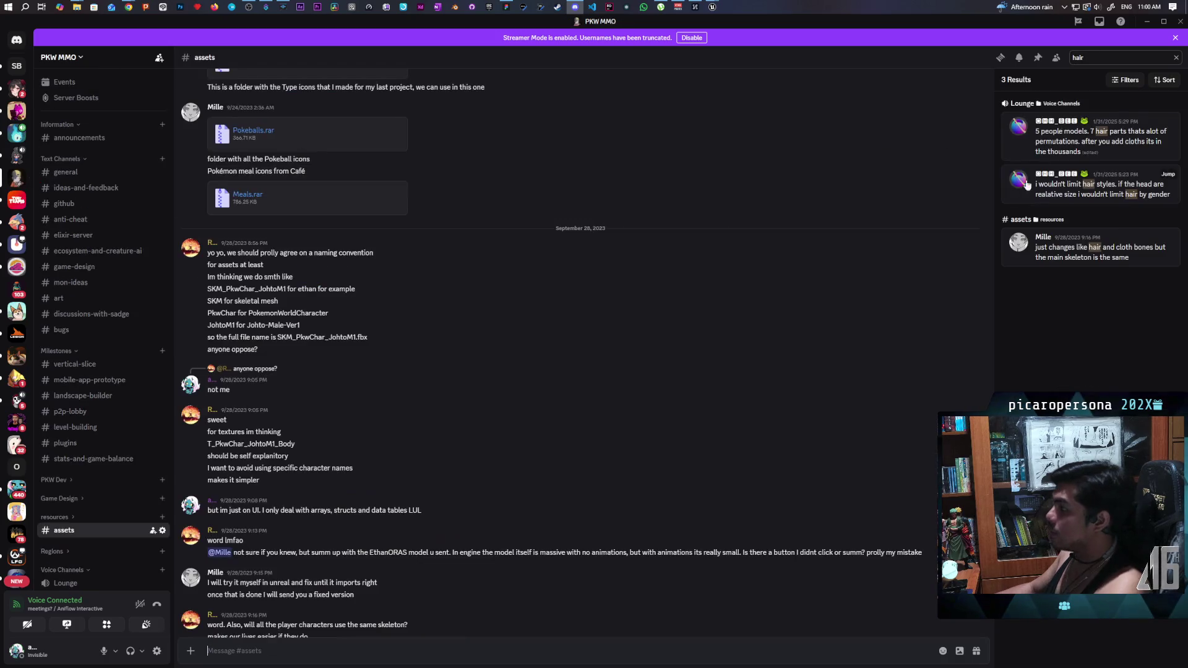
{"action": "left_click", "coordinate": [1095, 63]}
{"action": "type", "text": "dress up"}
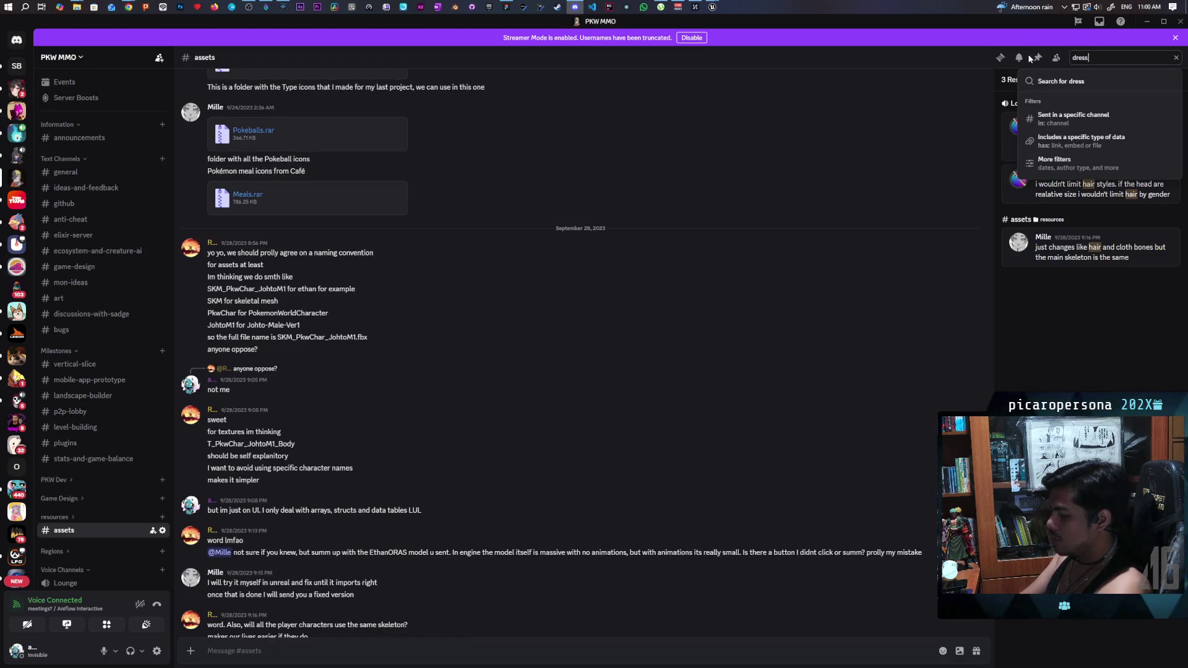
{"action": "key", "text": "Return"}
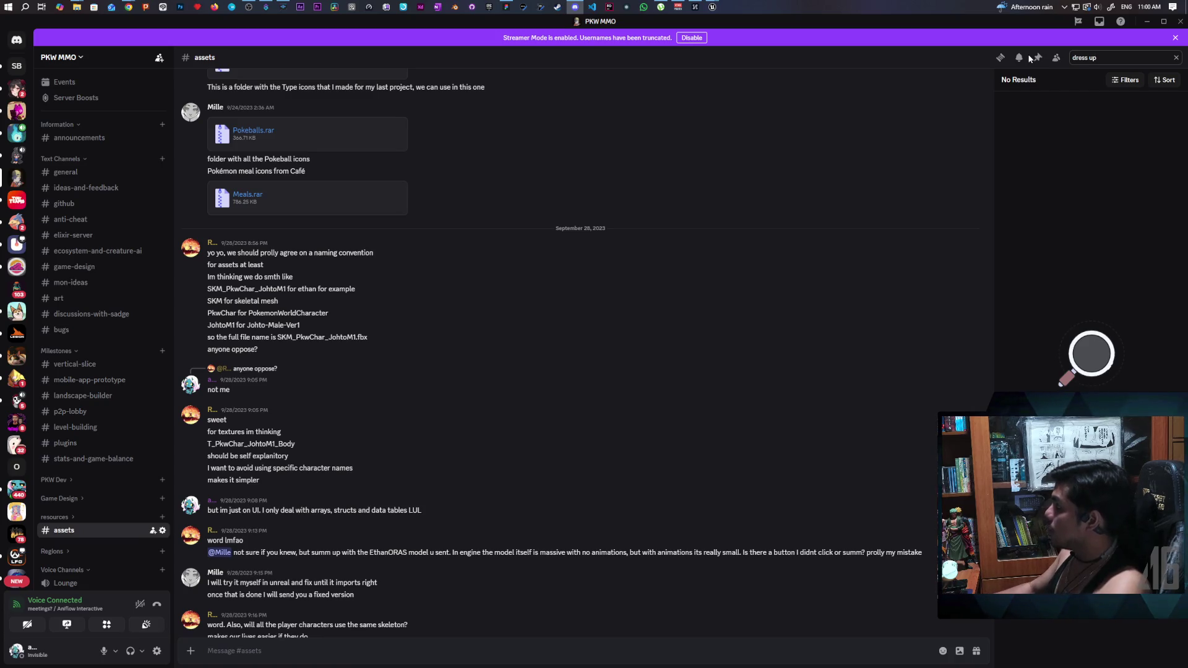
Step: Search PKW MMO for 'character', jump to the Lounge customization message, then open #mobile-app-prototype
{"action": "key", "text": "BackSpace"}
{"action": "key", "text": "BackSpace"}
{"action": "key", "text": "BackSpace"}
{"action": "key", "text": "BackSpace"}
{"action": "key", "text": "BackSpace"}
{"action": "key", "text": "BackSpace"}
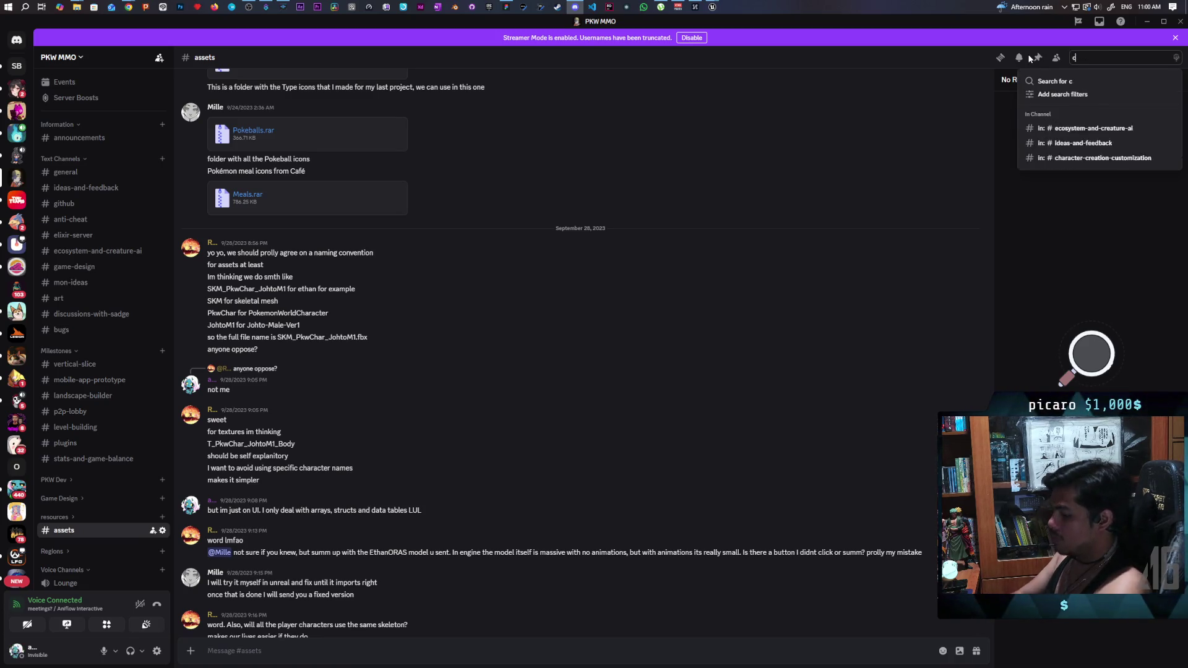
{"action": "type", "text": "character"}
{"action": "key", "text": "Return"}
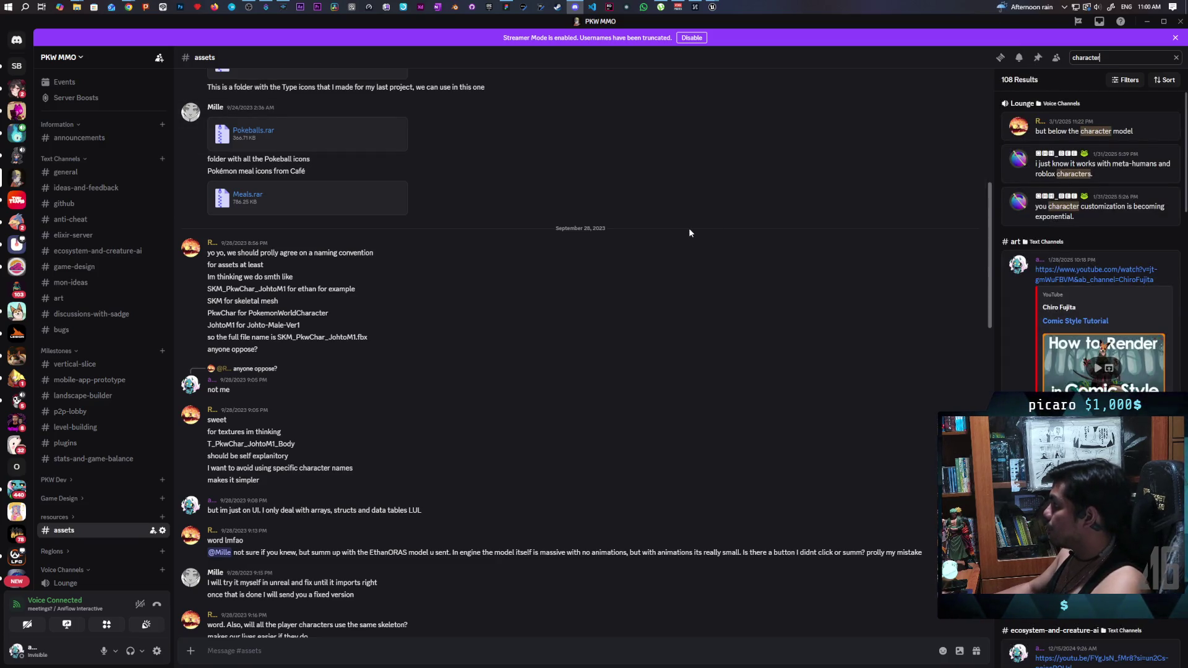
{"action": "mouse_move", "coordinate": [1099, 206]}
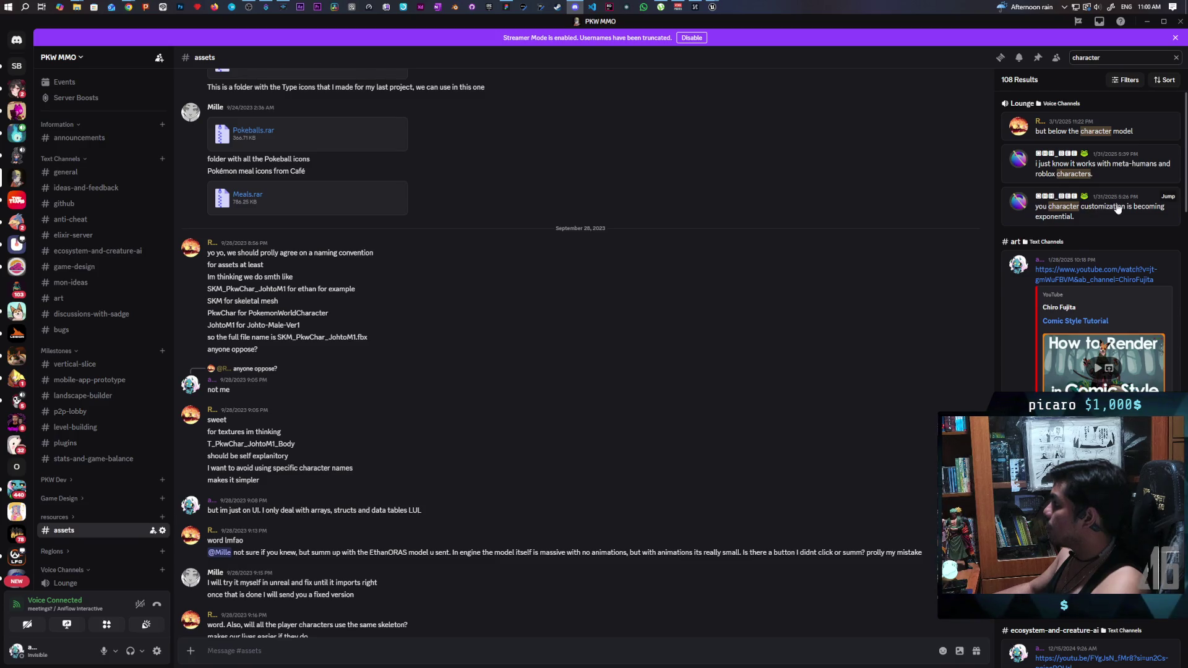
{"action": "left_click", "coordinate": [1118, 209]}
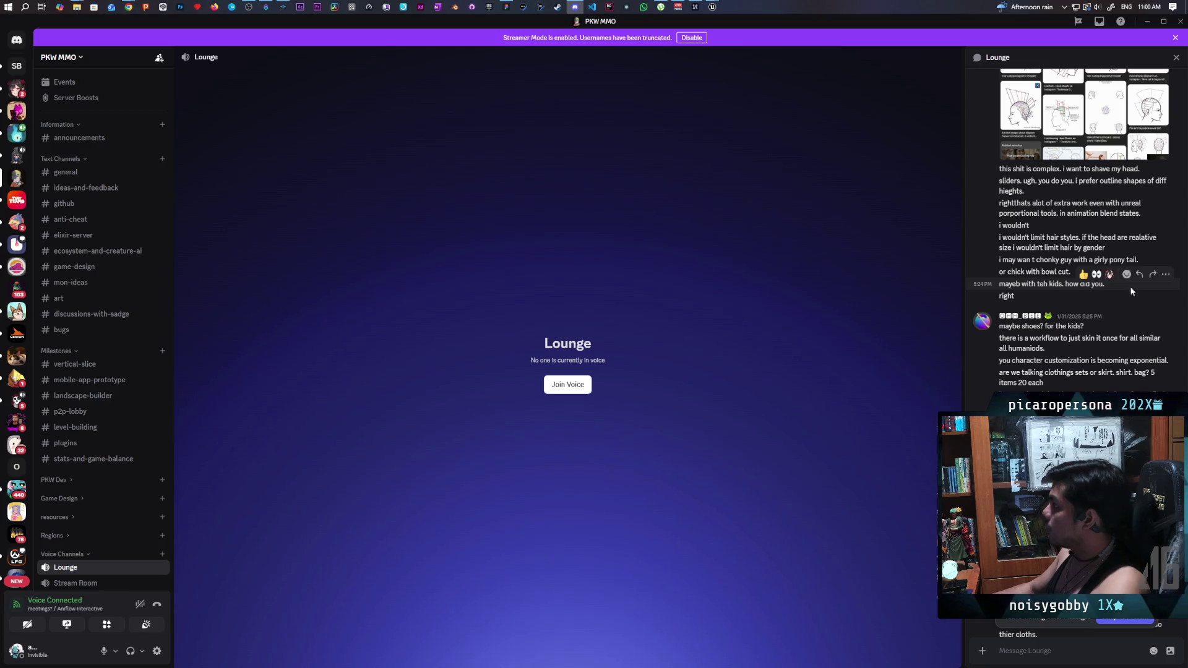
{"action": "scroll", "coordinate": [1129, 287], "scroll_direction": "up", "scroll_amount": 2}
{"action": "scroll", "coordinate": [1131, 291], "scroll_direction": "up", "scroll_amount": 2}
{"action": "scroll", "coordinate": [1131, 291], "scroll_direction": "up", "scroll_amount": 2}
{"action": "scroll", "coordinate": [1131, 292], "scroll_direction": "up", "scroll_amount": 2}
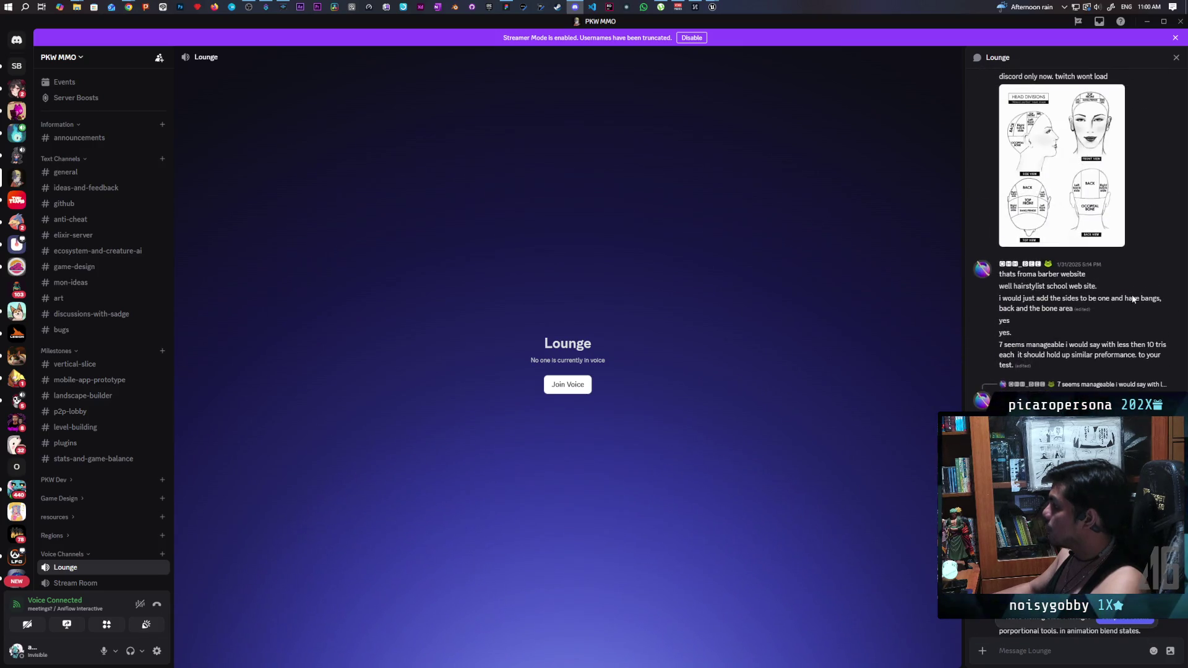
{"action": "scroll", "coordinate": [1134, 299], "scroll_direction": "down", "scroll_amount": 4}
{"action": "scroll", "coordinate": [1133, 298], "scroll_direction": "down", "scroll_amount": 4}
{"action": "scroll", "coordinate": [1132, 299], "scroll_direction": "down", "scroll_amount": 3}
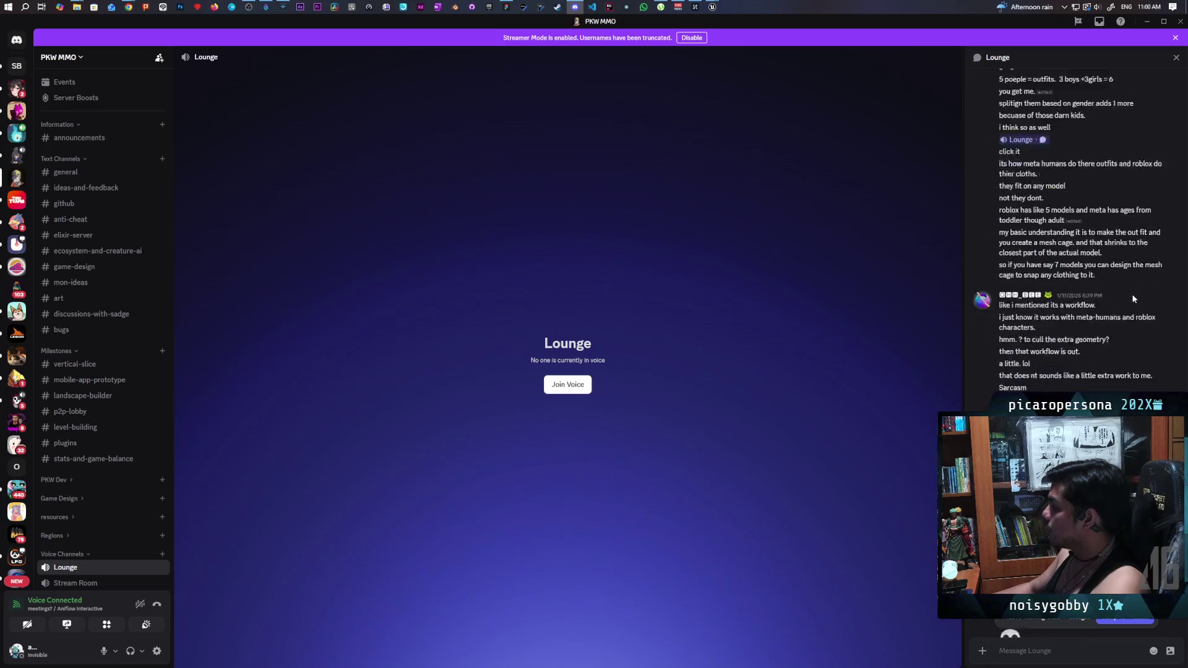
{"action": "scroll", "coordinate": [1133, 299], "scroll_direction": "down", "scroll_amount": 3}
{"action": "scroll", "coordinate": [1133, 299], "scroll_direction": "up", "scroll_amount": 2}
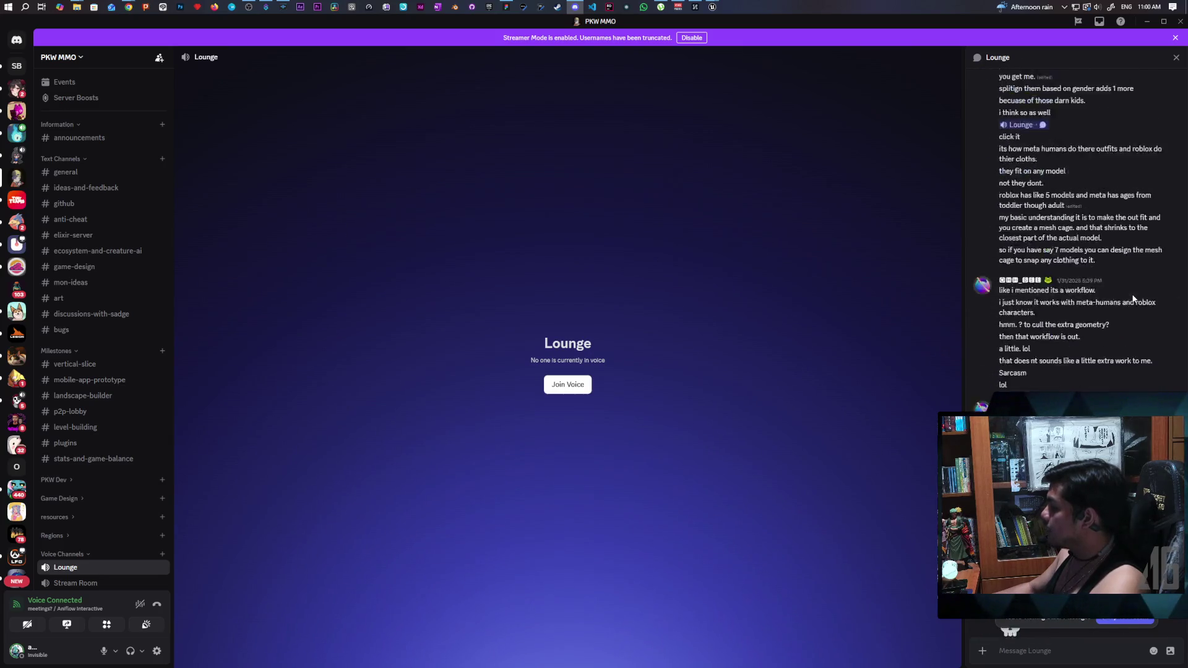
{"action": "scroll", "coordinate": [1133, 297], "scroll_direction": "up", "scroll_amount": 2}
{"action": "scroll", "coordinate": [1133, 293], "scroll_direction": "up", "scroll_amount": 3}
{"action": "scroll", "coordinate": [1137, 299], "scroll_direction": "up", "scroll_amount": 2}
{"action": "scroll", "coordinate": [1137, 300], "scroll_direction": "up", "scroll_amount": 2}
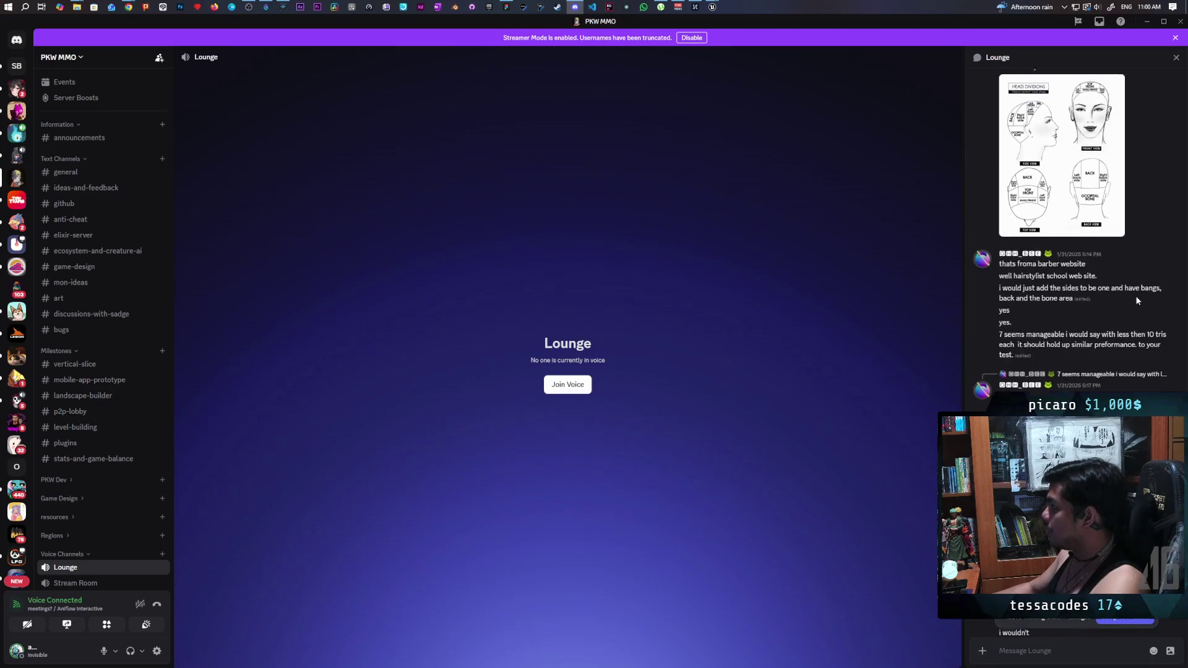
{"action": "scroll", "coordinate": [1137, 299], "scroll_direction": "up", "scroll_amount": 3}
{"action": "scroll", "coordinate": [1137, 300], "scroll_direction": "up", "scroll_amount": 2}
{"action": "scroll", "coordinate": [1135, 296], "scroll_direction": "up", "scroll_amount": 5}
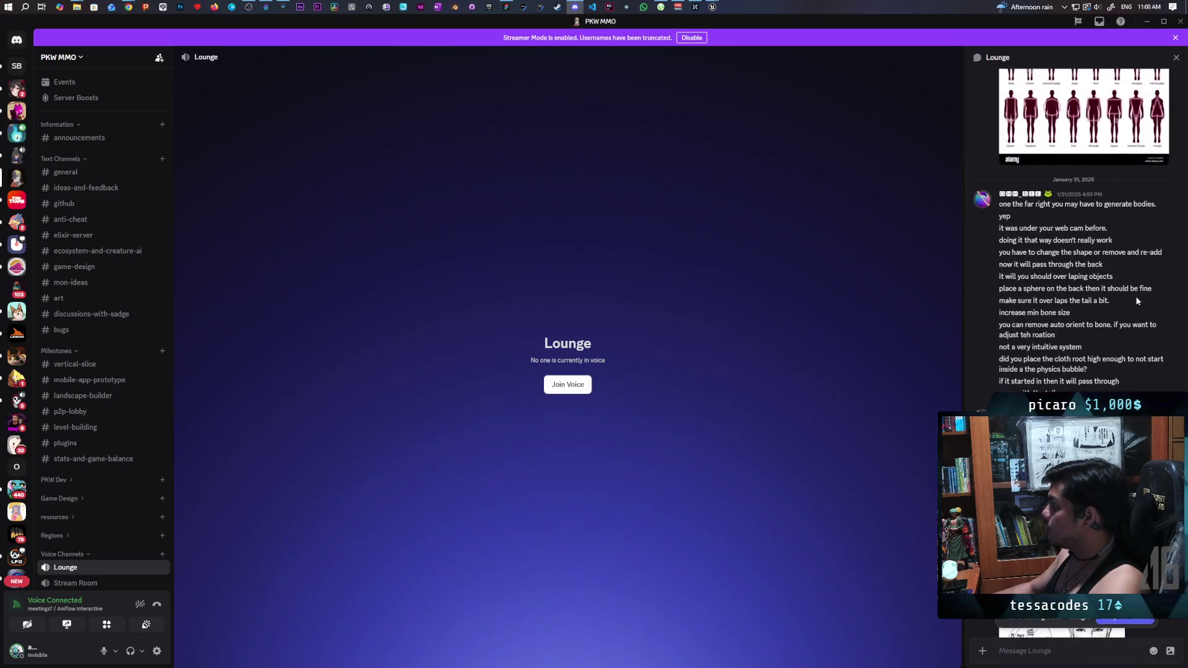
{"action": "scroll", "coordinate": [1135, 296], "scroll_direction": "up", "scroll_amount": 3}
{"action": "scroll", "coordinate": [1135, 296], "scroll_direction": "up", "scroll_amount": 3}
{"action": "scroll", "coordinate": [1136, 300], "scroll_direction": "up", "scroll_amount": 3}
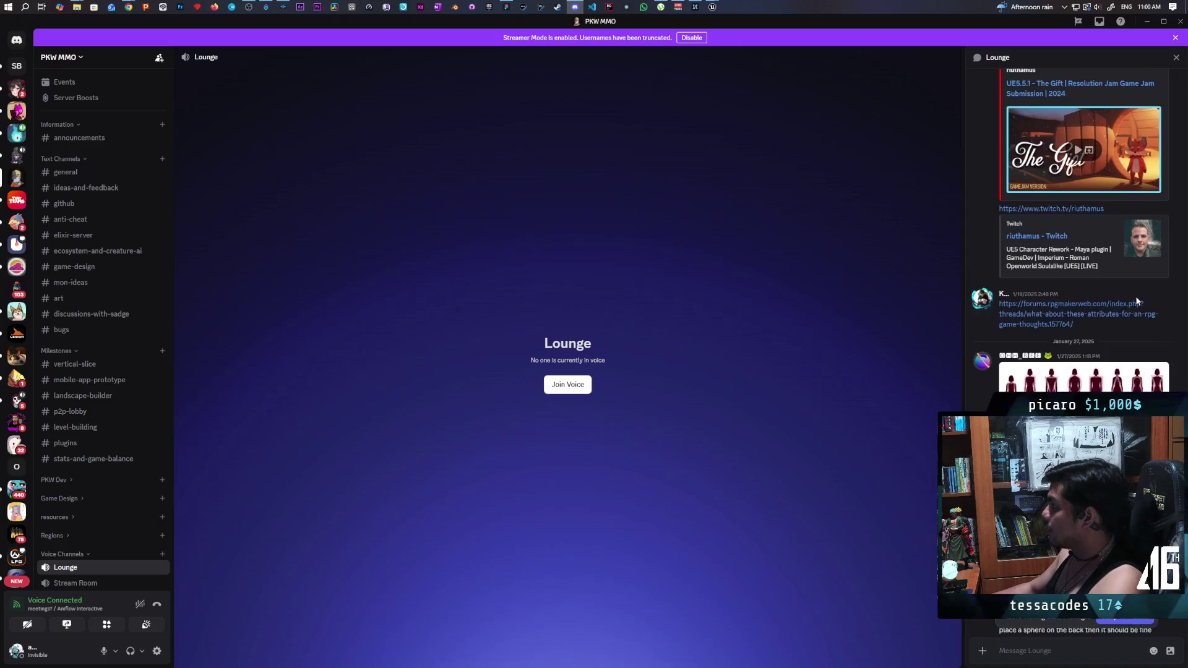
{"action": "scroll", "coordinate": [1135, 296], "scroll_direction": "up", "scroll_amount": 2}
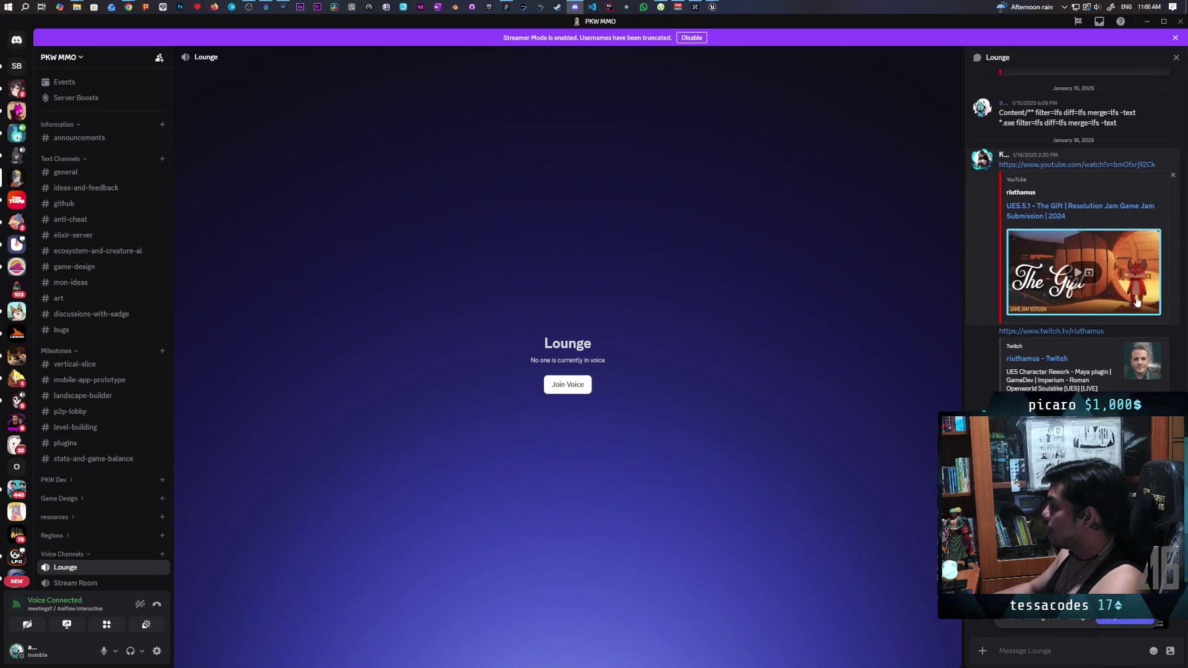
{"action": "scroll", "coordinate": [1136, 296], "scroll_direction": "up", "scroll_amount": 3}
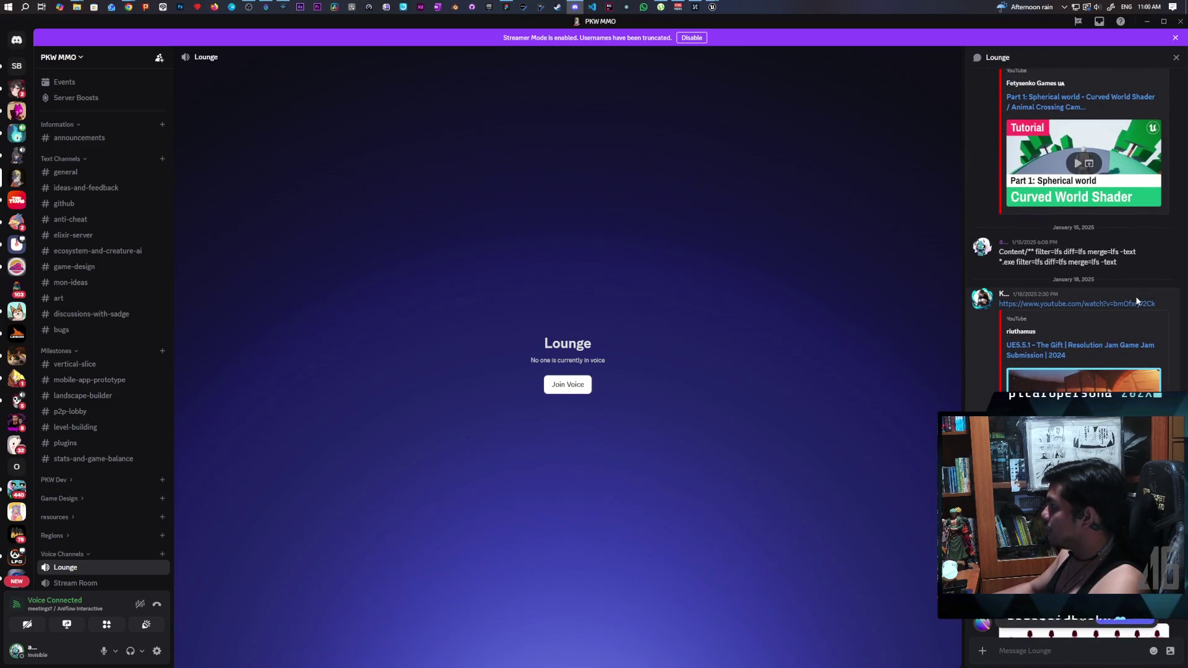
{"action": "scroll", "coordinate": [1137, 302], "scroll_direction": "down", "scroll_amount": 3}
{"action": "scroll", "coordinate": [1136, 302], "scroll_direction": "down", "scroll_amount": 2}
{"action": "scroll", "coordinate": [1137, 302], "scroll_direction": "down", "scroll_amount": 2}
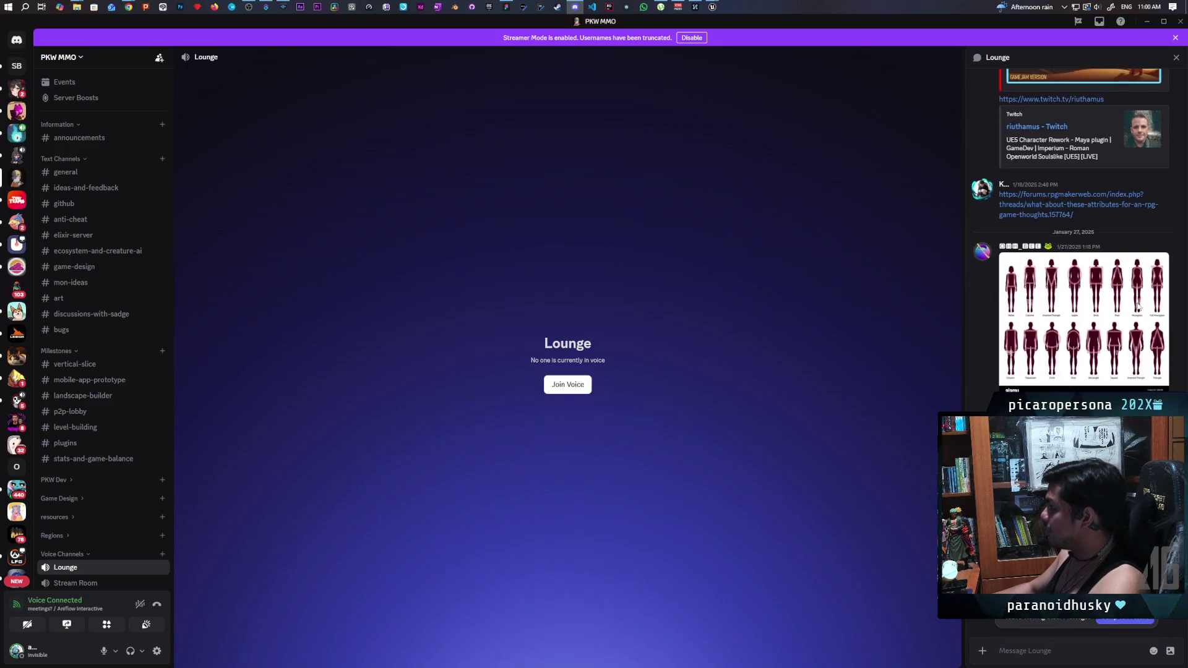
{"action": "scroll", "coordinate": [1137, 308], "scroll_direction": "down", "scroll_amount": 1}
{"action": "scroll", "coordinate": [1137, 307], "scroll_direction": "down", "scroll_amount": 2}
{"action": "scroll", "coordinate": [1137, 305], "scroll_direction": "down", "scroll_amount": 3}
{"action": "scroll", "coordinate": [1137, 303], "scroll_direction": "down", "scroll_amount": 3}
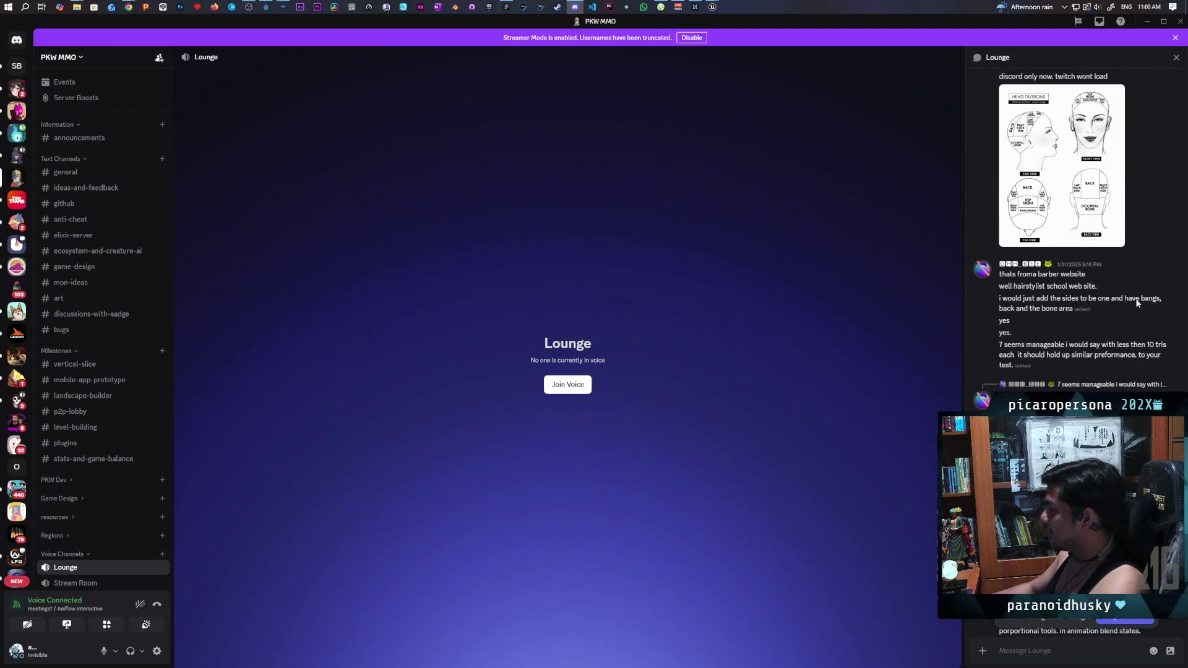
{"action": "scroll", "coordinate": [1137, 298], "scroll_direction": "down", "scroll_amount": 3}
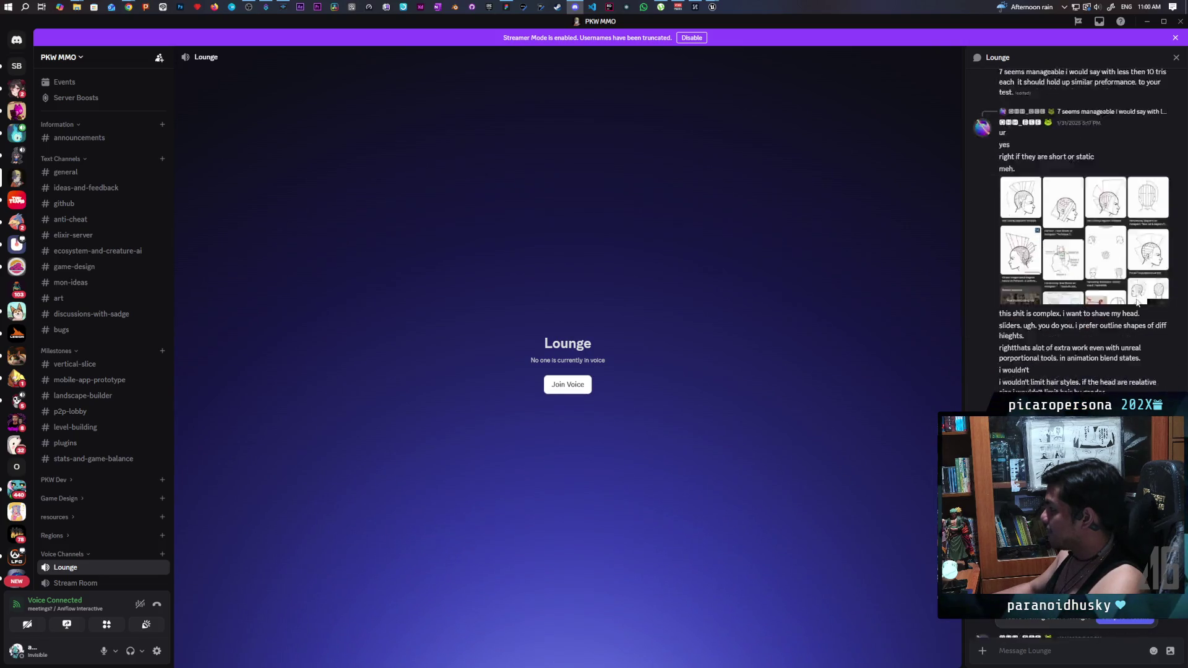
{"action": "scroll", "coordinate": [1137, 299], "scroll_direction": "down", "scroll_amount": 3}
{"action": "scroll", "coordinate": [1137, 301], "scroll_direction": "down", "scroll_amount": 3}
{"action": "scroll", "coordinate": [1136, 303], "scroll_direction": "down", "scroll_amount": 3}
{"action": "scroll", "coordinate": [1136, 304], "scroll_direction": "down", "scroll_amount": 3}
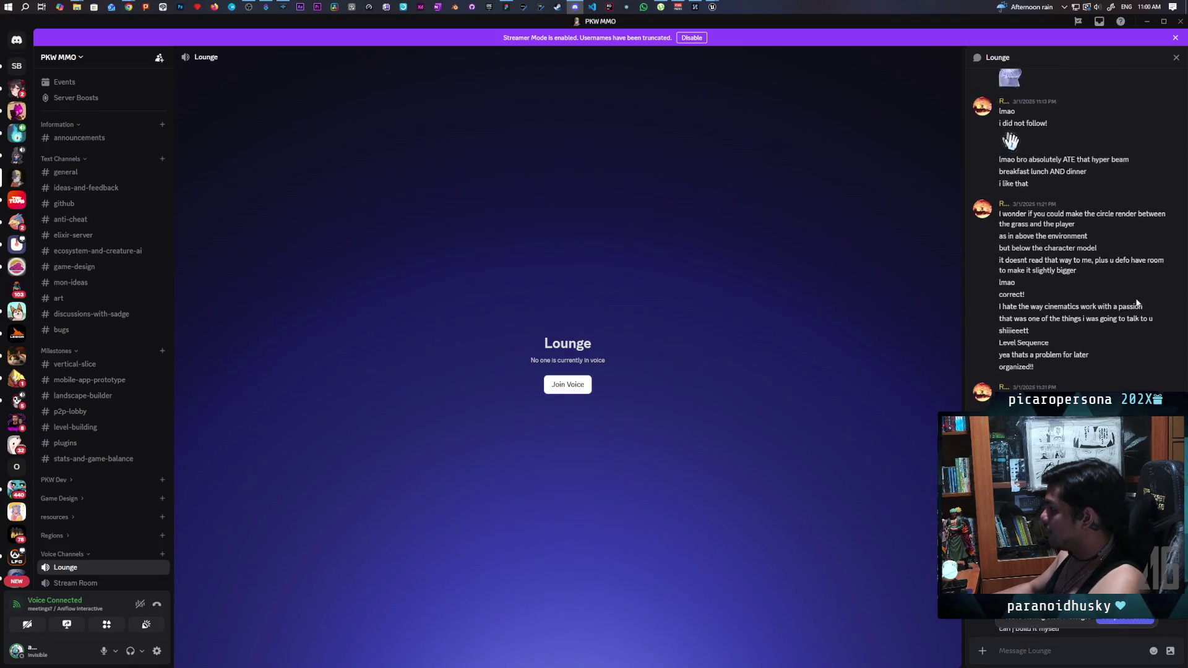
{"action": "scroll", "coordinate": [1137, 303], "scroll_direction": "down", "scroll_amount": 3}
{"action": "scroll", "coordinate": [1136, 303], "scroll_direction": "down", "scroll_amount": 3}
{"action": "scroll", "coordinate": [1135, 298], "scroll_direction": "down", "scroll_amount": 3}
{"action": "scroll", "coordinate": [1135, 302], "scroll_direction": "down", "scroll_amount": 3}
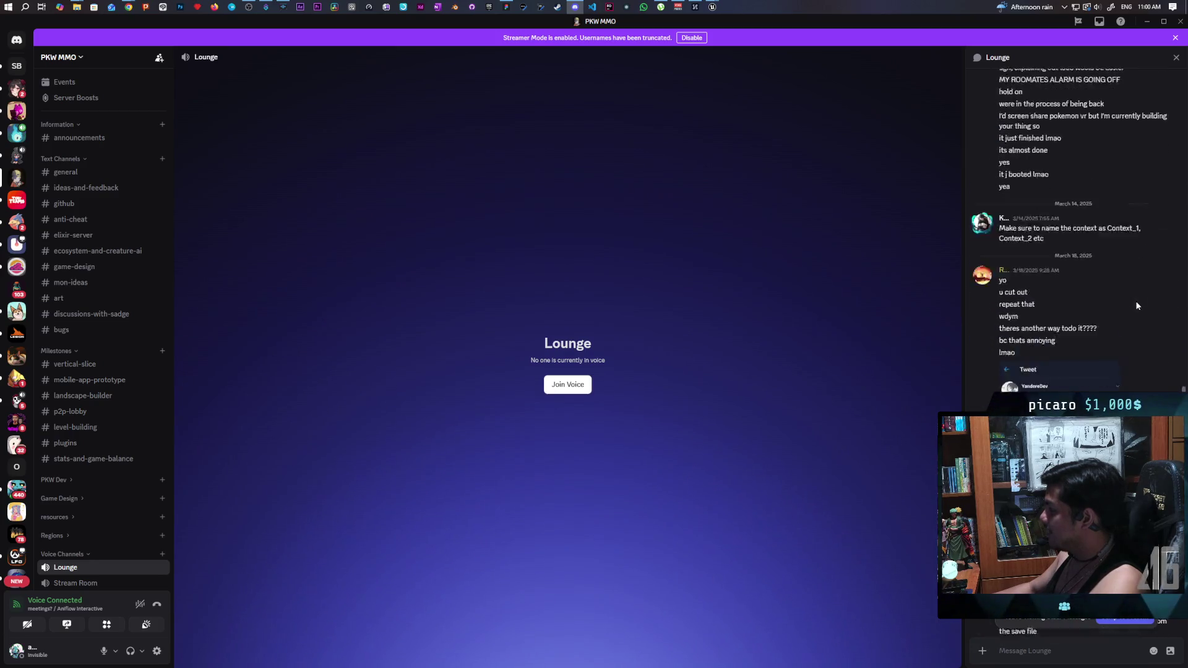
{"action": "scroll", "coordinate": [1135, 301], "scroll_direction": "down", "scroll_amount": 3}
{"action": "scroll", "coordinate": [1136, 300], "scroll_direction": "down", "scroll_amount": 3}
{"action": "scroll", "coordinate": [1135, 300], "scroll_direction": "up", "scroll_amount": 3}
{"action": "scroll", "coordinate": [1135, 299], "scroll_direction": "up", "scroll_amount": 3}
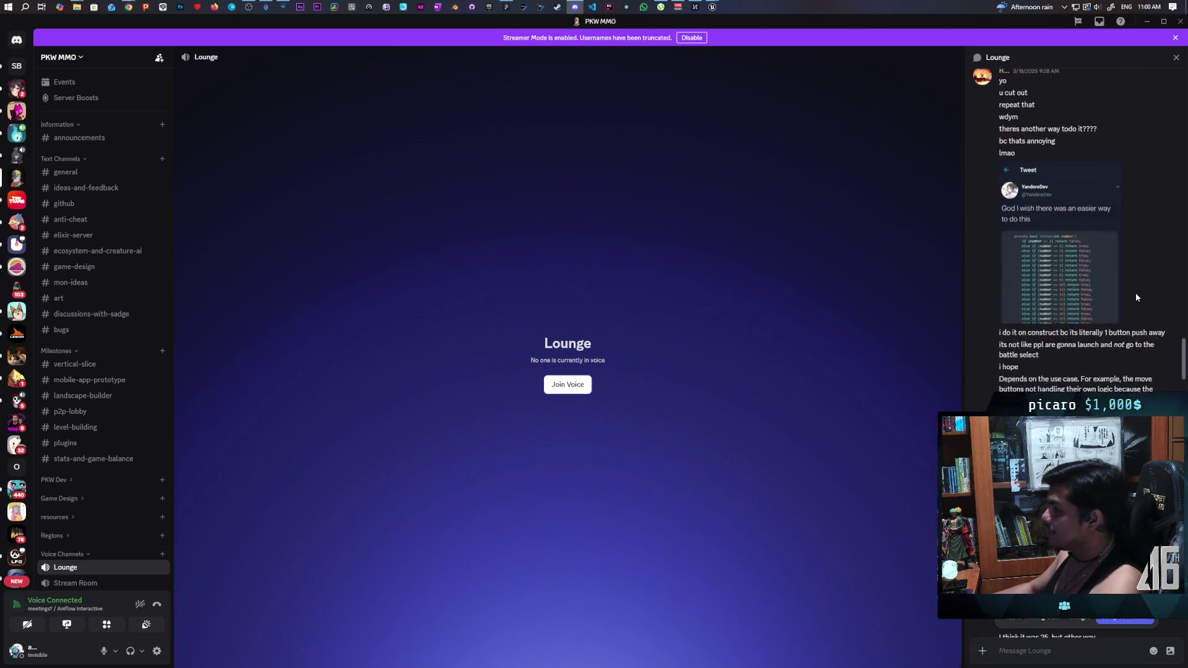
{"action": "scroll", "coordinate": [1135, 293], "scroll_direction": "up", "scroll_amount": 3}
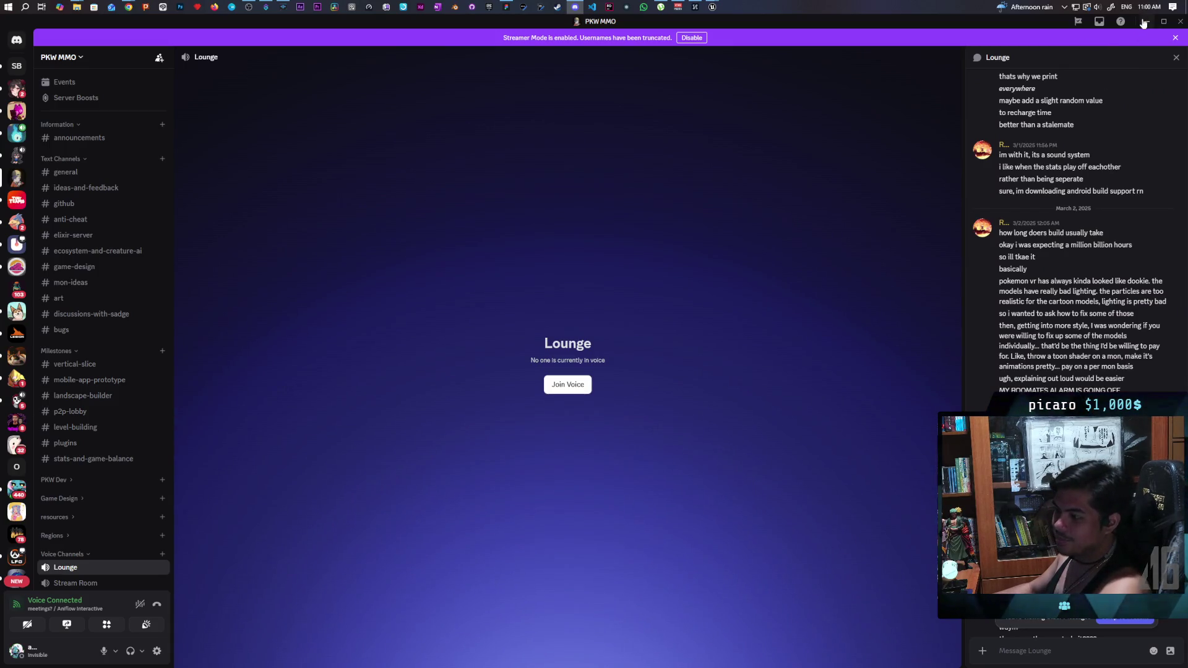
{"action": "left_click", "coordinate": [126, 383]}
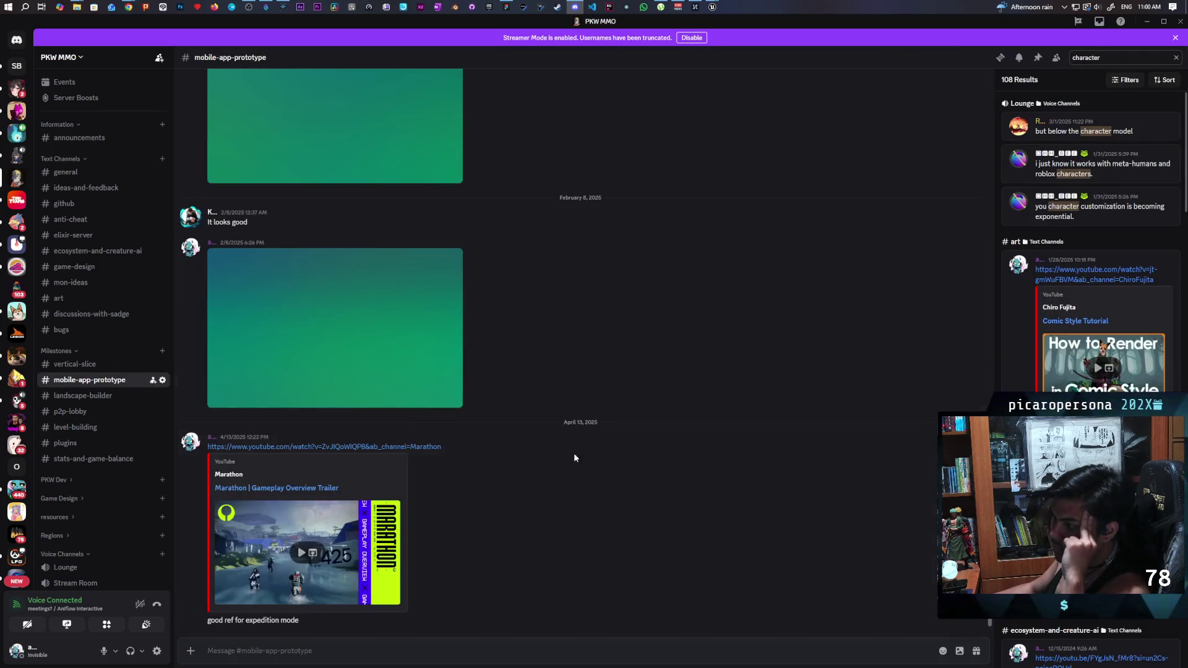
{"action": "scroll", "coordinate": [632, 456], "scroll_direction": "up", "scroll_amount": 5}
{"action": "scroll", "coordinate": [630, 454], "scroll_direction": "up", "scroll_amount": 5}
{"action": "scroll", "coordinate": [629, 455], "scroll_direction": "up", "scroll_amount": 5}
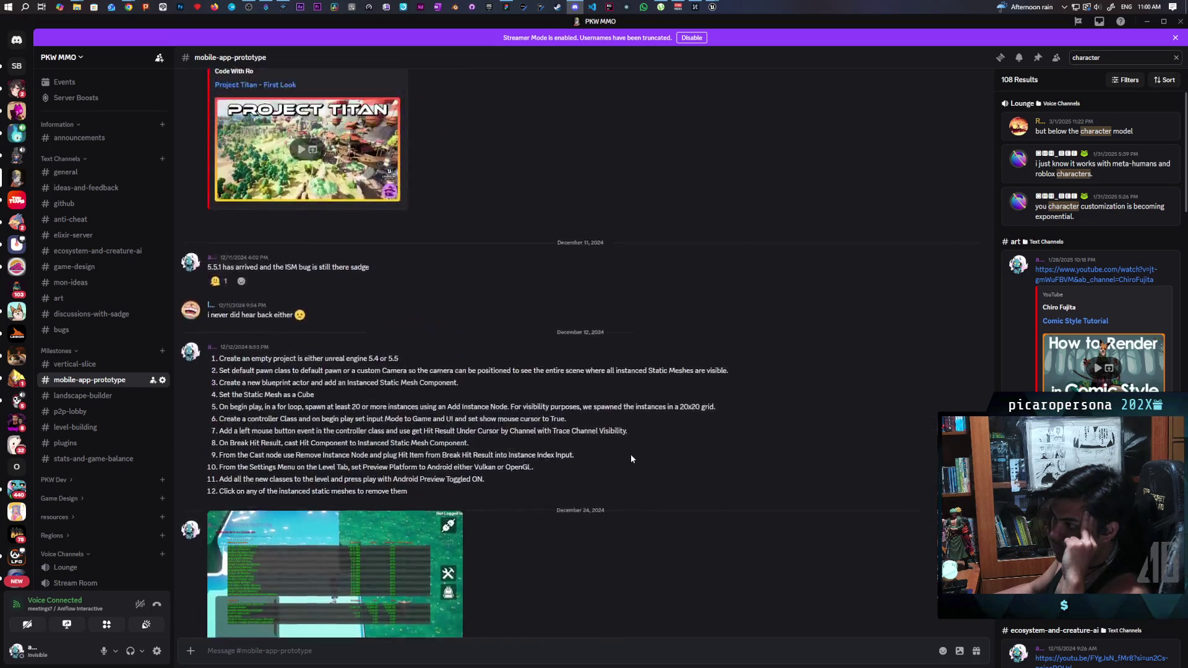
{"action": "scroll", "coordinate": [629, 456], "scroll_direction": "up", "scroll_amount": 3}
{"action": "scroll", "coordinate": [630, 455], "scroll_direction": "up", "scroll_amount": 3}
{"action": "scroll", "coordinate": [630, 455], "scroll_direction": "up", "scroll_amount": 3}
{"action": "scroll", "coordinate": [629, 456], "scroll_direction": "up", "scroll_amount": 3}
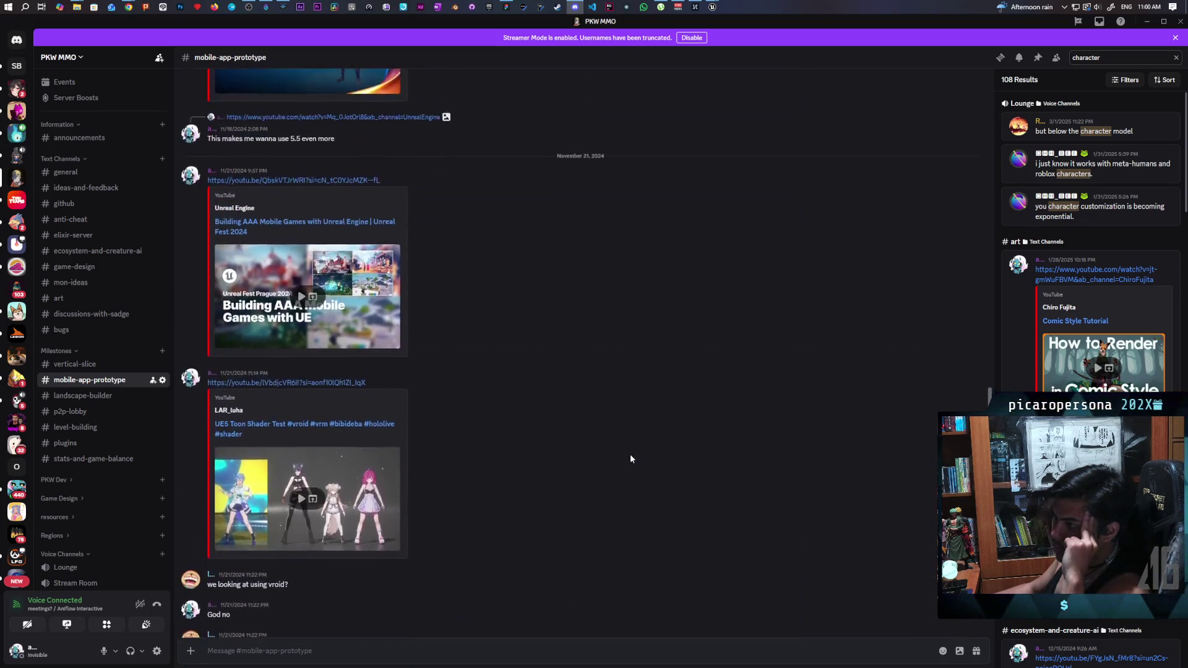
{"action": "scroll", "coordinate": [629, 456], "scroll_direction": "up", "scroll_amount": 3}
{"action": "scroll", "coordinate": [631, 456], "scroll_direction": "up", "scroll_amount": 3}
{"action": "scroll", "coordinate": [631, 456], "scroll_direction": "up", "scroll_amount": 3}
{"action": "scroll", "coordinate": [630, 456], "scroll_direction": "up", "scroll_amount": 3}
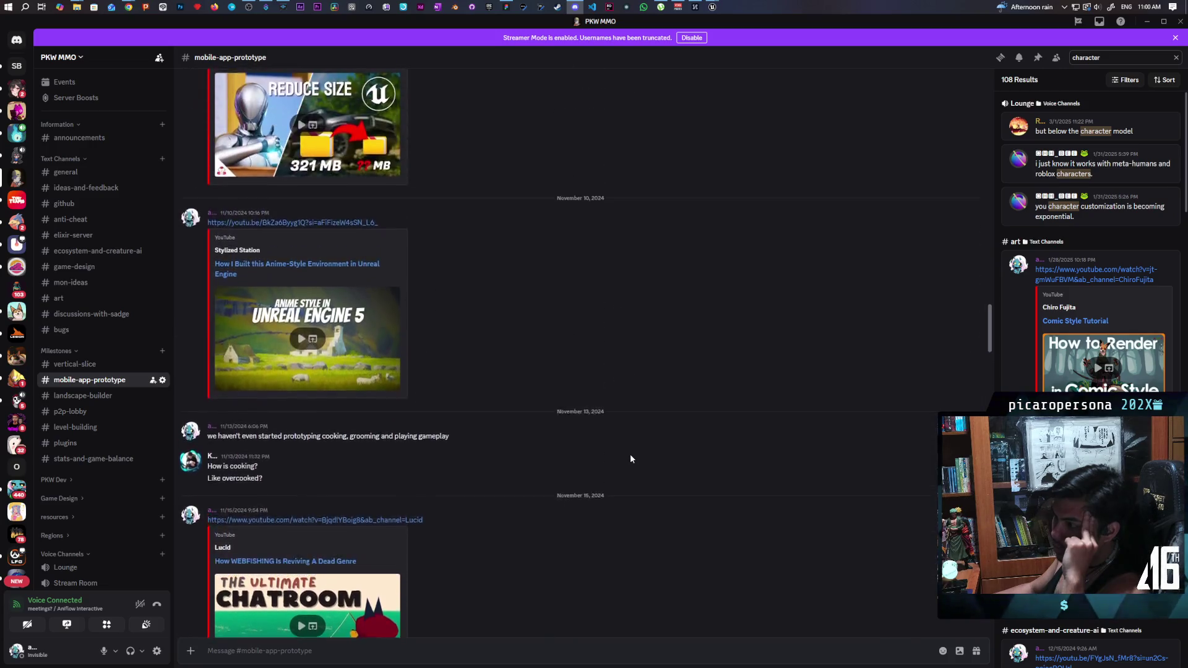
{"action": "scroll", "coordinate": [630, 458], "scroll_direction": "up", "scroll_amount": 3}
{"action": "scroll", "coordinate": [631, 457], "scroll_direction": "up", "scroll_amount": 3}
{"action": "scroll", "coordinate": [631, 458], "scroll_direction": "up", "scroll_amount": 3}
{"action": "scroll", "coordinate": [633, 458], "scroll_direction": "up", "scroll_amount": 3}
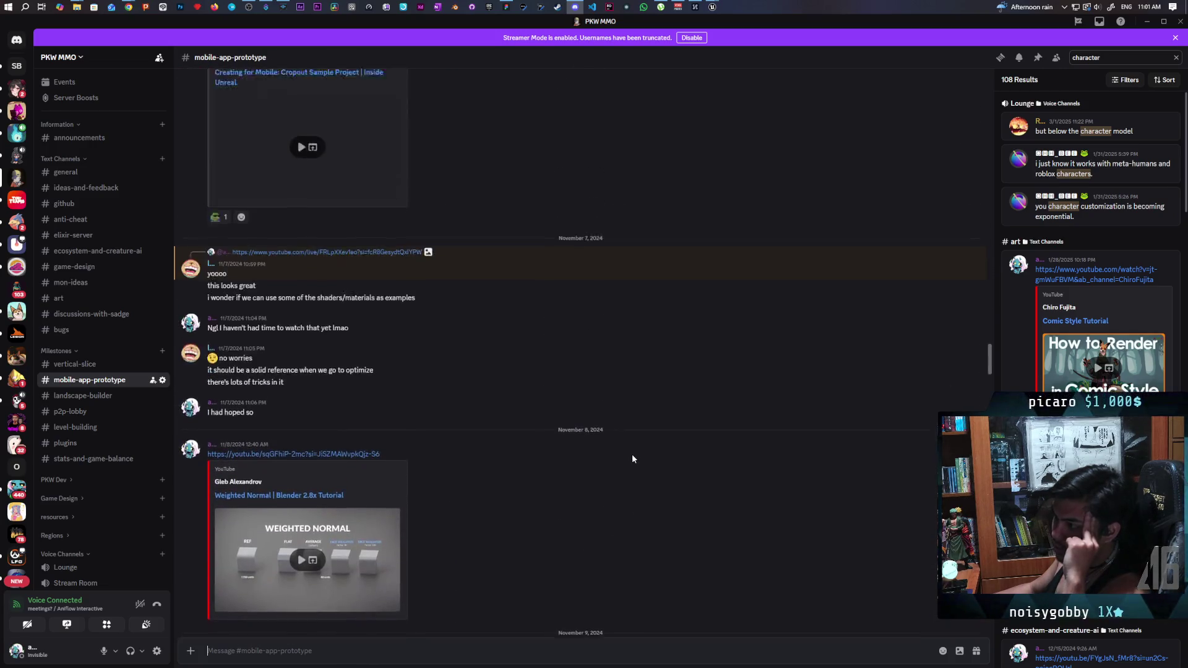
{"action": "scroll", "coordinate": [632, 458], "scroll_direction": "up", "scroll_amount": 3}
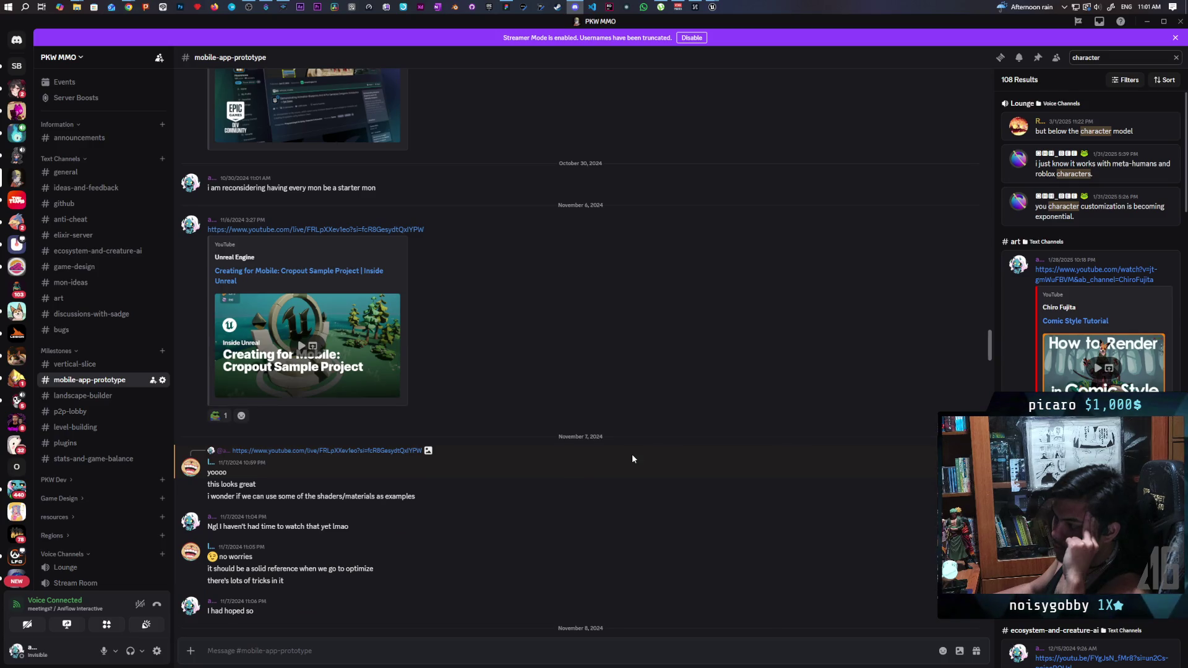
{"action": "scroll", "coordinate": [632, 458], "scroll_direction": "up", "scroll_amount": 3}
{"action": "scroll", "coordinate": [632, 458], "scroll_direction": "up", "scroll_amount": 3}
{"action": "scroll", "coordinate": [632, 458], "scroll_direction": "up", "scroll_amount": 3}
{"action": "scroll", "coordinate": [633, 458], "scroll_direction": "up", "scroll_amount": 3}
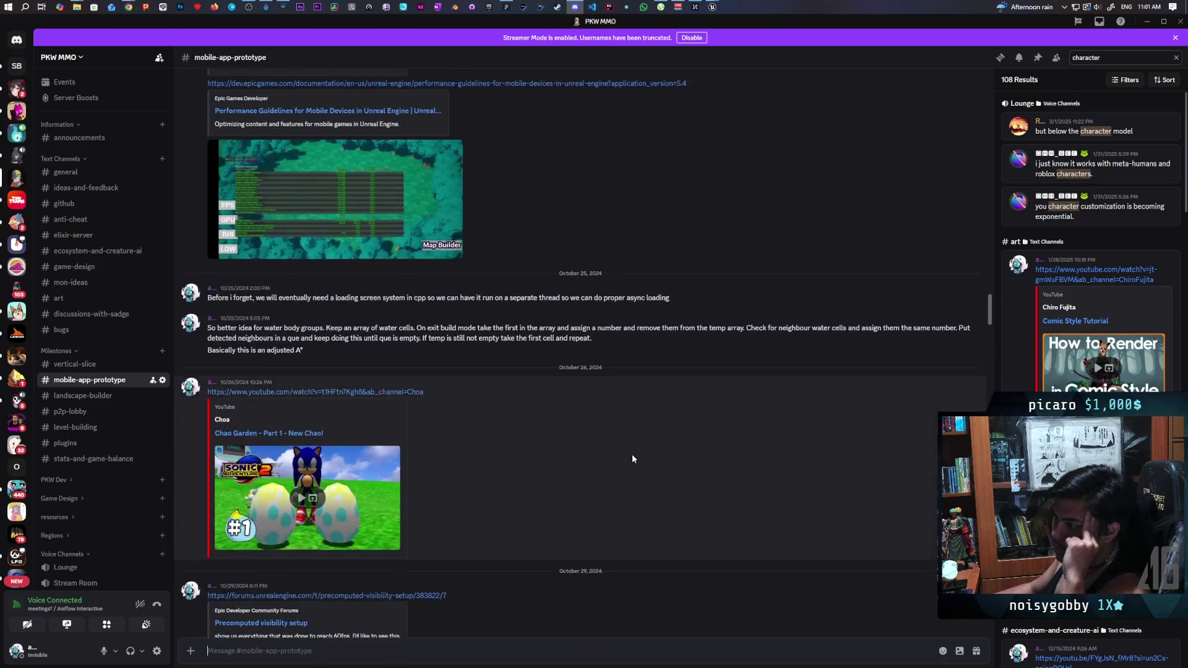
{"action": "scroll", "coordinate": [633, 457], "scroll_direction": "up", "scroll_amount": 3}
{"action": "scroll", "coordinate": [633, 457], "scroll_direction": "up", "scroll_amount": 3}
{"action": "scroll", "coordinate": [632, 457], "scroll_direction": "up", "scroll_amount": 3}
{"action": "scroll", "coordinate": [633, 453], "scroll_direction": "up", "scroll_amount": 3}
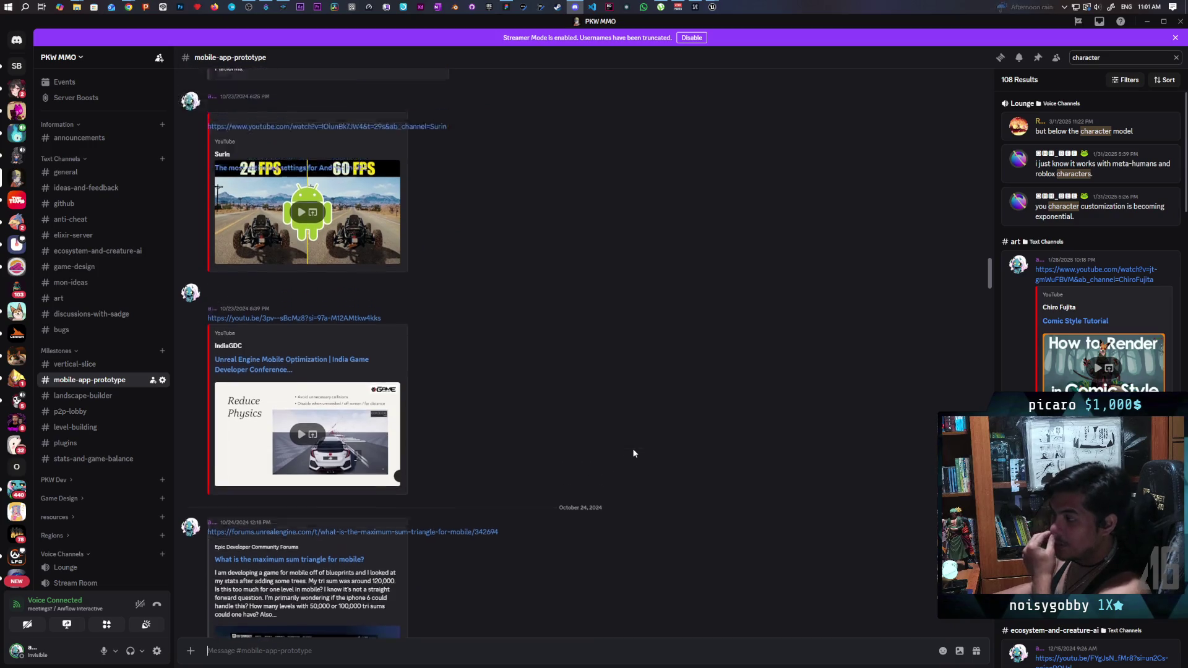
{"action": "scroll", "coordinate": [633, 453], "scroll_direction": "up", "scroll_amount": 4}
{"action": "scroll", "coordinate": [633, 453], "scroll_direction": "up", "scroll_amount": 1}
{"action": "scroll", "coordinate": [631, 448], "scroll_direction": "up", "scroll_amount": 4}
{"action": "scroll", "coordinate": [632, 449], "scroll_direction": "up", "scroll_amount": 3}
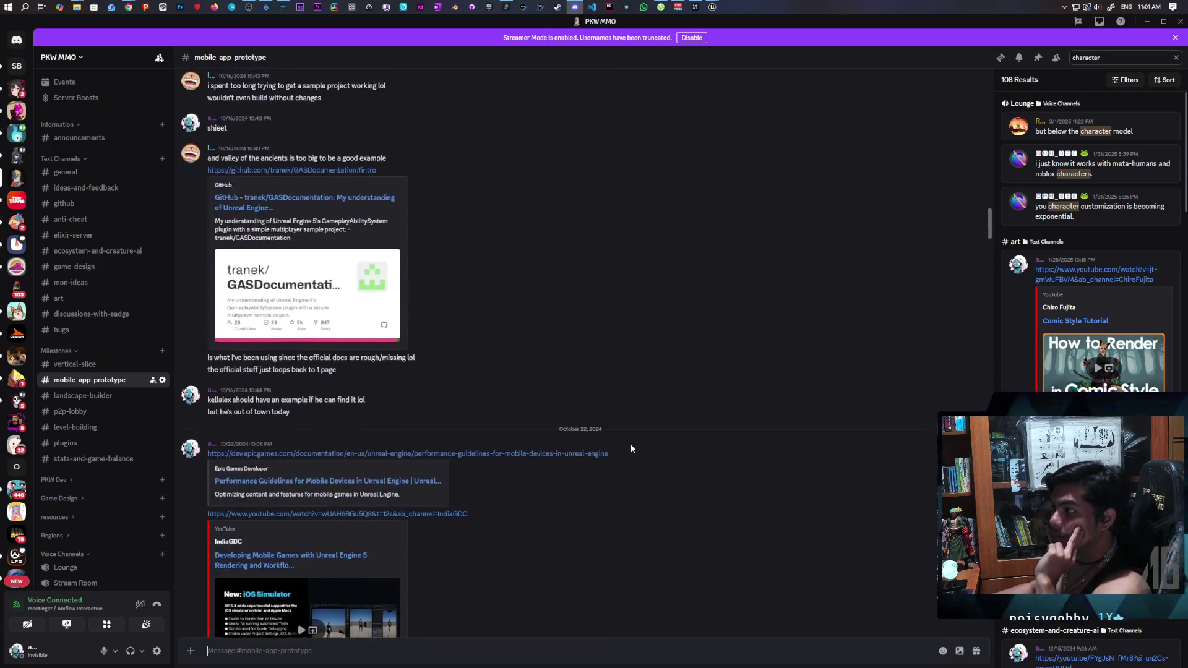
{"action": "scroll", "coordinate": [631, 444], "scroll_direction": "up", "scroll_amount": 3}
{"action": "scroll", "coordinate": [630, 444], "scroll_direction": "up", "scroll_amount": 3}
{"action": "scroll", "coordinate": [629, 444], "scroll_direction": "up", "scroll_amount": 3}
{"action": "scroll", "coordinate": [373, 442], "scroll_direction": "up", "scroll_amount": 2}
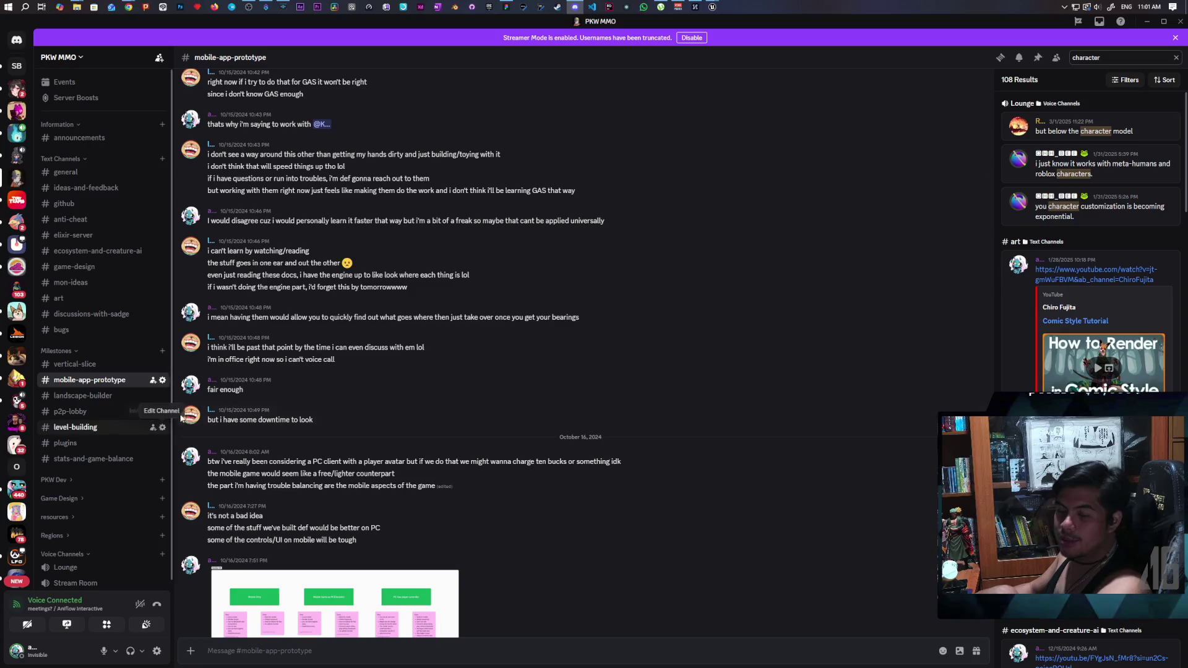
Step: Open the #vertical-slice channel, then the #discussions-with-sadge channel
{"action": "left_click", "coordinate": [84, 365]}
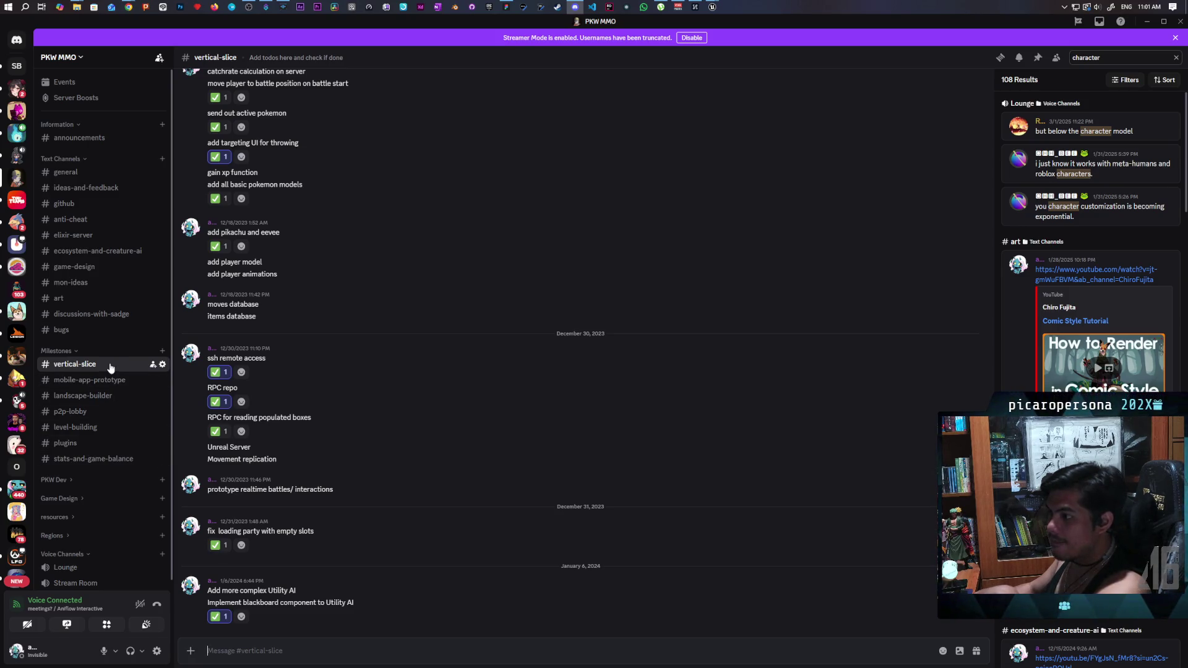
{"action": "left_click", "coordinate": [102, 314]}
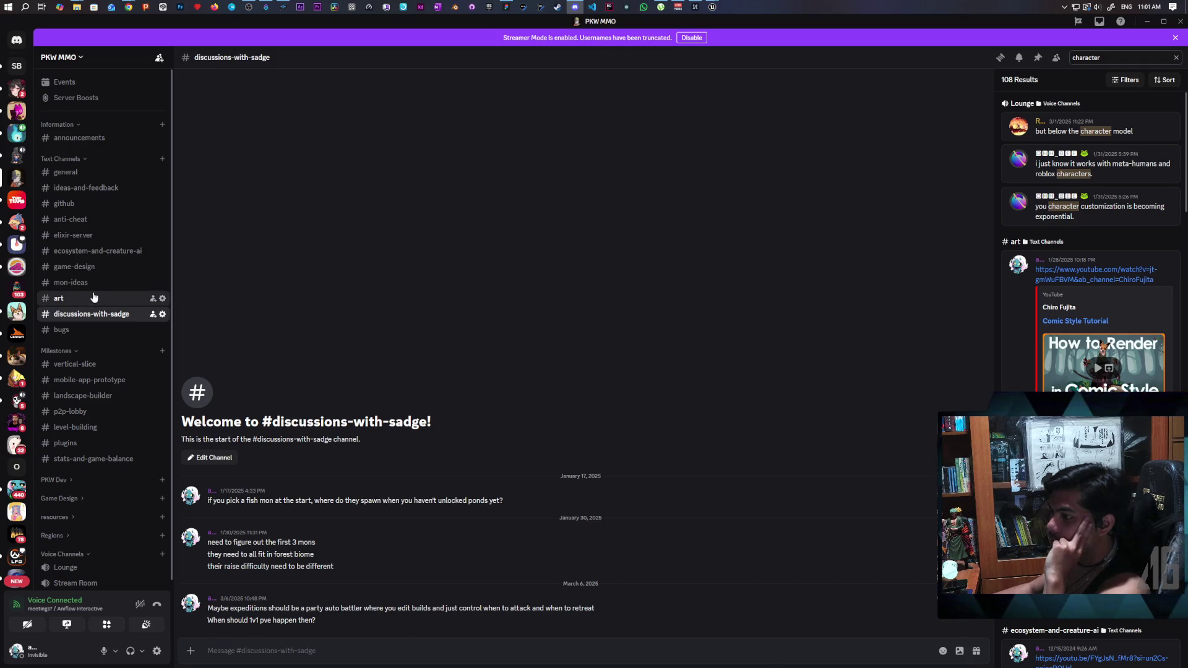
Step: Browse the #art channel's shared posts, then switch to a new browser tab
{"action": "left_click", "coordinate": [93, 298]}
{"action": "scroll", "coordinate": [463, 300], "scroll_direction": "up", "scroll_amount": 5}
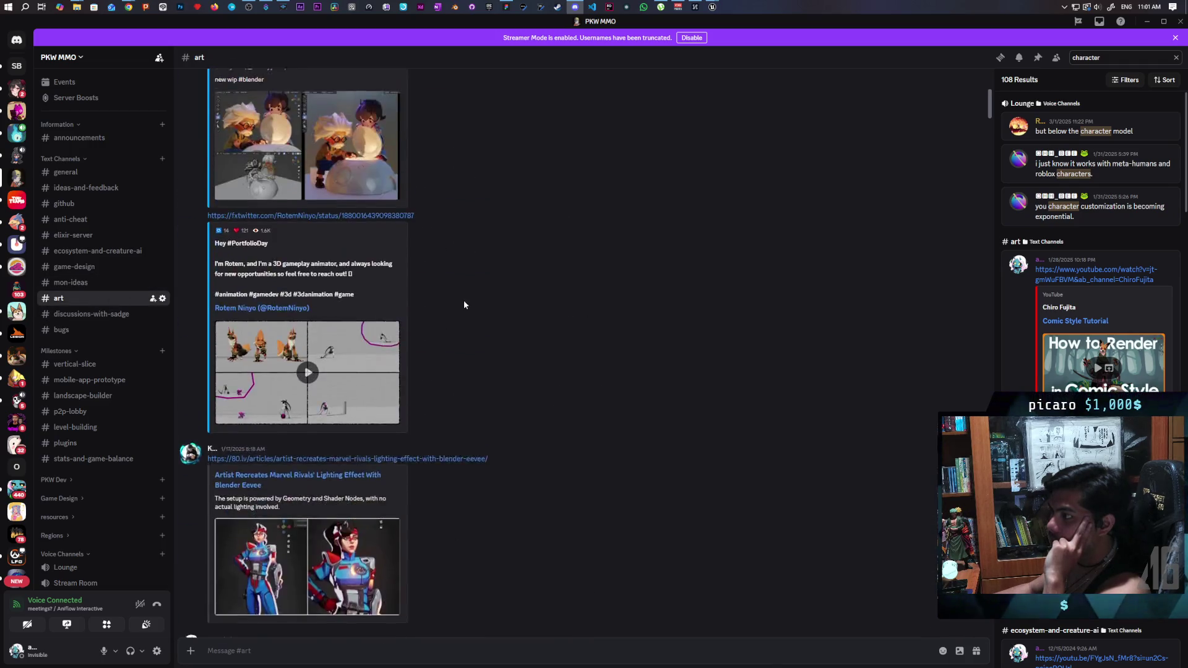
{"action": "scroll", "coordinate": [464, 300], "scroll_direction": "up", "scroll_amount": 3}
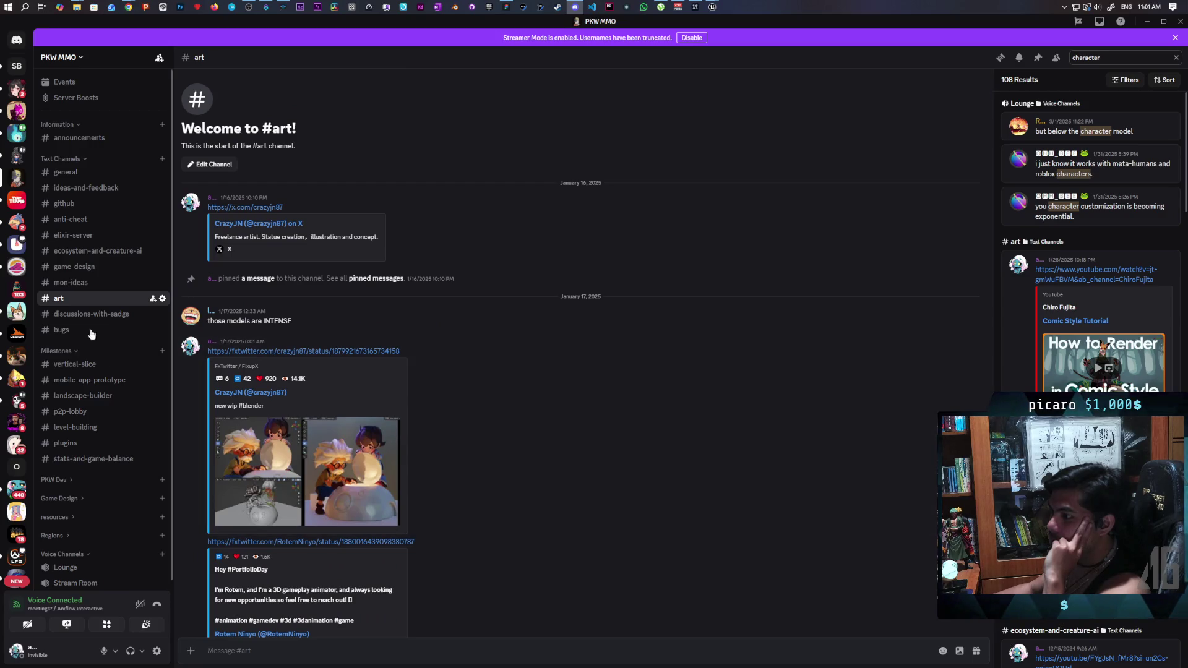
{"action": "scroll", "coordinate": [378, 353], "scroll_direction": "down", "scroll_amount": 2}
{"action": "scroll", "coordinate": [377, 350], "scroll_direction": "down", "scroll_amount": 5}
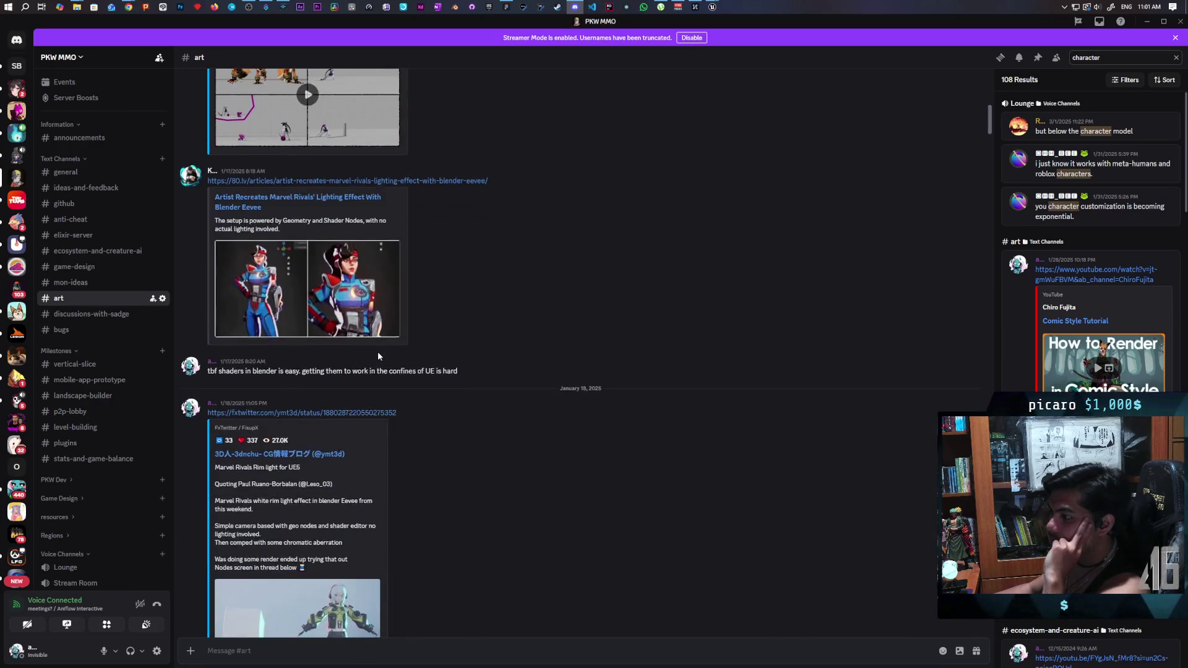
{"action": "scroll", "coordinate": [377, 351], "scroll_direction": "down", "scroll_amount": 3}
{"action": "scroll", "coordinate": [378, 351], "scroll_direction": "down", "scroll_amount": 3}
{"action": "scroll", "coordinate": [378, 352], "scroll_direction": "down", "scroll_amount": 3}
{"action": "scroll", "coordinate": [377, 351], "scroll_direction": "down", "scroll_amount": 3}
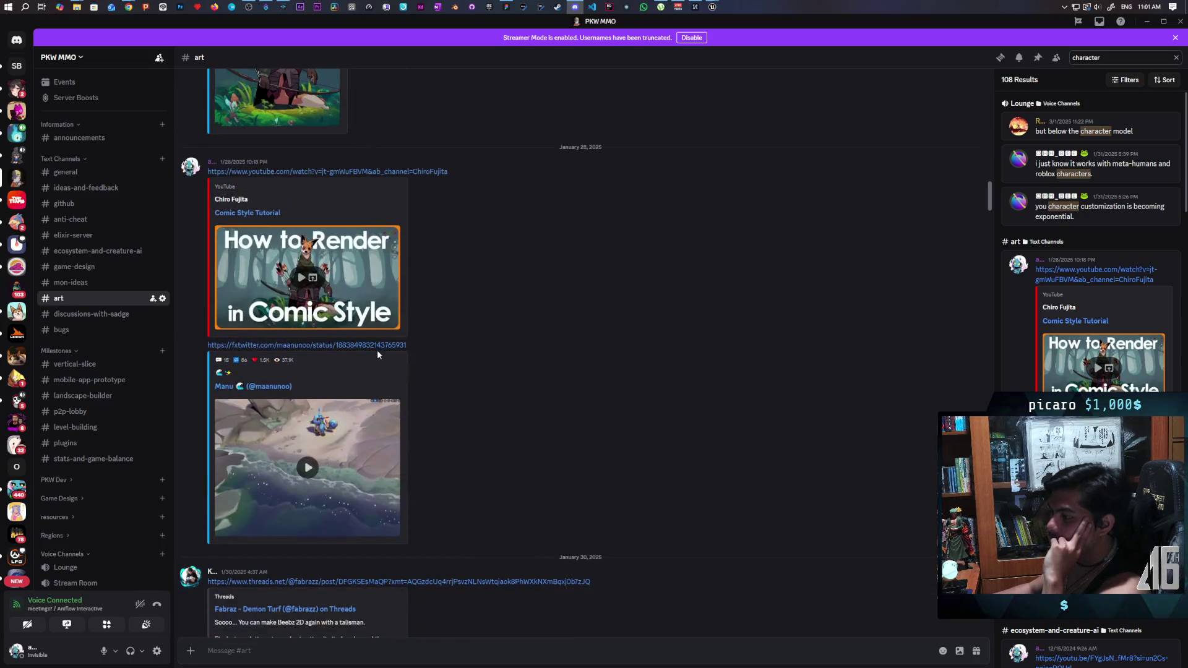
{"action": "scroll", "coordinate": [378, 351], "scroll_direction": "down", "scroll_amount": 2}
{"action": "scroll", "coordinate": [377, 351], "scroll_direction": "down", "scroll_amount": 2}
{"action": "scroll", "coordinate": [378, 353], "scroll_direction": "down", "scroll_amount": 3}
{"action": "scroll", "coordinate": [377, 351], "scroll_direction": "down", "scroll_amount": 2}
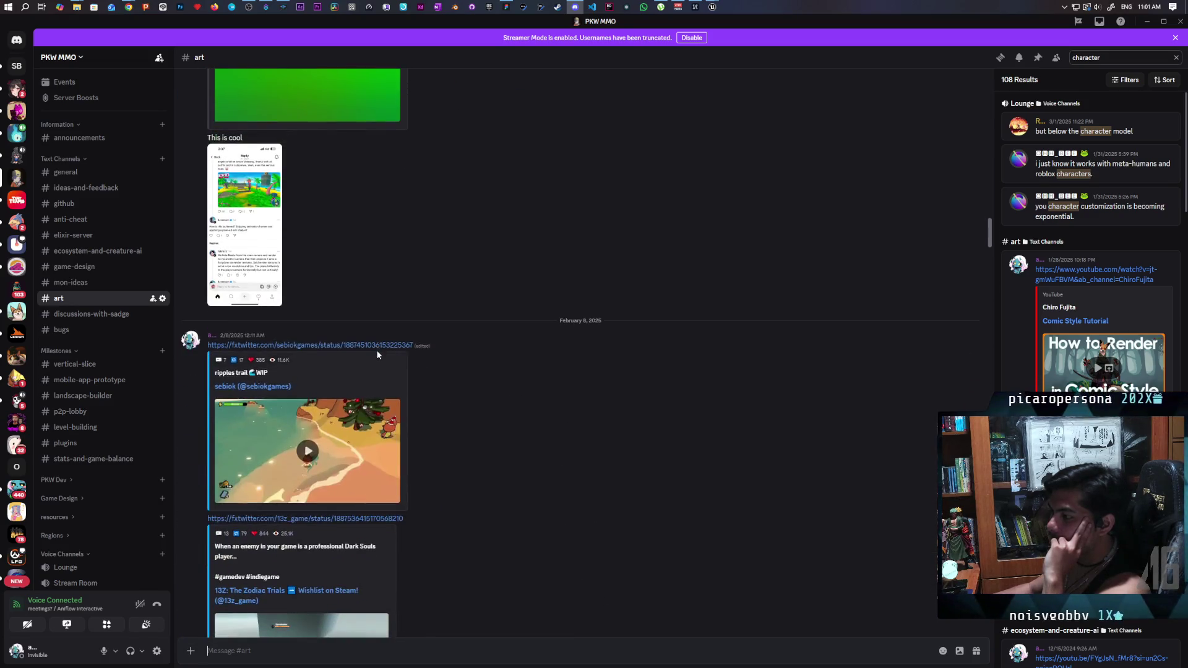
{"action": "scroll", "coordinate": [377, 350], "scroll_direction": "down", "scroll_amount": 3}
{"action": "scroll", "coordinate": [459, 361], "scroll_direction": "down", "scroll_amount": 3}
{"action": "scroll", "coordinate": [482, 362], "scroll_direction": "down", "scroll_amount": 4}
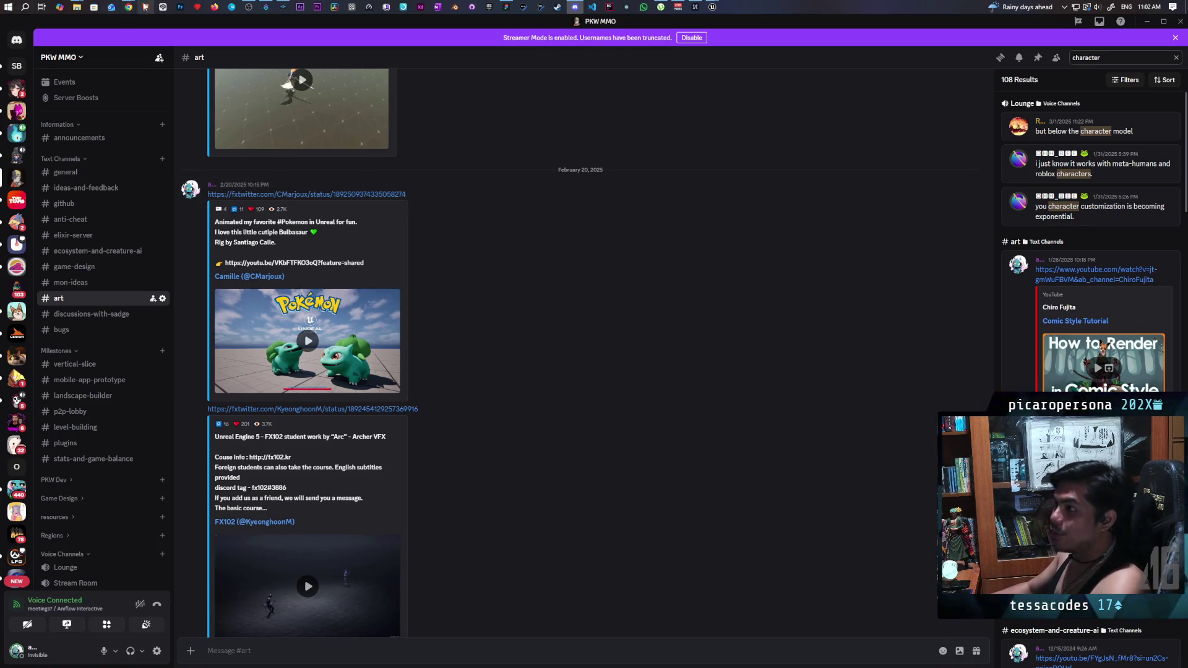
{"action": "mouse_move", "coordinate": [128, 7]}
{"action": "left_click", "coordinate": [562, 54]}
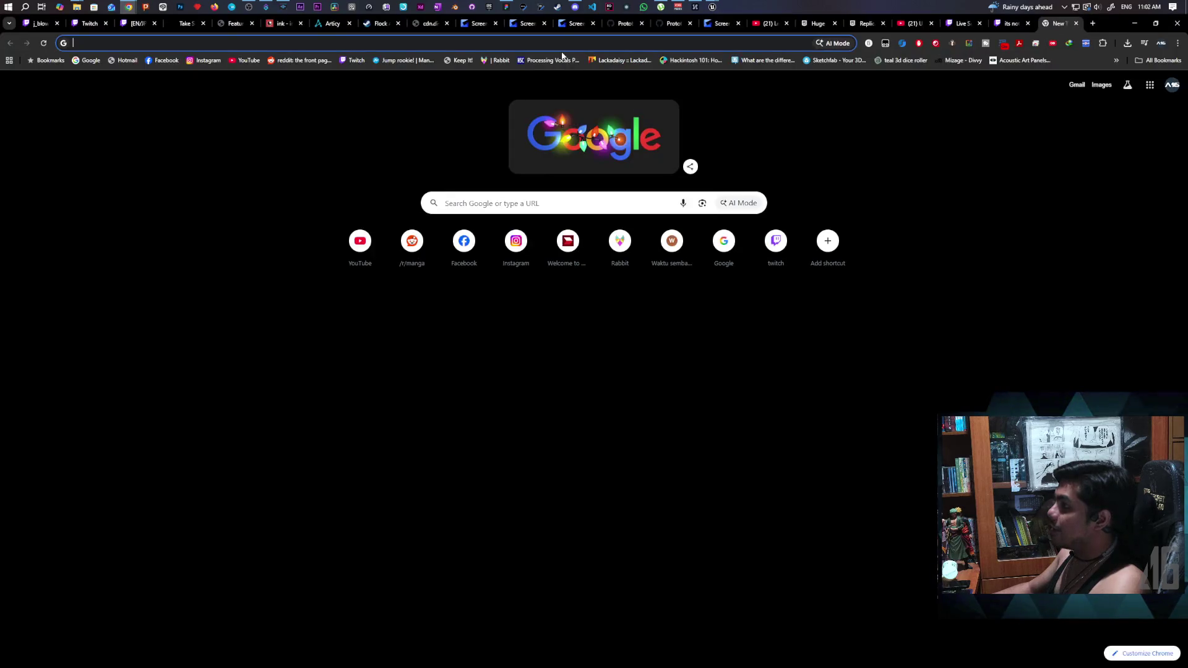
{"action": "type", "text": "im"}
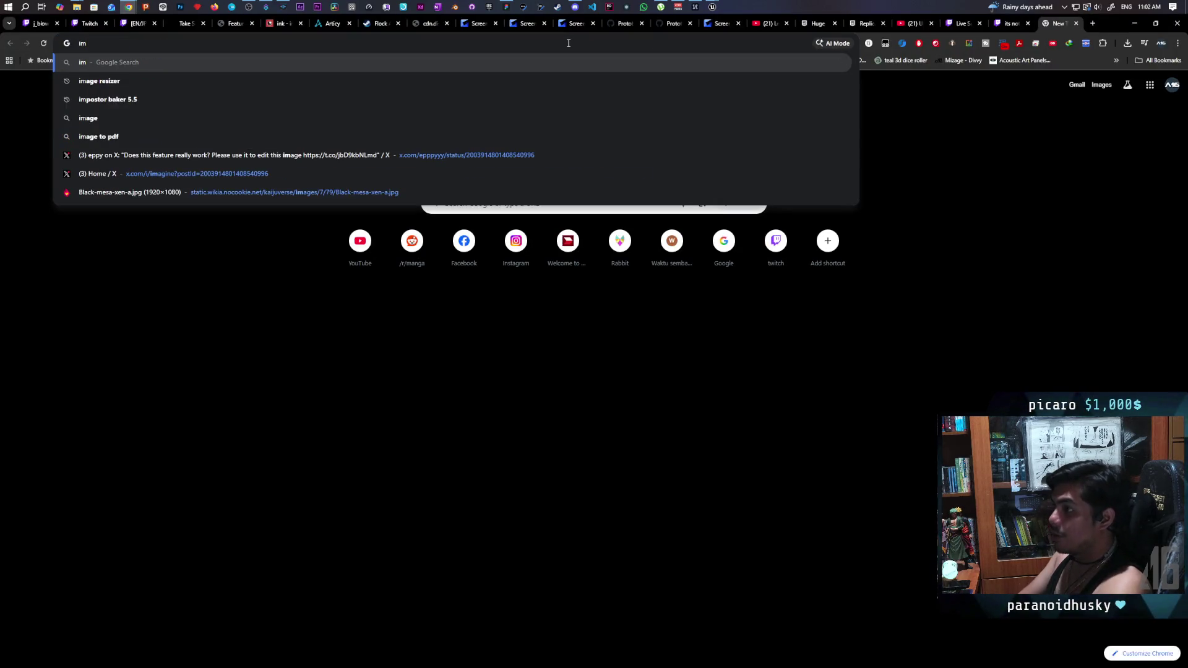
{"action": "type", "text": "vu"}
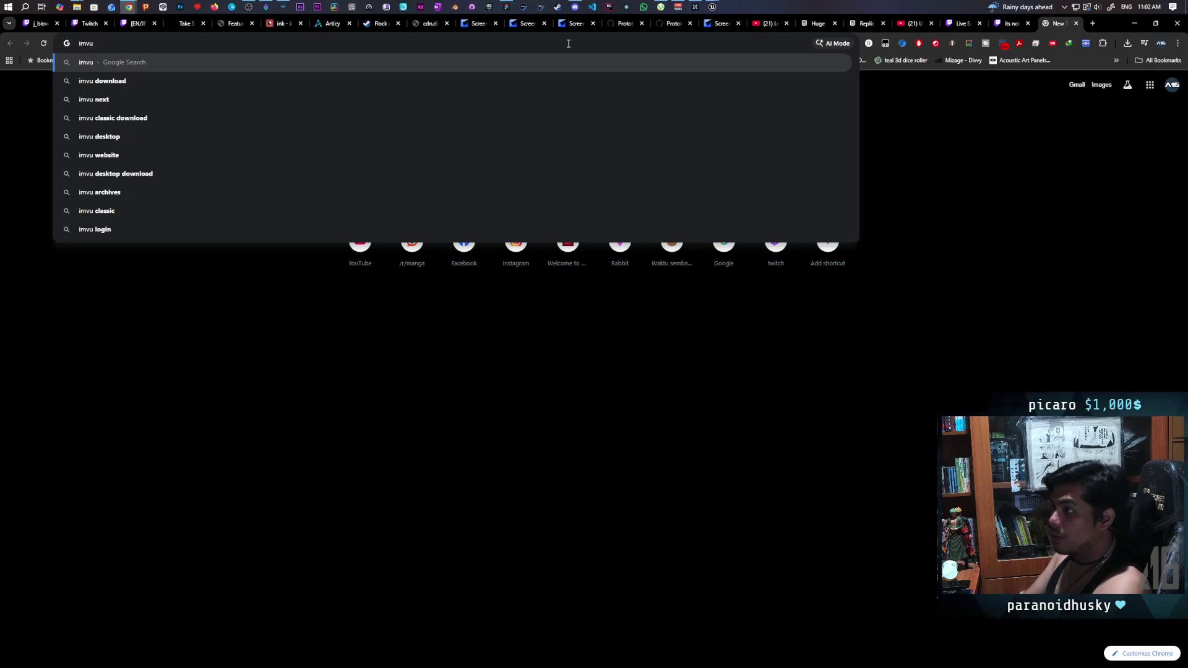
Step: Run a Google search for 'imvu' and show its image results
{"action": "key", "text": "Return"}
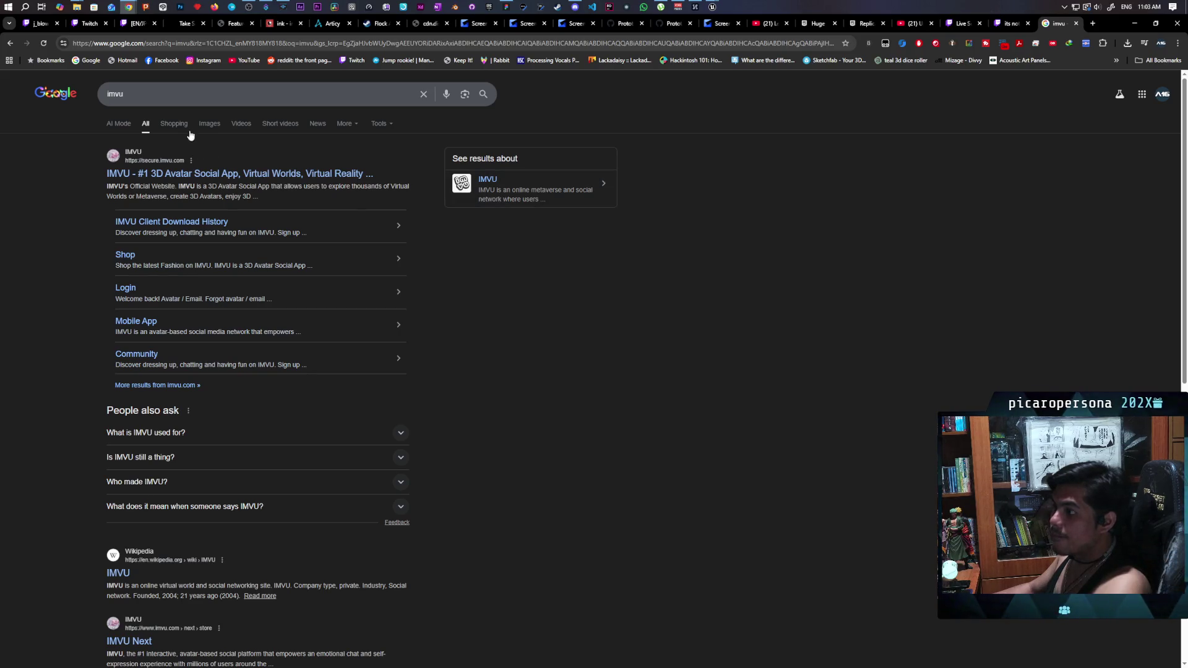
{"action": "left_click", "coordinate": [207, 125]}
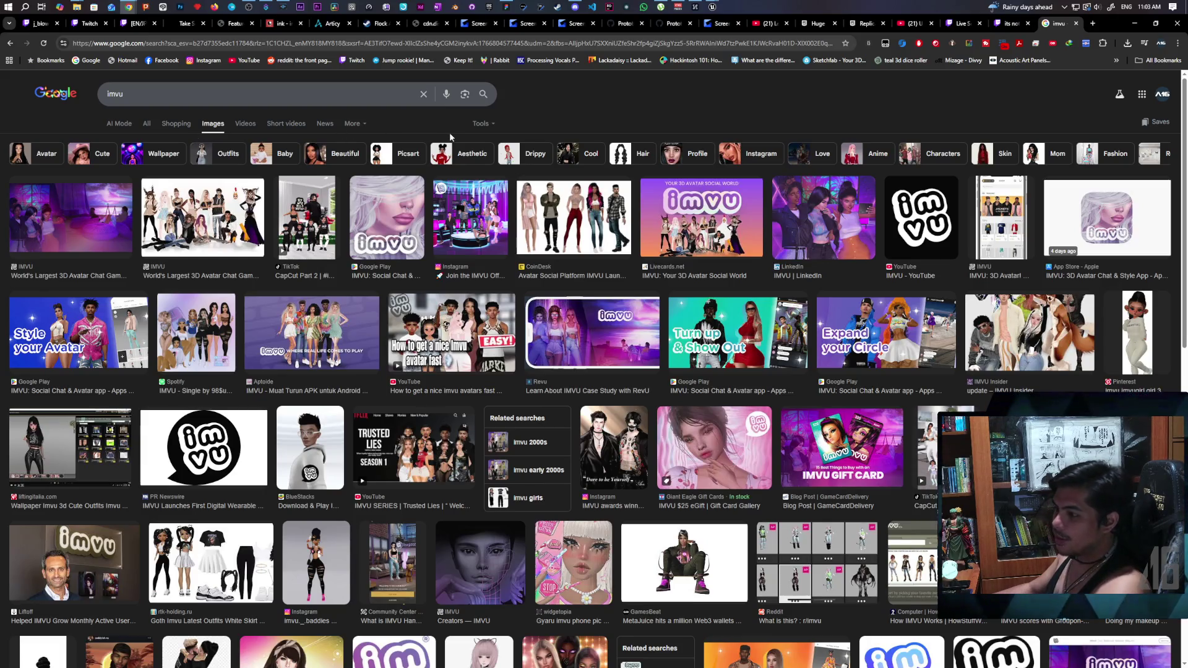
Step: Replace the address with a search for '2d japanese dress up web game'
{"action": "left_click", "coordinate": [687, 44]}
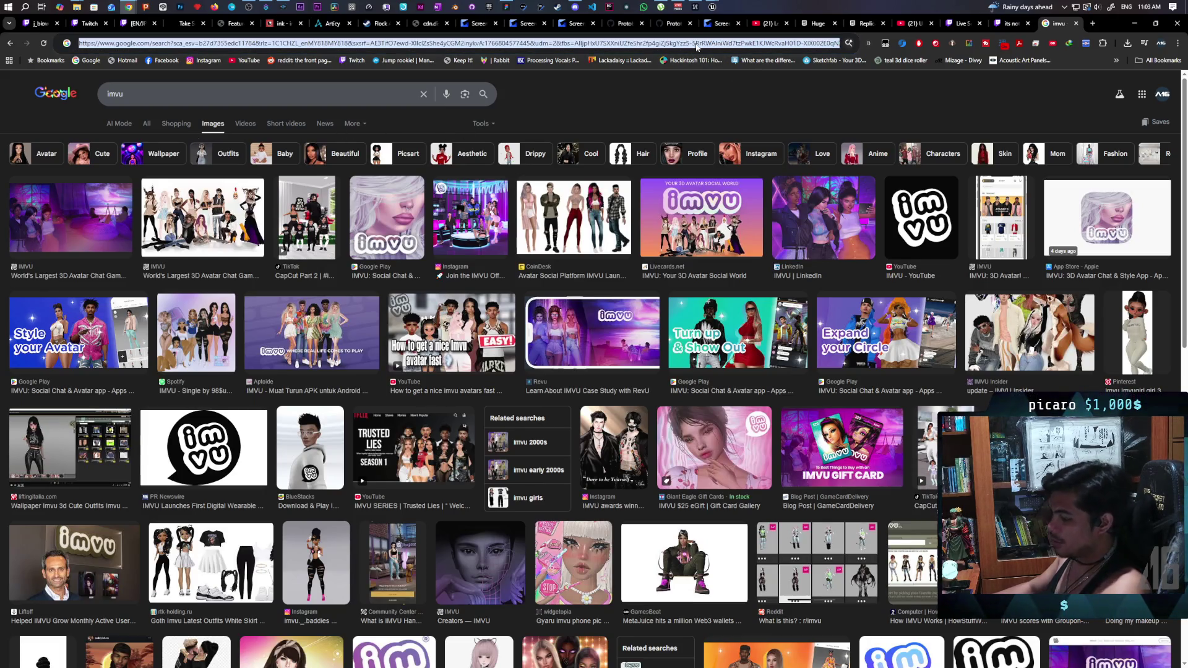
{"action": "type", "text": "2d japan"}
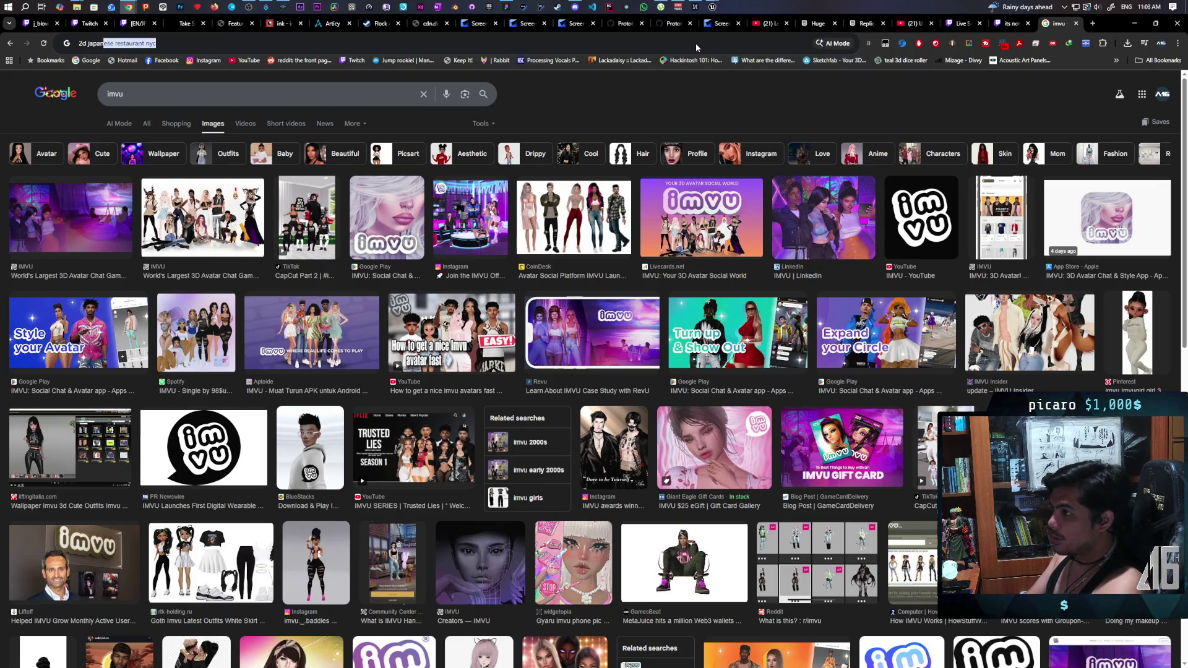
{"action": "type", "text": "ese dress up web"}
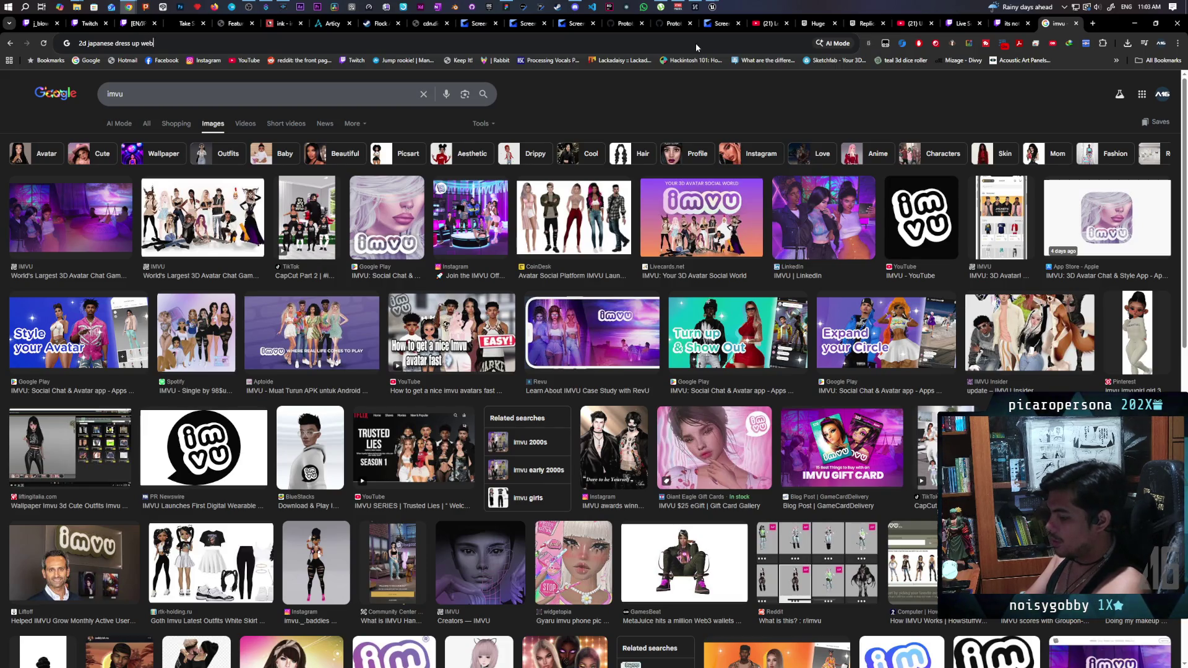
{"action": "type", "text": " game"}
{"action": "key", "text": "Return"}
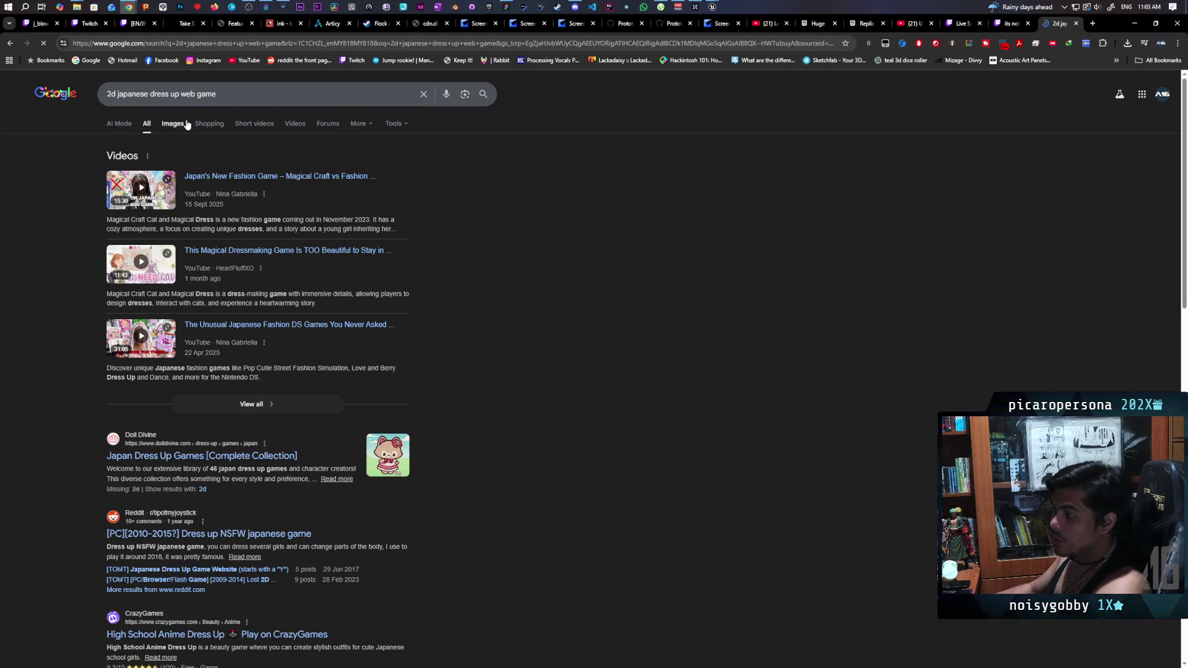
Step: Show image results for '2d japanese dress up web game' and browse the grid
{"action": "left_click", "coordinate": [174, 123]}
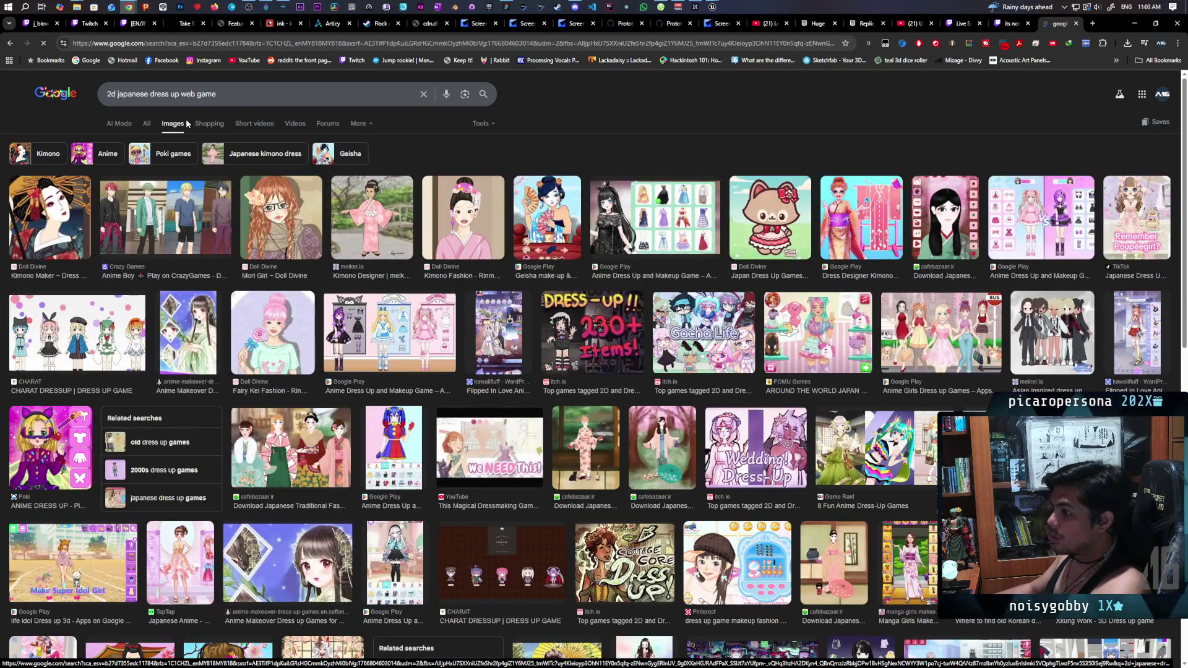
{"action": "scroll", "coordinate": [385, 262], "scroll_direction": "down", "scroll_amount": 1}
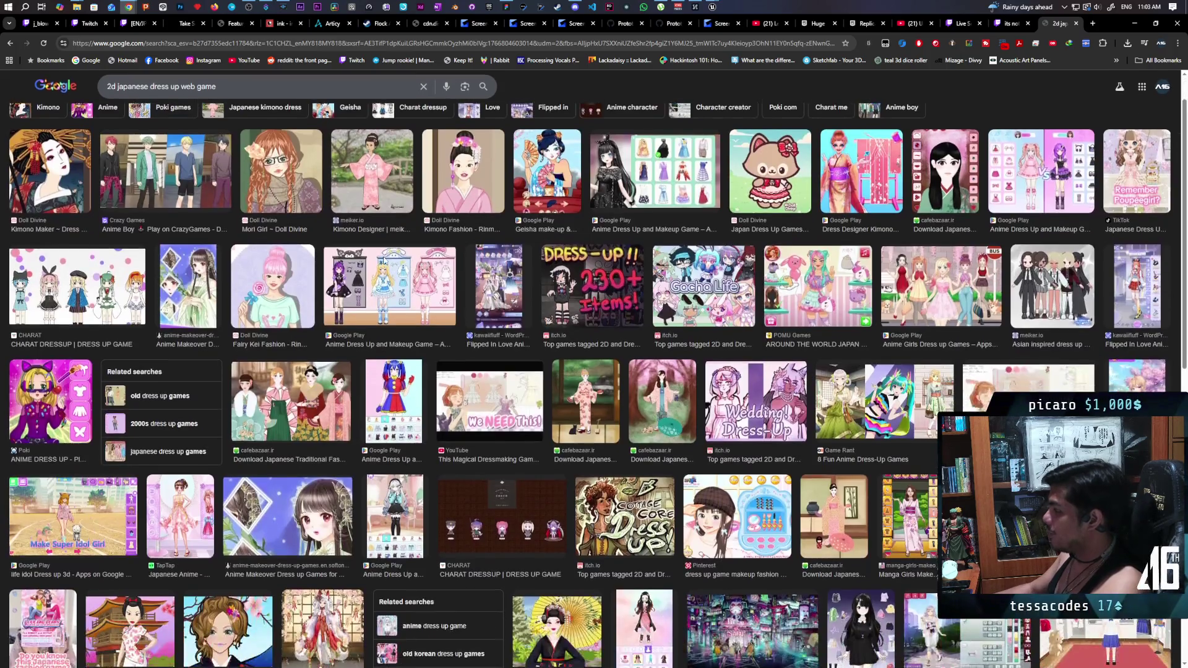
{"action": "scroll", "coordinate": [384, 262], "scroll_direction": "down", "scroll_amount": 4}
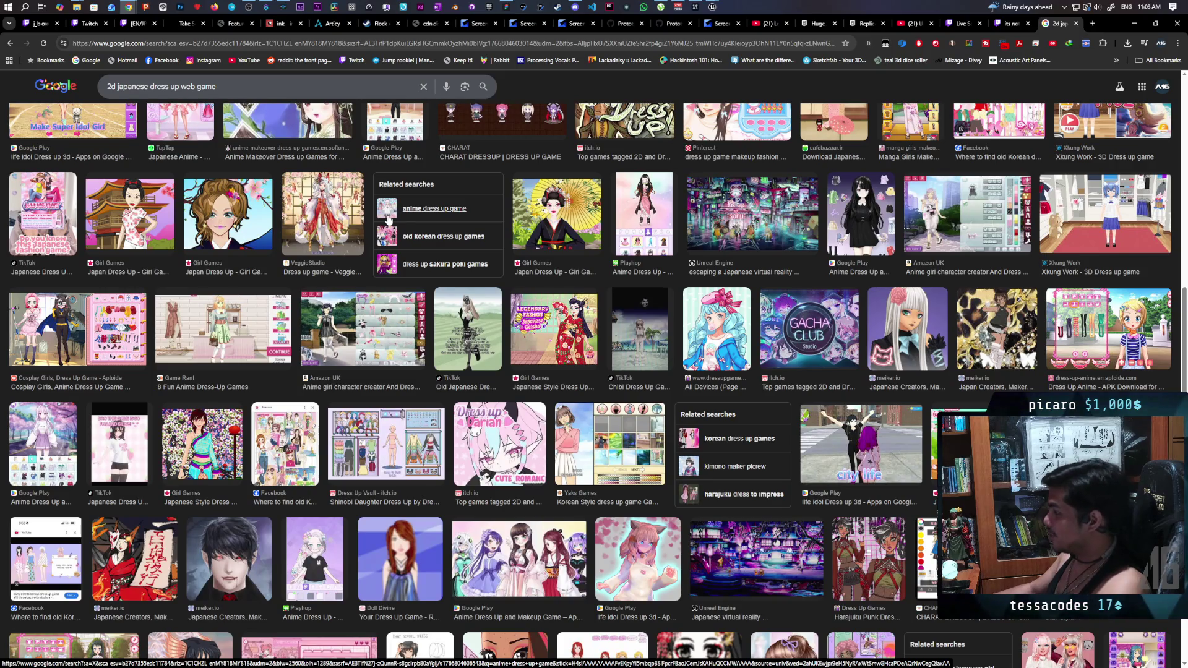
{"action": "scroll", "coordinate": [387, 221], "scroll_direction": "down", "scroll_amount": 2}
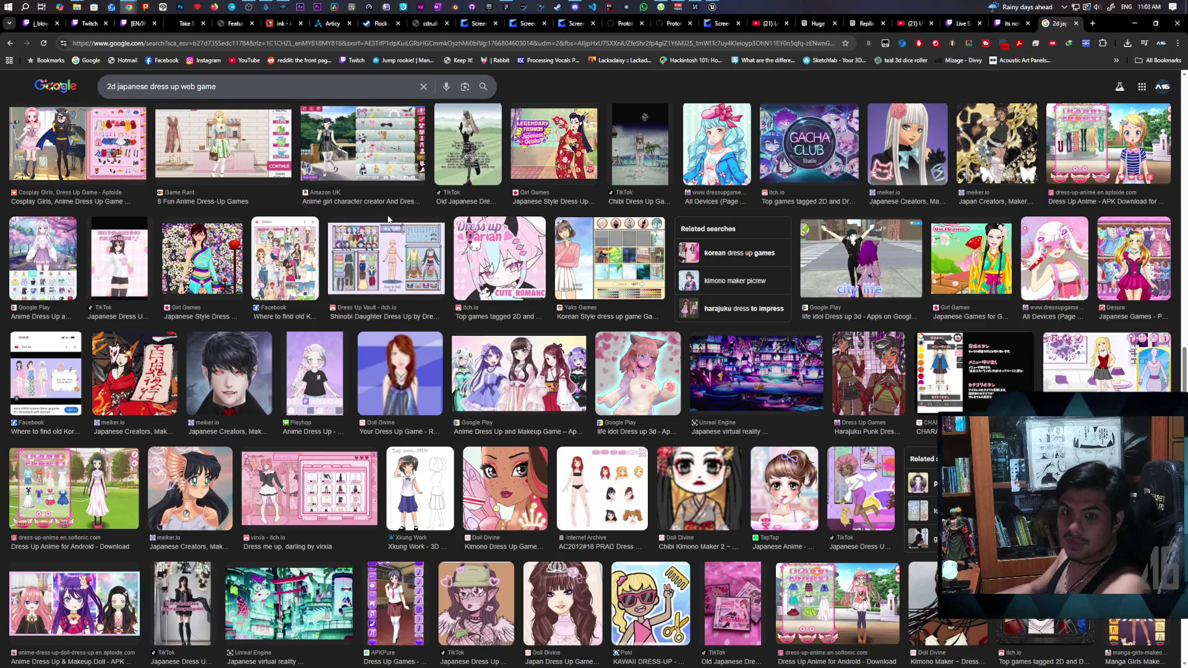
{"action": "scroll", "coordinate": [387, 220], "scroll_direction": "up", "scroll_amount": 3}
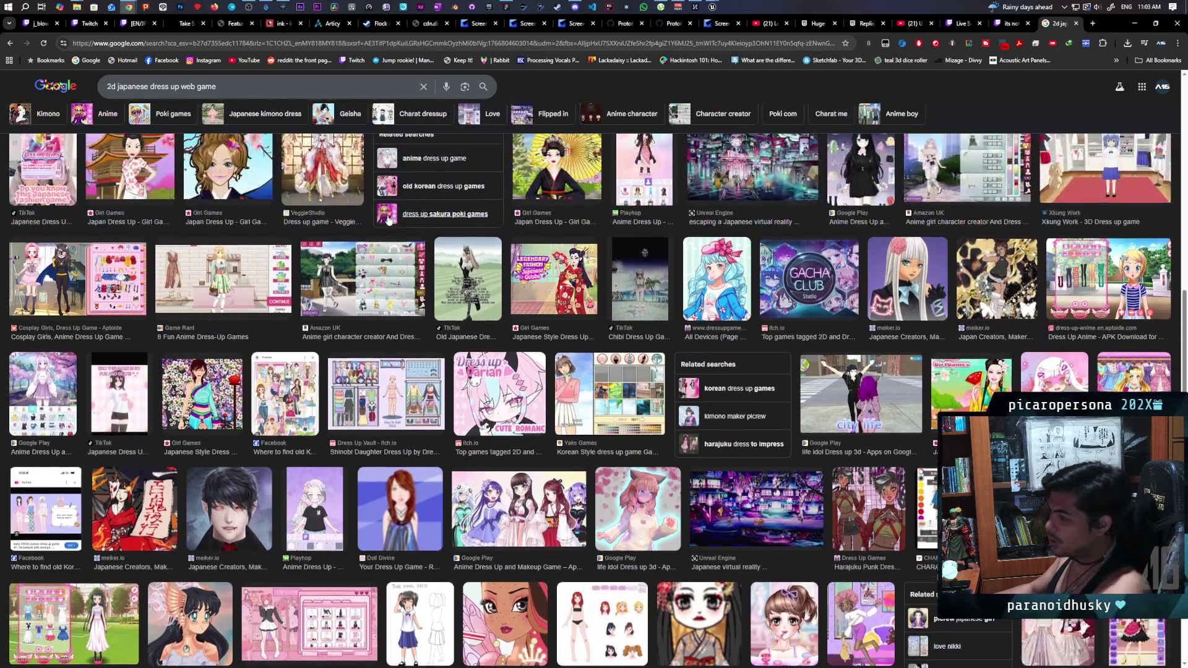
{"action": "scroll", "coordinate": [595, 400], "scroll_direction": "up", "scroll_amount": 2}
{"action": "scroll", "coordinate": [594, 399], "scroll_direction": "up", "scroll_amount": 1}
{"action": "scroll", "coordinate": [595, 400], "scroll_direction": "up", "scroll_amount": 1}
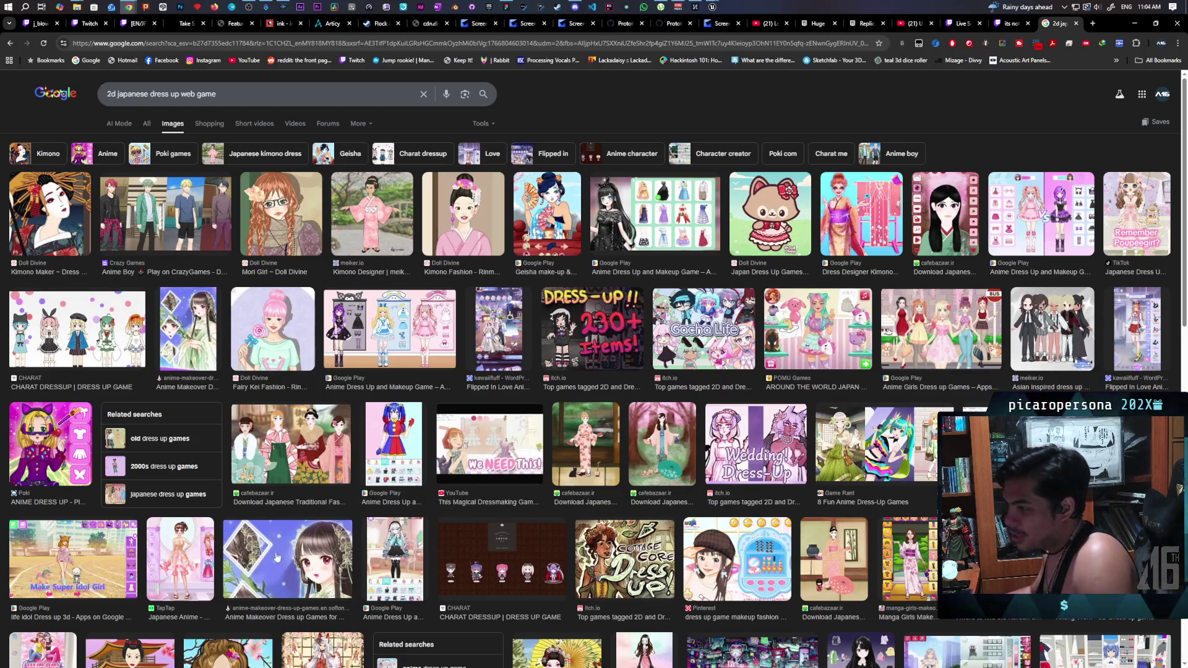
{"action": "scroll", "coordinate": [283, 499], "scroll_direction": "down", "scroll_amount": 1}
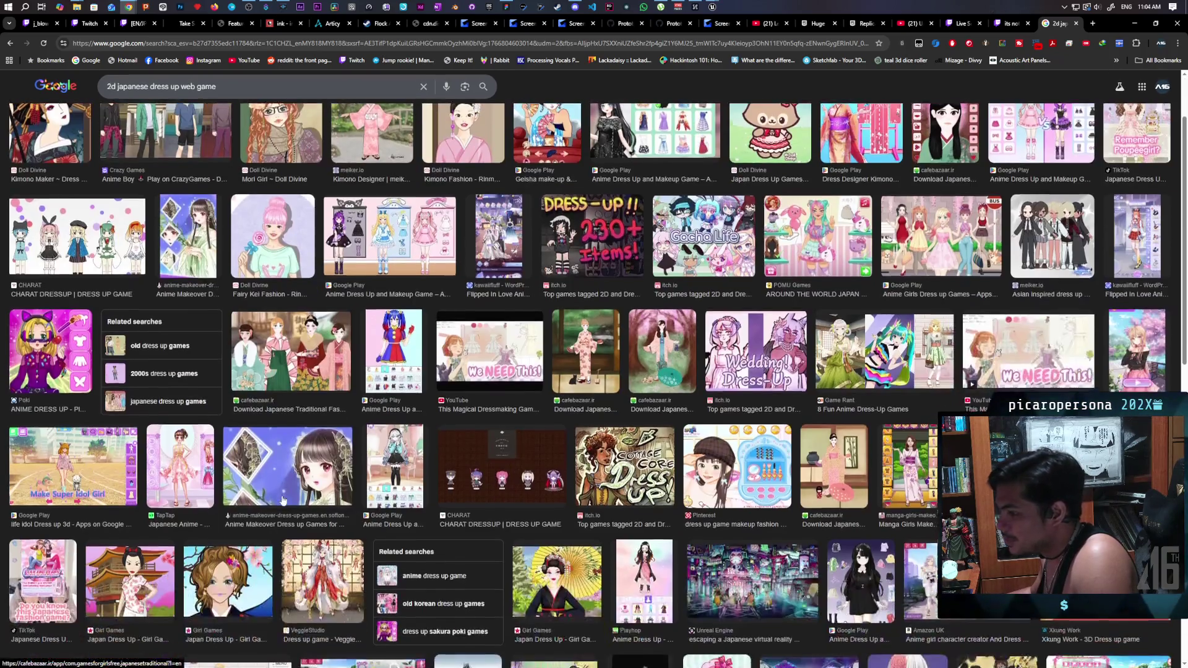
{"action": "scroll", "coordinate": [282, 499], "scroll_direction": "down", "scroll_amount": 1}
{"action": "scroll", "coordinate": [283, 499], "scroll_direction": "down", "scroll_amount": 1}
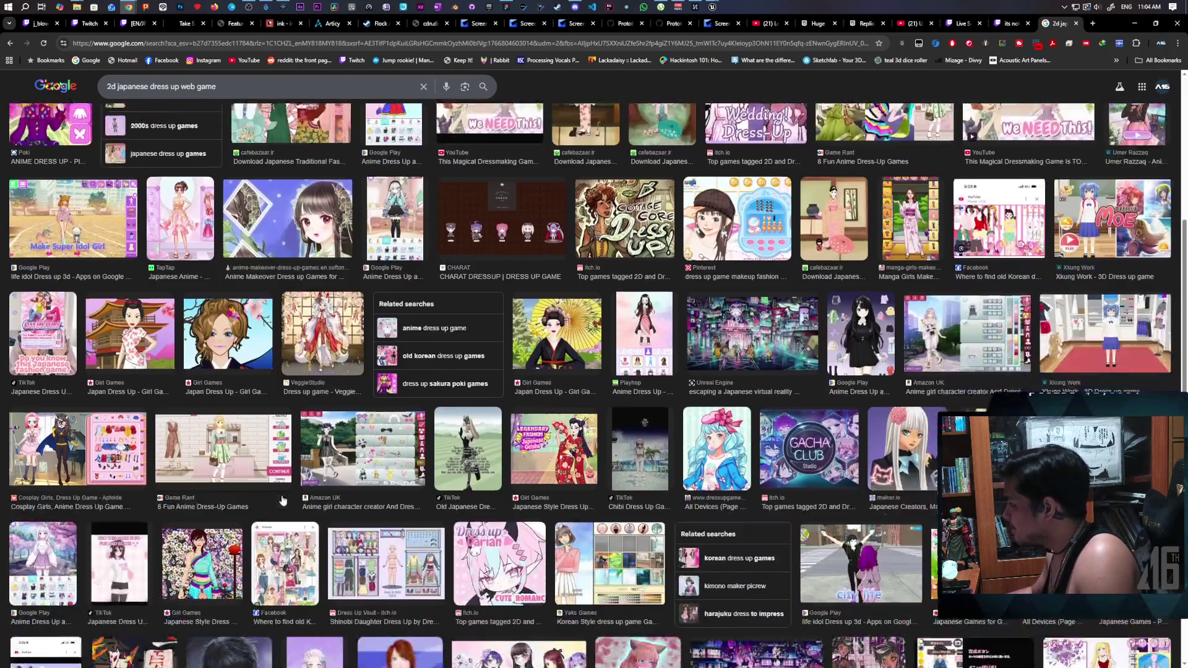
{"action": "scroll", "coordinate": [283, 500], "scroll_direction": "down", "scroll_amount": 1}
{"action": "scroll", "coordinate": [282, 506], "scroll_direction": "down", "scroll_amount": 1}
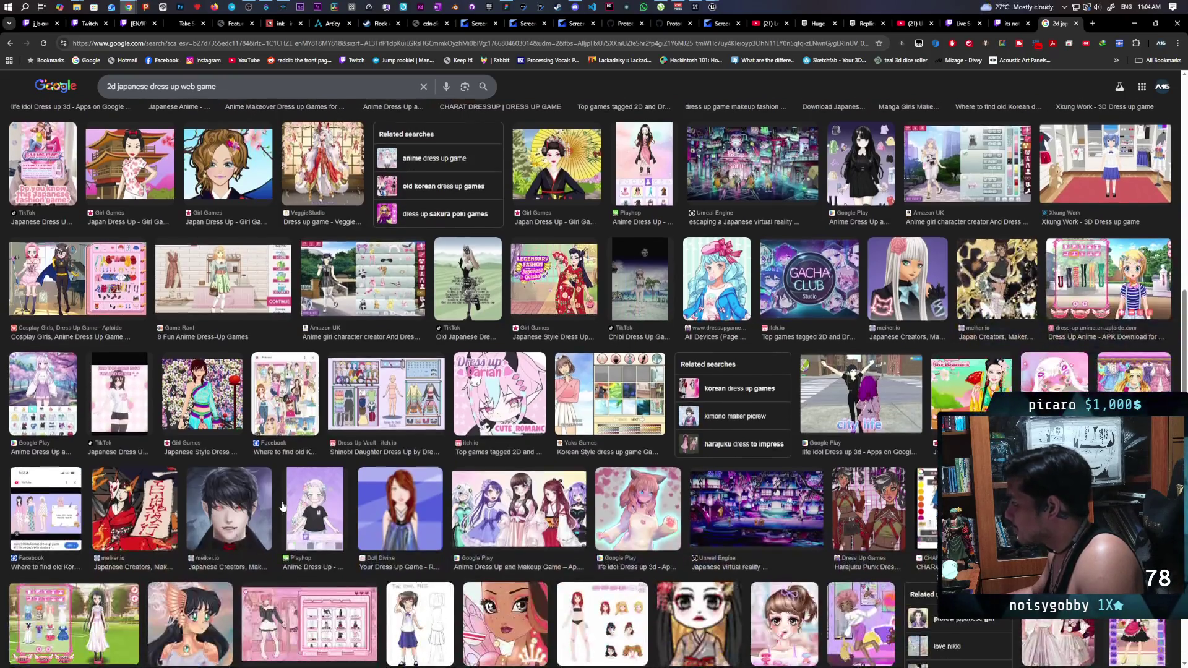
{"action": "scroll", "coordinate": [282, 506], "scroll_direction": "down", "scroll_amount": 2}
{"action": "scroll", "coordinate": [282, 506], "scroll_direction": "down", "scroll_amount": 1}
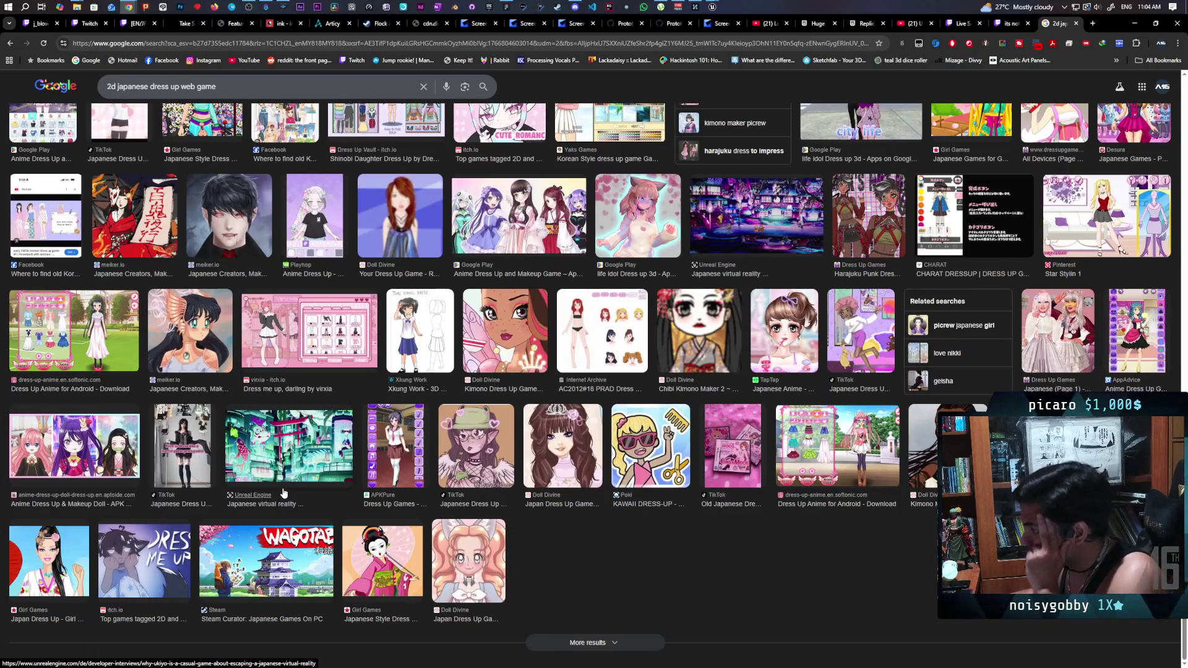
Step: Preview the Doll Divine Japan Dress Up Games image, then switch to AI Mode for the same query
{"action": "left_click", "coordinate": [563, 447]}
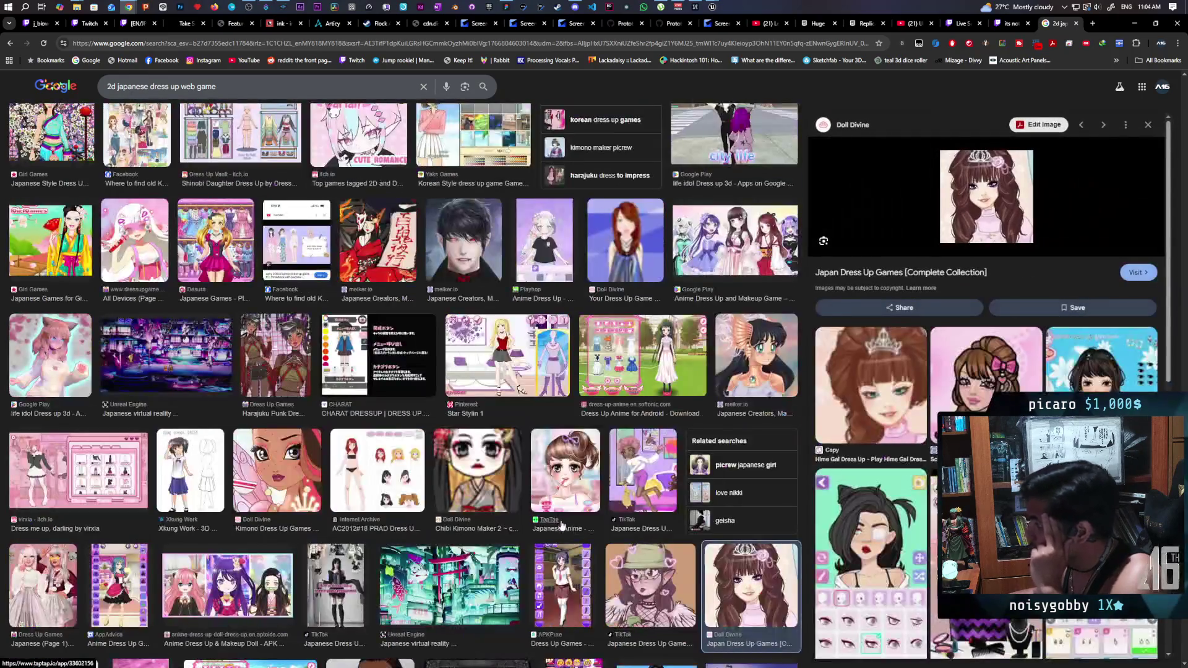
{"action": "scroll", "coordinate": [971, 405], "scroll_direction": "down", "scroll_amount": 1}
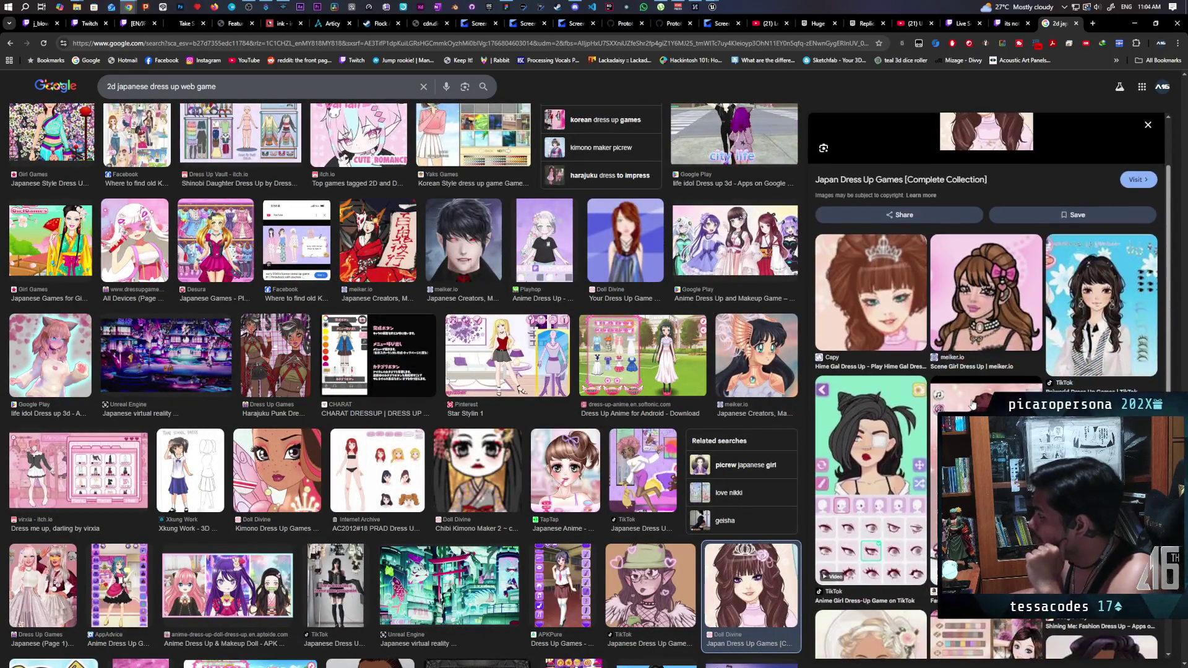
{"action": "scroll", "coordinate": [986, 385], "scroll_direction": "down", "scroll_amount": 1}
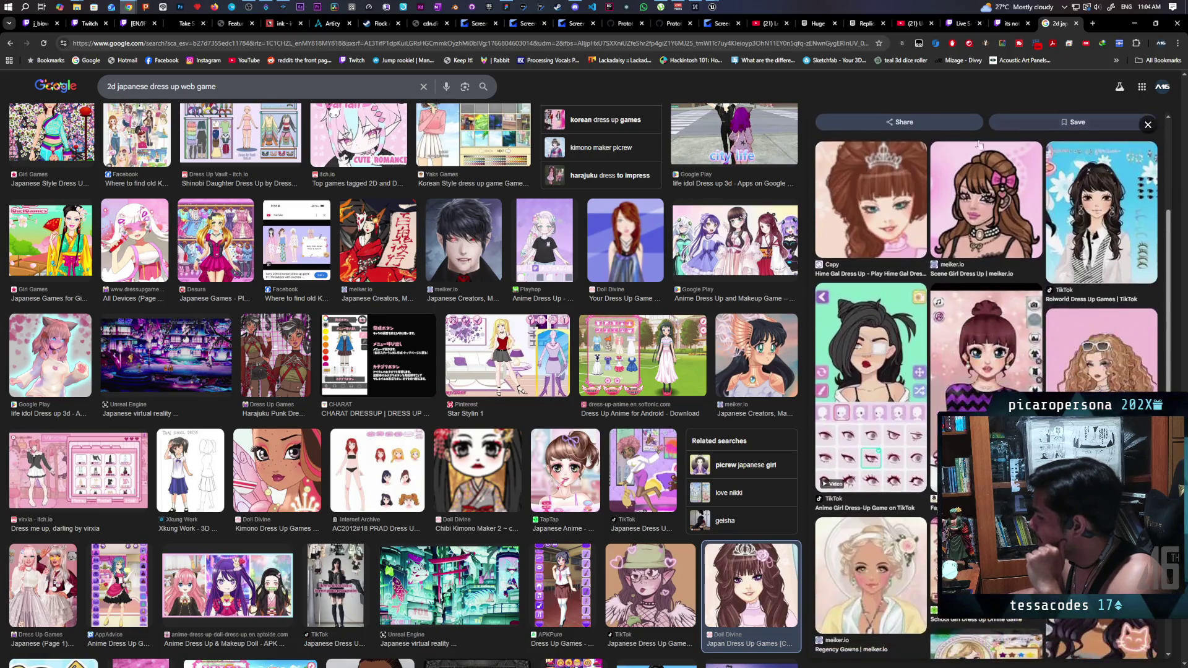
{"action": "scroll", "coordinate": [986, 385], "scroll_direction": "down", "scroll_amount": 1}
{"action": "scroll", "coordinate": [986, 385], "scroll_direction": "down", "scroll_amount": 1}
{"action": "scroll", "coordinate": [986, 386], "scroll_direction": "down", "scroll_amount": 1}
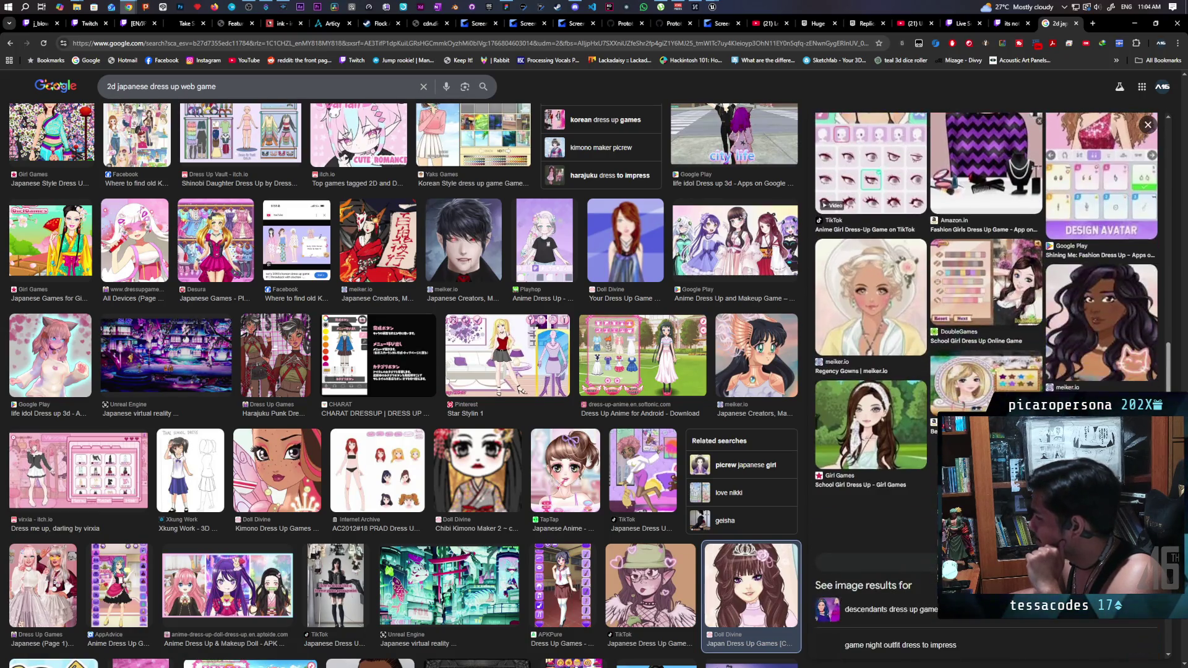
{"action": "scroll", "coordinate": [986, 386], "scroll_direction": "up", "scroll_amount": 3}
{"action": "scroll", "coordinate": [985, 385], "scroll_direction": "up", "scroll_amount": 2}
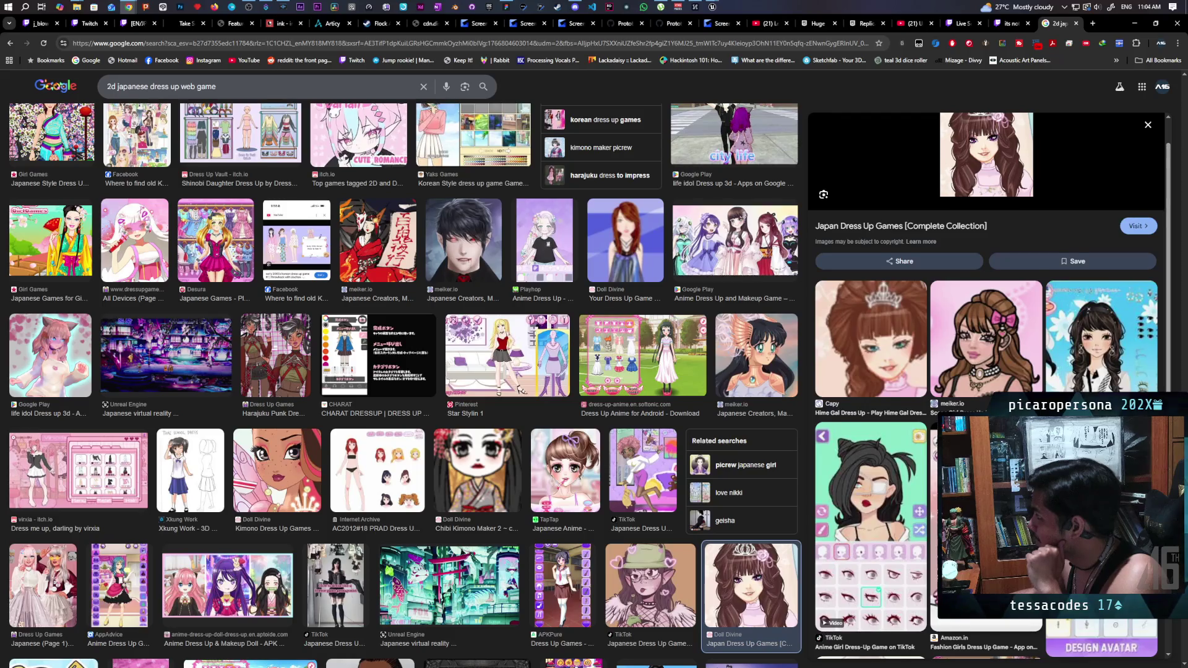
{"action": "scroll", "coordinate": [986, 385], "scroll_direction": "up", "scroll_amount": 1}
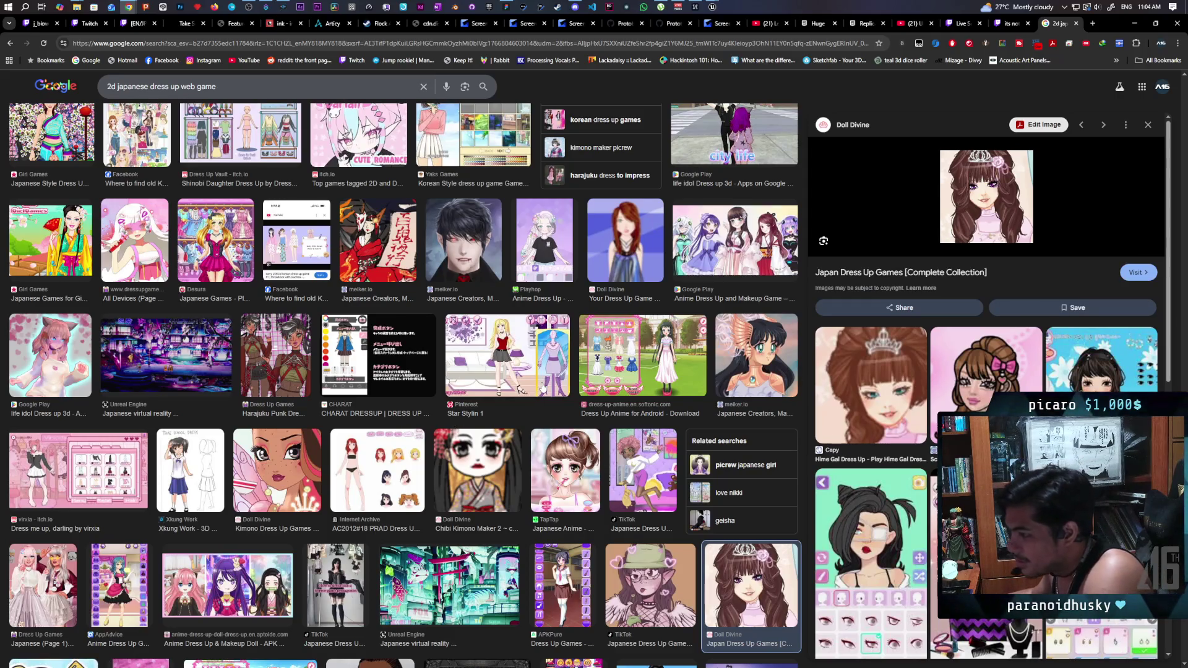
{"action": "scroll", "coordinate": [543, 388], "scroll_direction": "down", "scroll_amount": 2}
{"action": "scroll", "coordinate": [544, 388], "scroll_direction": "down", "scroll_amount": 1}
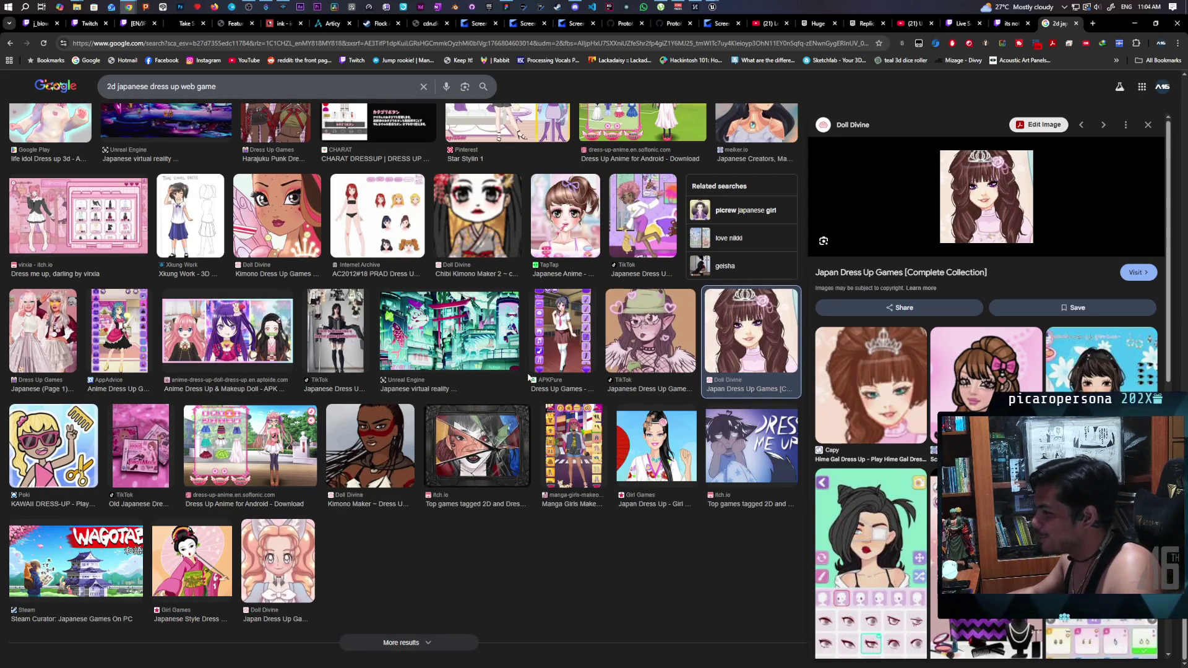
{"action": "scroll", "coordinate": [528, 377], "scroll_direction": "up", "scroll_amount": 2}
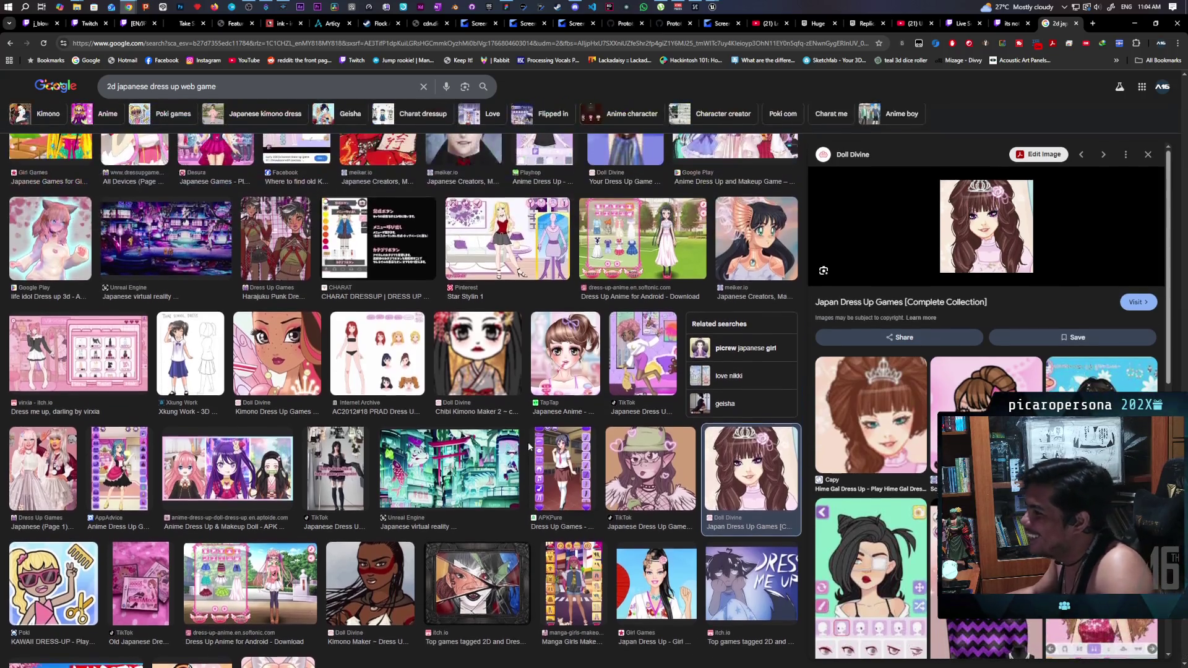
{"action": "scroll", "coordinate": [525, 447], "scroll_direction": "up", "scroll_amount": 2}
{"action": "scroll", "coordinate": [522, 442], "scroll_direction": "up", "scroll_amount": 2}
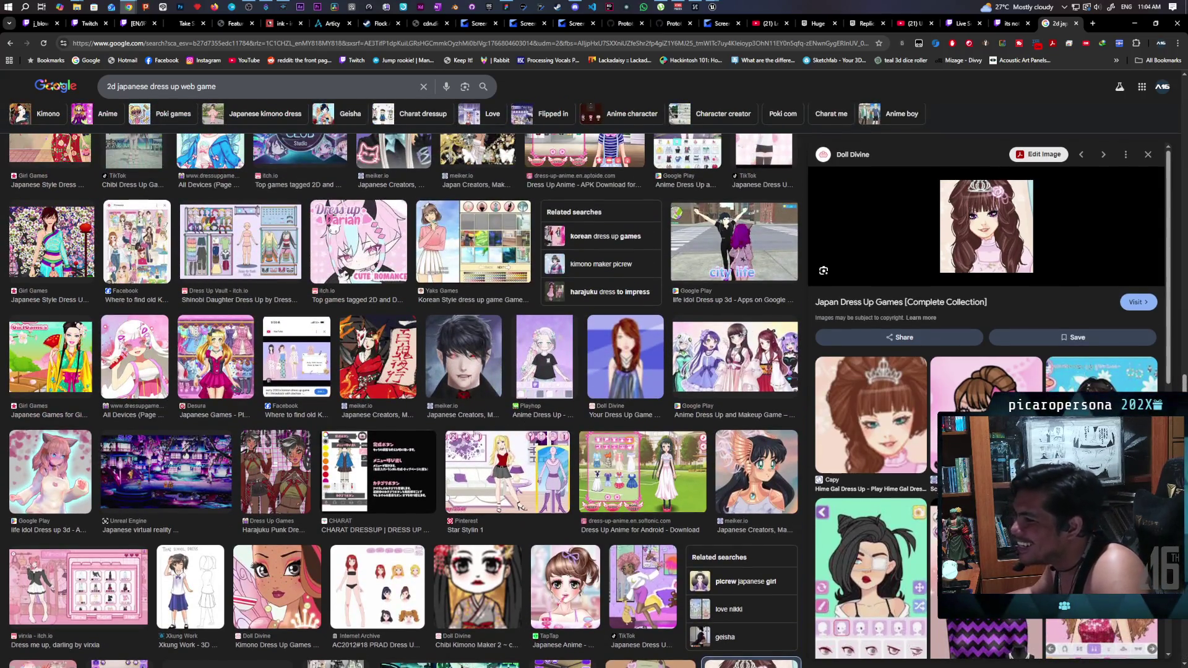
{"action": "scroll", "coordinate": [447, 436], "scroll_direction": "up", "scroll_amount": 1}
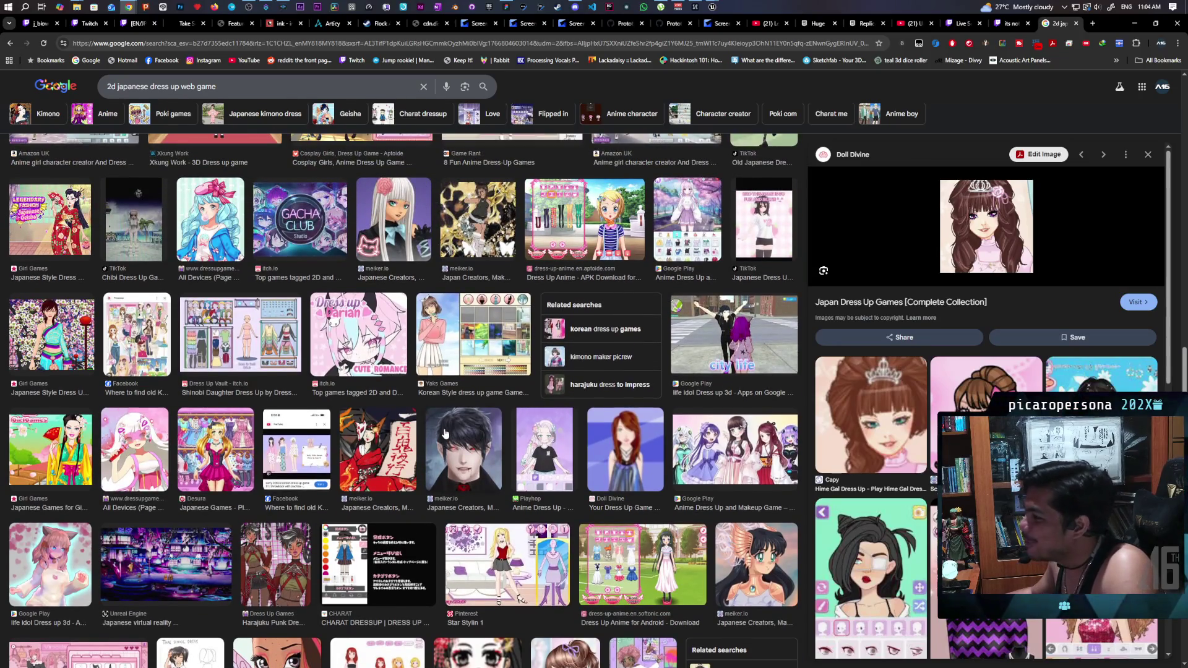
{"action": "scroll", "coordinate": [446, 435], "scroll_direction": "up", "scroll_amount": 1}
{"action": "scroll", "coordinate": [445, 434], "scroll_direction": "up", "scroll_amount": 1}
{"action": "scroll", "coordinate": [446, 435], "scroll_direction": "up", "scroll_amount": 1}
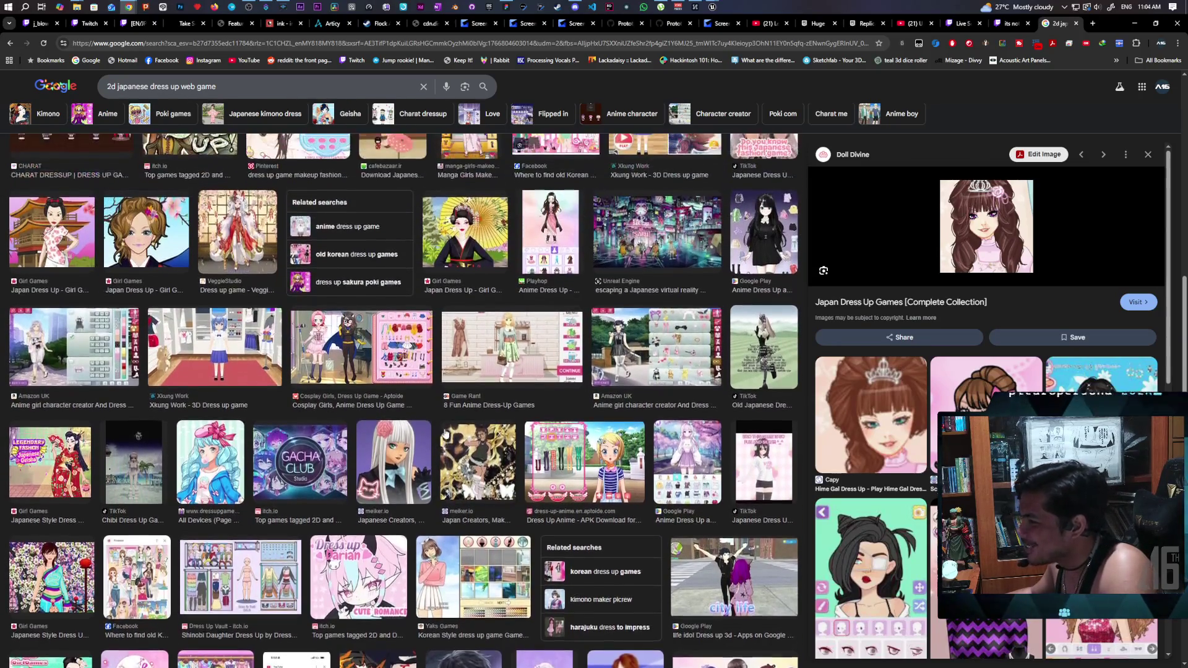
{"action": "scroll", "coordinate": [445, 434], "scroll_direction": "up", "scroll_amount": 1}
{"action": "scroll", "coordinate": [436, 441], "scroll_direction": "up", "scroll_amount": 1}
{"action": "scroll", "coordinate": [427, 450], "scroll_direction": "up", "scroll_amount": 1}
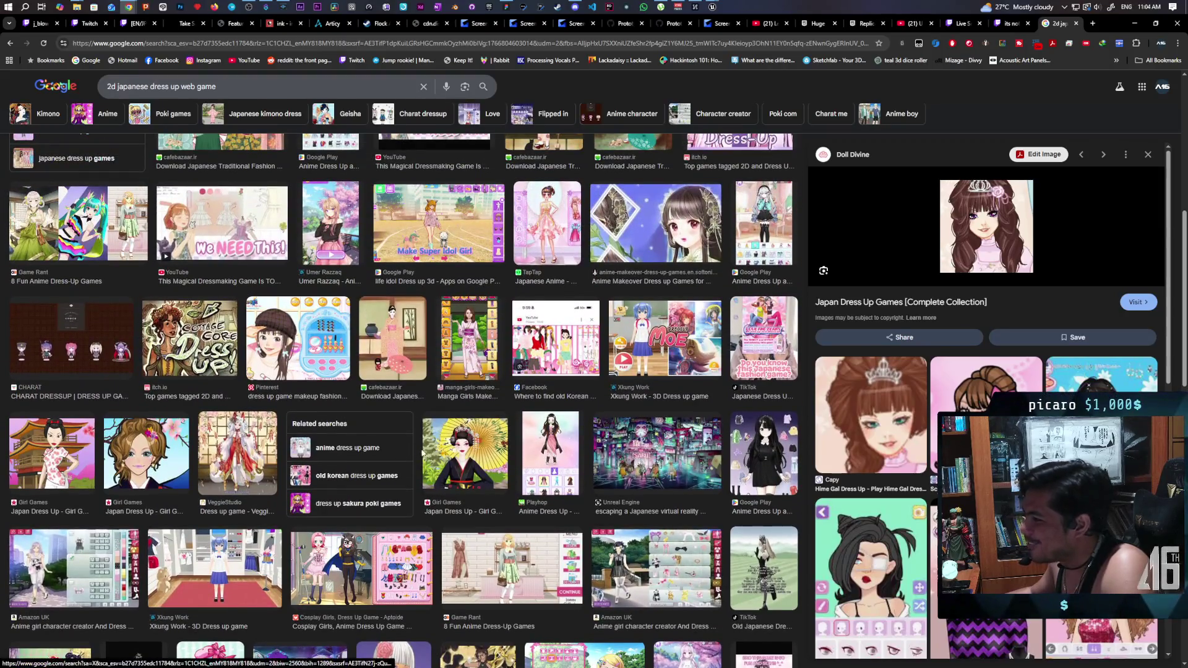
{"action": "scroll", "coordinate": [443, 471], "scroll_direction": "up", "scroll_amount": 1}
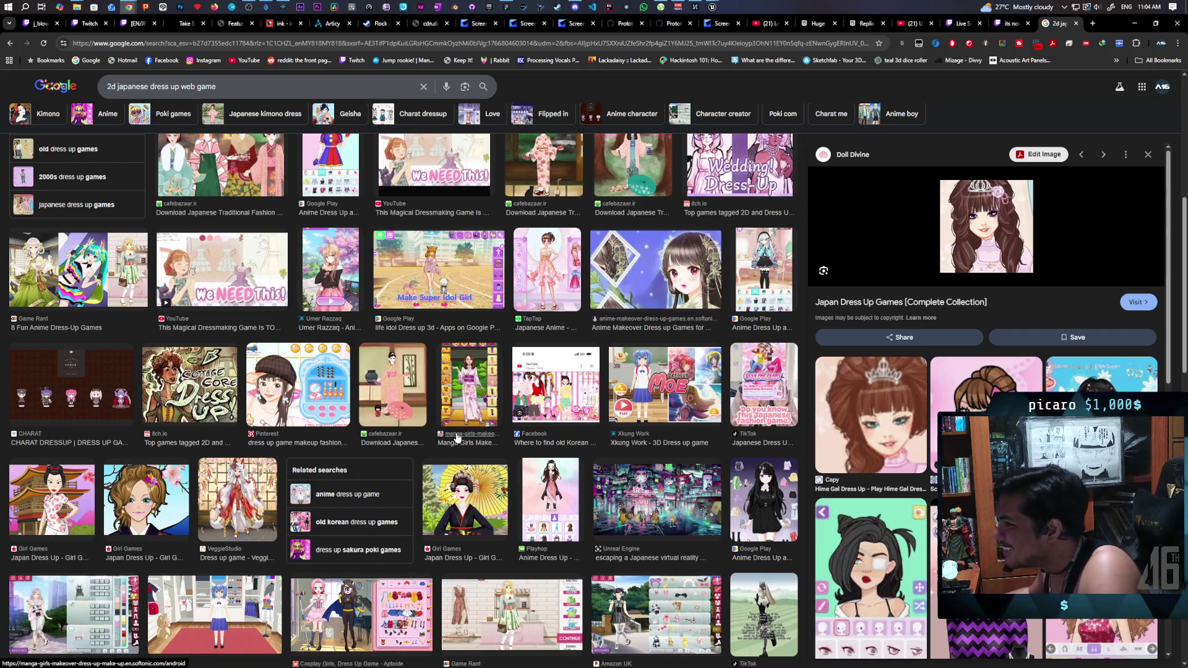
{"action": "scroll", "coordinate": [456, 439], "scroll_direction": "up", "scroll_amount": 2}
{"action": "scroll", "coordinate": [456, 439], "scroll_direction": "up", "scroll_amount": 1}
{"action": "scroll", "coordinate": [456, 440], "scroll_direction": "up", "scroll_amount": 1}
{"action": "scroll", "coordinate": [456, 440], "scroll_direction": "up", "scroll_amount": 2}
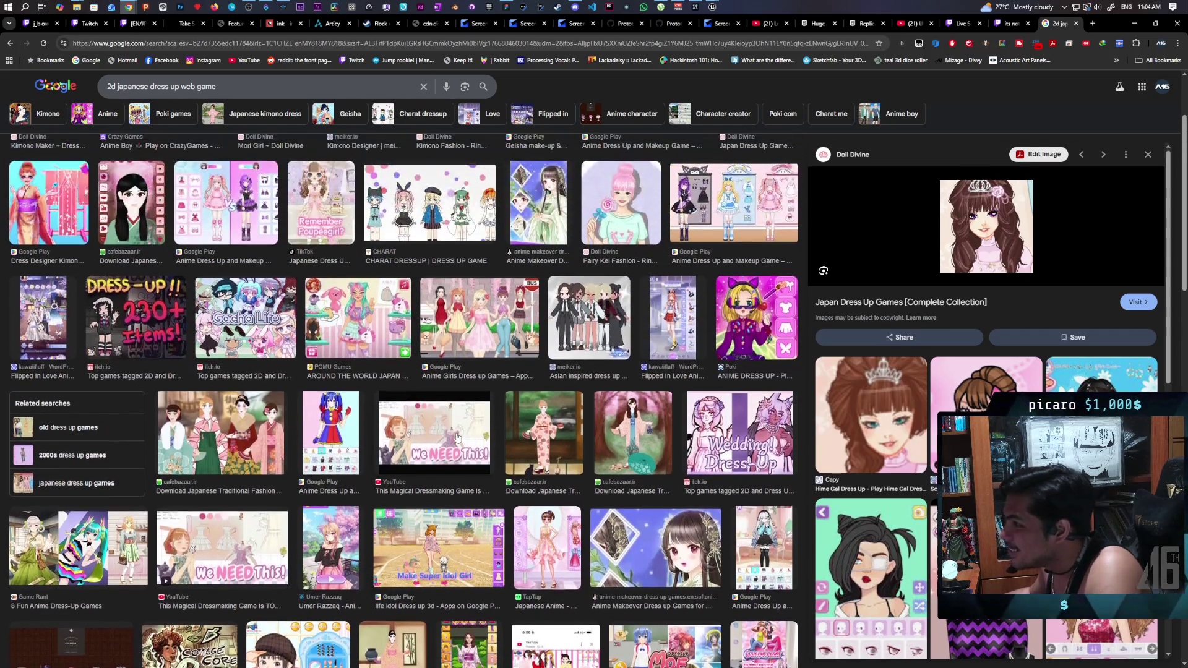
{"action": "scroll", "coordinate": [455, 436], "scroll_direction": "up", "scroll_amount": 1}
{"action": "scroll", "coordinate": [456, 436], "scroll_direction": "up", "scroll_amount": 1}
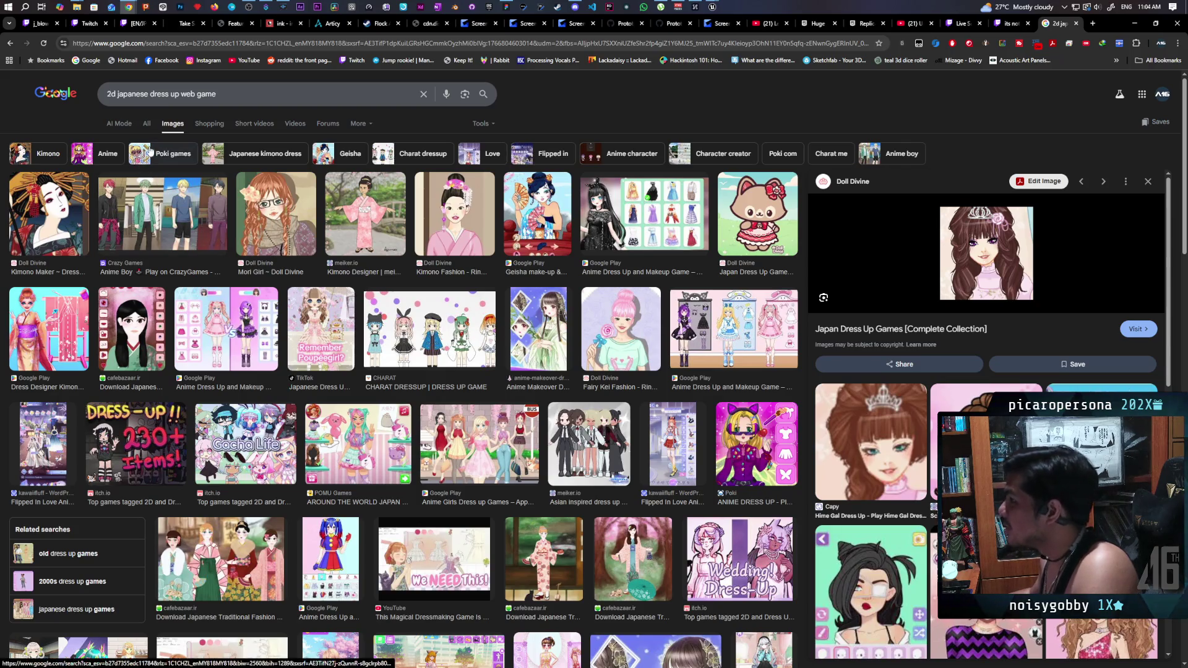
{"action": "left_click", "coordinate": [117, 124]}
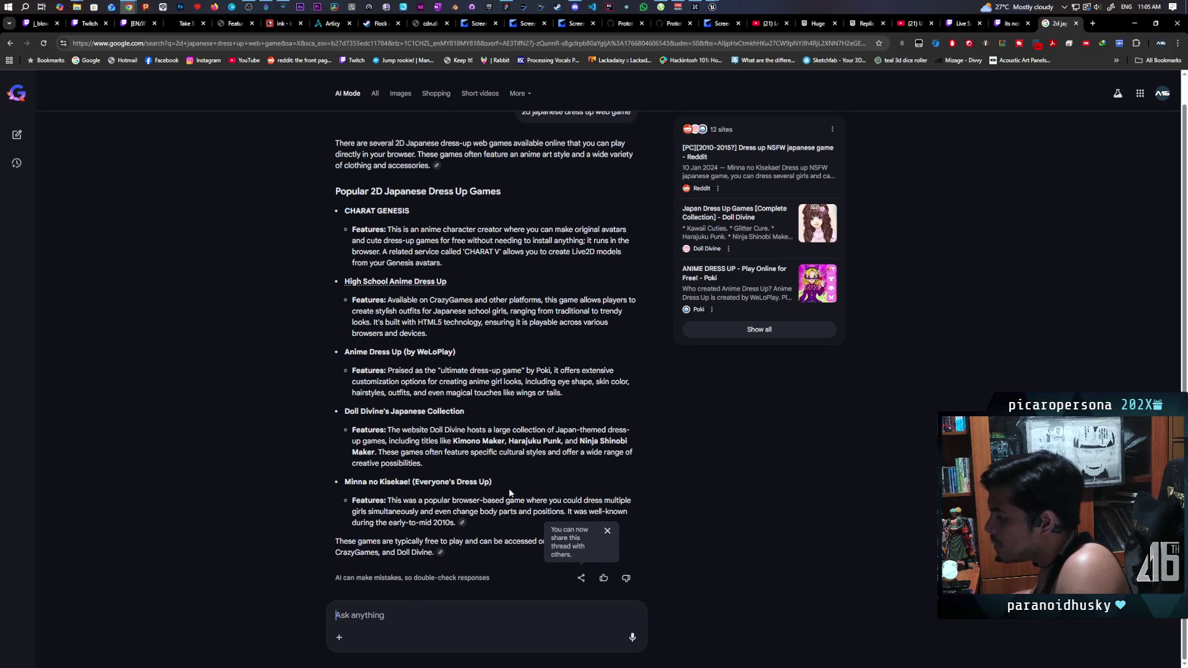
{"action": "type", "text": "It"}
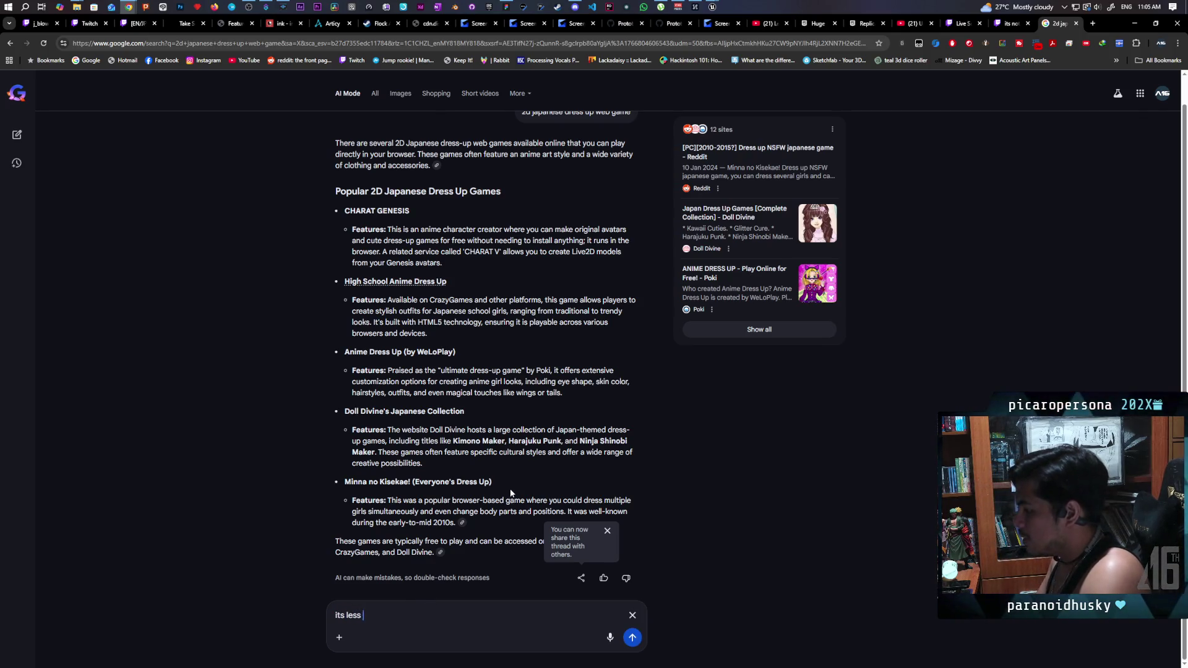
{"action": "type", "text": " full game"}
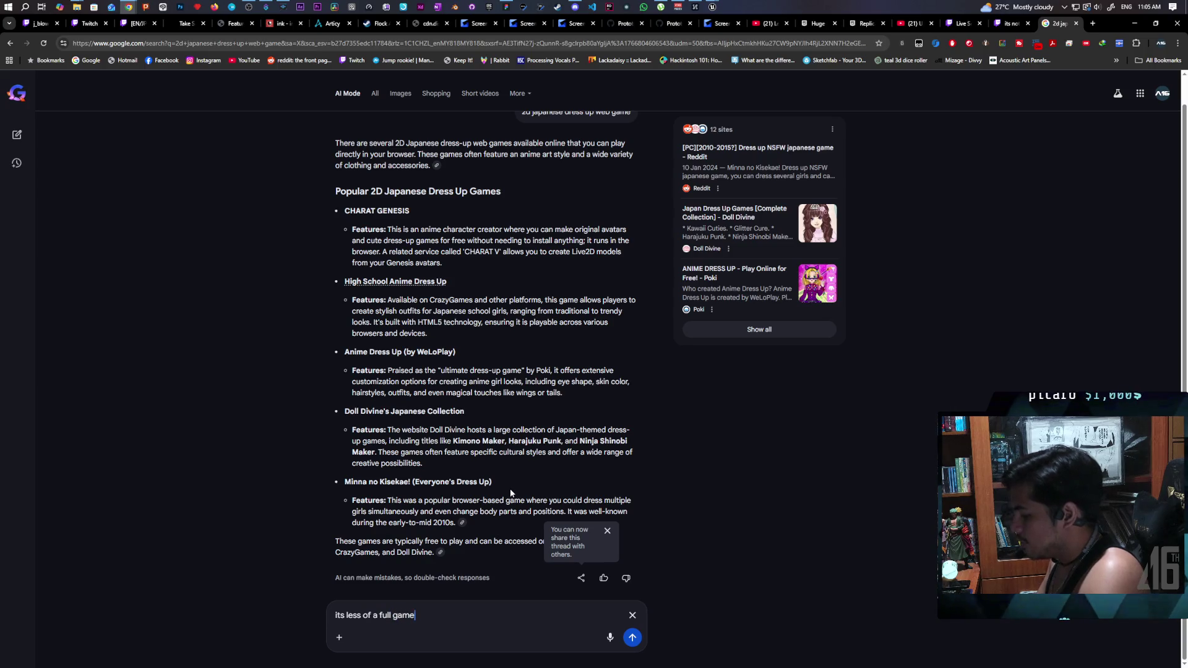
{"action": "type", "text": " and more o"}
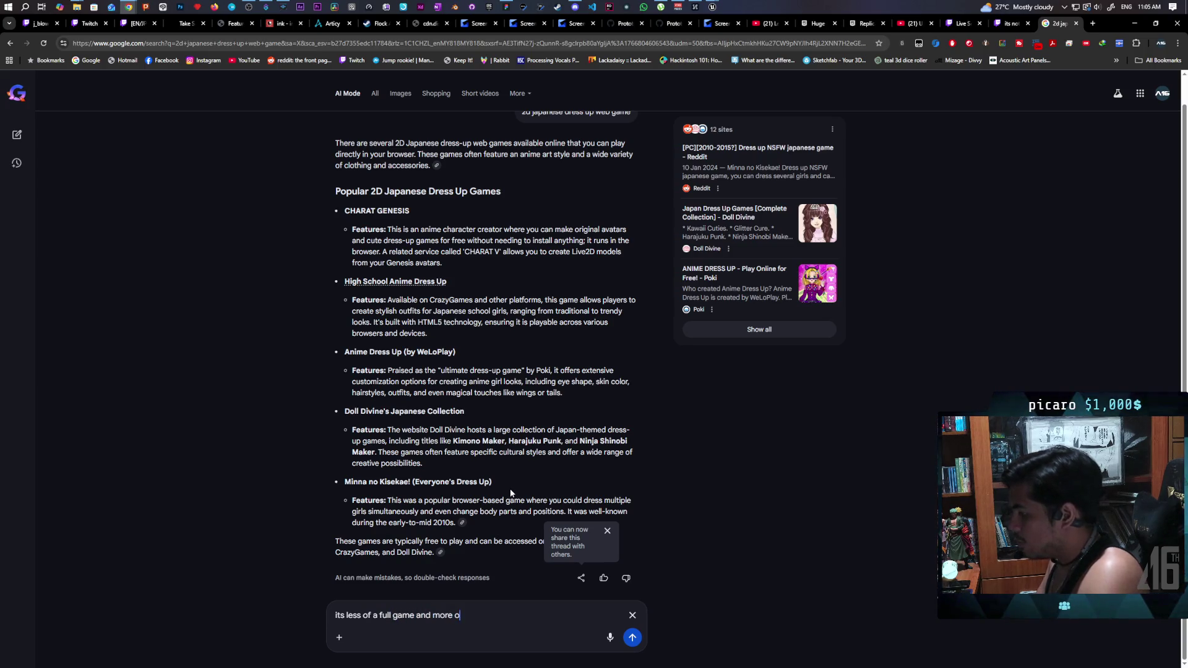
{"action": "type", "text": "f just an applet"}
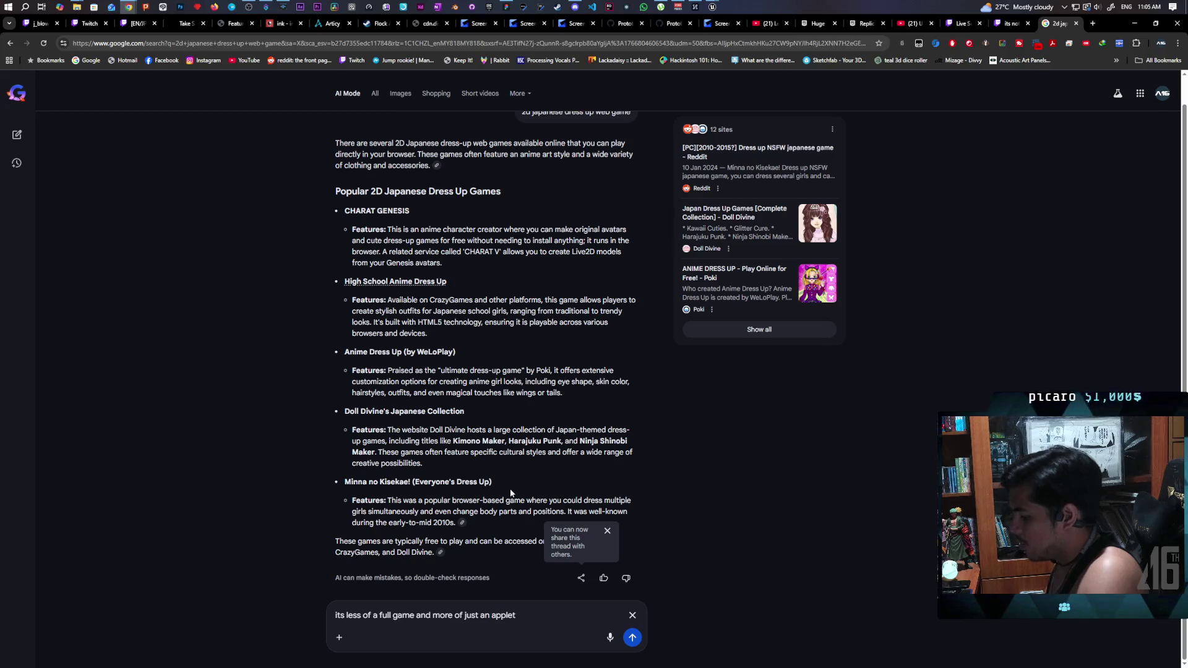
{"action": "type", "text": "b"}
Step: Fix the typo in the follow-up question, submit it, and follow the recommended Picrew link
{"action": "key", "text": "End"}
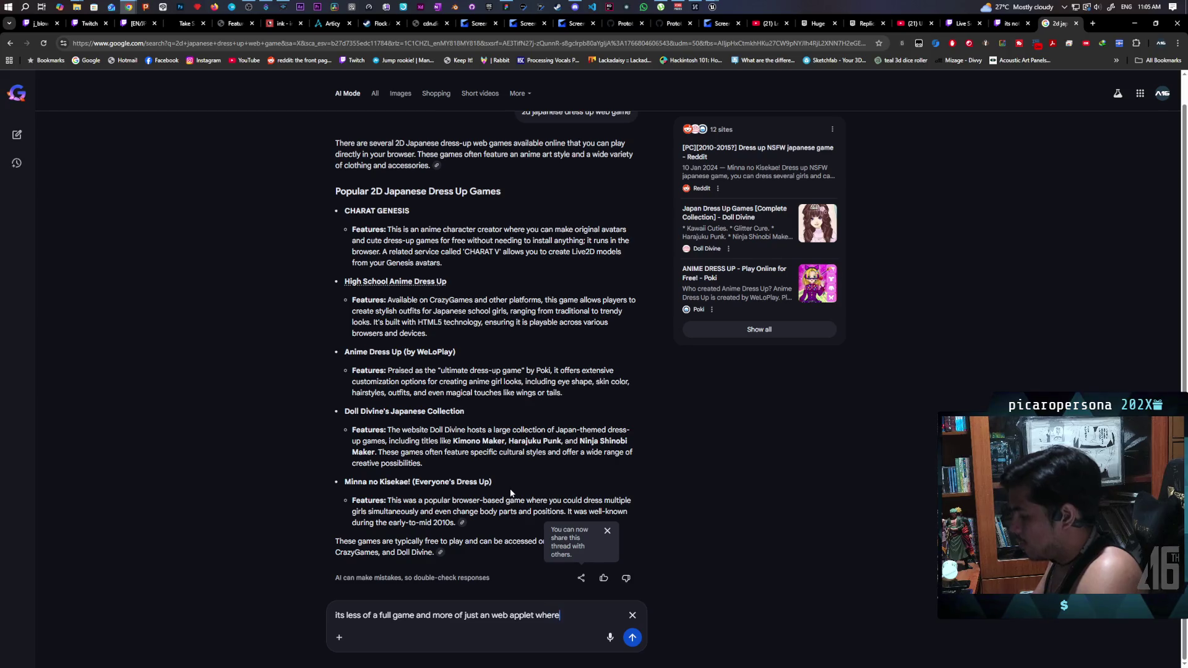
{"action": "type", "text": "chan"}
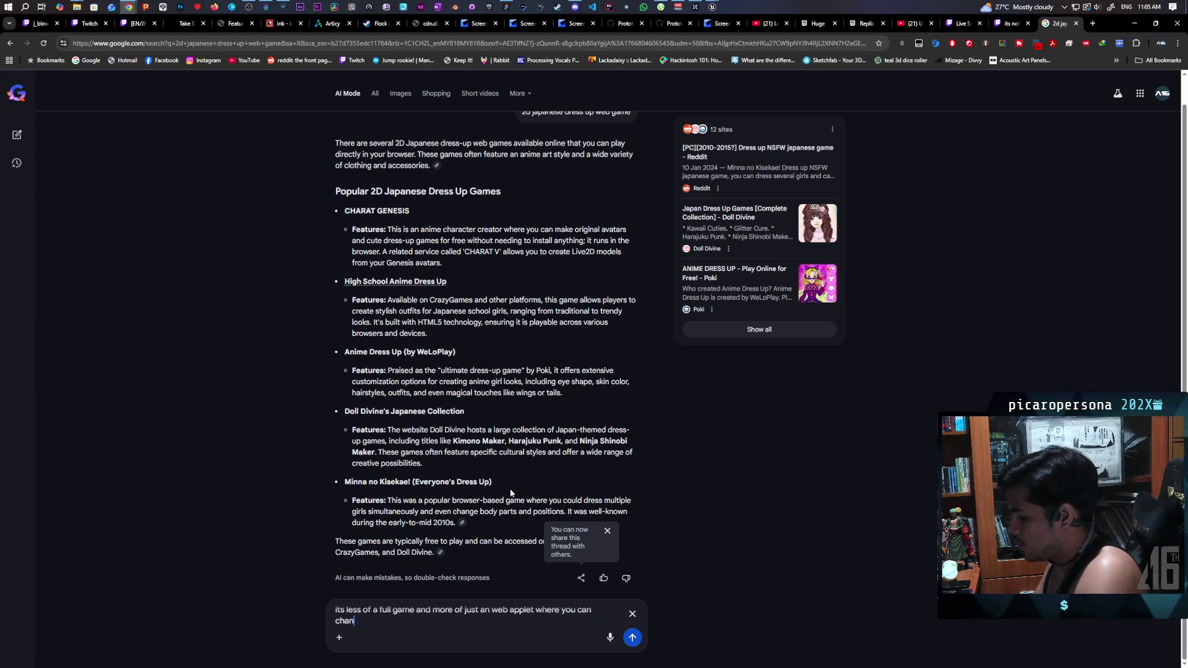
{"action": "type", "text": "ge hairs"}
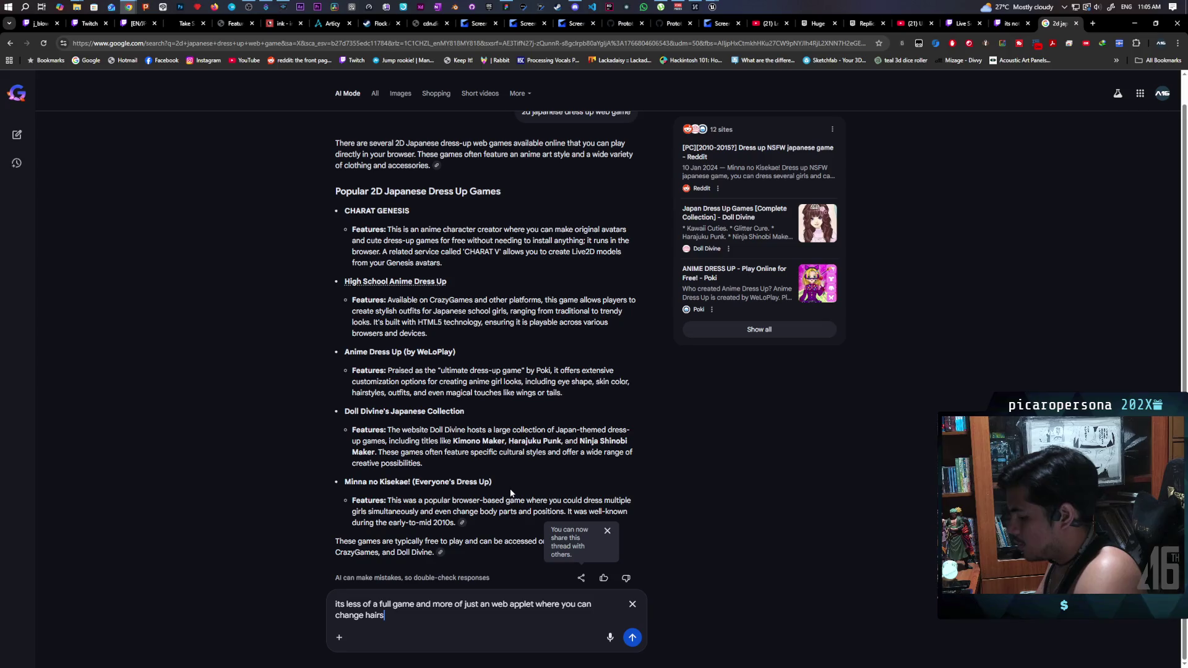
{"action": "key", "text": "BackSpace"}
{"action": "key", "text": "BackSpace"}
{"action": "key", "text": "BackSpace"}
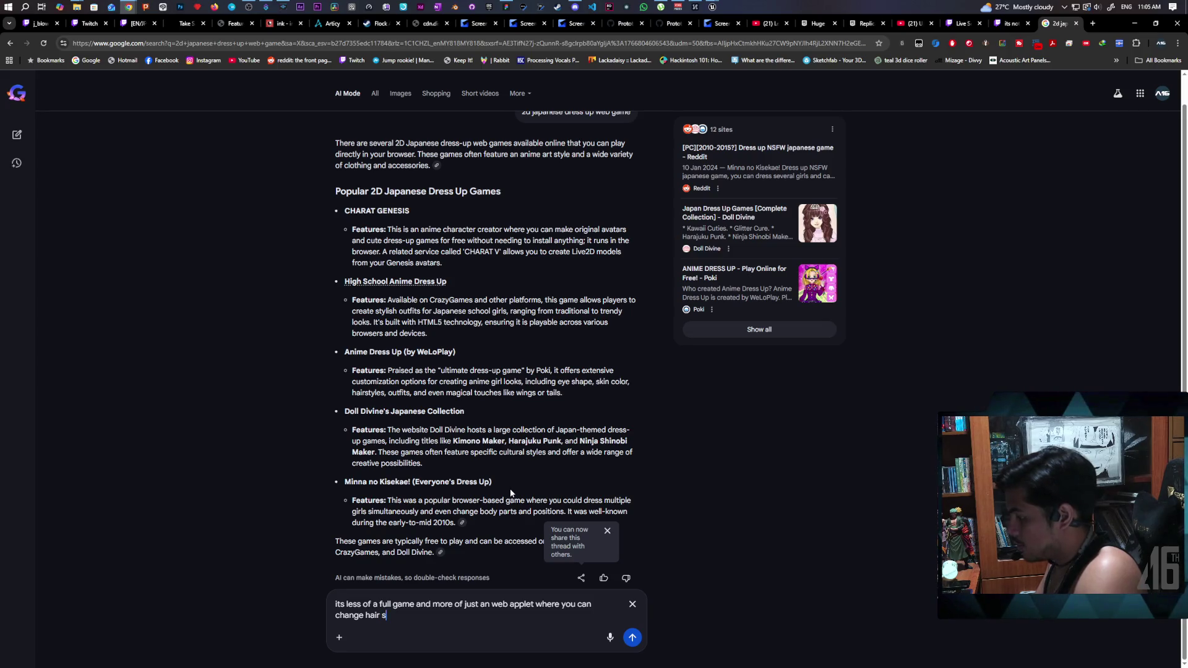
{"action": "type", "text": "yles and take pictures"}
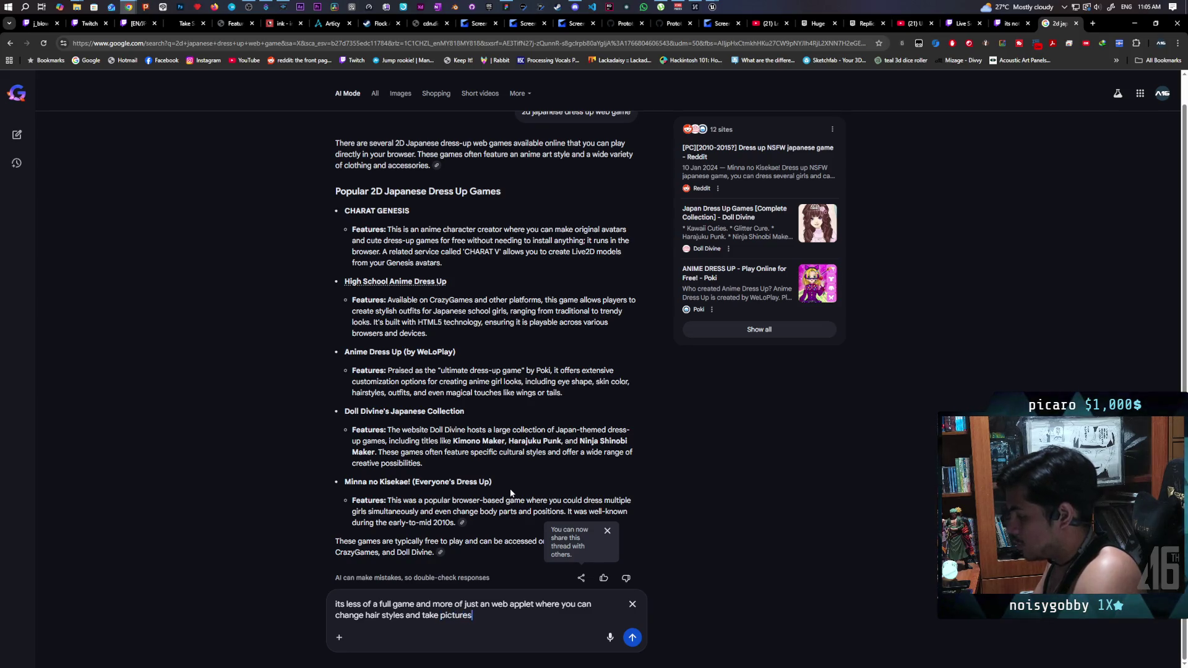
{"action": "key", "text": "Return"}
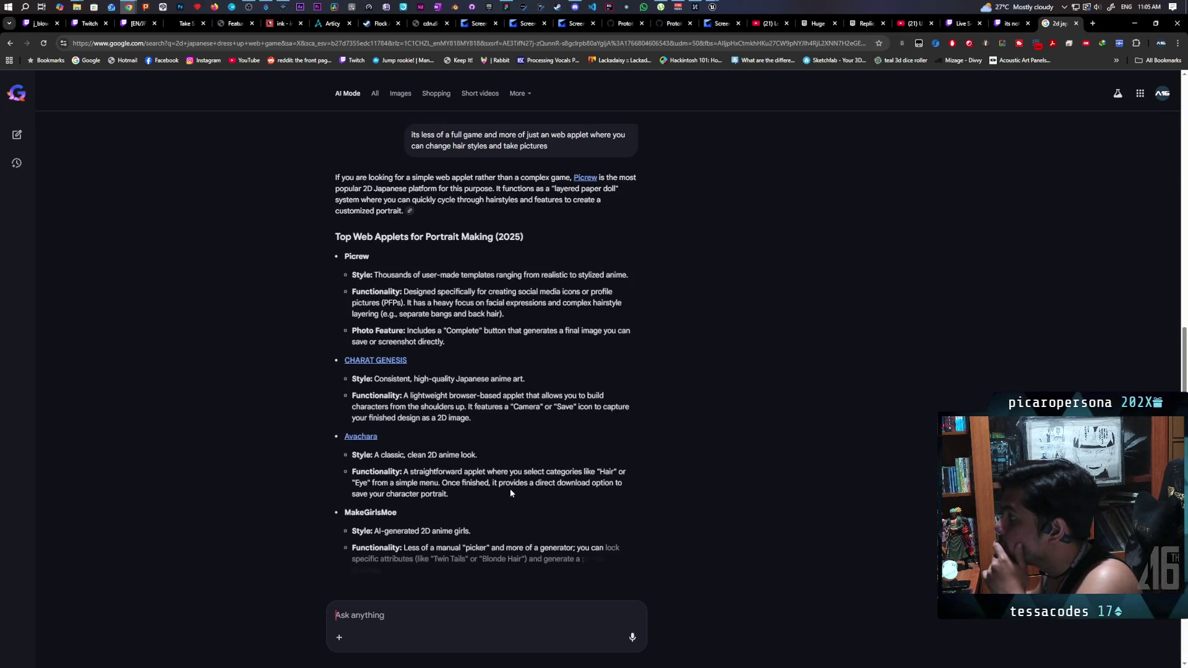
{"action": "left_click", "coordinate": [587, 177]}
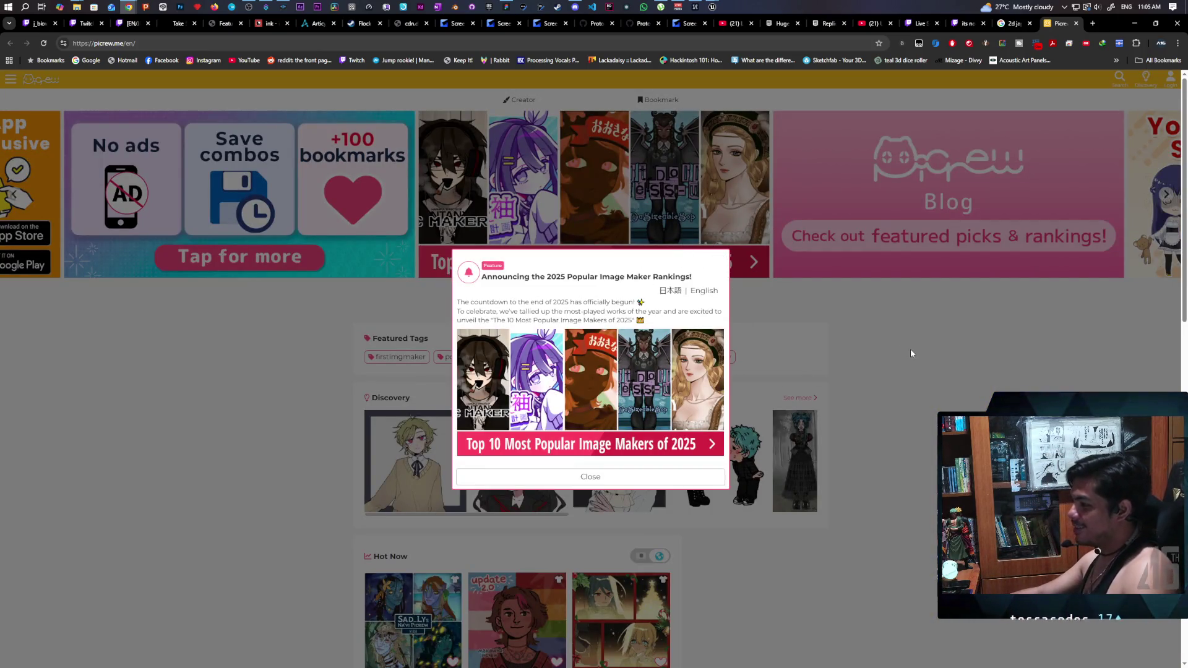
Step: Switch from the Picrew homepage over to the Discord window
{"action": "left_click", "coordinate": [574, 7]}
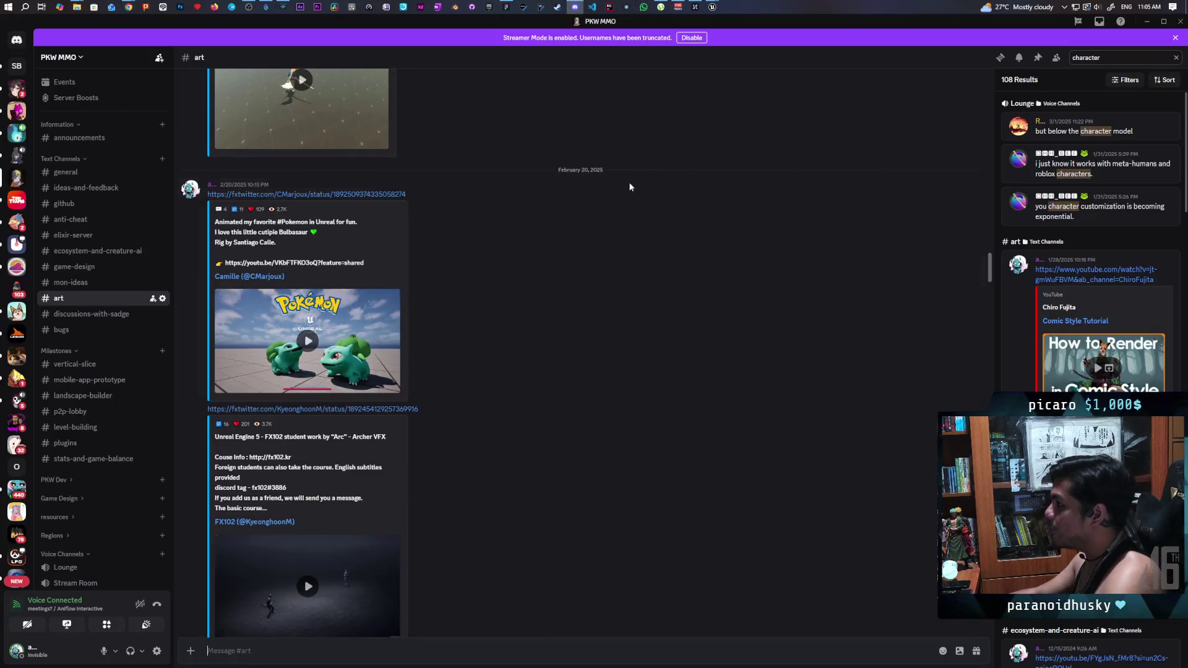
Step: Search messages for 'picrew' in the current server and then in Aniflow Interactive
{"action": "left_click", "coordinate": [1094, 53]}
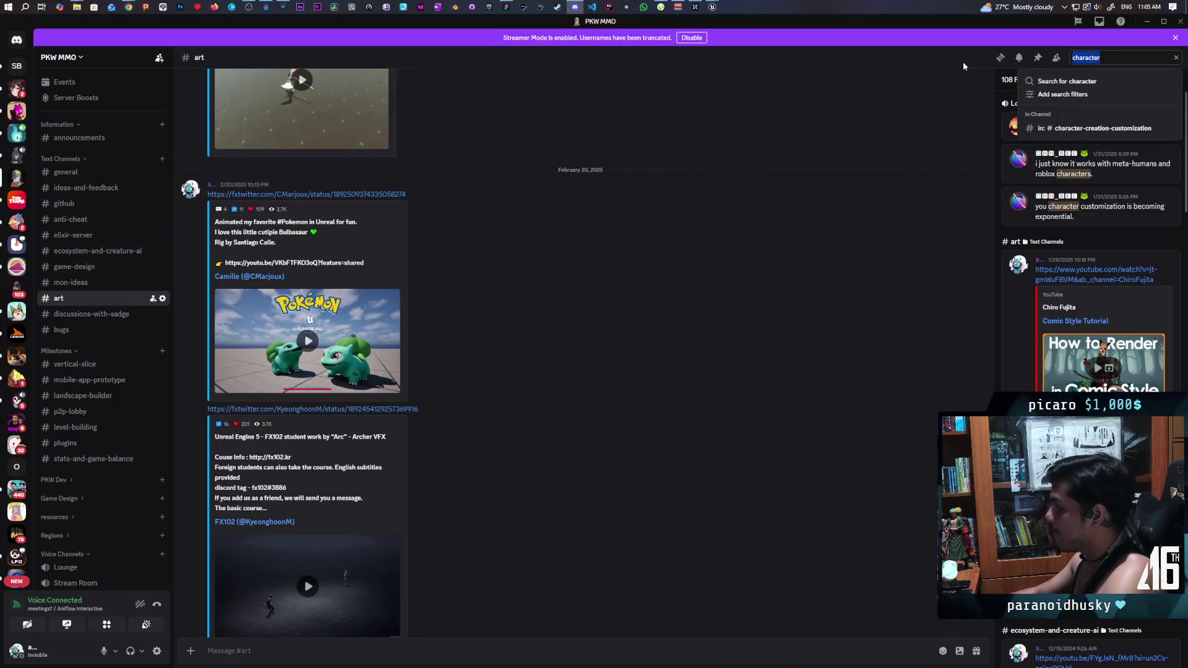
{"action": "key", "text": "ctrl+a"}
{"action": "type", "text": "picrew"}
{"action": "key", "text": "Return"}
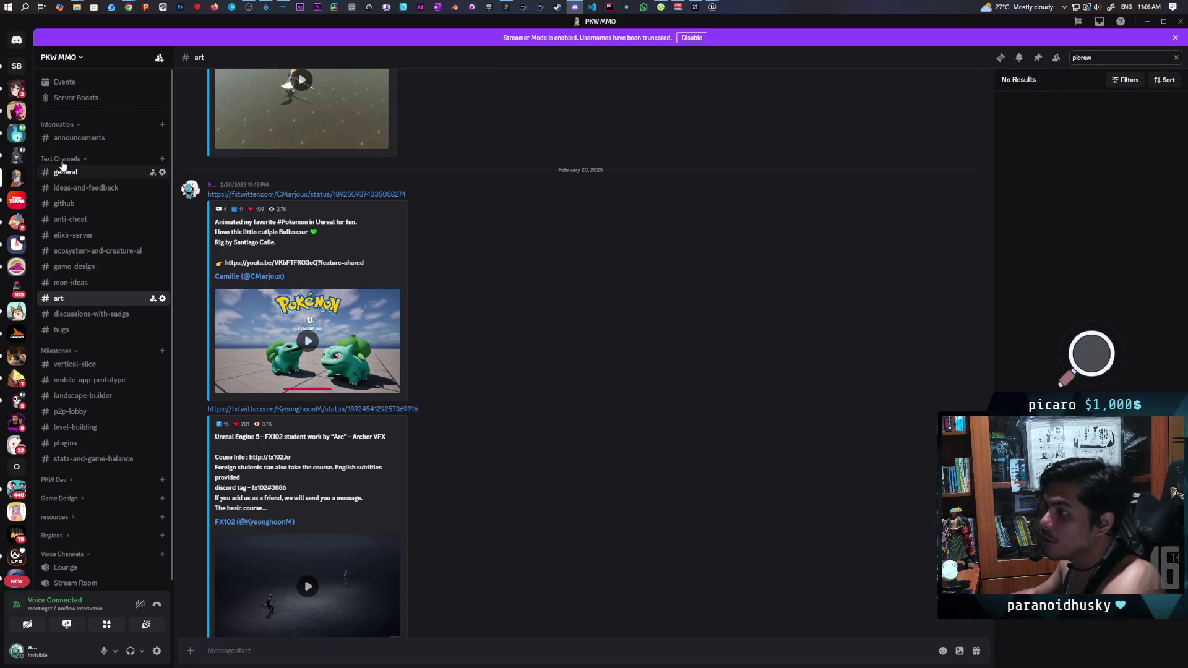
{"action": "left_click", "coordinate": [16, 133]}
{"action": "left_click", "coordinate": [1079, 62]}
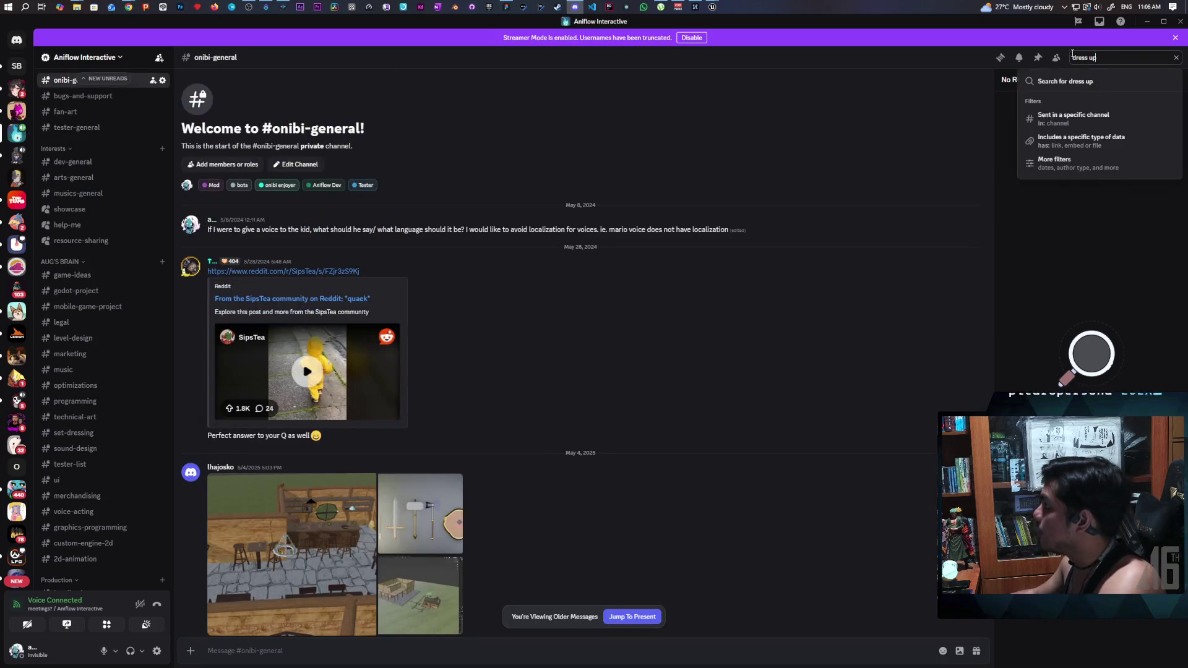
{"action": "key", "text": "ctrl+a"}
{"action": "type", "text": "picrew"}
{"action": "key", "text": "Return"}
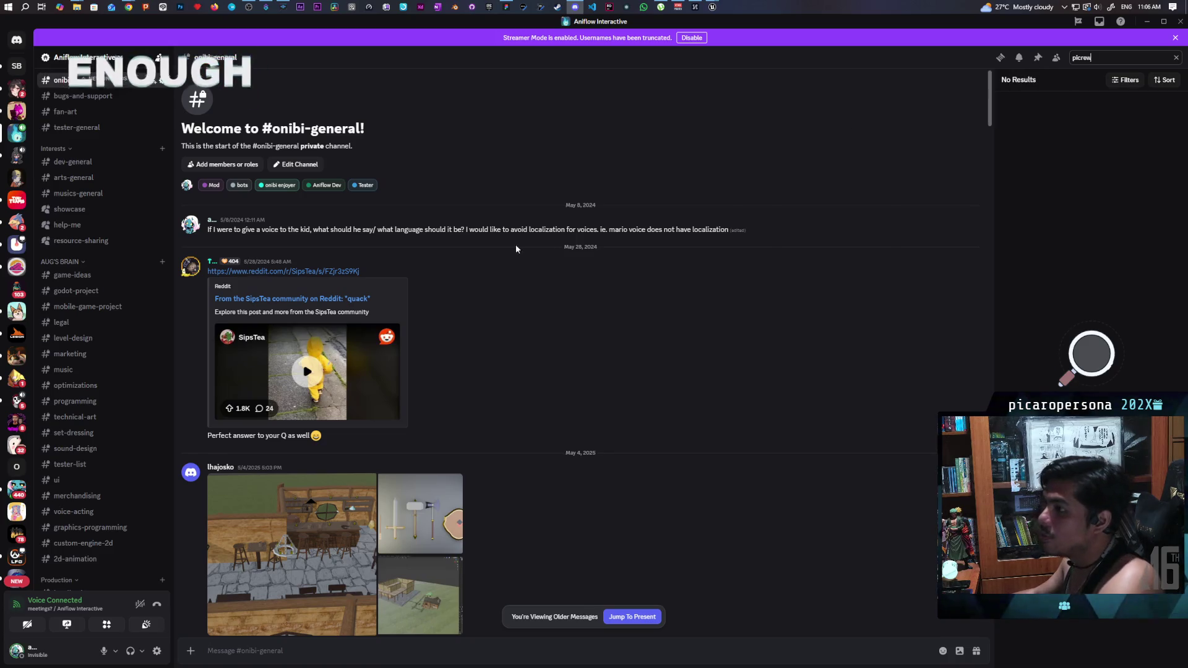
{"action": "mouse_move", "coordinate": [17, 178]}
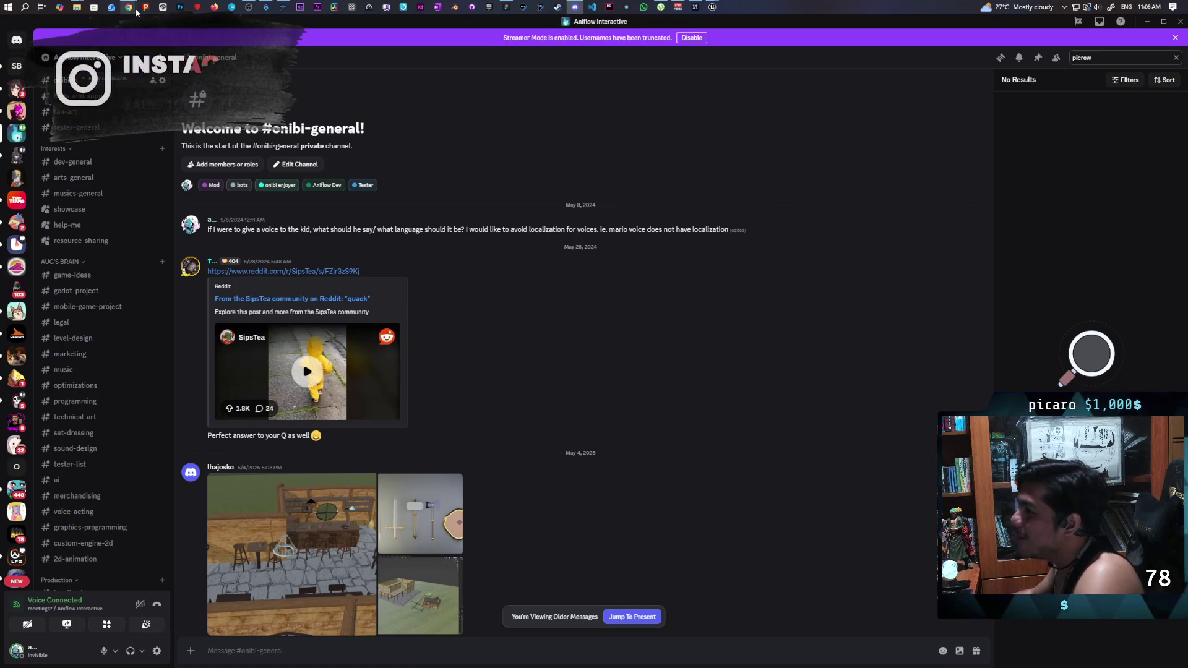
Step: Return to the PKW MMO server's art channel and revisit the picrew message search
{"action": "left_click", "coordinate": [17, 177]}
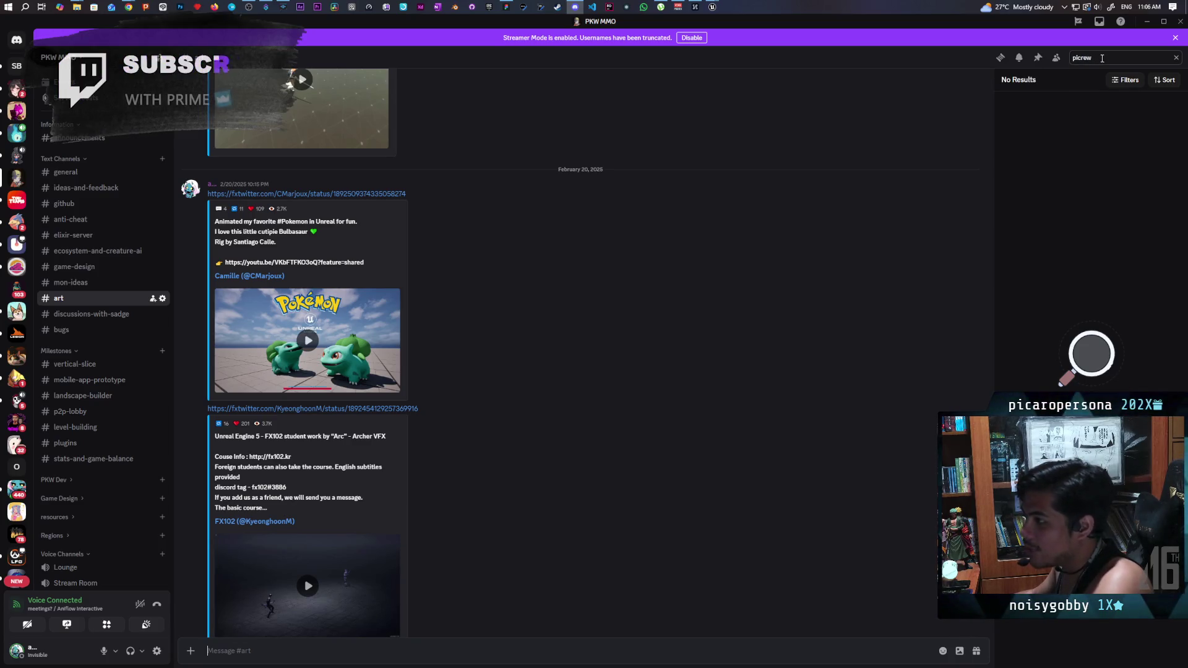
{"action": "left_click", "coordinate": [1102, 57]}
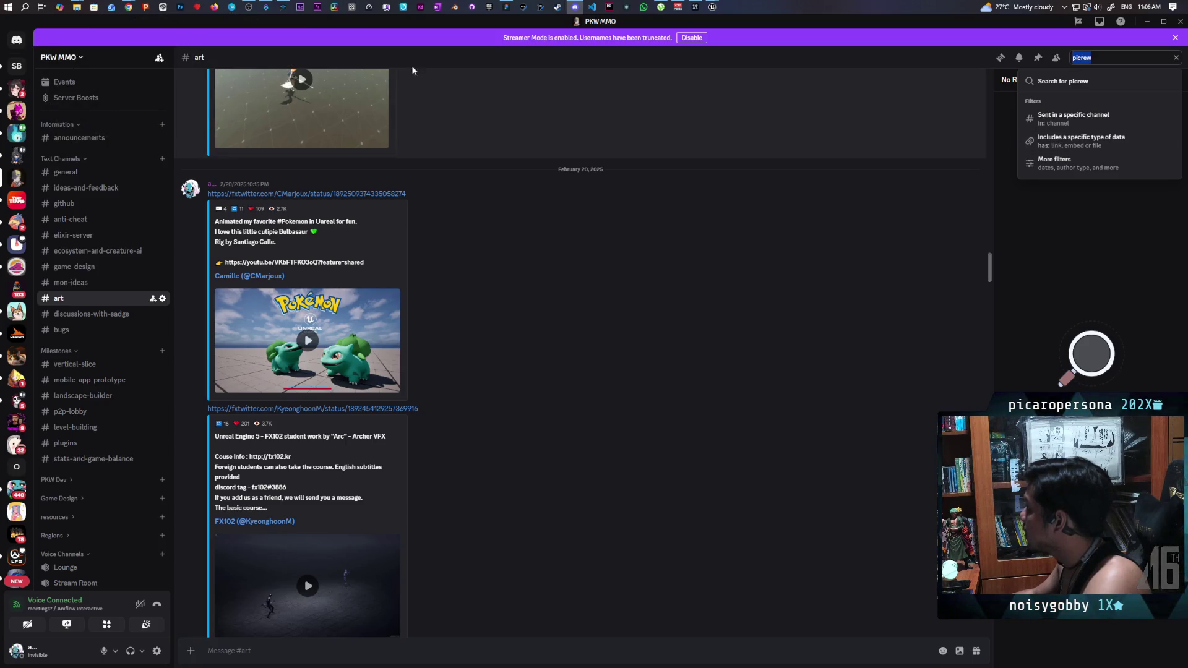
{"action": "mouse_move", "coordinate": [129, 7]}
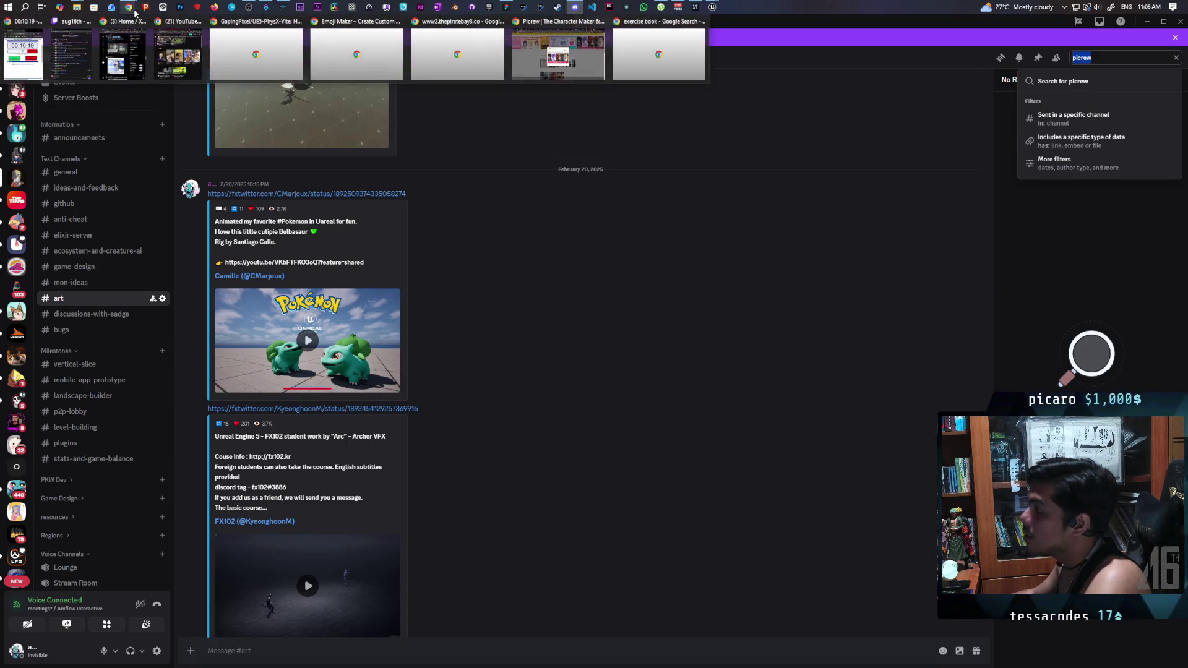
Step: Reload Picrew with '#google_vignette' removed from the address and accept the loading-problem alert
{"action": "left_click", "coordinate": [557, 51]}
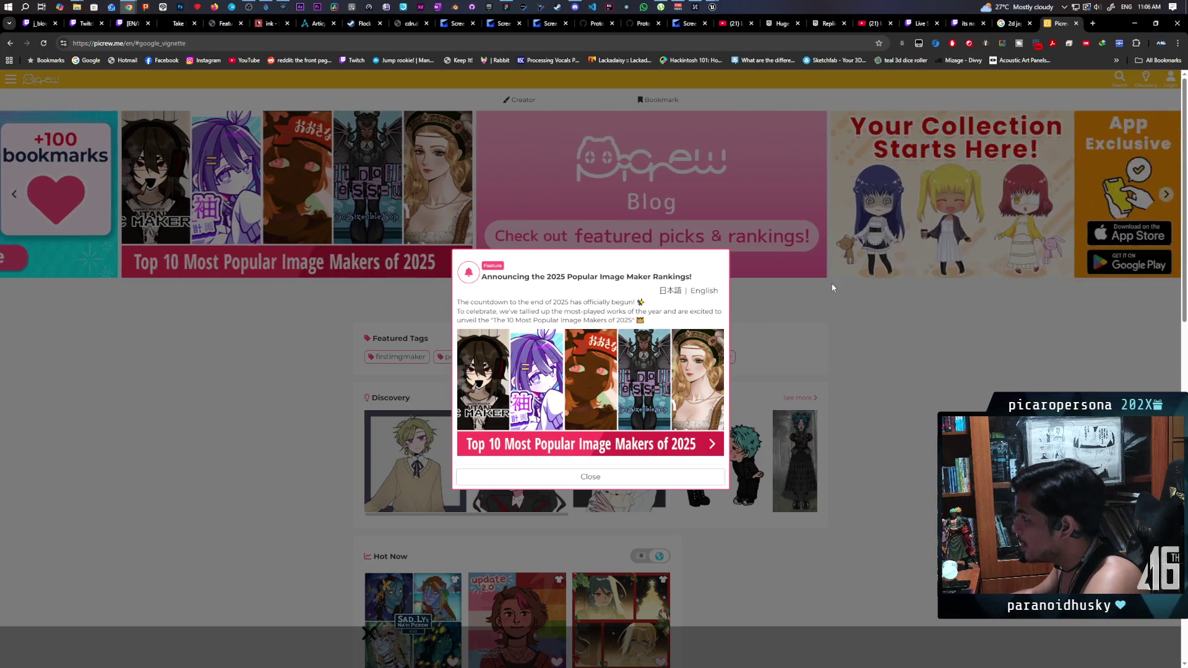
{"action": "right_click", "coordinate": [283, 362]}
{"action": "left_click", "coordinate": [266, 323]}
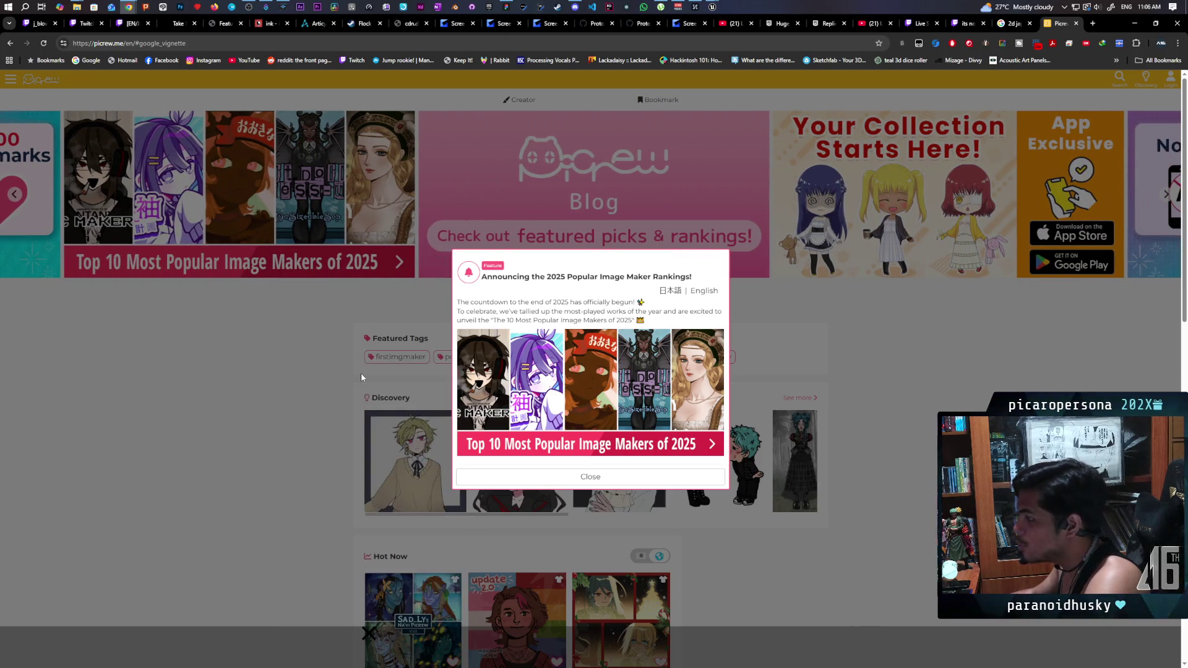
{"action": "scroll", "coordinate": [744, 505], "scroll_direction": "down", "scroll_amount": 2}
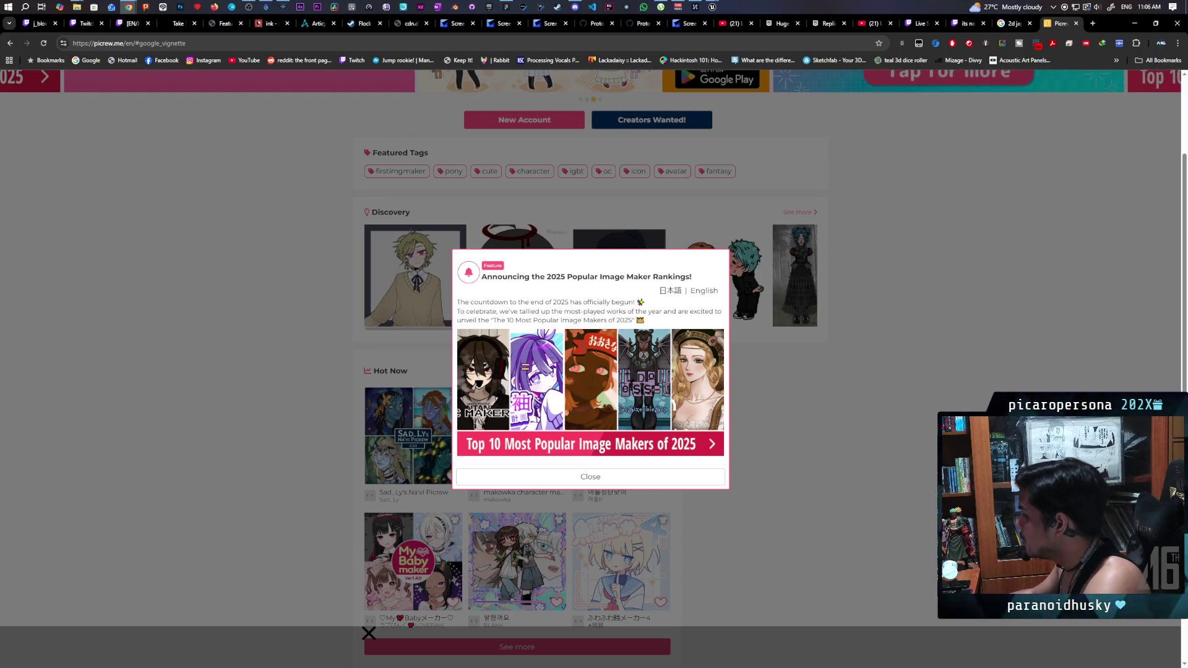
{"action": "scroll", "coordinate": [840, 454], "scroll_direction": "down", "scroll_amount": 2}
{"action": "scroll", "coordinate": [840, 453], "scroll_direction": "up", "scroll_amount": 2}
{"action": "scroll", "coordinate": [840, 453], "scroll_direction": "up", "scroll_amount": 3}
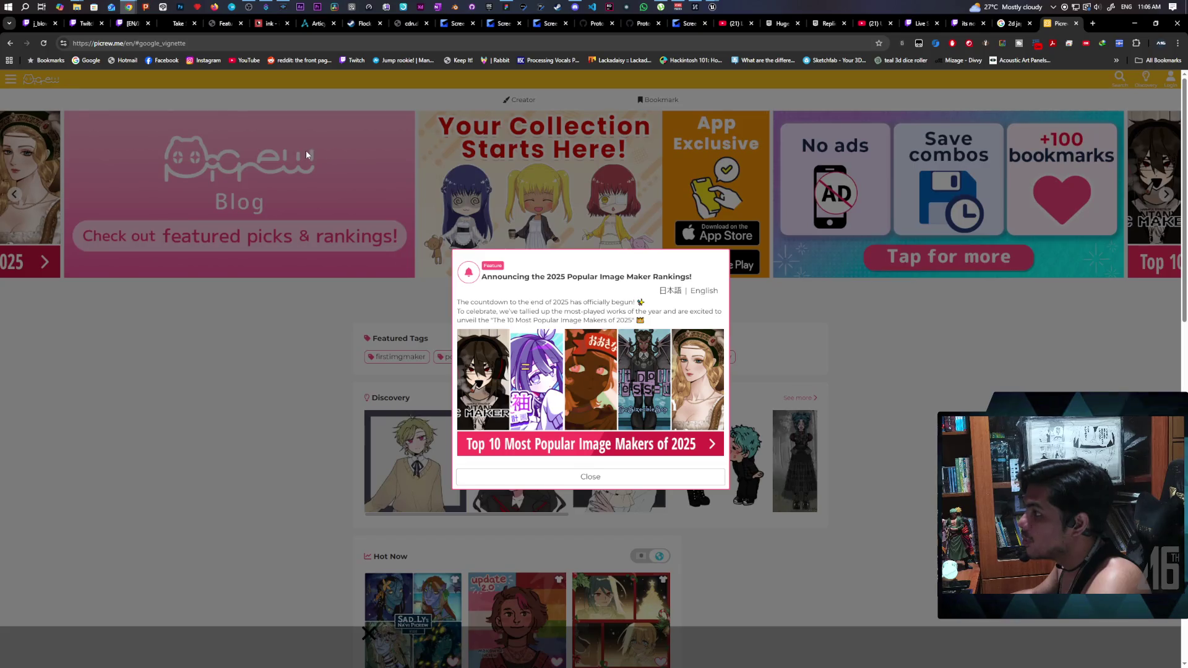
{"action": "left_click_drag", "start_coordinate": [185, 44], "coordinate": [134, 42]}
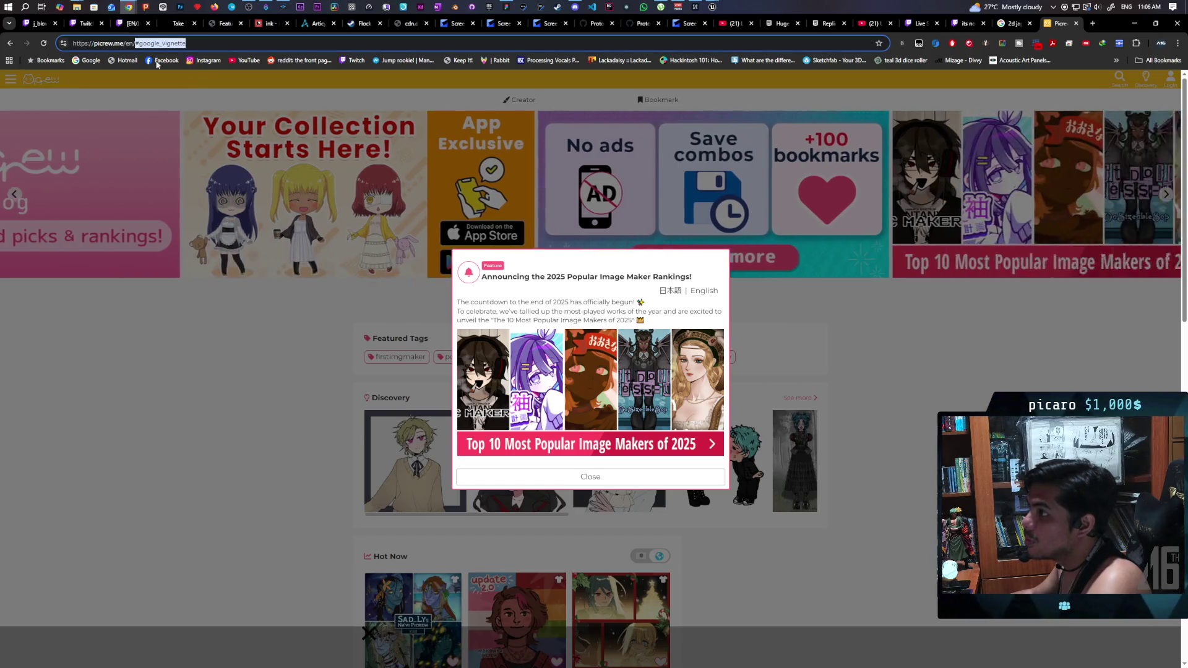
{"action": "key", "text": "BackSpace"}
{"action": "key", "text": "Return"}
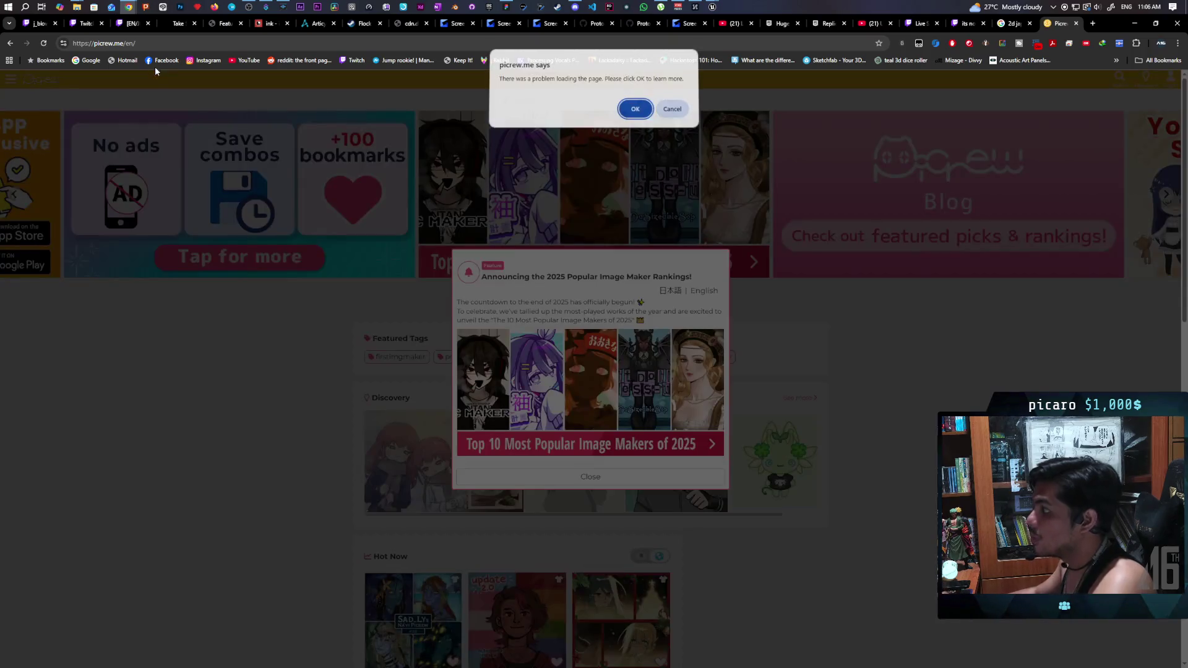
{"action": "left_click", "coordinate": [632, 110]}
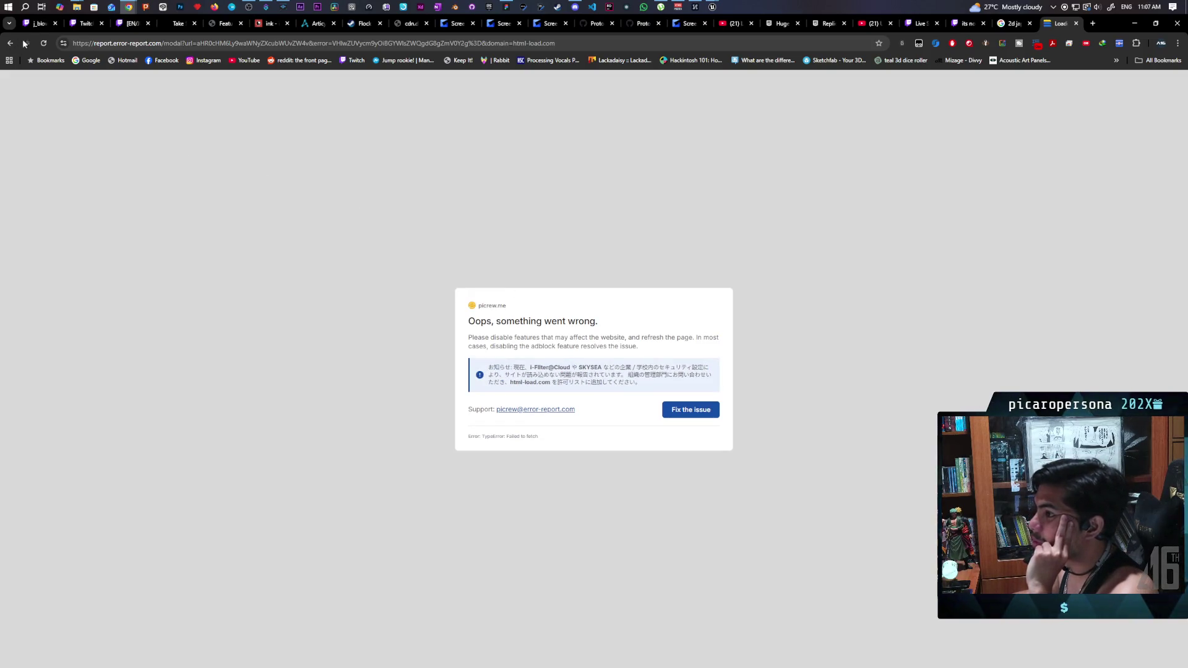
Step: Go back from the error page, close the stuck Picrew tab, and open a new tab with Chrome's menu
{"action": "key", "text": "alt+Left"}
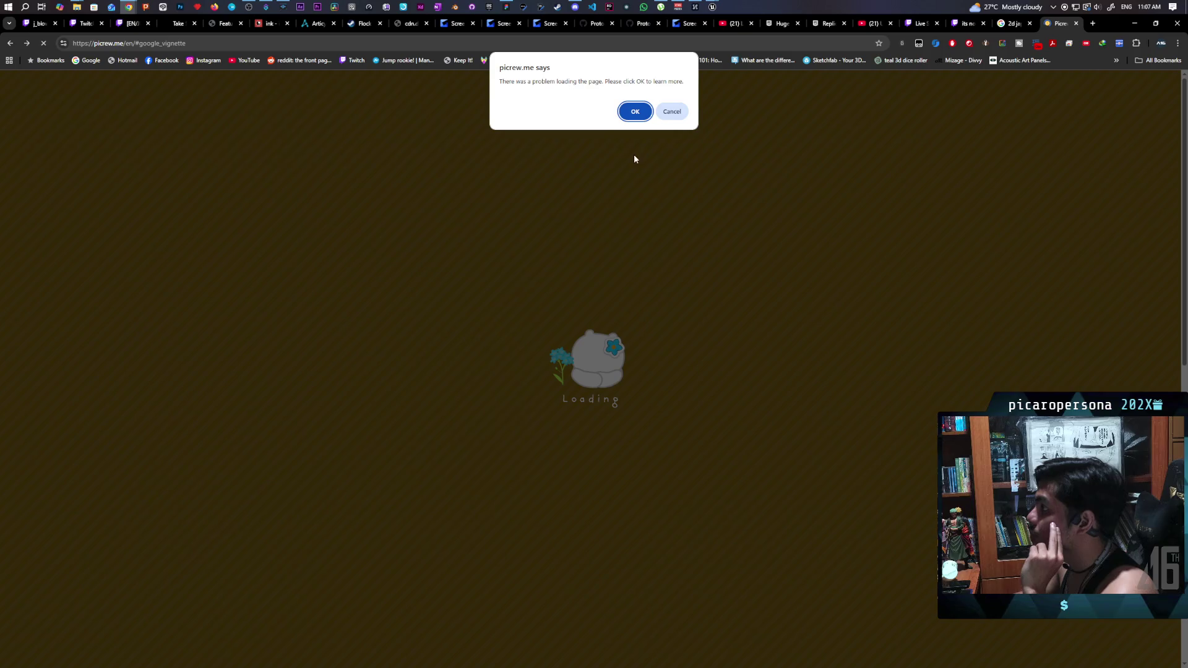
{"action": "left_click", "coordinate": [1075, 24]}
{"action": "key", "text": "ctrl+t"}
{"action": "type", "text": "pic"}
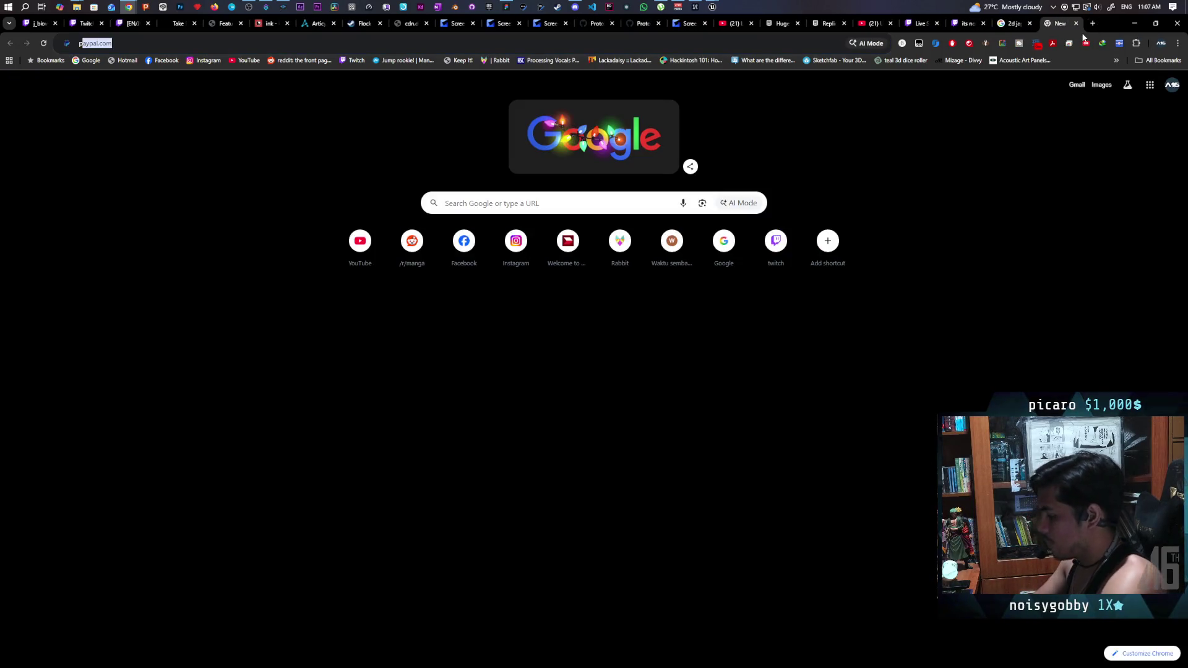
{"action": "type", "text": "rew.me/en/"}
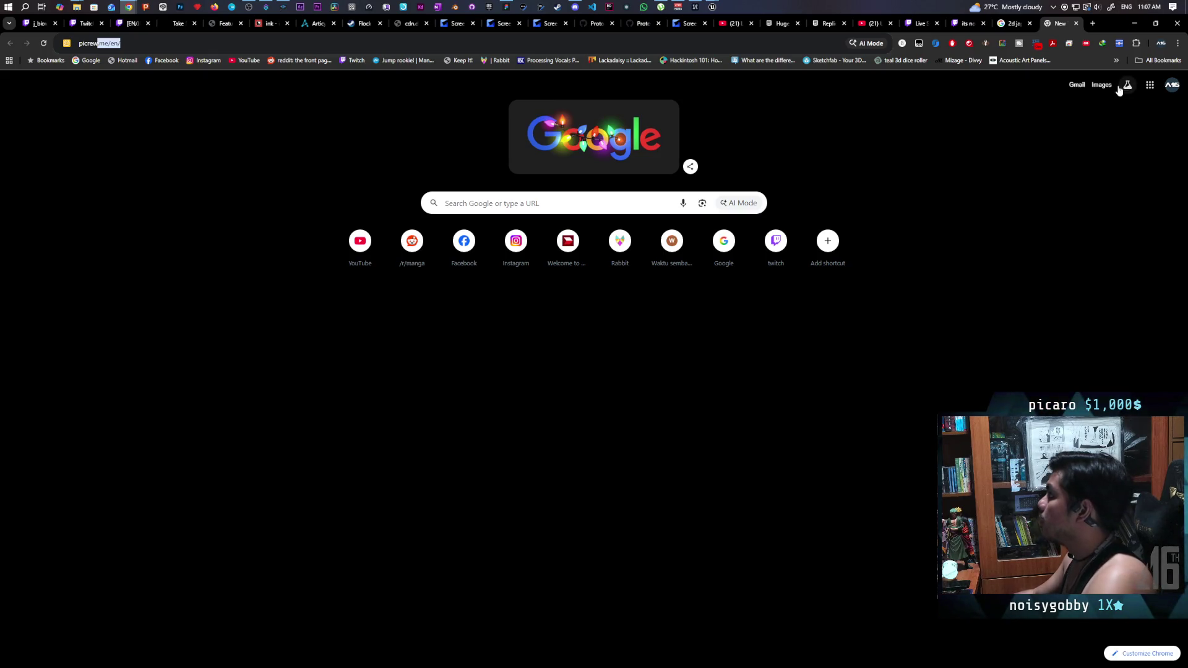
{"action": "left_click", "coordinate": [1176, 42]}
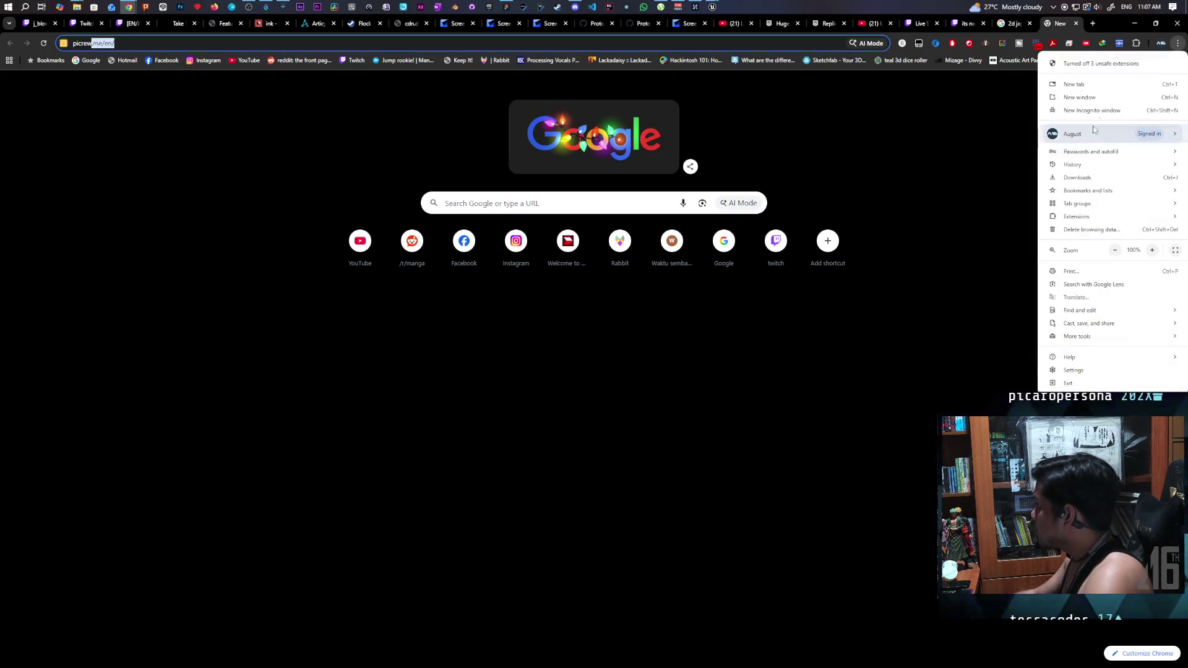
{"action": "mouse_move", "coordinate": [1073, 165]}
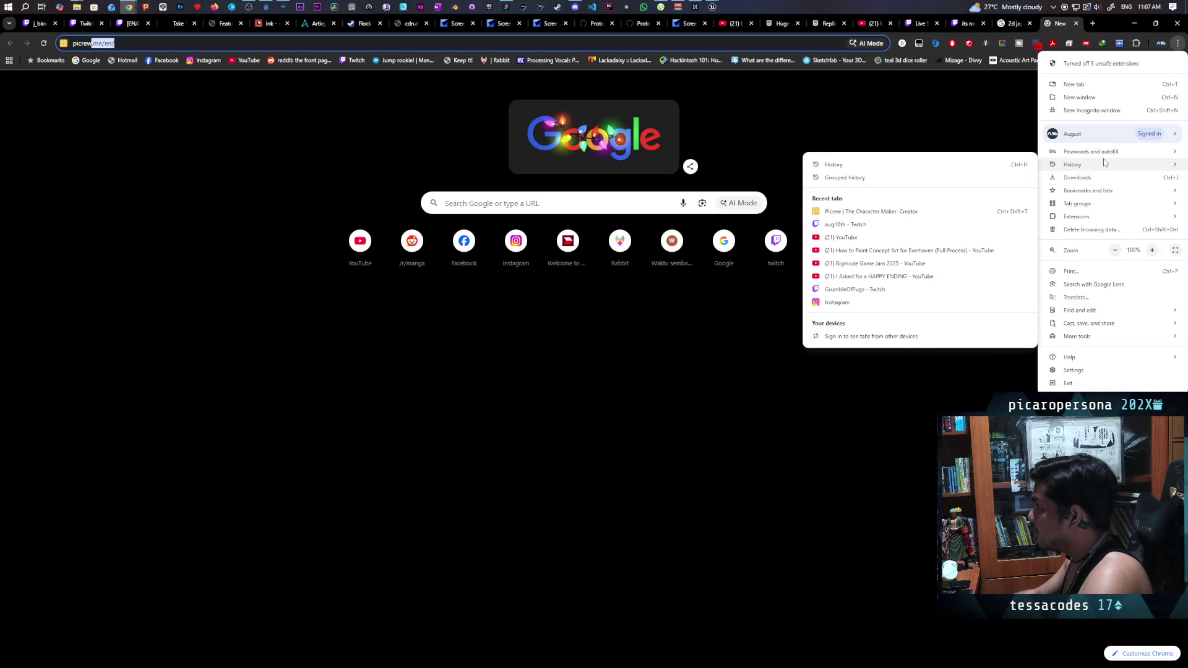
Step: Look up past Picrew visits in local and other-device history, then close the History tab
{"action": "left_click", "coordinate": [854, 165]}
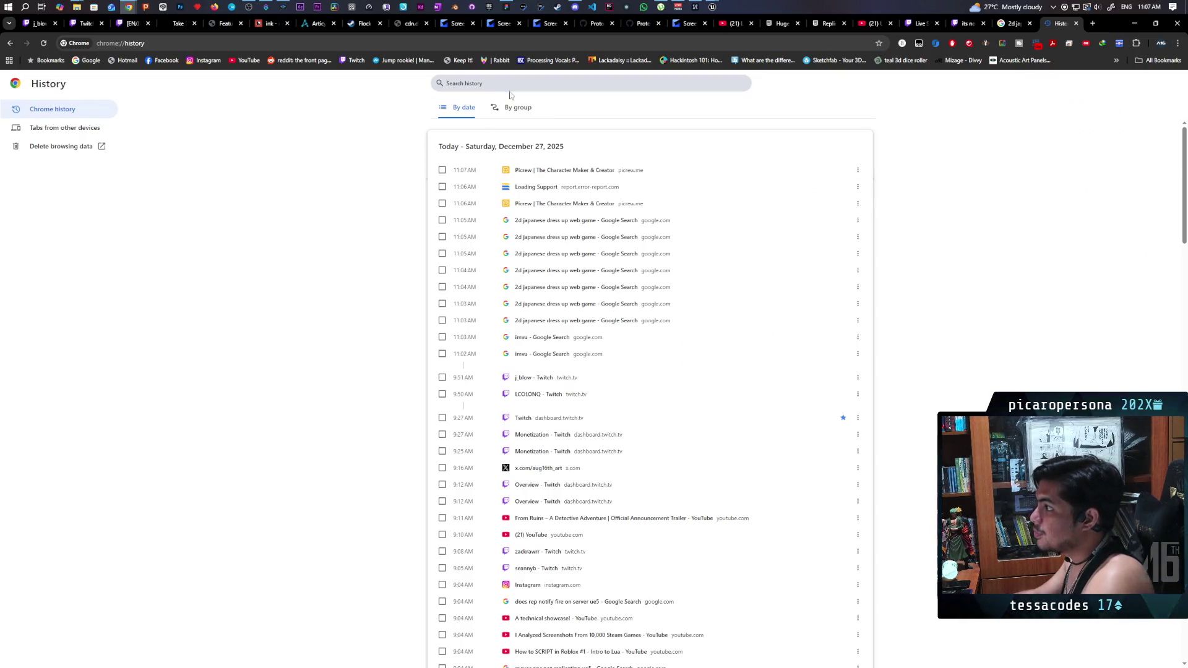
{"action": "type", "text": "pi"}
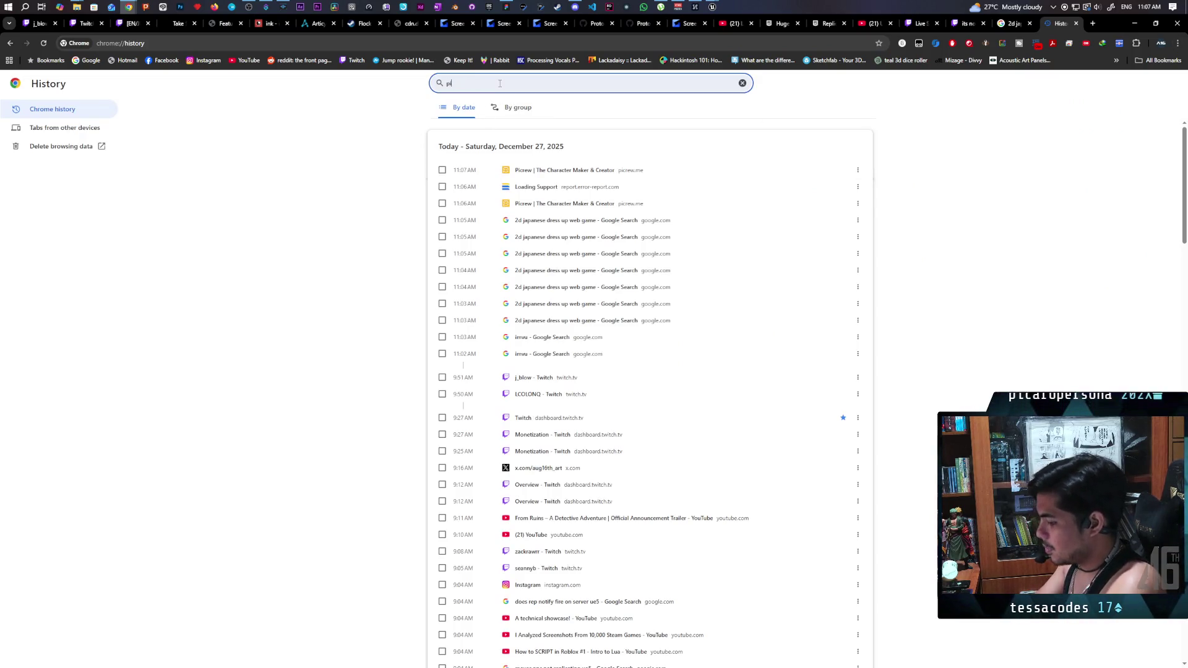
{"action": "type", "text": "crew"}
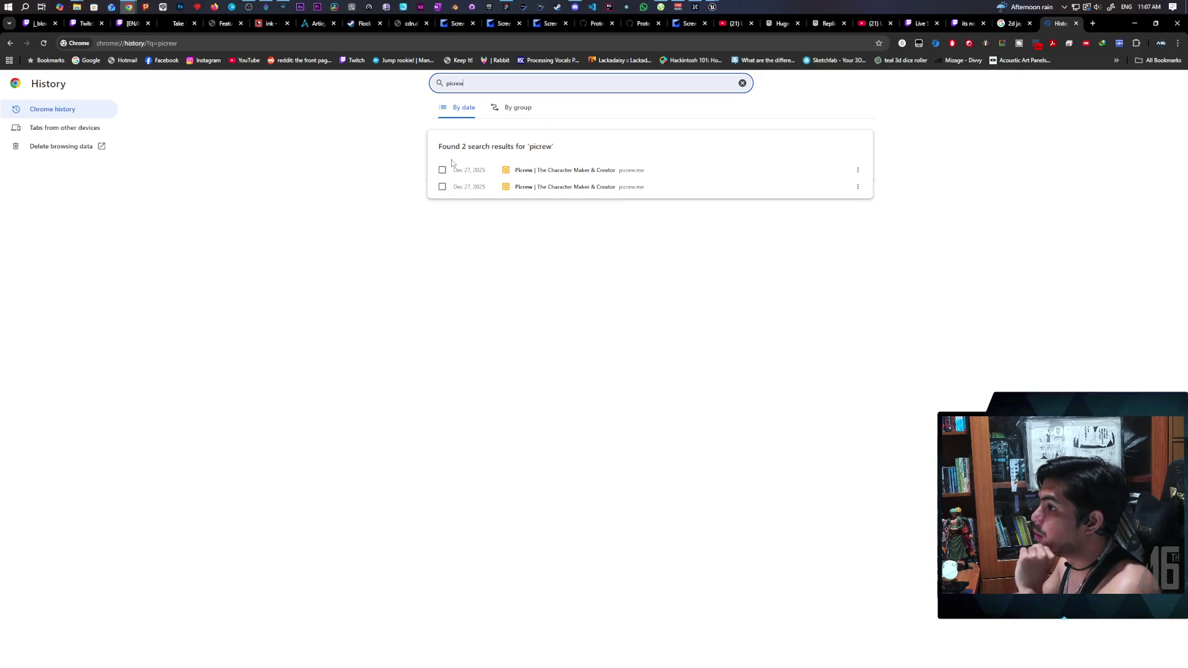
{"action": "left_click", "coordinate": [66, 128]}
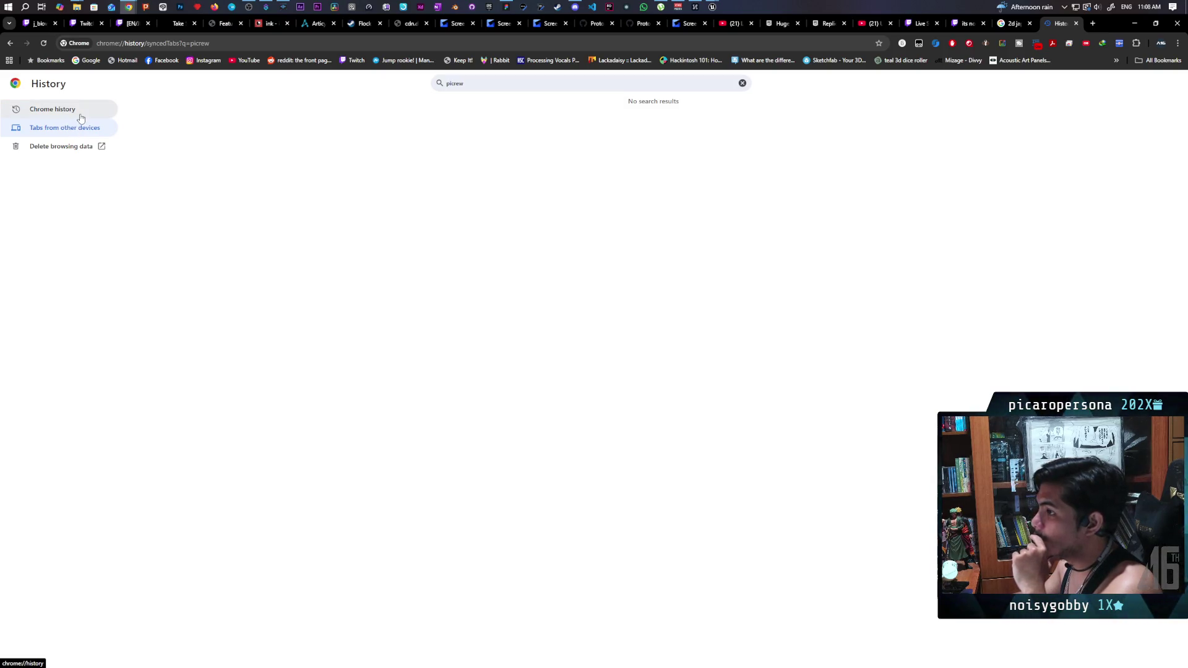
{"action": "left_click", "coordinate": [74, 111]}
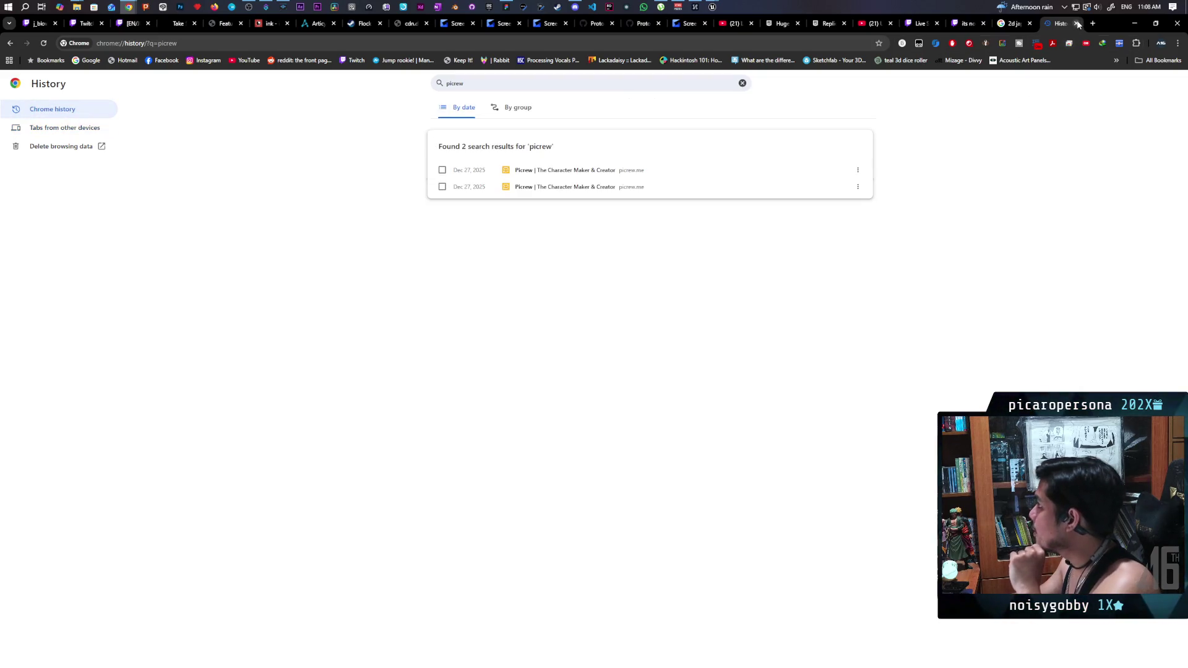
{"action": "left_click", "coordinate": [1076, 23]}
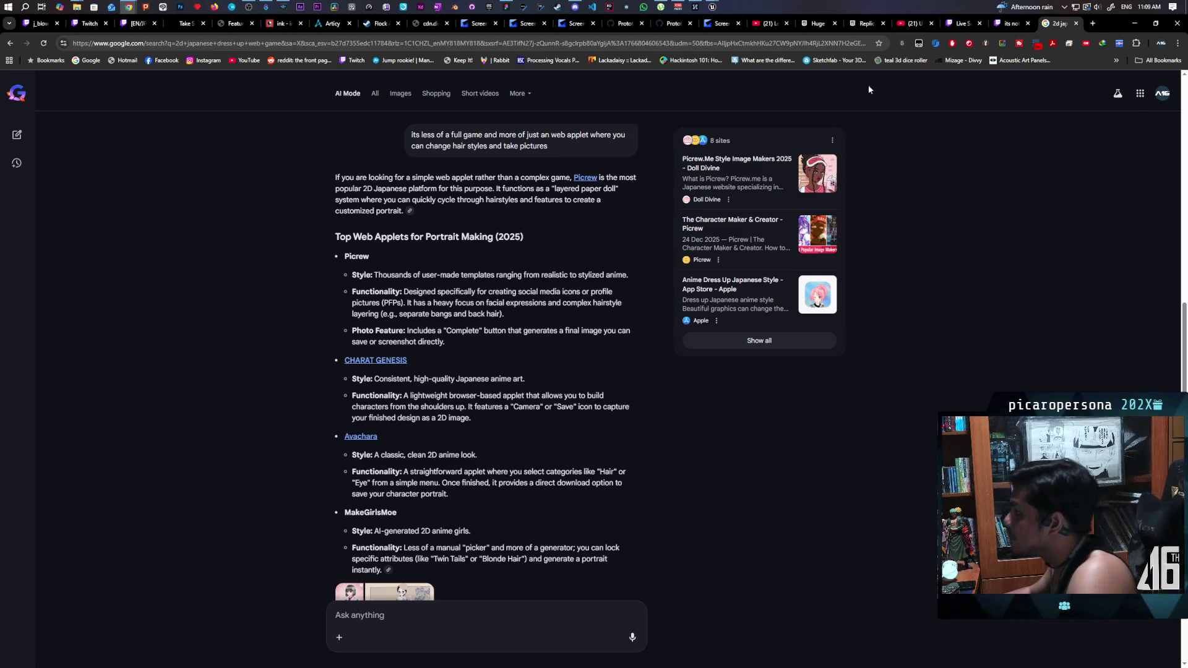
{"action": "left_click", "coordinate": [250, 47]}
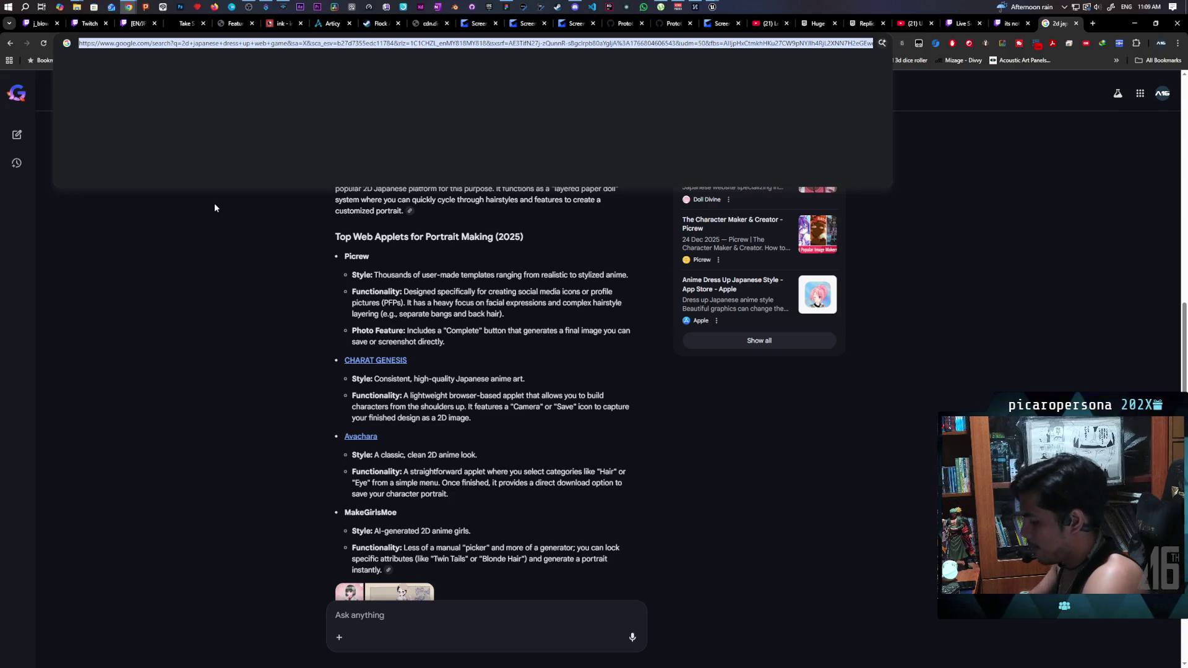
{"action": "type", "text": "picrew.me"}
Step: Go to picrew.me, dismiss the loading alert, and search Google for 'picrew' in a new tab
{"action": "key", "text": "Return"}
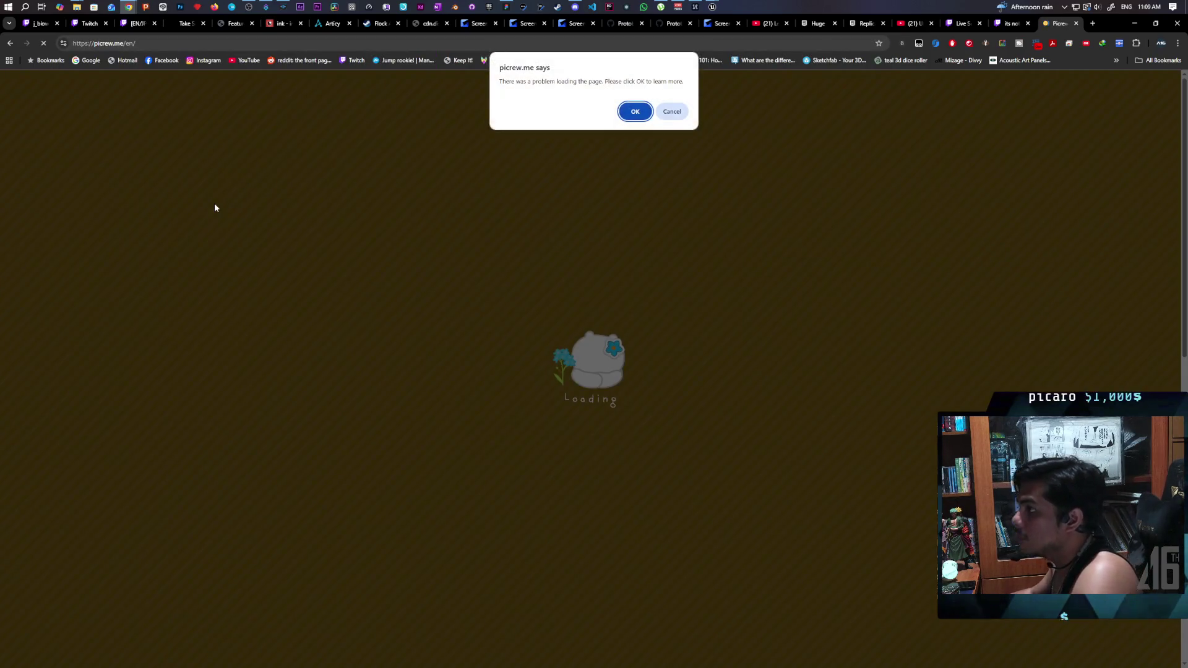
{"action": "left_click", "coordinate": [637, 114]}
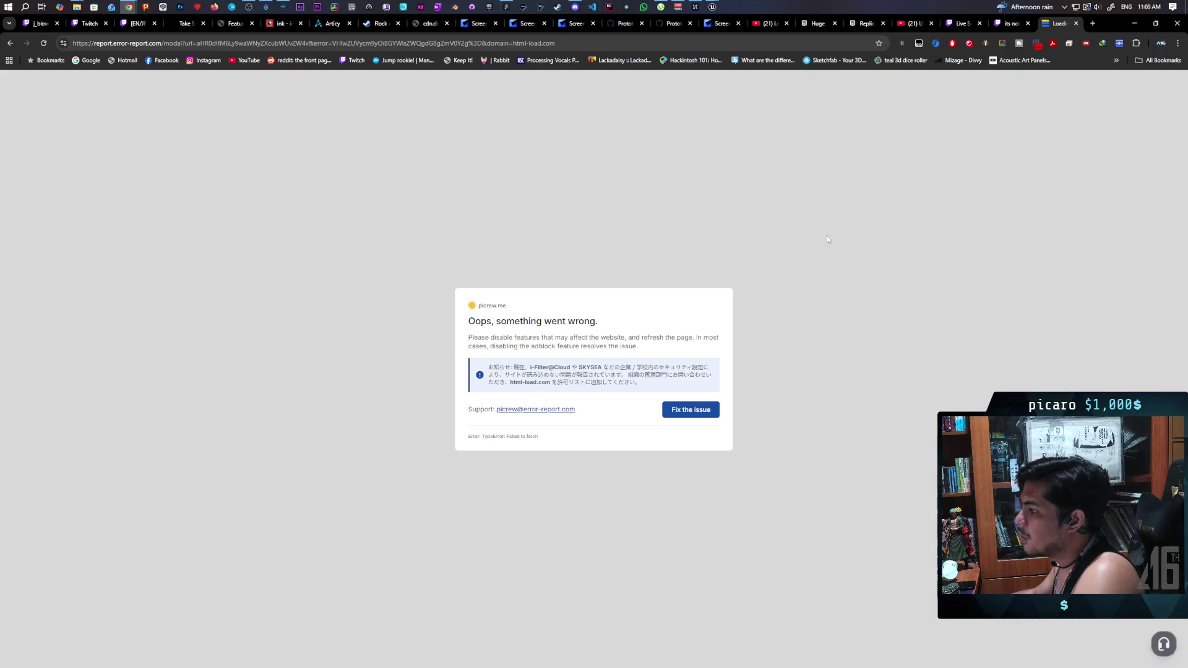
{"action": "left_click", "coordinate": [1092, 23]}
{"action": "type", "text": "picrew"}
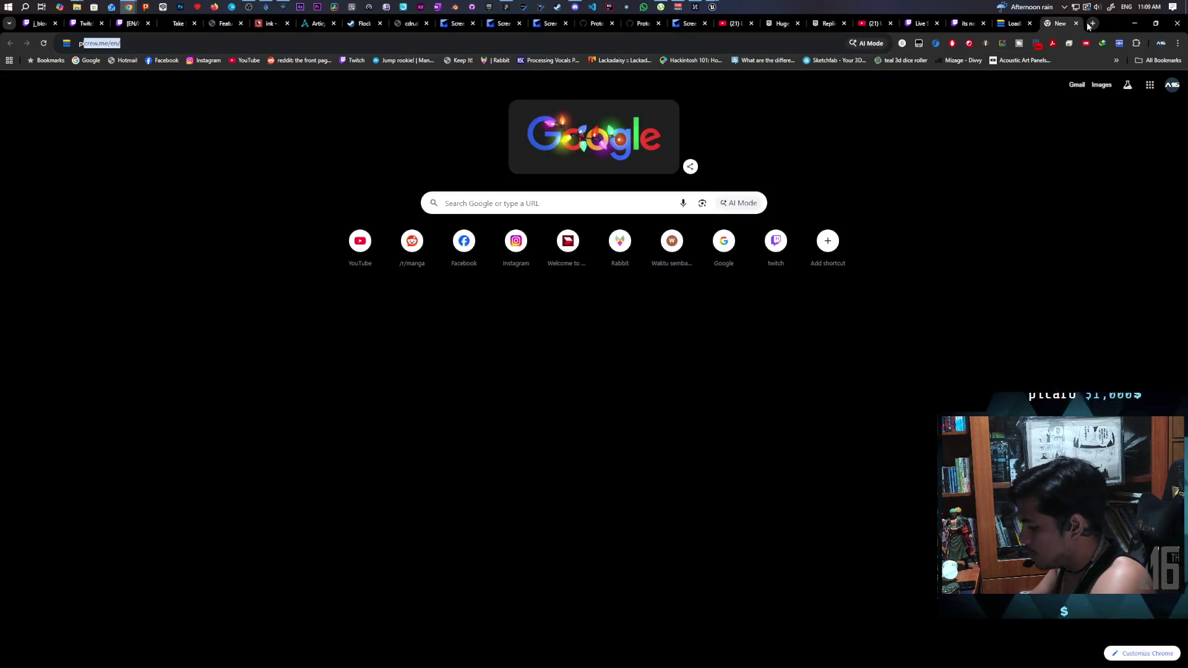
{"action": "key", "text": "Delete"}
{"action": "key", "text": "Return"}
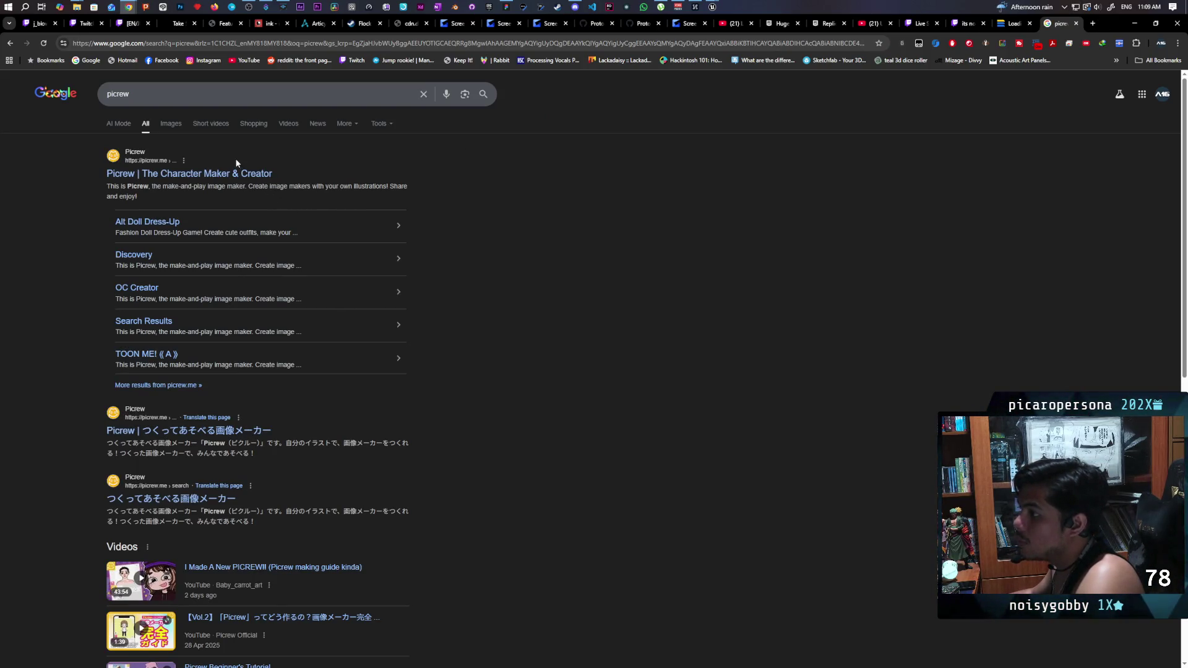
Step: Open the main Picrew search result and cancel the repeated page-loading alerts
{"action": "left_click", "coordinate": [212, 176]}
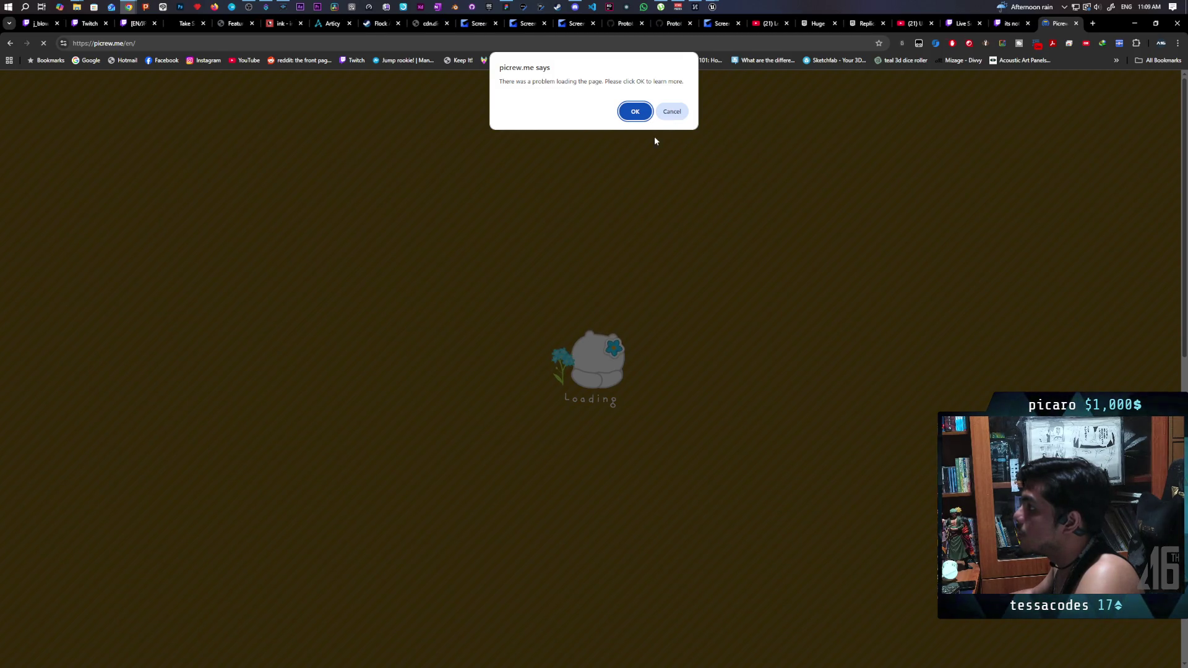
{"action": "left_click", "coordinate": [635, 111]}
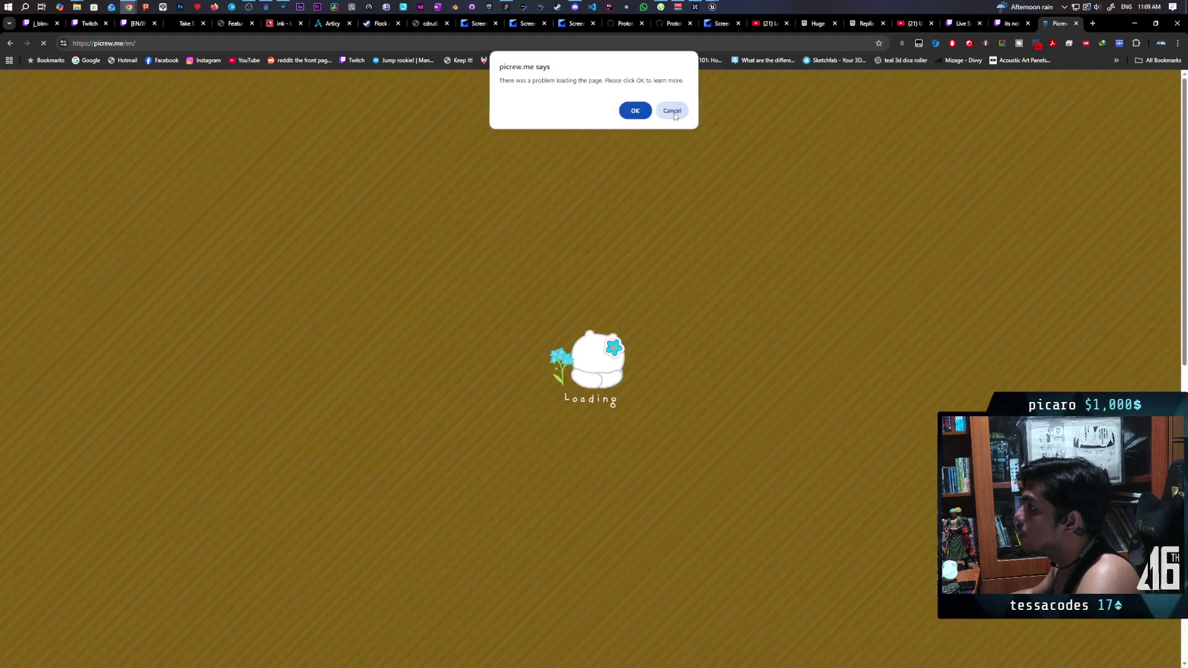
{"action": "left_click", "coordinate": [675, 113]}
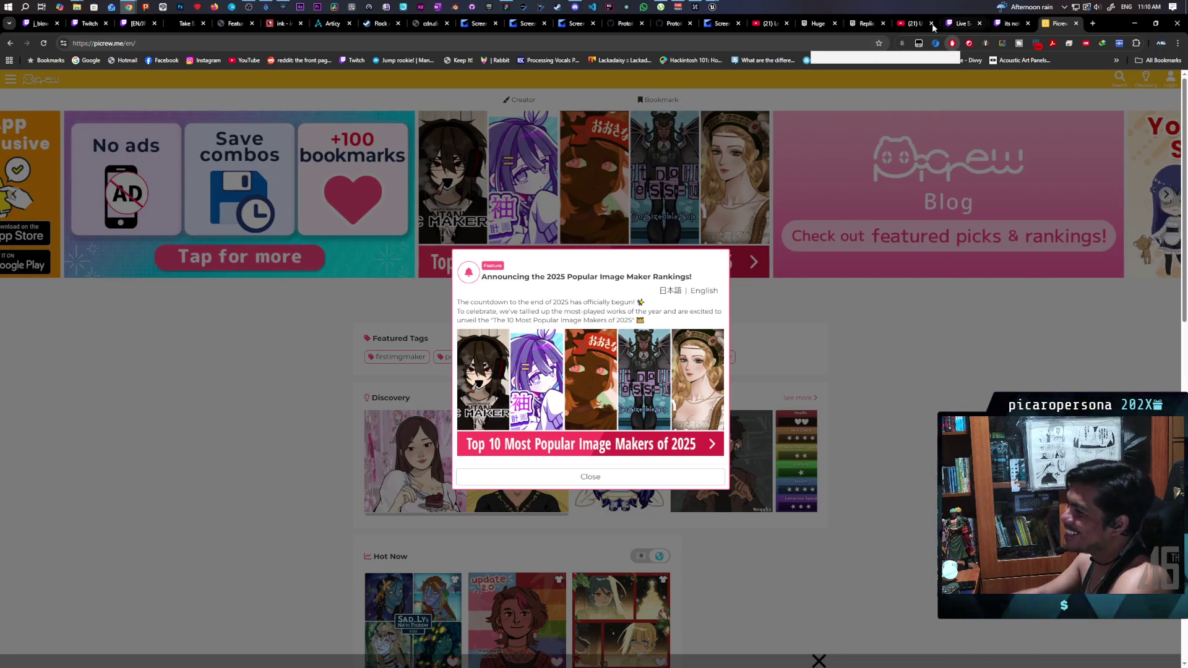
Step: Pause AdBlock on picrew.me and close the 2025 rankings announcement
{"action": "left_click", "coordinate": [950, 45]}
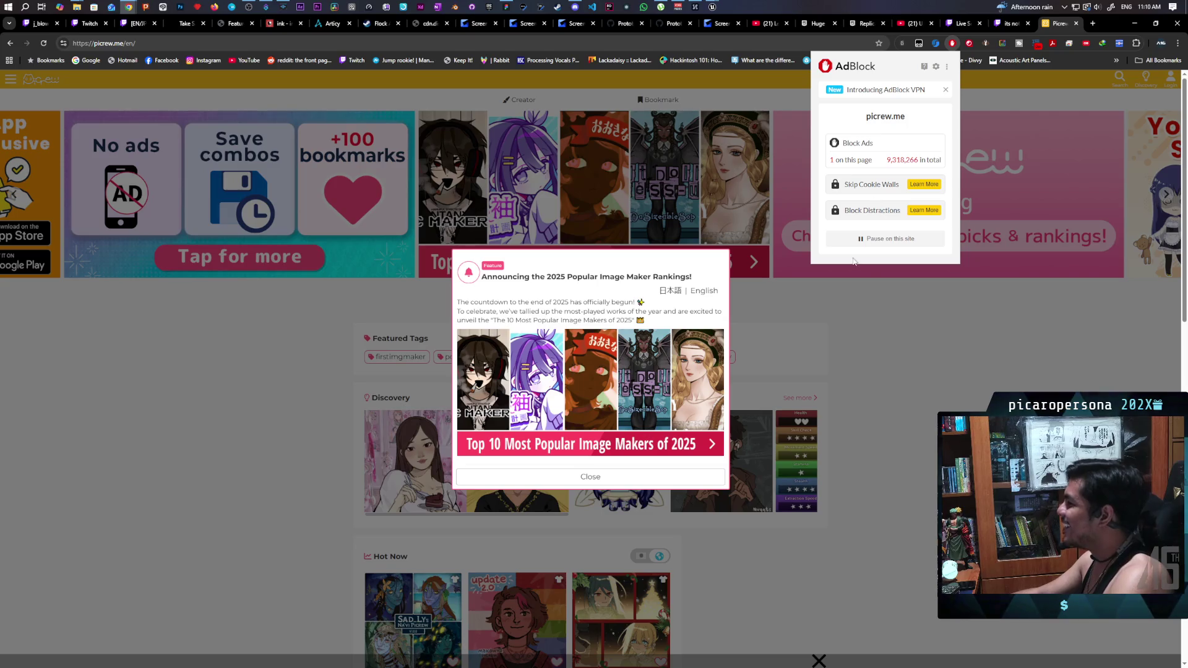
{"action": "left_click", "coordinate": [888, 242]}
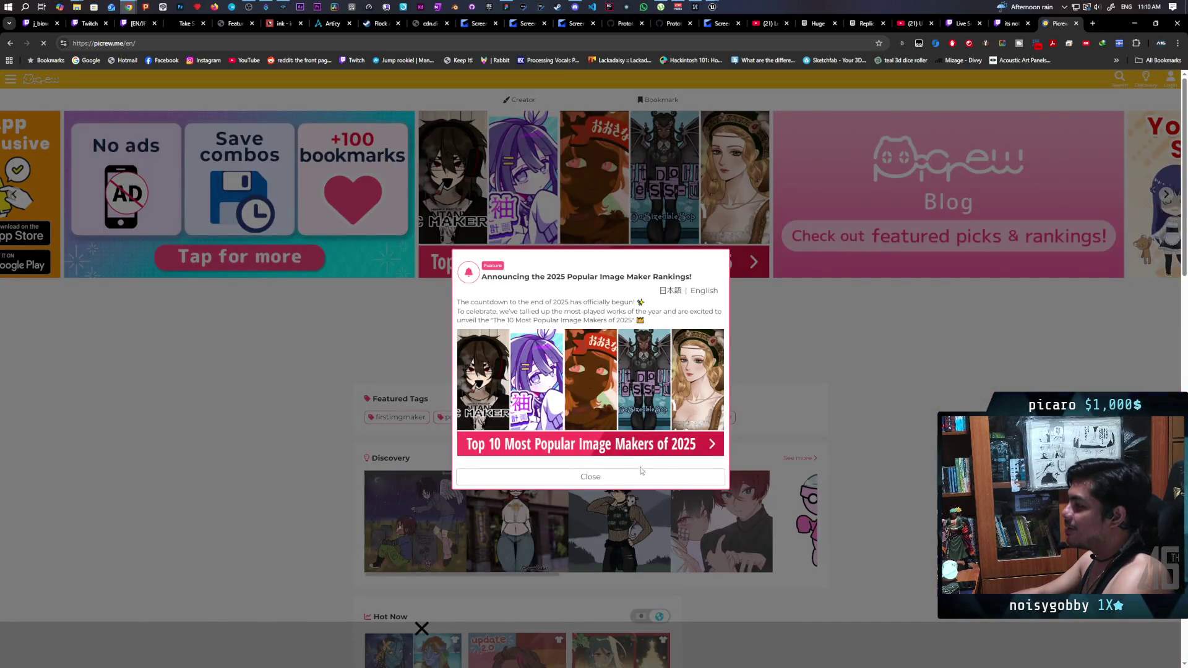
{"action": "left_click", "coordinate": [822, 368]}
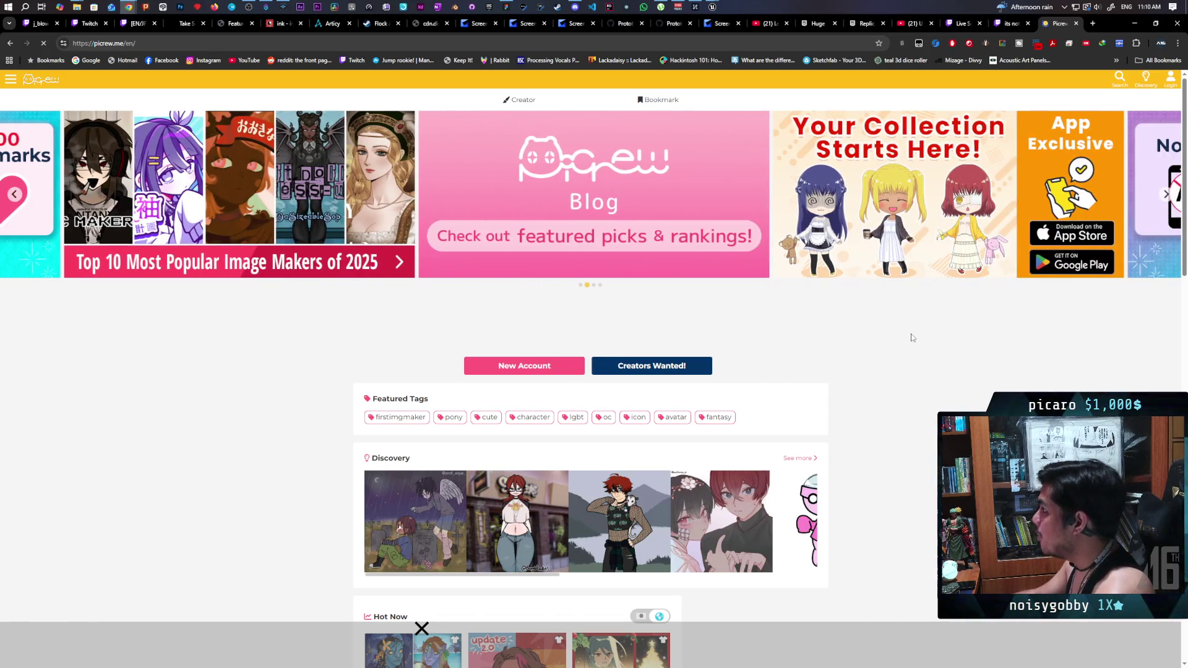
{"action": "scroll", "coordinate": [911, 344], "scroll_direction": "down", "scroll_amount": 1}
{"action": "scroll", "coordinate": [912, 345], "scroll_direction": "down", "scroll_amount": 3}
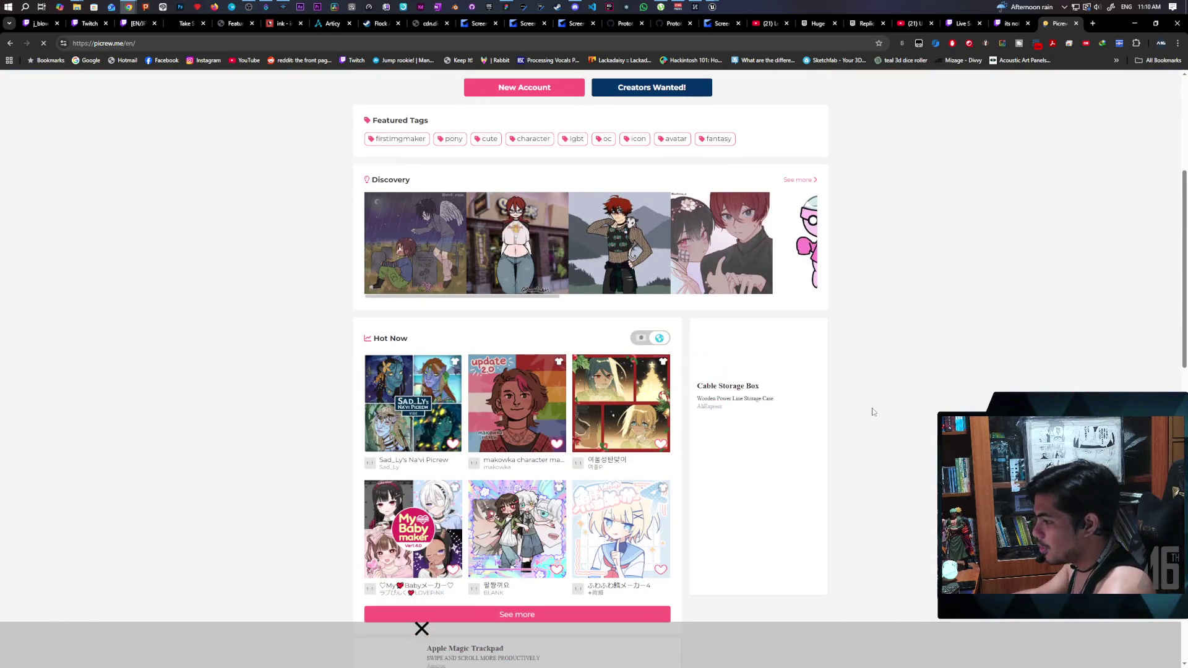
{"action": "scroll", "coordinate": [879, 407], "scroll_direction": "down", "scroll_amount": 1}
{"action": "scroll", "coordinate": [882, 406], "scroll_direction": "down", "scroll_amount": 1}
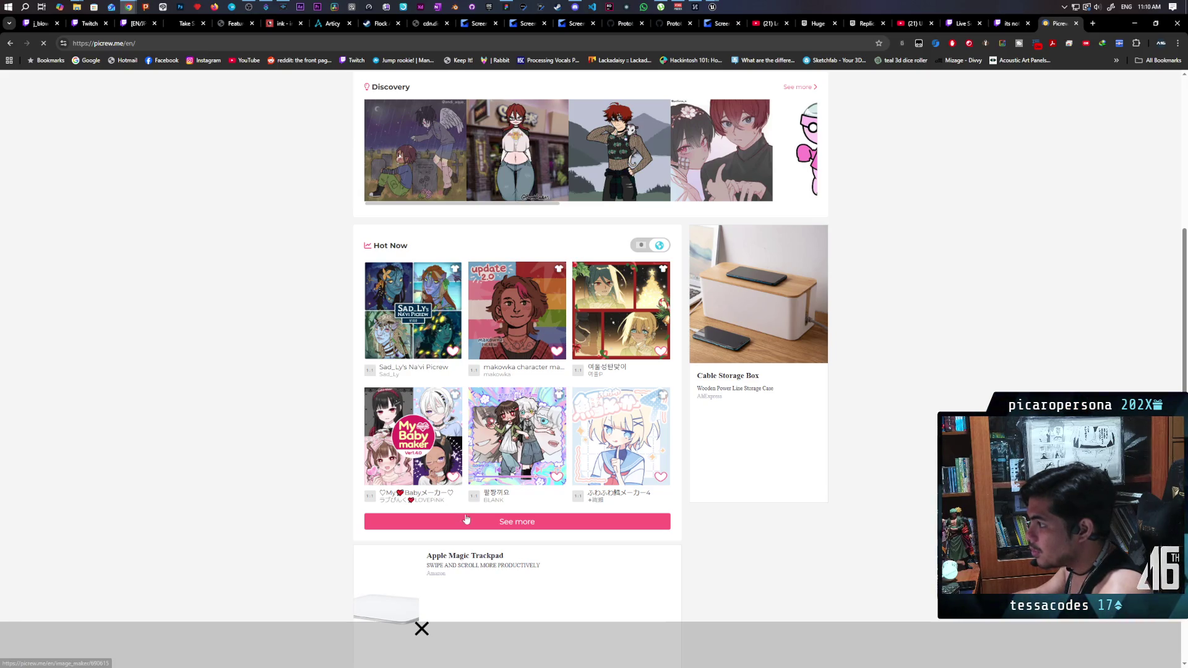
Step: Show the full list of Hot Now image makers via See more
{"action": "left_click", "coordinate": [492, 527]}
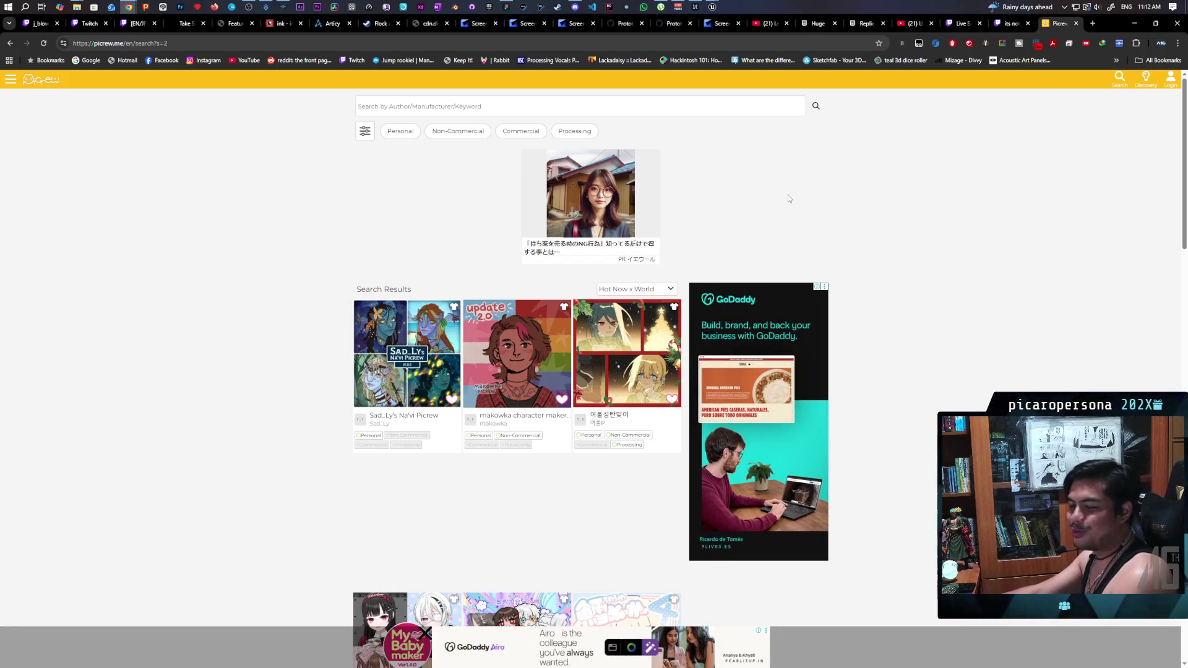
{"action": "scroll", "coordinate": [918, 281], "scroll_direction": "down", "scroll_amount": 3}
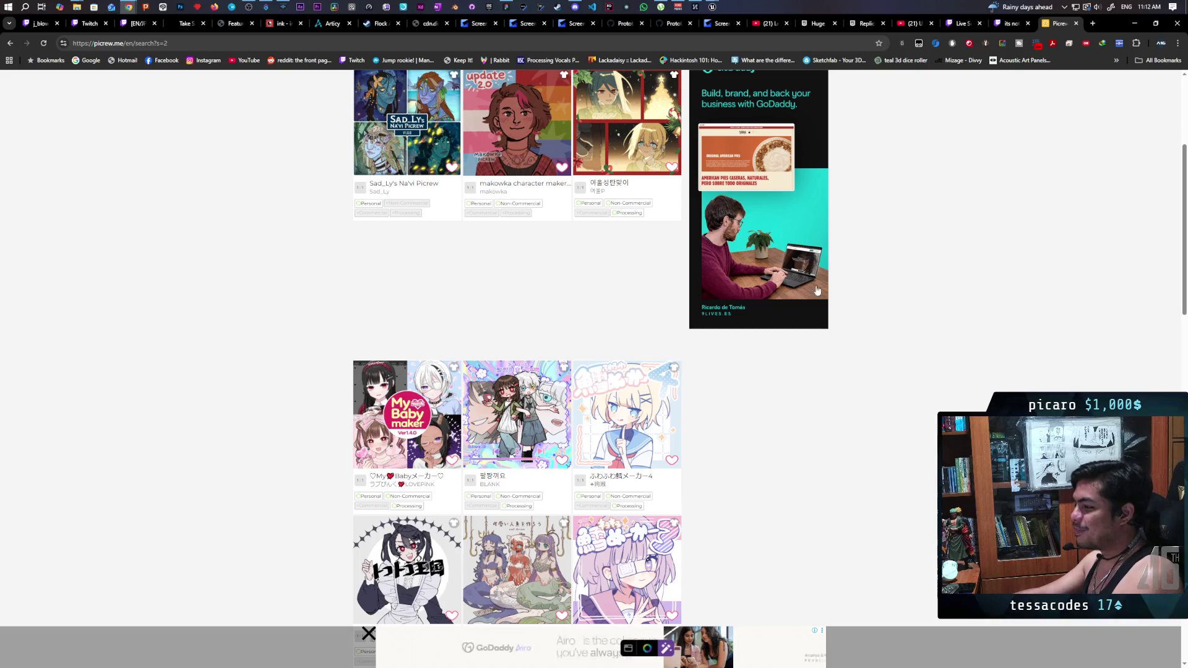
{"action": "scroll", "coordinate": [843, 325], "scroll_direction": "down", "scroll_amount": 2}
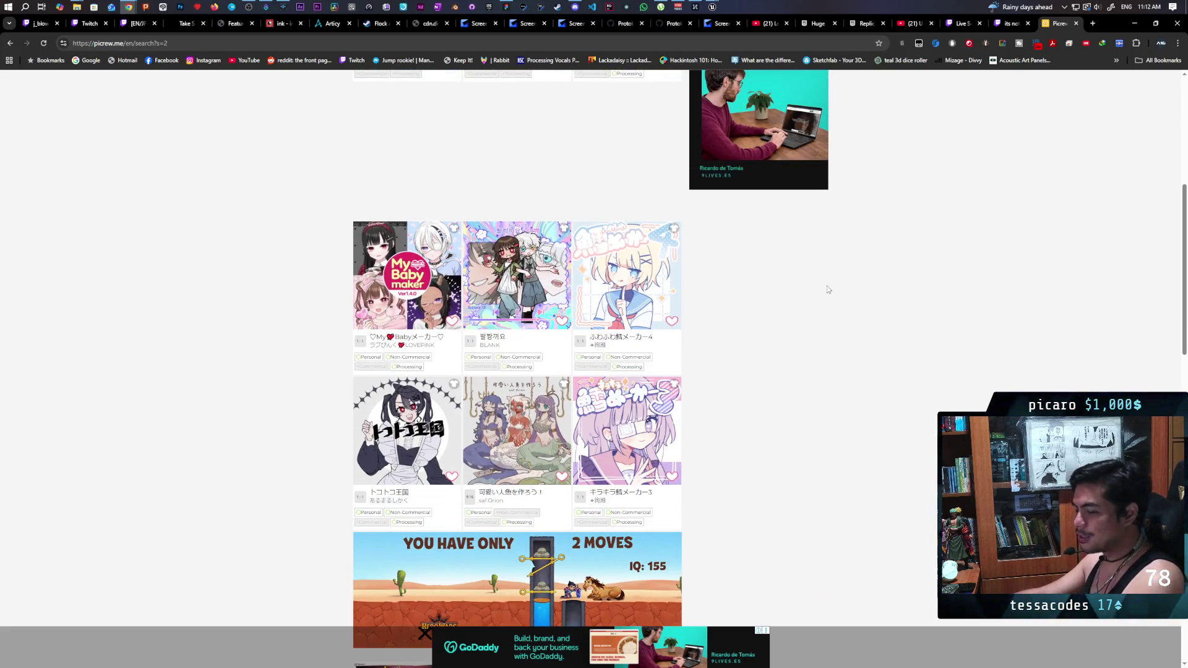
{"action": "scroll", "coordinate": [797, 292], "scroll_direction": "down", "scroll_amount": 2}
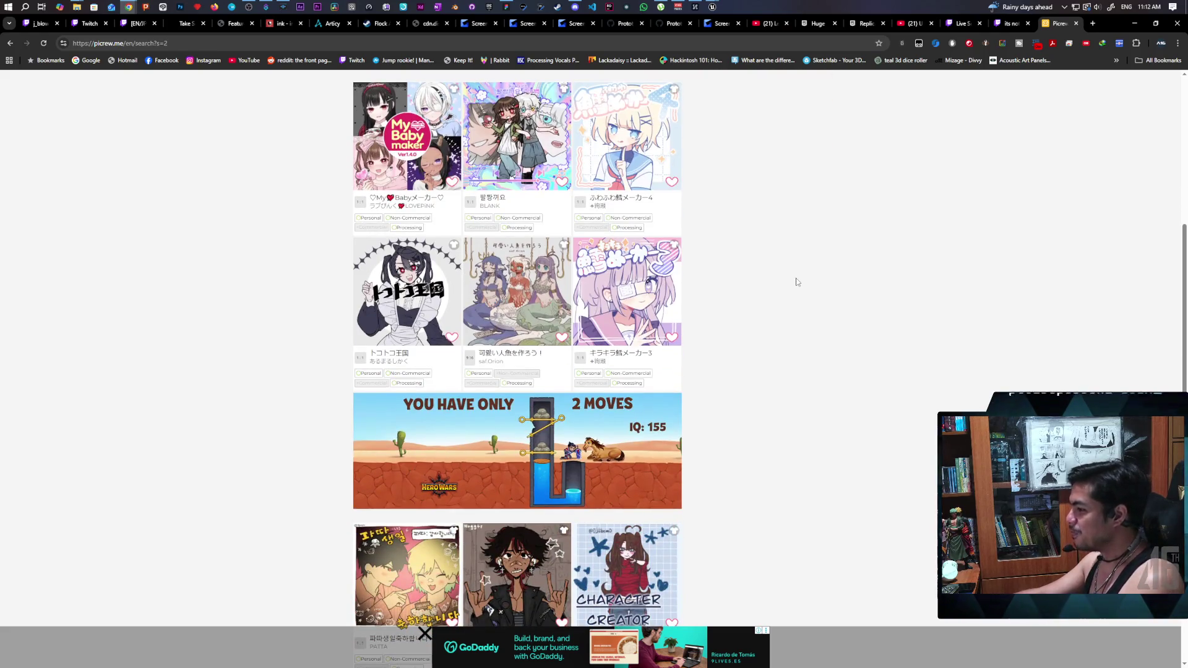
{"action": "scroll", "coordinate": [796, 280], "scroll_direction": "down", "scroll_amount": 1}
{"action": "scroll", "coordinate": [794, 276], "scroll_direction": "down", "scroll_amount": 2}
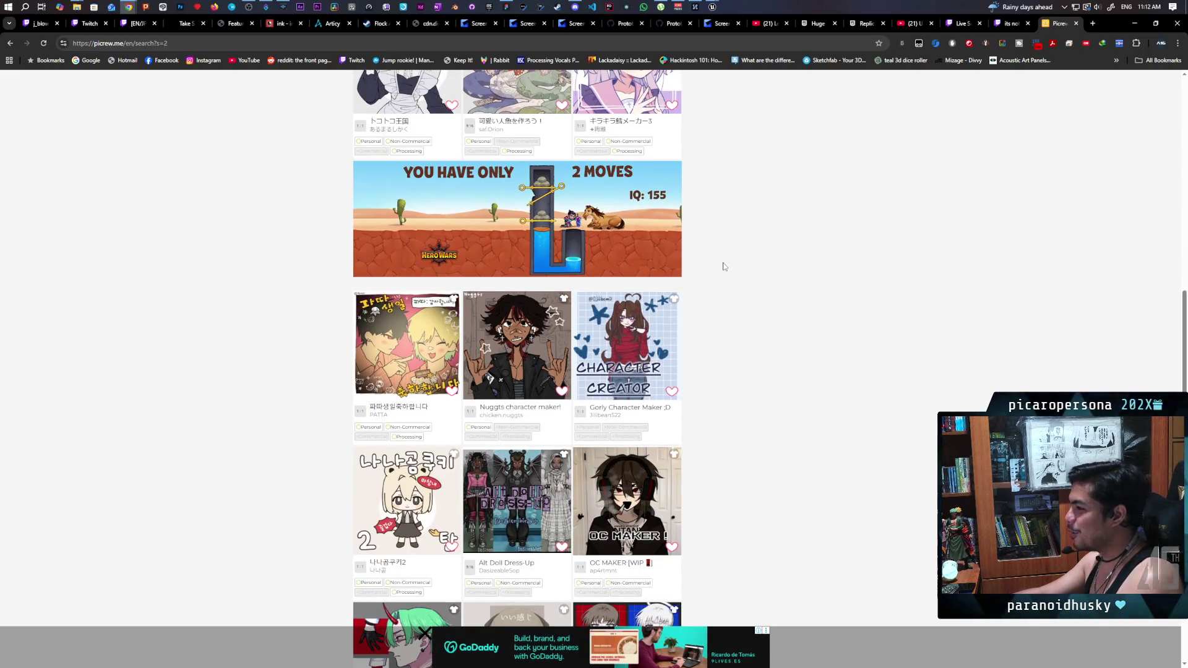
{"action": "scroll", "coordinate": [722, 269], "scroll_direction": "up", "scroll_amount": 2}
{"action": "scroll", "coordinate": [718, 266], "scroll_direction": "up", "scroll_amount": 1}
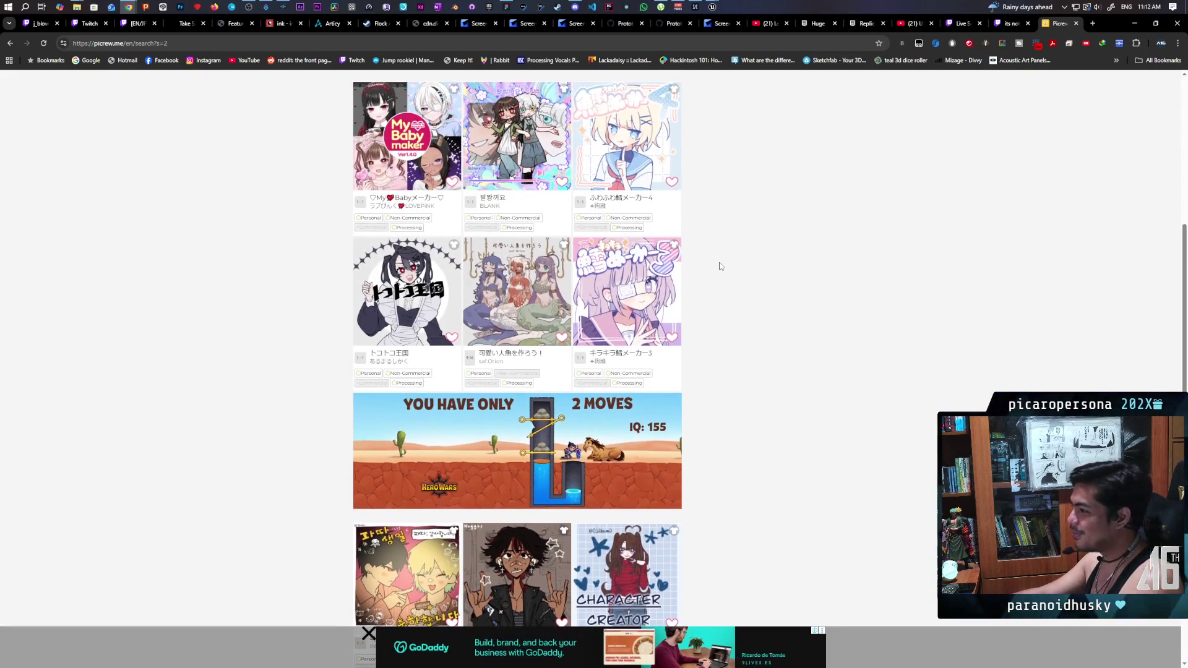
{"action": "scroll", "coordinate": [720, 267], "scroll_direction": "up", "scroll_amount": 3}
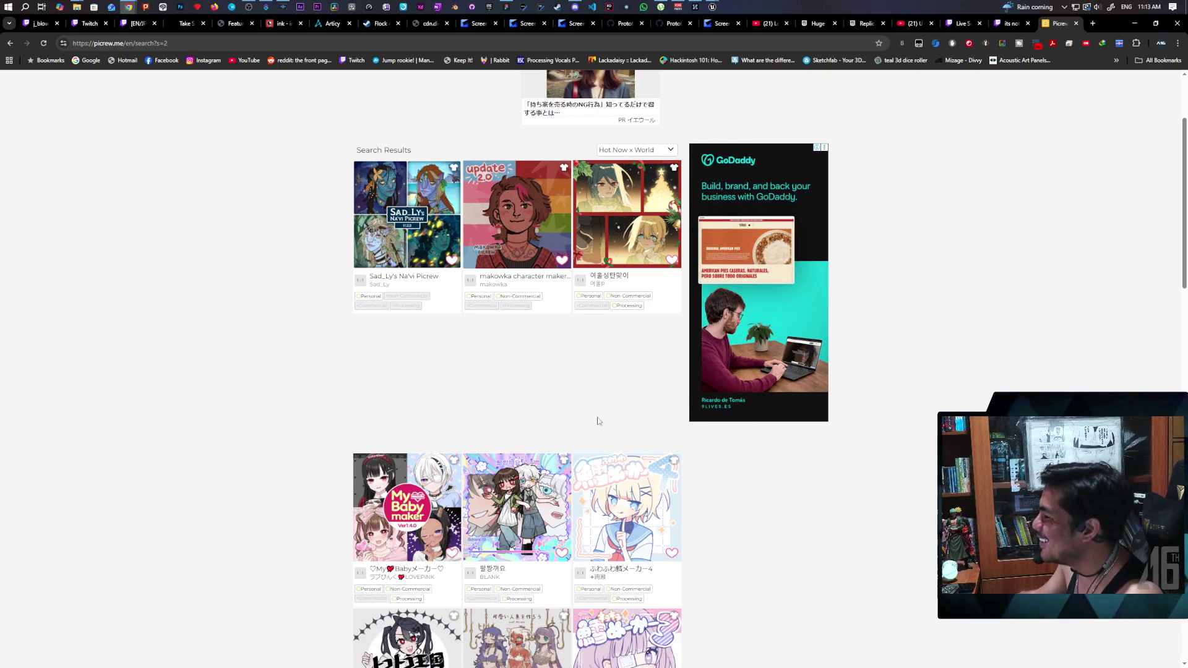
{"action": "scroll", "coordinate": [399, 376], "scroll_direction": "down", "scroll_amount": 1}
{"action": "scroll", "coordinate": [344, 366], "scroll_direction": "down", "scroll_amount": 2}
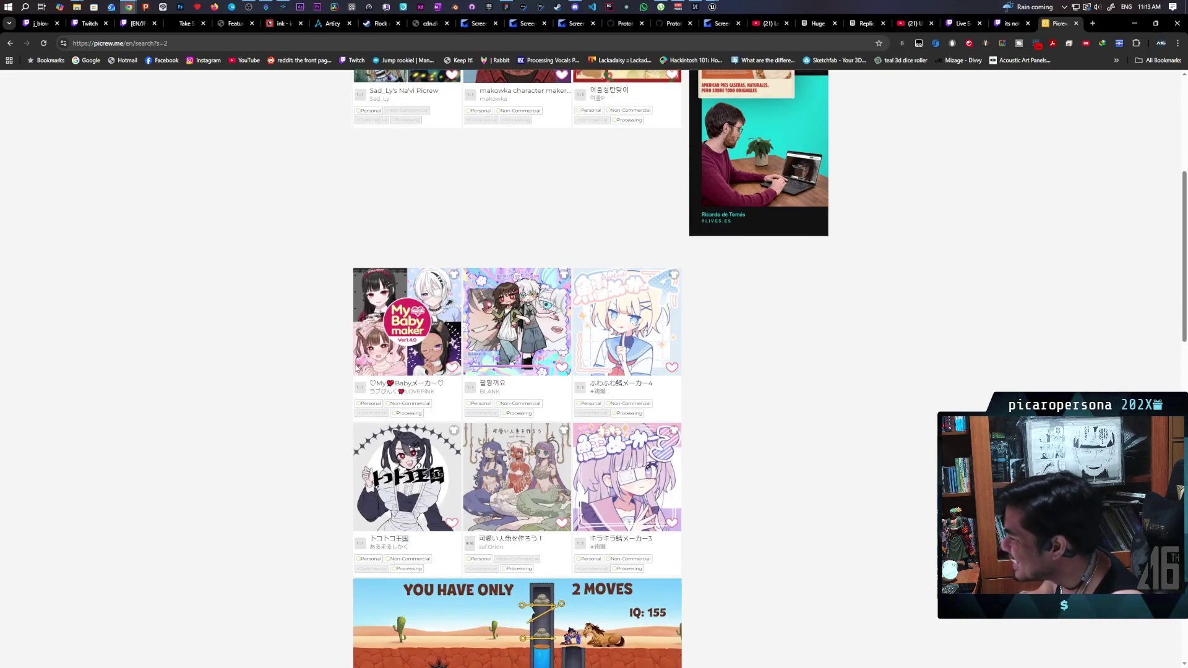
{"action": "scroll", "coordinate": [324, 363], "scroll_direction": "down", "scroll_amount": 3}
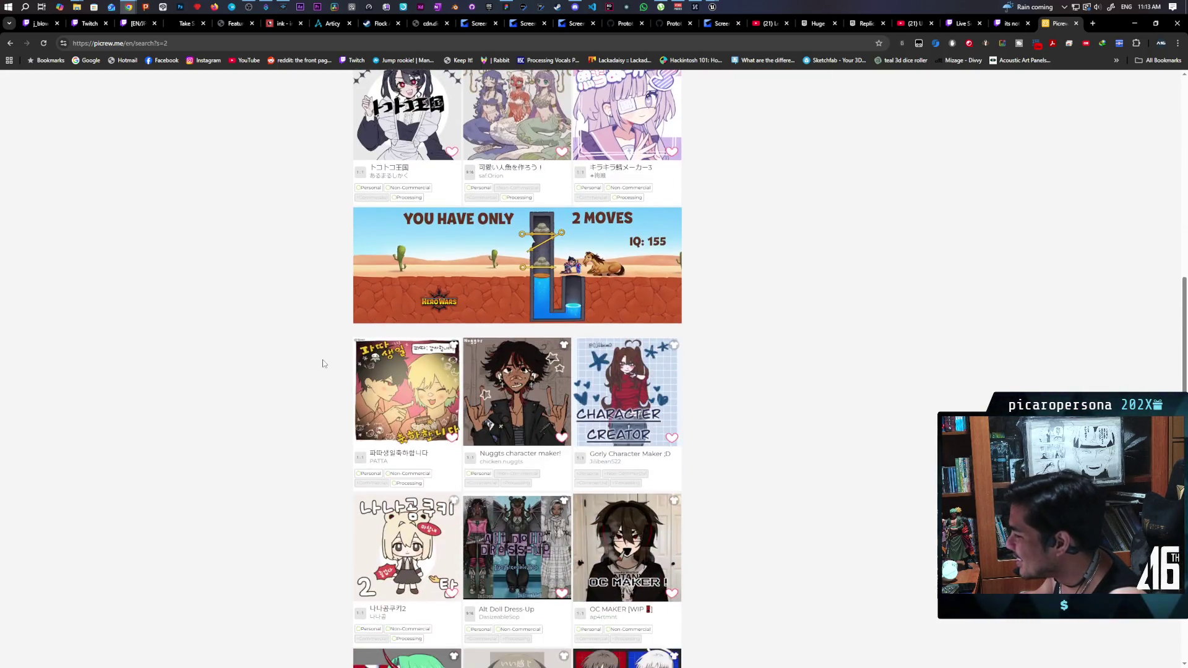
{"action": "scroll", "coordinate": [323, 363], "scroll_direction": "down", "scroll_amount": 3}
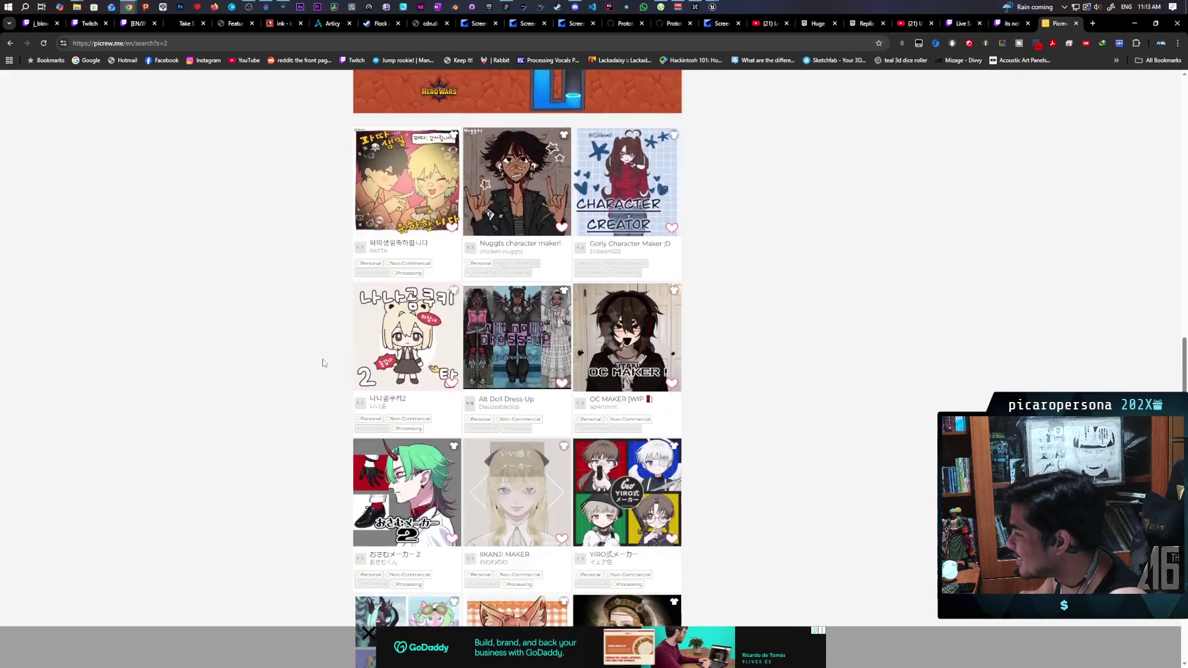
{"action": "scroll", "coordinate": [323, 363], "scroll_direction": "down", "scroll_amount": 2}
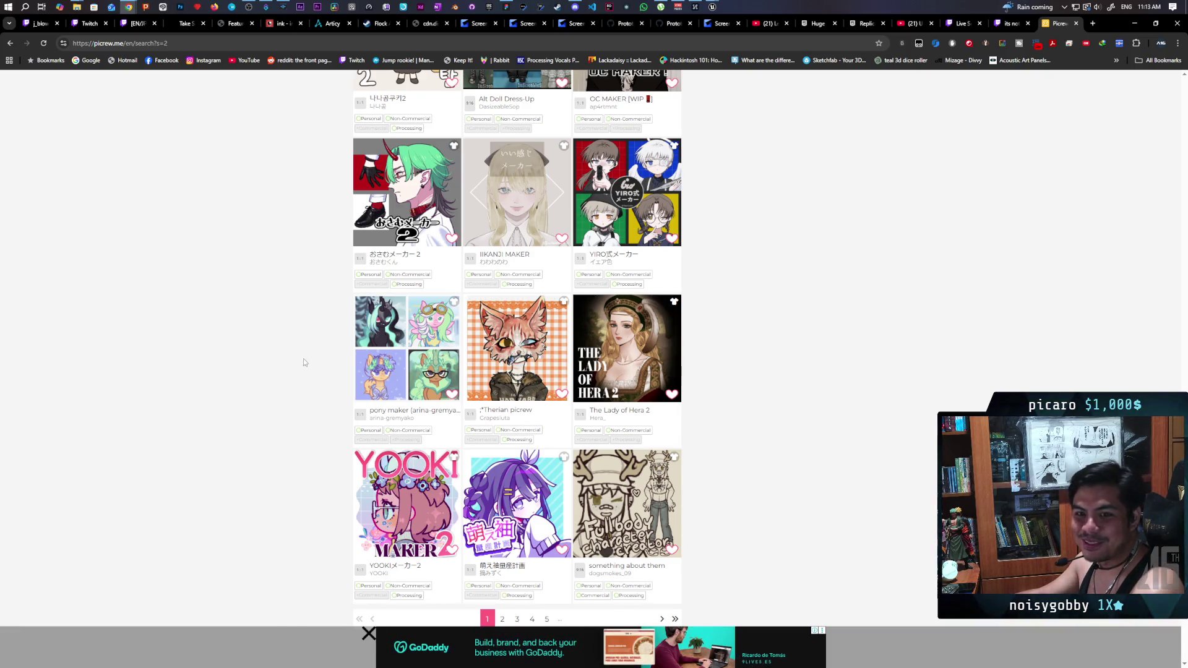
Step: Open IIKANJI MAKER in a background tab from page 1 and switch to it
{"action": "middle_click", "coordinate": [508, 255]}
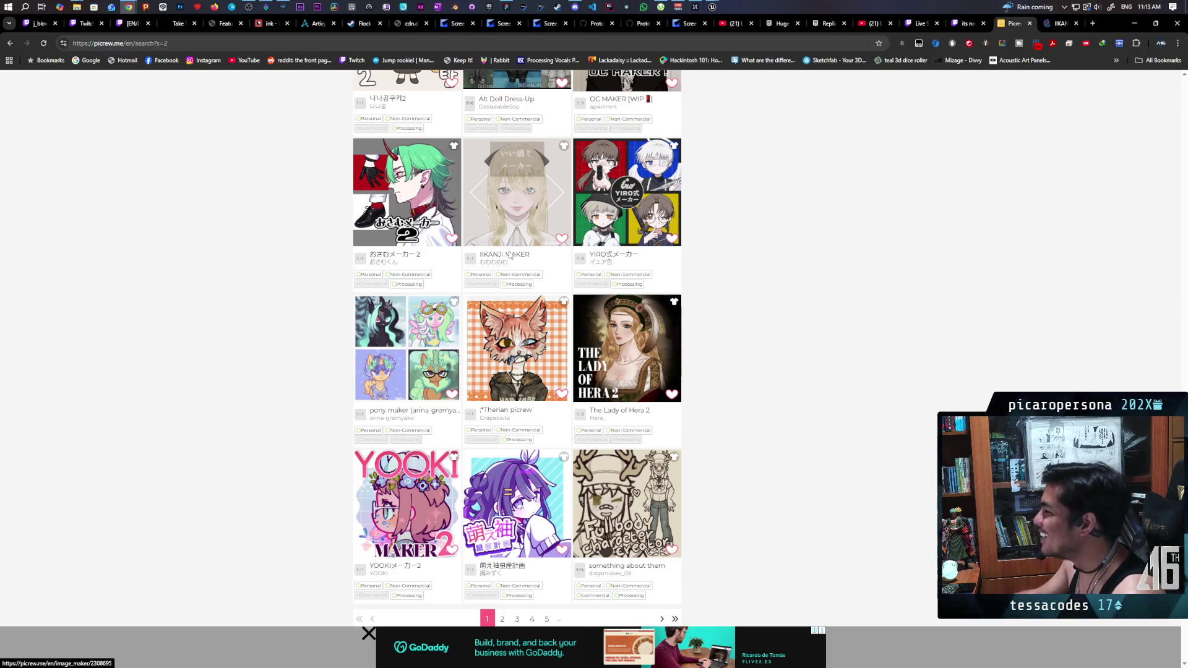
{"action": "scroll", "coordinate": [825, 272], "scroll_direction": "down", "scroll_amount": 3}
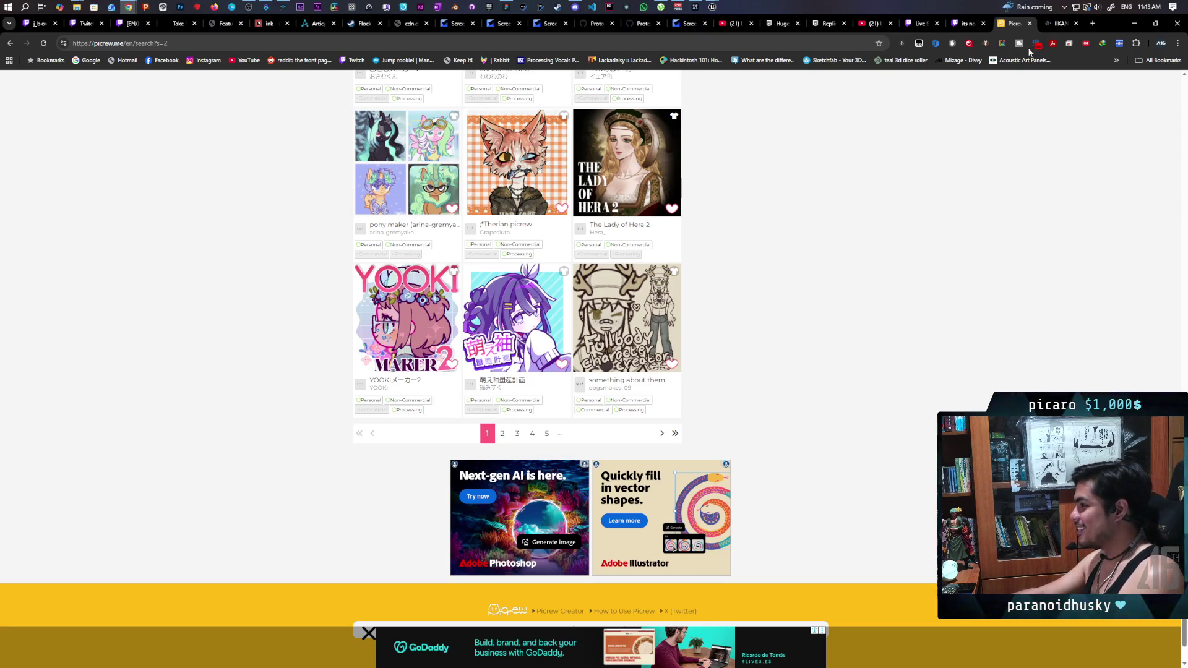
{"action": "key", "text": "ctrl+Tab"}
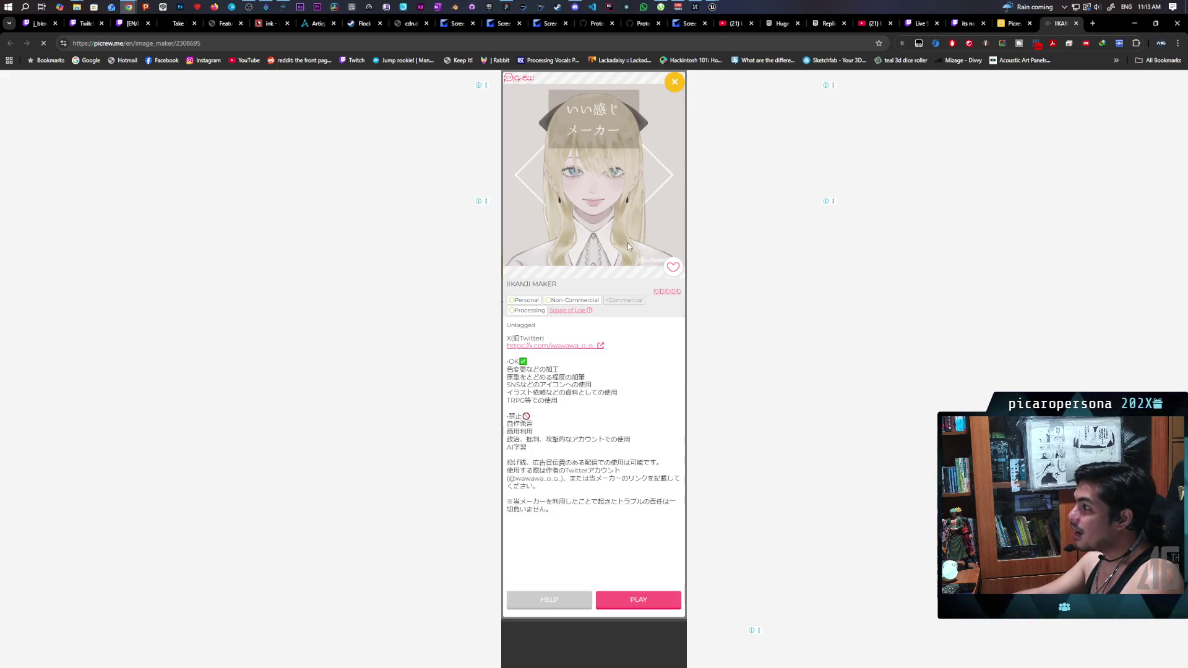
Step: Start the IIKANJI MAKER editor, browse its ear and eye part categories, then close the maker
{"action": "left_click", "coordinate": [641, 599]}
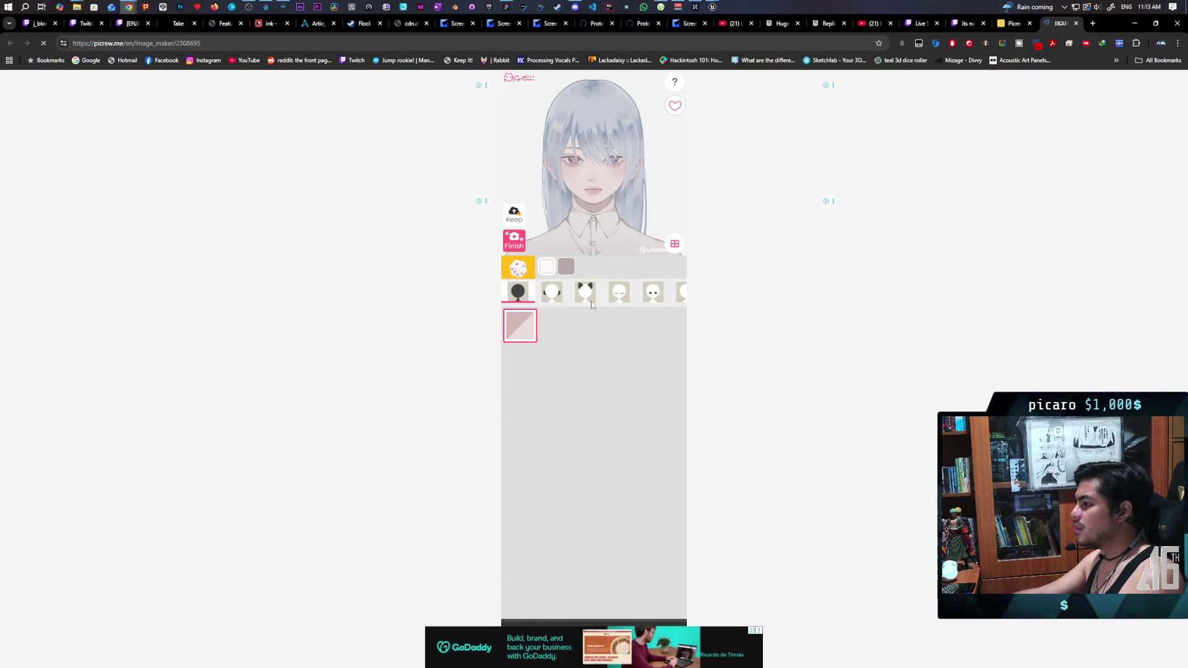
{"action": "left_click", "coordinate": [554, 292]}
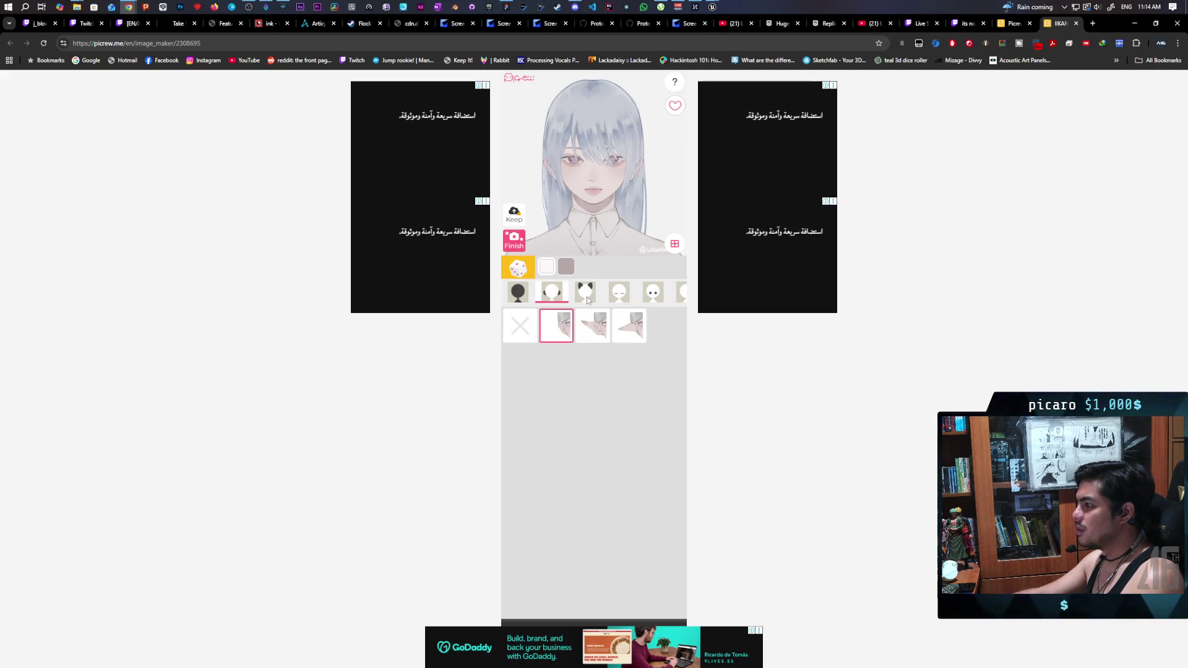
{"action": "left_click", "coordinate": [587, 296]}
{"action": "left_click", "coordinate": [635, 298]}
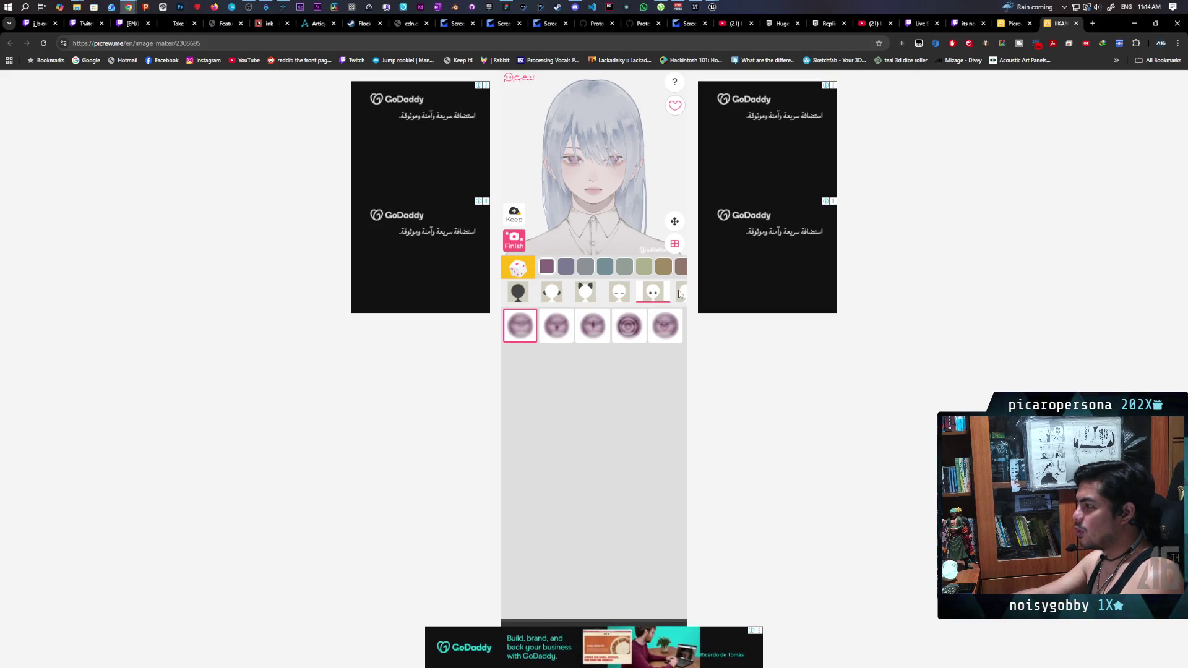
{"action": "key", "text": "ctrl+w"}
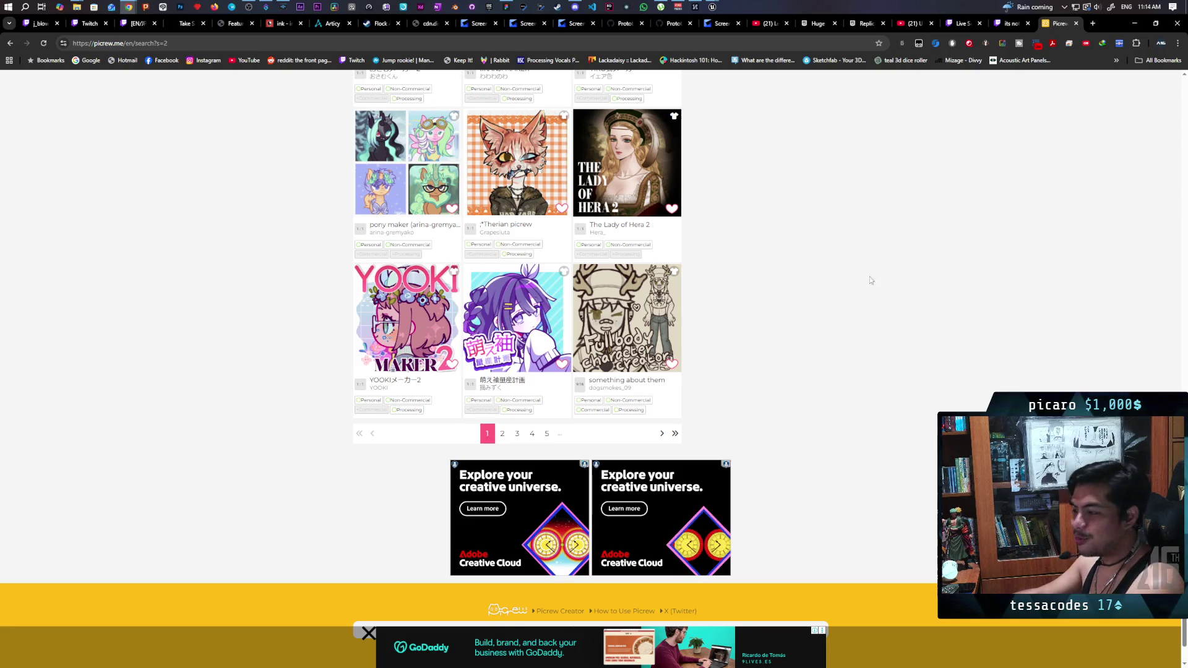
Step: Move to results page 2, browse its makers to the bottom, then continue to page 3
{"action": "left_click", "coordinate": [501, 435]}
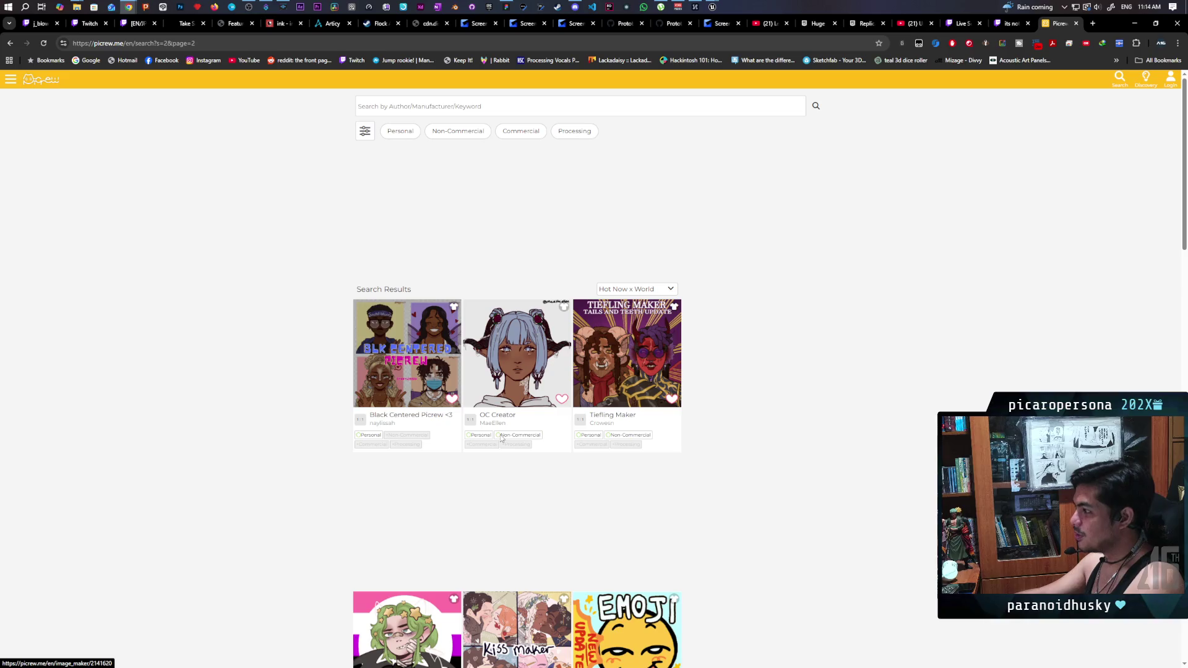
{"action": "scroll", "coordinate": [692, 444], "scroll_direction": "down", "scroll_amount": 2}
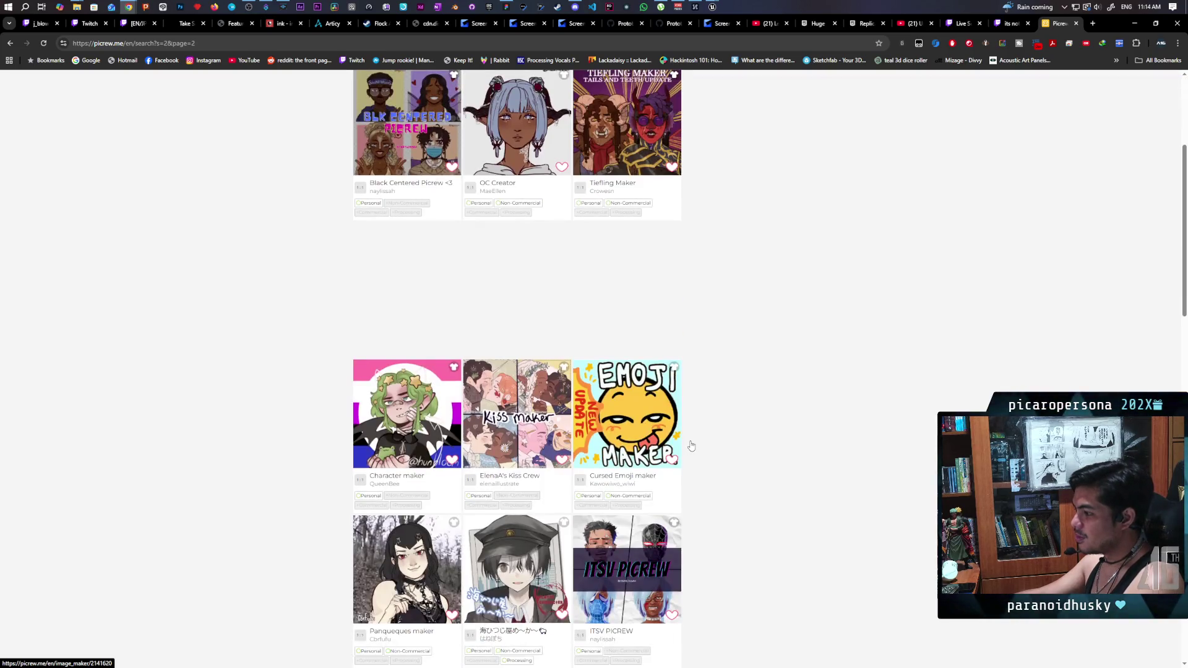
{"action": "scroll", "coordinate": [747, 438], "scroll_direction": "down", "scroll_amount": 1}
{"action": "scroll", "coordinate": [768, 436], "scroll_direction": "down", "scroll_amount": 1}
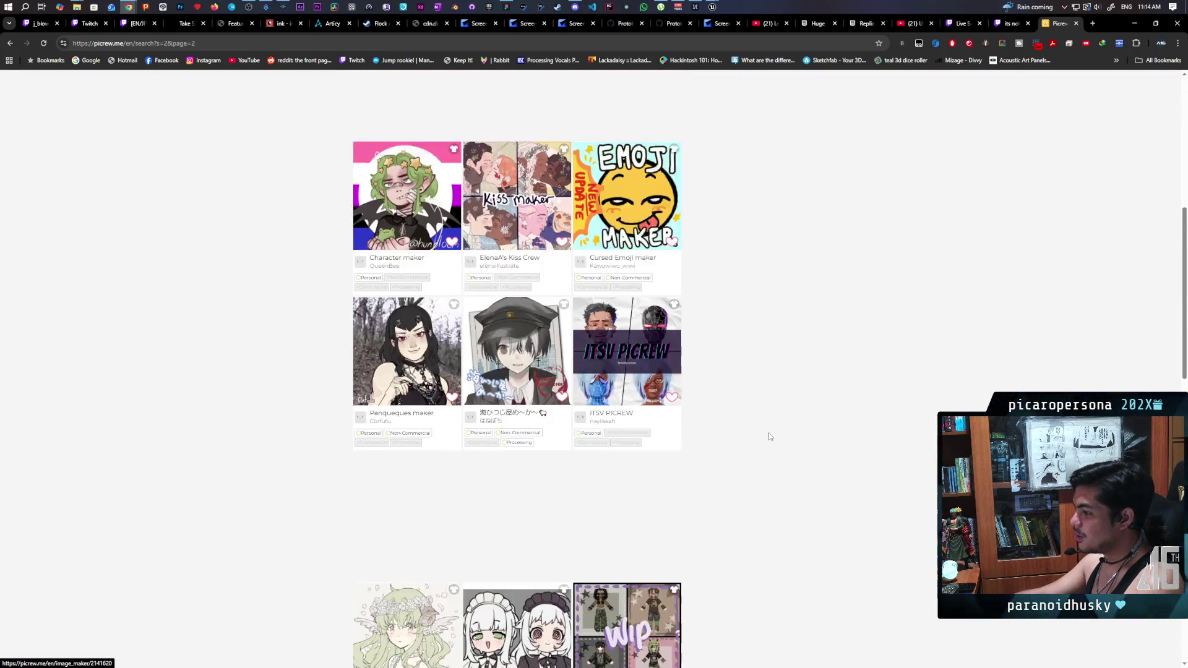
{"action": "scroll", "coordinate": [769, 436], "scroll_direction": "down", "scroll_amount": 2}
{"action": "scroll", "coordinate": [769, 436], "scroll_direction": "down", "scroll_amount": 2}
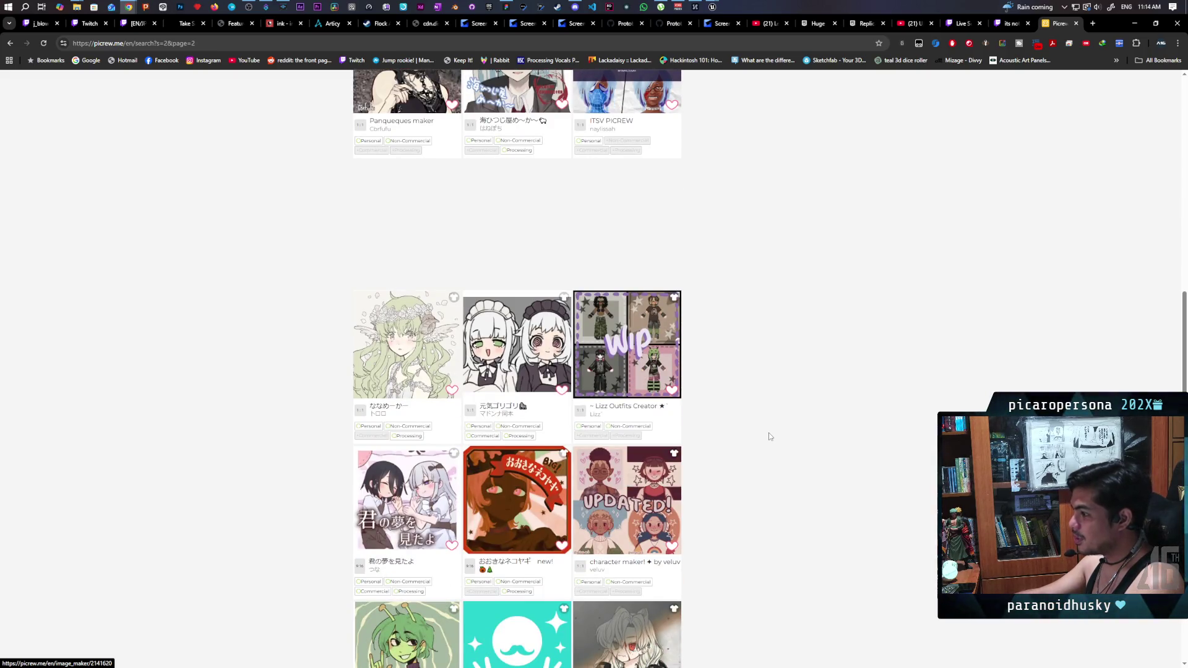
{"action": "scroll", "coordinate": [768, 432], "scroll_direction": "down", "scroll_amount": 1}
{"action": "scroll", "coordinate": [768, 432], "scroll_direction": "down", "scroll_amount": 1}
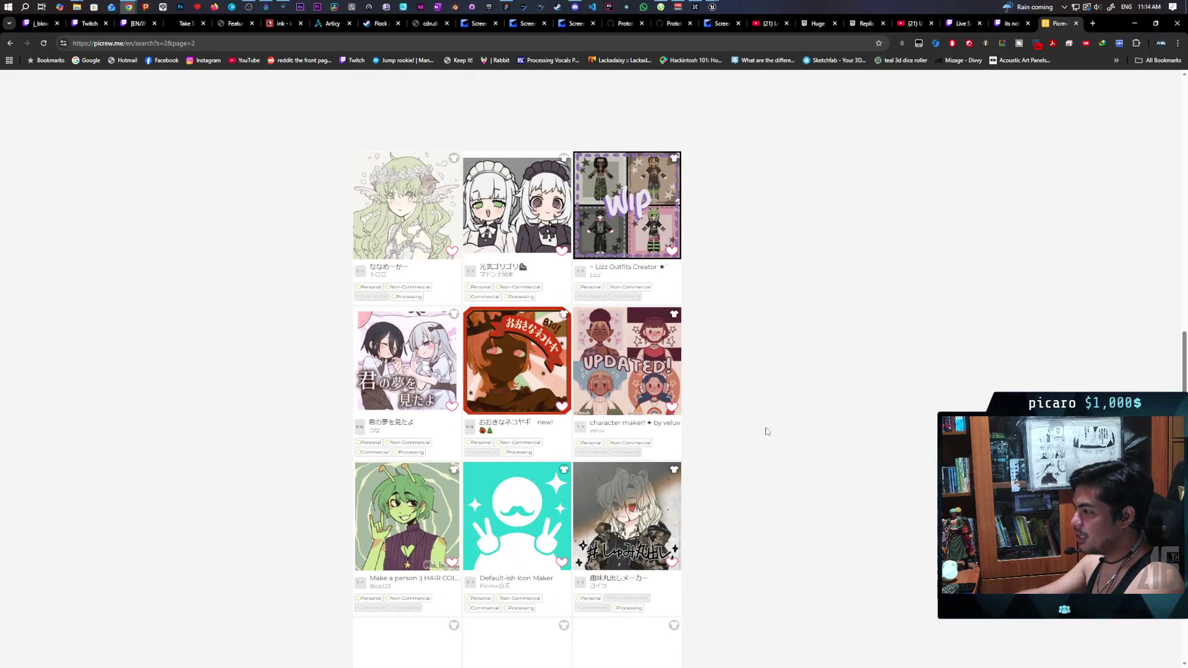
{"action": "scroll", "coordinate": [763, 424], "scroll_direction": "down", "scroll_amount": 3}
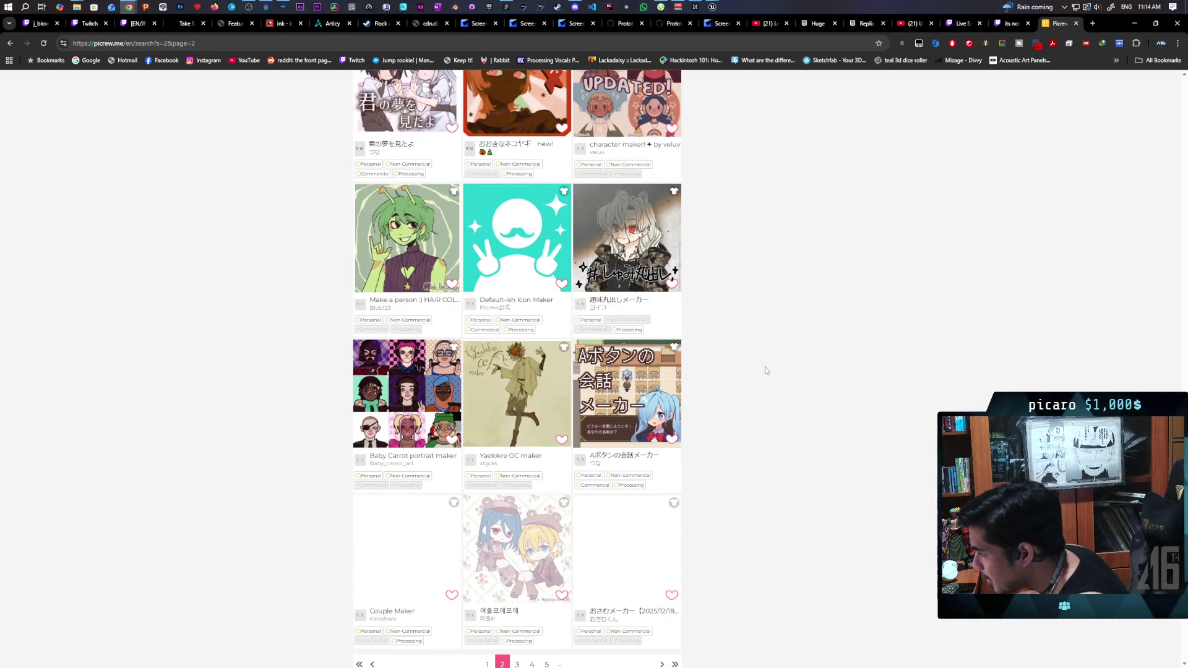
{"action": "scroll", "coordinate": [765, 370], "scroll_direction": "down", "scroll_amount": 1}
{"action": "scroll", "coordinate": [765, 370], "scroll_direction": "down", "scroll_amount": 1}
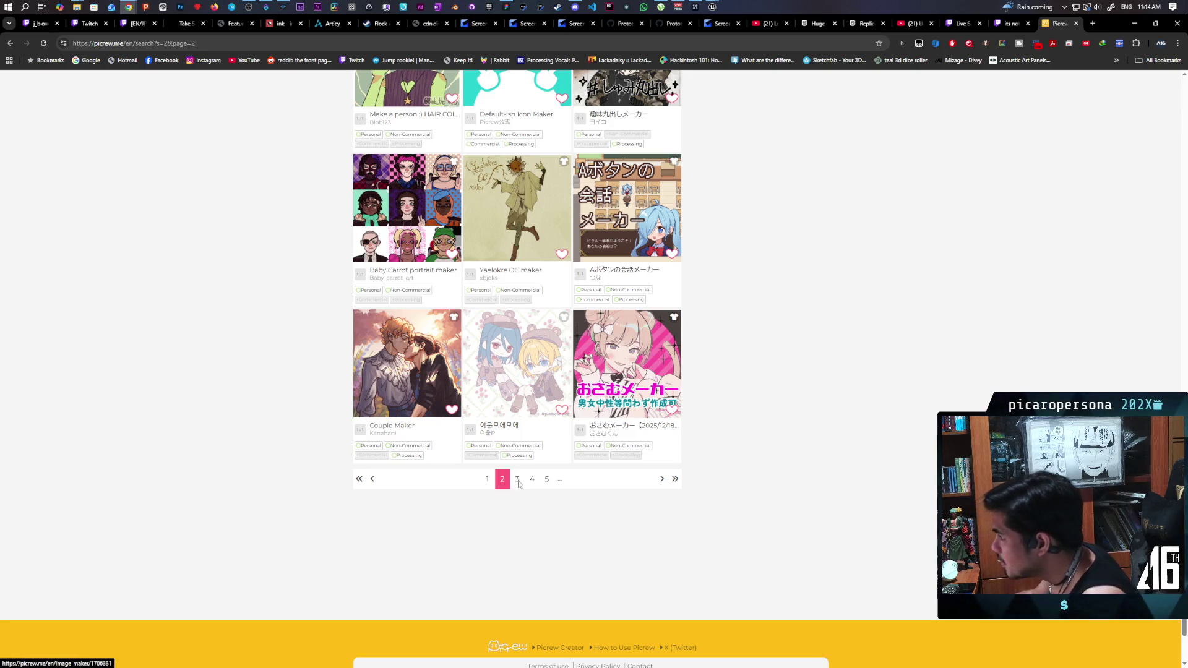
{"action": "left_click", "coordinate": [517, 480]}
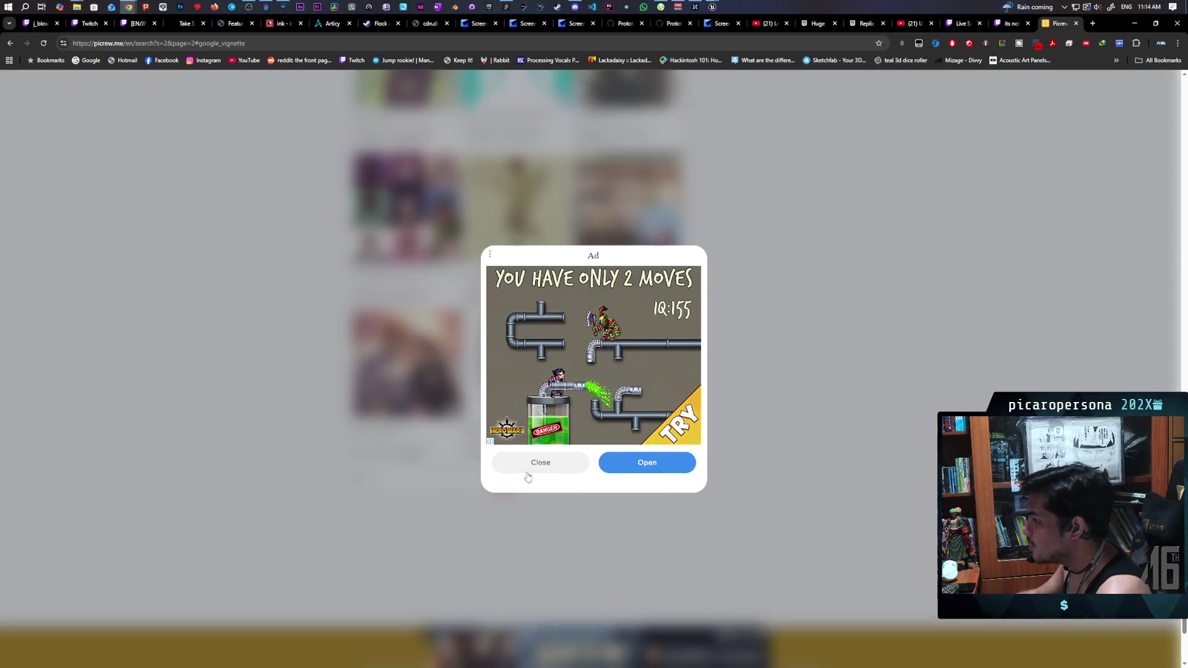
{"action": "left_click", "coordinate": [541, 465]}
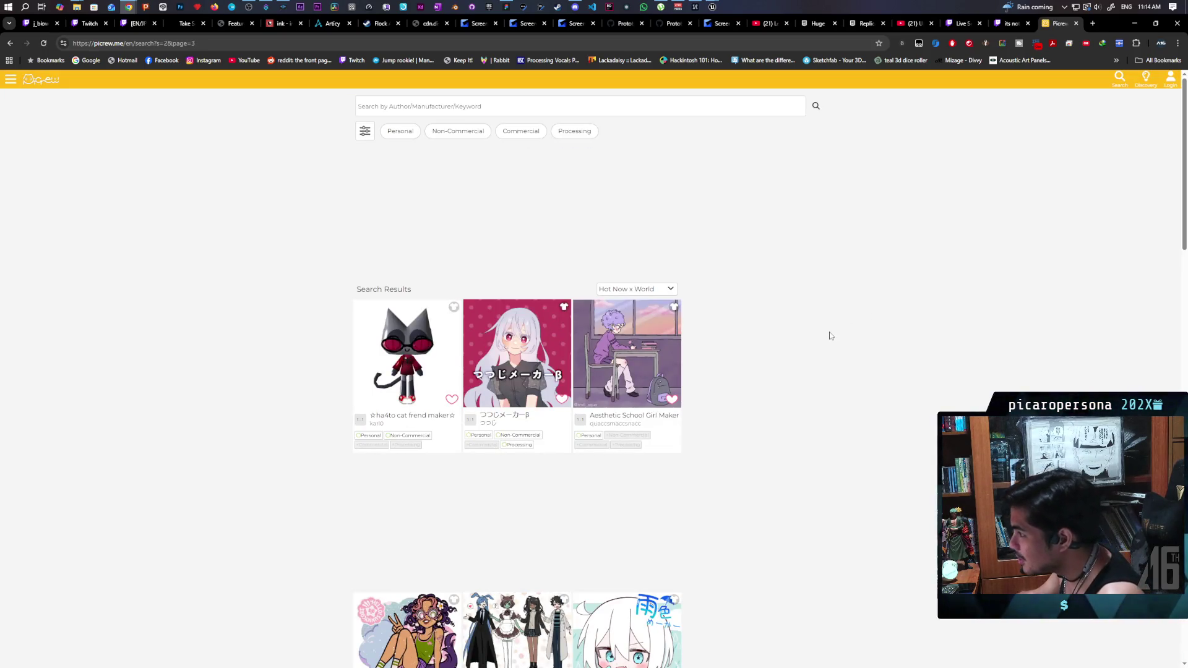
{"action": "scroll", "coordinate": [830, 335], "scroll_direction": "down", "scroll_amount": 1}
{"action": "scroll", "coordinate": [830, 335], "scroll_direction": "down", "scroll_amount": 2}
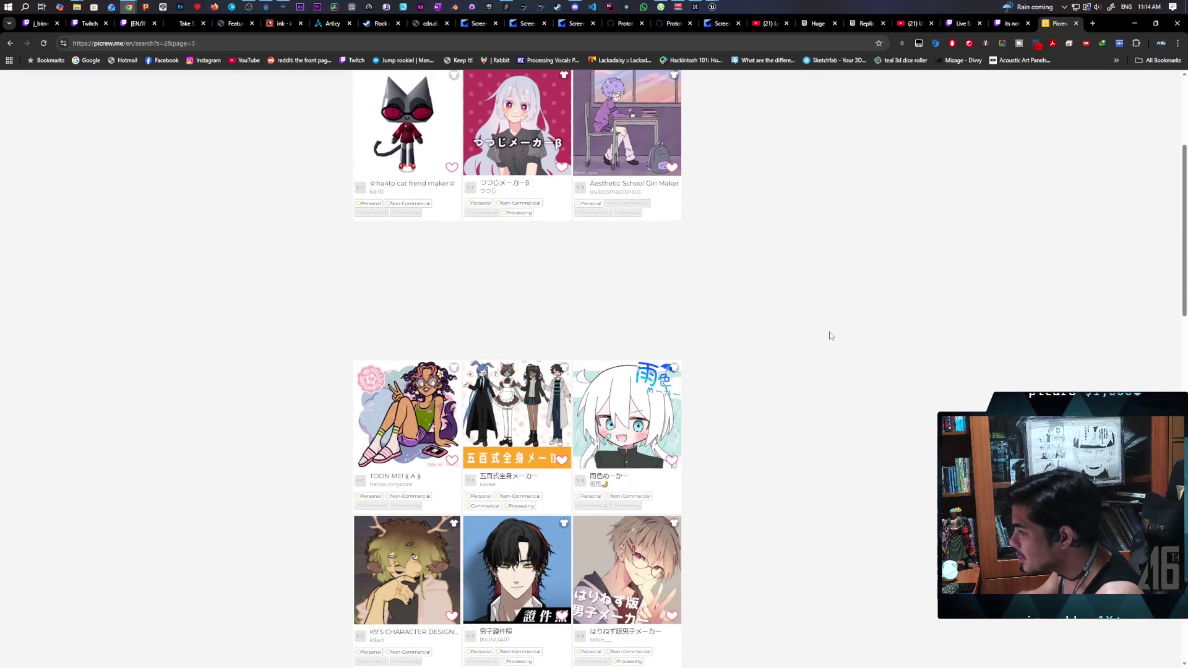
{"action": "scroll", "coordinate": [830, 335], "scroll_direction": "down", "scroll_amount": 3}
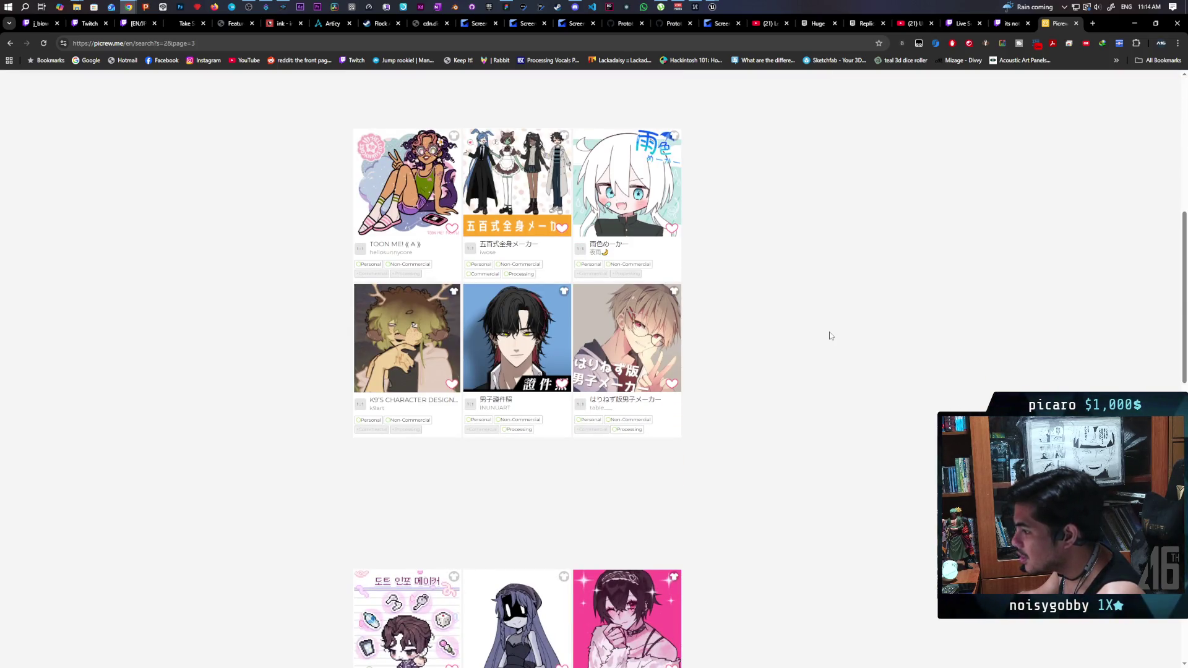
{"action": "scroll", "coordinate": [829, 334], "scroll_direction": "down", "scroll_amount": 3}
{"action": "scroll", "coordinate": [829, 335], "scroll_direction": "down", "scroll_amount": 3}
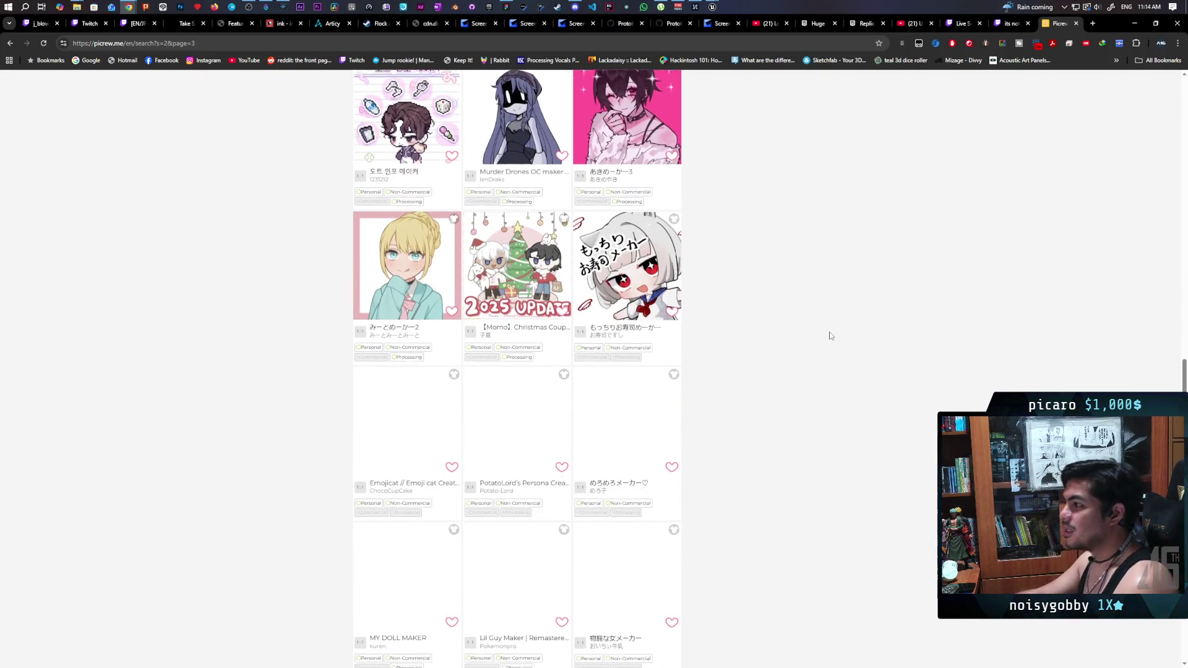
{"action": "scroll", "coordinate": [833, 330], "scroll_direction": "down", "scroll_amount": 2}
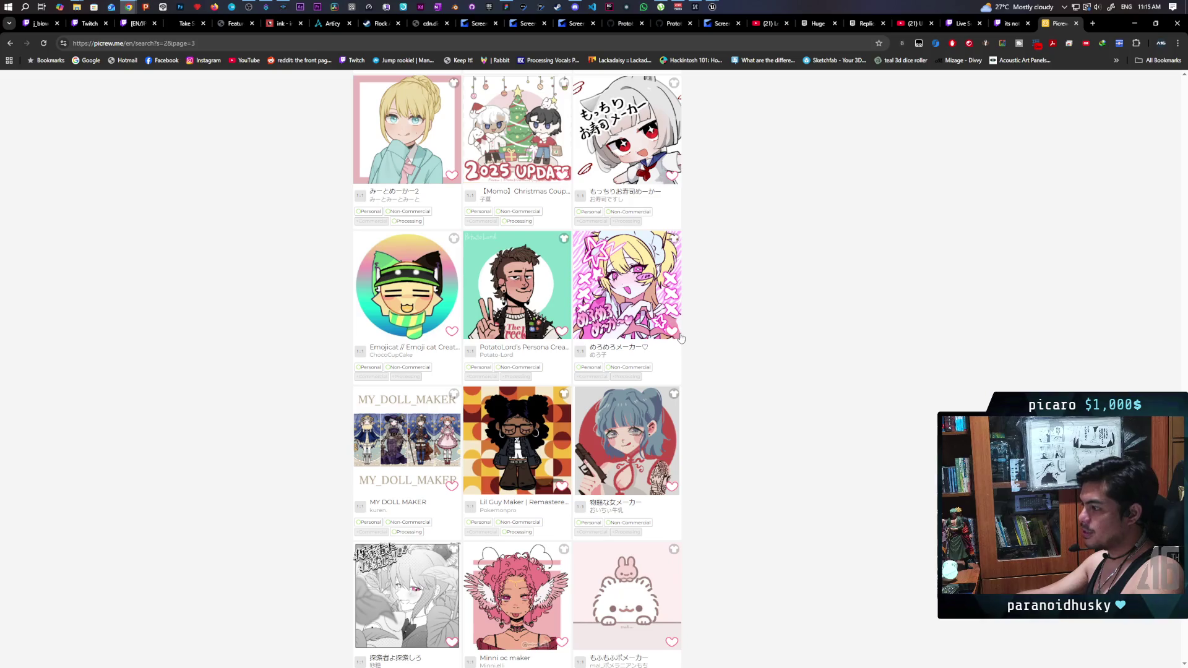
{"action": "scroll", "coordinate": [680, 340], "scroll_direction": "down", "scroll_amount": 2}
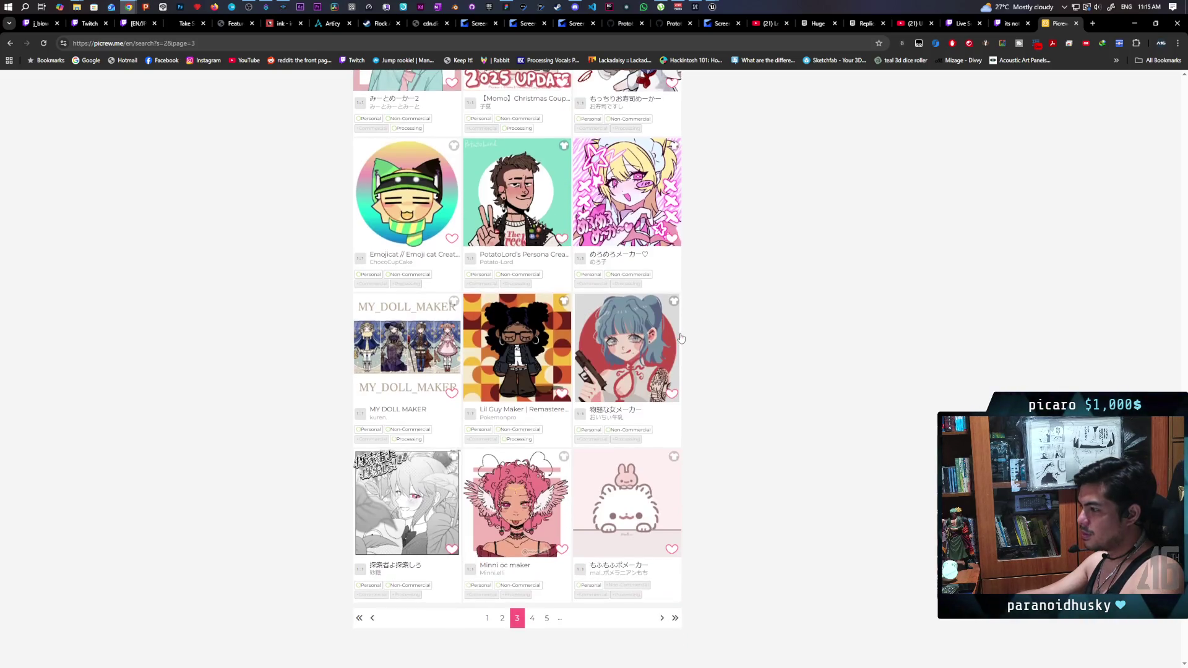
{"action": "scroll", "coordinate": [681, 338], "scroll_direction": "down", "scroll_amount": 2}
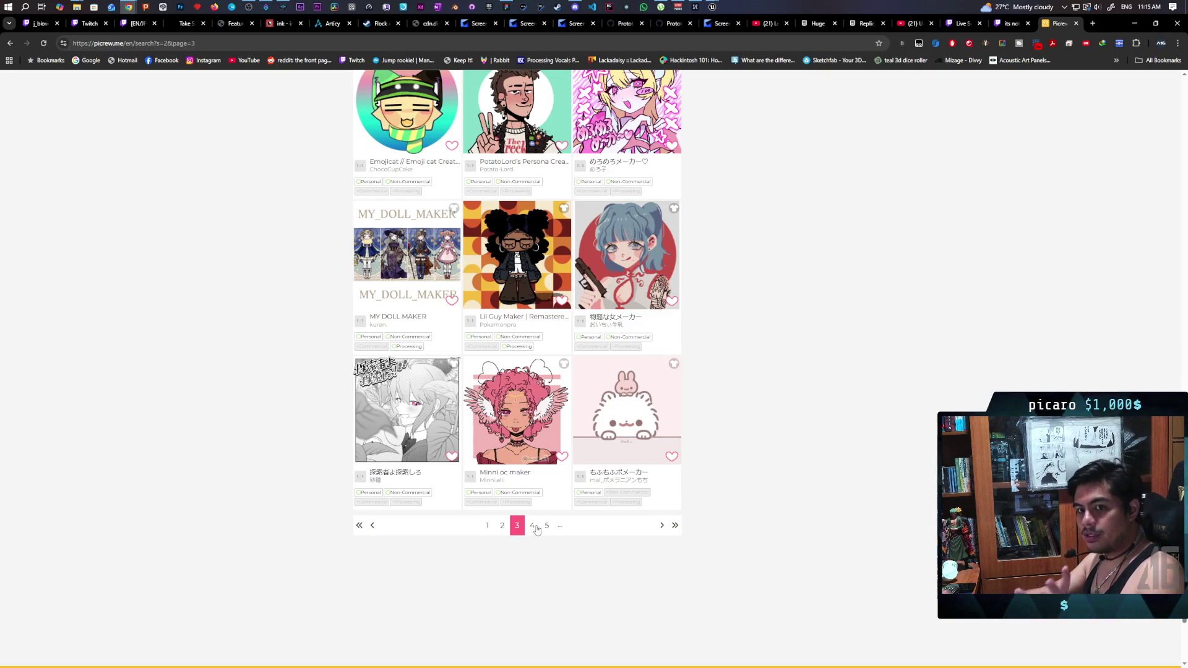
{"action": "left_click", "coordinate": [534, 526]}
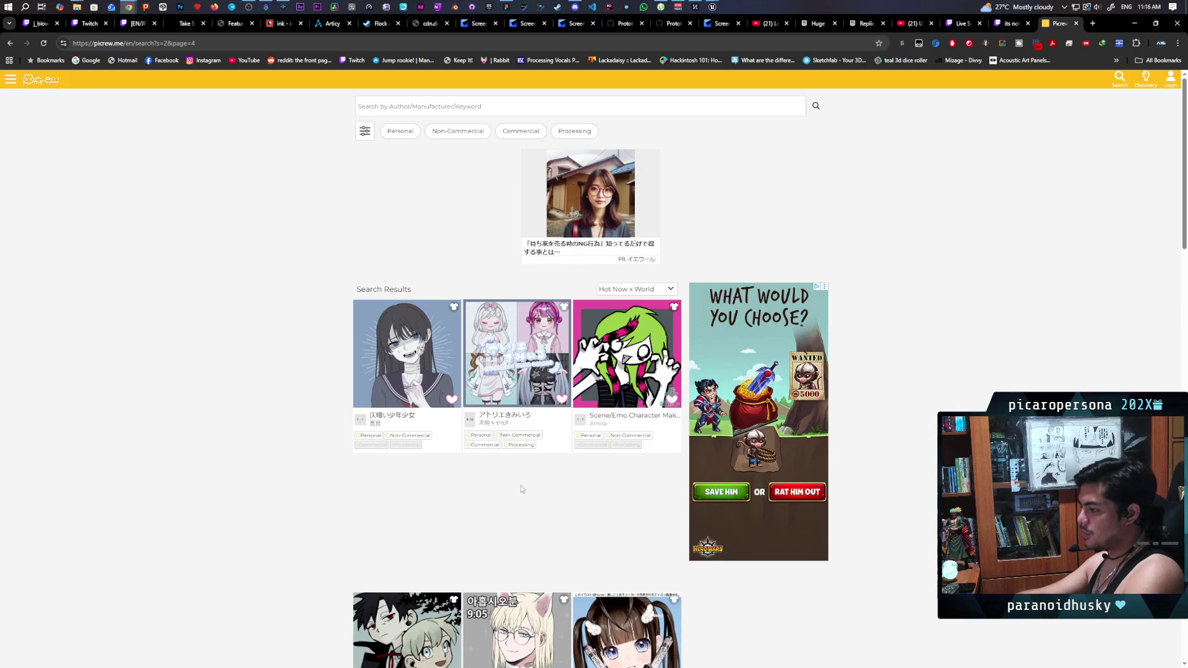
{"action": "scroll", "coordinate": [521, 489], "scroll_direction": "down", "scroll_amount": 2}
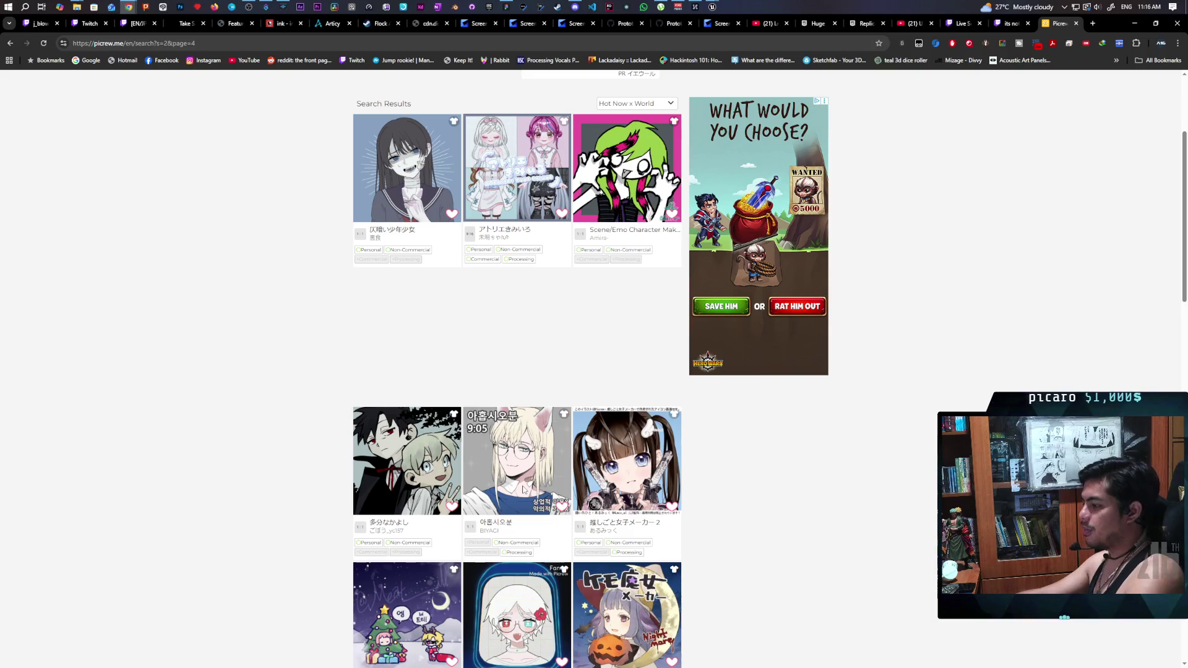
{"action": "scroll", "coordinate": [643, 352], "scroll_direction": "down", "scroll_amount": 3}
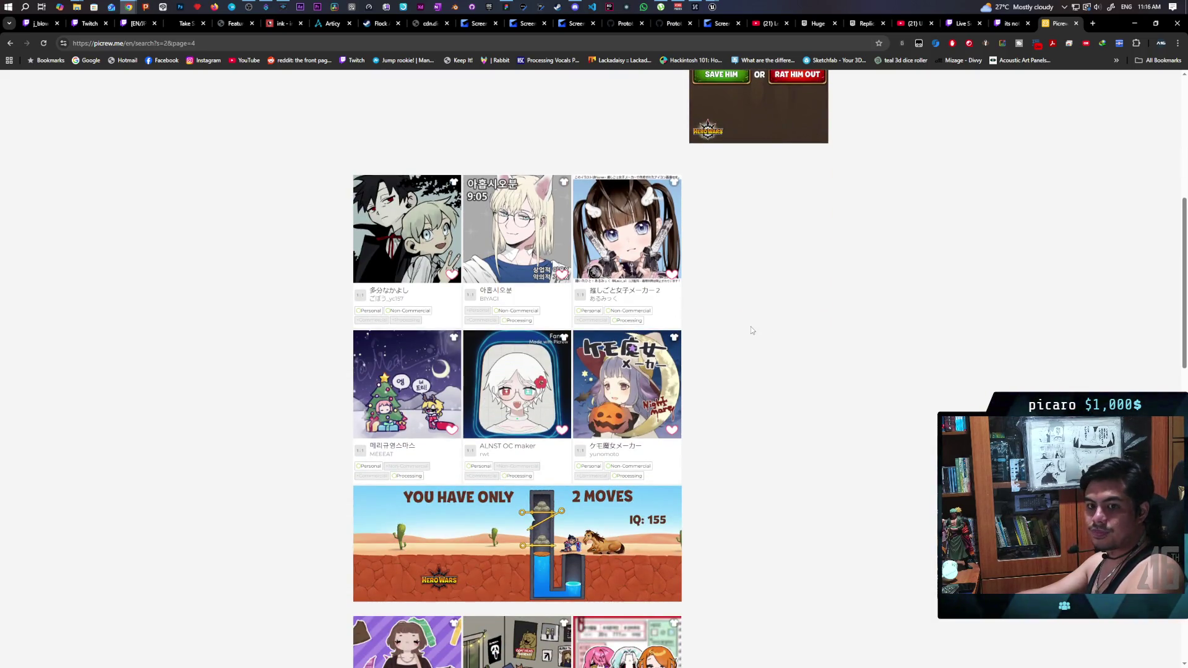
{"action": "scroll", "coordinate": [750, 329], "scroll_direction": "down", "scroll_amount": 2}
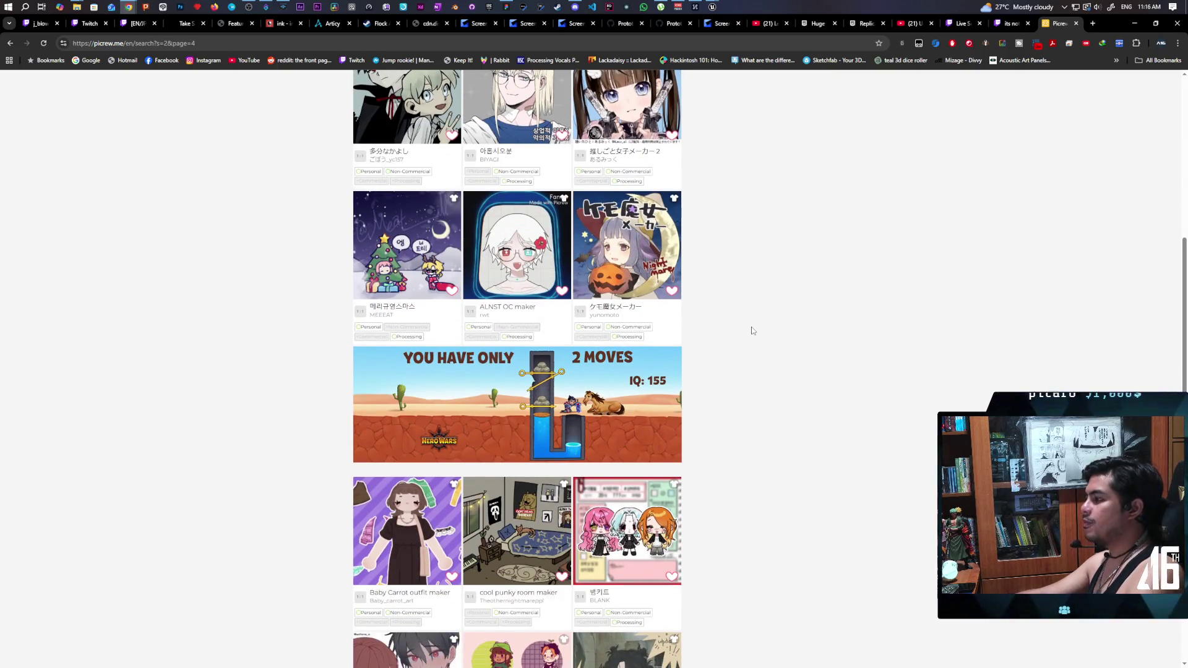
{"action": "scroll", "coordinate": [752, 330], "scroll_direction": "up", "scroll_amount": 3}
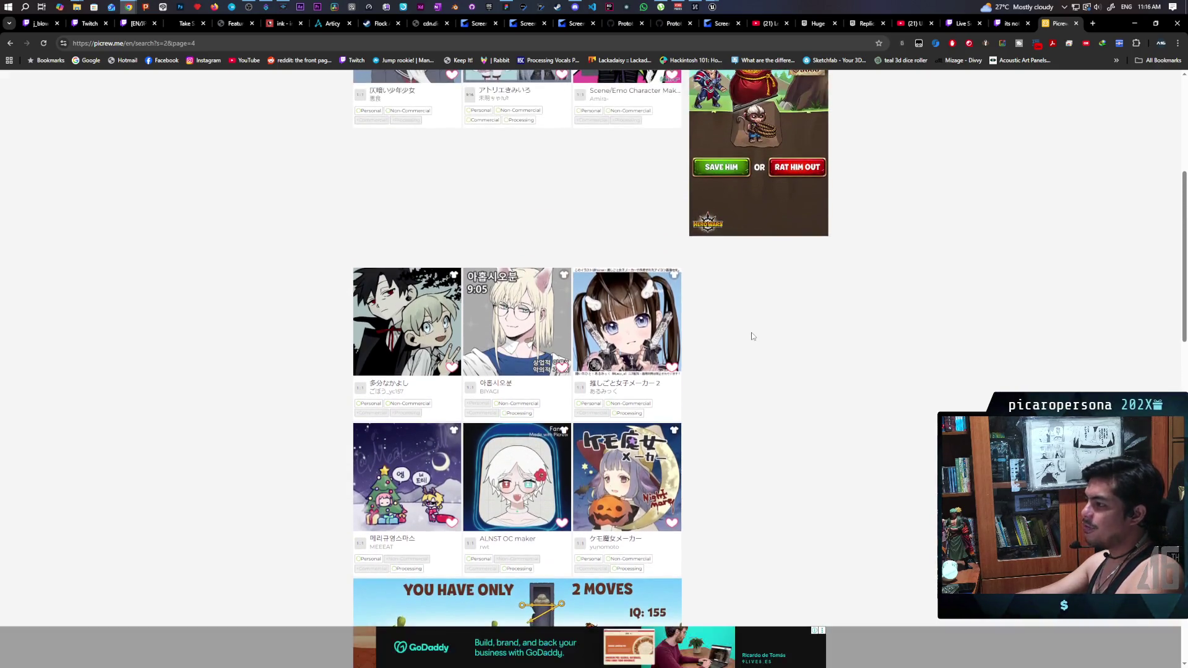
{"action": "scroll", "coordinate": [752, 336], "scroll_direction": "up", "scroll_amount": 1}
{"action": "scroll", "coordinate": [621, 363], "scroll_direction": "up", "scroll_amount": 1}
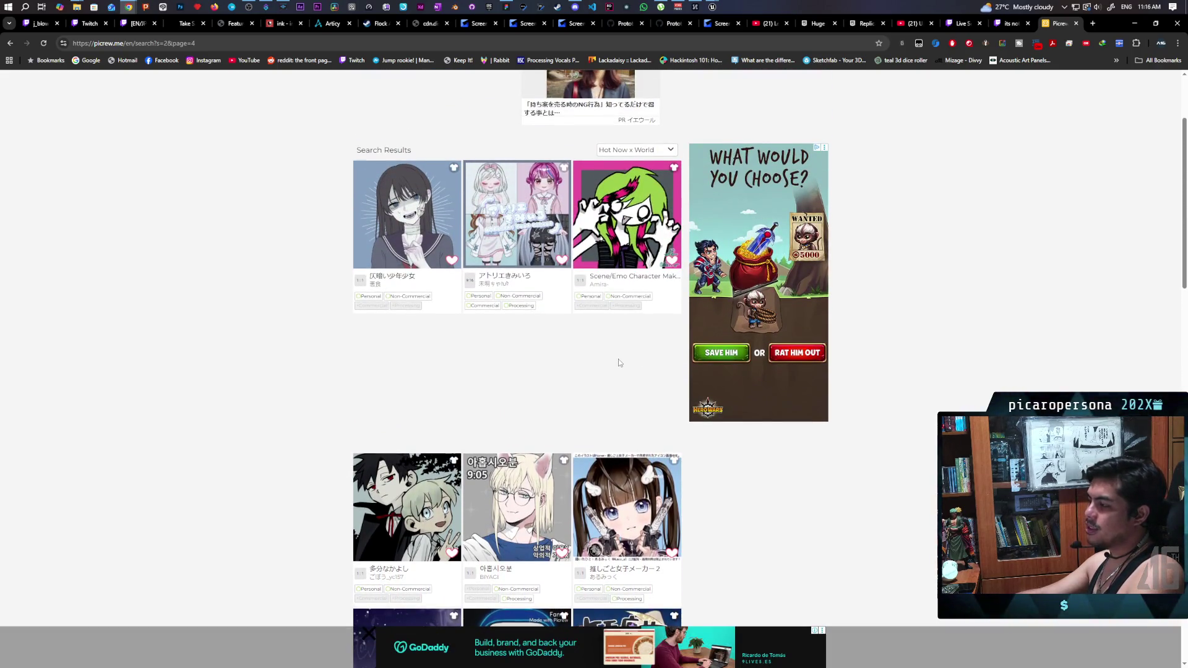
{"action": "scroll", "coordinate": [618, 365], "scroll_direction": "up", "scroll_amount": 1}
{"action": "scroll", "coordinate": [690, 368], "scroll_direction": "down", "scroll_amount": 3}
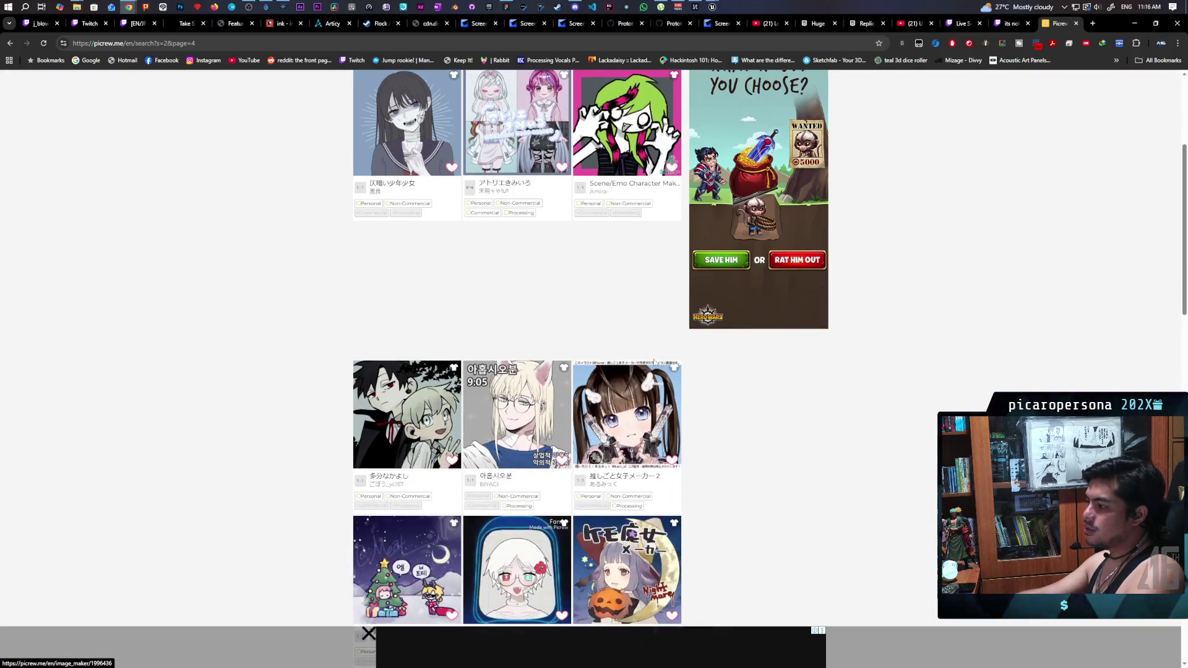
{"action": "scroll", "coordinate": [690, 369], "scroll_direction": "down", "scroll_amount": 1}
{"action": "scroll", "coordinate": [701, 366], "scroll_direction": "down", "scroll_amount": 2}
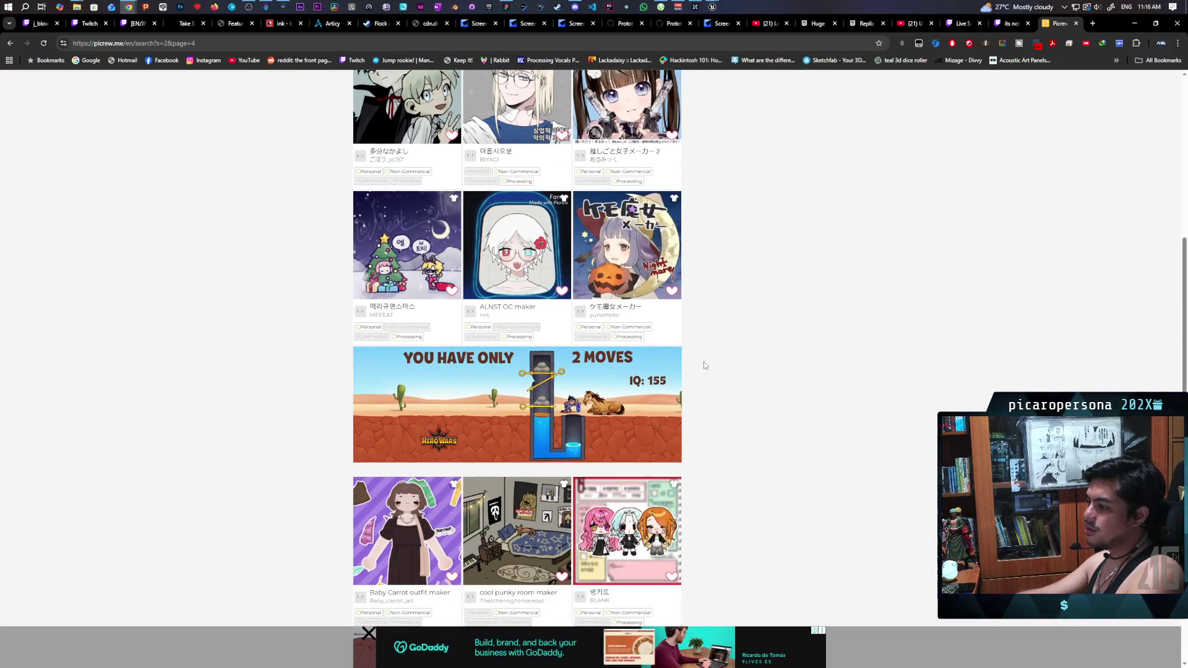
{"action": "scroll", "coordinate": [706, 364], "scroll_direction": "down", "scroll_amount": 2}
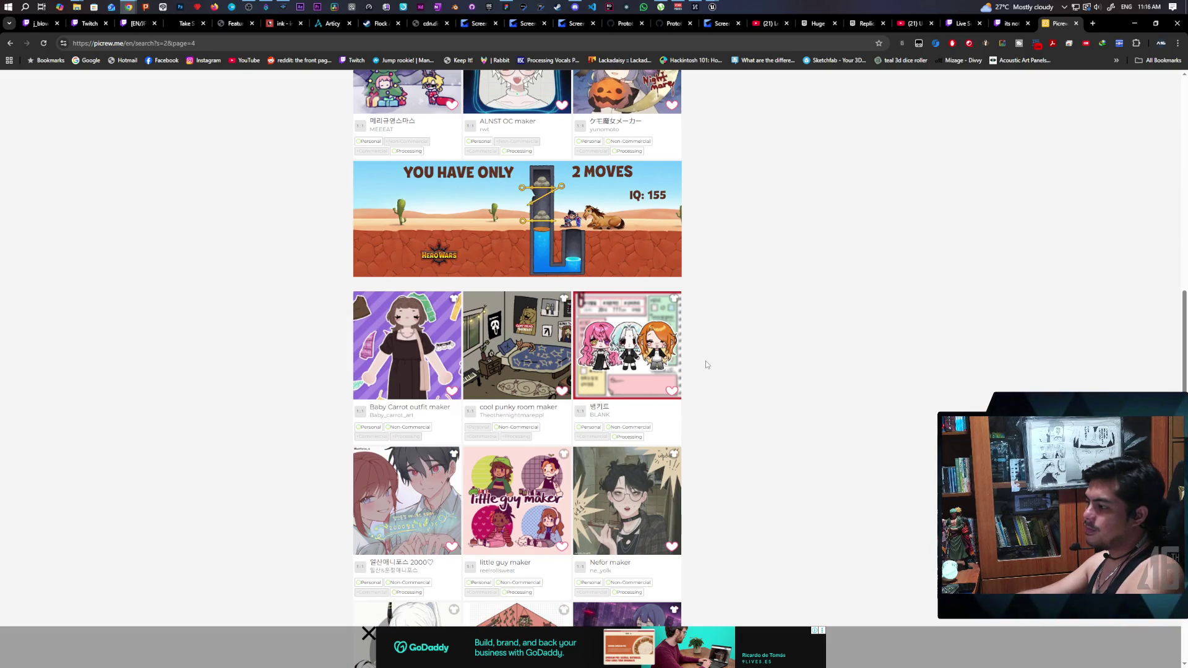
{"action": "scroll", "coordinate": [729, 359], "scroll_direction": "down", "scroll_amount": 3}
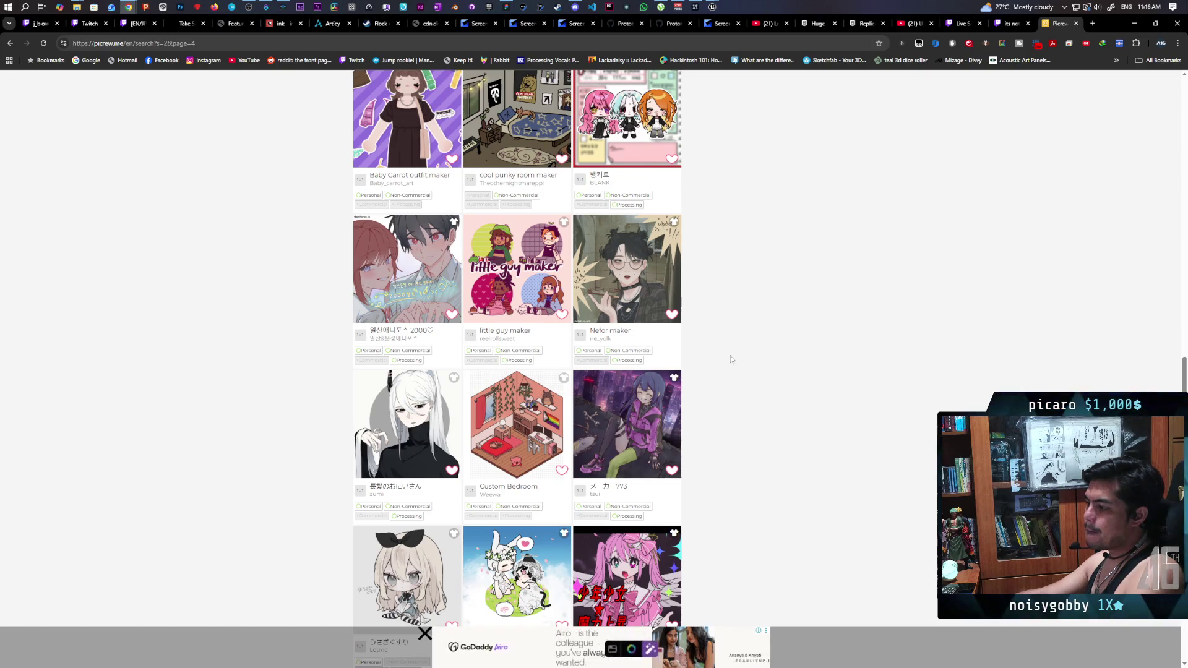
{"action": "scroll", "coordinate": [729, 359], "scroll_direction": "down", "scroll_amount": 2}
{"action": "scroll", "coordinate": [731, 356], "scroll_direction": "down", "scroll_amount": 1}
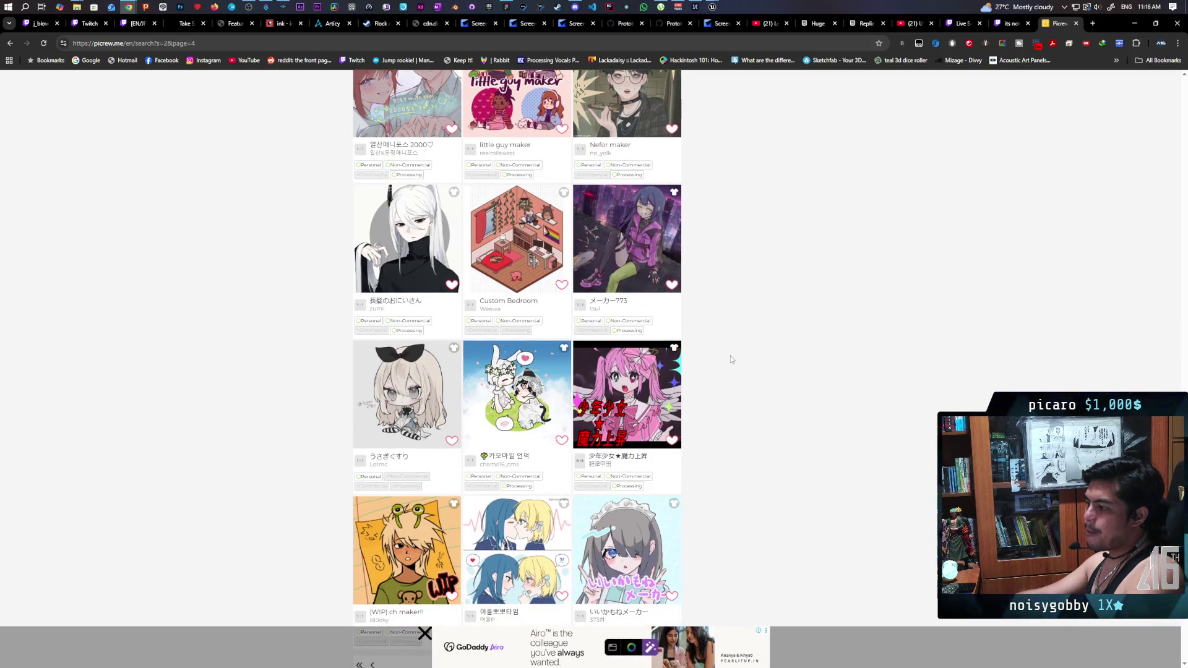
{"action": "scroll", "coordinate": [730, 355], "scroll_direction": "down", "scroll_amount": 2}
{"action": "scroll", "coordinate": [731, 355], "scroll_direction": "down", "scroll_amount": 1}
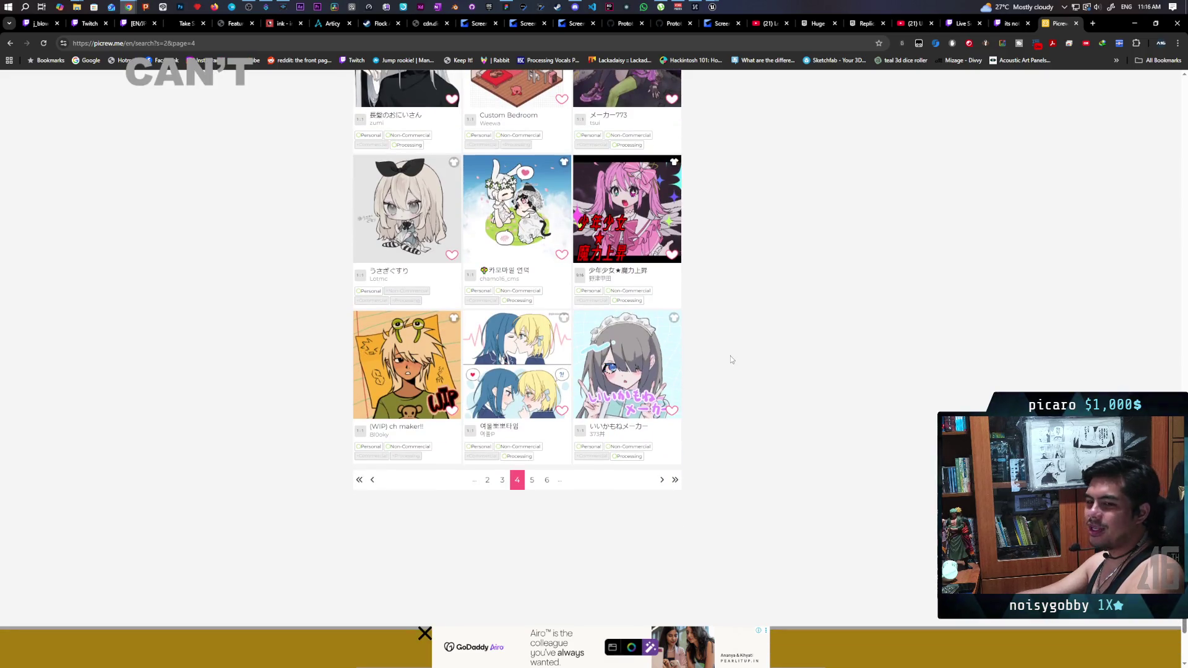
Step: Switch to results page 5, listing makers like Aesthetic Graveyard Maker and Countryhuman maker
{"action": "left_click", "coordinate": [531, 480]}
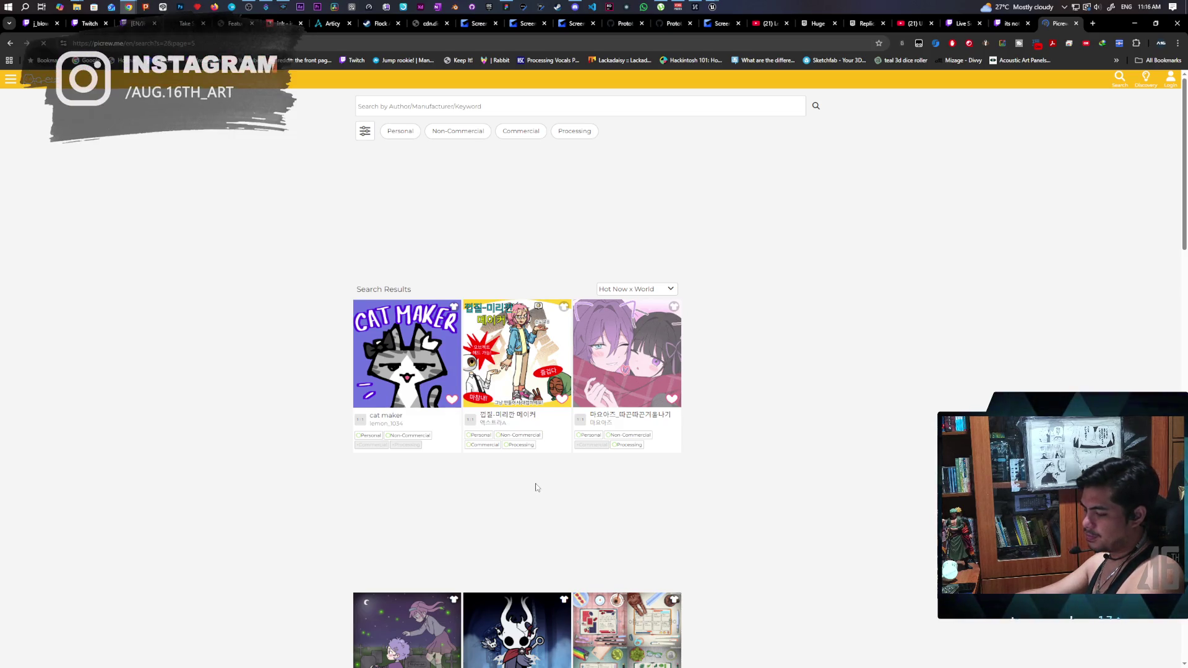
{"action": "scroll", "coordinate": [536, 485], "scroll_direction": "down", "scroll_amount": 1}
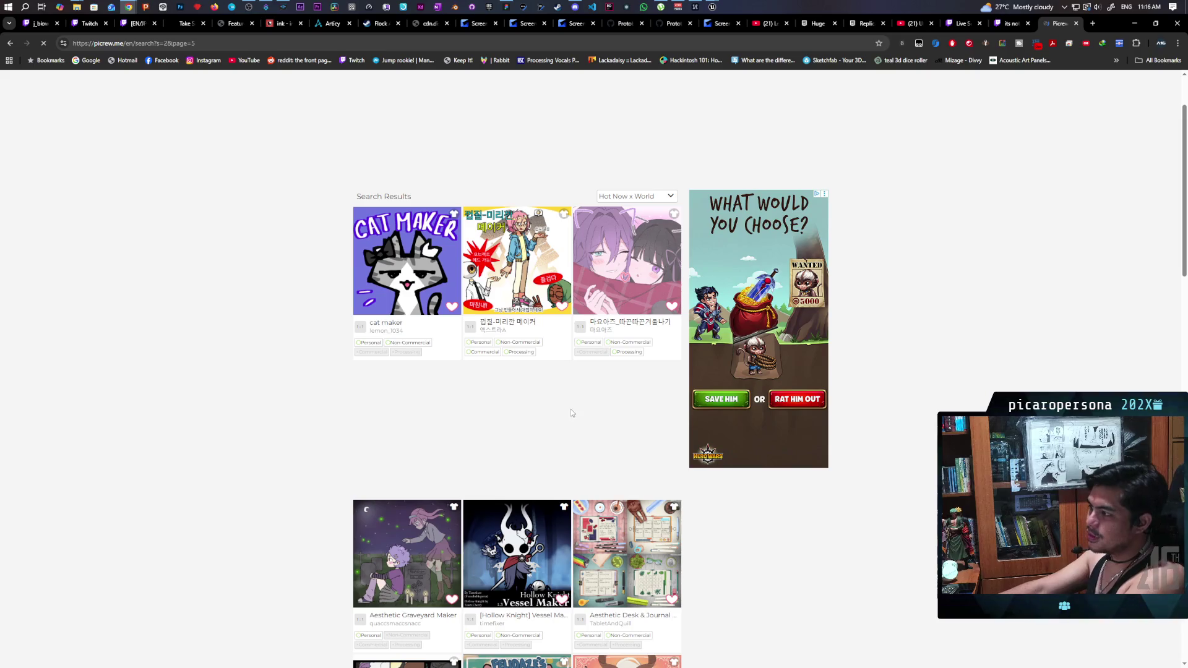
{"action": "scroll", "coordinate": [575, 409], "scroll_direction": "down", "scroll_amount": 2}
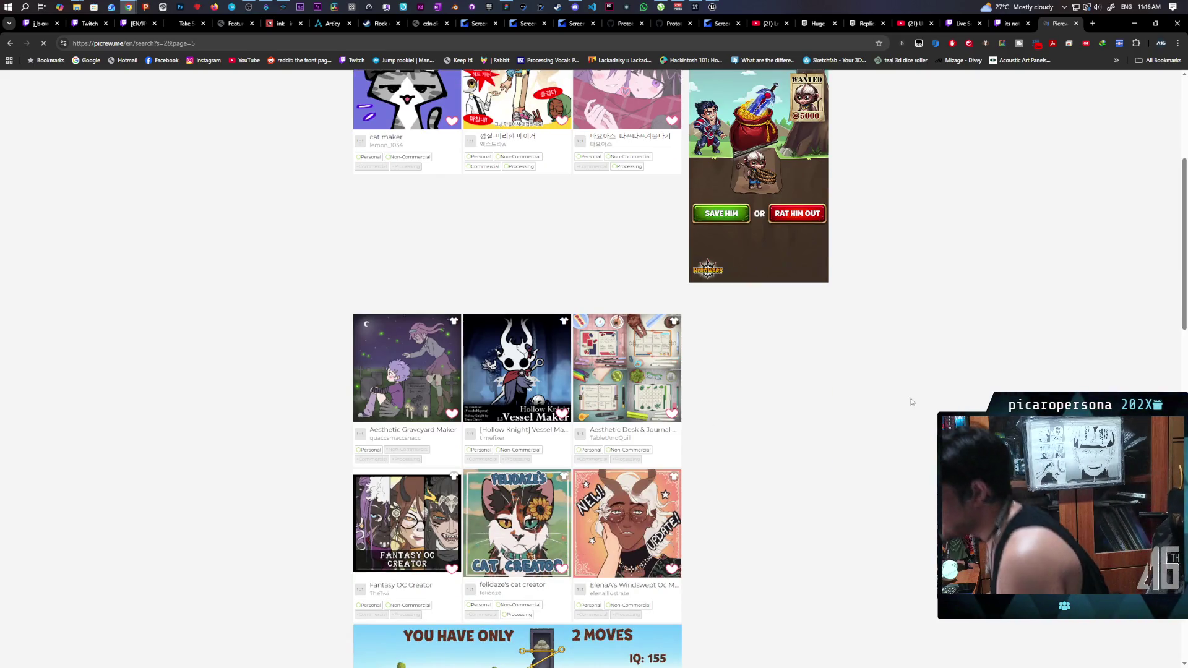
{"action": "scroll", "coordinate": [910, 398], "scroll_direction": "down", "scroll_amount": 2}
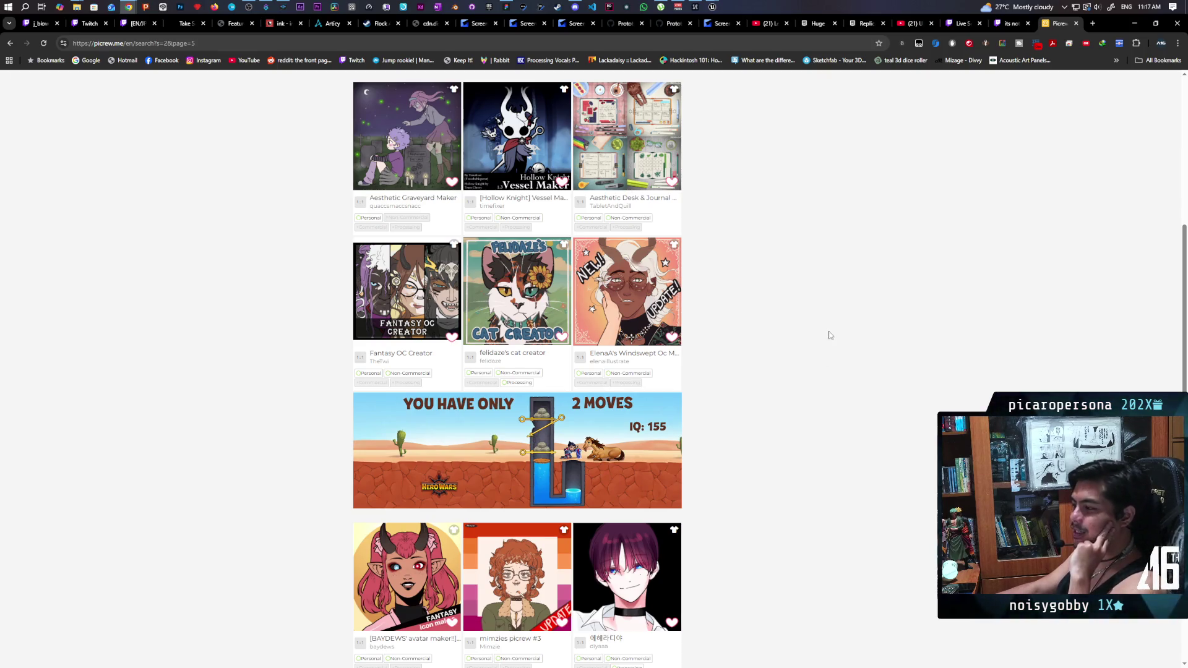
{"action": "scroll", "coordinate": [766, 328], "scroll_direction": "down", "scroll_amount": 2}
{"action": "scroll", "coordinate": [766, 329], "scroll_direction": "down", "scroll_amount": 2}
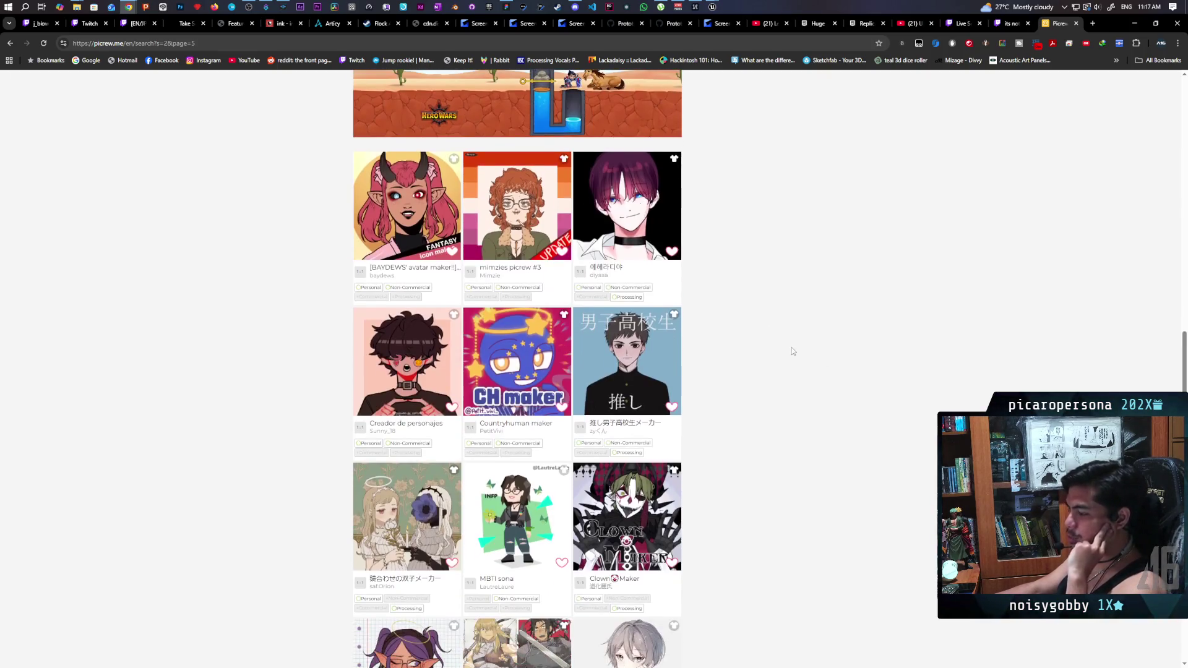
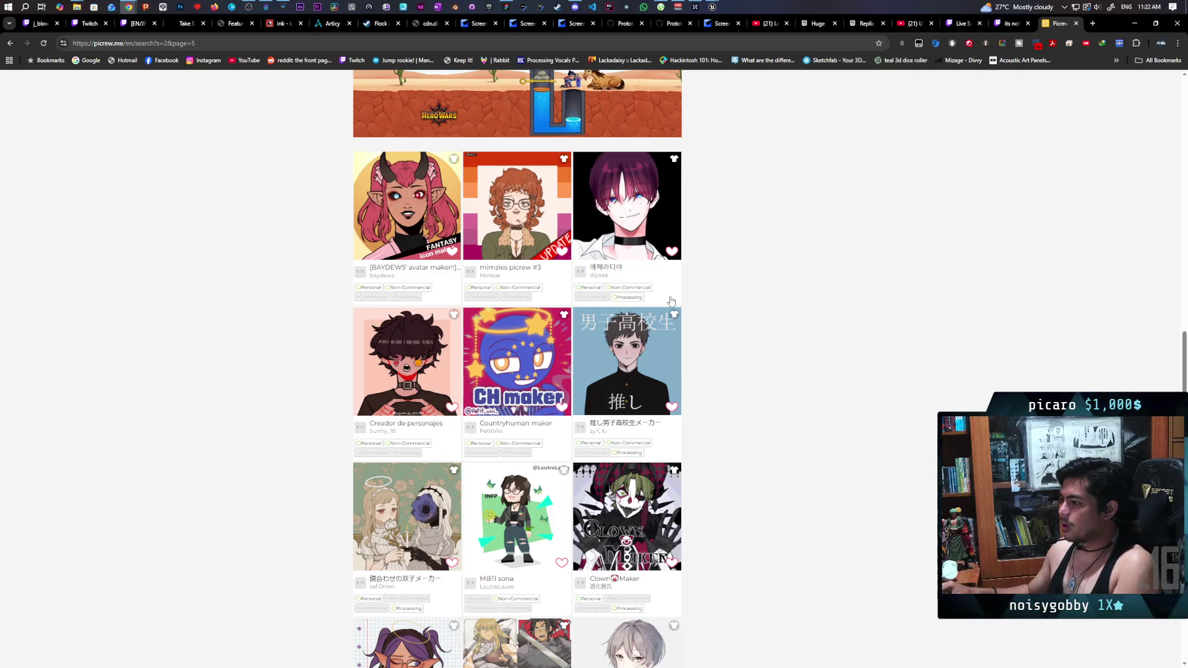
{"action": "scroll", "coordinate": [736, 417], "scroll_direction": "down", "scroll_amount": 1}
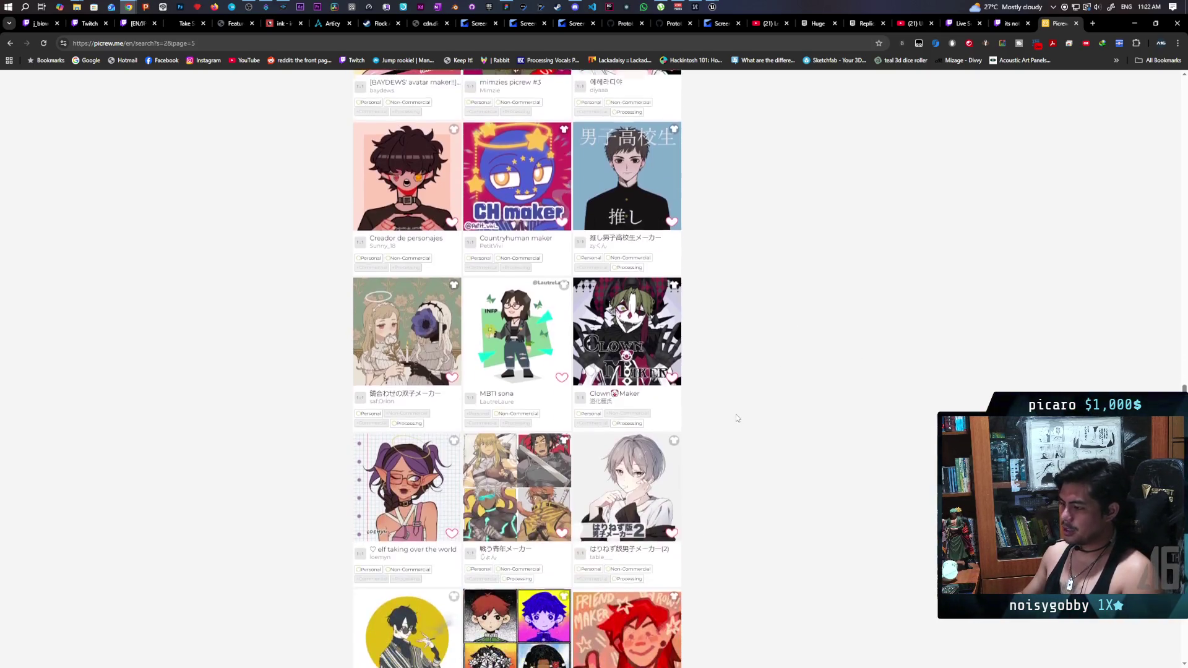
{"action": "scroll", "coordinate": [735, 417], "scroll_direction": "down", "scroll_amount": 2}
{"action": "scroll", "coordinate": [737, 417], "scroll_direction": "down", "scroll_amount": 2}
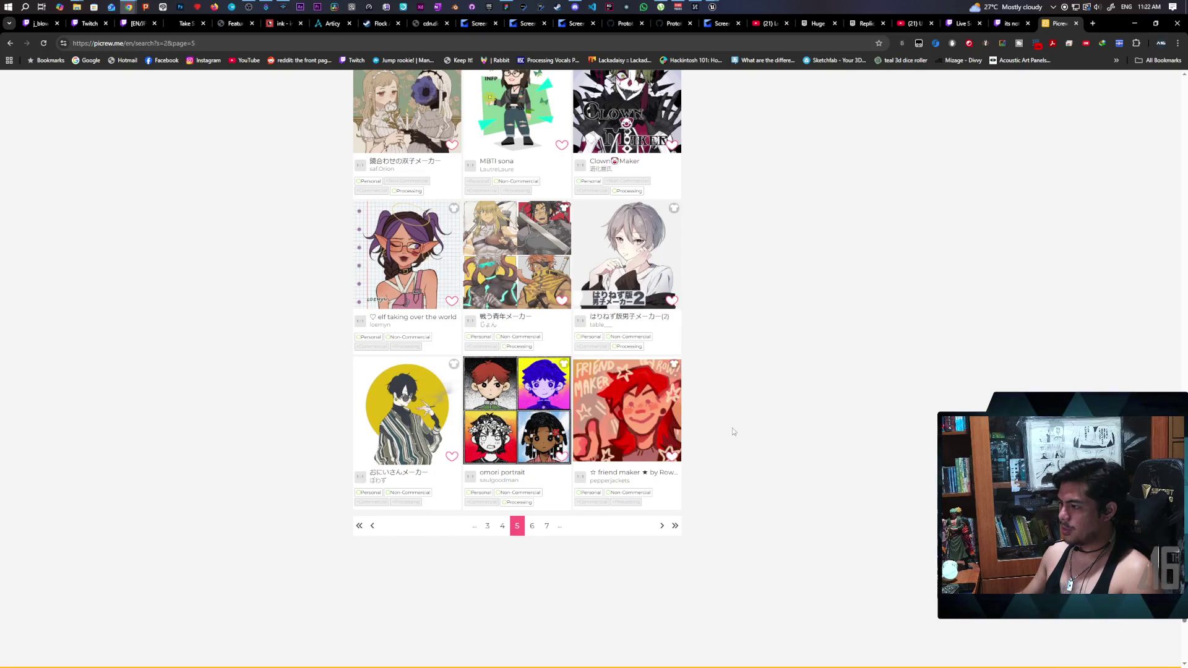
Step: Advance from page 5 to page 6 of Picrew results, then request page 7
{"action": "left_click", "coordinate": [532, 526]}
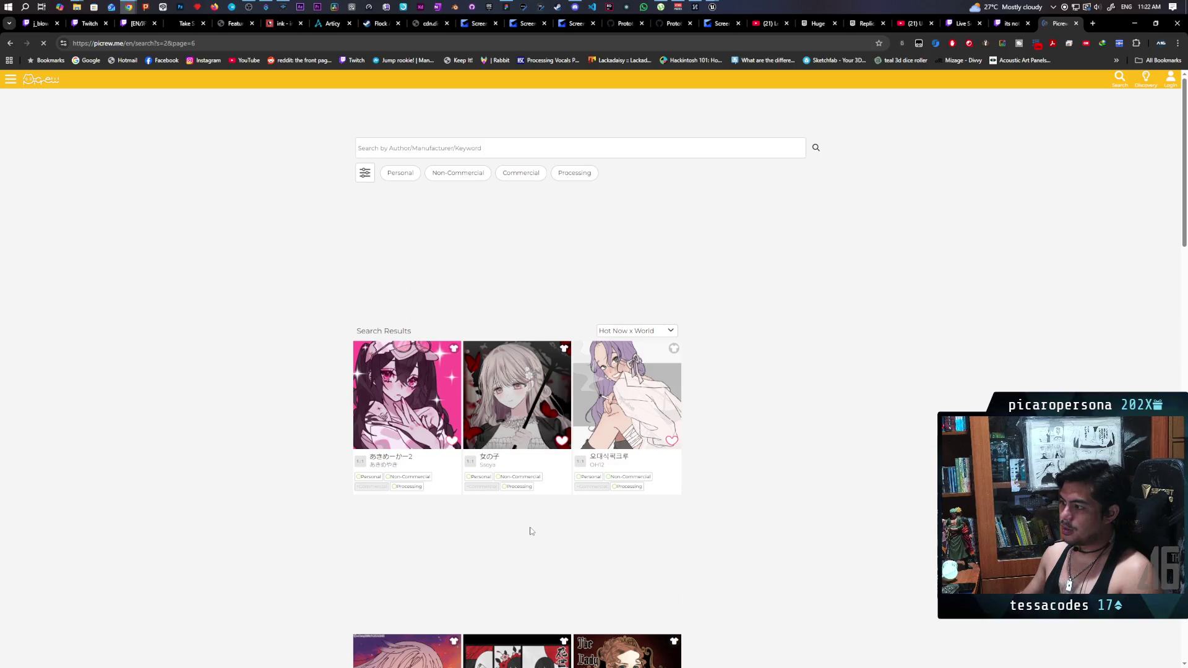
{"action": "scroll", "coordinate": [650, 516], "scroll_direction": "down", "scroll_amount": 3}
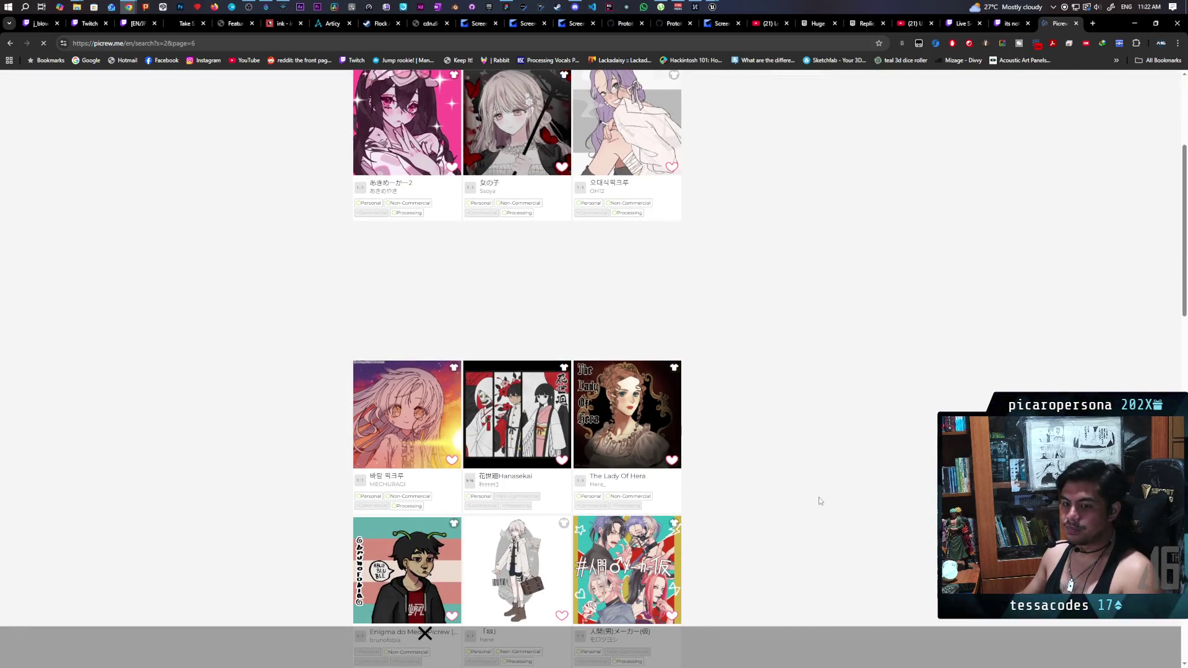
{"action": "scroll", "coordinate": [819, 501], "scroll_direction": "down", "scroll_amount": 1}
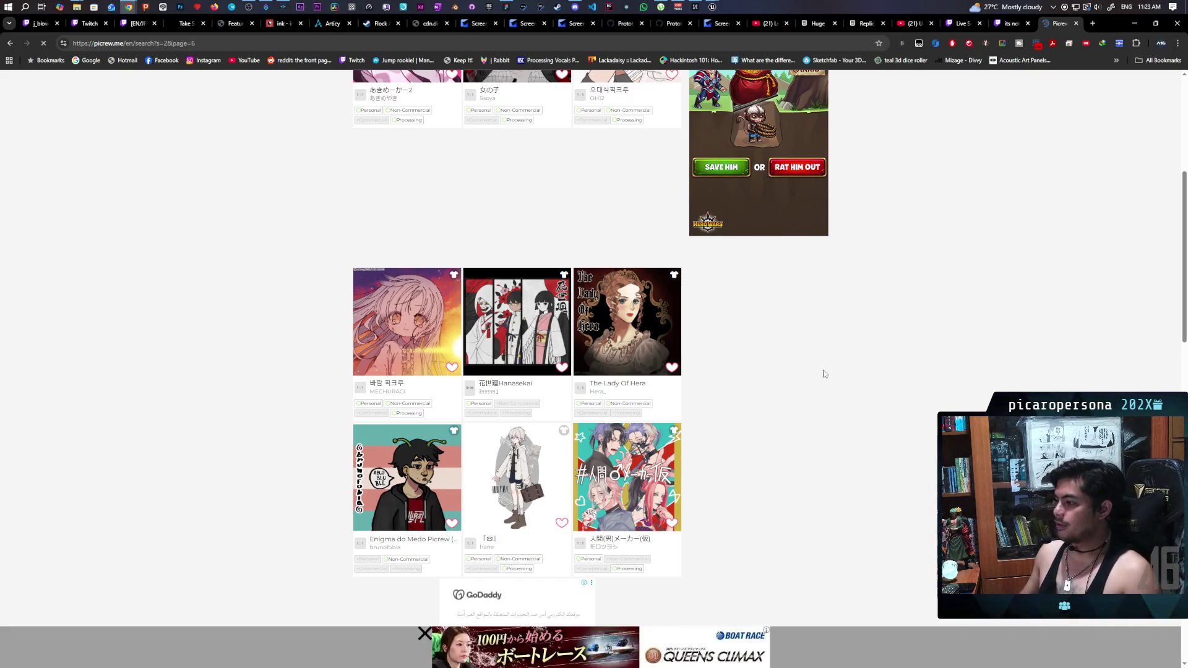
{"action": "scroll", "coordinate": [749, 365], "scroll_direction": "down", "scroll_amount": 2}
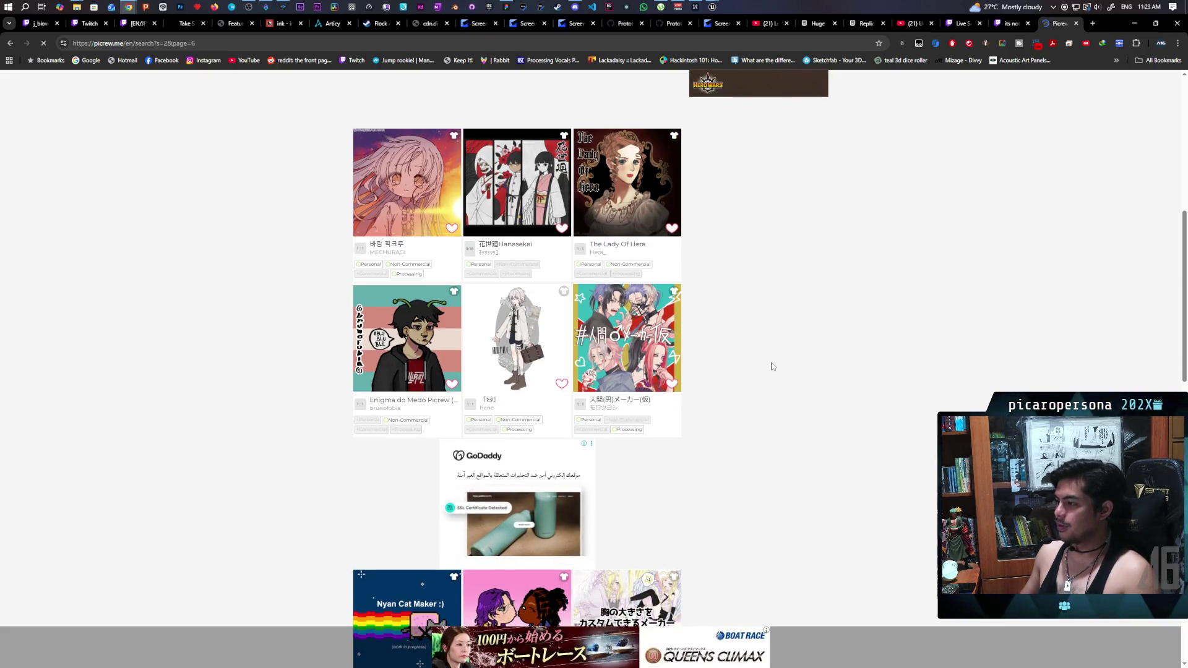
{"action": "scroll", "coordinate": [771, 367], "scroll_direction": "down", "scroll_amount": 2}
{"action": "scroll", "coordinate": [827, 335], "scroll_direction": "down", "scroll_amount": 2}
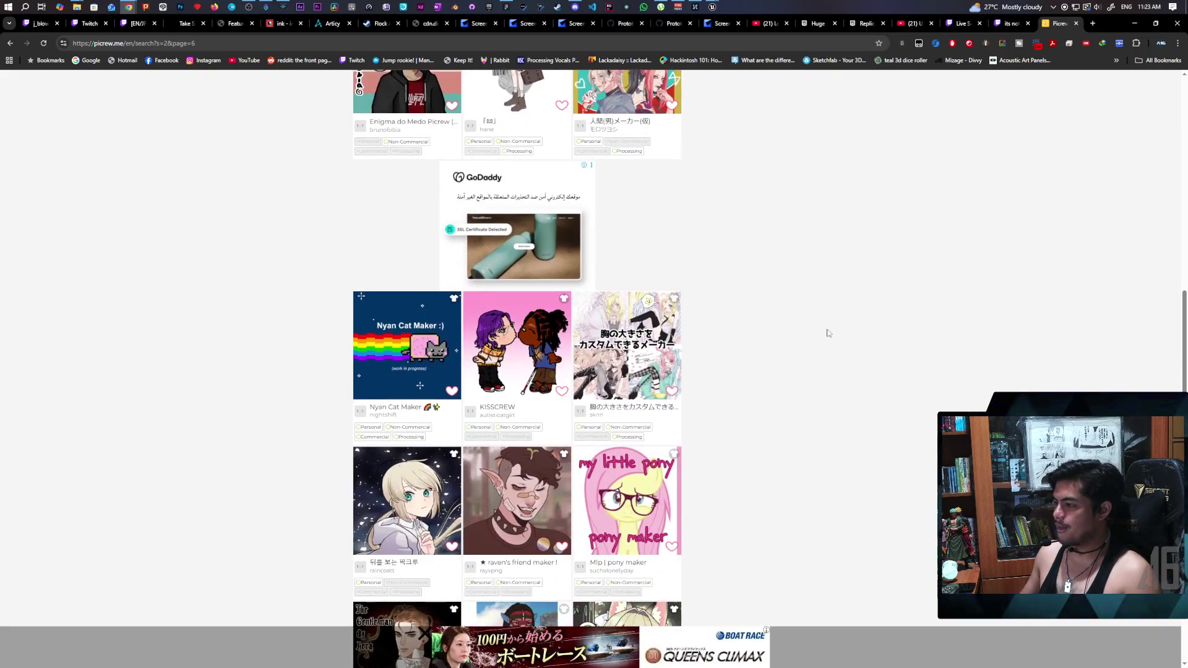
{"action": "scroll", "coordinate": [827, 333], "scroll_direction": "down", "scroll_amount": 2}
{"action": "scroll", "coordinate": [827, 333], "scroll_direction": "down", "scroll_amount": 1}
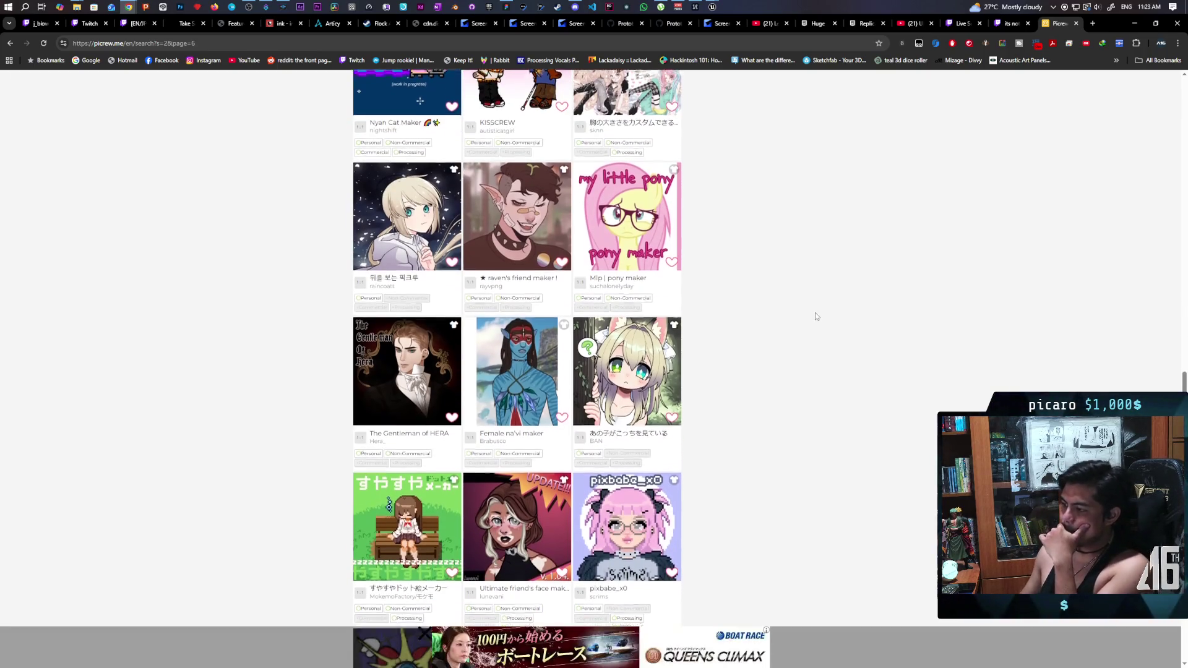
{"action": "scroll", "coordinate": [816, 317], "scroll_direction": "down", "scroll_amount": 2}
{"action": "scroll", "coordinate": [814, 316], "scroll_direction": "down", "scroll_amount": 1}
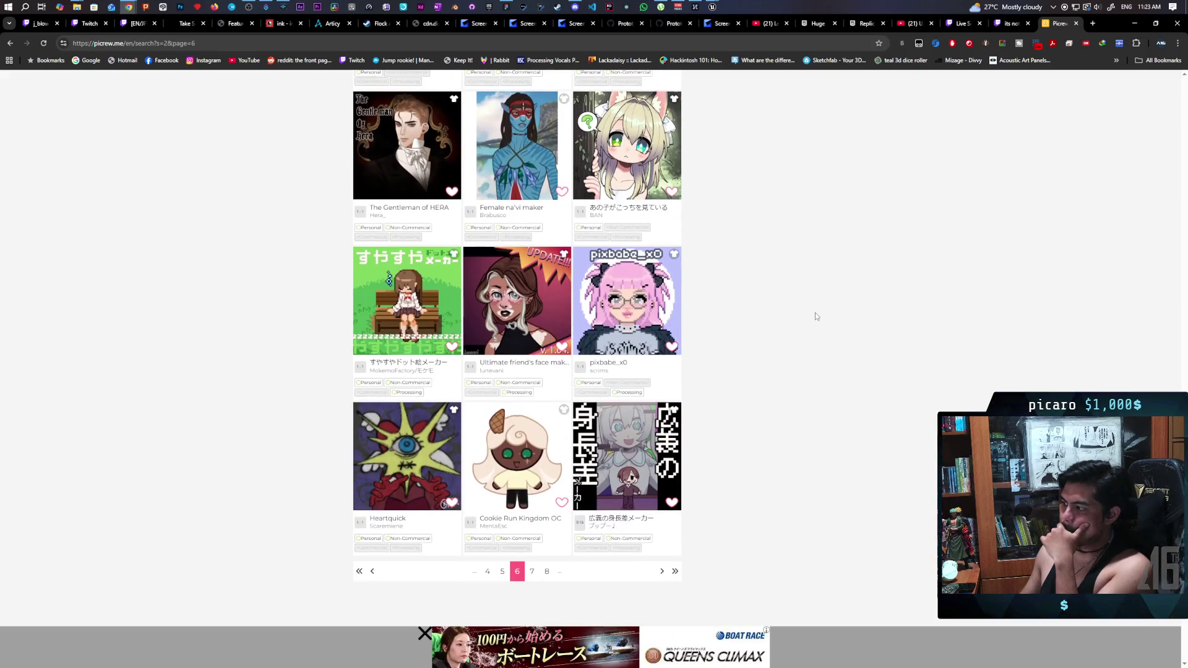
{"action": "left_click", "coordinate": [531, 572]}
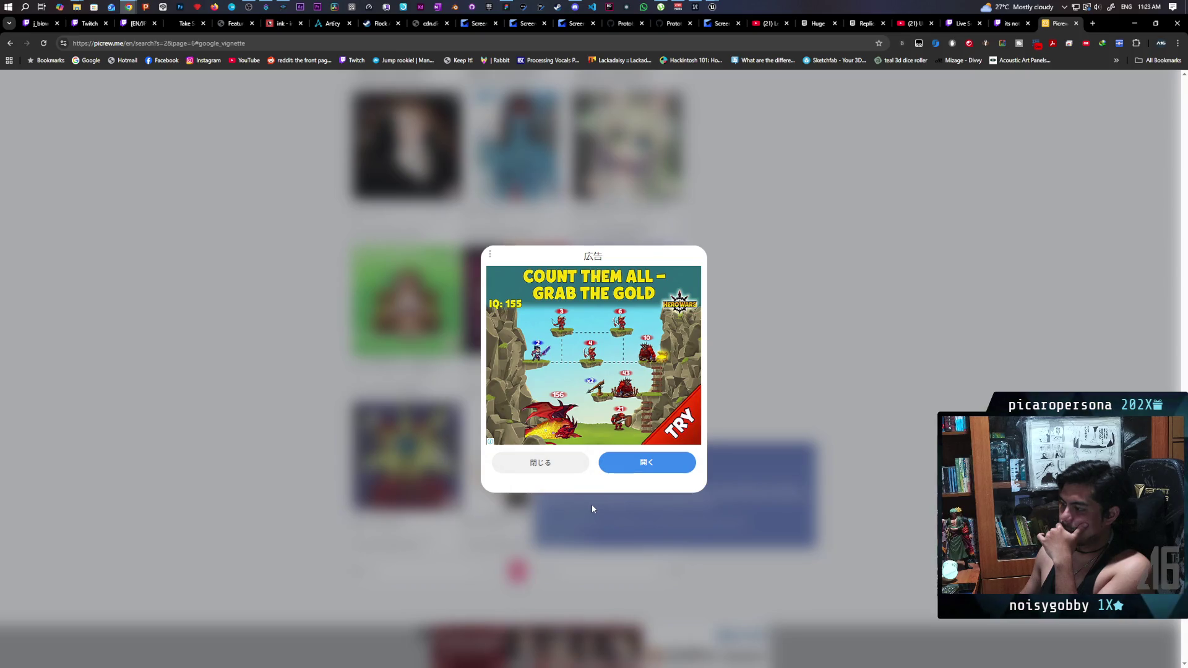
Step: Close the full-page ad, browse page 7 of results, and request page 8
{"action": "left_click", "coordinate": [549, 465]}
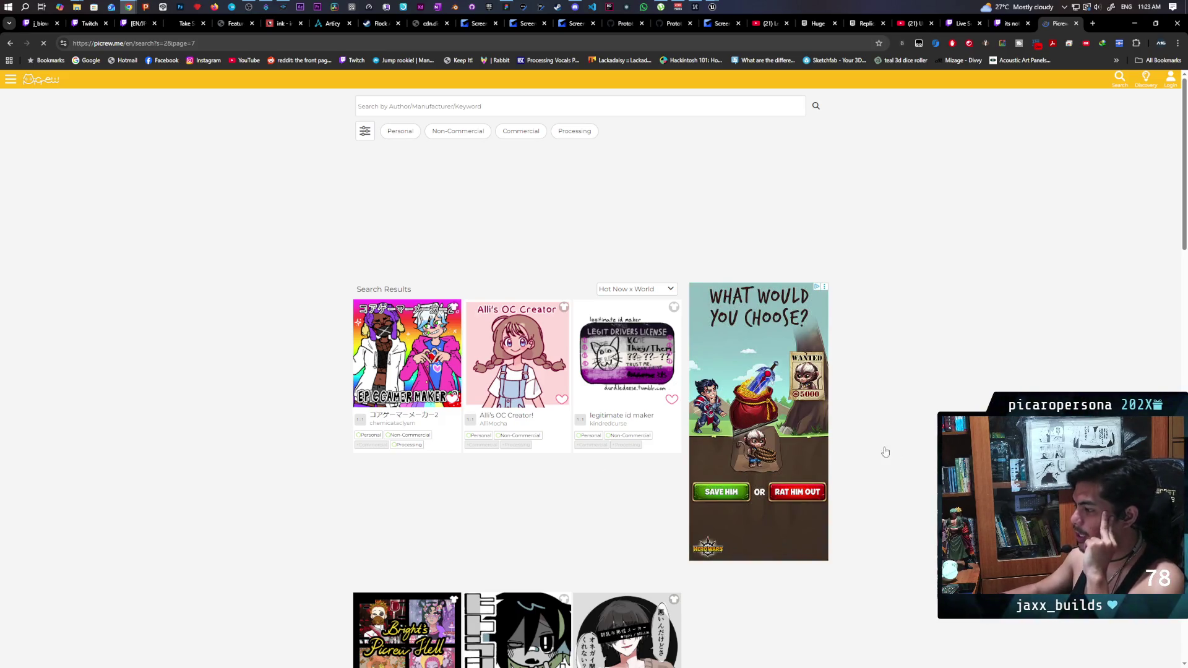
{"action": "scroll", "coordinate": [885, 453], "scroll_direction": "down", "scroll_amount": 2}
{"action": "scroll", "coordinate": [884, 452], "scroll_direction": "down", "scroll_amount": 3}
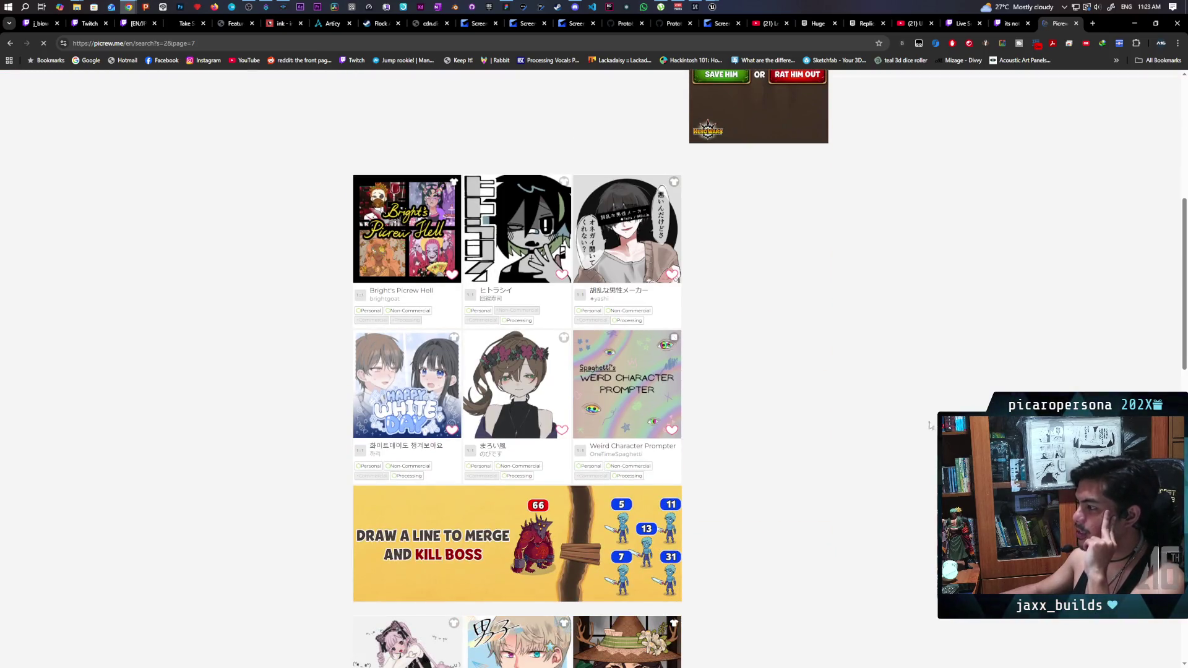
{"action": "scroll", "coordinate": [842, 420], "scroll_direction": "down", "scroll_amount": 1}
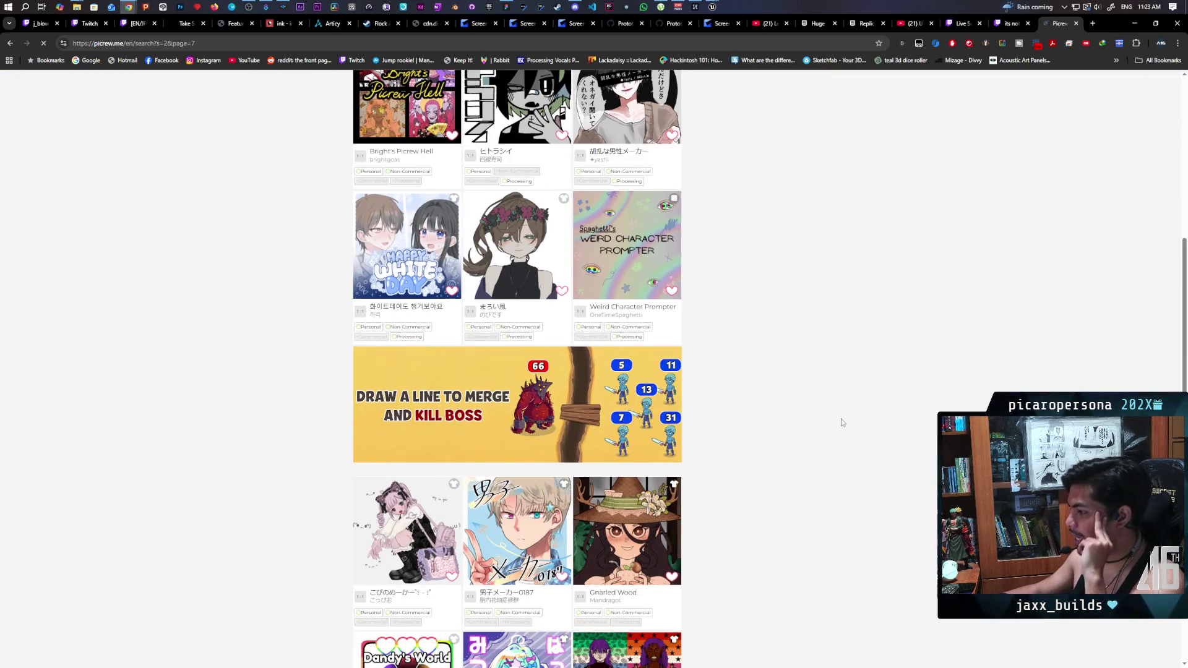
{"action": "scroll", "coordinate": [841, 423], "scroll_direction": "down", "scroll_amount": 2}
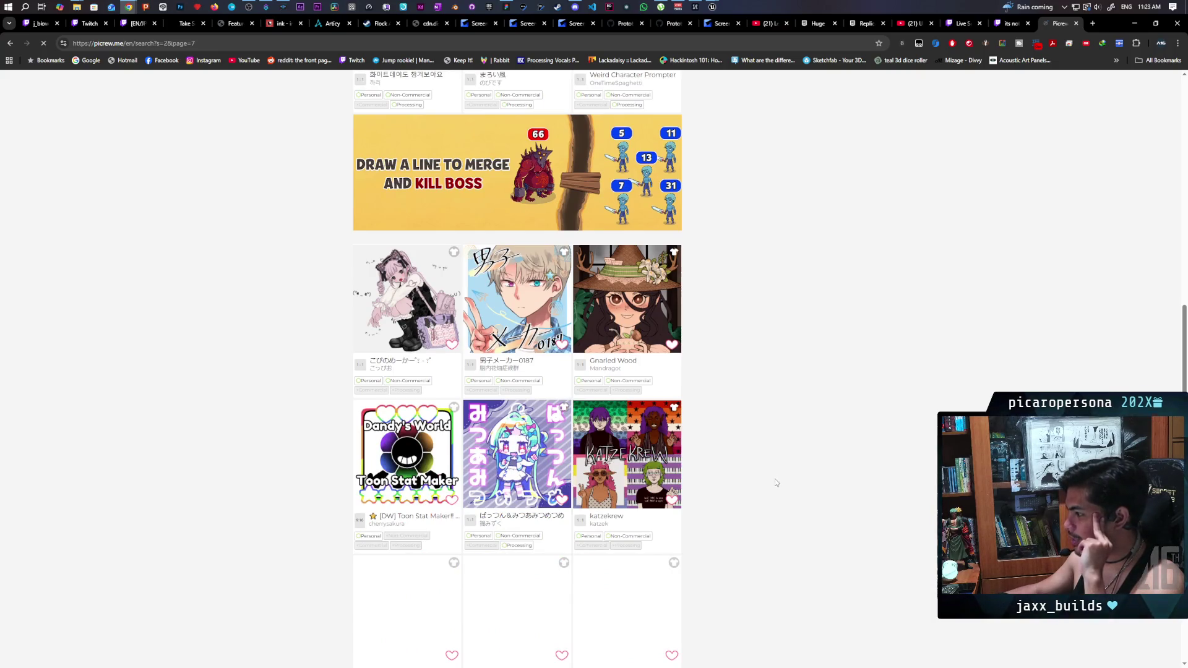
{"action": "scroll", "coordinate": [789, 464], "scroll_direction": "down", "scroll_amount": 1}
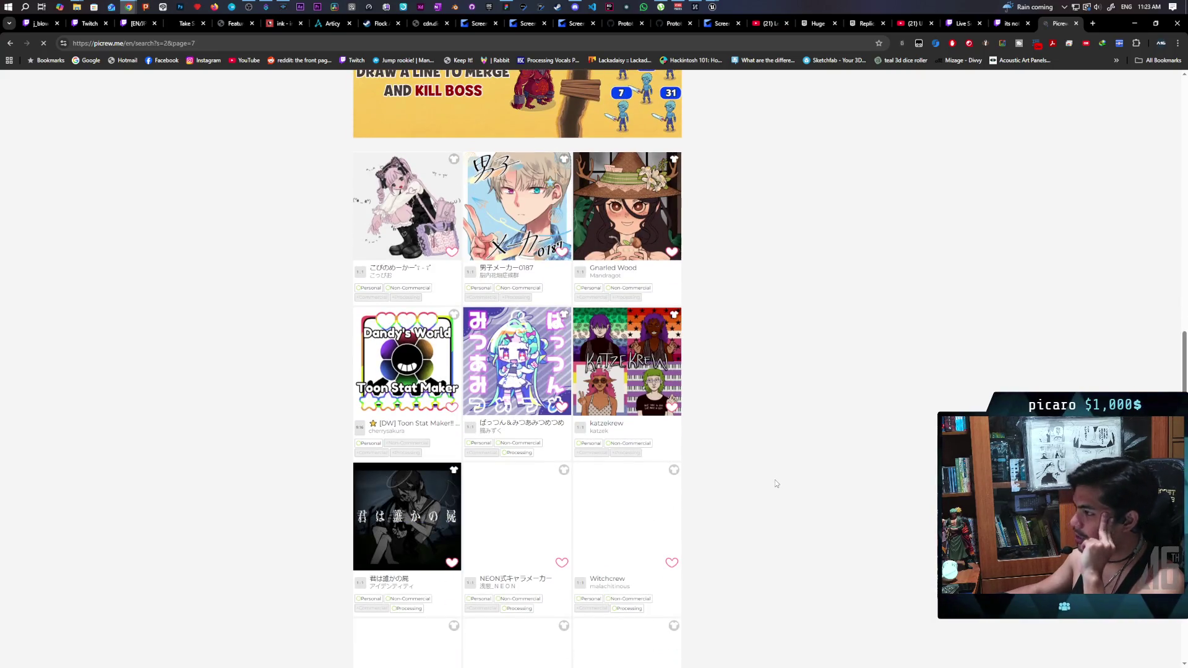
{"action": "scroll", "coordinate": [775, 479], "scroll_direction": "down", "scroll_amount": 1}
{"action": "scroll", "coordinate": [775, 479], "scroll_direction": "down", "scroll_amount": 2}
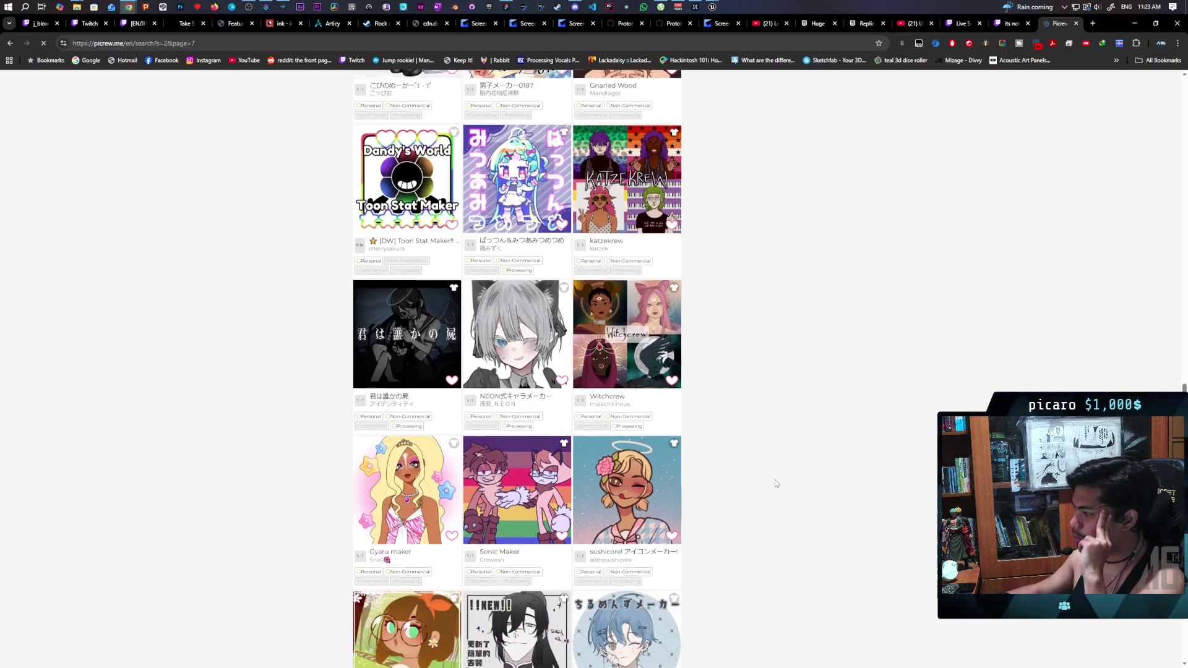
{"action": "scroll", "coordinate": [775, 480], "scroll_direction": "down", "scroll_amount": 1}
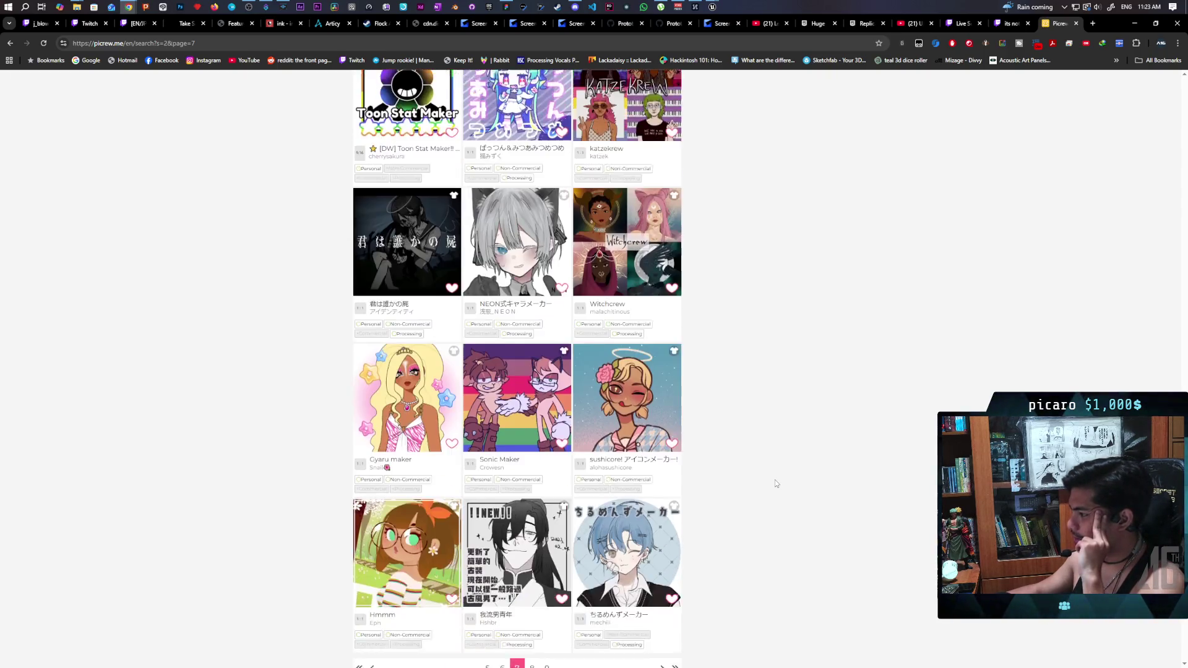
{"action": "scroll", "coordinate": [775, 480], "scroll_direction": "down", "scroll_amount": 1}
{"action": "scroll", "coordinate": [775, 480], "scroll_direction": "down", "scroll_amount": 1}
{"action": "scroll", "coordinate": [775, 483], "scroll_direction": "down", "scroll_amount": 1}
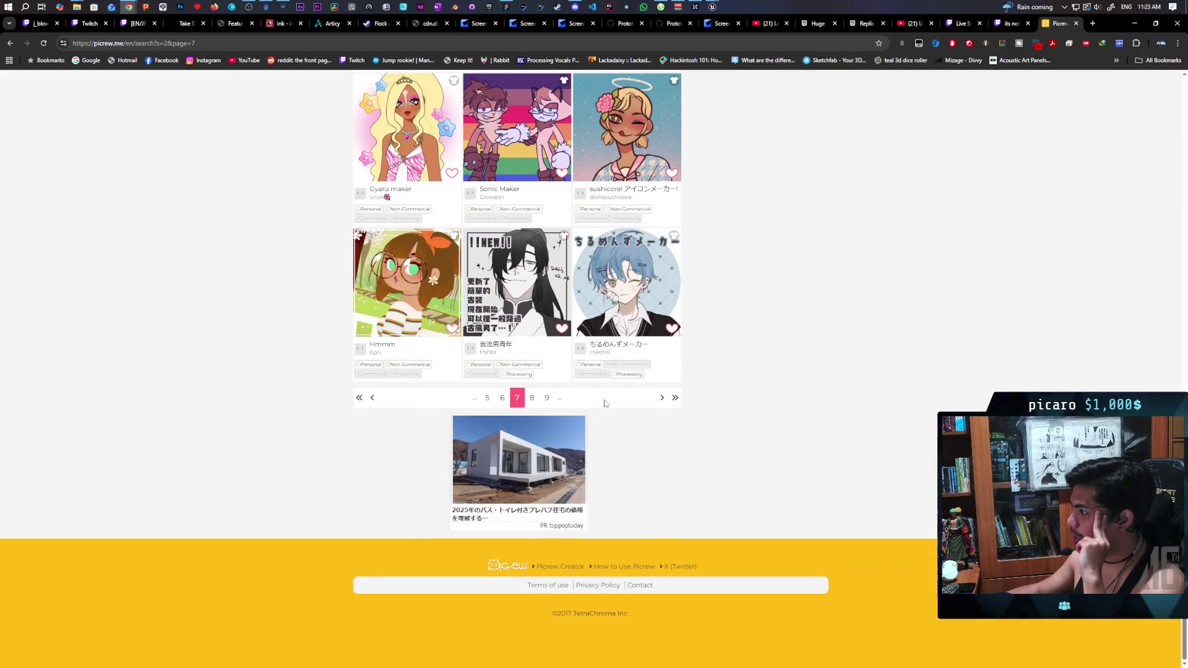
{"action": "left_click", "coordinate": [532, 398]}
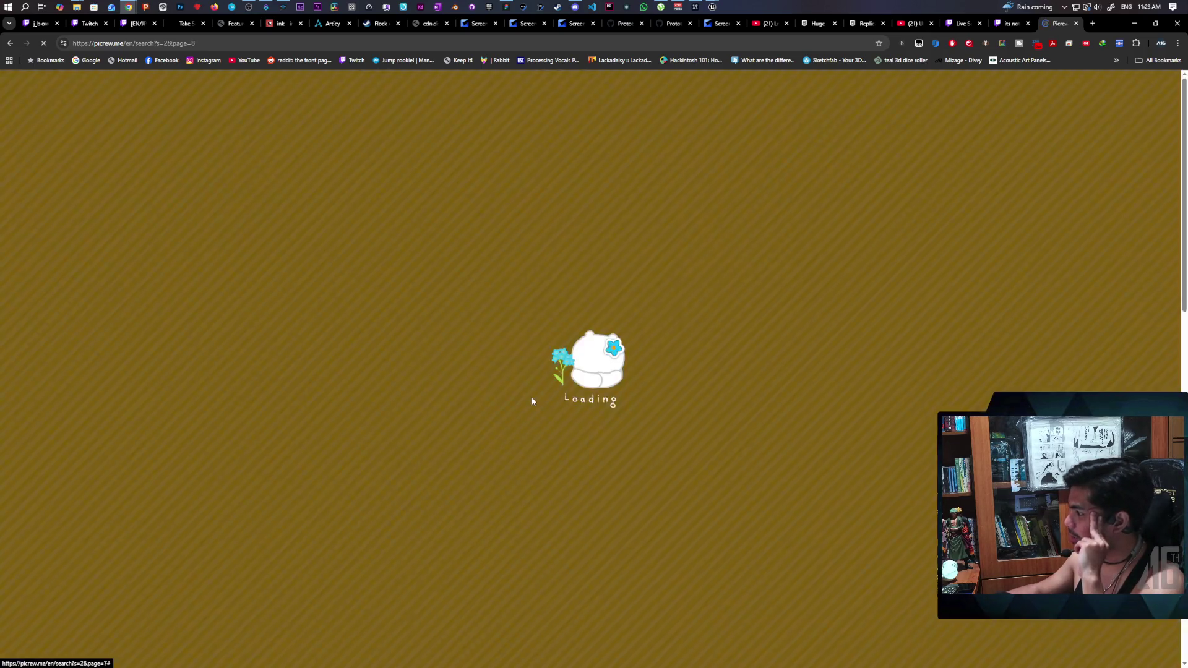
{"action": "scroll", "coordinate": [759, 373], "scroll_direction": "down", "scroll_amount": 2}
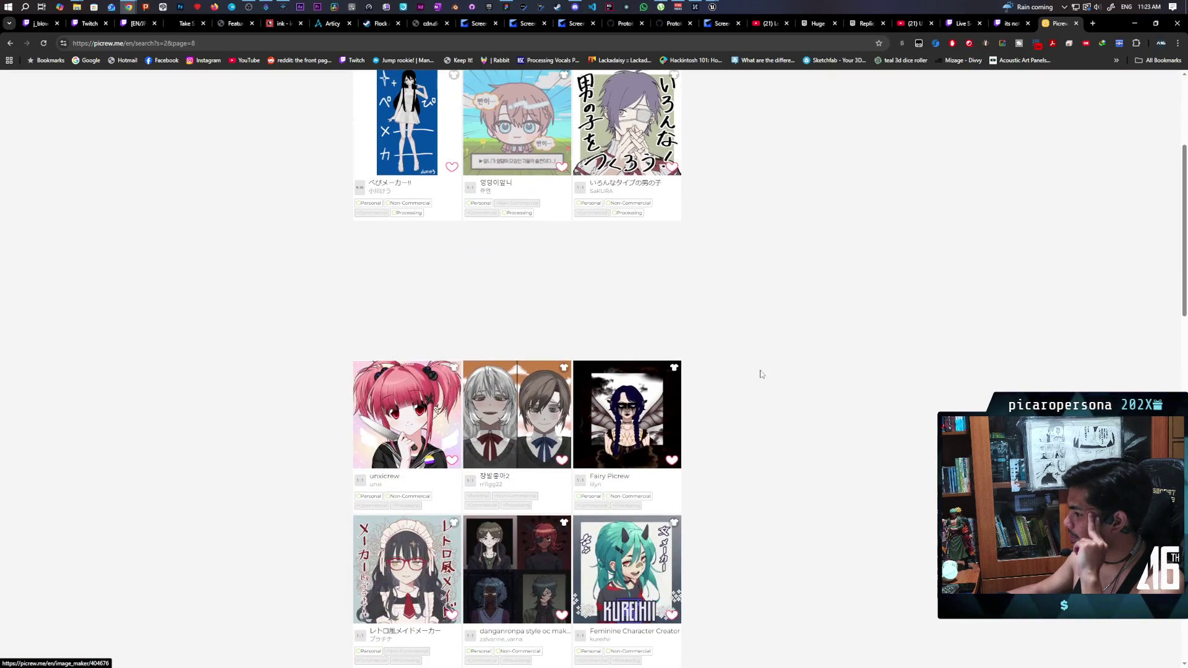
{"action": "scroll", "coordinate": [760, 373], "scroll_direction": "down", "scroll_amount": 2}
{"action": "scroll", "coordinate": [761, 375], "scroll_direction": "down", "scroll_amount": 1}
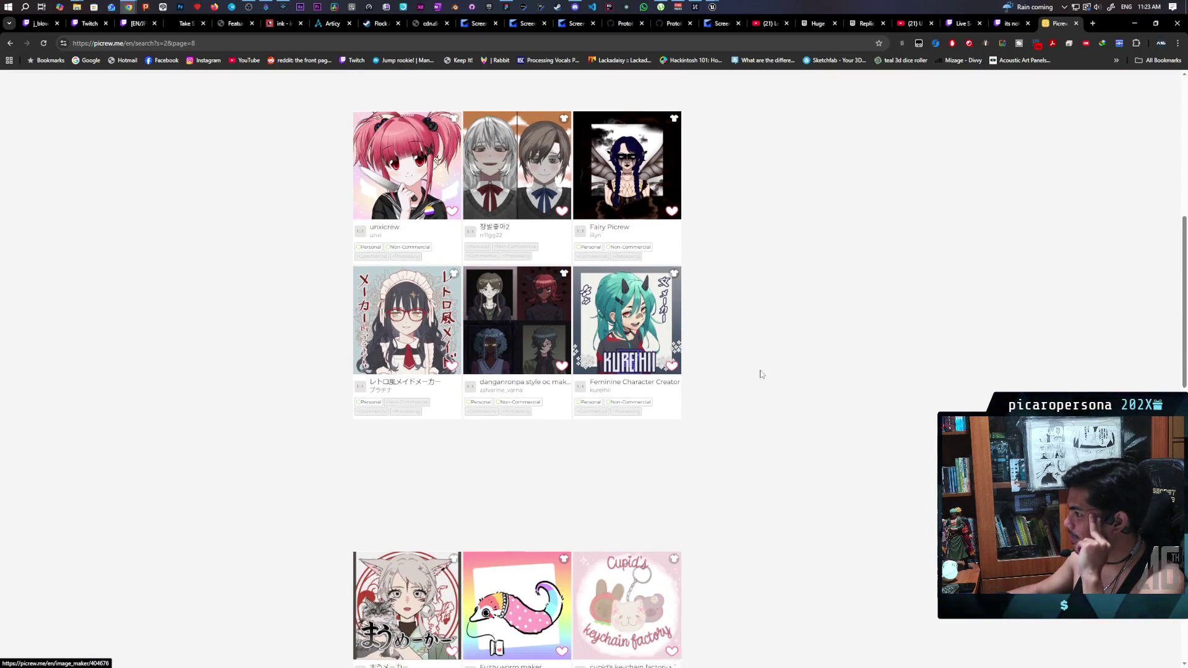
{"action": "scroll", "coordinate": [760, 375], "scroll_direction": "down", "scroll_amount": 2}
{"action": "scroll", "coordinate": [760, 375], "scroll_direction": "down", "scroll_amount": 2}
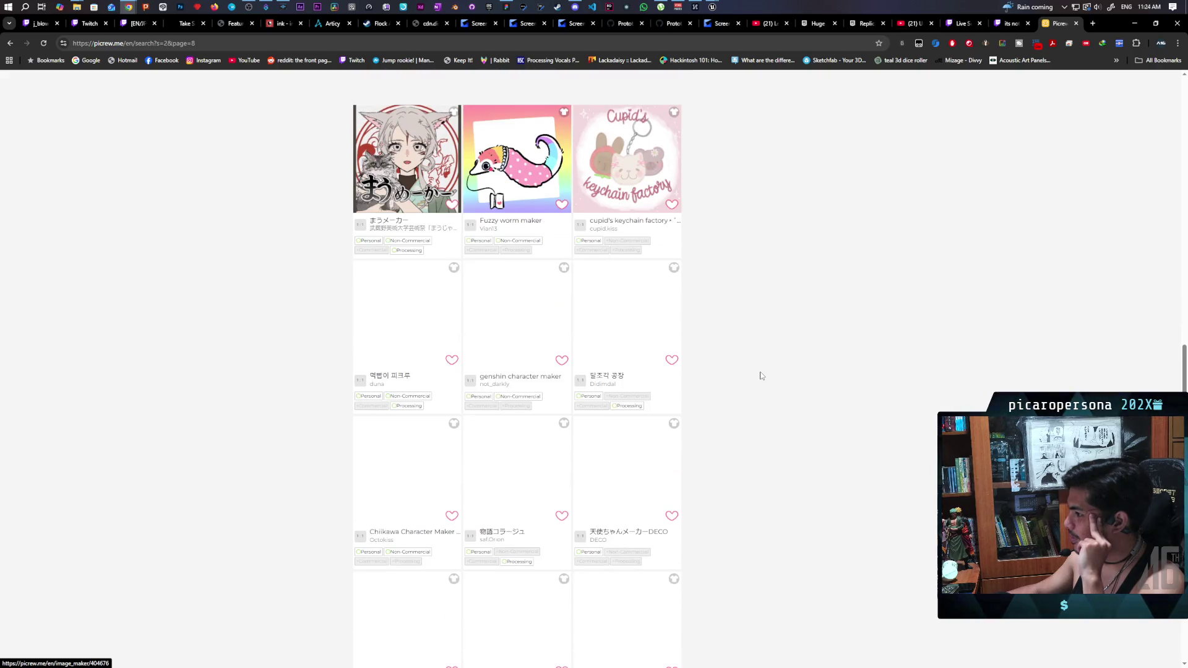
{"action": "scroll", "coordinate": [761, 375], "scroll_direction": "down", "scroll_amount": 1}
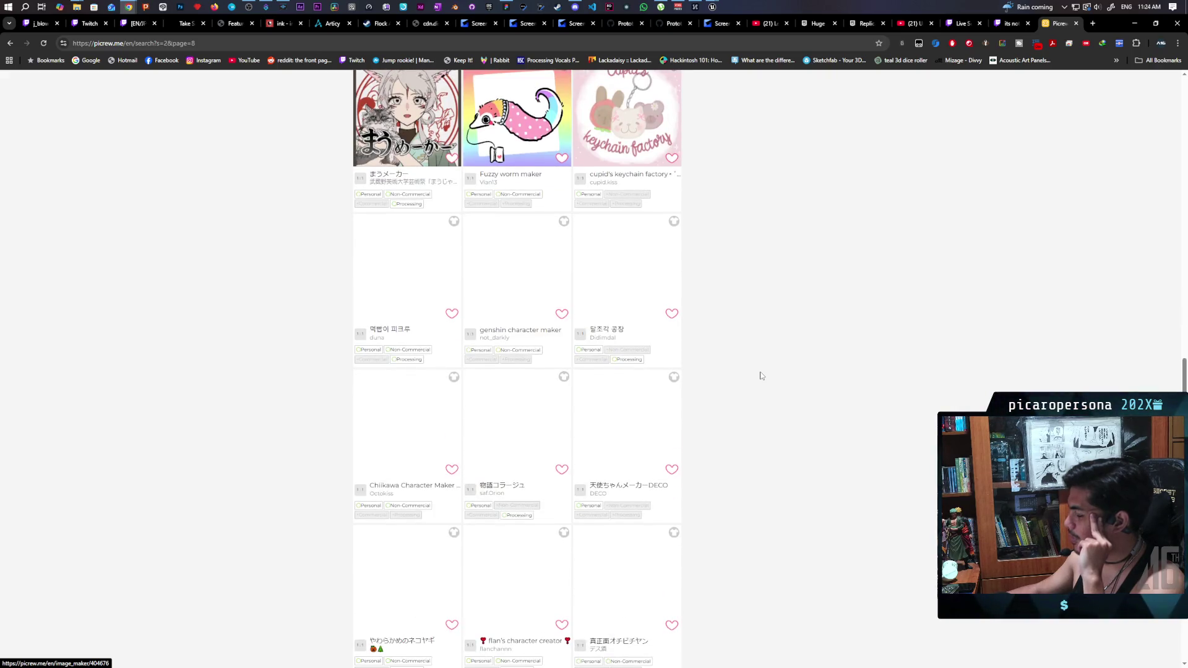
{"action": "scroll", "coordinate": [759, 374], "scroll_direction": "down", "scroll_amount": 1}
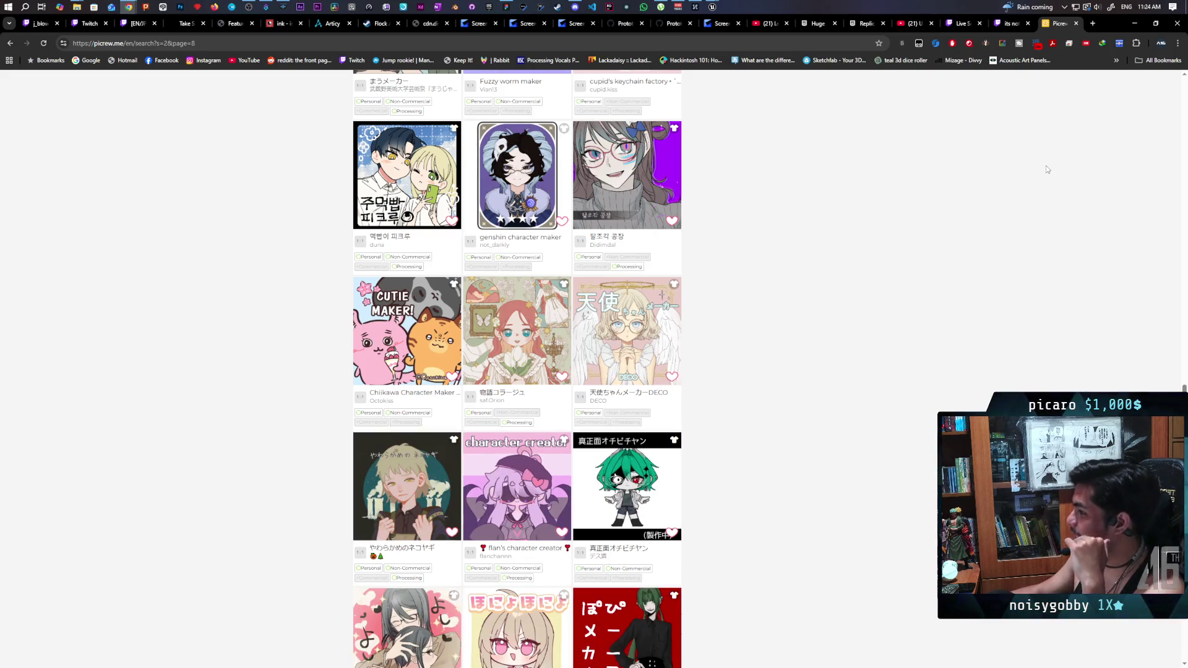
Step: Close the Picrew search results page after viewing page 8
{"action": "left_click", "coordinate": [1076, 24]}
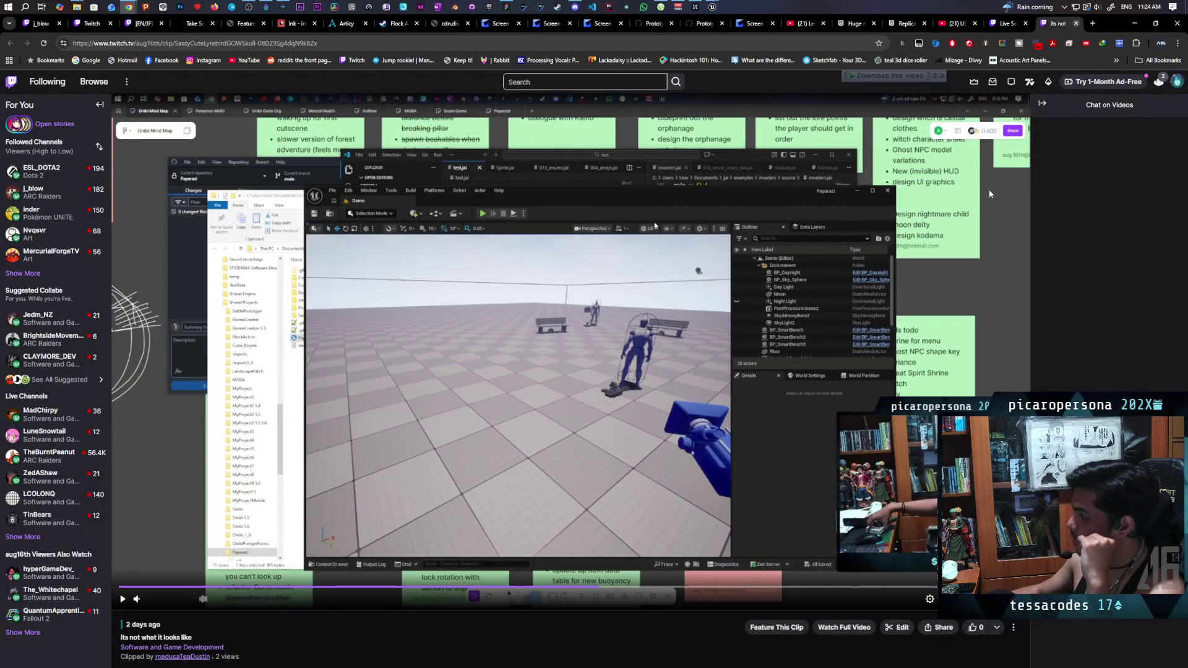
Step: Search the Discord server for 'picrew', then minimize Discord and bring up the Unreal gremlin mesh editor
{"action": "key", "text": "alt+Tab"}
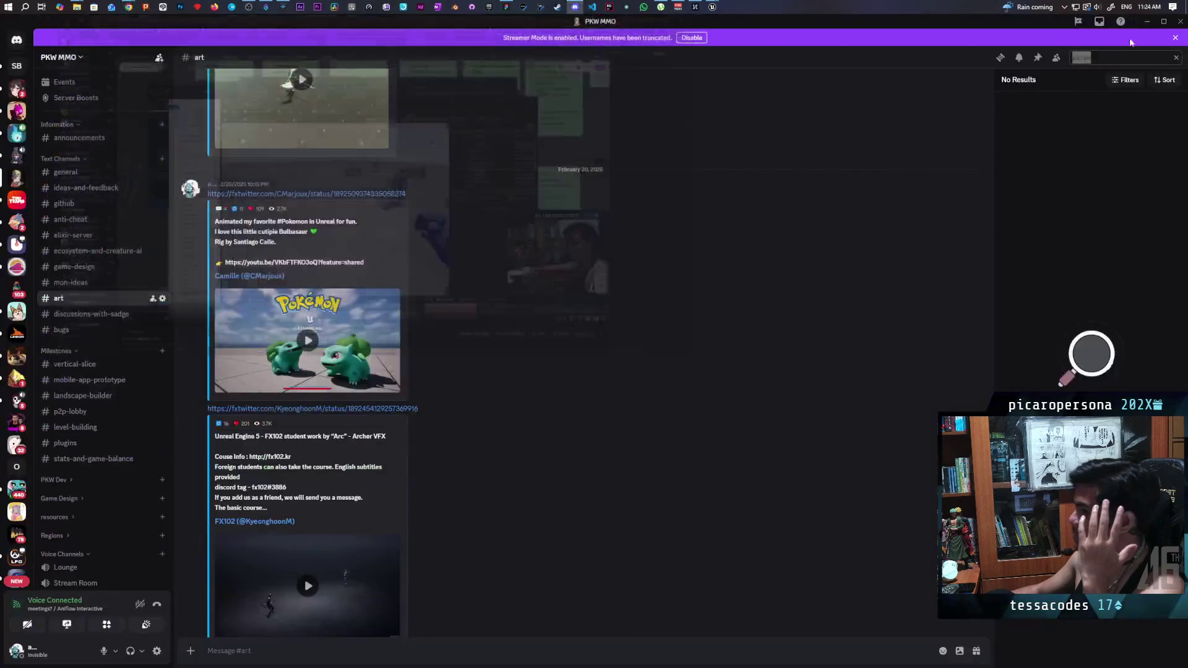
{"action": "key", "text": "ctrl+f"}
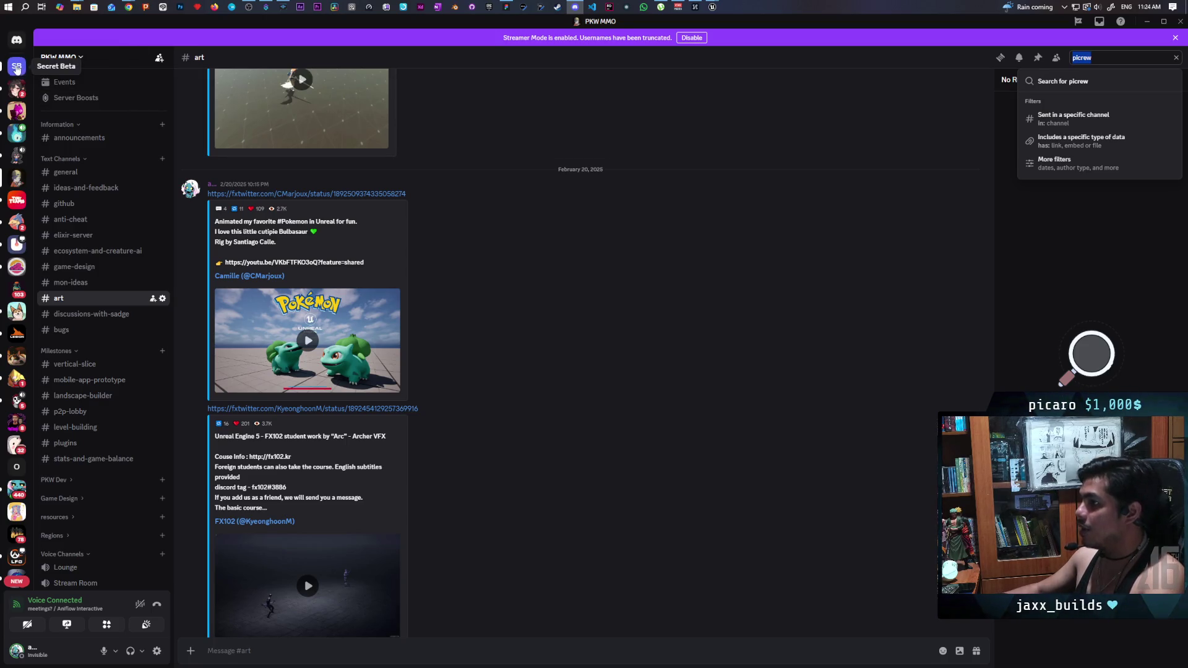
{"action": "left_click", "coordinate": [1146, 22]}
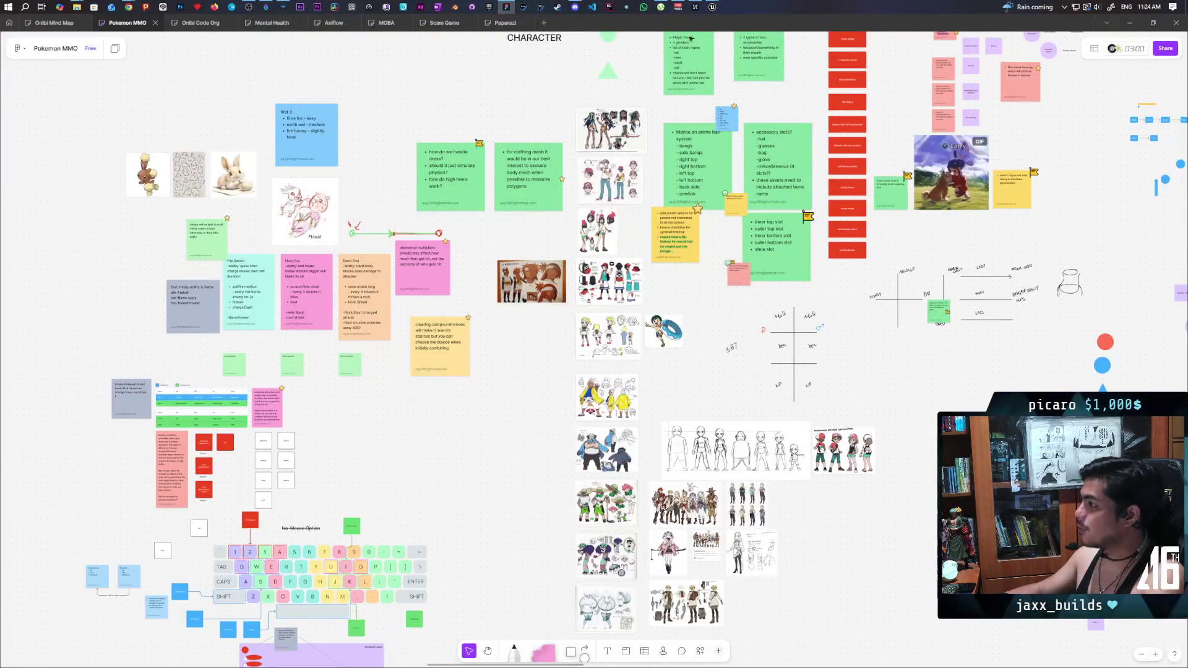
{"action": "mouse_move", "coordinate": [709, 6]}
{"action": "left_click", "coordinate": [680, 56]}
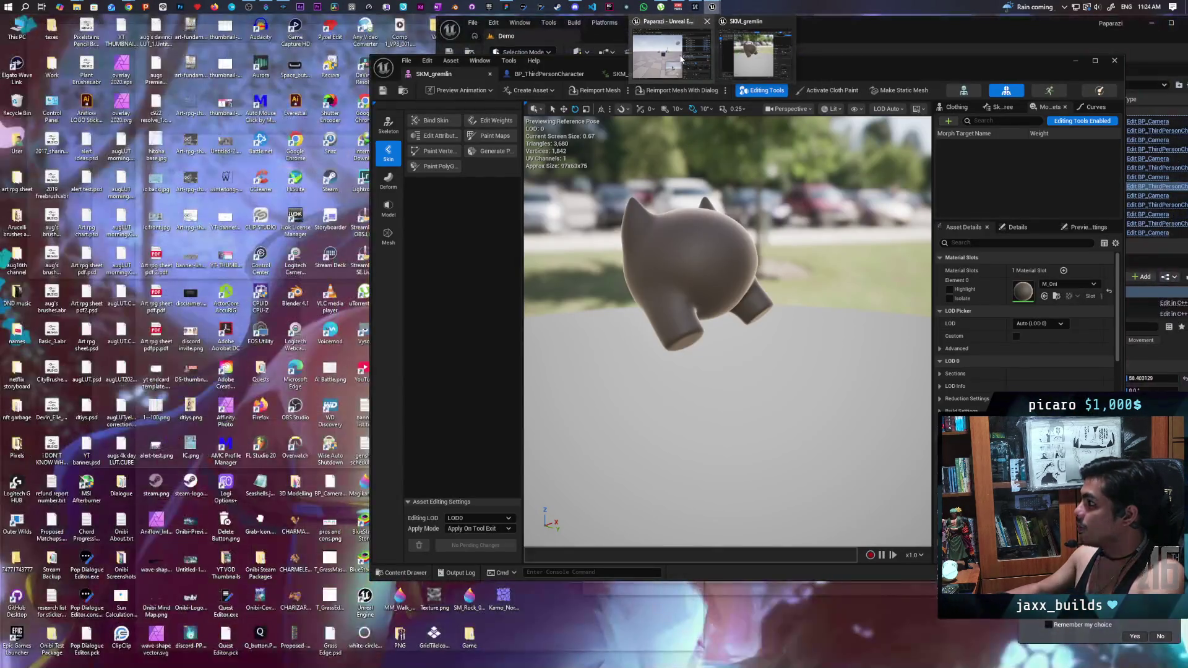
Step: Maximize the Unreal editor, move the SKM_gremlin window aside, and switch to BP_ThirdPersonCharacter's event graph
{"action": "left_click", "coordinate": [680, 55]}
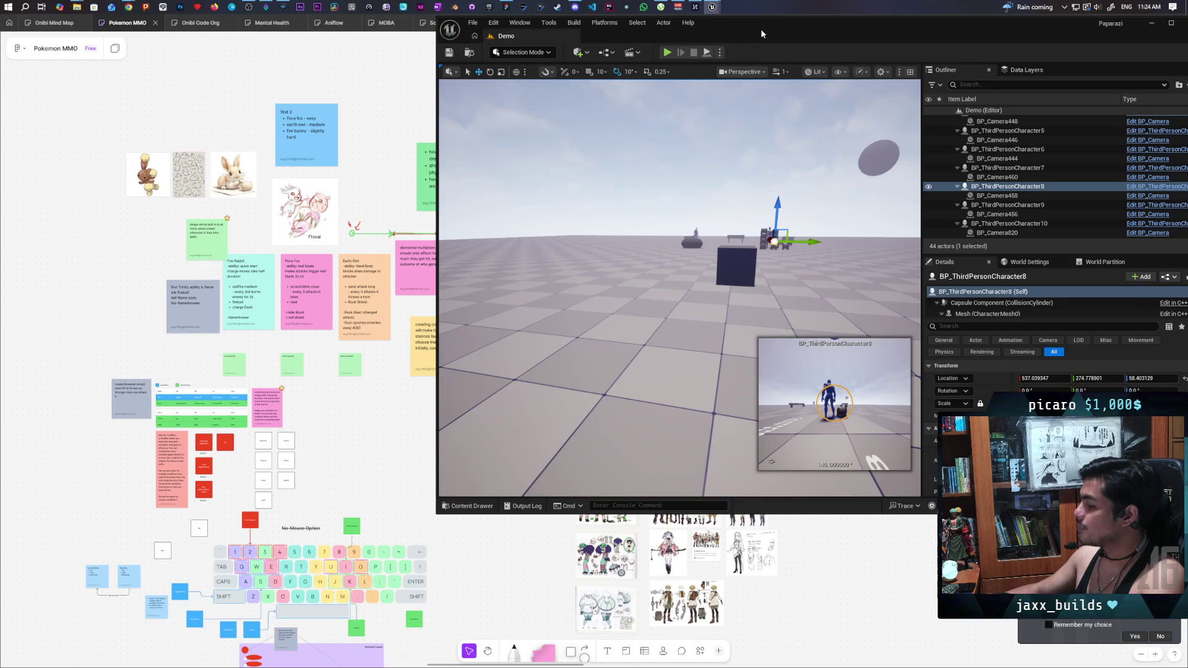
{"action": "double_click", "coordinate": [760, 29]}
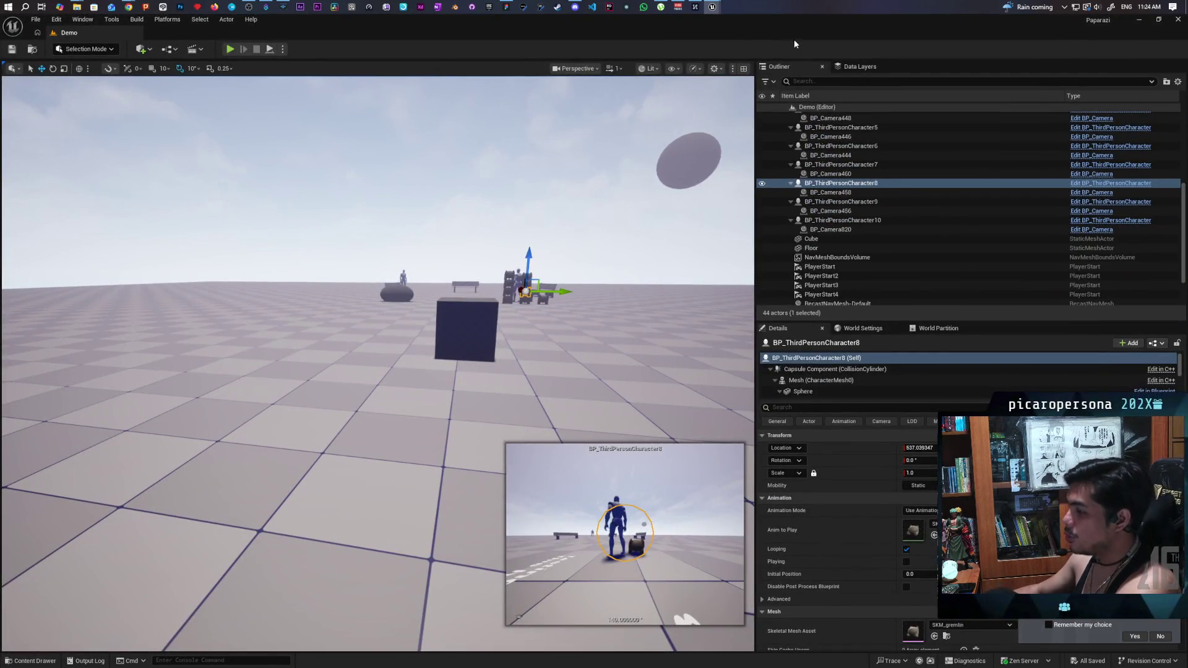
{"action": "mouse_move", "coordinate": [712, 7]}
{"action": "left_click", "coordinate": [756, 56]}
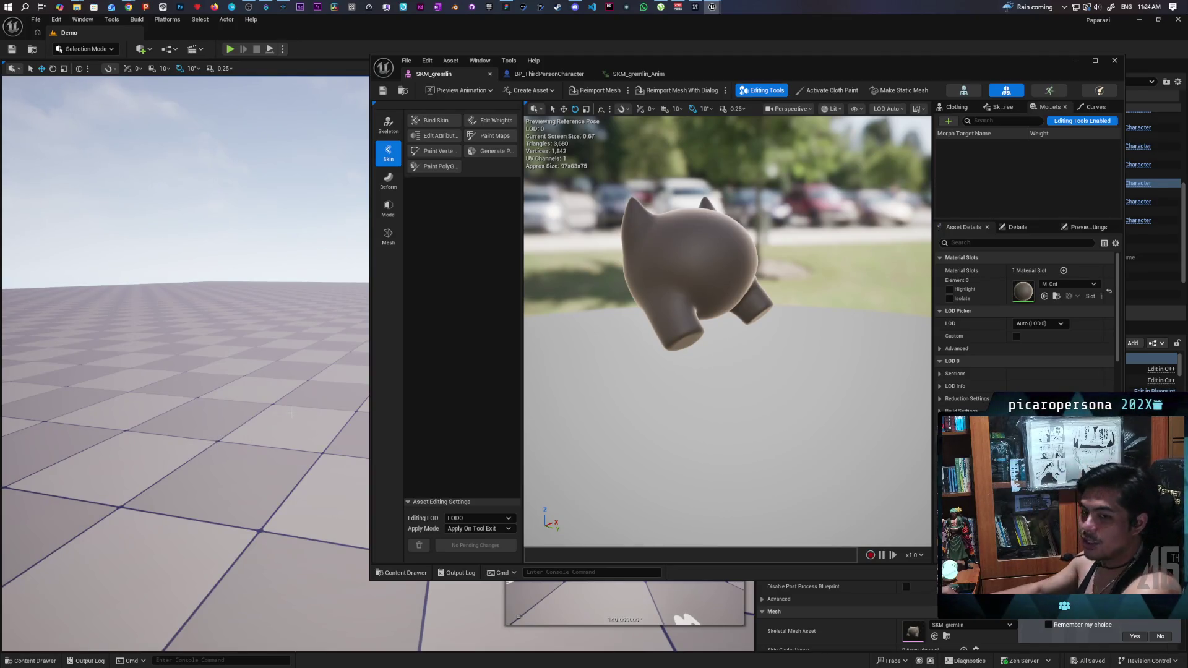
{"action": "mouse_move", "coordinate": [719, 63]}
{"action": "left_mouse_down"}
{"action": "mouse_move", "coordinate": [601, 108]}
{"action": "mouse_move", "coordinate": [621, 112]}
{"action": "left_mouse_up"}
{"action": "left_click", "coordinate": [448, 122]}
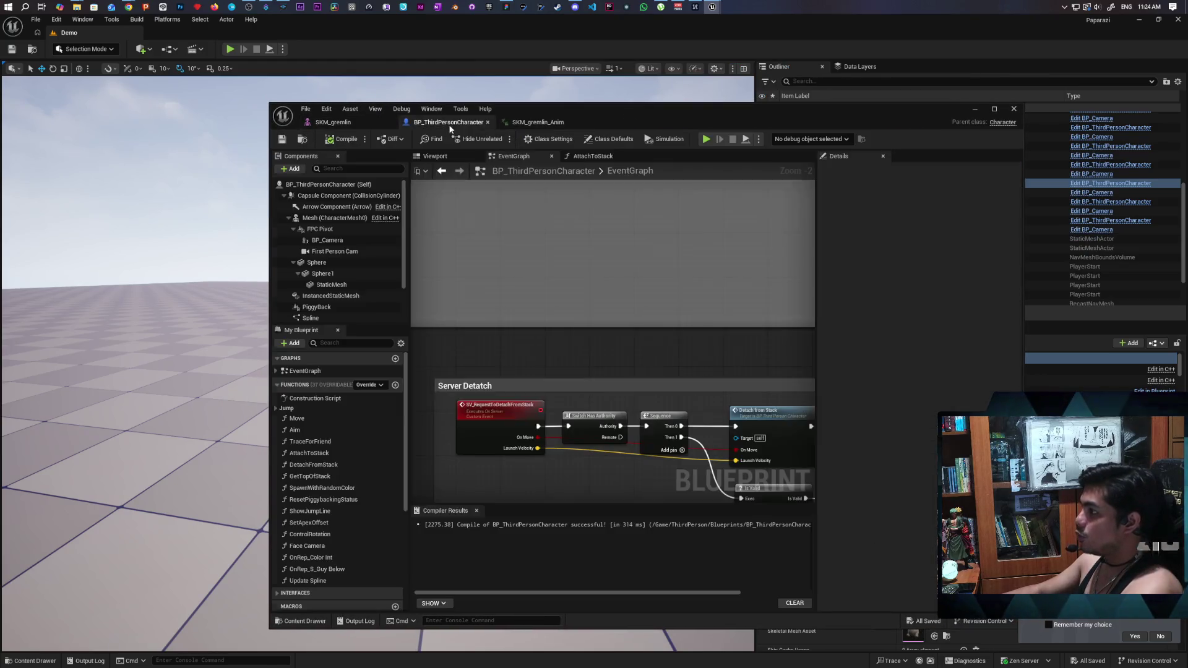
{"action": "scroll", "coordinate": [647, 333], "scroll_direction": "down", "scroll_amount": 3}
Step: Drag a Capsule Component reference from the Components panel into the event graph
{"action": "left_click_drag", "start_coordinate": [647, 333], "coordinate": [562, 327]}
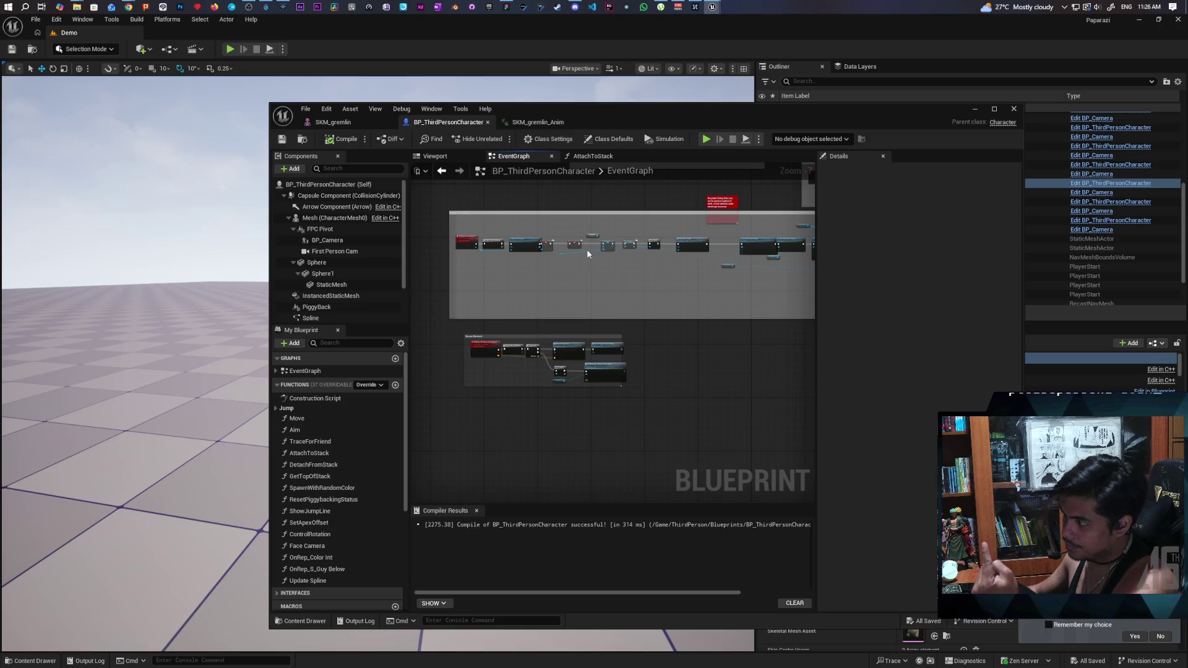
{"action": "left_click_drag", "start_coordinate": [549, 325], "coordinate": [575, 244]}
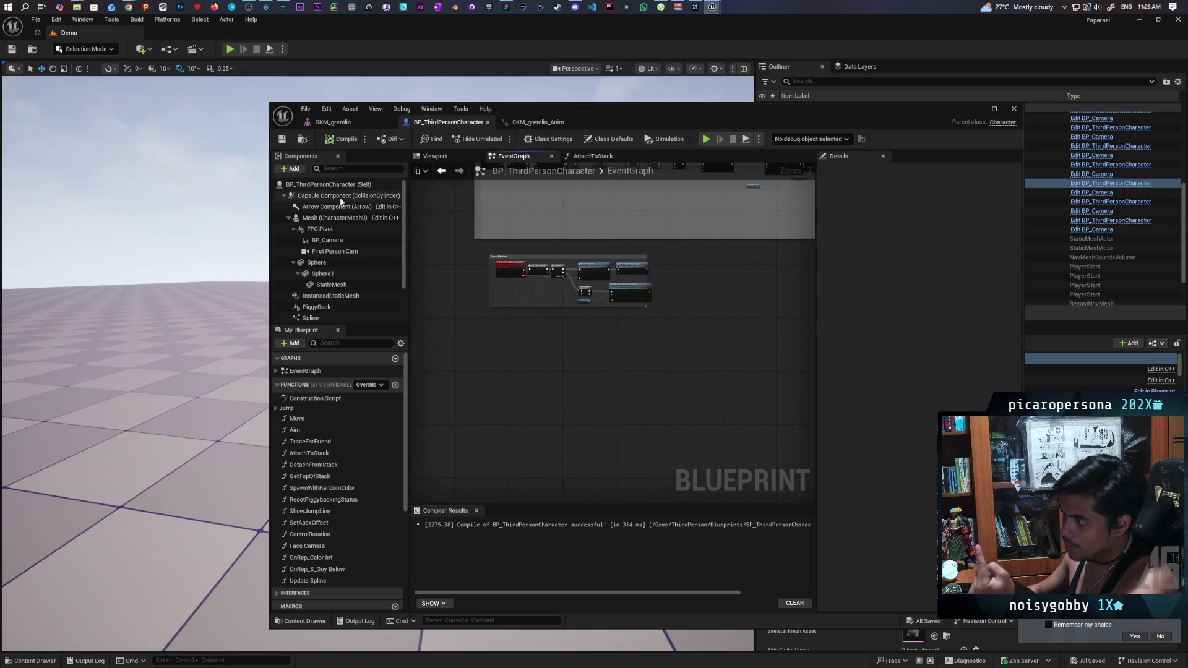
{"action": "left_click_drag", "start_coordinate": [341, 203], "coordinate": [530, 353]}
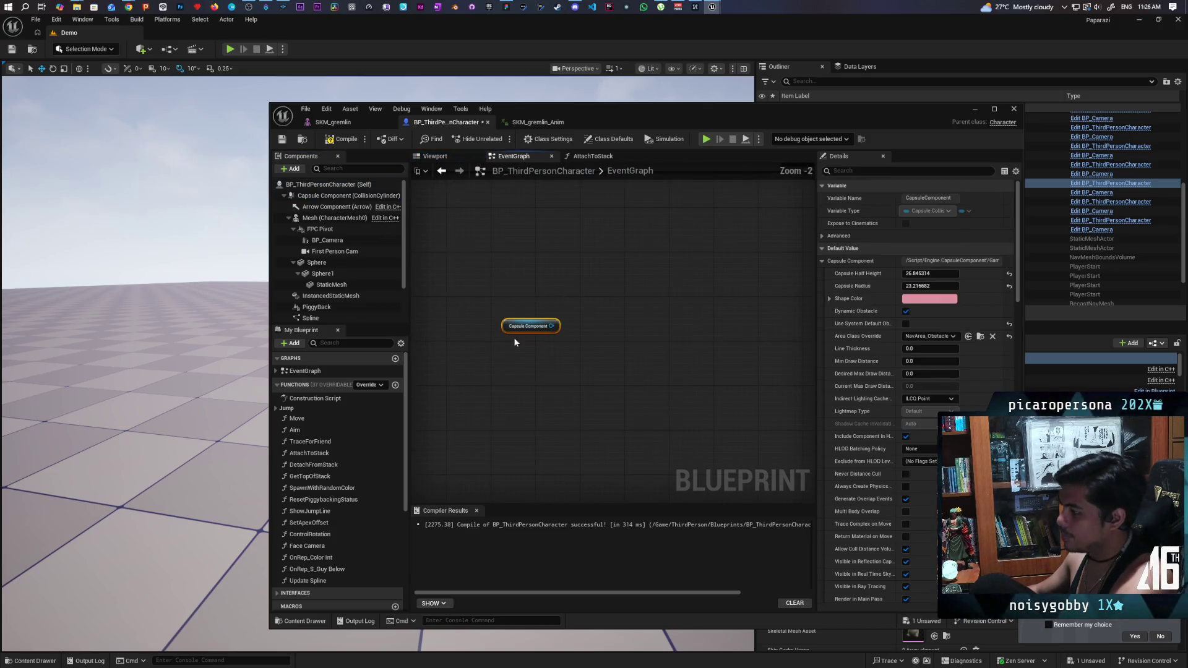
Step: Delete the capsule getter, add an On Component Hit event for Capsule Component, and filter Details to 'collision'
{"action": "right_click", "coordinate": [344, 196]}
{"action": "key", "text": "Escape"}
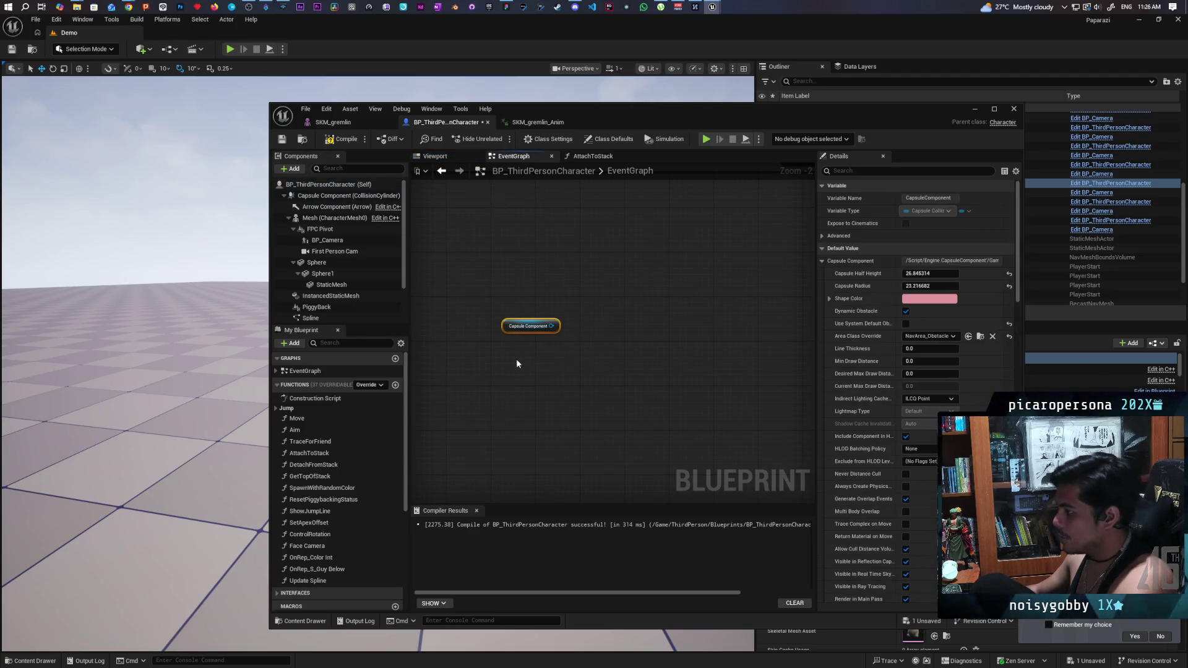
{"action": "key", "text": "Delete"}
{"action": "right_click", "coordinate": [344, 195]}
{"action": "mouse_move", "coordinate": [376, 229]}
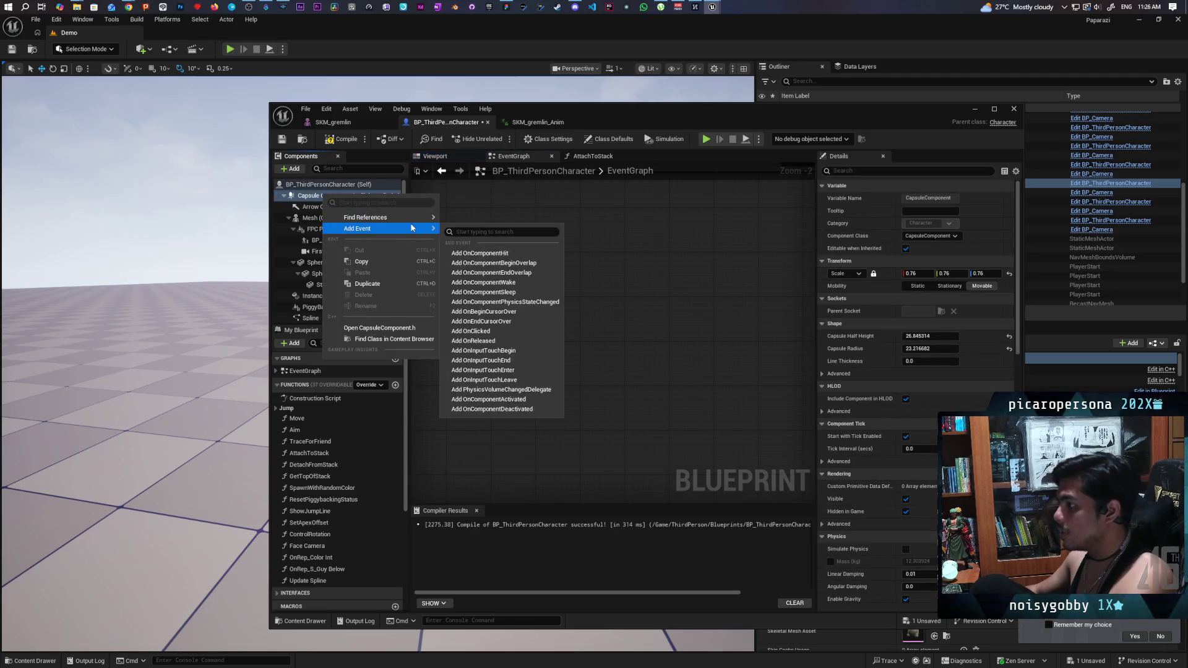
{"action": "left_click", "coordinate": [480, 253]}
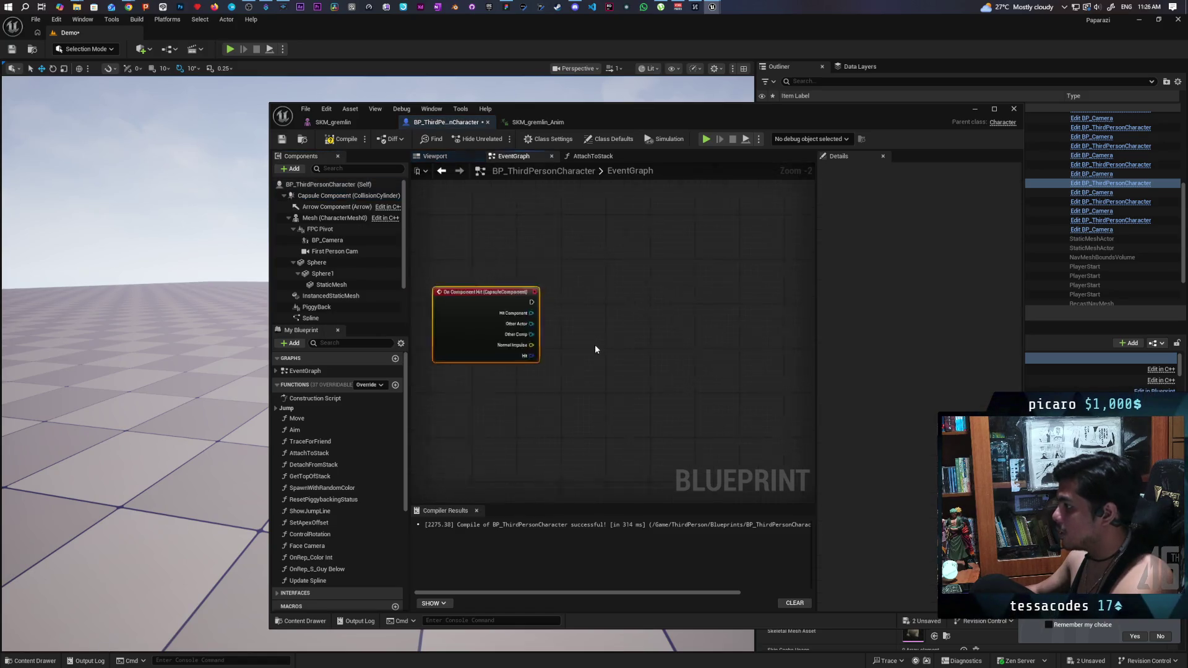
{"action": "left_click", "coordinate": [347, 195]}
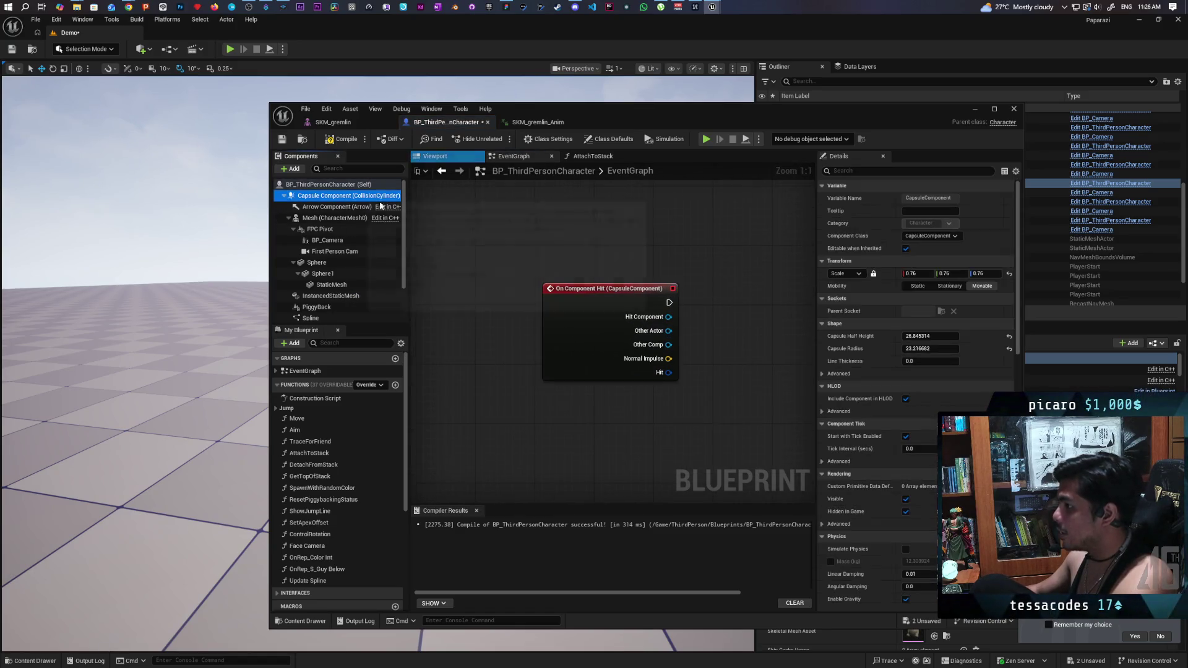
{"action": "left_click", "coordinate": [912, 169]}
{"action": "type", "text": "colli"}
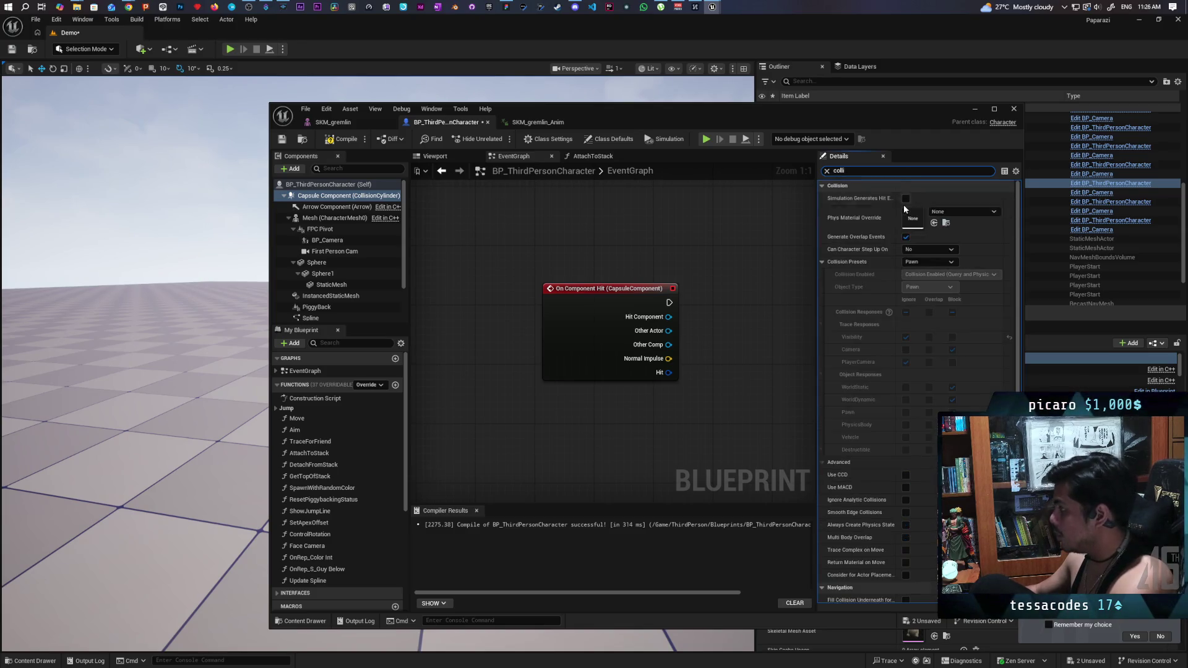
{"action": "type", "text": "si"}
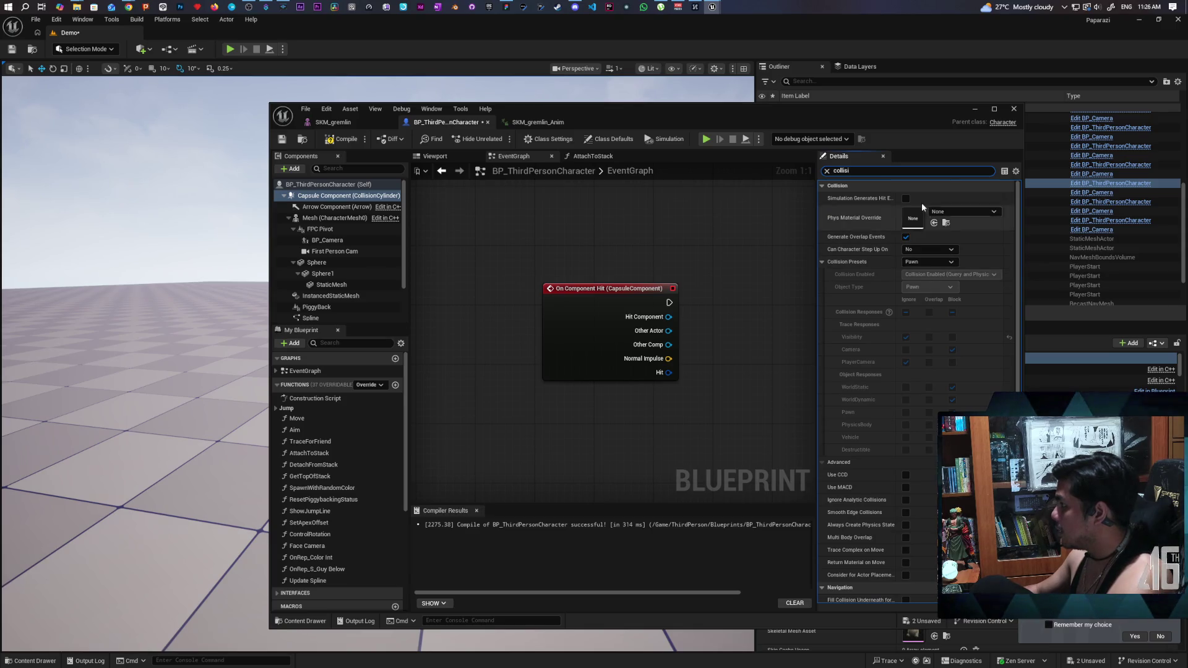
Step: Enable Simulation Generates Hit Events on the capsule and paste a Print String node, pulling a wire from Hit Component
{"action": "left_click", "coordinate": [905, 198]}
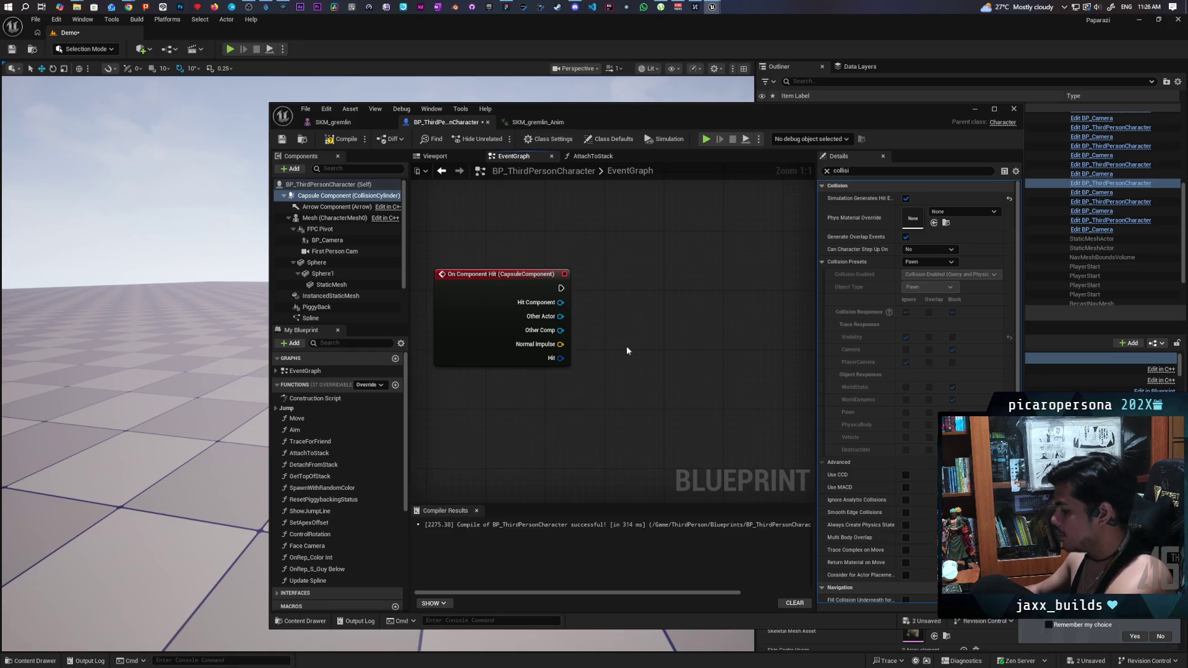
{"action": "key", "text": "ctrl+v"}
{"action": "left_click_drag", "start_coordinate": [561, 302], "coordinate": [658, 303]}
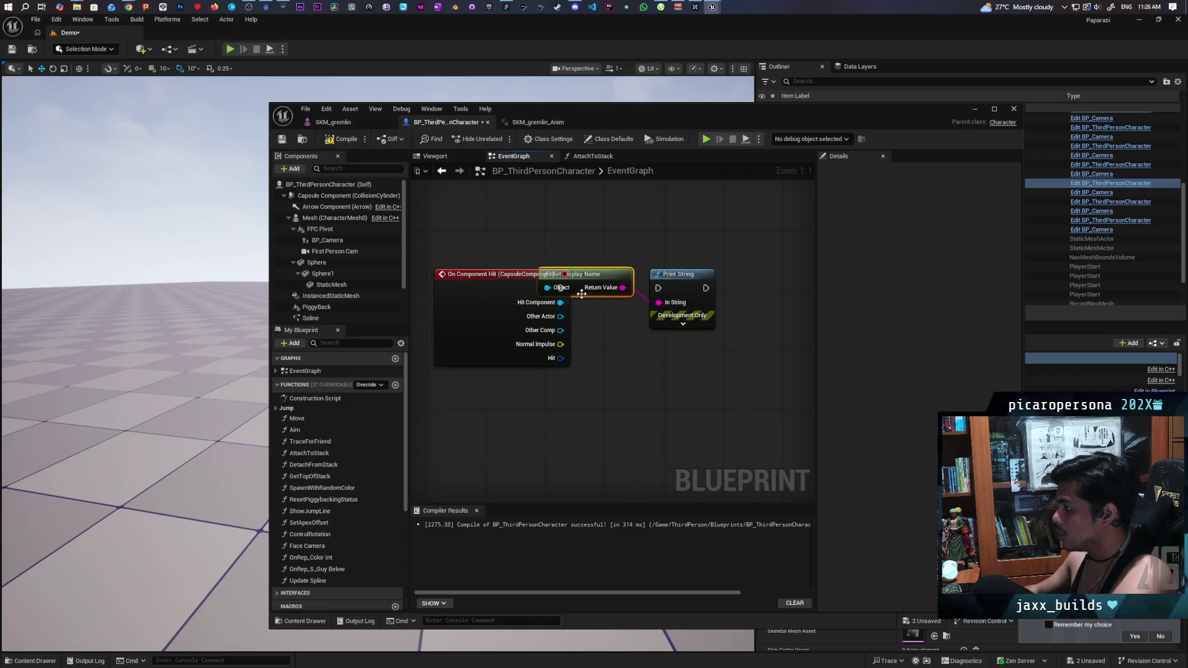
Step: Wire the hit event and Hit Component into Print String, compile and save, and launch a multiplayer play test
{"action": "left_click_drag", "start_coordinate": [603, 276], "coordinate": [620, 355]}
{"action": "left_click_drag", "start_coordinate": [560, 288], "coordinate": [658, 288]}
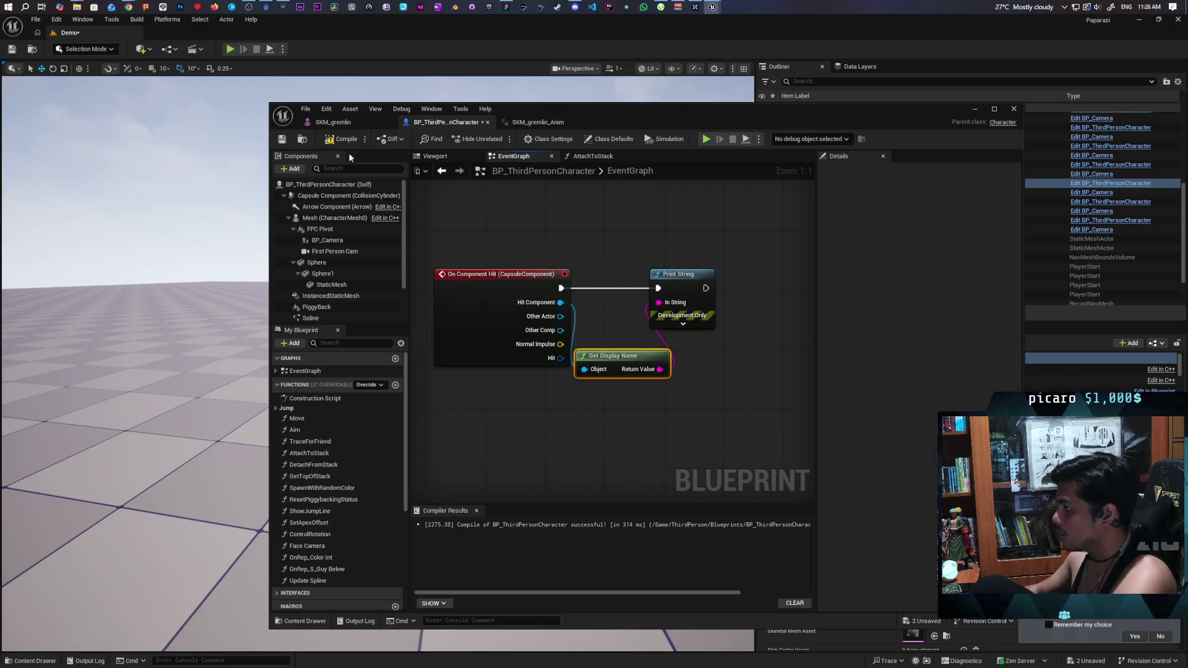
{"action": "key", "text": "ctrl+s"}
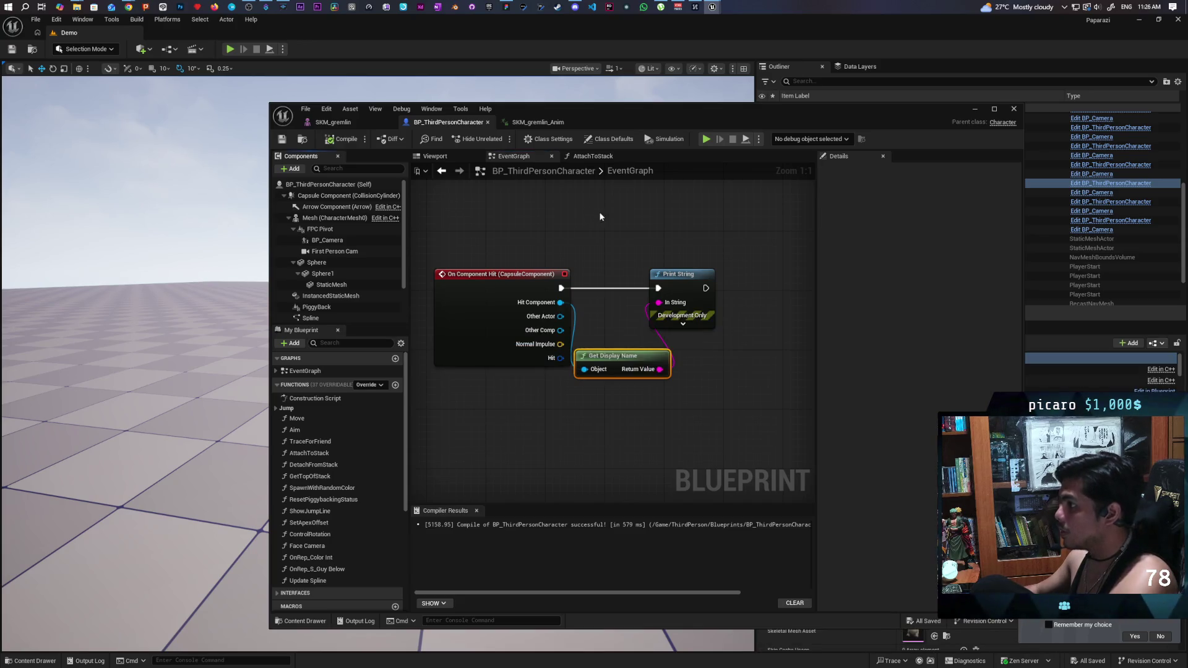
{"action": "left_click_drag", "start_coordinate": [660, 112], "coordinate": [731, 501]}
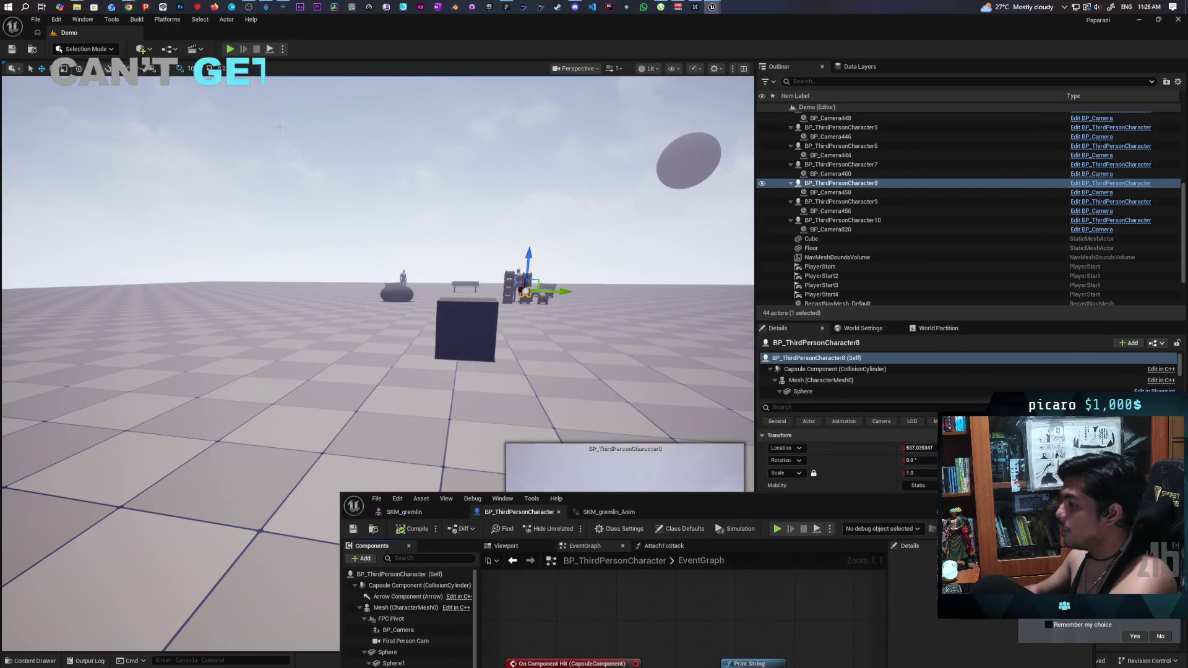
{"action": "key", "text": "alt+p"}
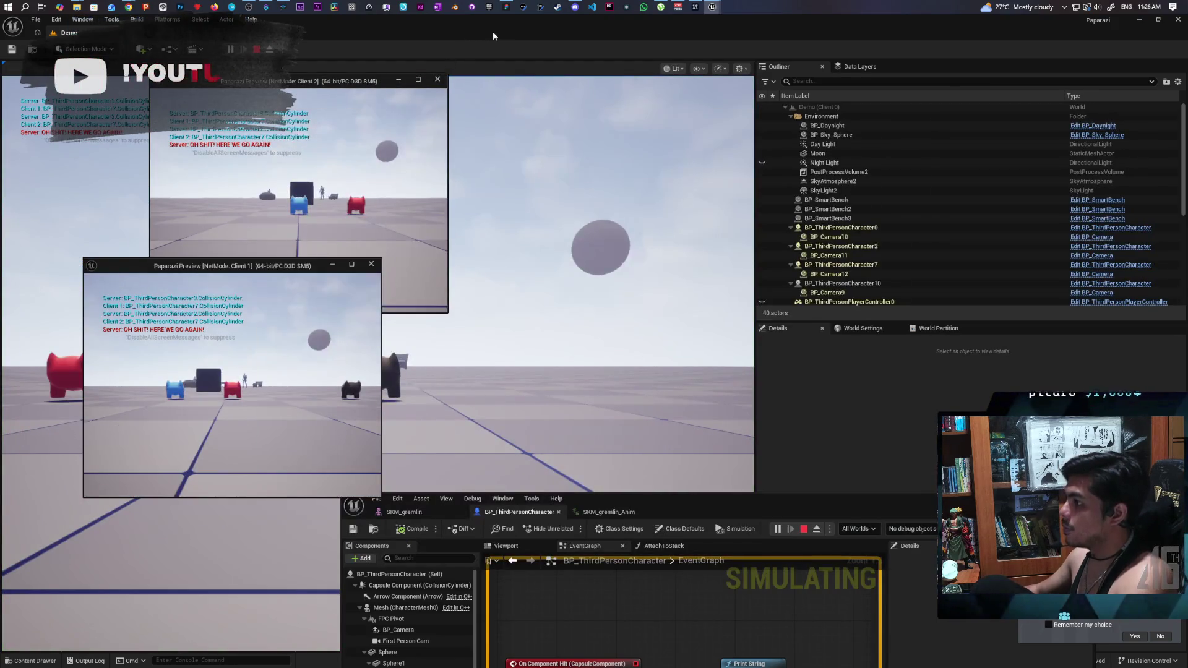
Step: Drive the gremlin into the other players to see collision messages print, then stop the play test
{"action": "mouse_move", "coordinate": [498, 29]}
{"action": "left_mouse_down"}
{"action": "mouse_move", "coordinate": [631, 87]}
{"action": "mouse_move", "coordinate": [808, 40]}
{"action": "left_mouse_up"}
{"action": "left_click", "coordinate": [668, 279]}
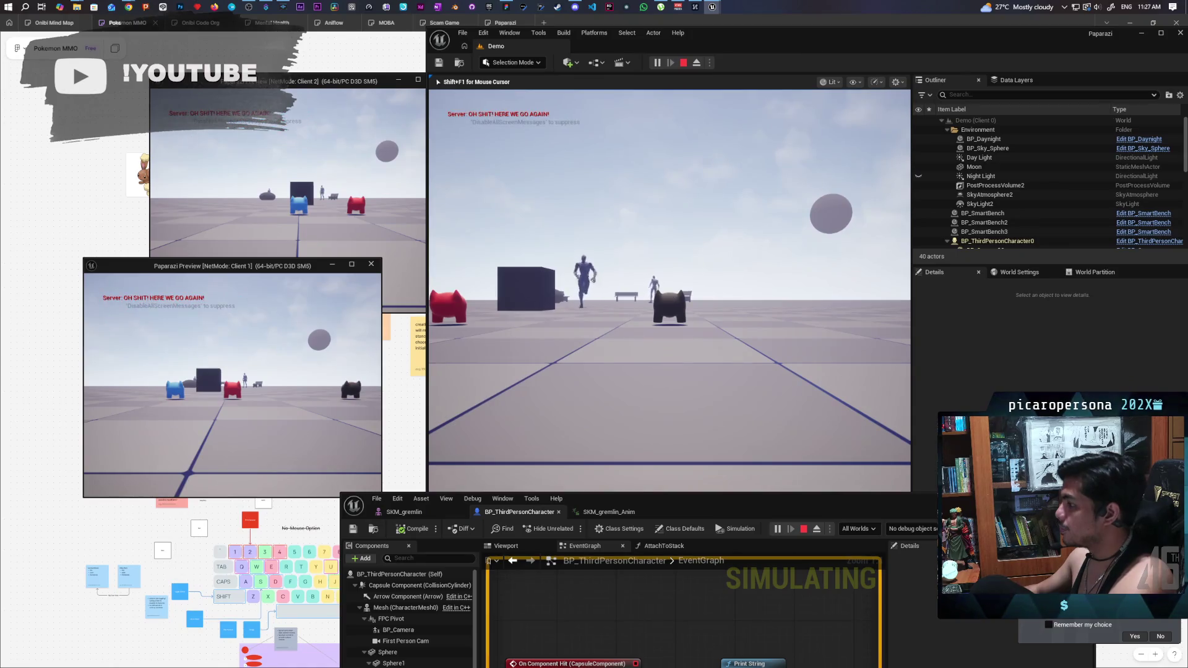
{"action": "key", "text": "w"}
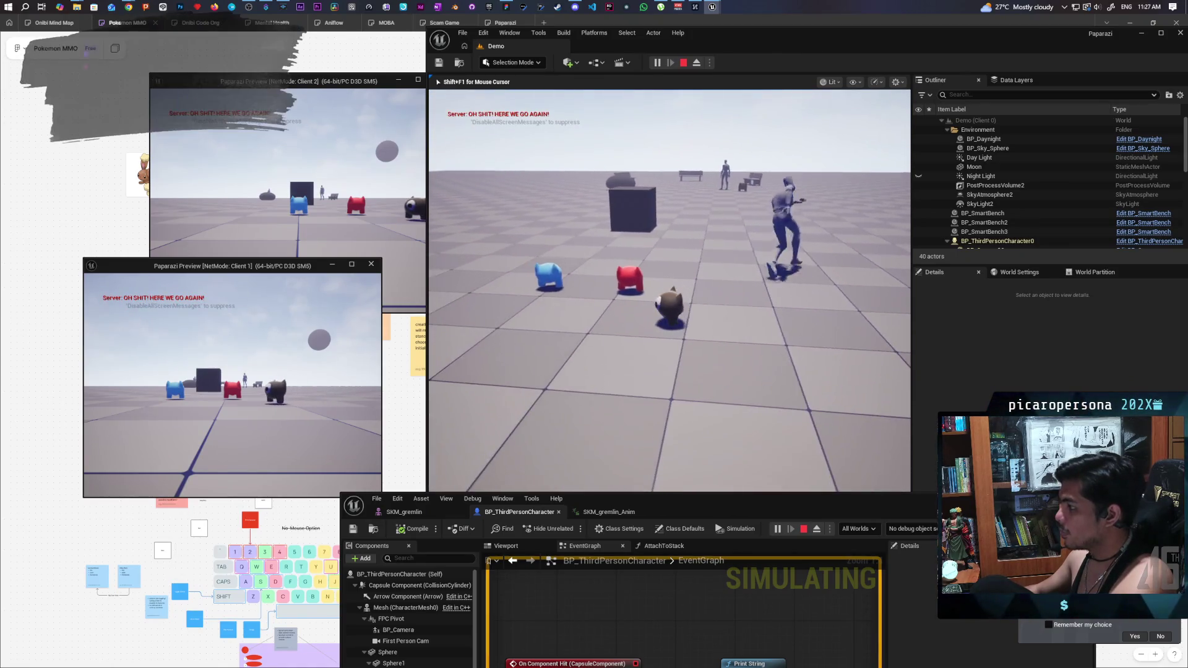
{"action": "key", "text": "w"}
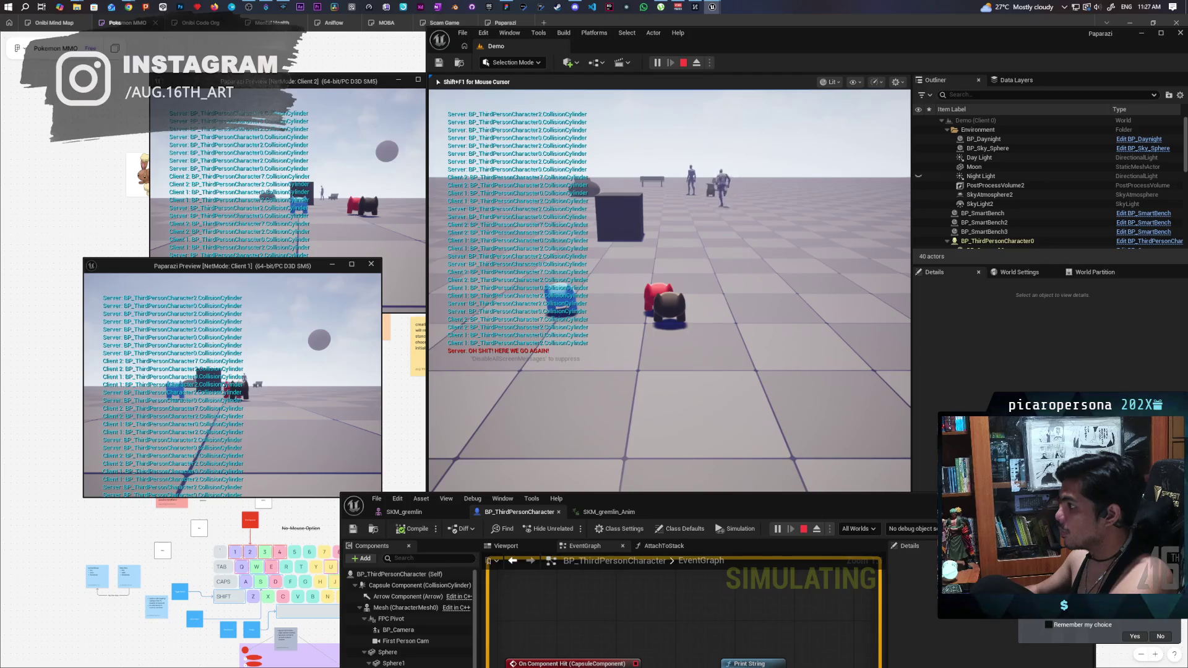
{"action": "key", "text": "w"}
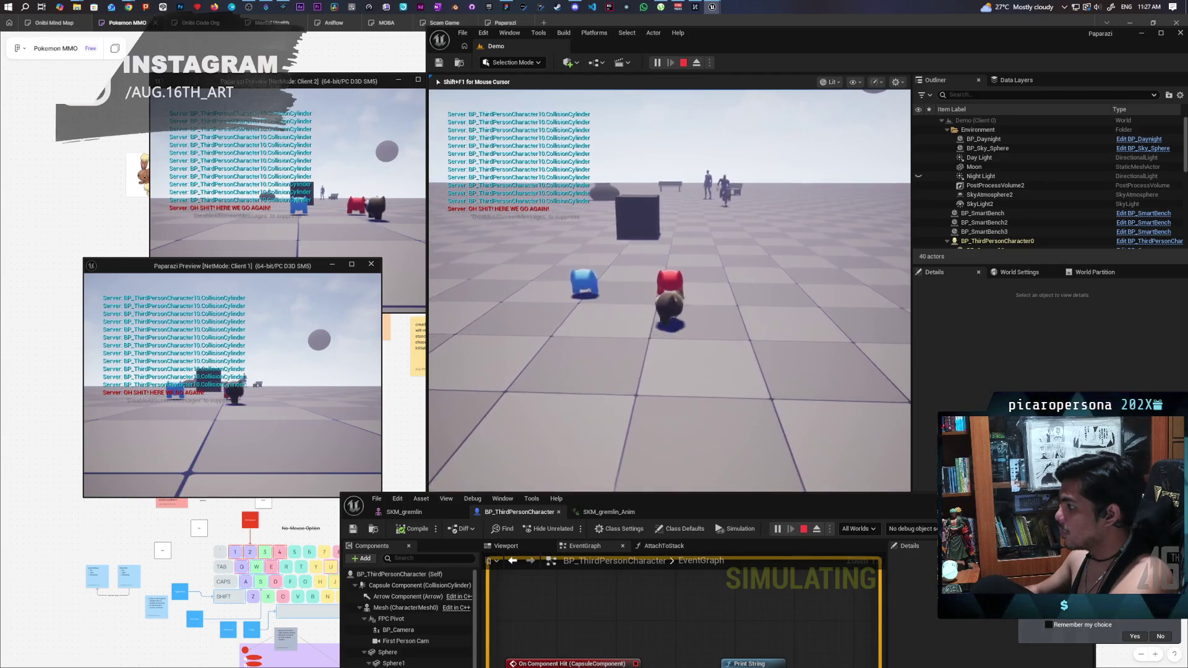
{"action": "key", "text": "w"}
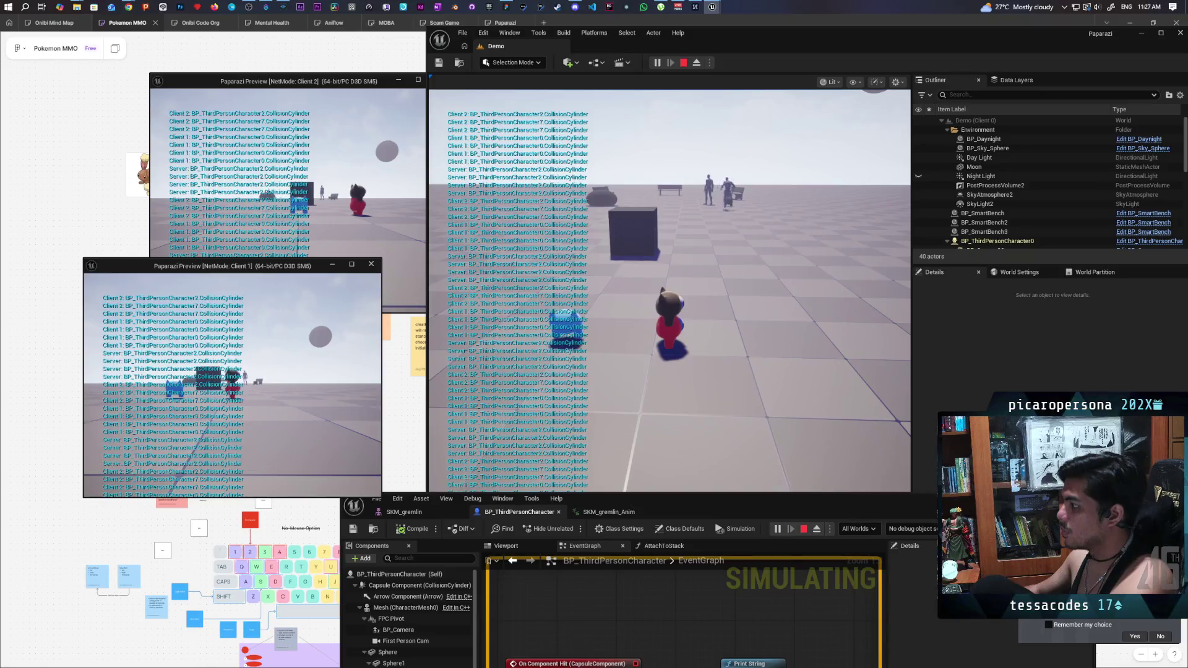
{"action": "key", "text": "w"}
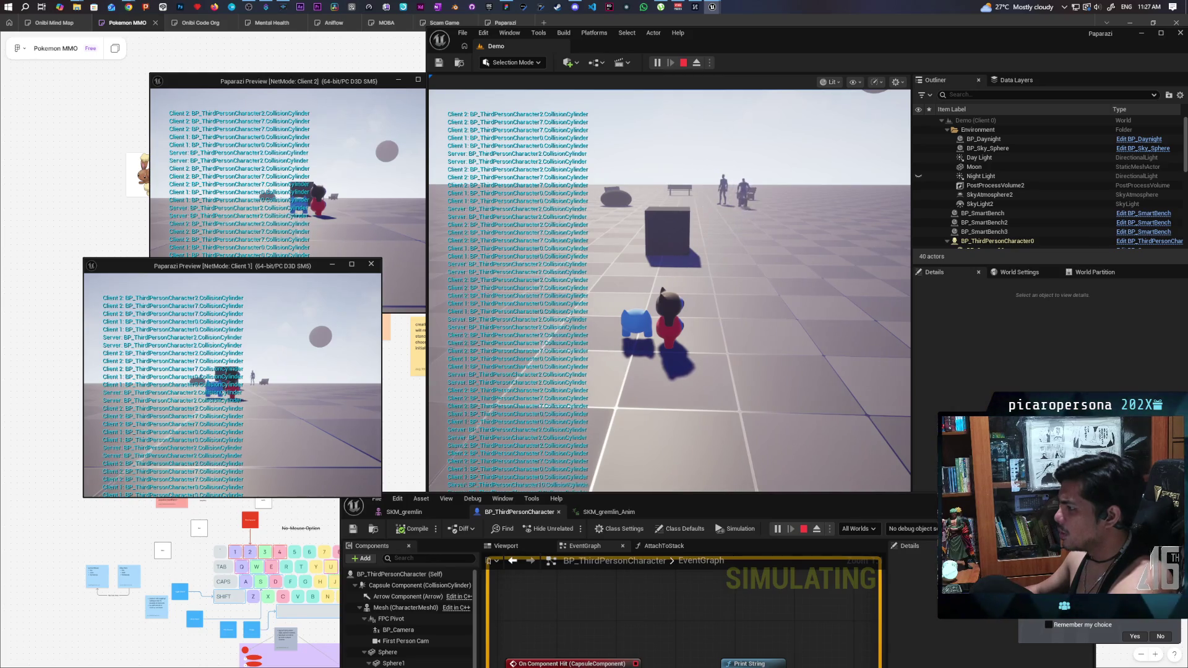
{"action": "key", "text": "Escape"}
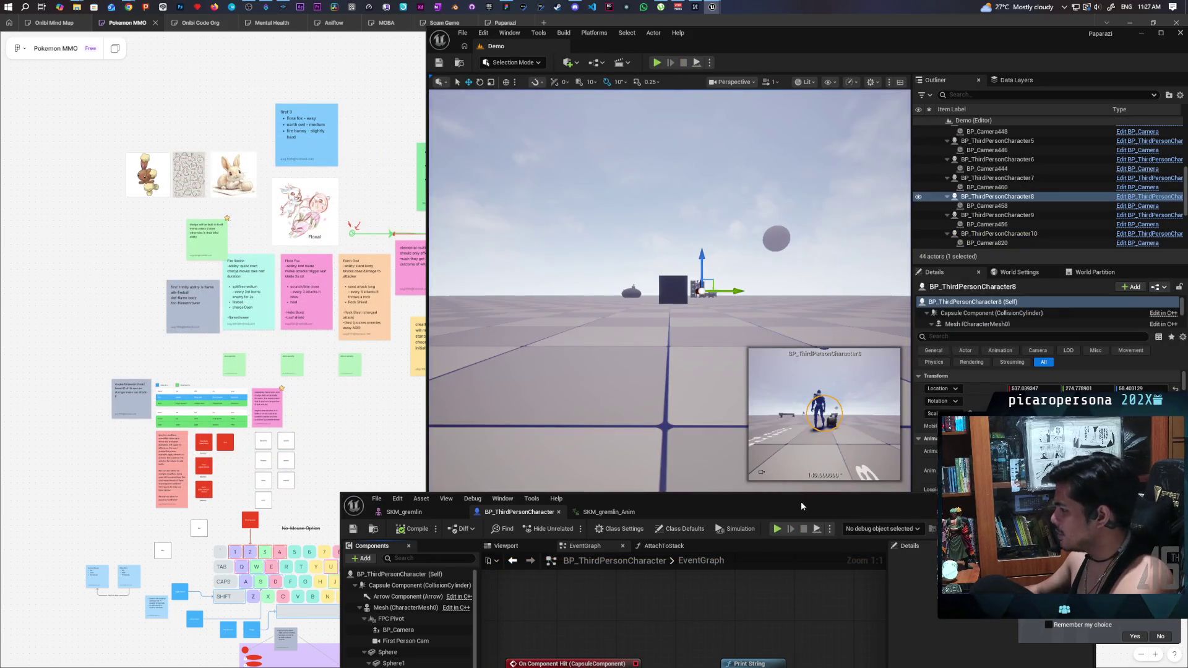
Step: Move the Blueprint window up and pan the event graph to the hit-event nodes
{"action": "mouse_move", "coordinate": [801, 501]}
{"action": "left_mouse_down"}
{"action": "mouse_move", "coordinate": [846, 215]}
{"action": "mouse_move", "coordinate": [838, 140]}
{"action": "left_mouse_up"}
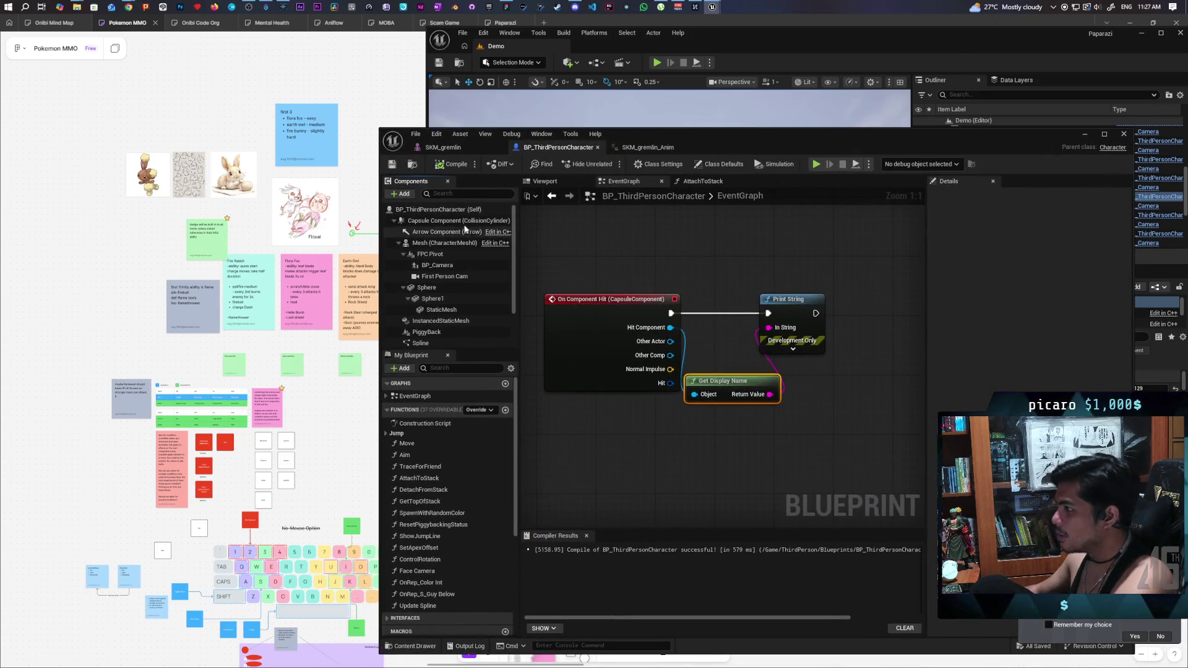
{"action": "scroll", "coordinate": [463, 259], "scroll_direction": "down", "scroll_amount": 2}
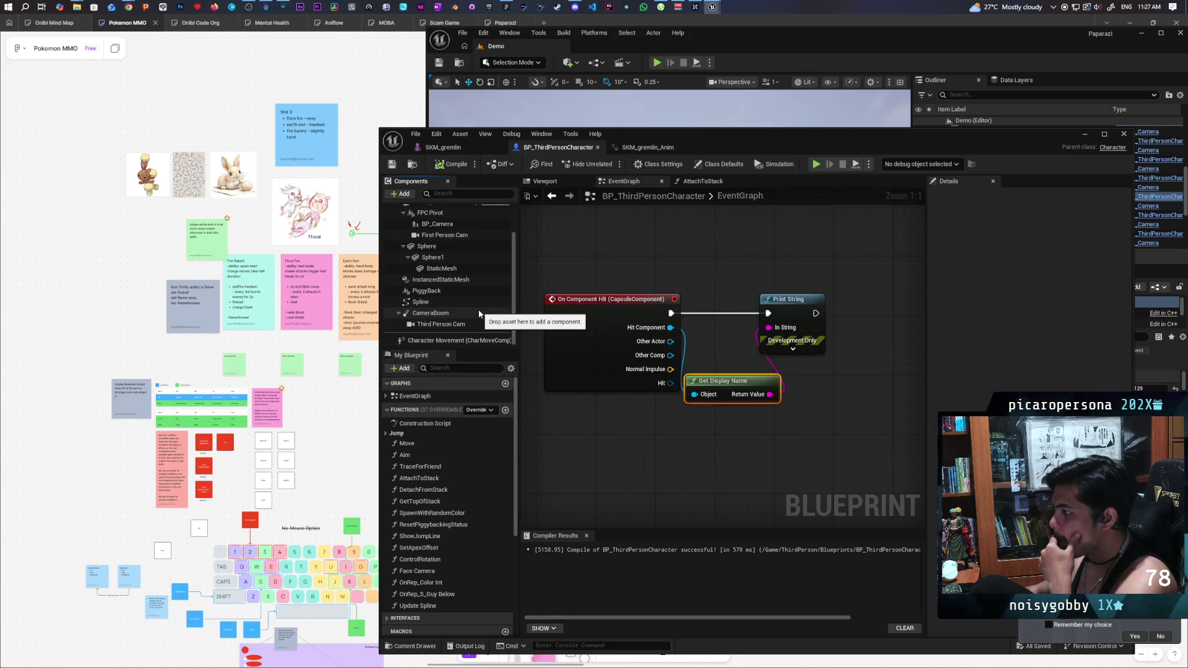
{"action": "scroll", "coordinate": [480, 314], "scroll_direction": "up", "scroll_amount": 1}
{"action": "scroll", "coordinate": [480, 313], "scroll_direction": "up", "scroll_amount": 1}
{"action": "scroll", "coordinate": [479, 314], "scroll_direction": "up", "scroll_amount": 1}
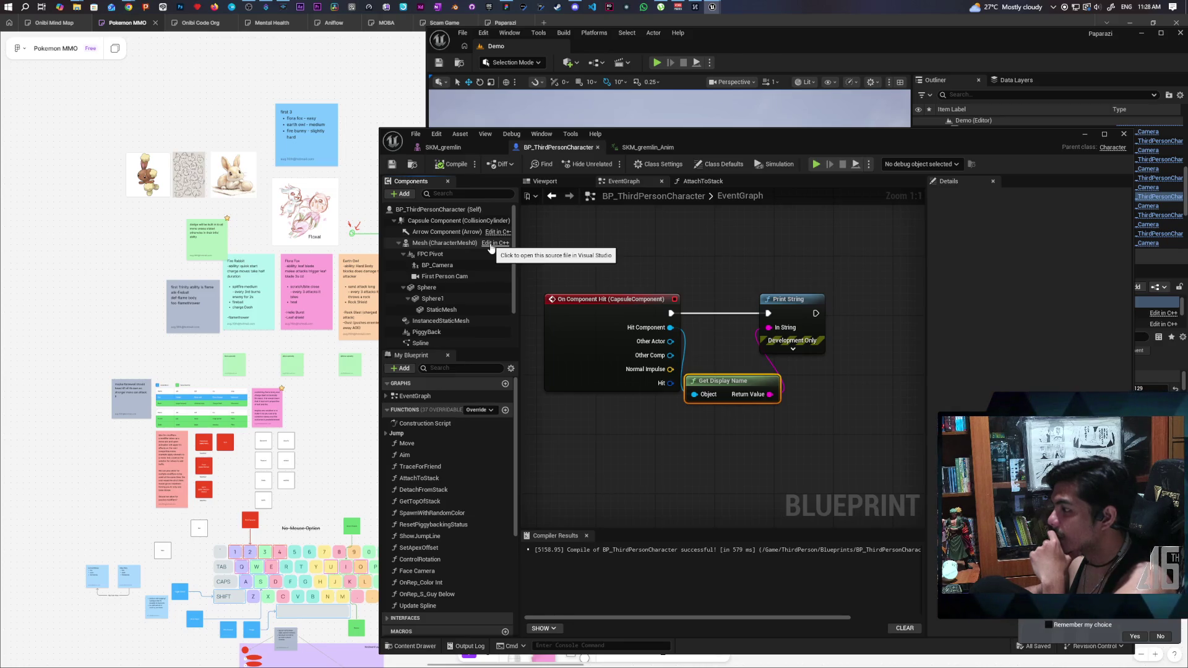
{"action": "left_click_drag", "start_coordinate": [683, 258], "coordinate": [587, 248]}
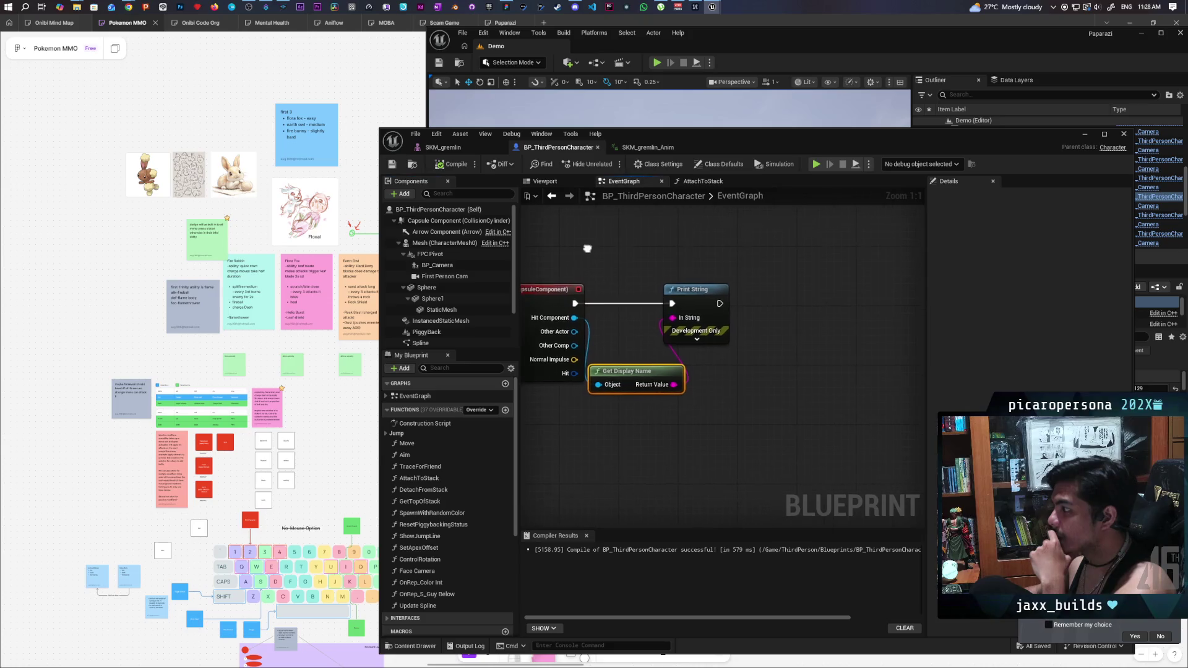
Step: Make room and add a Get Root Component node from the hit event's Other Actor
{"action": "left_click_drag", "start_coordinate": [707, 305], "coordinate": [842, 315]}
{"action": "left_click_drag", "start_coordinate": [651, 367], "coordinate": [717, 351]}
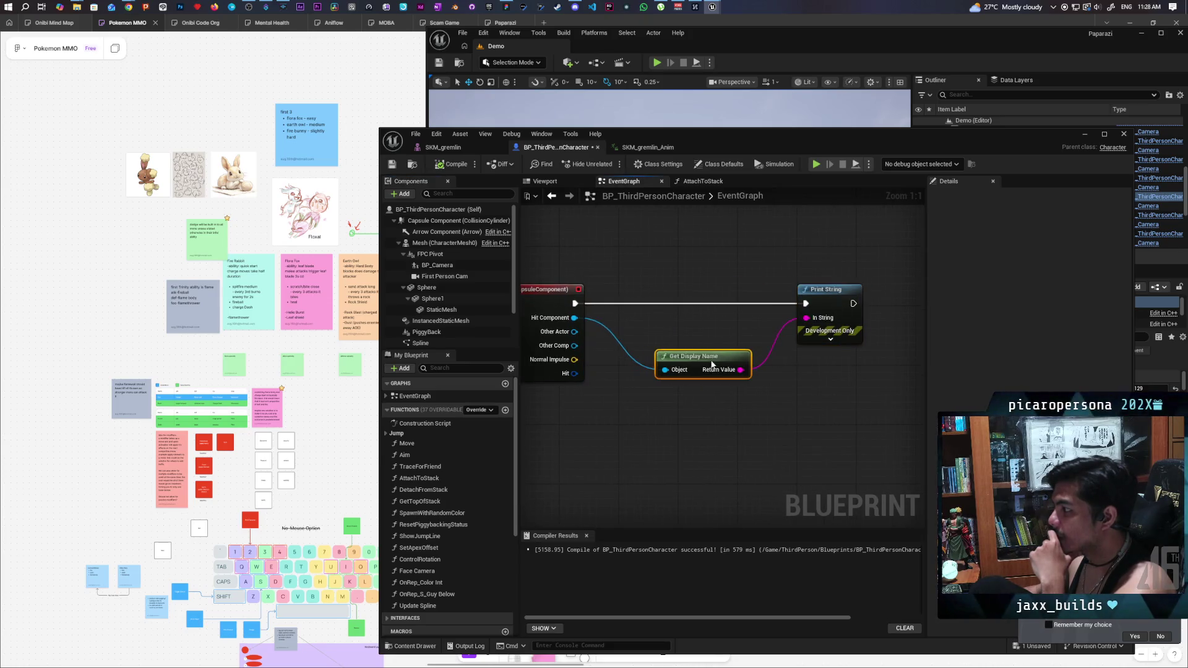
{"action": "left_click_drag", "start_coordinate": [574, 331], "coordinate": [609, 440]}
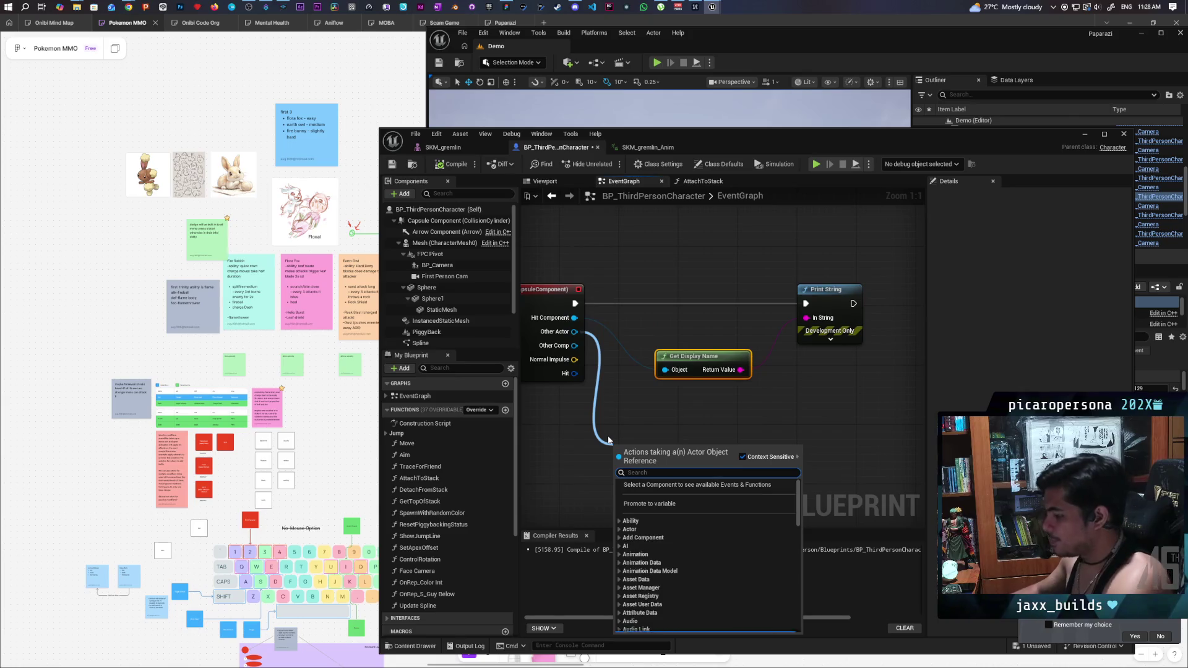
{"action": "type", "text": "get root"}
{"action": "key", "text": "Return"}
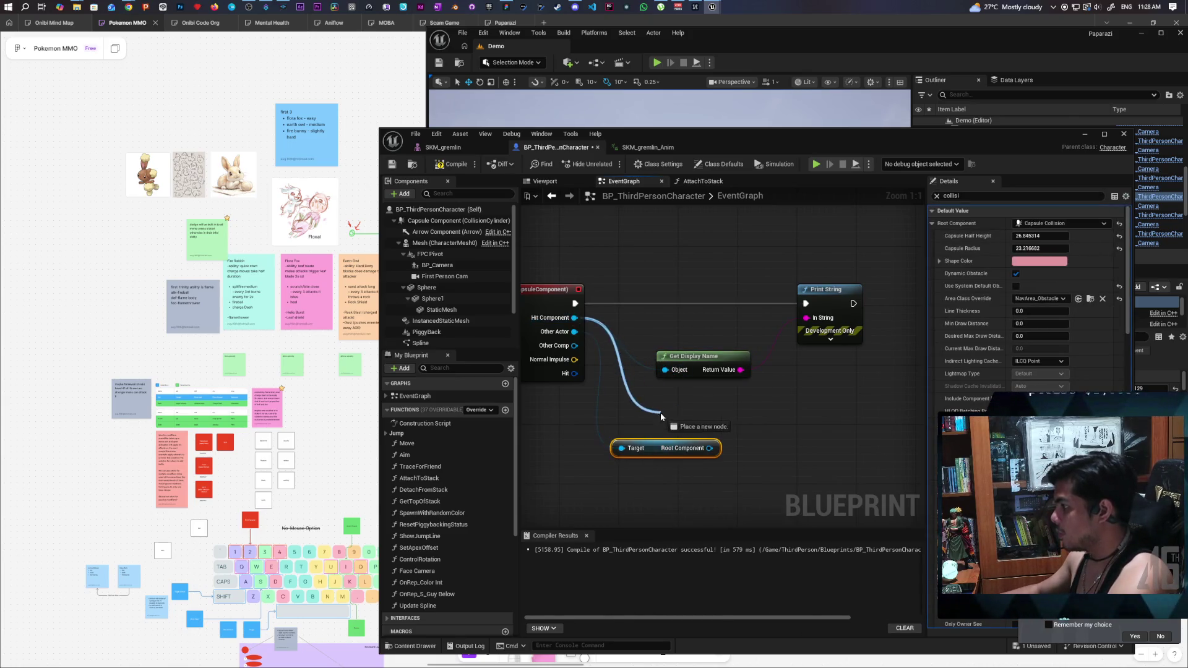
Step: Compare Hit Component == Root Component and feed the boolean into Print String
{"action": "left_click_drag", "start_coordinate": [660, 412], "coordinate": [661, 413]}
{"action": "type", "text": "=="}
{"action": "key", "text": "Return"}
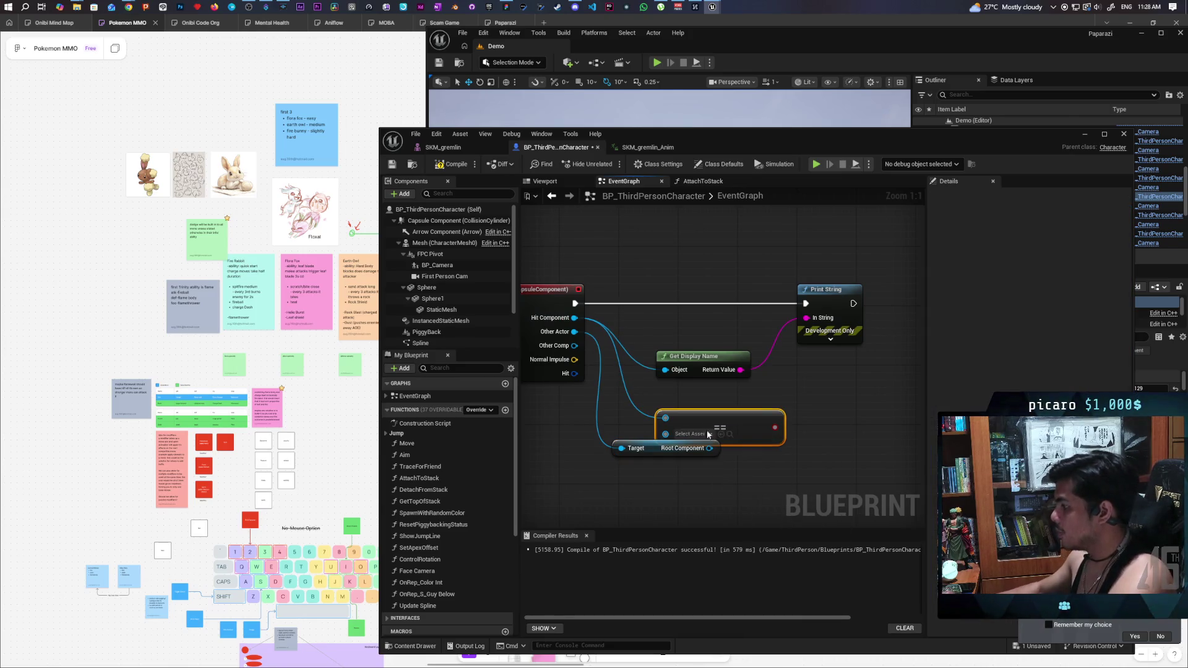
{"action": "left_click_drag", "start_coordinate": [709, 449], "coordinate": [666, 433]}
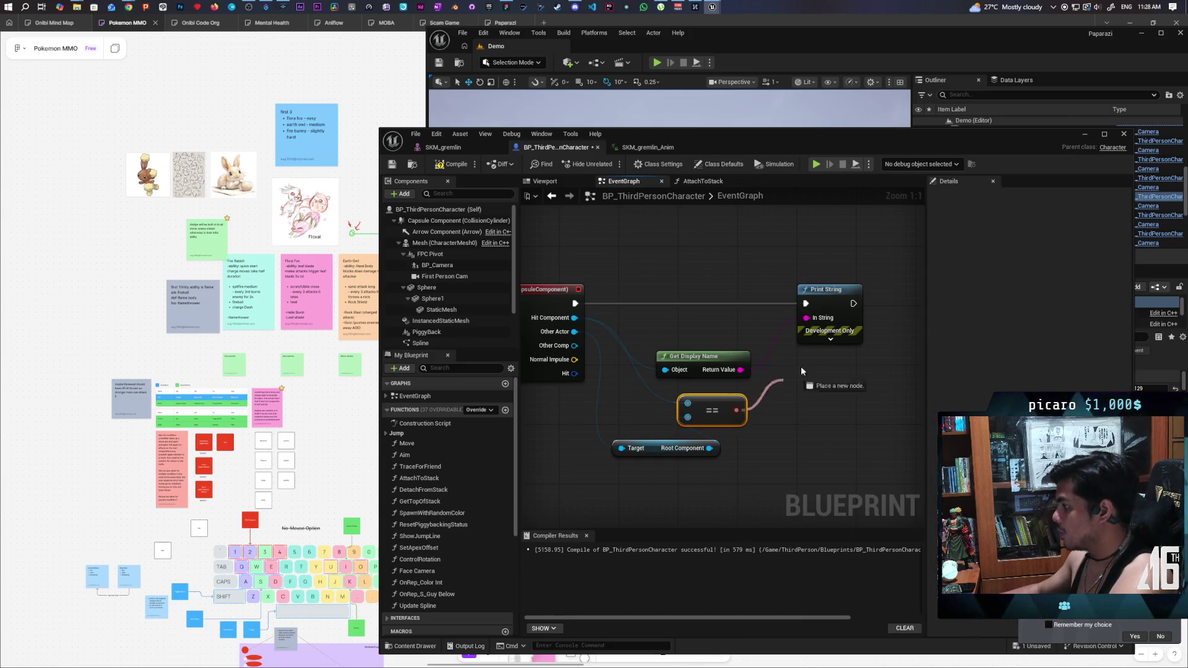
{"action": "left_click_drag", "start_coordinate": [820, 315], "coordinate": [806, 318]}
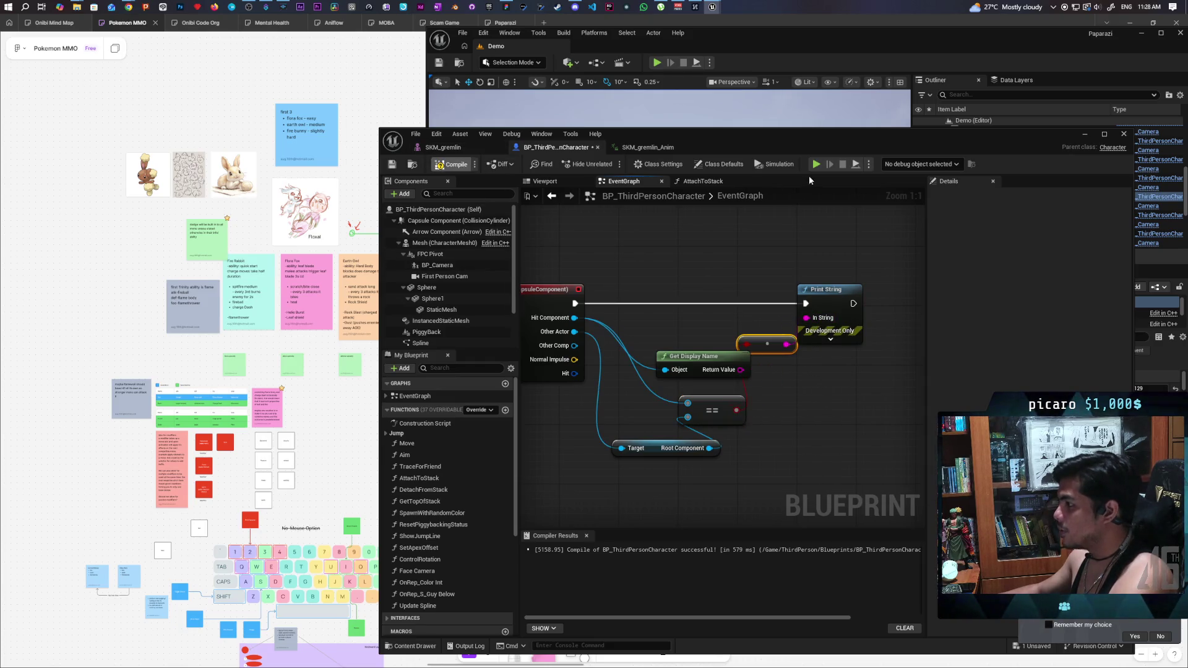
{"action": "left_click_drag", "start_coordinate": [851, 142], "coordinate": [965, 476]}
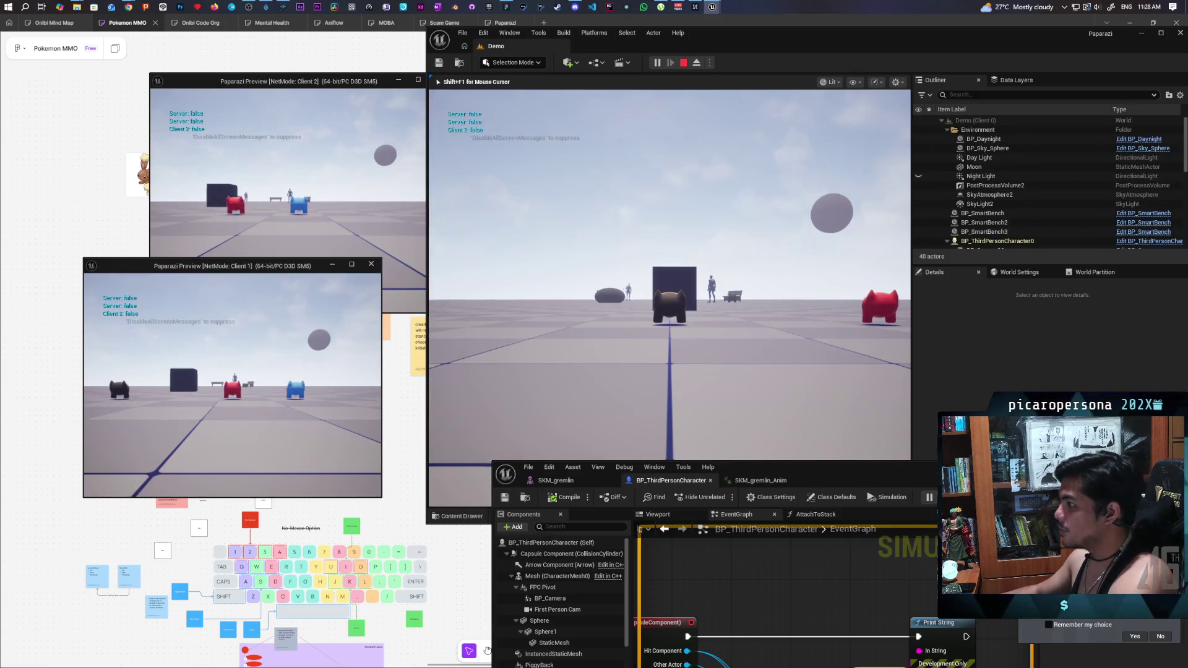
Step: Walk the character into the others in PIE, stop the session and restore the Blueprint window
{"action": "key", "text": "w"}
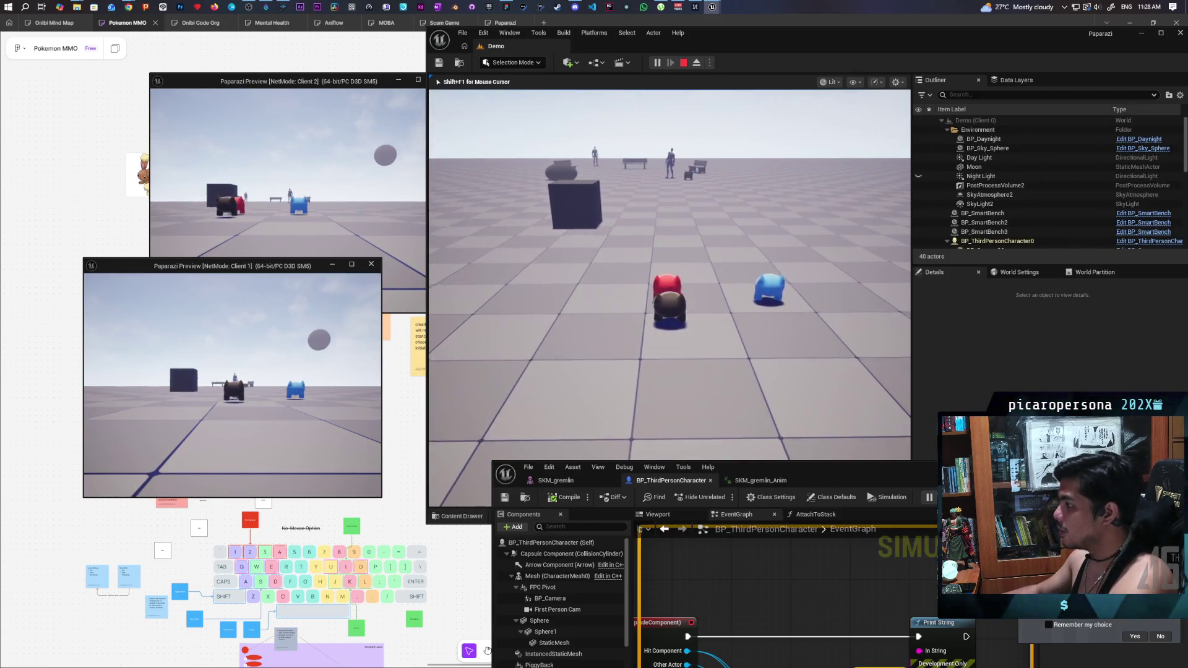
{"action": "key", "text": "w"}
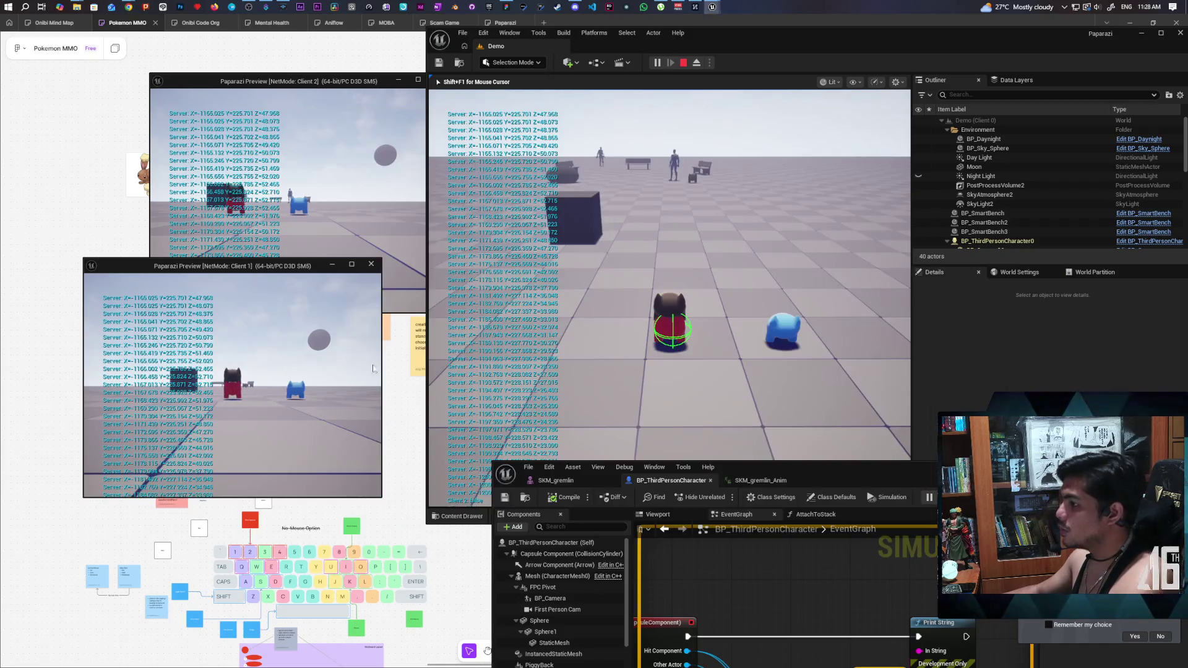
{"action": "key", "text": "e"}
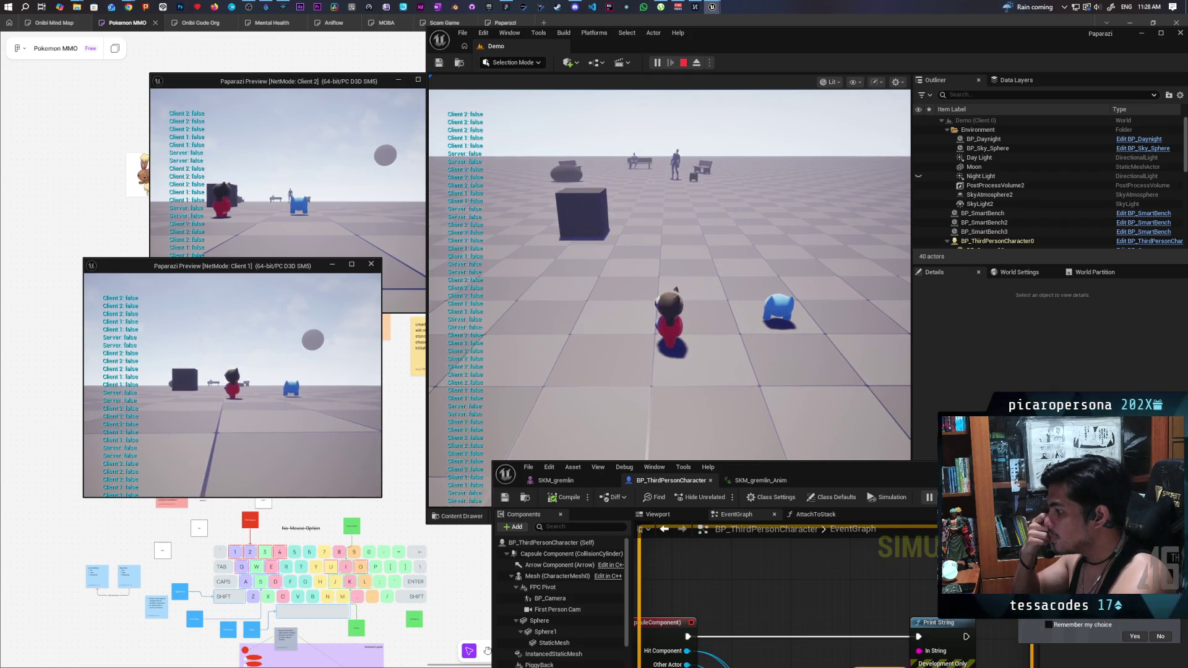
{"action": "key", "text": "Escape"}
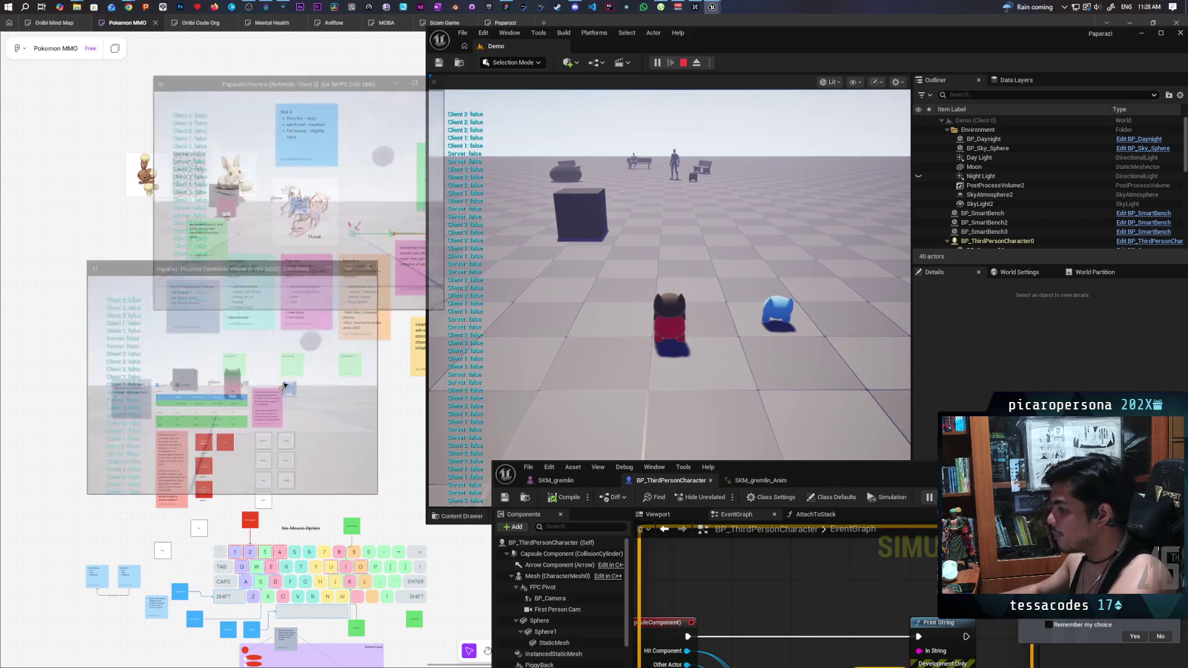
{"action": "left_click_drag", "start_coordinate": [868, 483], "coordinate": [809, 181]}
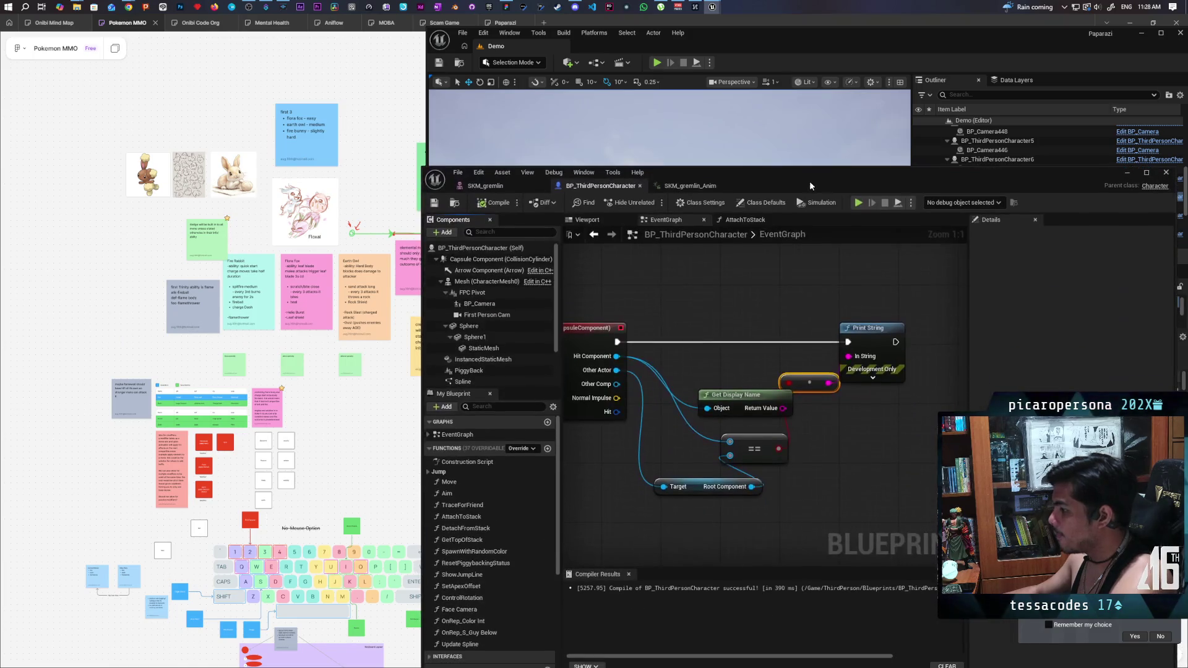
{"action": "scroll", "coordinate": [479, 364], "scroll_direction": "down", "scroll_amount": 2}
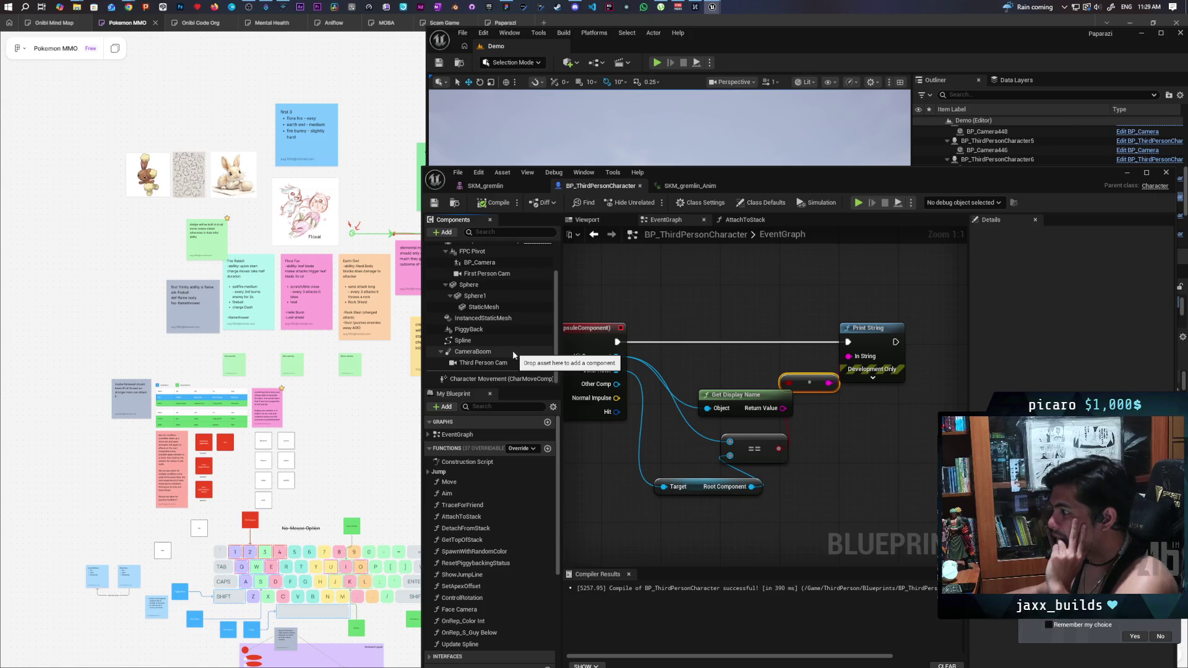
Step: Select InstancedStaticMesh, clear the Details filter and show the Blueprint's 3D viewport
{"action": "left_click", "coordinate": [491, 320]}
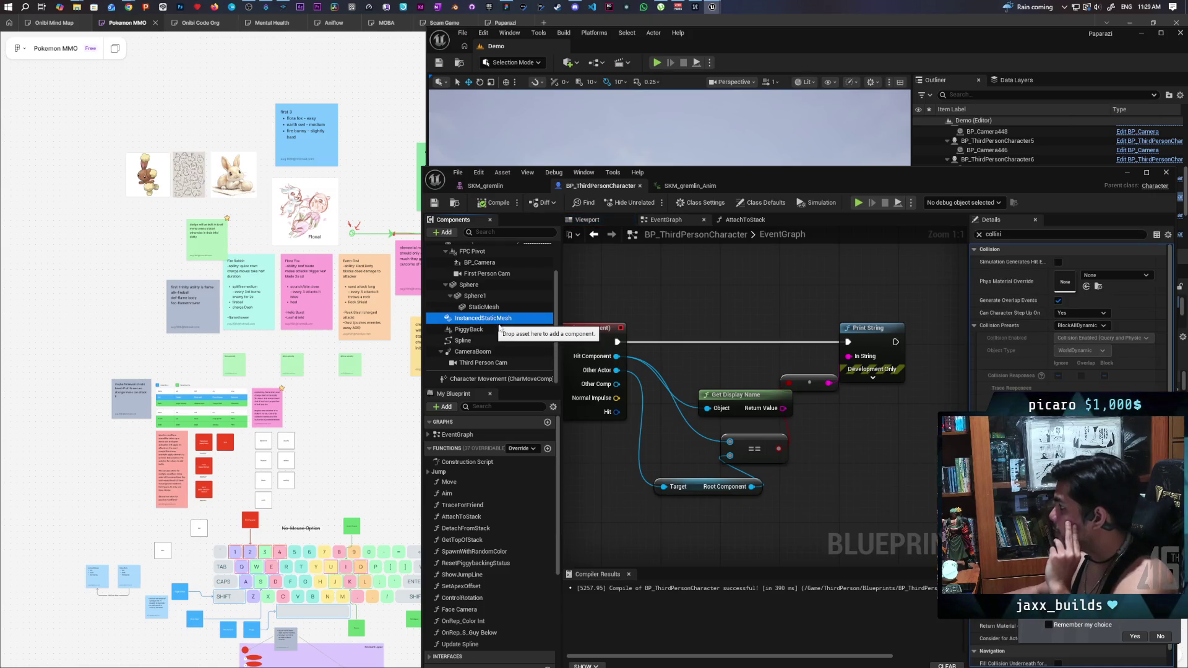
{"action": "left_click", "coordinate": [979, 235]}
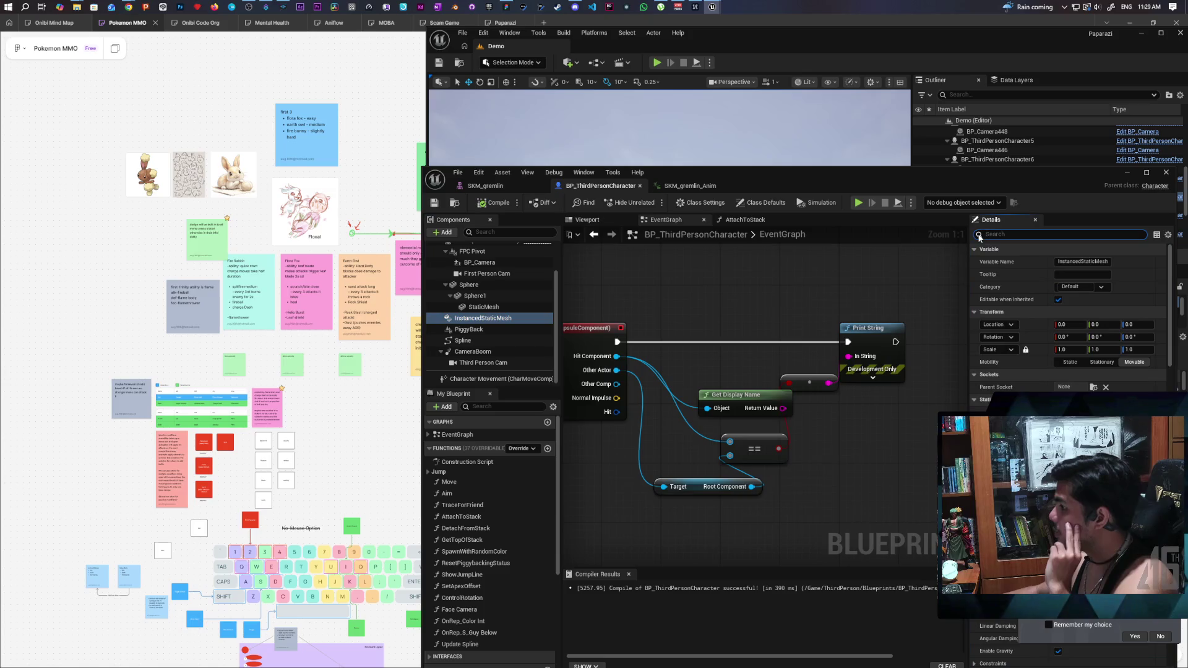
{"action": "left_click", "coordinate": [587, 220]}
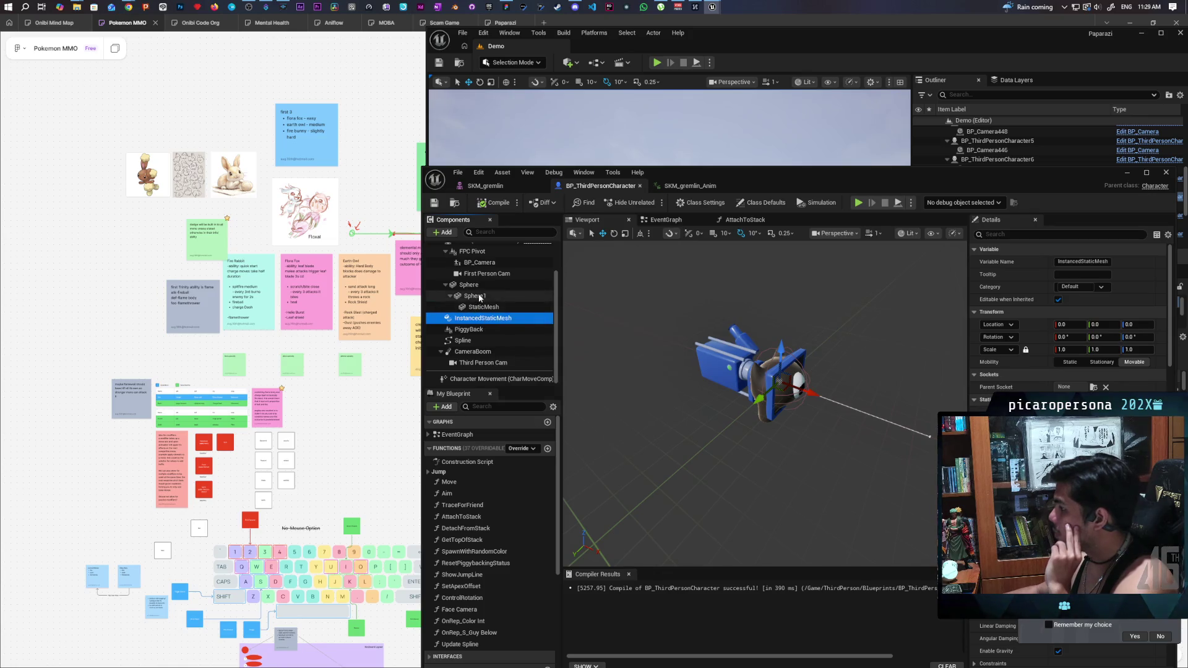
Step: Confirm InstancedStaticMesh has no references and delete the component
{"action": "right_click", "coordinate": [476, 322]}
{"action": "mouse_move", "coordinate": [524, 342]}
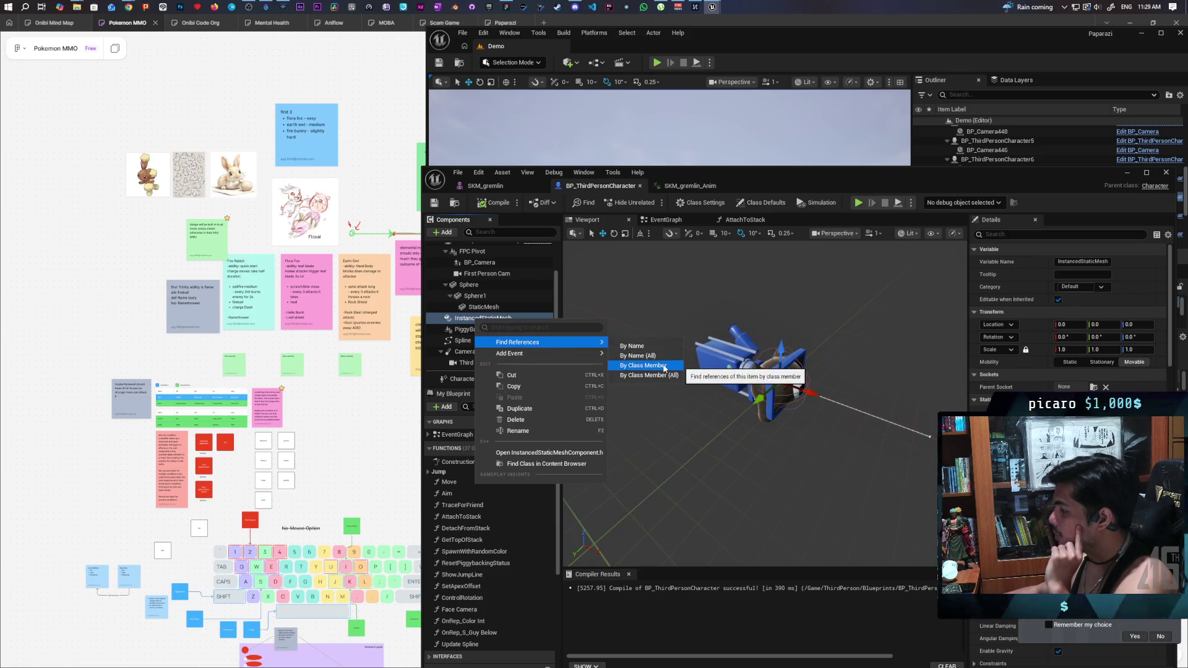
{"action": "left_click", "coordinate": [662, 366]}
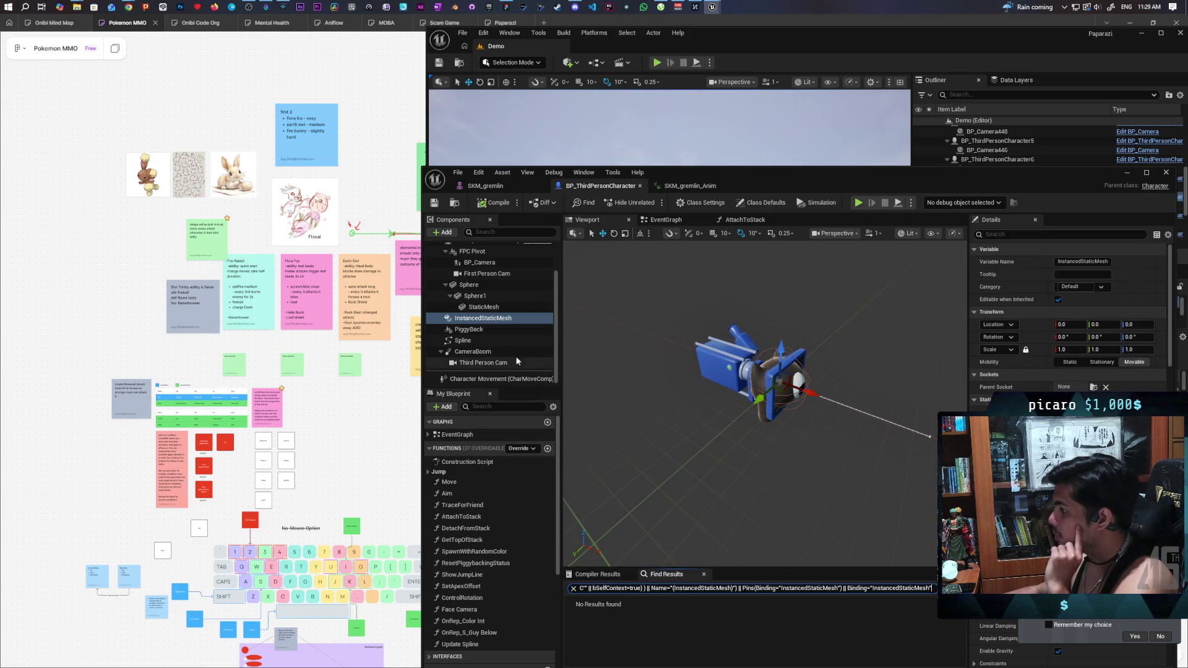
{"action": "left_click", "coordinate": [469, 328]}
{"action": "left_click", "coordinate": [704, 573]}
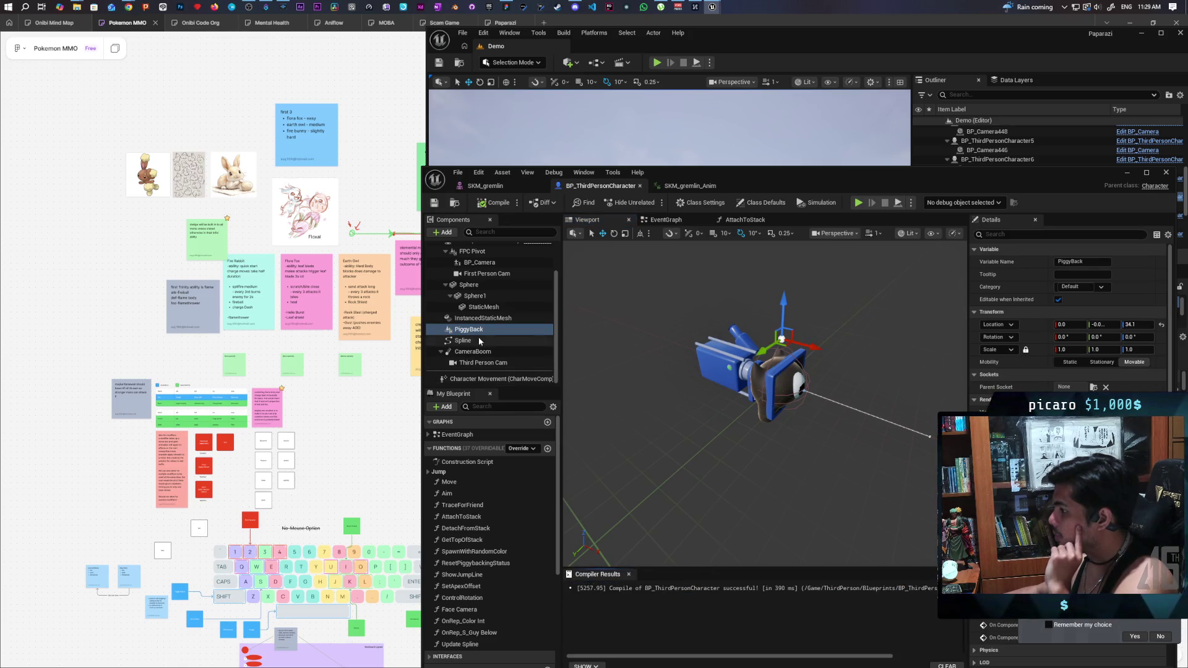
{"action": "left_click", "coordinate": [502, 318]}
{"action": "key", "text": "Delete"}
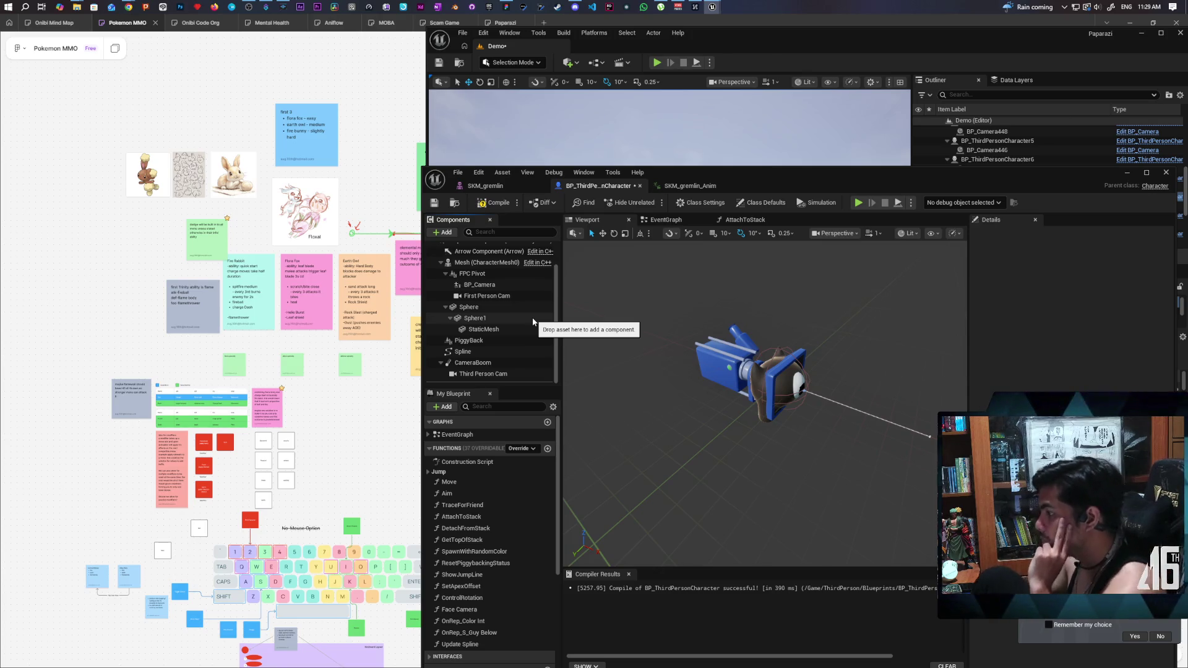
Step: Set Collision Presets to NoCollision on Sphere, Sphere1 and StaticMesh
{"action": "left_click", "coordinate": [488, 309]}
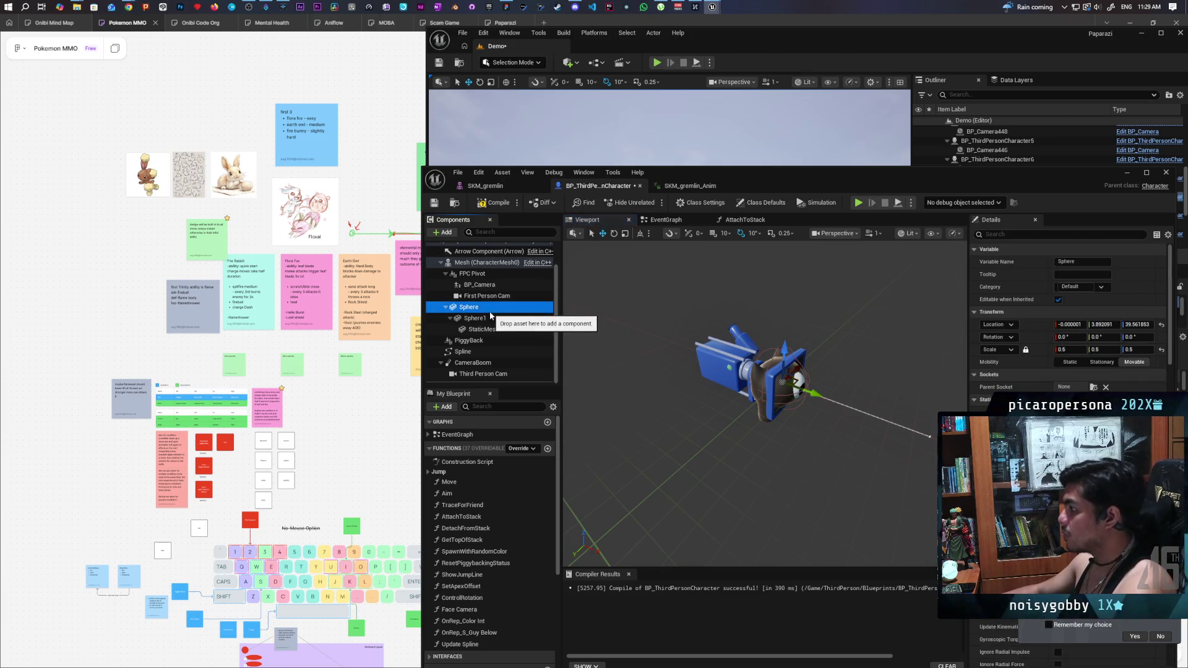
{"action": "left_click", "coordinate": [482, 330], "text": "shift"}
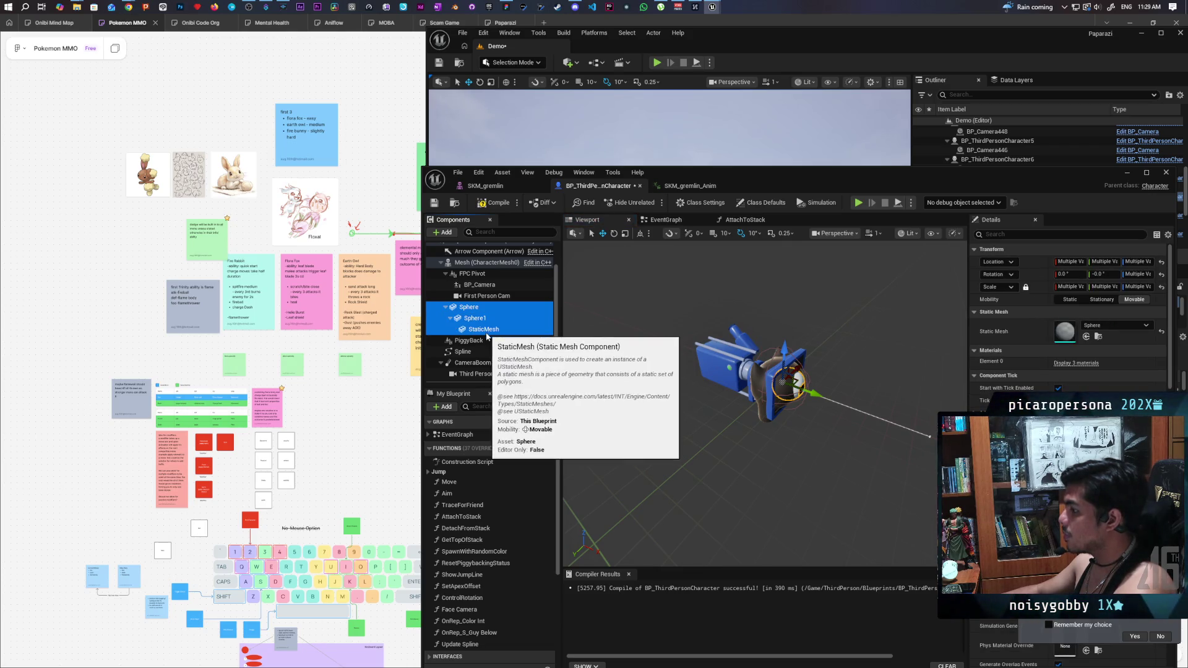
{"action": "left_click", "coordinate": [1005, 233]}
{"action": "type", "text": "collis"}
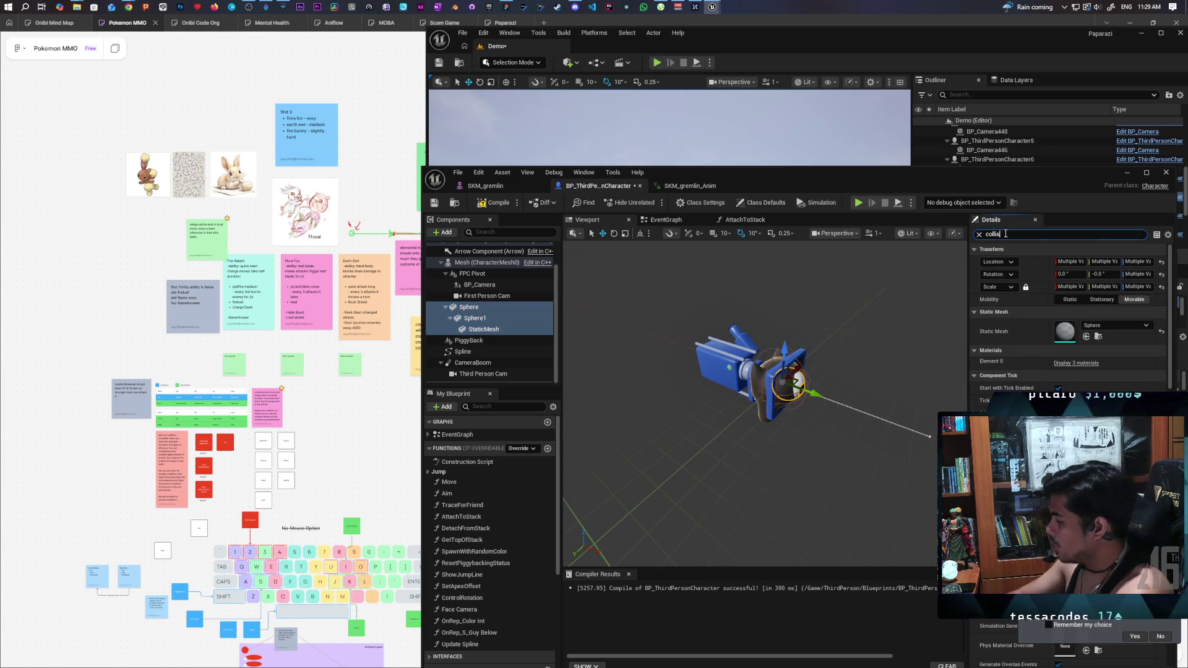
{"action": "type", "text": "i"}
{"action": "left_click", "coordinate": [1099, 326]}
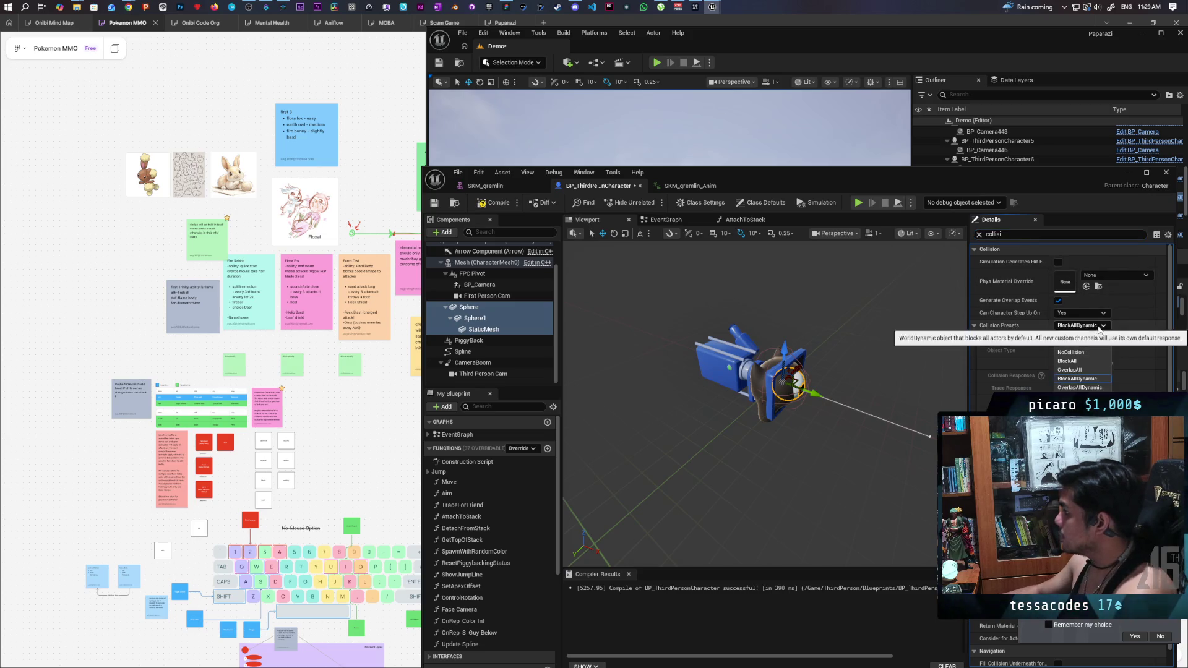
{"action": "left_click", "coordinate": [1077, 352]}
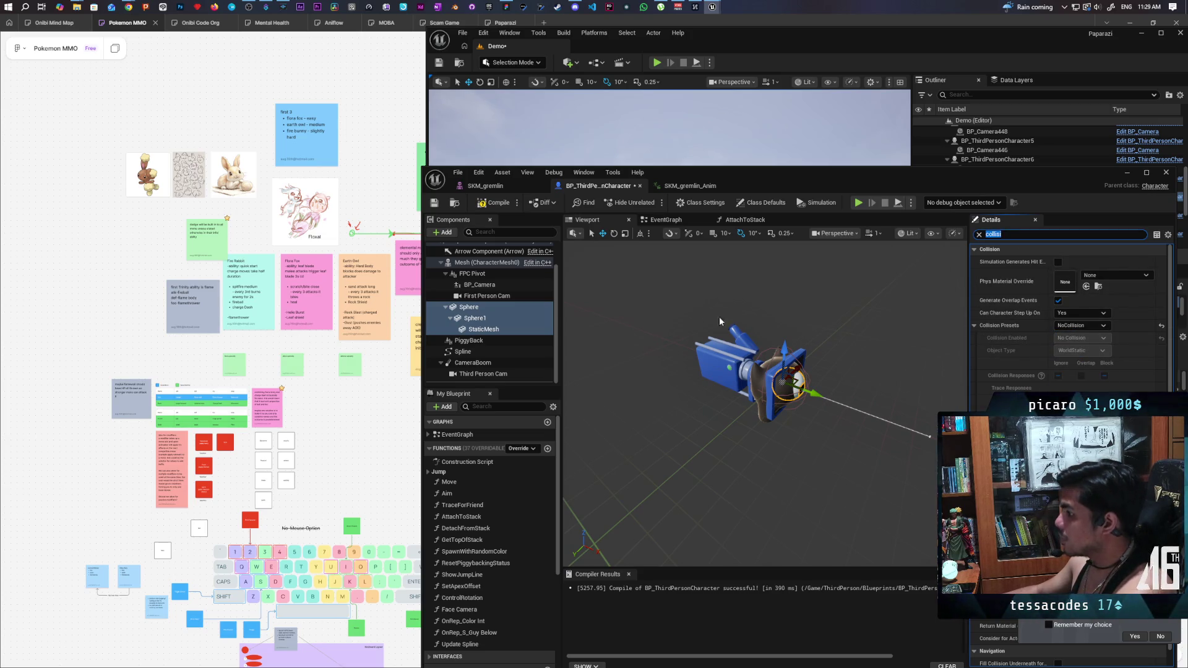
{"action": "scroll", "coordinate": [514, 319], "scroll_direction": "up", "scroll_amount": 1}
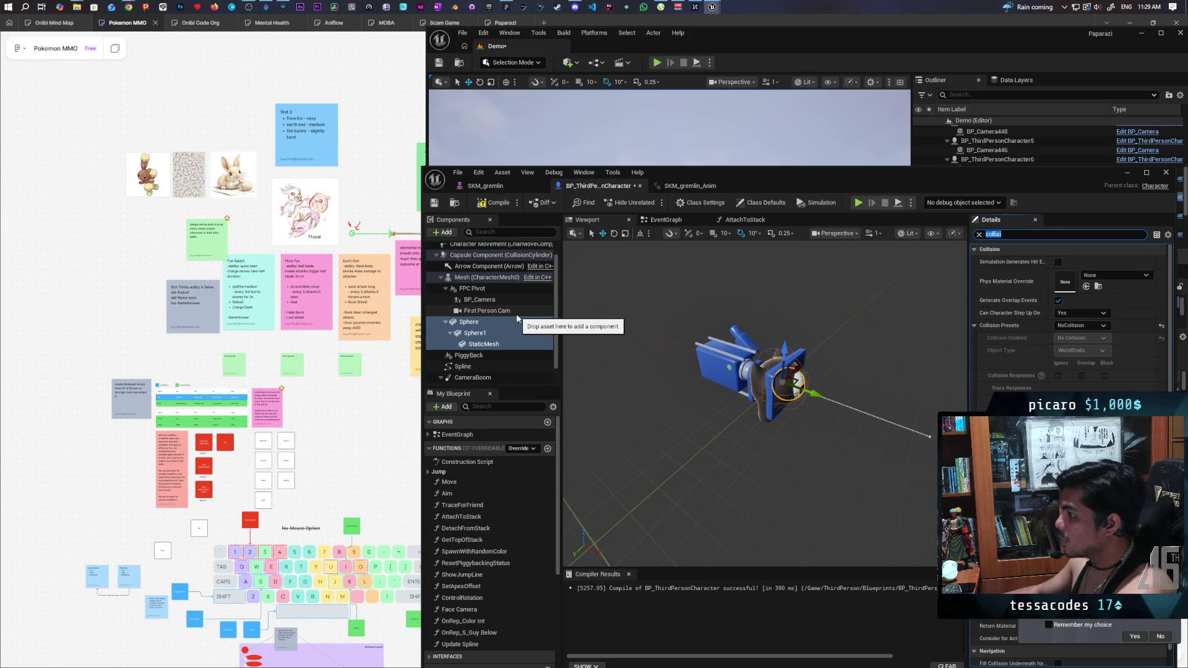
{"action": "scroll", "coordinate": [517, 319], "scroll_direction": "up", "scroll_amount": 1}
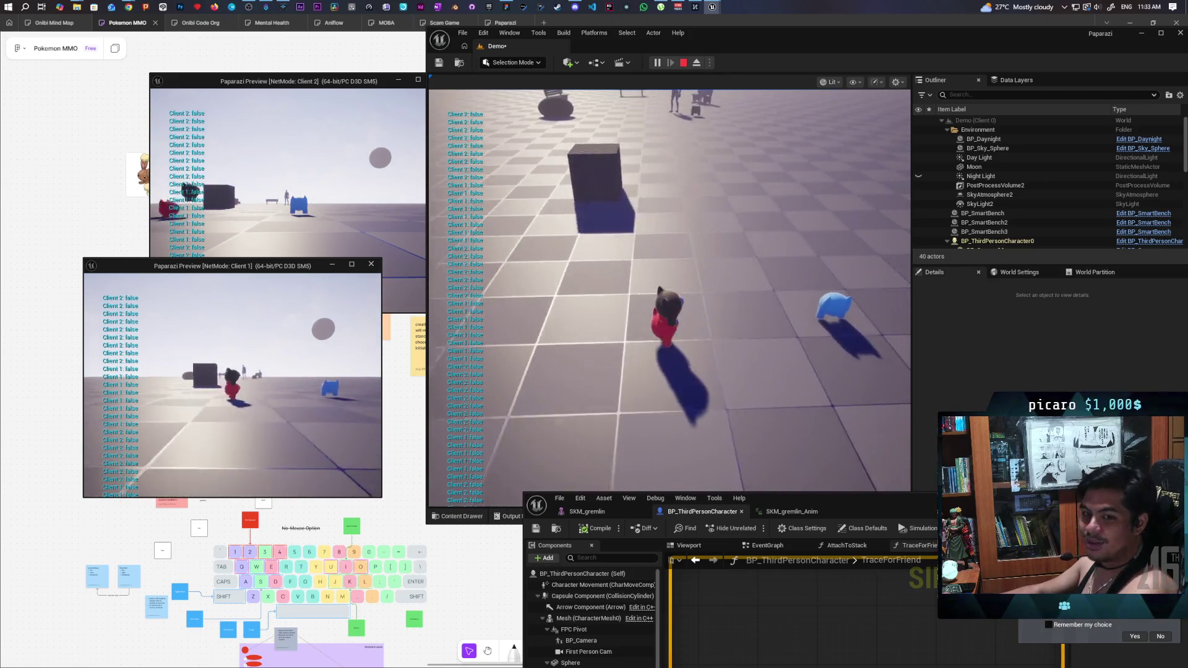
Step: Stop the running play session and launch a fresh multiplayer PIE test
{"action": "key", "text": "Escape"}
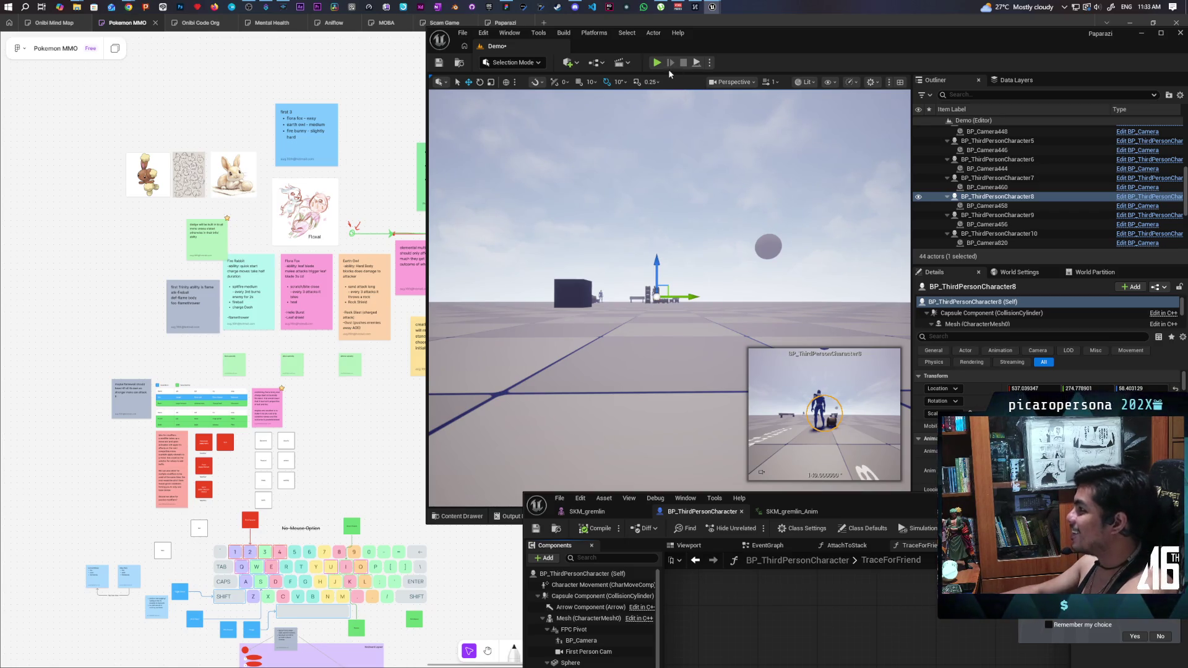
{"action": "left_click", "coordinate": [656, 62]}
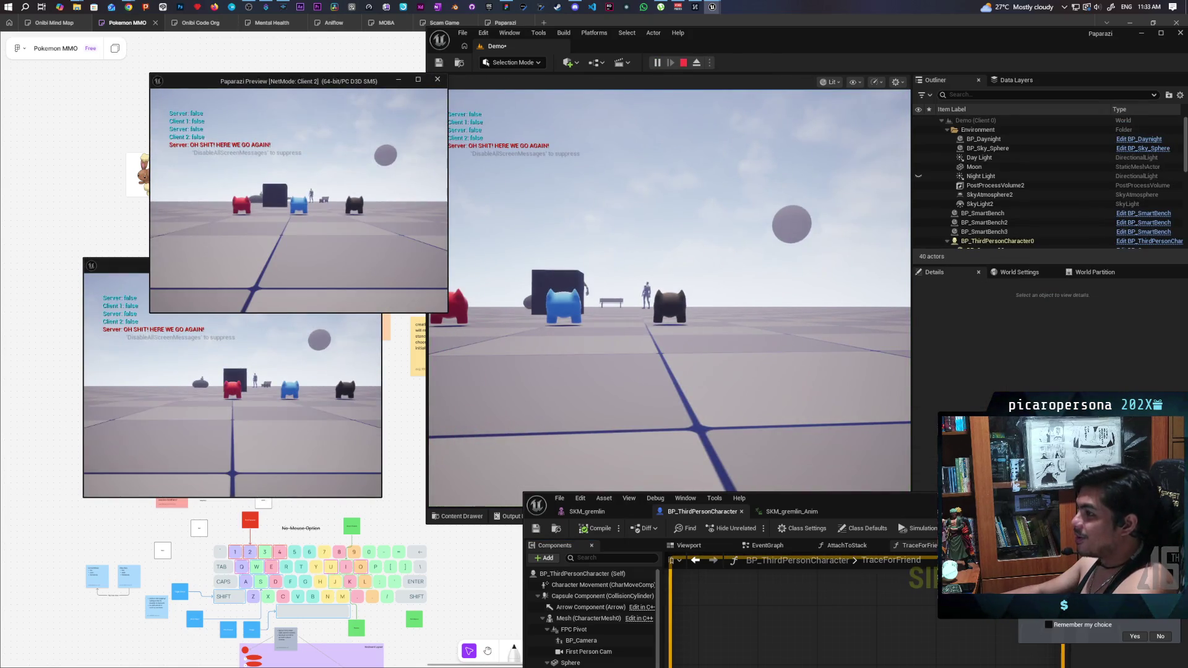
Step: Walk the gremlin onto the red character, then jump Client 2's blue character onto the other's head
{"action": "key", "text": "w"}
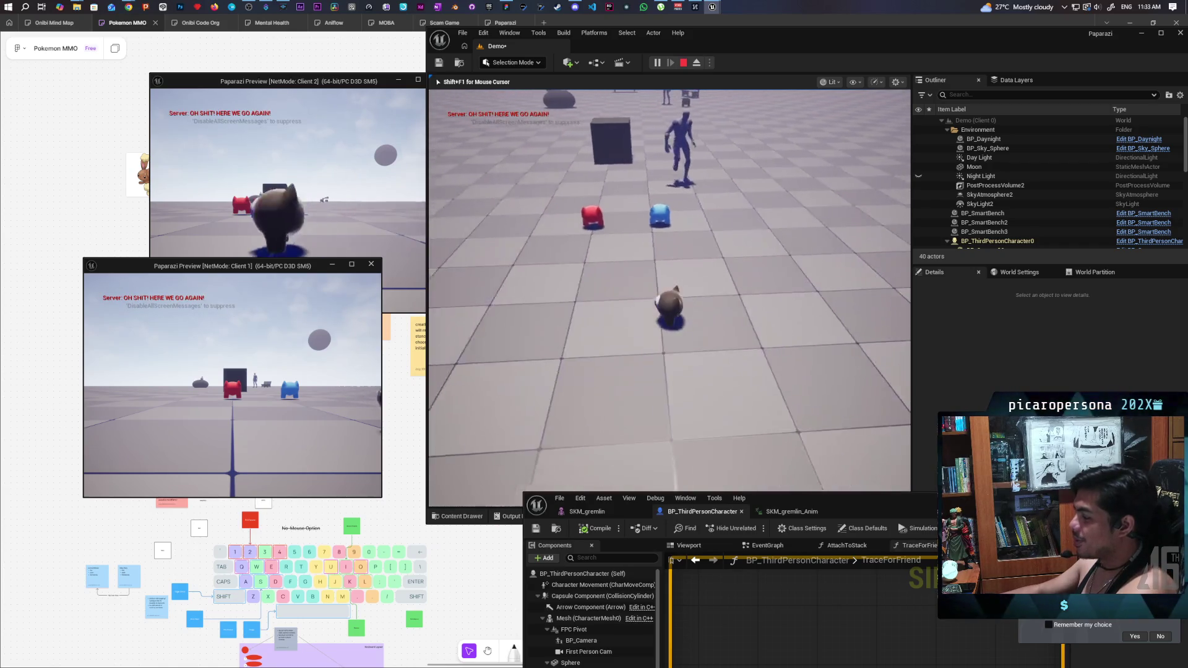
{"action": "key", "text": "w"}
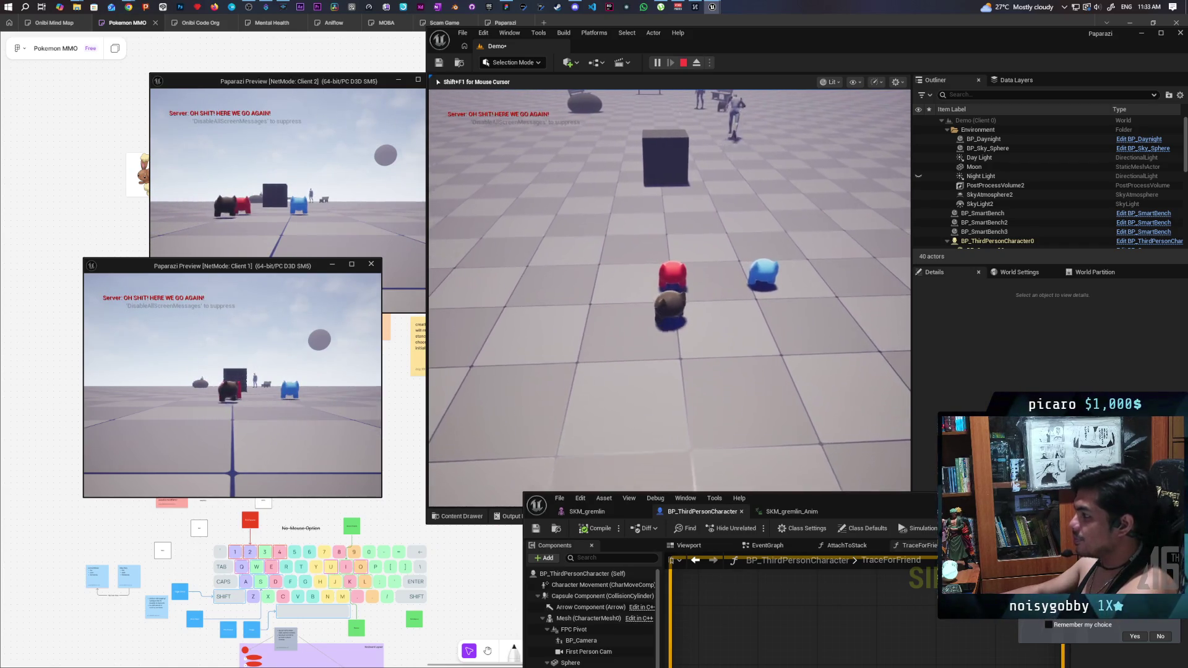
{"action": "key", "text": "w"}
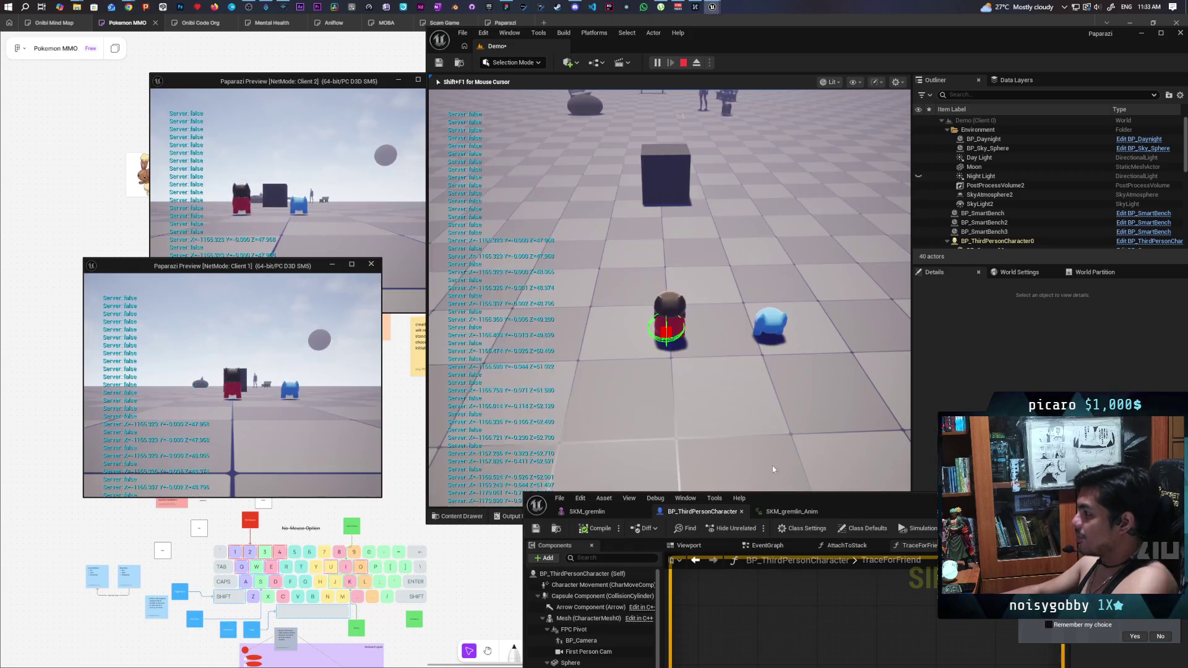
{"action": "left_click", "coordinate": [279, 186]}
{"action": "key", "text": "w"}
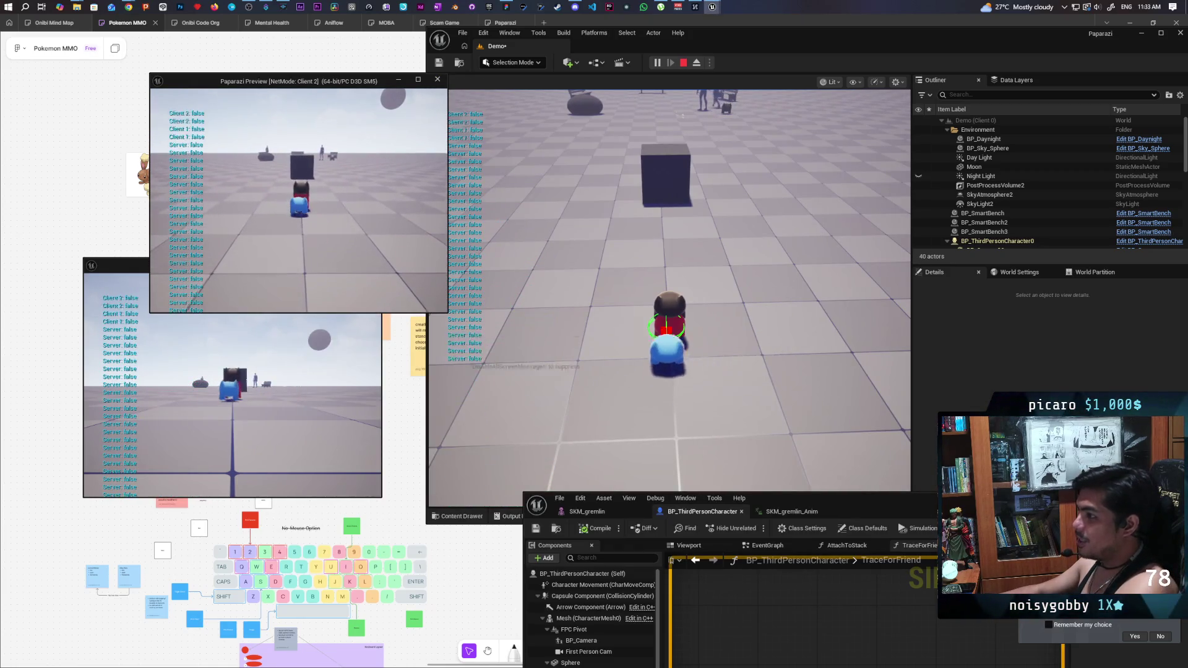
{"action": "key", "text": "space"}
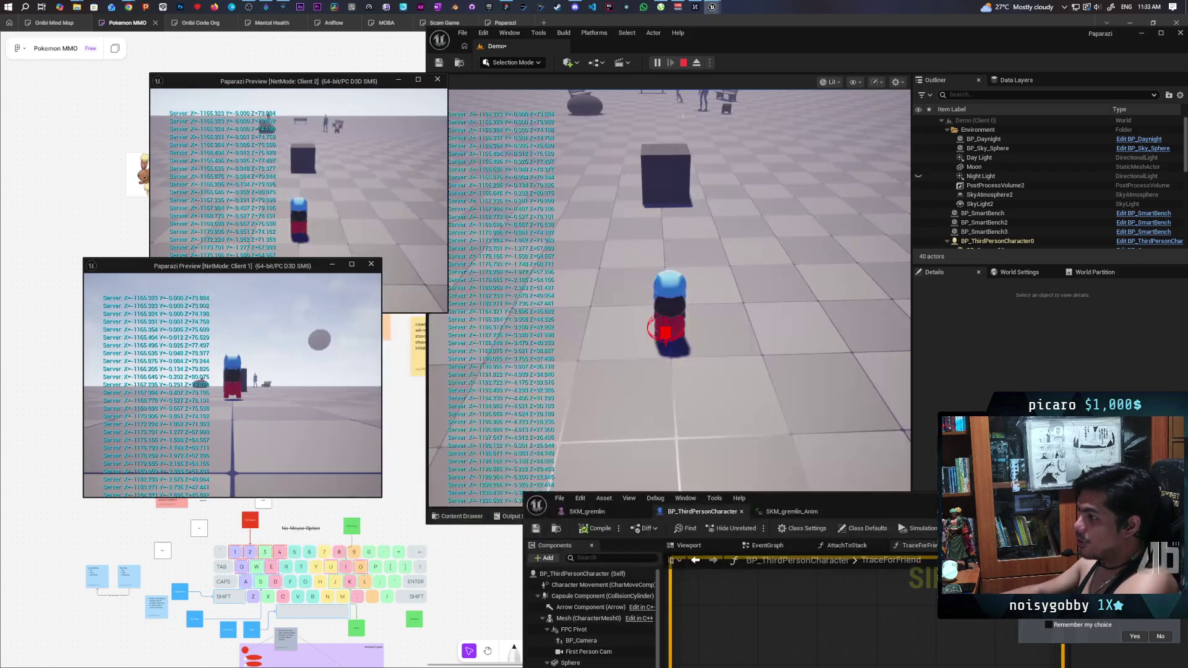
Step: Move the client and main play cameras around the stacked characters
{"action": "key", "text": "w"}
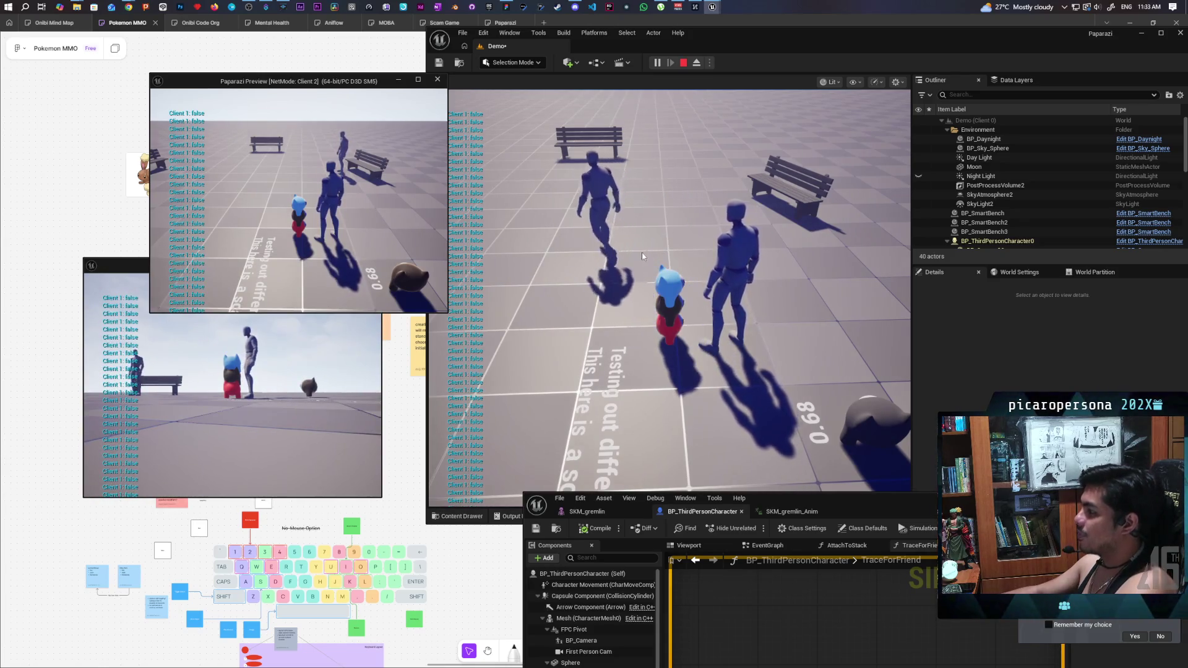
{"action": "left_click", "coordinate": [636, 257]}
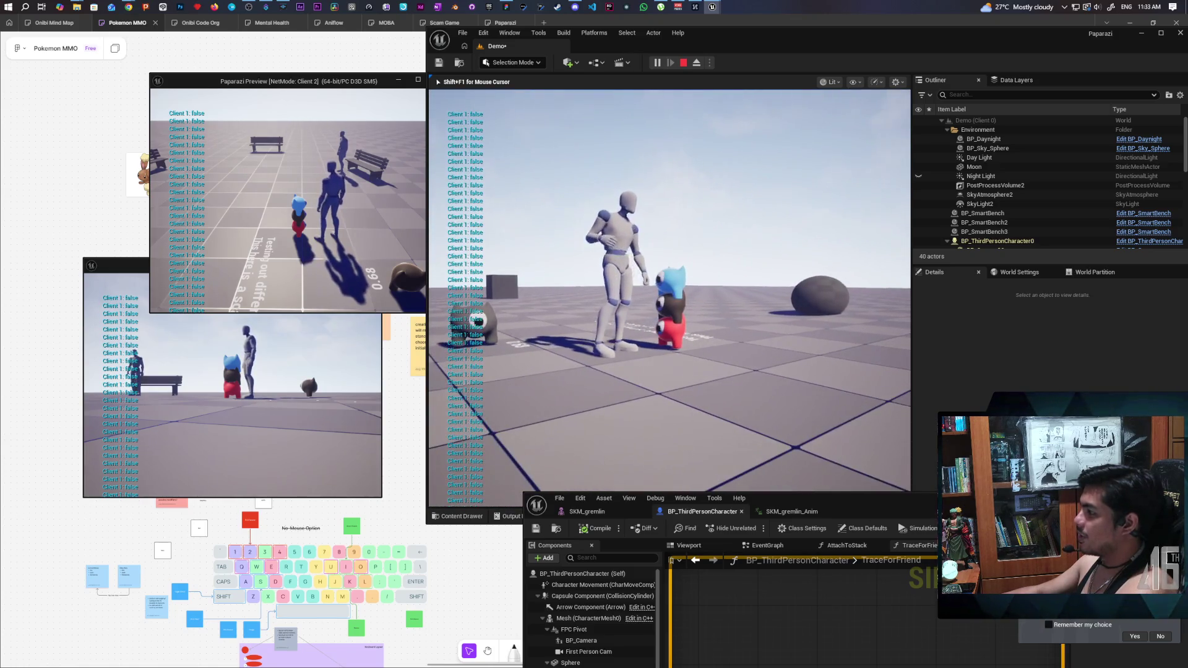
{"action": "key", "text": "w"}
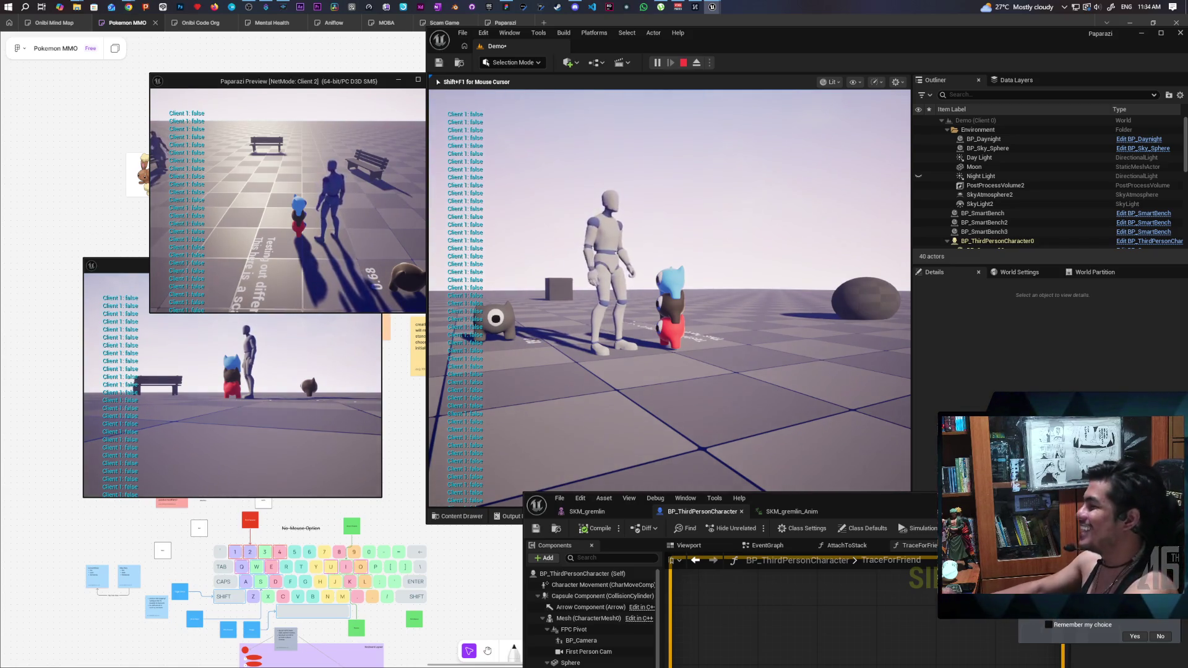
Step: Stop PIE and drag the BP_ThirdPersonCharacter editor up to show the full graph
{"action": "key", "text": "Escape"}
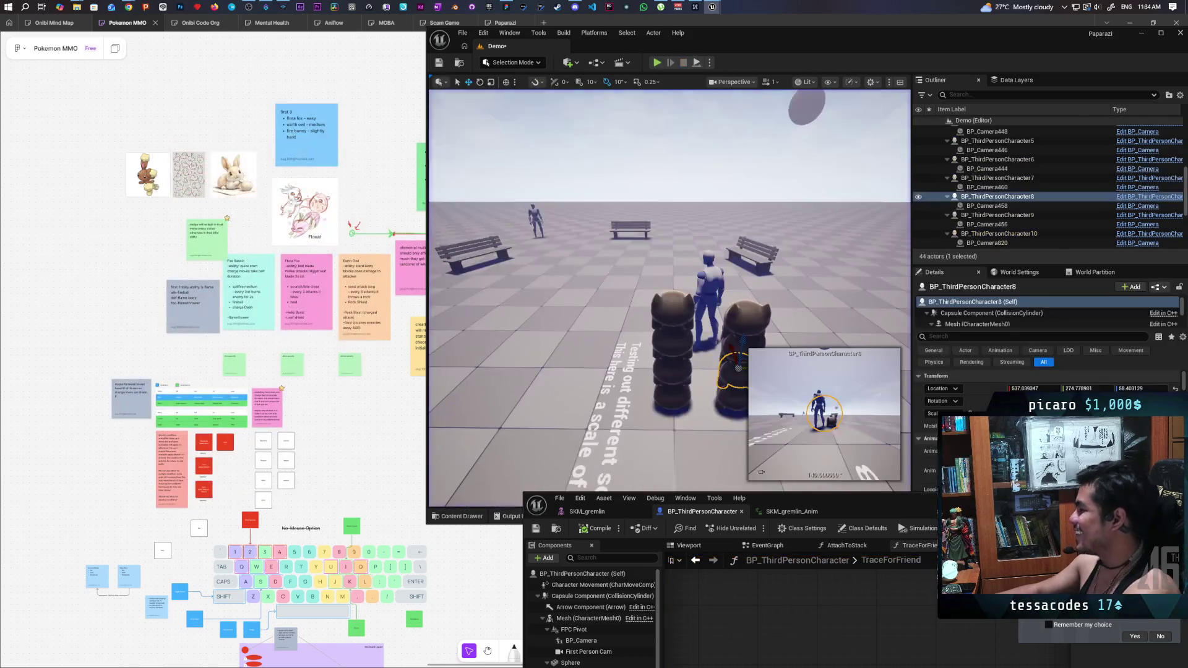
{"action": "left_click_drag", "start_coordinate": [915, 514], "coordinate": [762, 160]}
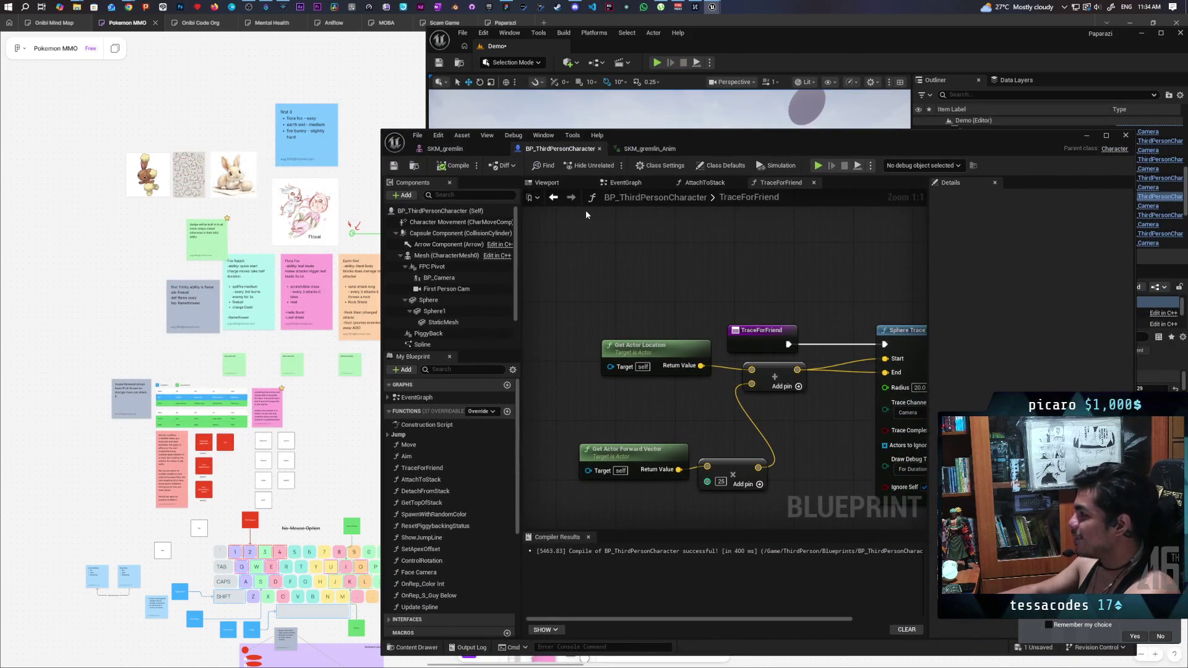
Step: Delete all On Component Hit debug nodes from the EventGraph and save the Blueprint
{"action": "left_click", "coordinate": [625, 183]}
{"action": "scroll", "coordinate": [659, 329], "scroll_direction": "down", "scroll_amount": 2}
{"action": "scroll", "coordinate": [654, 325], "scroll_direction": "down", "scroll_amount": 2}
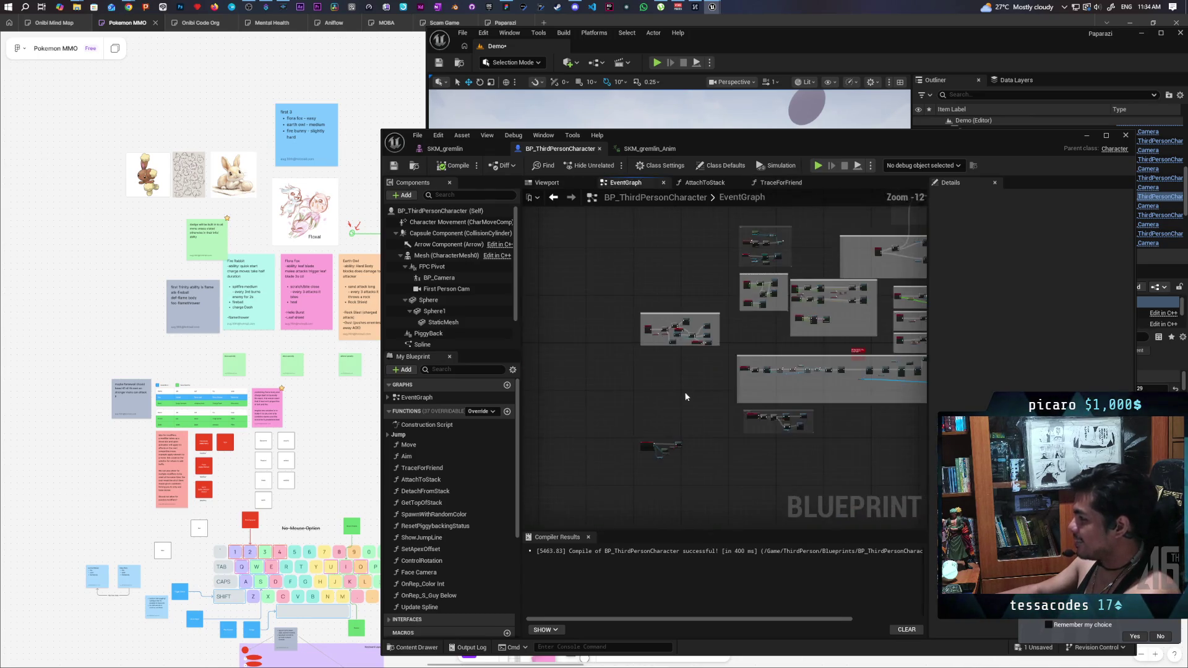
{"action": "scroll", "coordinate": [623, 318], "scroll_direction": "down", "scroll_amount": 2}
{"action": "scroll", "coordinate": [608, 336], "scroll_direction": "up", "scroll_amount": 4}
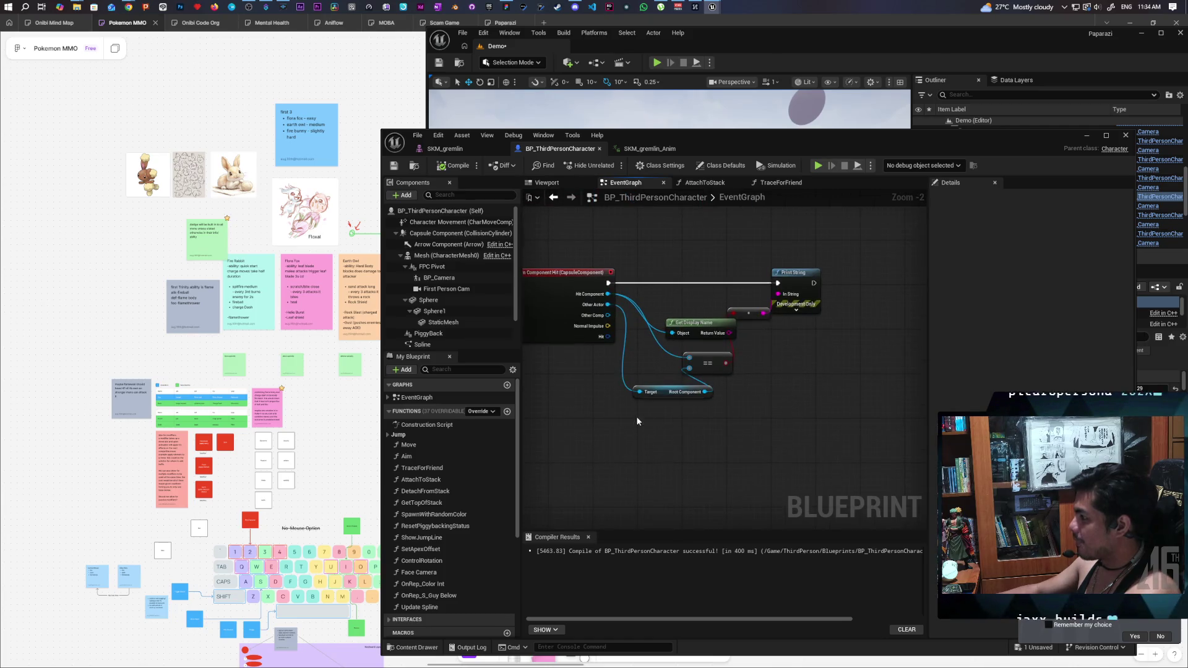
{"action": "left_click_drag", "start_coordinate": [636, 416], "coordinate": [679, 429]}
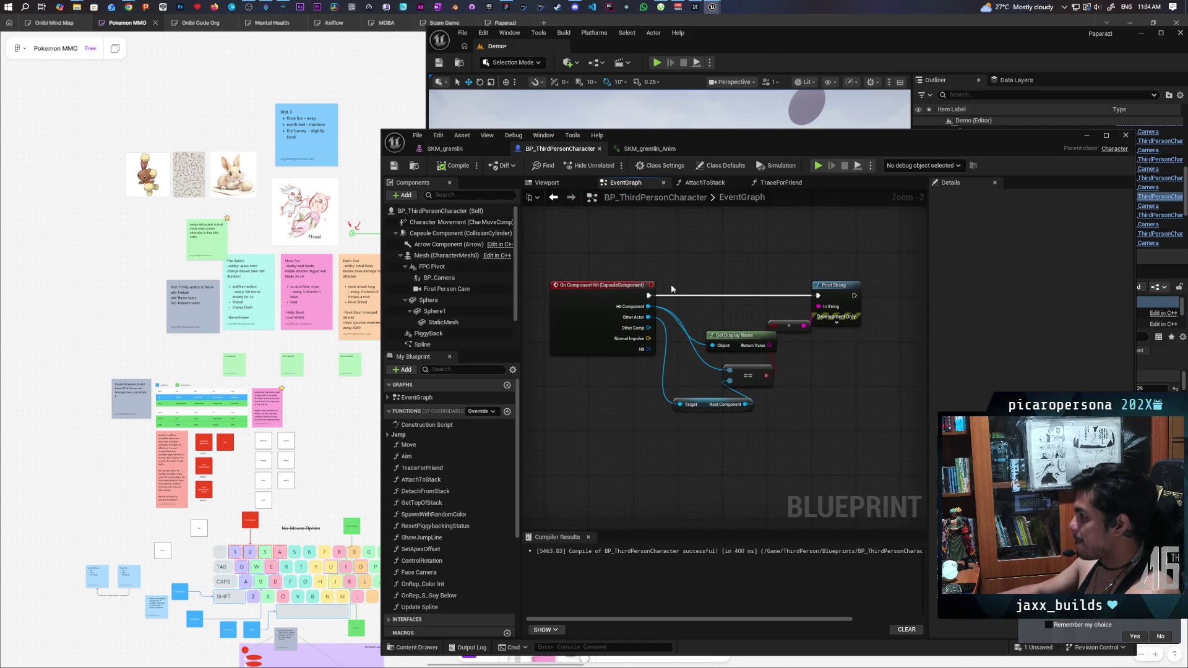
{"action": "key", "text": "ctrl+a"}
{"action": "key", "text": "Delete"}
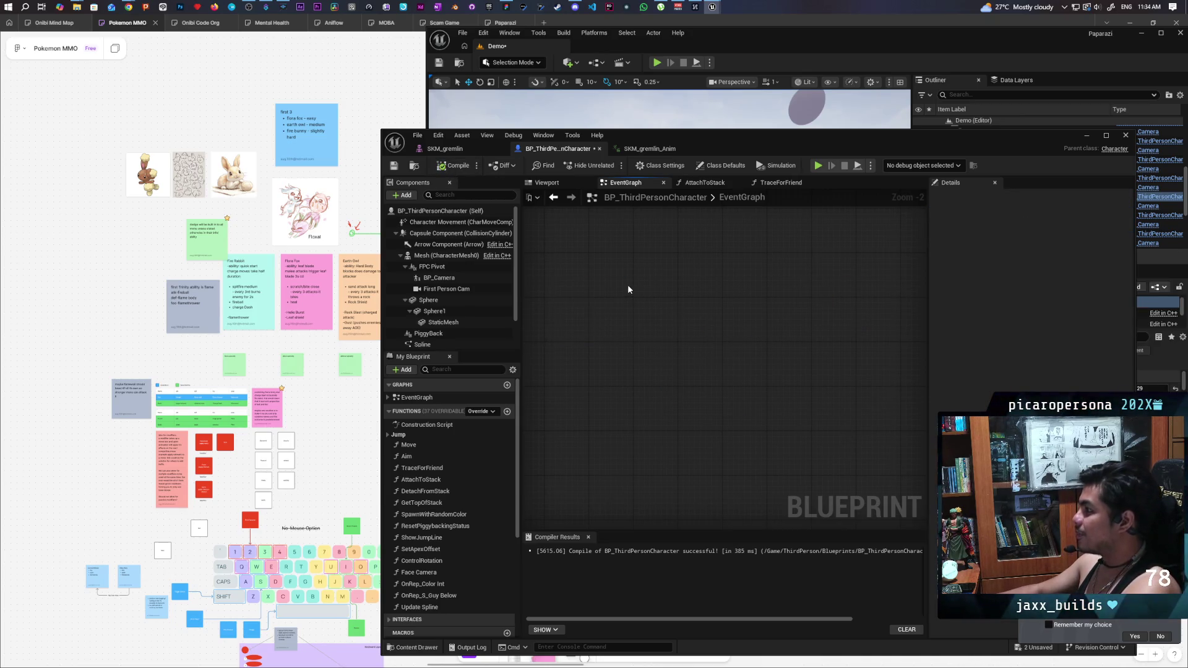
{"action": "key", "text": "ctrl+s"}
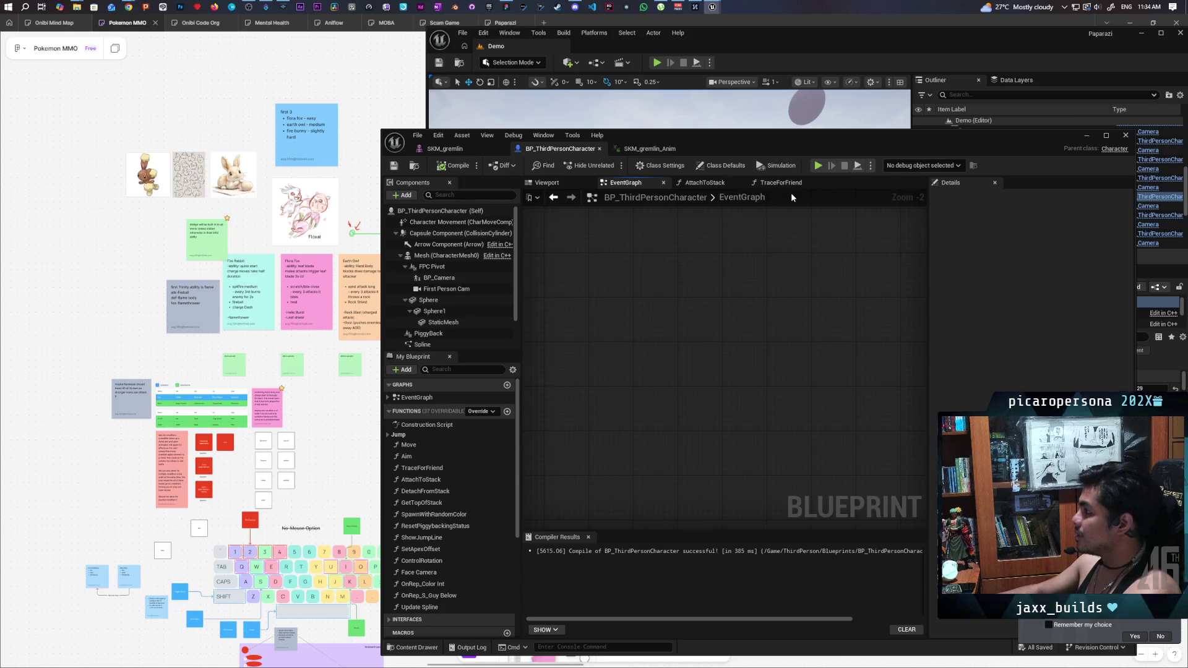
{"action": "left_click_drag", "start_coordinate": [785, 143], "coordinate": [828, 312]}
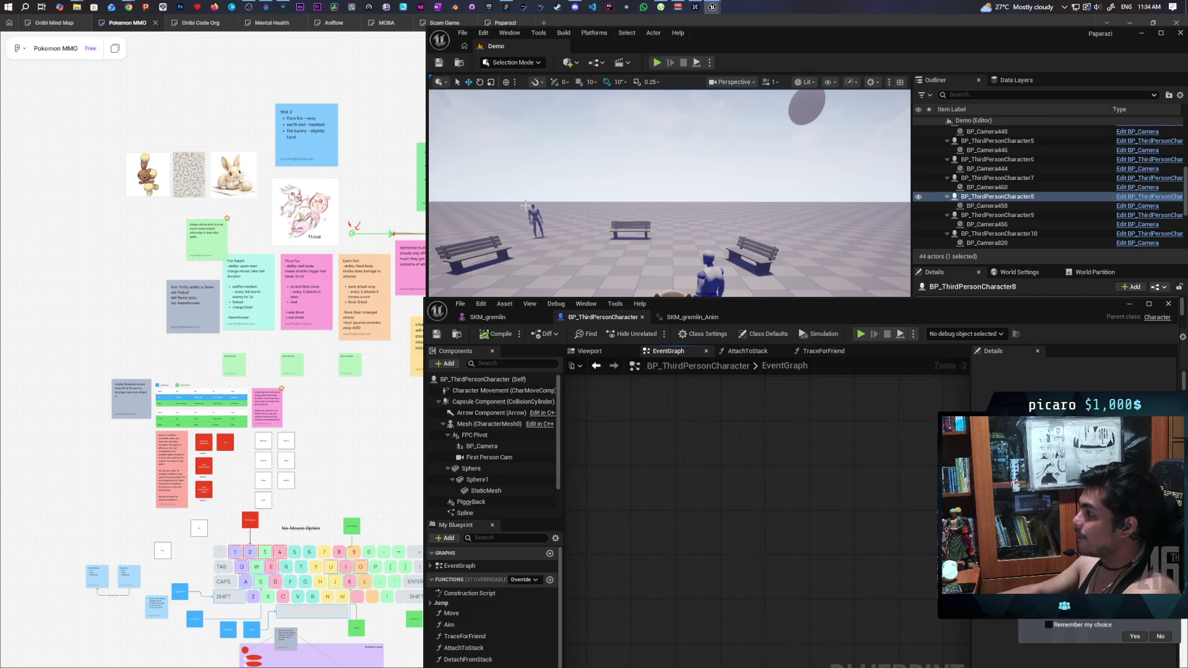
Step: Commit the 8 changed files to main as "added base gremlin mesh" and return to Discord
{"action": "left_click", "coordinate": [712, 7]}
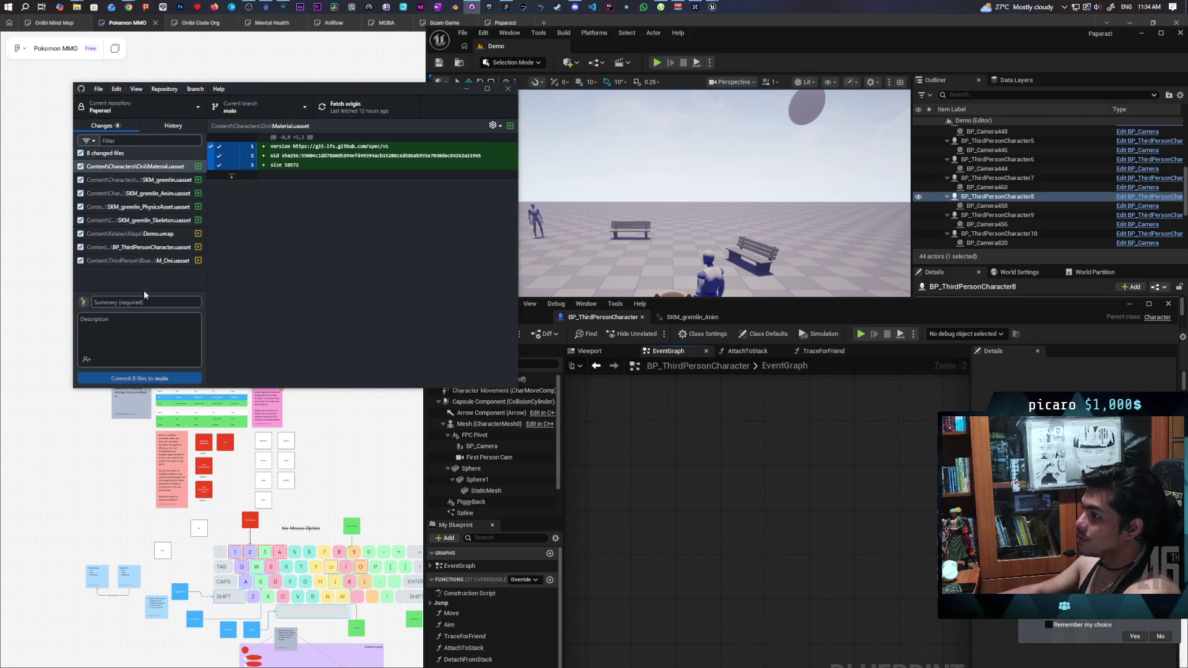
{"action": "type", "text": "ad"}
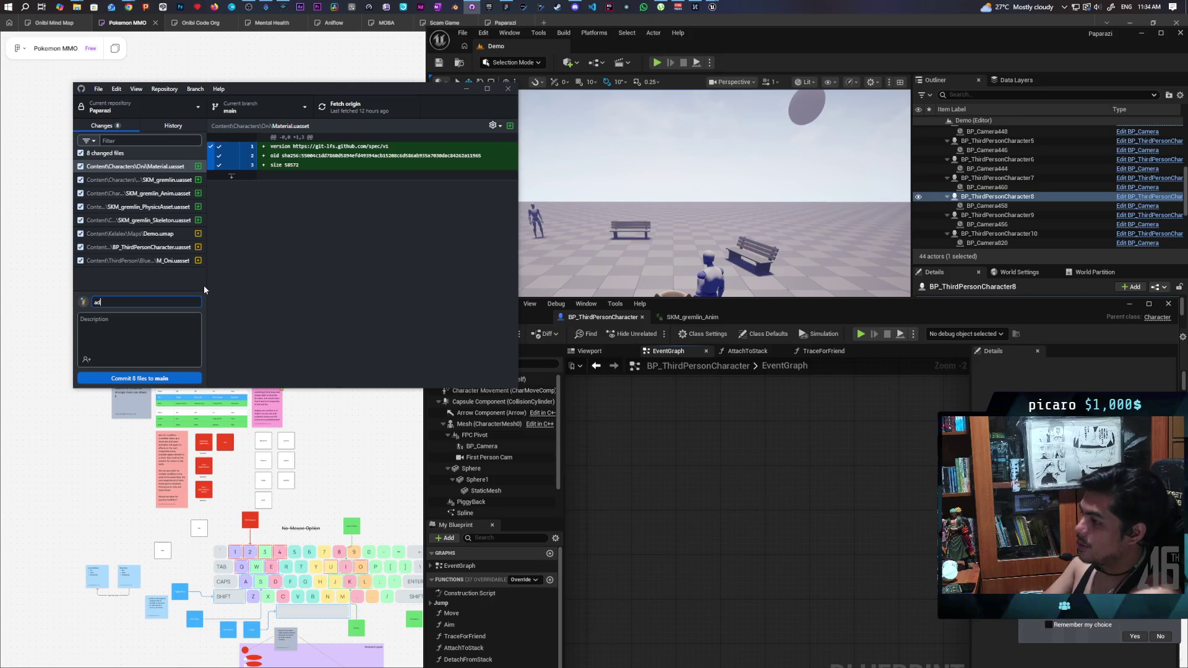
{"action": "type", "text": "ded b"}
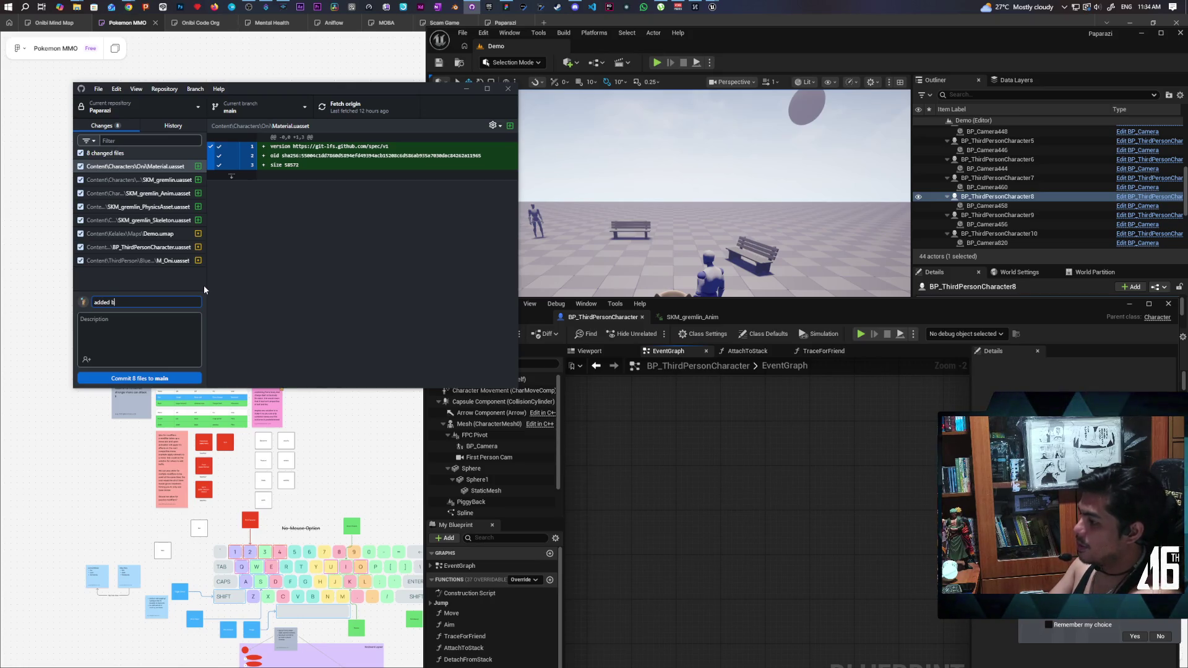
{"action": "type", "text": "ad"}
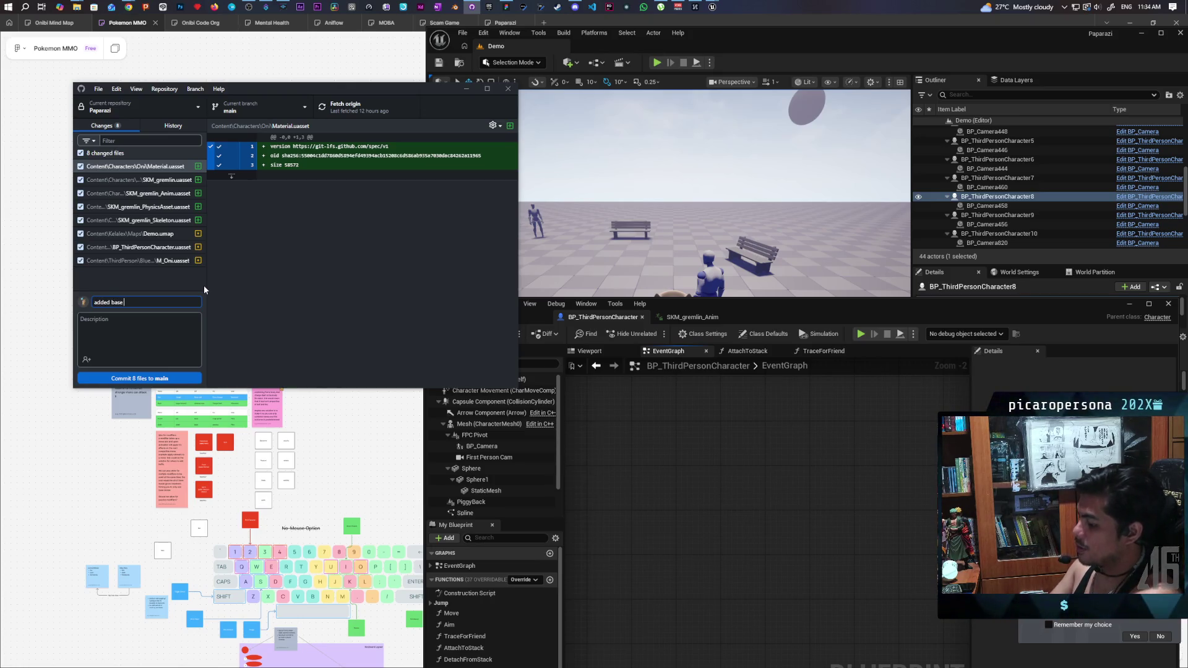
{"action": "type", "text": " gremlin"}
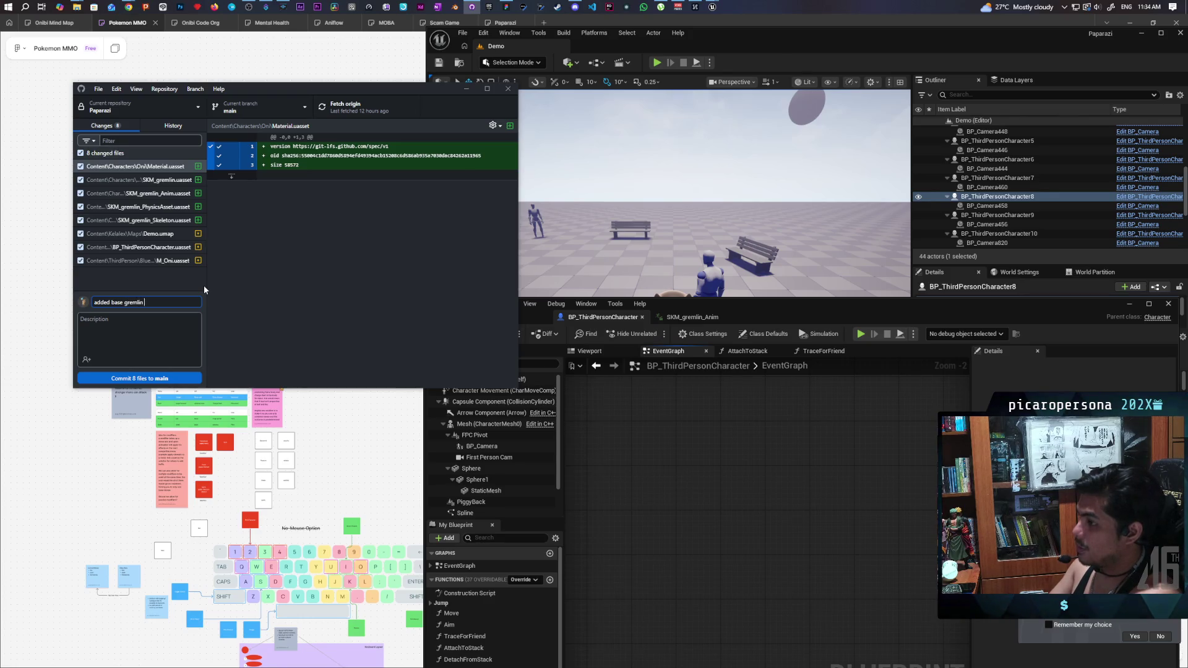
{"action": "type", "text": " mesh"}
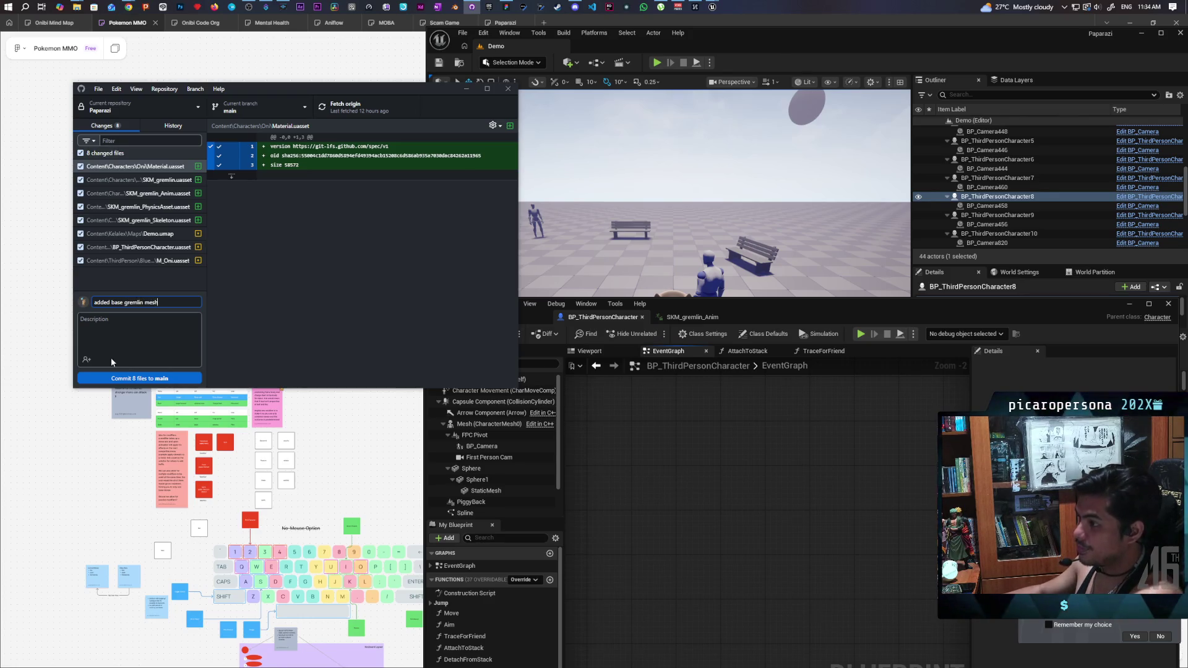
{"action": "left_click", "coordinate": [129, 380]}
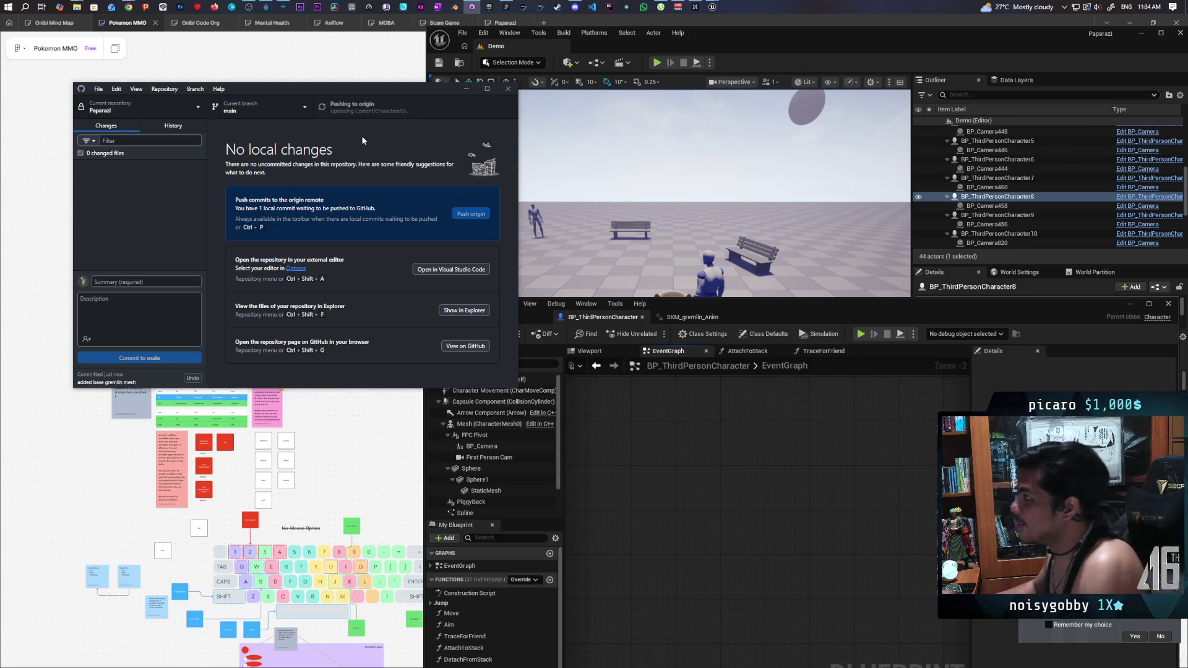
{"action": "left_click", "coordinate": [577, 6]}
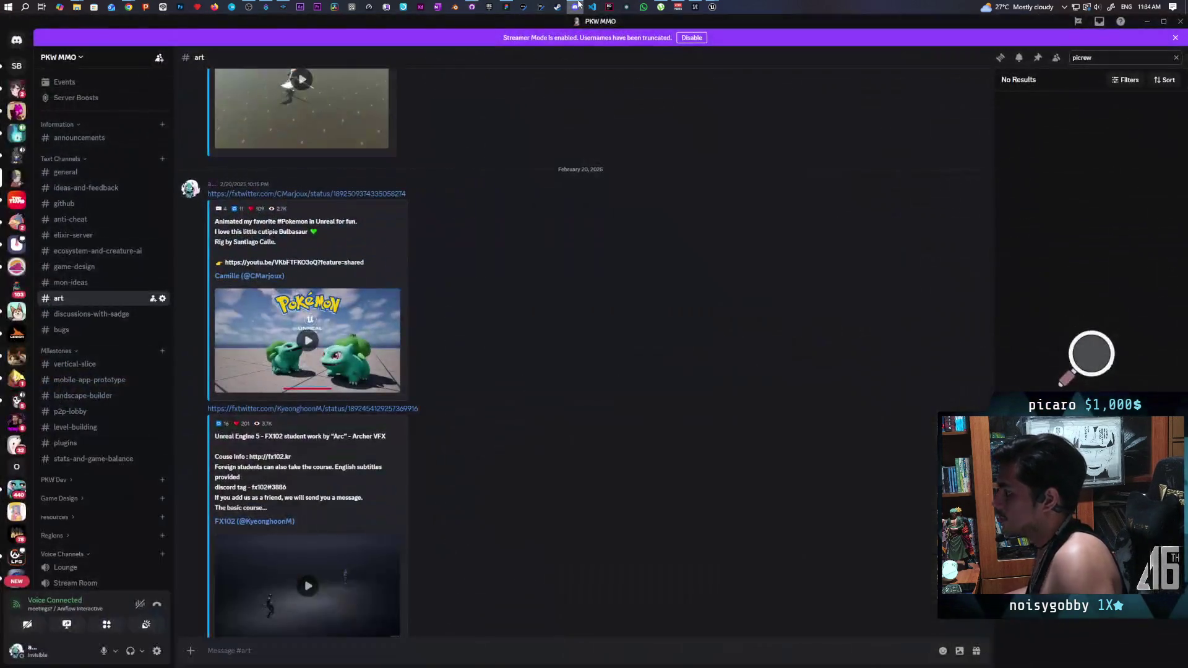
Step: Bring Discord forward on the Aniflow Interactive server in a smaller window
{"action": "left_click", "coordinate": [576, 6]}
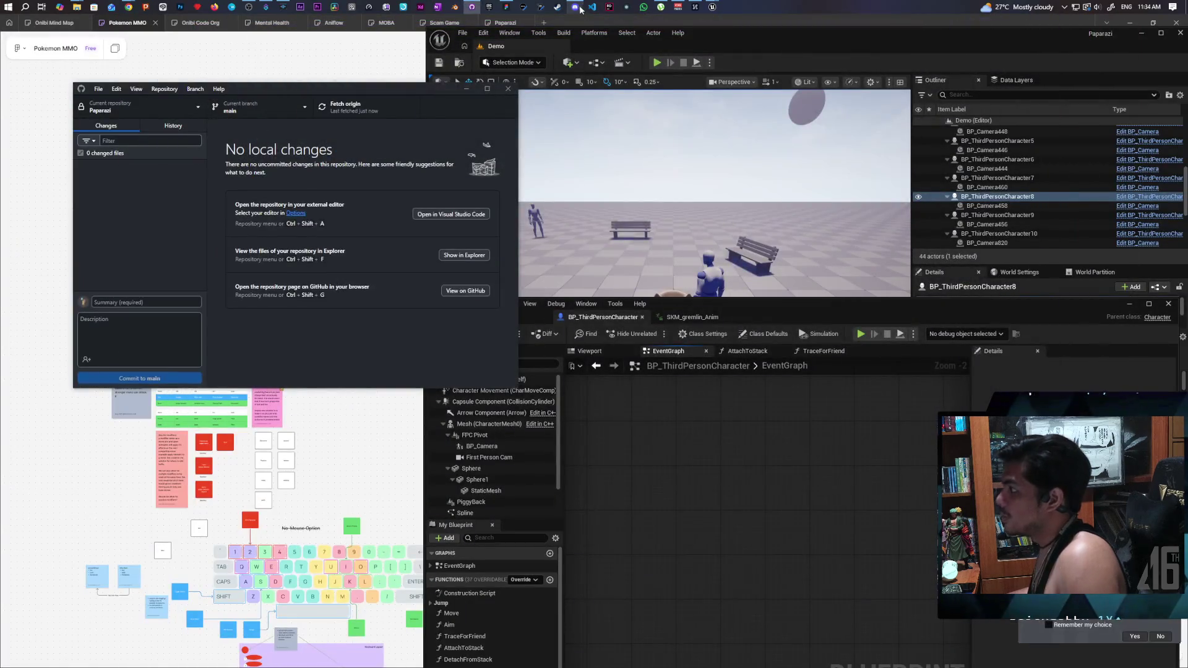
{"action": "left_click", "coordinate": [576, 6]}
{"action": "left_click", "coordinate": [16, 130]}
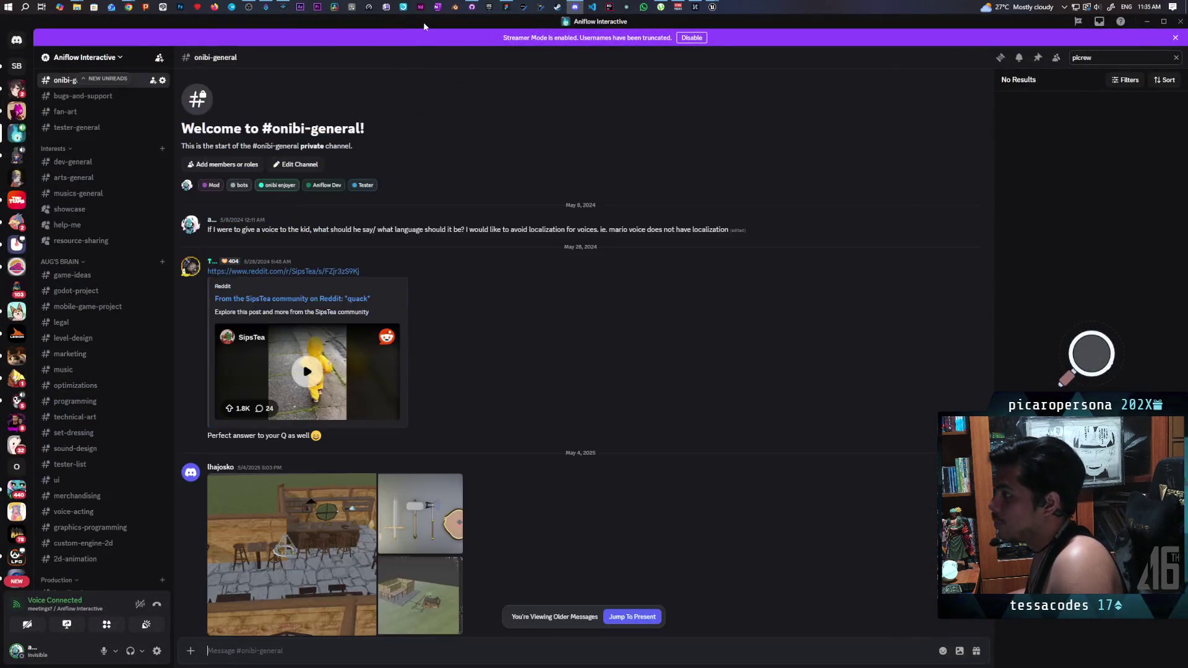
{"action": "double_click", "coordinate": [424, 18]}
{"action": "scroll", "coordinate": [618, 423], "scroll_direction": "down", "scroll_amount": 3}
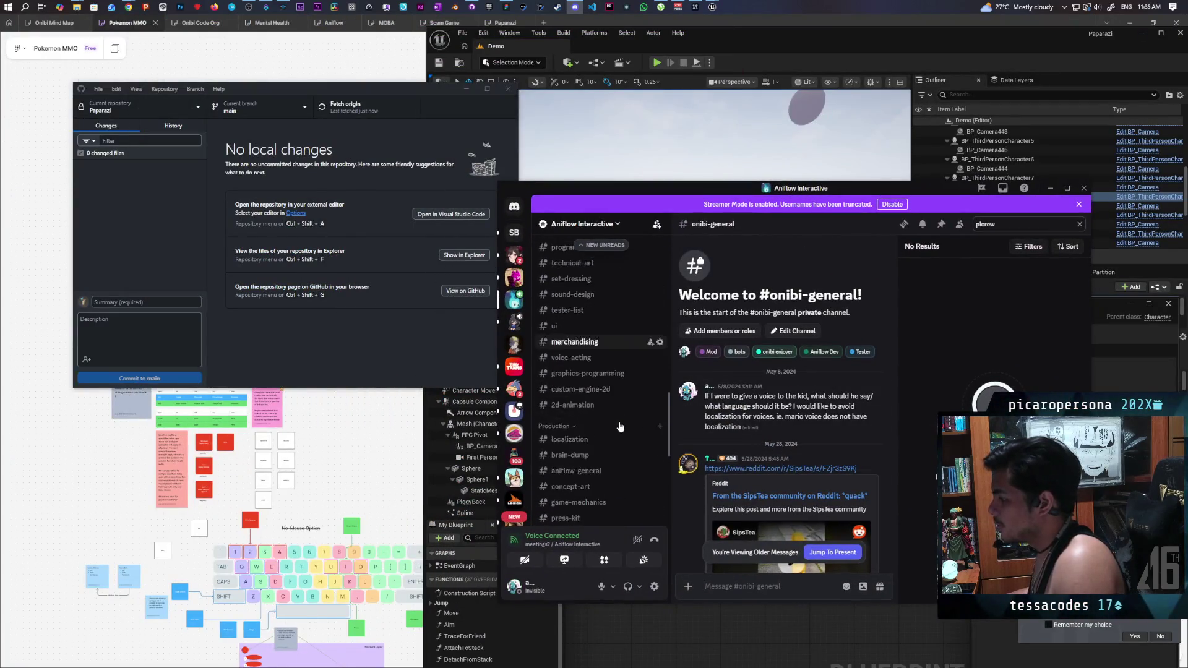
{"action": "scroll", "coordinate": [613, 418], "scroll_direction": "down", "scroll_amount": 3}
{"action": "scroll", "coordinate": [607, 389], "scroll_direction": "down", "scroll_amount": 2}
Step: Post "aite i added the mesh to the game" in #paparazi and minimize Discord
{"action": "left_click", "coordinate": [595, 347]}
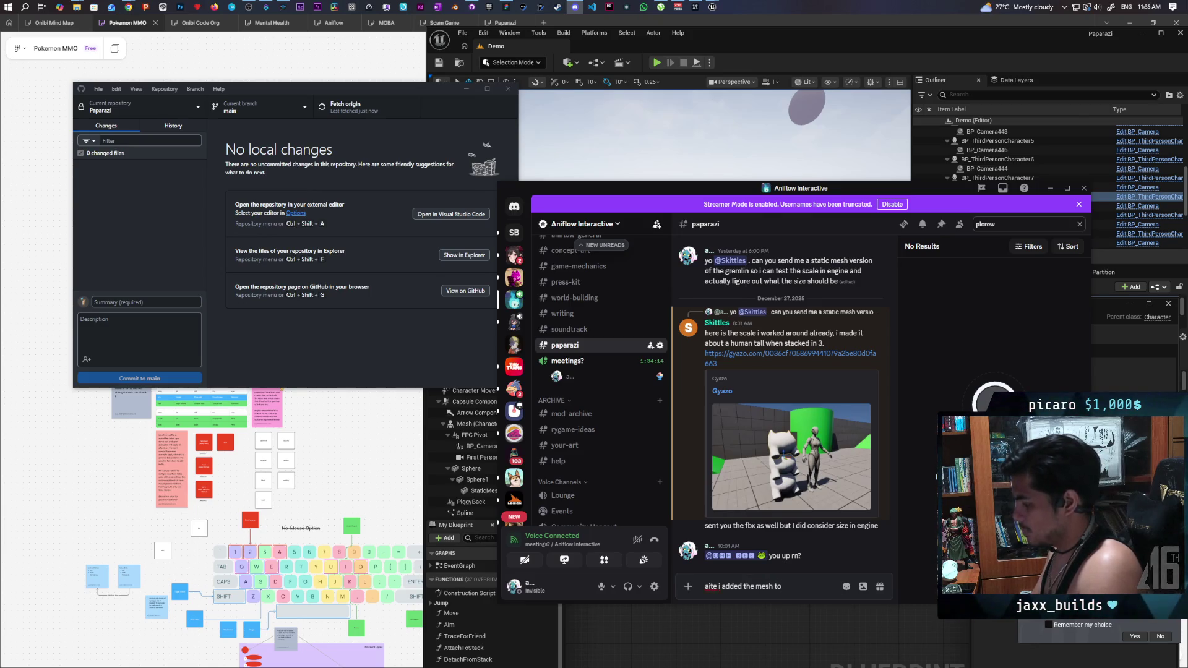
{"action": "type", "text": "e gam"}
{"action": "key", "text": "Return"}
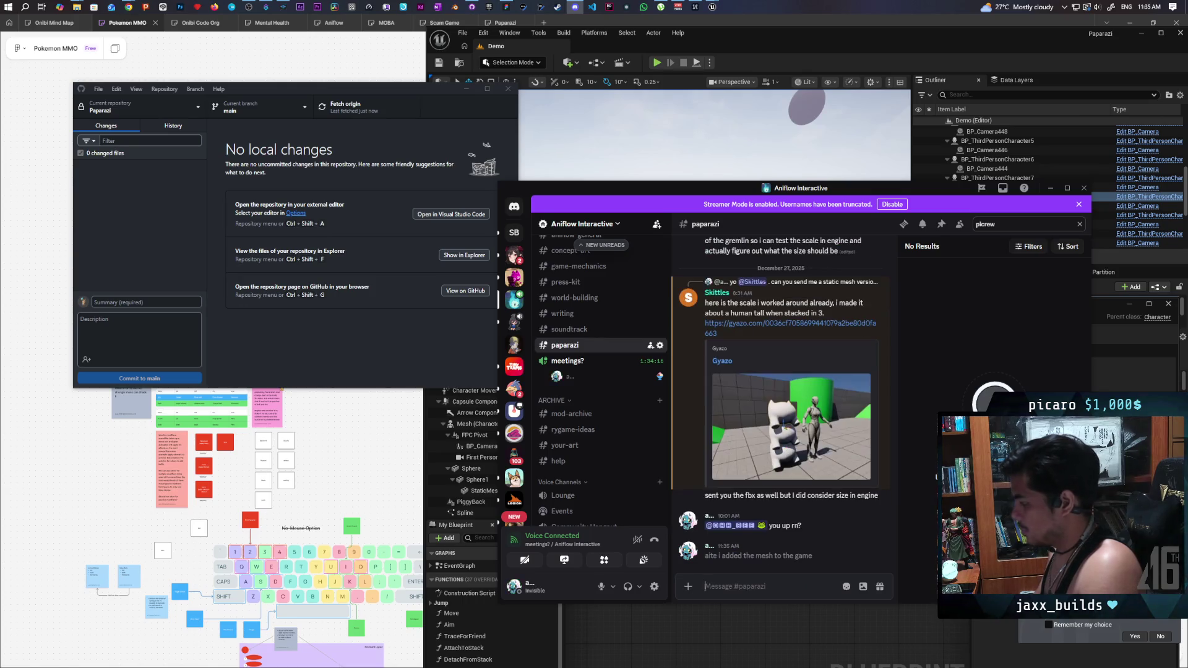
{"action": "left_click", "coordinate": [1050, 189]}
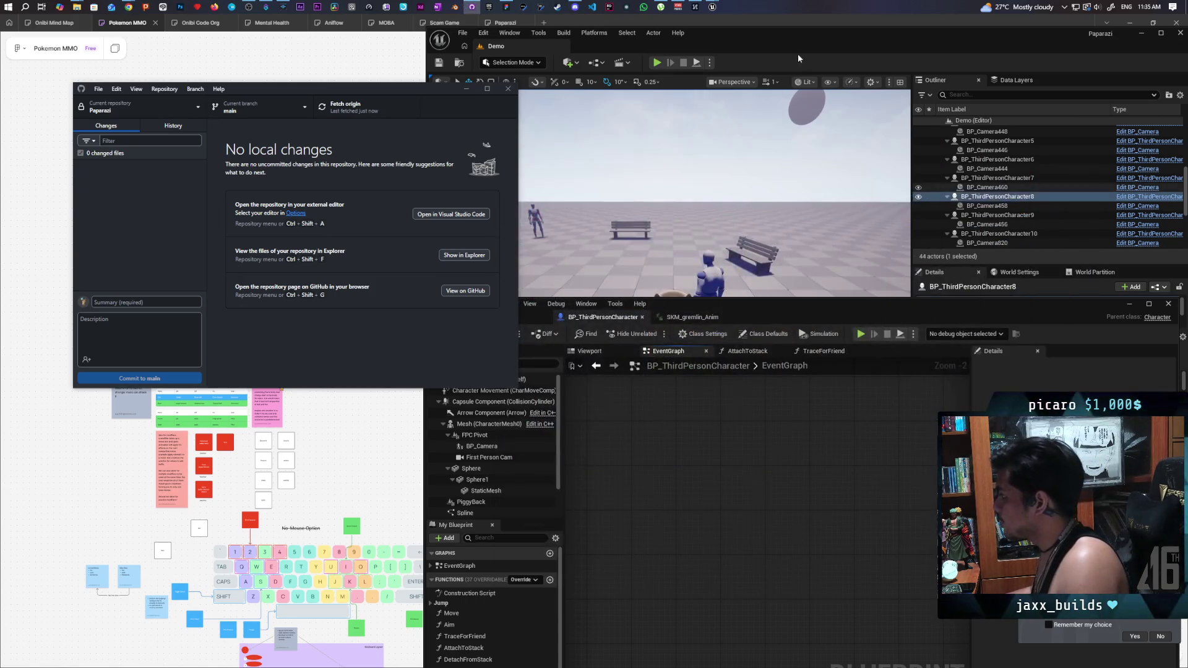
Step: Bring the Unreal editor and the Client 2 play-test window back into focus
{"action": "left_click", "coordinate": [788, 42]}
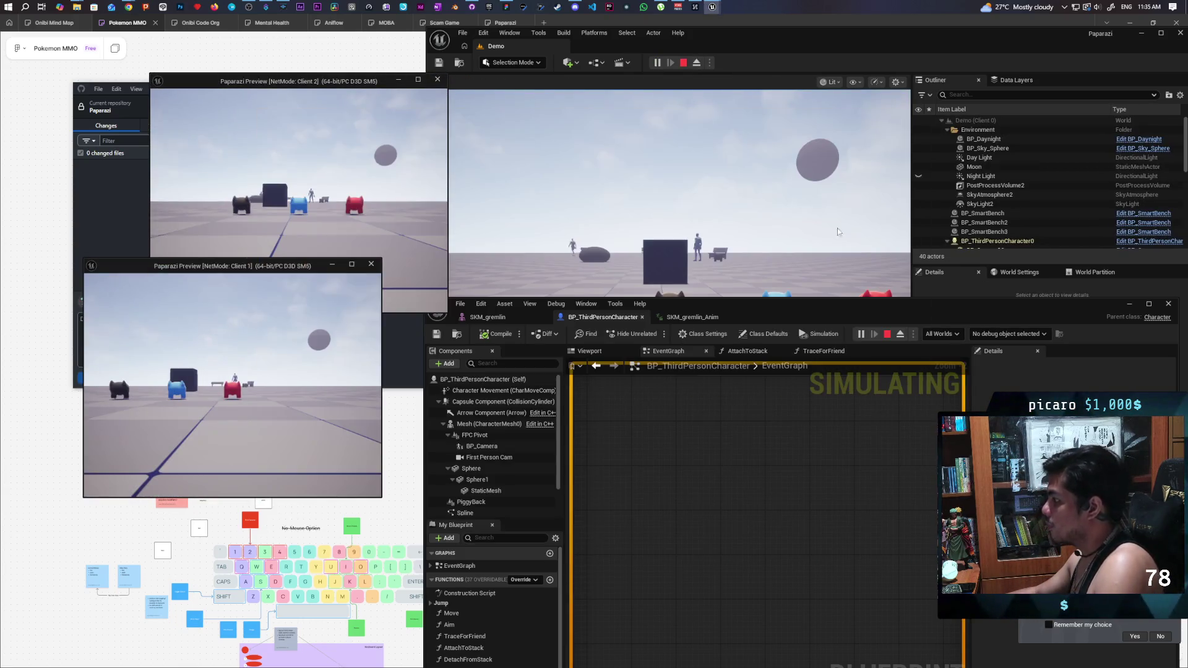
{"action": "left_click", "coordinate": [1130, 304]}
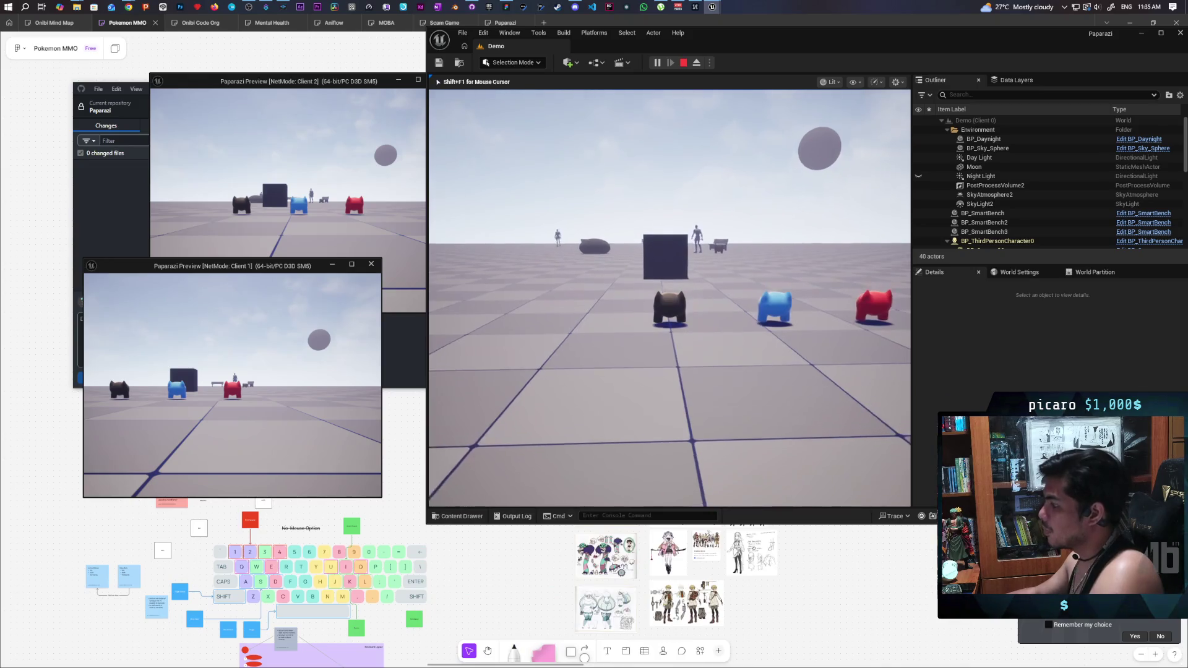
{"action": "left_click", "coordinate": [297, 185]}
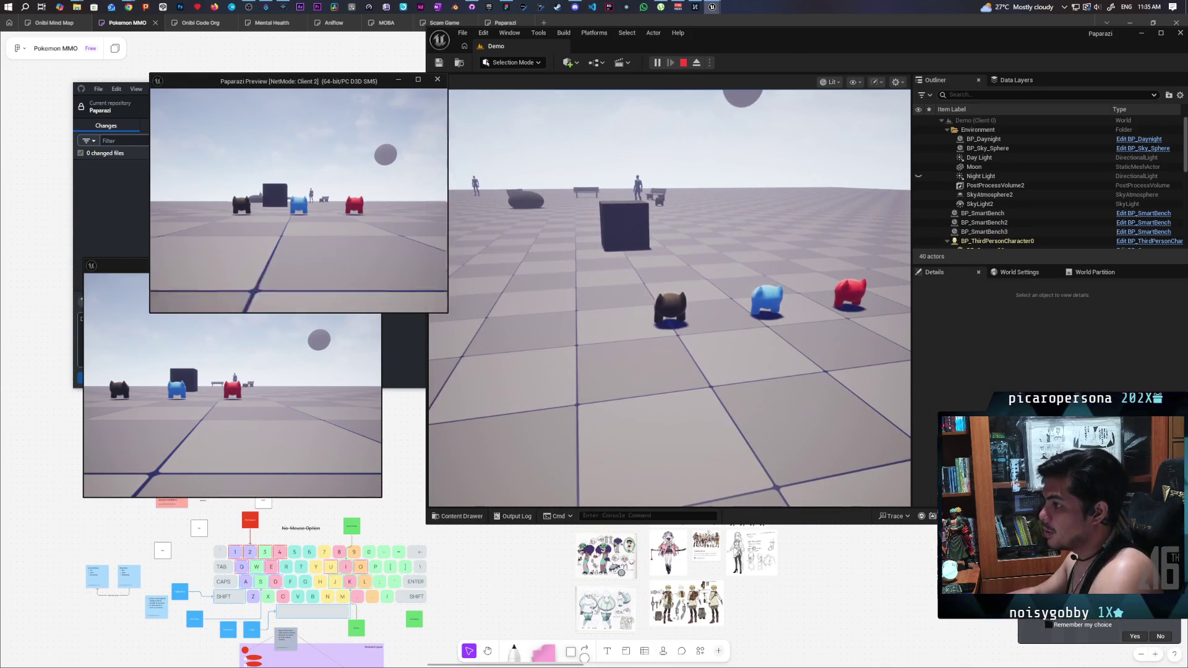
Step: Walk and jump the red gremlin up onto the blue one with W and Space
{"action": "key", "text": "w"}
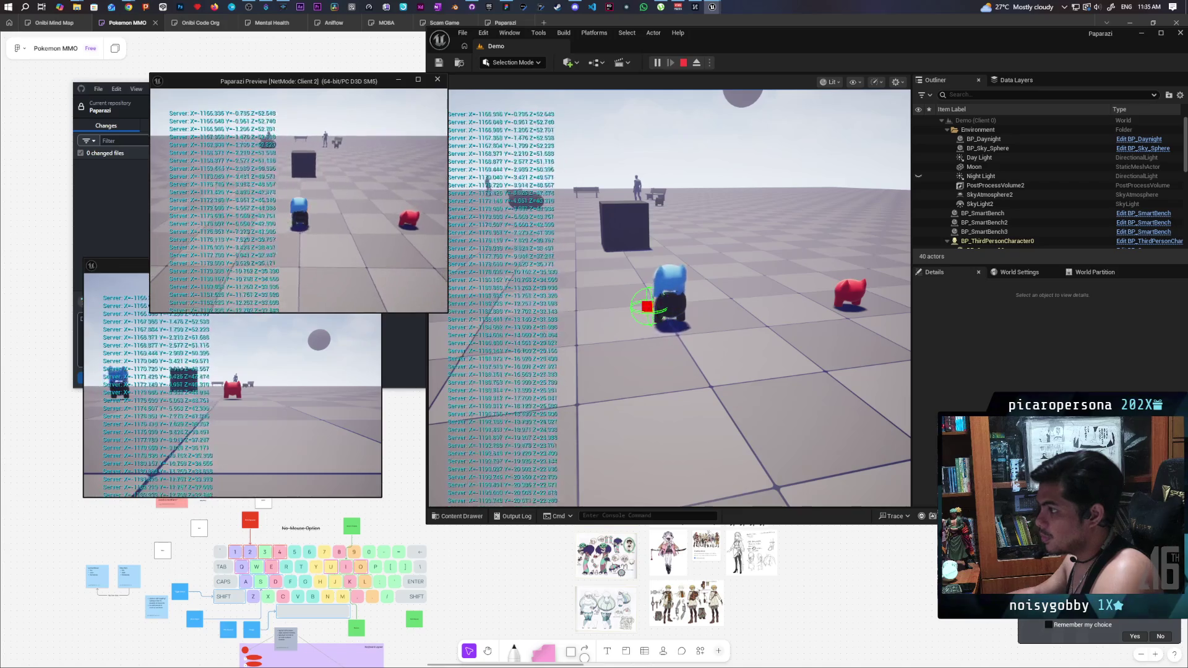
{"action": "key", "text": "alt+Tab"}
{"action": "key", "text": "w"}
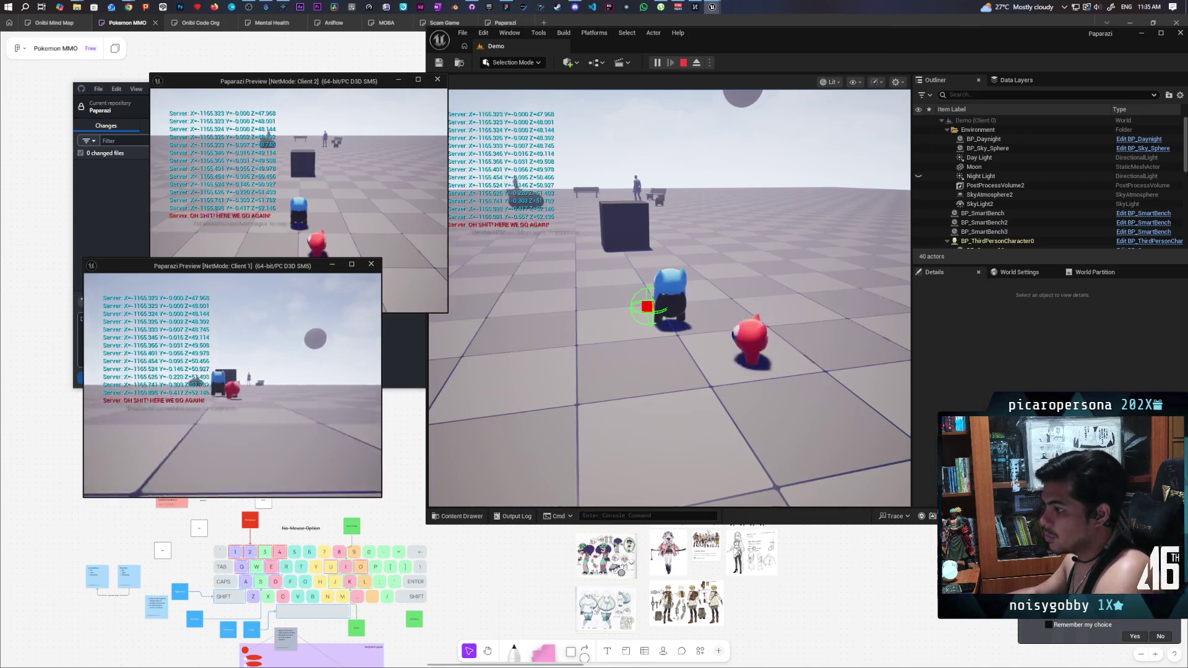
{"action": "key", "text": "space"}
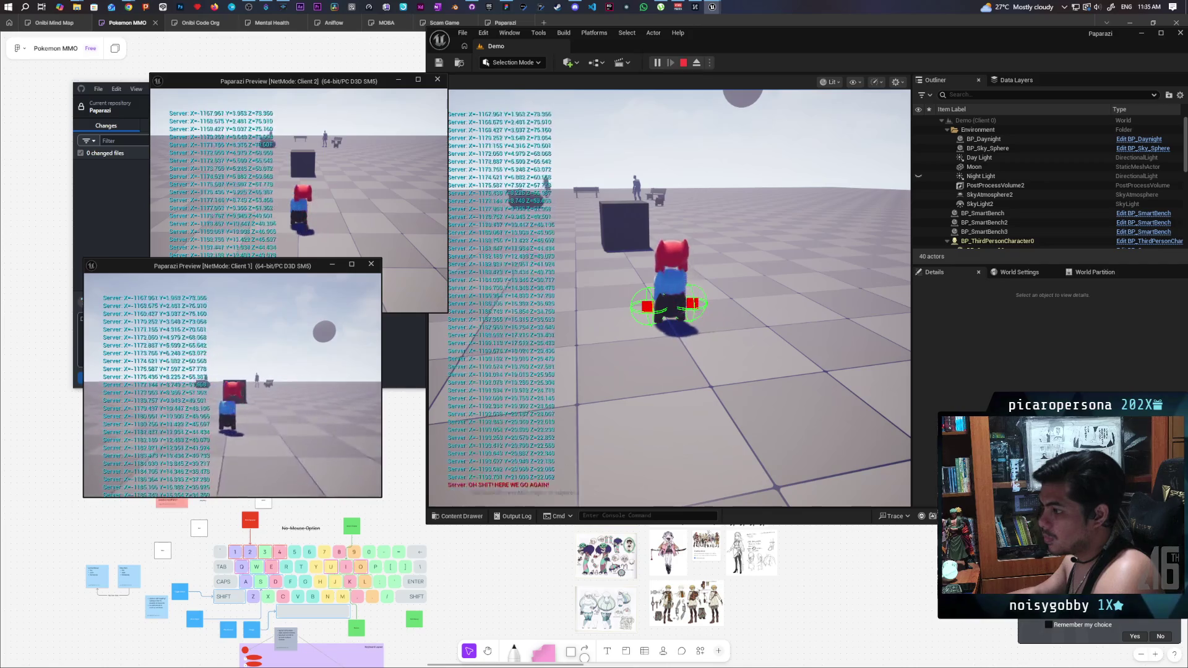
{"action": "key", "text": "w"}
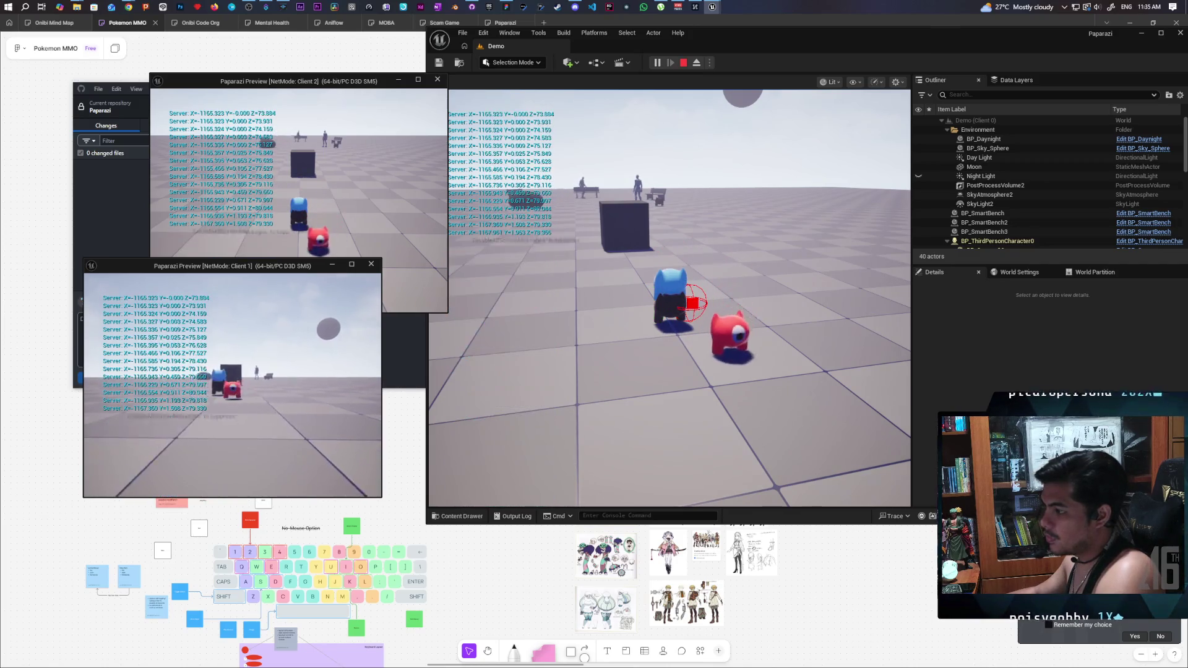
{"action": "key", "text": "space"}
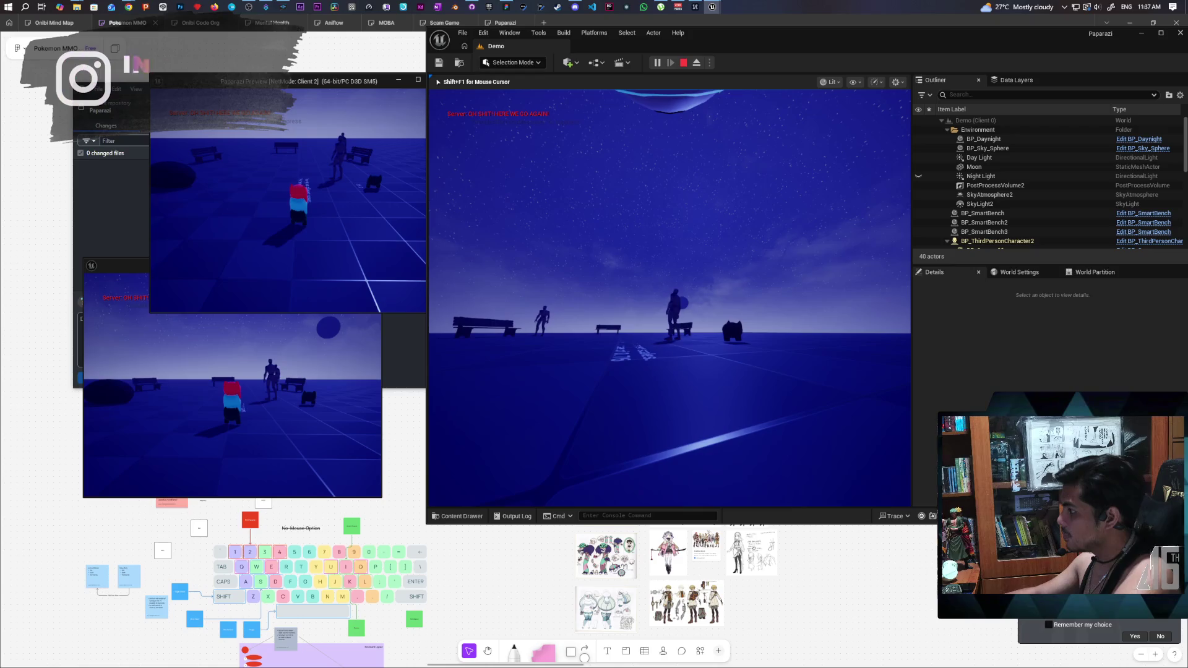
Step: Move the character beside the black gremlin, view the stack, and stop the play session with Esc
{"action": "left_click", "coordinate": [907, 411]}
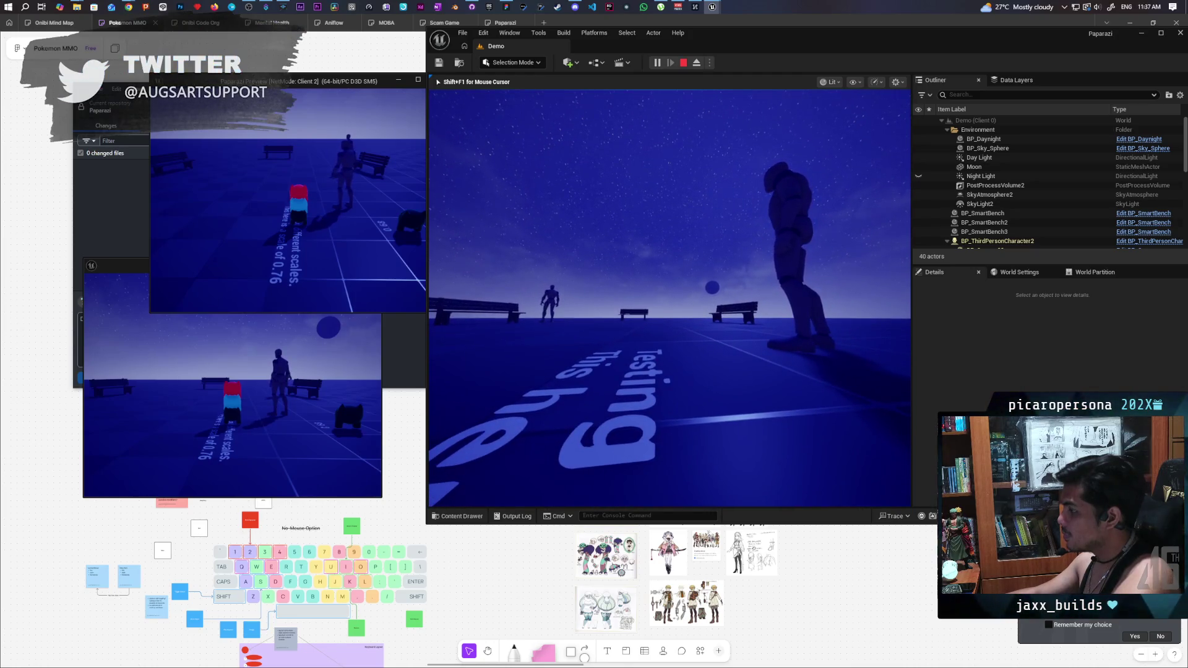
{"action": "key", "text": "c"}
{"action": "key", "text": "w"}
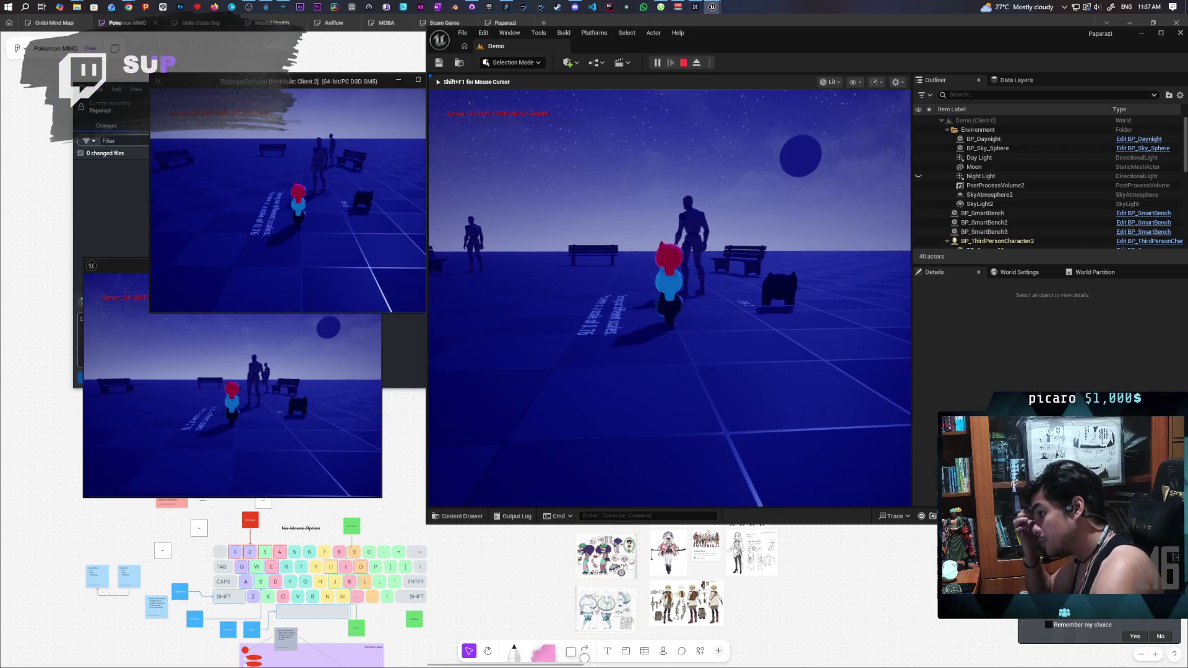
{"action": "key", "text": "w"}
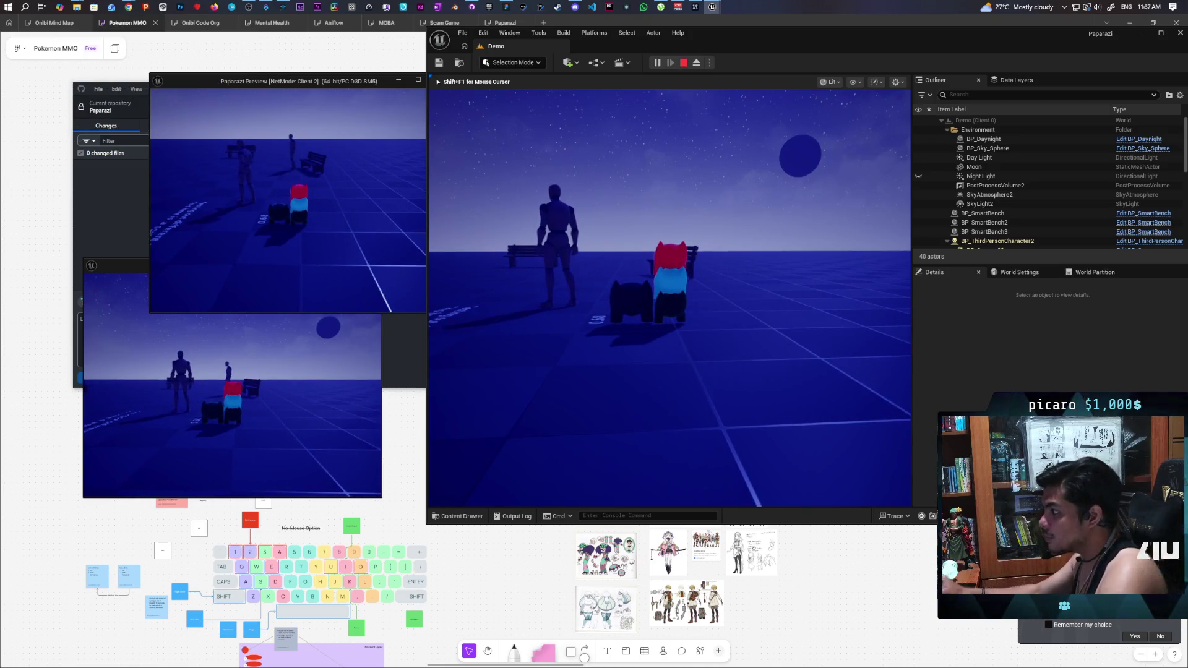
{"action": "key", "text": "s"}
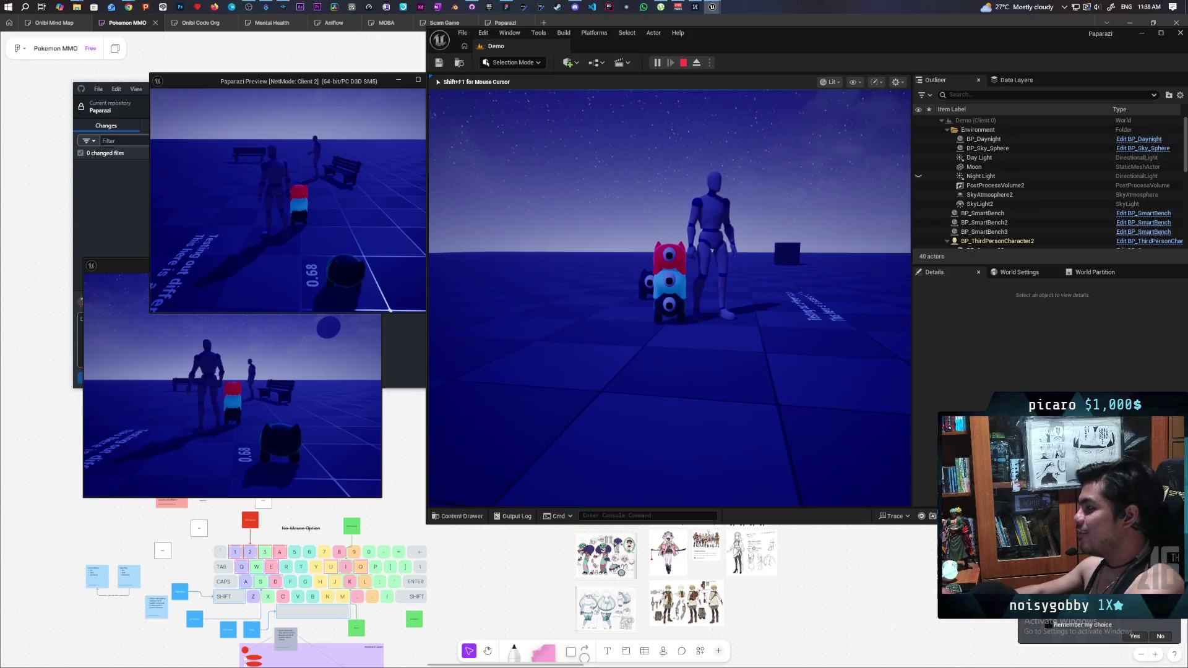
{"action": "scroll", "coordinate": [668, 297], "scroll_direction": "up", "scroll_amount": 5}
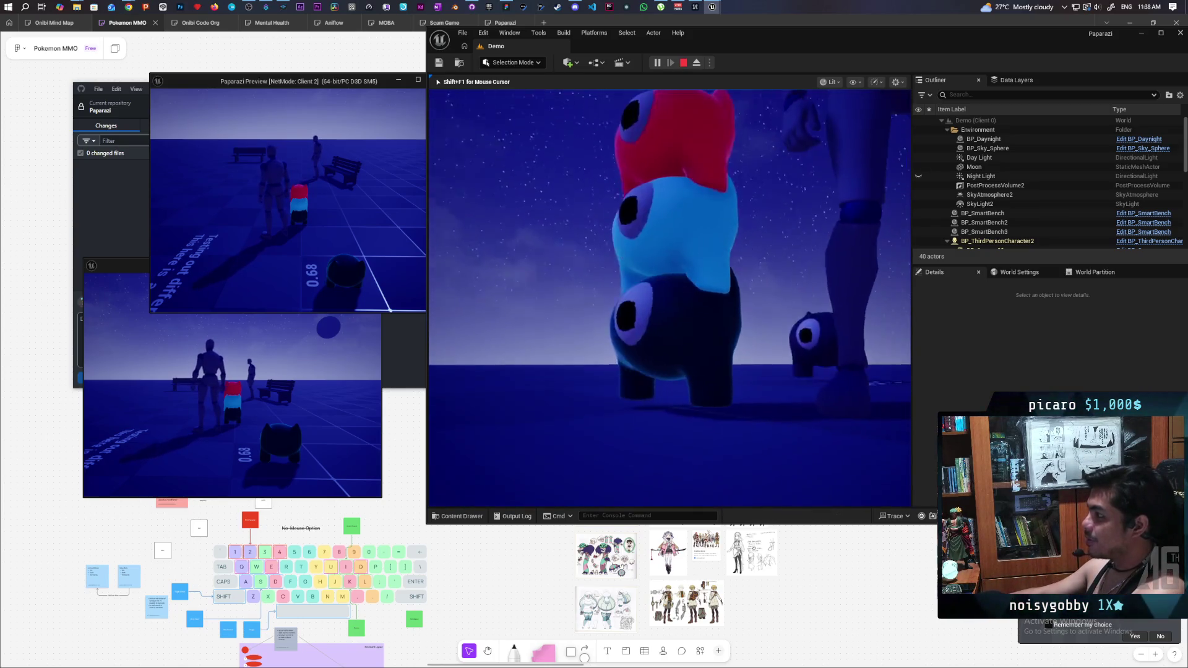
{"action": "scroll", "coordinate": [669, 297], "scroll_direction": "down", "scroll_amount": 5}
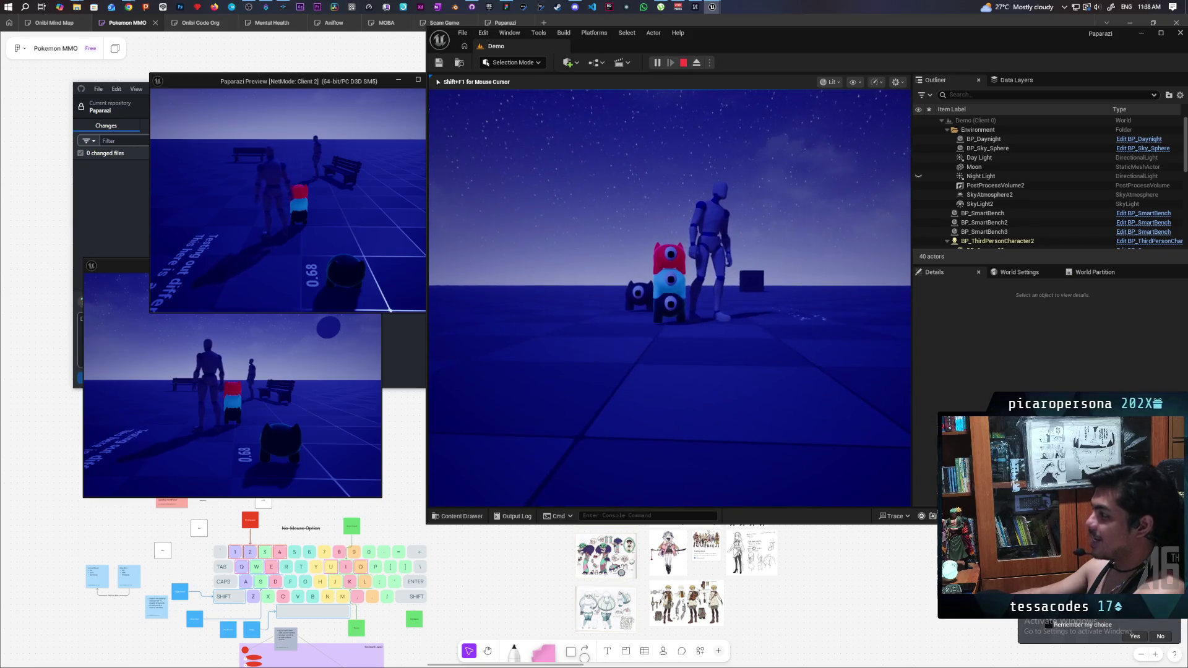
{"action": "key", "text": "Escape"}
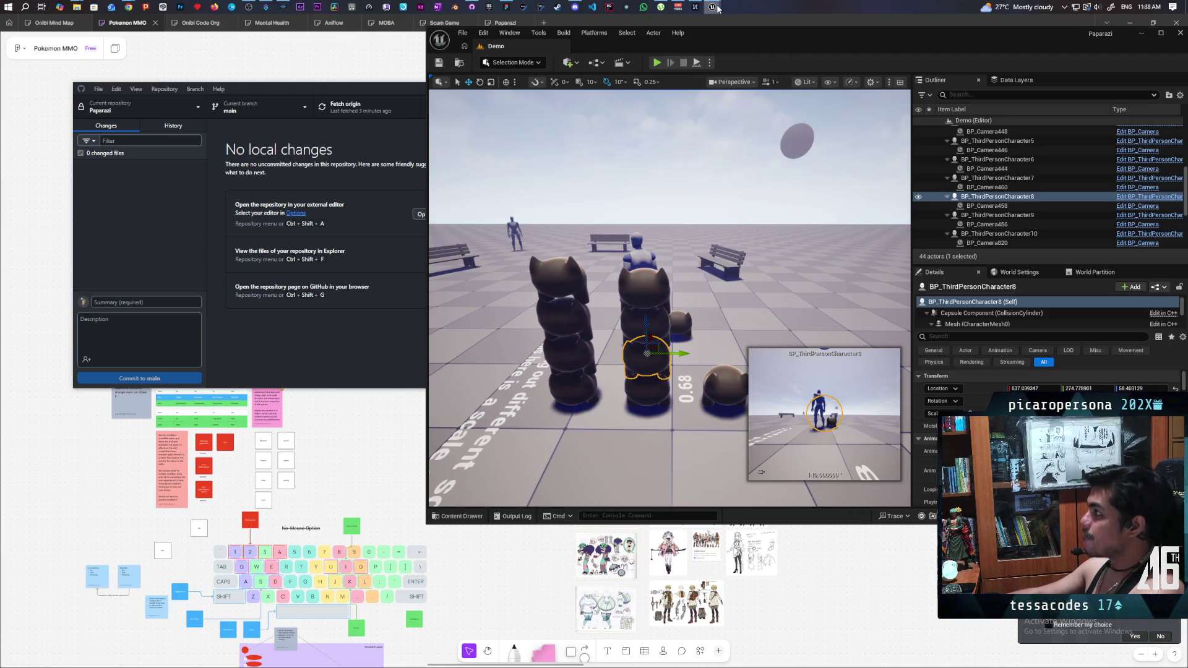
{"action": "mouse_move", "coordinate": [712, 7]}
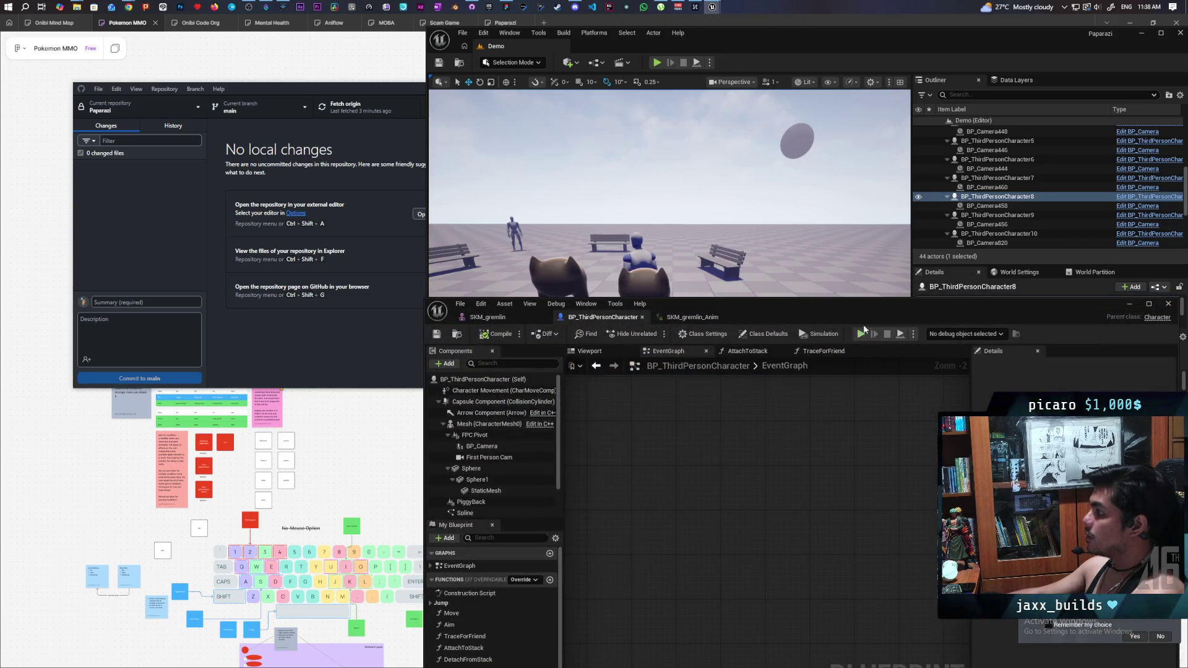
Step: Maximize the BP_ThirdPersonCharacter editor and show its AttachToStack function graph
{"action": "double_click", "coordinate": [818, 307]}
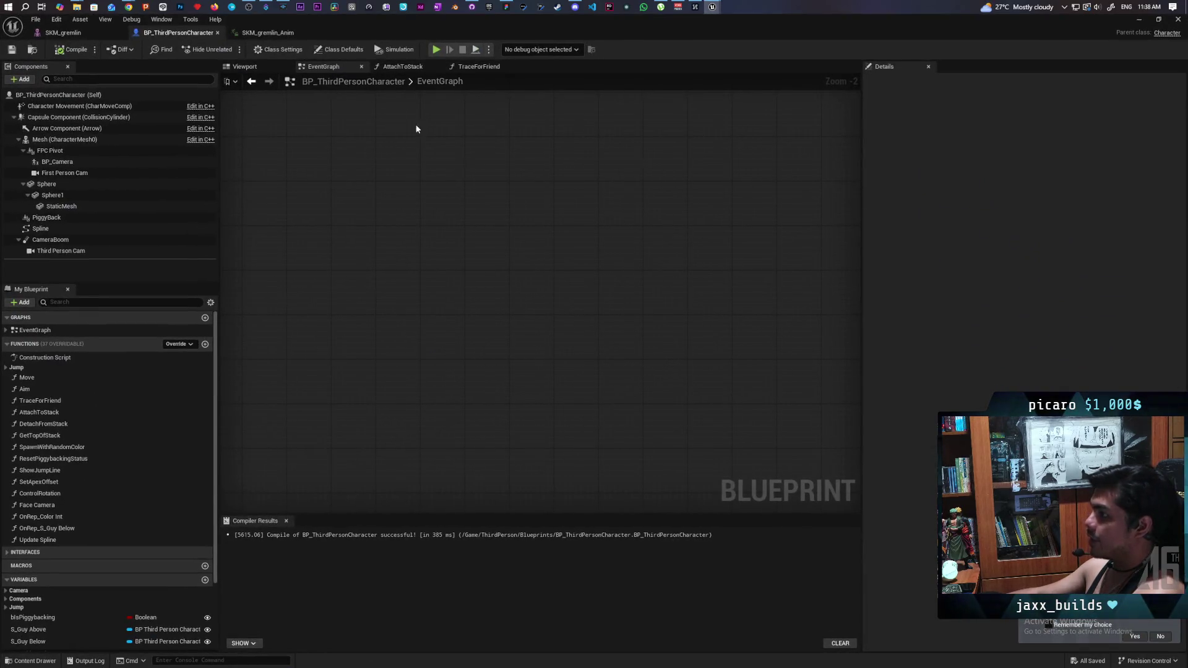
{"action": "left_click", "coordinate": [391, 67]}
{"action": "scroll", "coordinate": [399, 146], "scroll_direction": "down", "scroll_amount": 5}
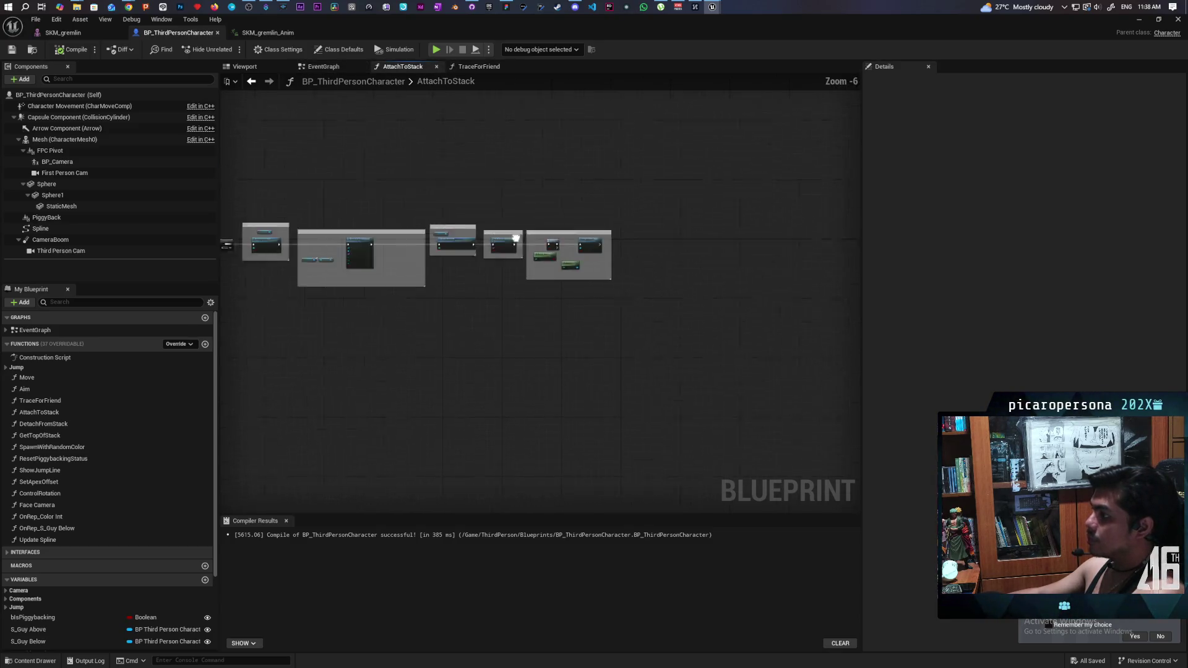
{"action": "scroll", "coordinate": [393, 252], "scroll_direction": "up", "scroll_amount": 2}
{"action": "scroll", "coordinate": [394, 251], "scroll_direction": "up", "scroll_amount": 1}
{"action": "scroll", "coordinate": [567, 224], "scroll_direction": "up", "scroll_amount": 1}
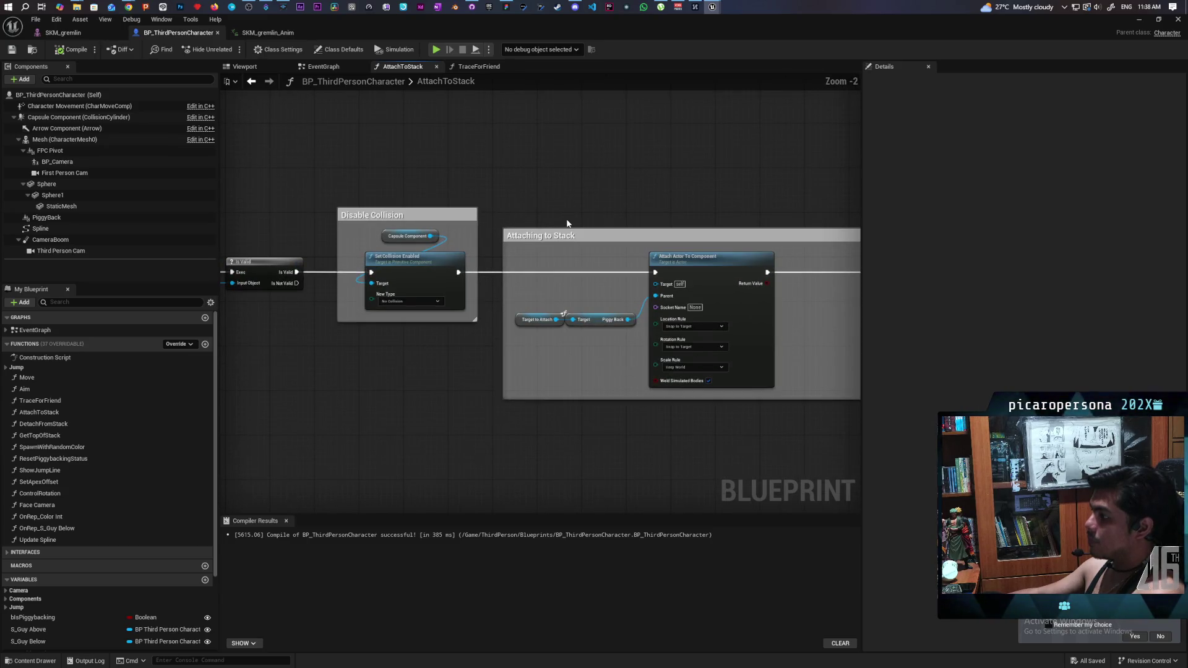
{"action": "scroll", "coordinate": [565, 212], "scroll_direction": "down", "scroll_amount": 2}
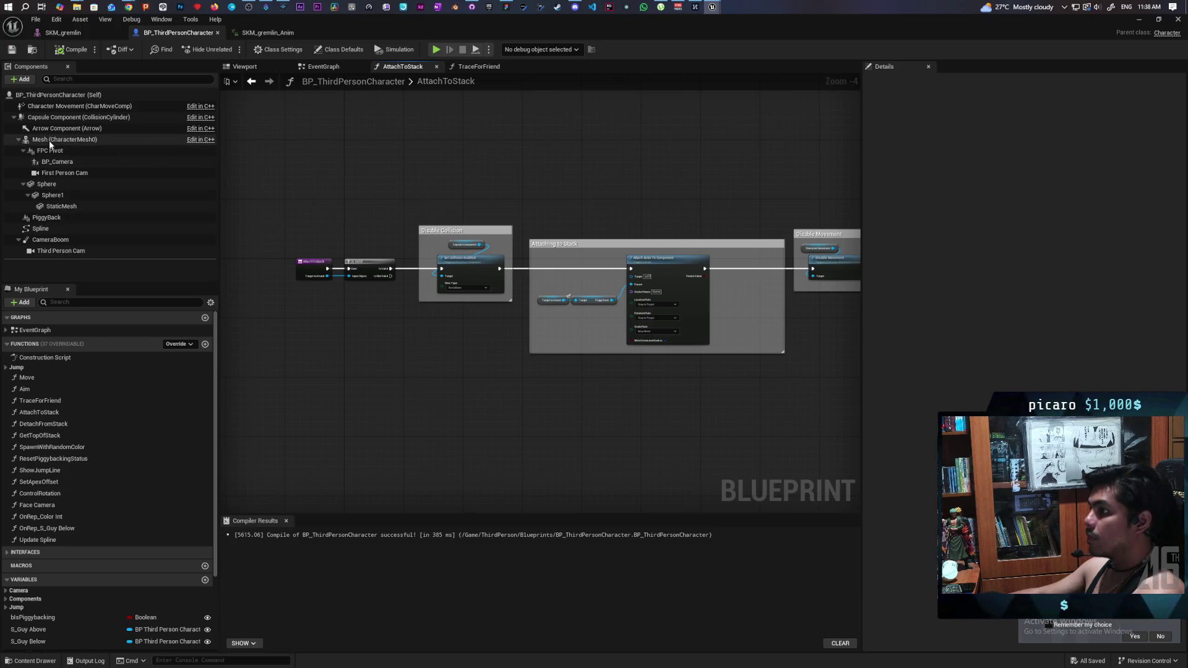
Step: Drag a Mesh reference into AttachToStack and wire a Set Animation node off it
{"action": "mouse_move", "coordinate": [55, 140]}
{"action": "left_mouse_down"}
{"action": "mouse_move", "coordinate": [337, 400]}
{"action": "mouse_move", "coordinate": [311, 386]}
{"action": "left_mouse_up"}
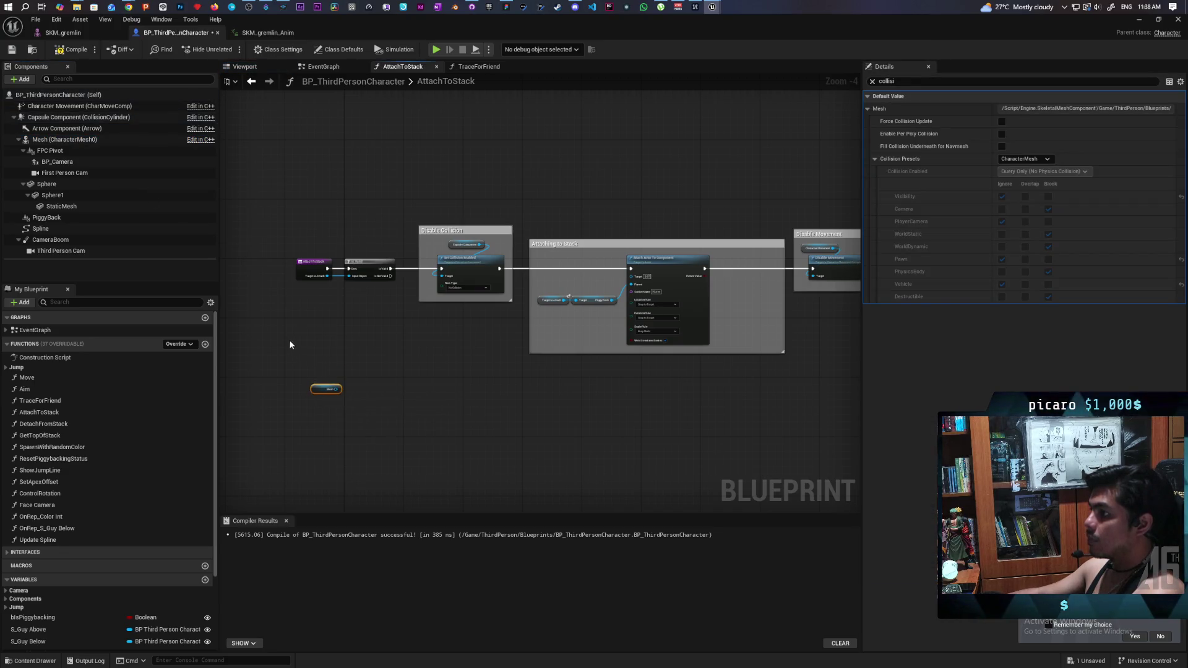
{"action": "left_click_drag", "start_coordinate": [331, 388], "coordinate": [388, 379]}
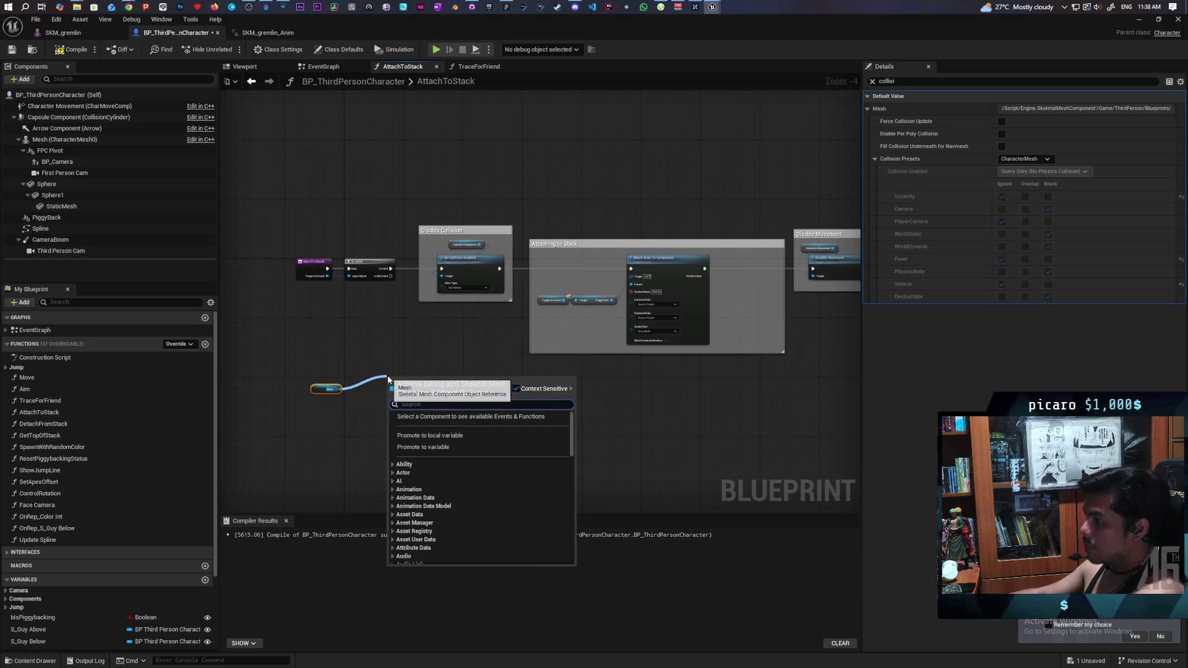
{"action": "type", "text": "set animation"}
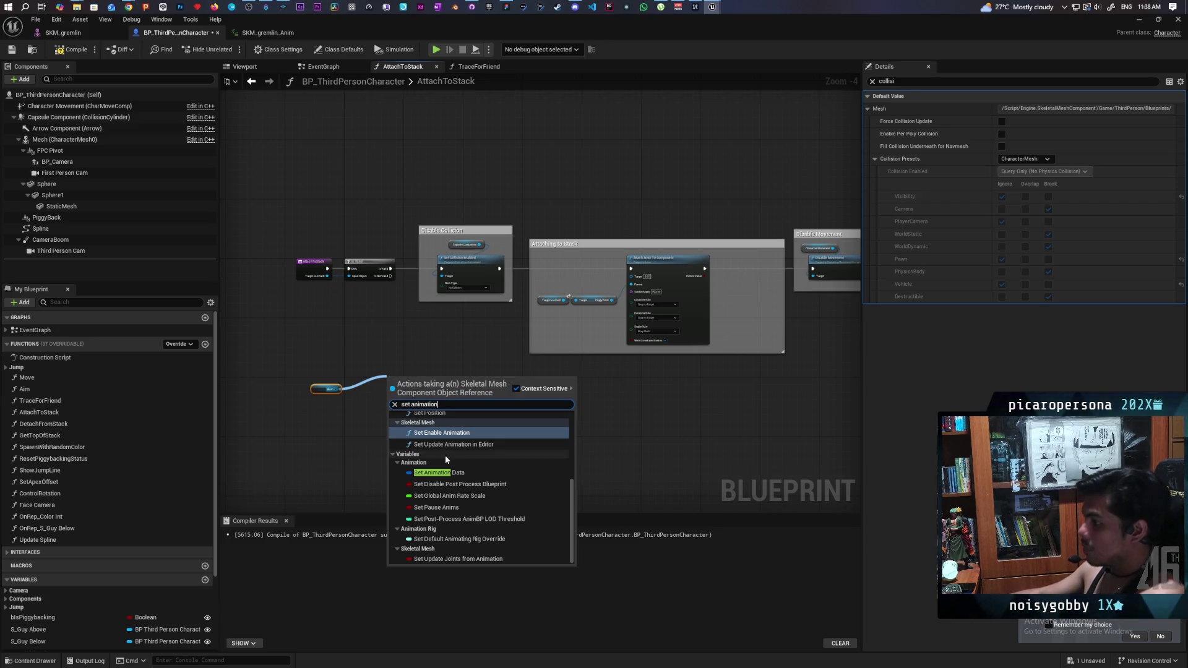
{"action": "scroll", "coordinate": [444, 454], "scroll_direction": "up", "scroll_amount": 2}
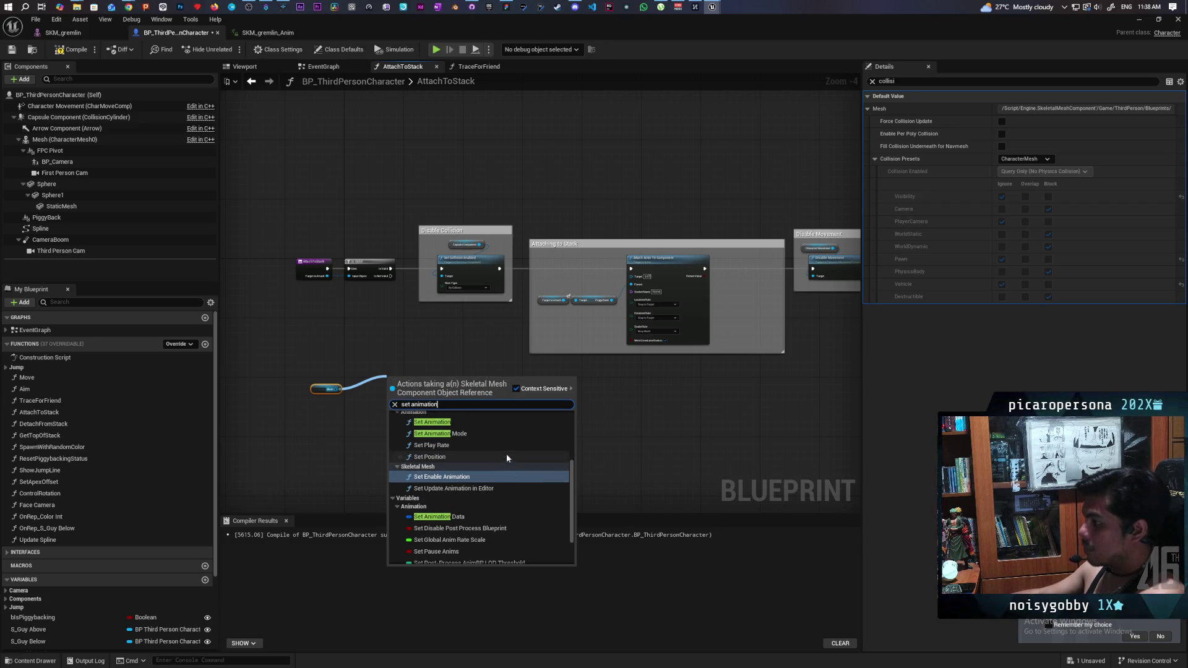
{"action": "left_click", "coordinate": [458, 421]}
{"action": "scroll", "coordinate": [395, 415], "scroll_direction": "up", "scroll_amount": 4}
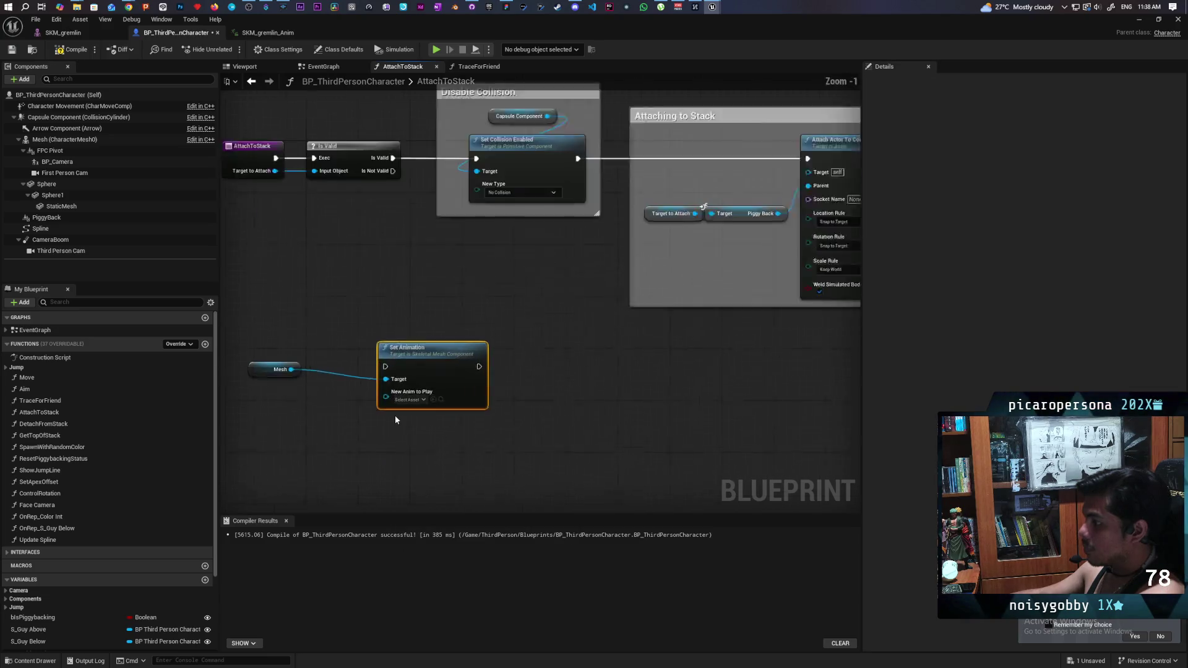
{"action": "mouse_move", "coordinate": [442, 361]}
{"action": "left_mouse_down"}
{"action": "mouse_move", "coordinate": [389, 352]}
{"action": "mouse_move", "coordinate": [498, 404]}
{"action": "left_mouse_up"}
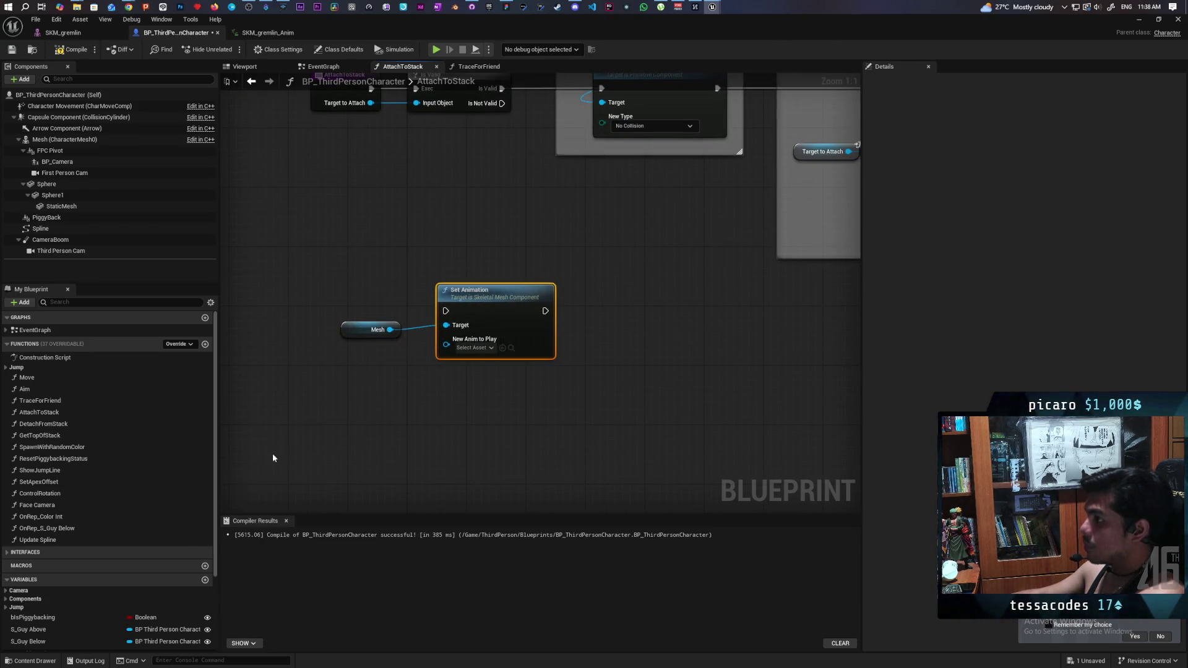
{"action": "left_click", "coordinate": [33, 659]}
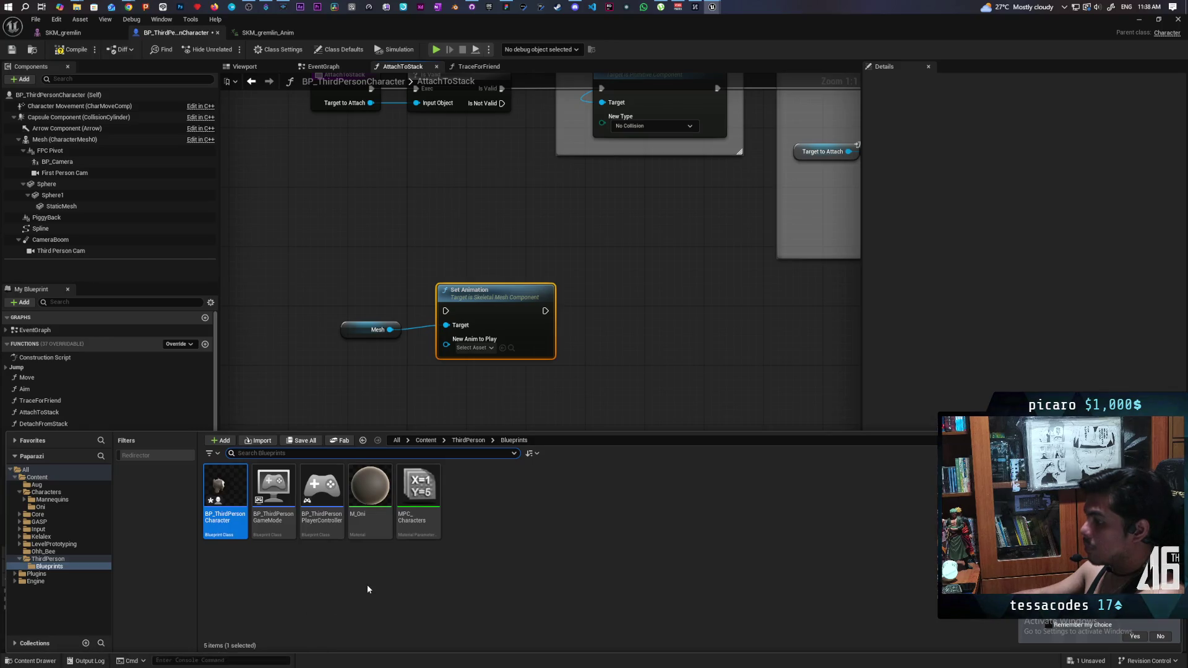
Step: Save the Blueprint and assign SKM_gremlin_Anim from Content/Characters/Oni as New Anim to Play
{"action": "key", "text": "ctrl+s"}
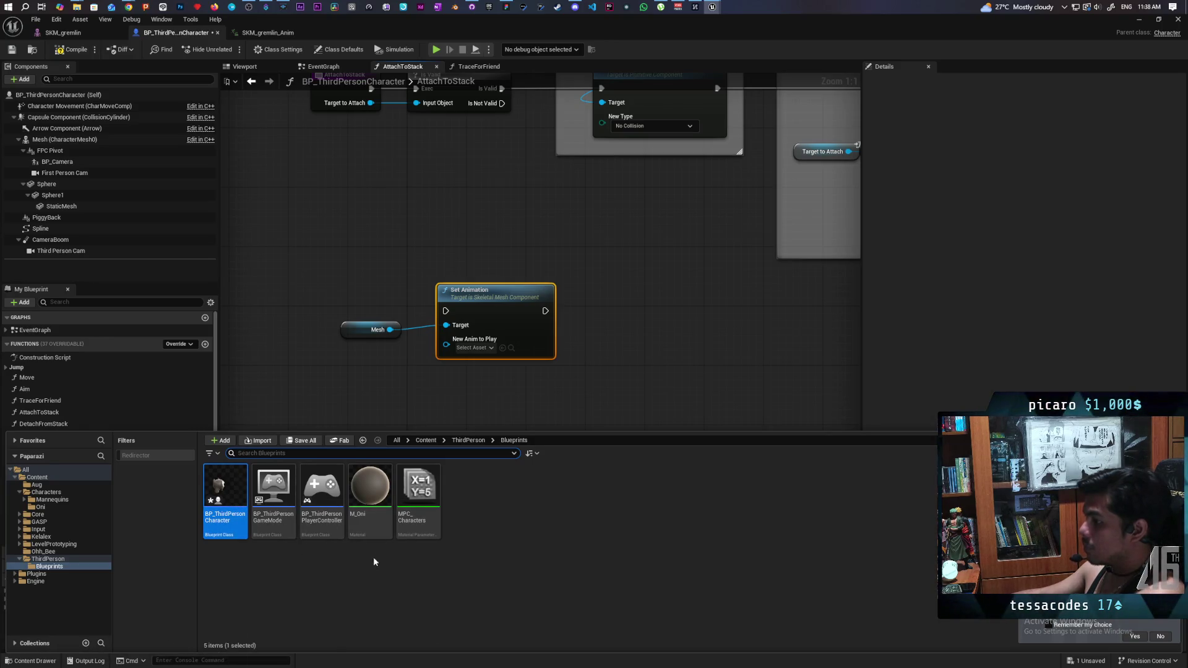
{"action": "left_click", "coordinate": [425, 440]}
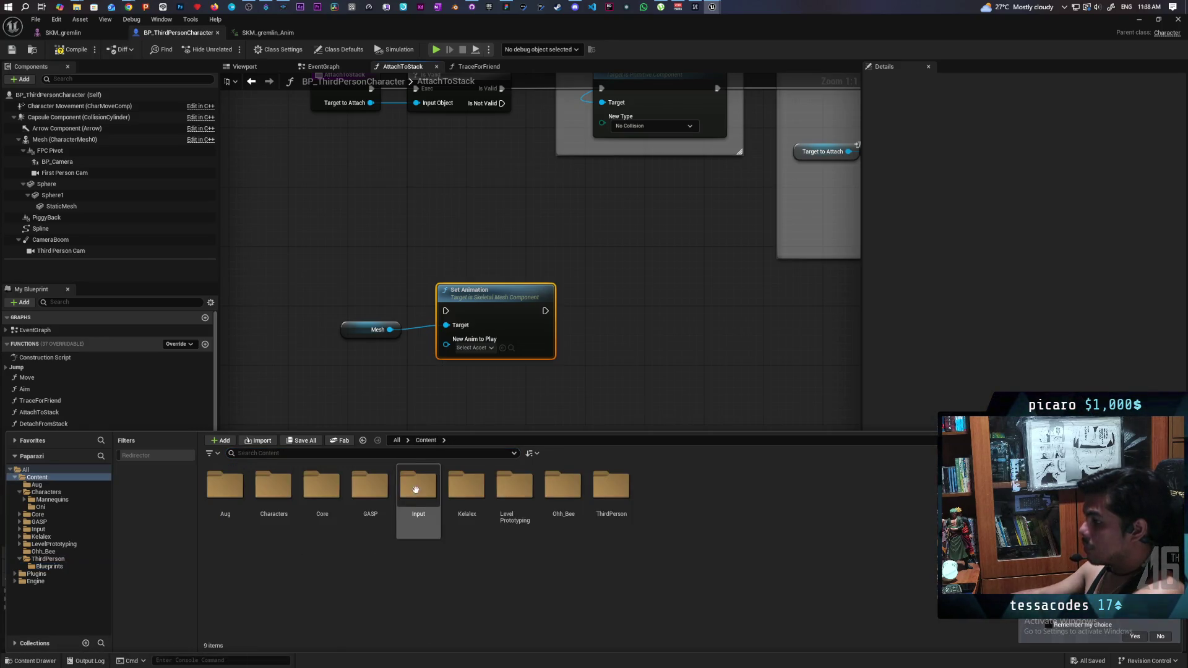
{"action": "double_click", "coordinate": [273, 492]}
{"action": "double_click", "coordinate": [274, 503]}
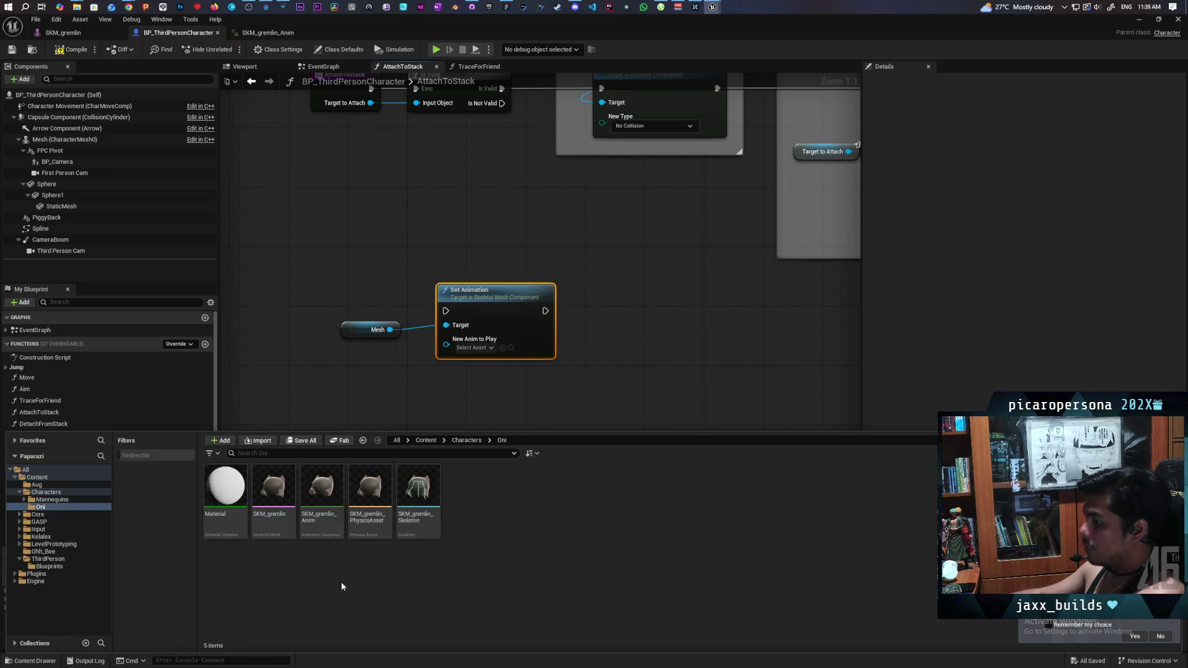
{"action": "left_click", "coordinate": [321, 492]}
{"action": "left_click", "coordinate": [508, 347]}
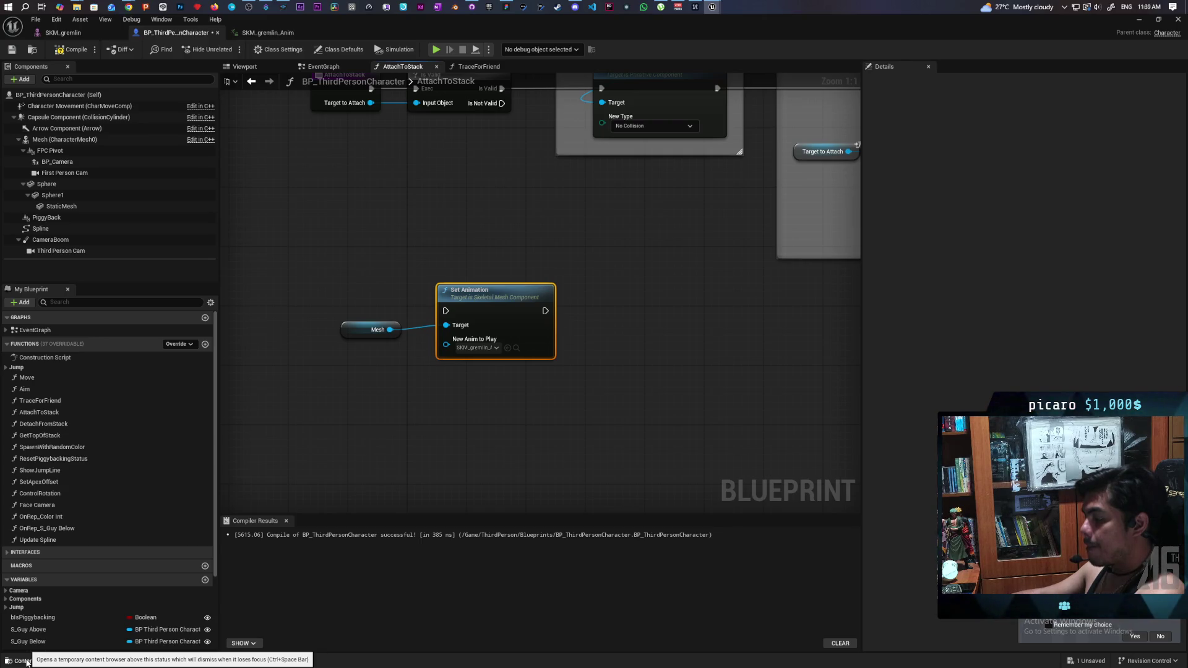
{"action": "left_click", "coordinate": [28, 662]}
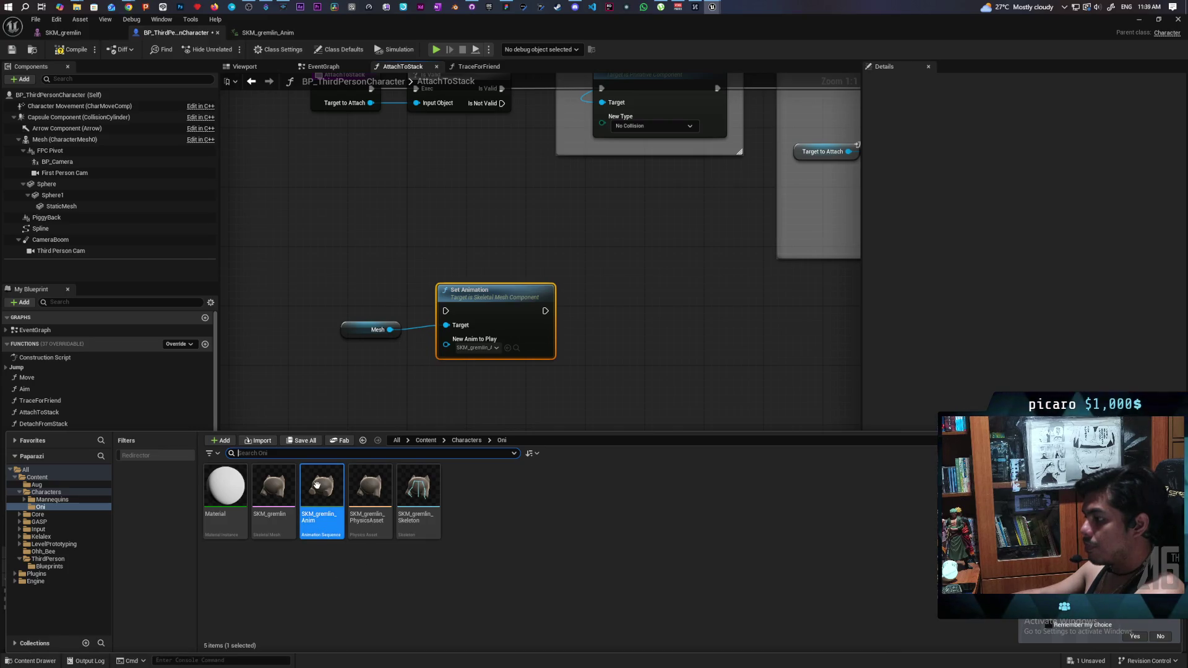
Step: Duplicate SKM_gremlin_Anim as SKM_gremlin_sitting, Save All, and open the copy
{"action": "right_click", "coordinate": [321, 501]}
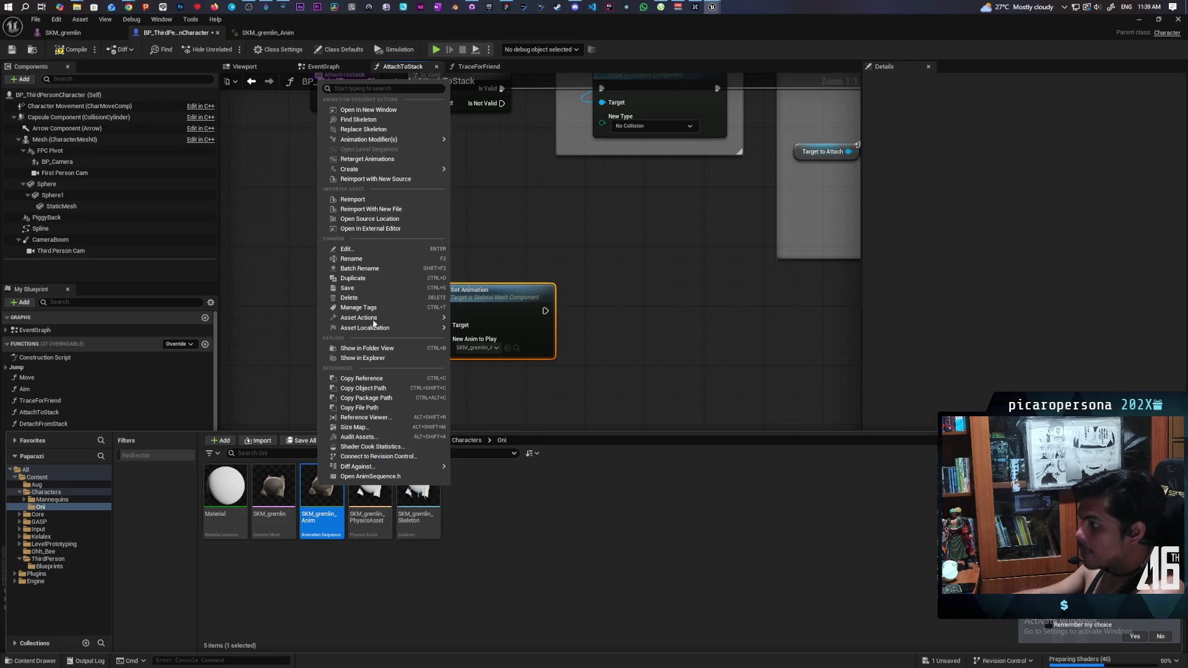
{"action": "left_click", "coordinate": [372, 279]}
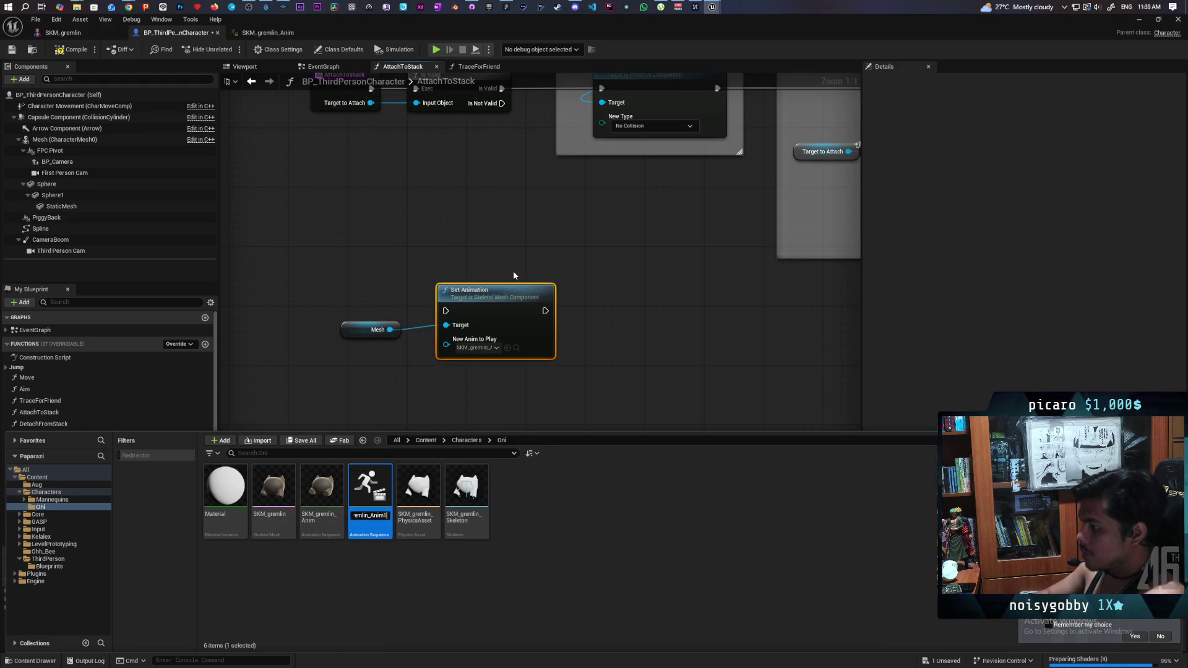
{"action": "key", "text": "Left"}
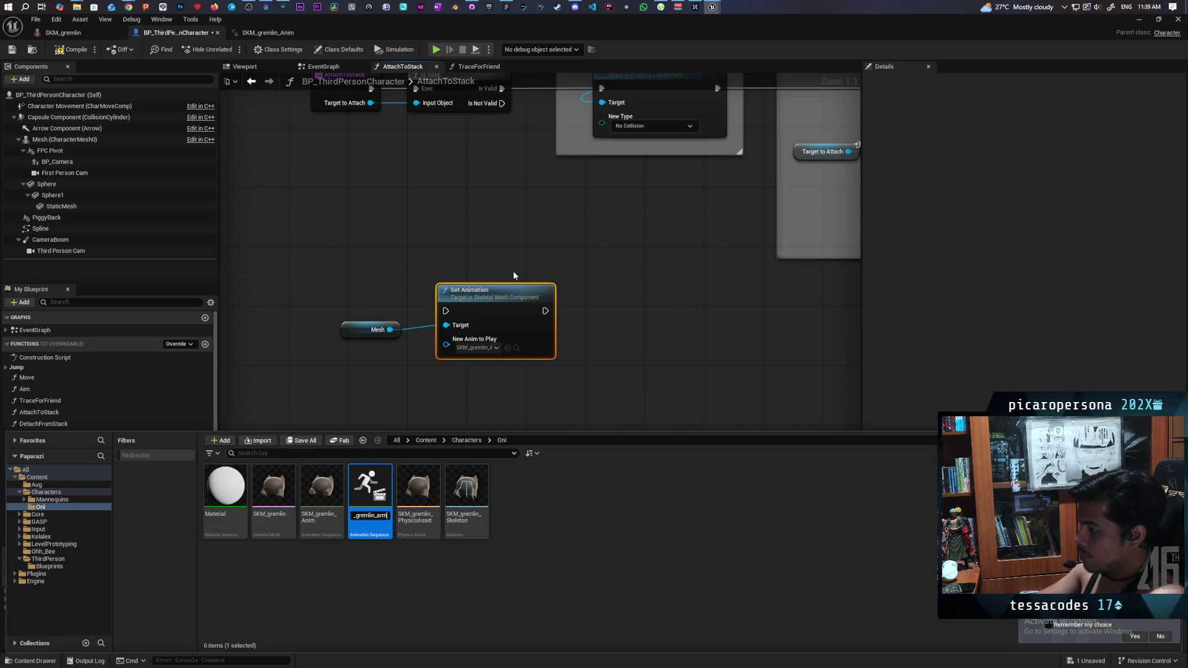
{"action": "type", "text": "ting"}
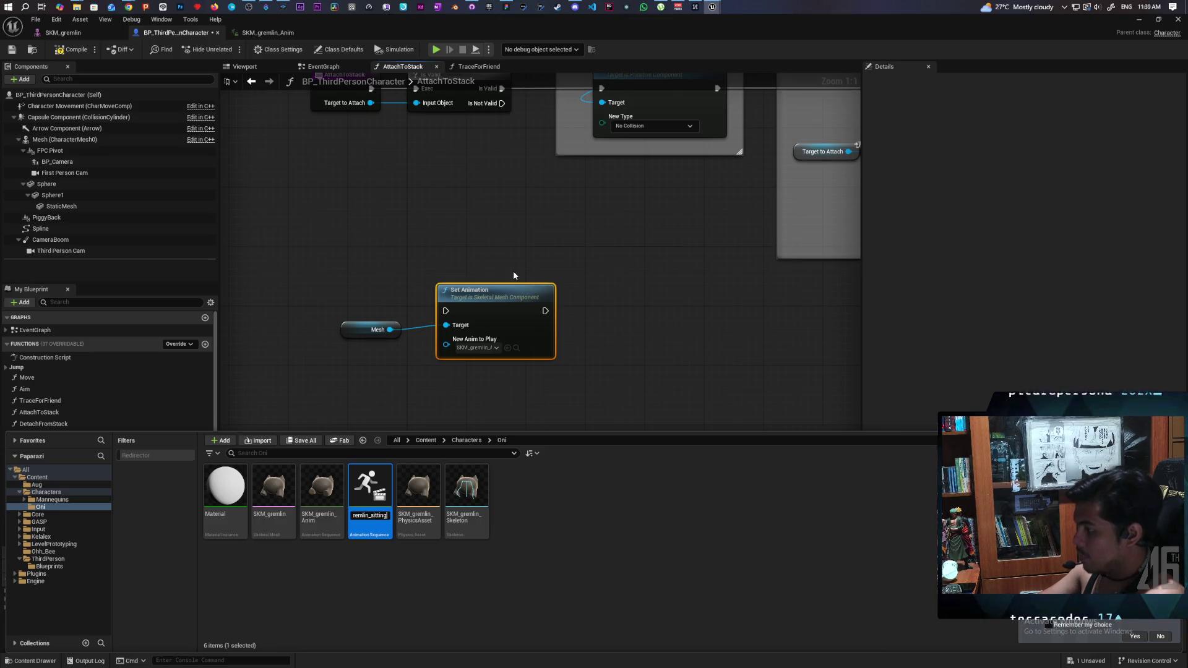
{"action": "key", "text": "Return"}
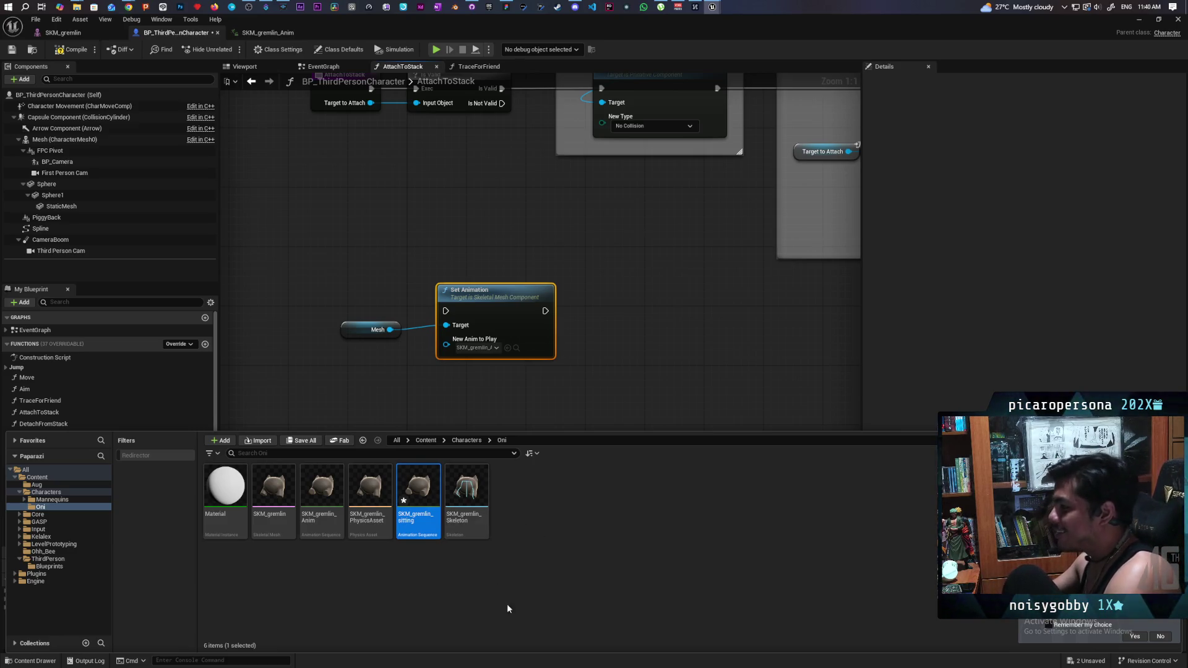
{"action": "key", "text": "ctrl+shift+s"}
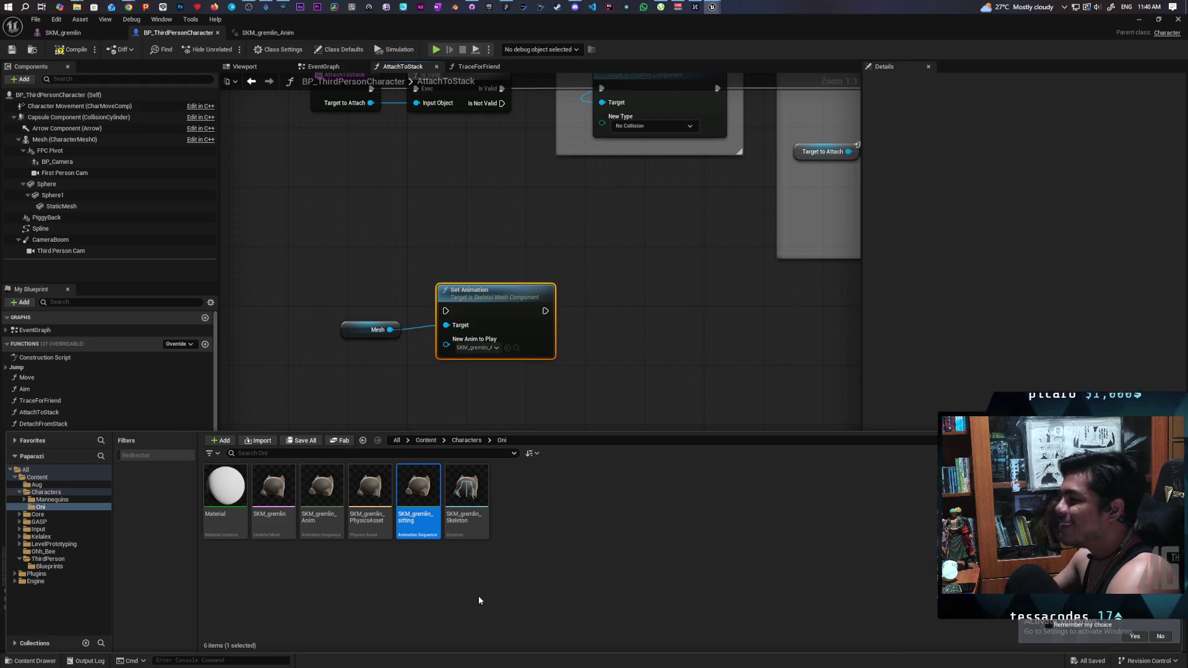
{"action": "double_click", "coordinate": [418, 493]}
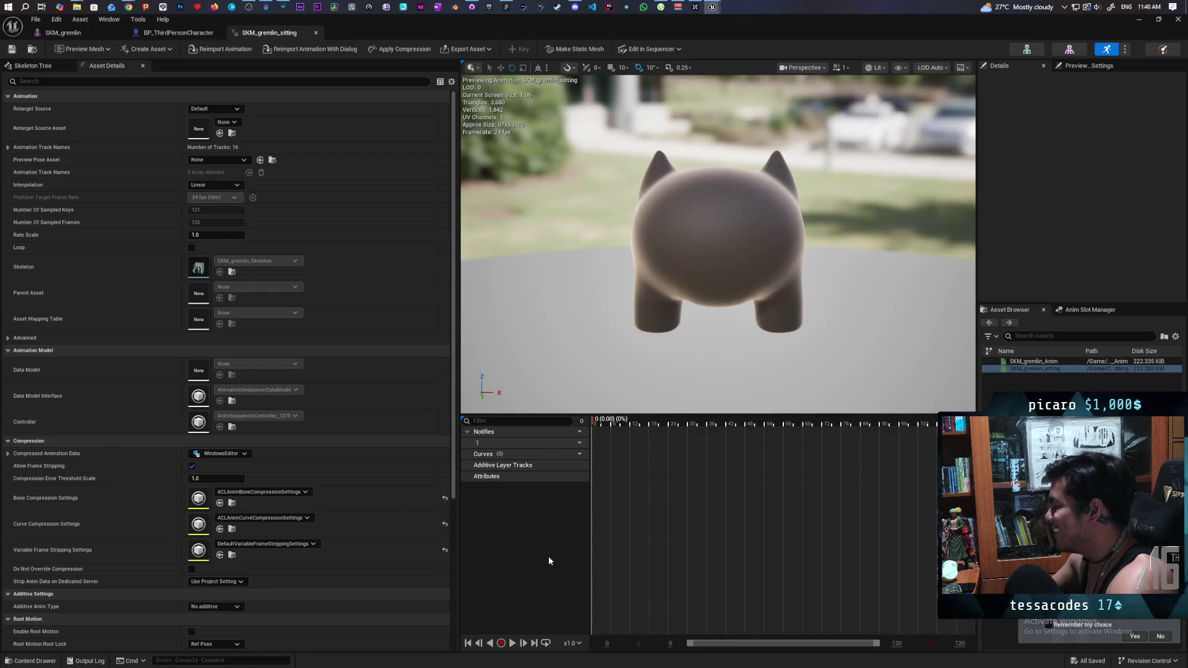
Step: Scrub the sitting animation between frames 40 and 56 while orbiting the gremlin
{"action": "left_click_drag", "start_coordinate": [594, 423], "coordinate": [779, 437]}
{"action": "mouse_move", "coordinate": [782, 440]}
{"action": "left_mouse_down"}
{"action": "mouse_move", "coordinate": [723, 442]}
{"action": "mouse_move", "coordinate": [726, 432]}
{"action": "left_mouse_up"}
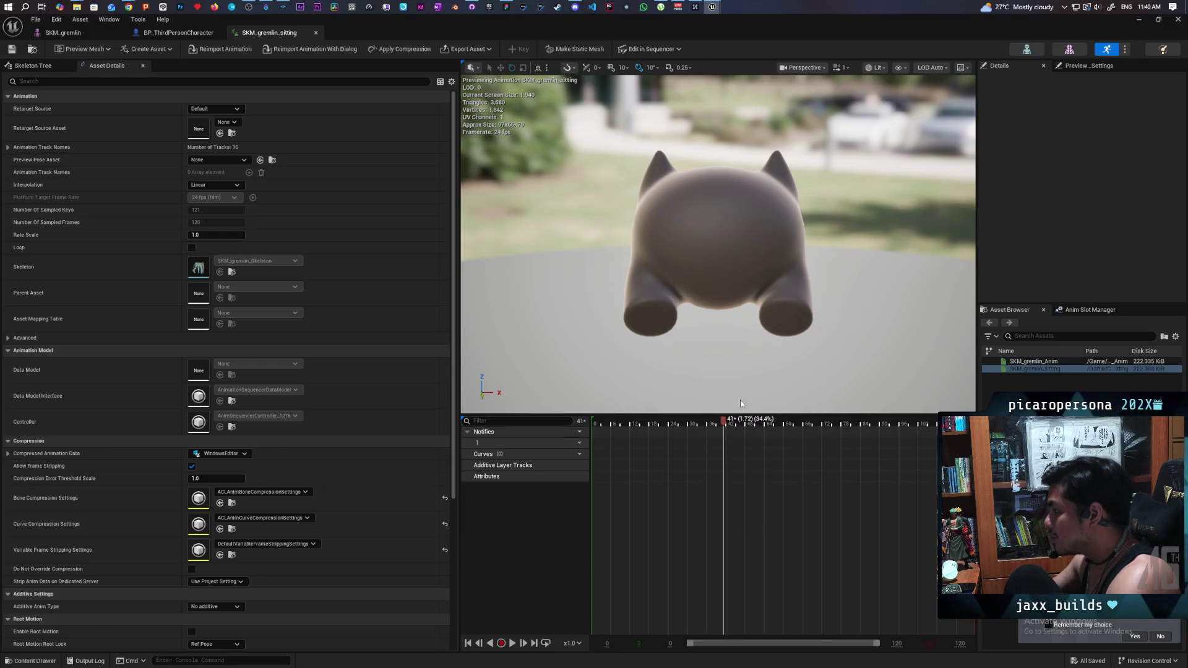
{"action": "mouse_move", "coordinate": [785, 299]}
{"action": "left_mouse_down"}
{"action": "mouse_move", "coordinate": [705, 279]}
{"action": "mouse_move", "coordinate": [730, 437]}
{"action": "left_mouse_up"}
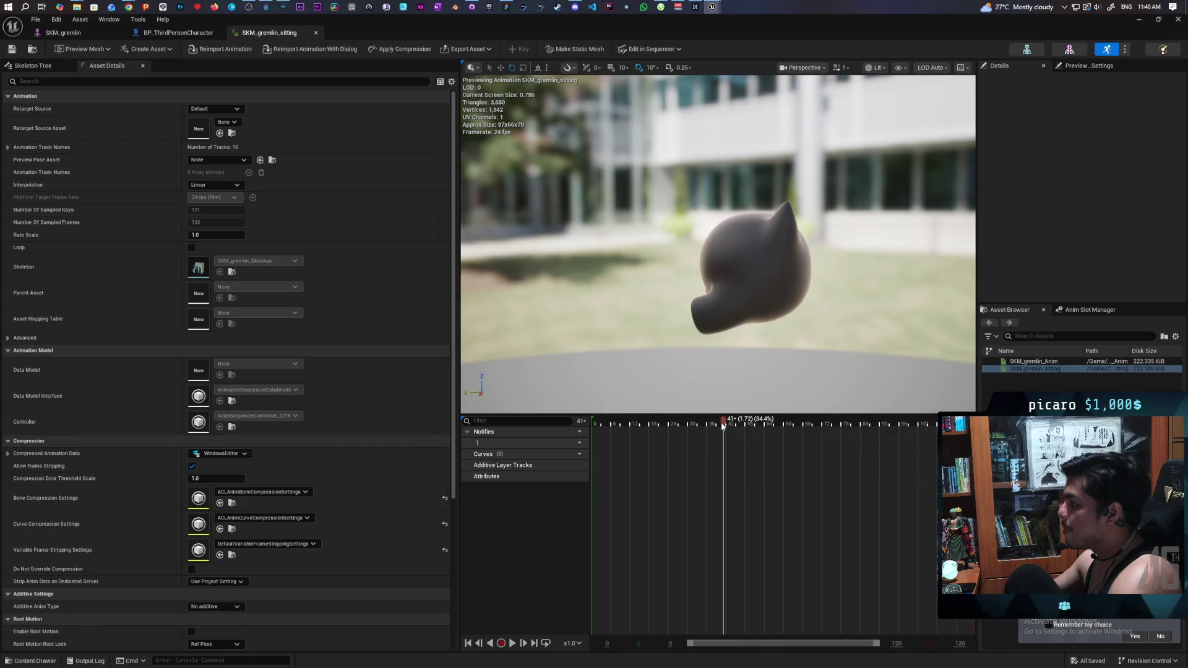
{"action": "mouse_move", "coordinate": [725, 422]}
{"action": "left_mouse_down"}
{"action": "mouse_move", "coordinate": [754, 429]}
{"action": "mouse_move", "coordinate": [710, 427]}
{"action": "left_mouse_up"}
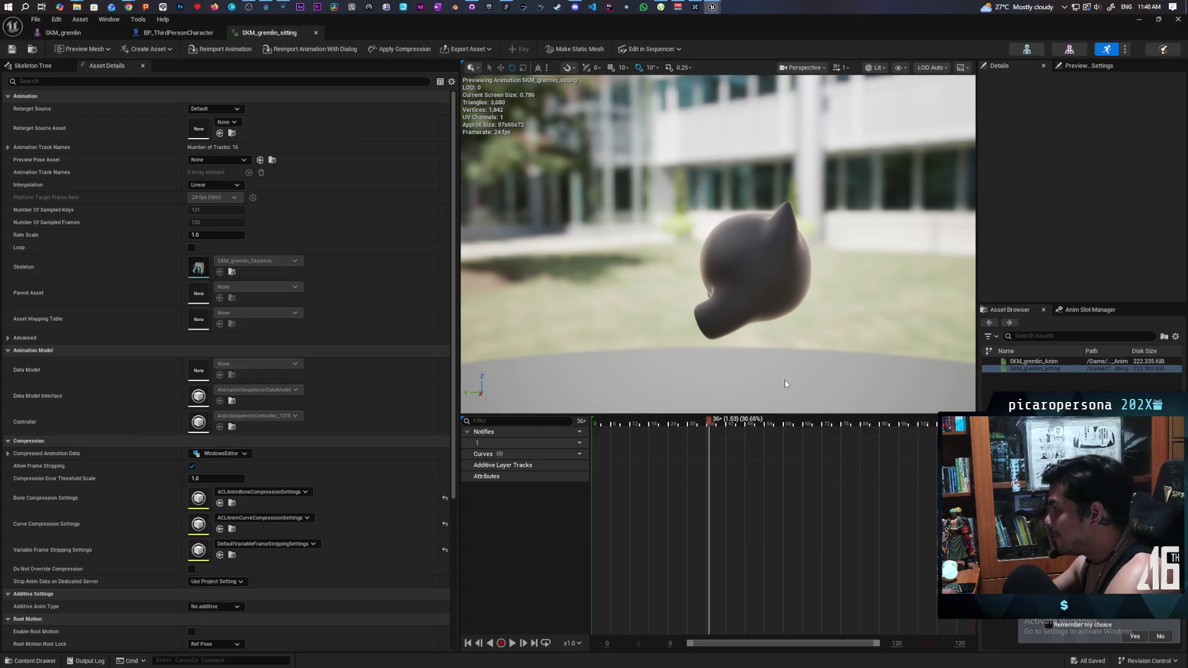
{"action": "left_click_drag", "start_coordinate": [714, 371], "coordinate": [557, 362]}
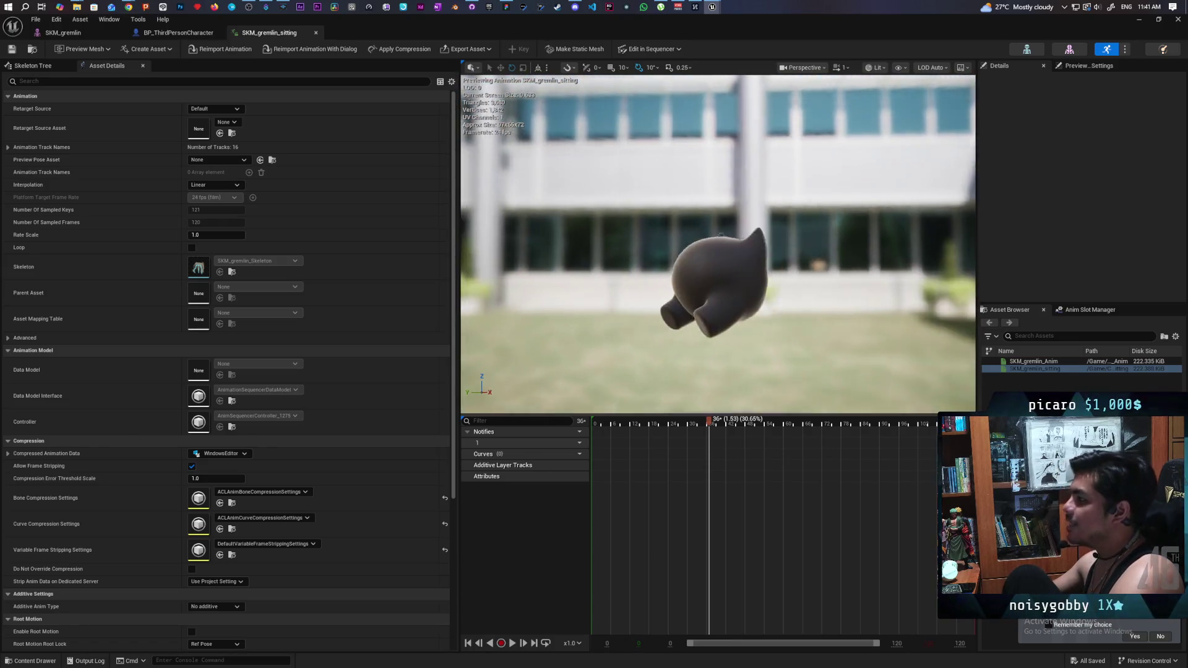
{"action": "left_click_drag", "start_coordinate": [557, 361], "coordinate": [483, 362]}
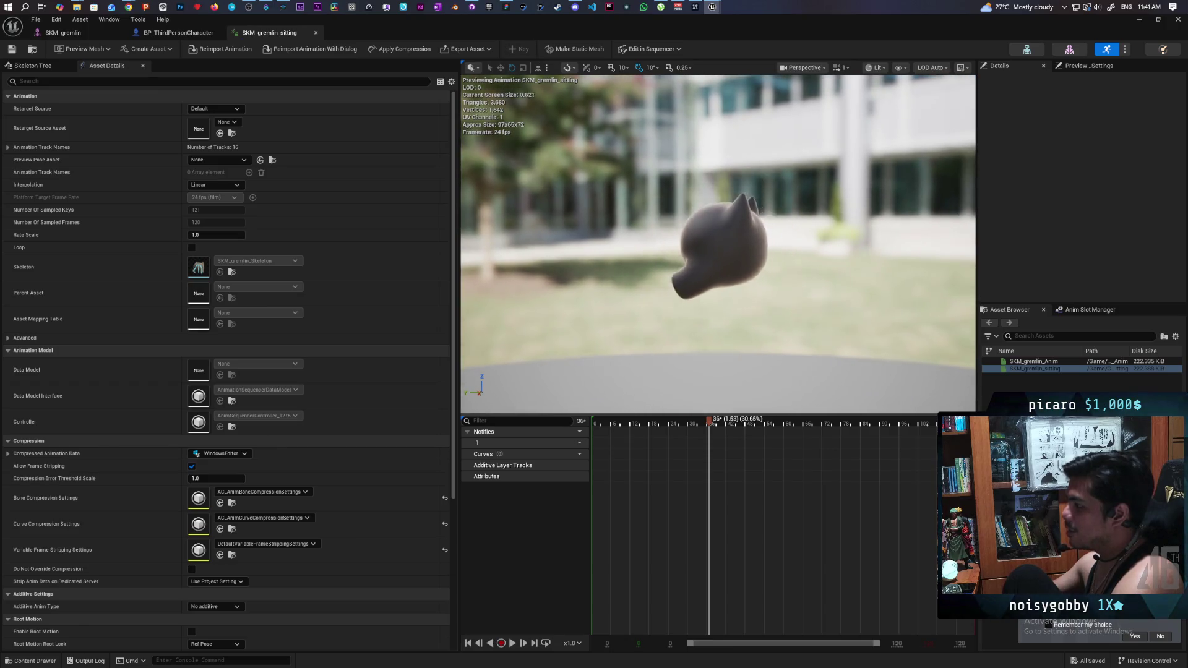
{"action": "left_click_drag", "start_coordinate": [679, 312], "coordinate": [678, 313]}
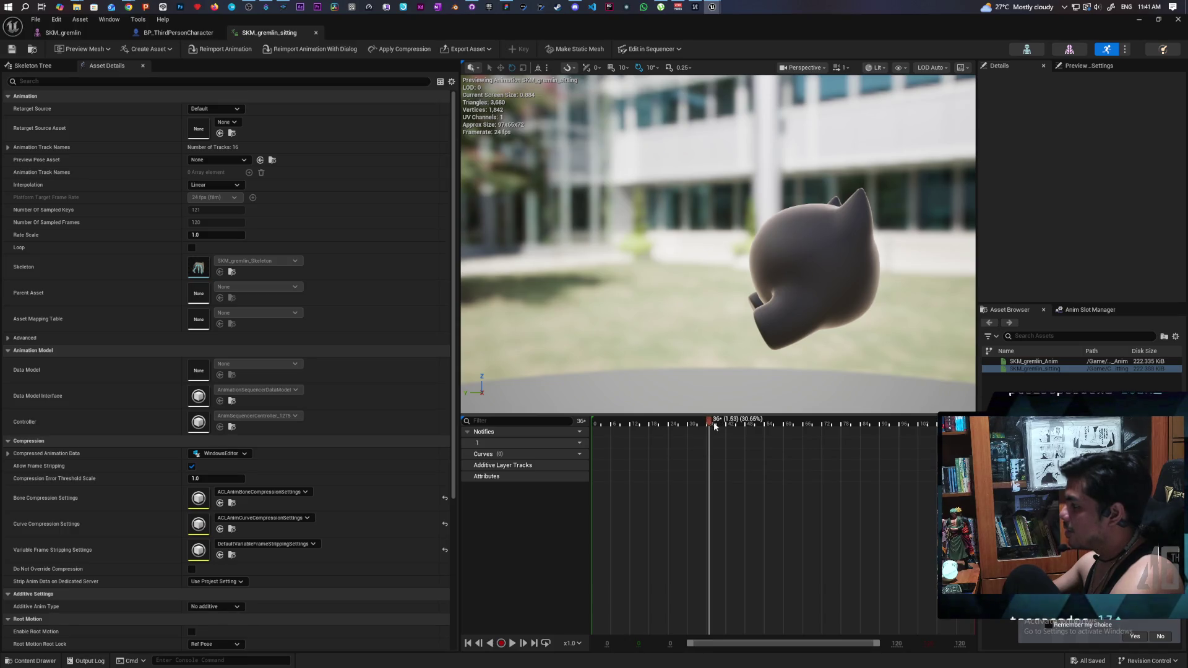
Step: Scrub around frames 29 to 43 and orbit closer to inspect the sitting pose
{"action": "left_click_drag", "start_coordinate": [715, 426], "coordinate": [705, 440]}
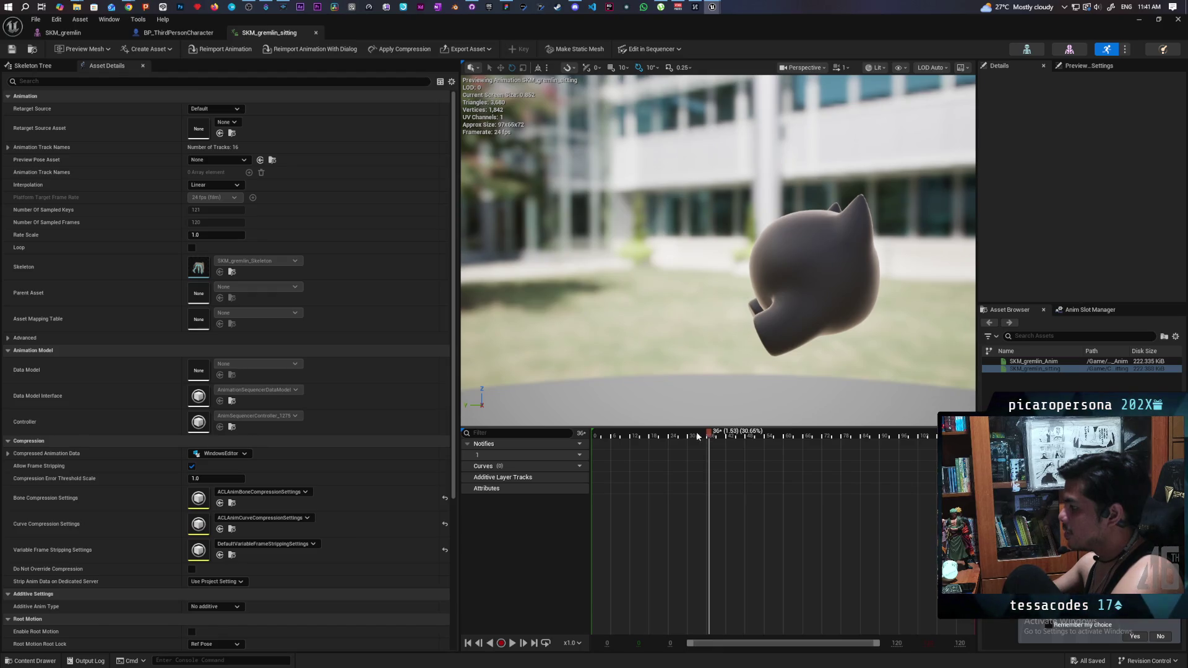
{"action": "left_click_drag", "start_coordinate": [696, 436], "coordinate": [707, 437]}
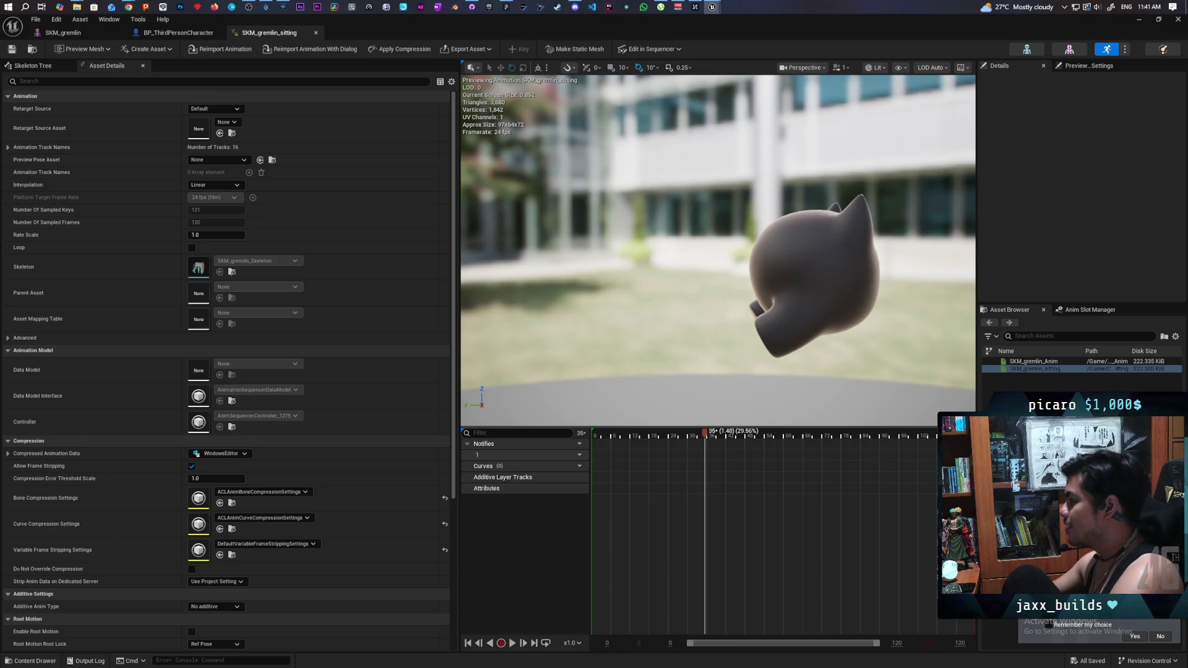
{"action": "mouse_move", "coordinate": [706, 358]}
{"action": "left_mouse_down"}
{"action": "mouse_move", "coordinate": [835, 362]}
{"action": "mouse_move", "coordinate": [705, 279]}
{"action": "mouse_move", "coordinate": [708, 293]}
{"action": "left_mouse_up"}
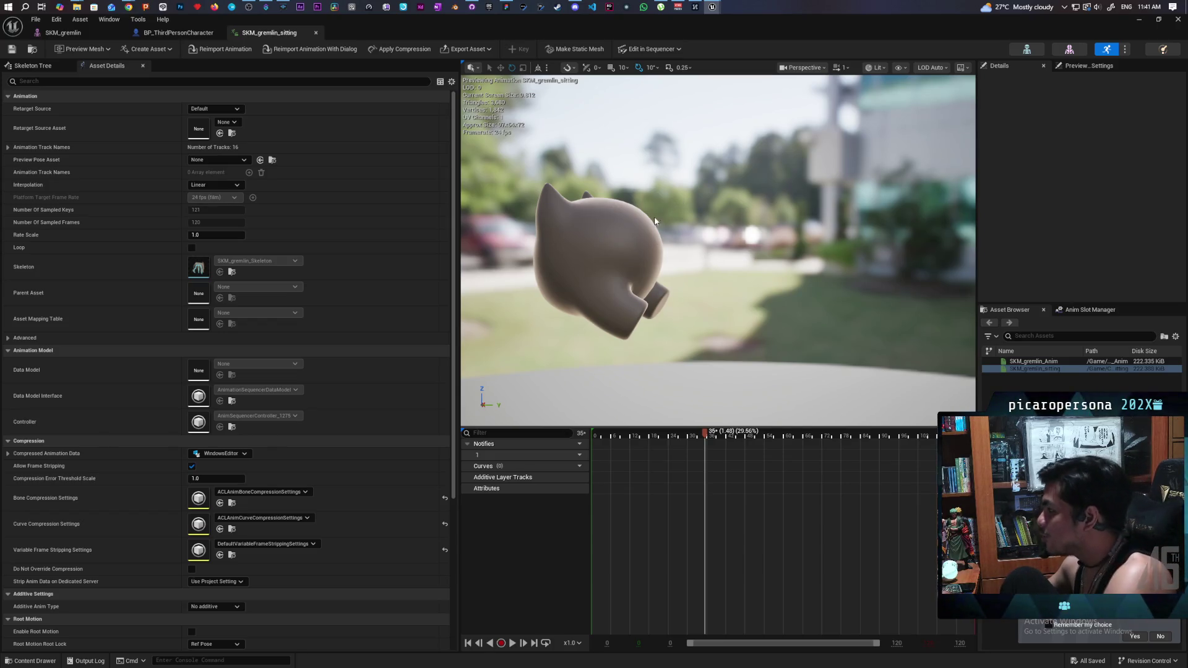
{"action": "mouse_move", "coordinate": [699, 289]}
{"action": "left_mouse_down"}
{"action": "mouse_move", "coordinate": [650, 279]}
{"action": "mouse_move", "coordinate": [730, 369]}
{"action": "left_mouse_up"}
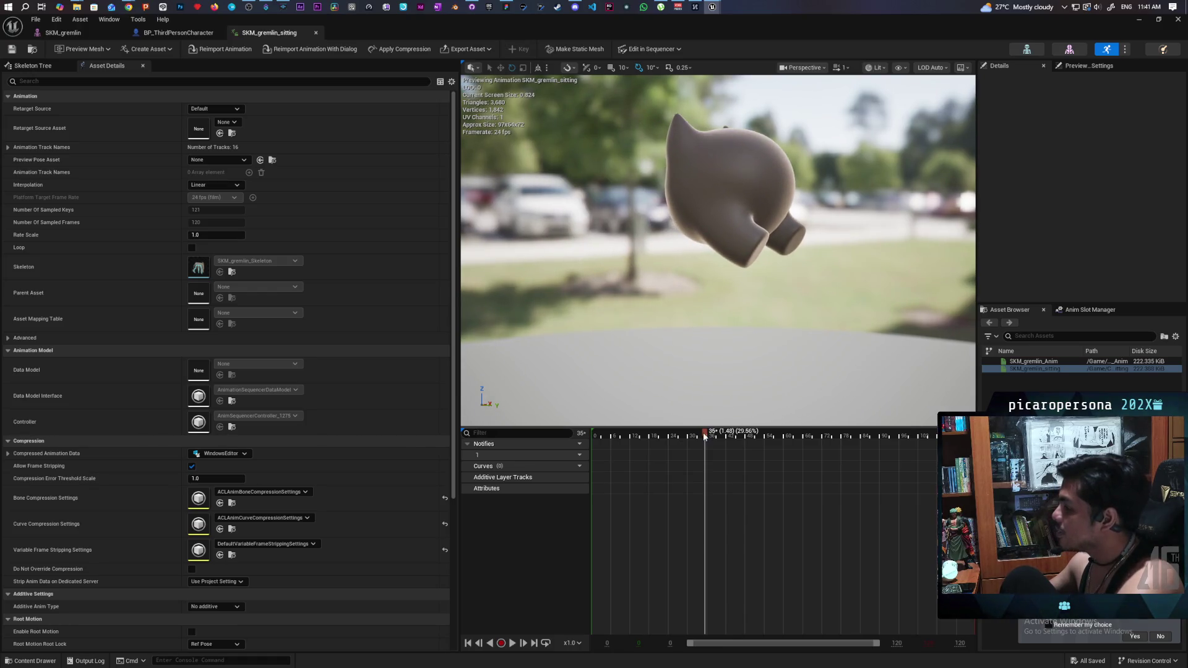
{"action": "mouse_move", "coordinate": [705, 435]}
{"action": "left_mouse_down"}
{"action": "mouse_move", "coordinate": [723, 436]}
{"action": "mouse_move", "coordinate": [667, 441]}
{"action": "mouse_move", "coordinate": [696, 440]}
{"action": "left_mouse_up"}
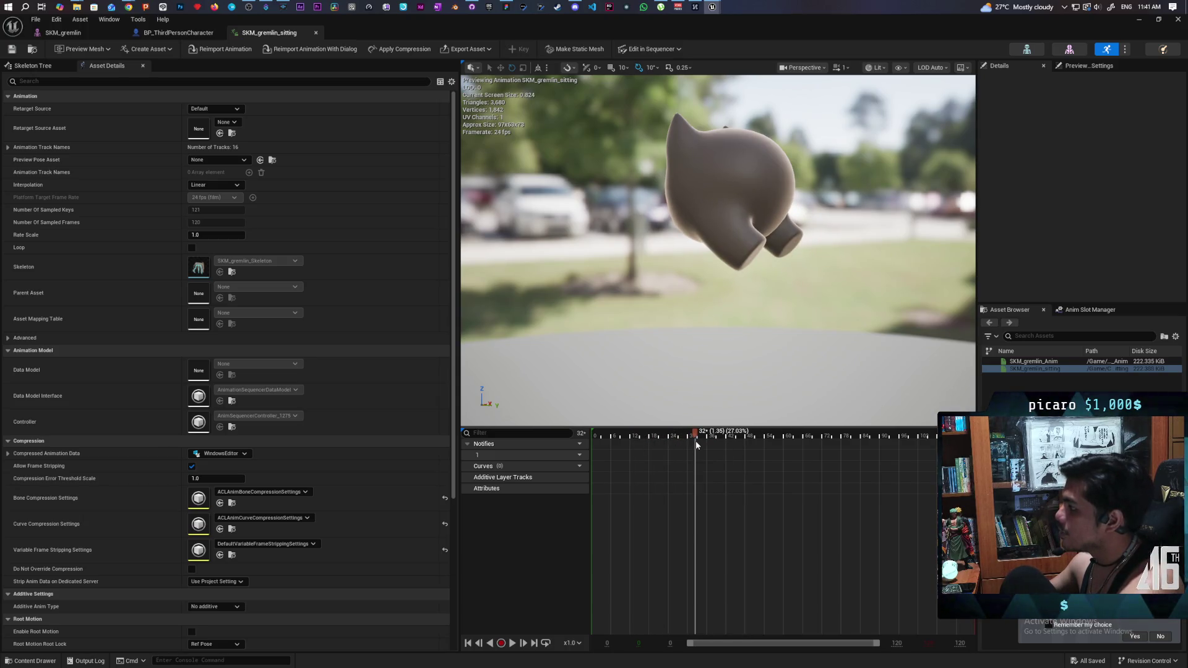
{"action": "mouse_move", "coordinate": [696, 279]}
{"action": "left_mouse_down"}
{"action": "mouse_move", "coordinate": [650, 241]}
{"action": "mouse_move", "coordinate": [648, 323]}
{"action": "left_mouse_up"}
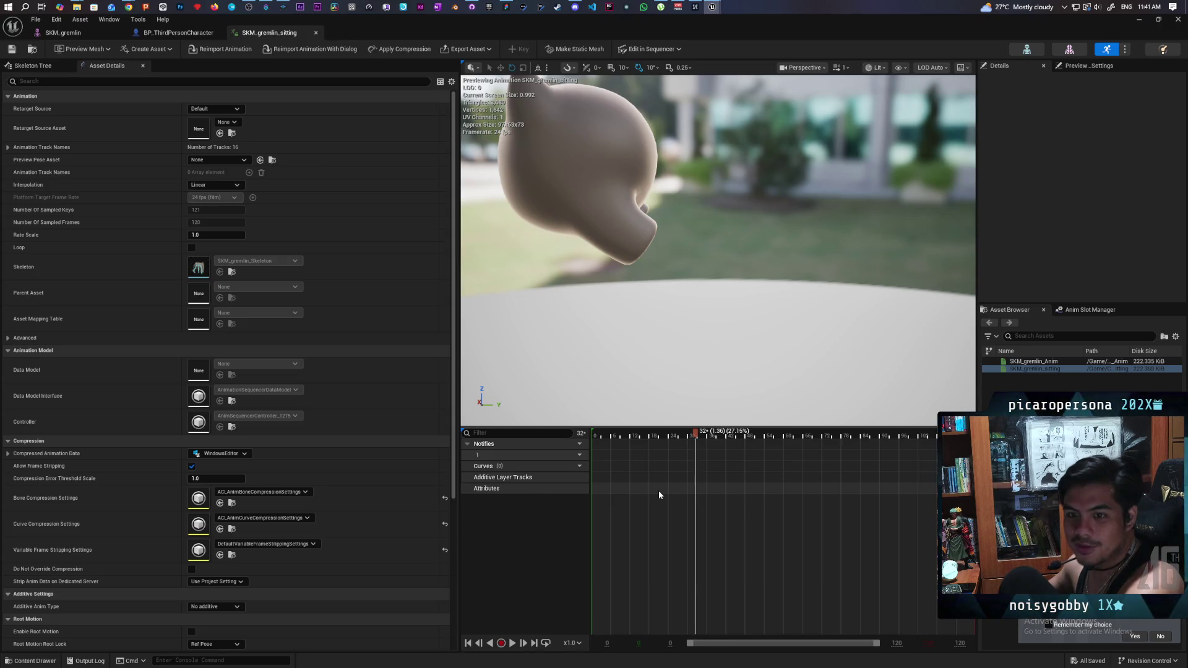
Step: Browse the notify and sequencer editing menus without running anything
{"action": "right_click", "coordinate": [672, 455]}
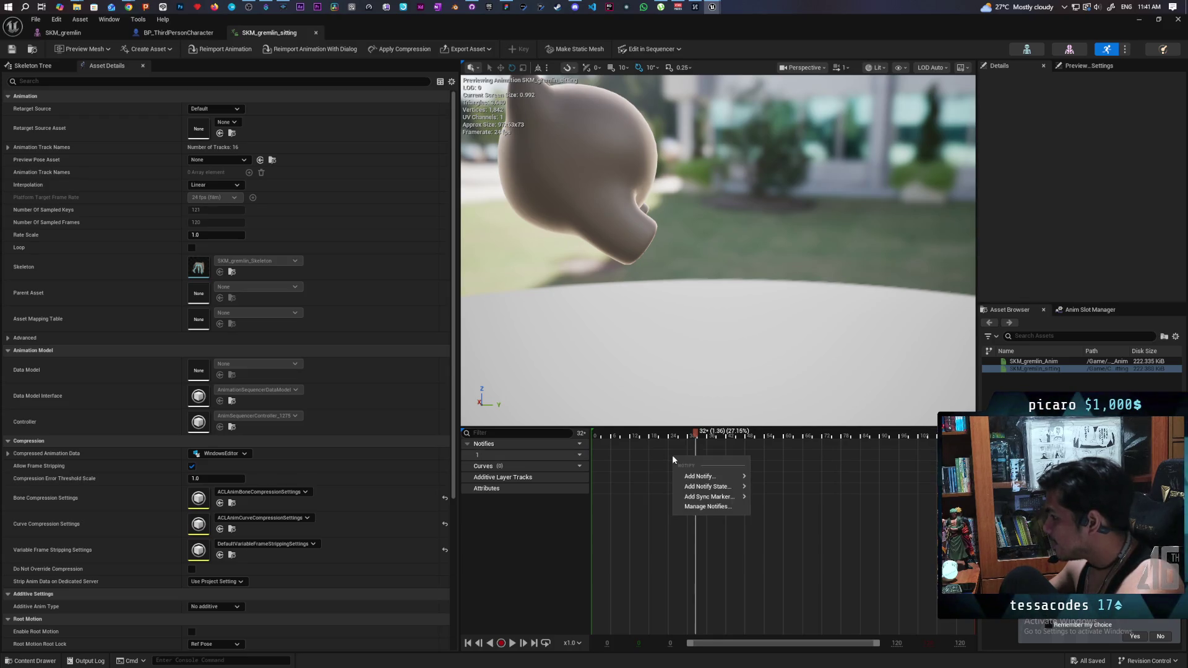
{"action": "mouse_move", "coordinate": [524, 443]}
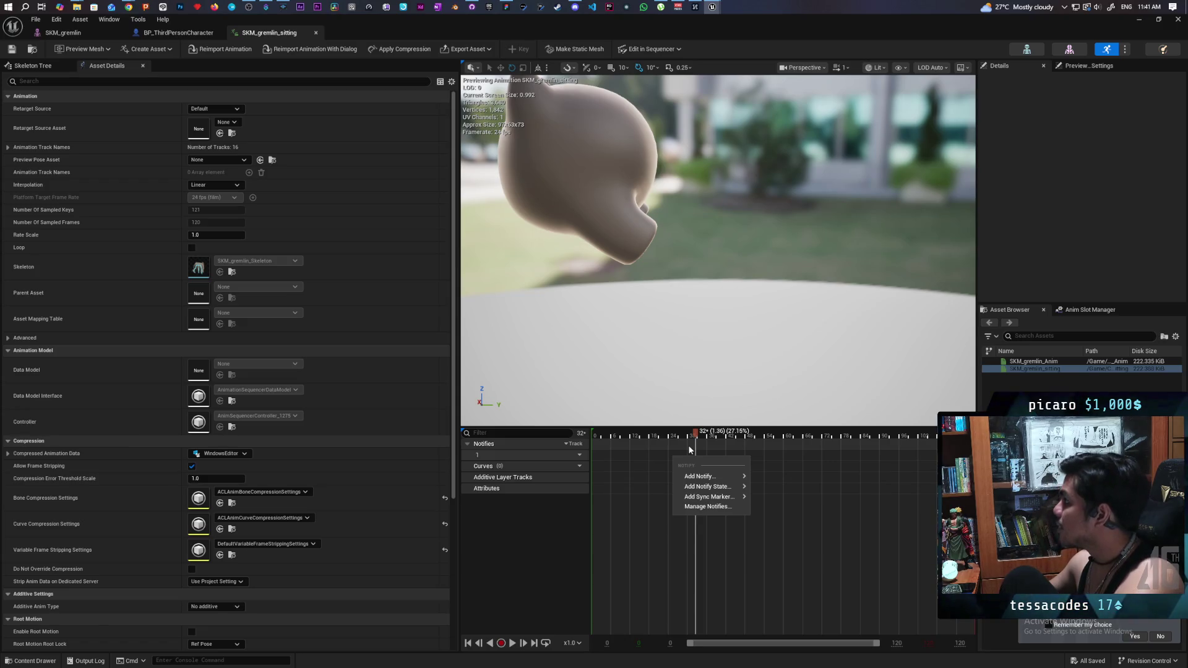
{"action": "left_click", "coordinate": [635, 49]}
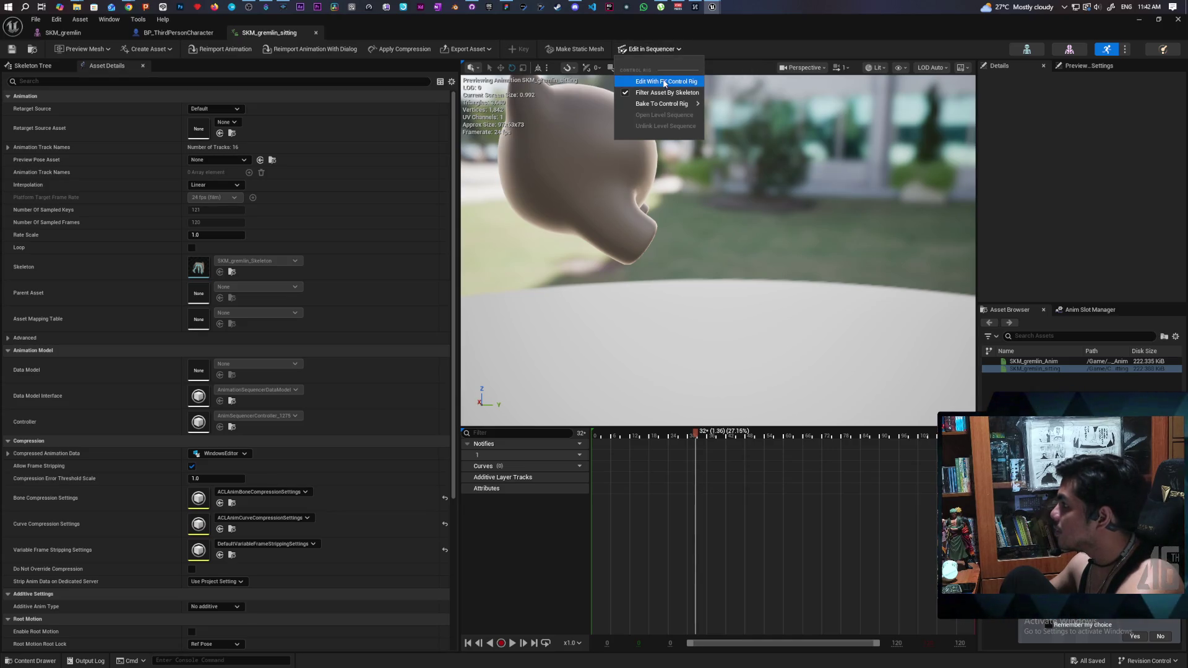
{"action": "left_click", "coordinate": [678, 49]}
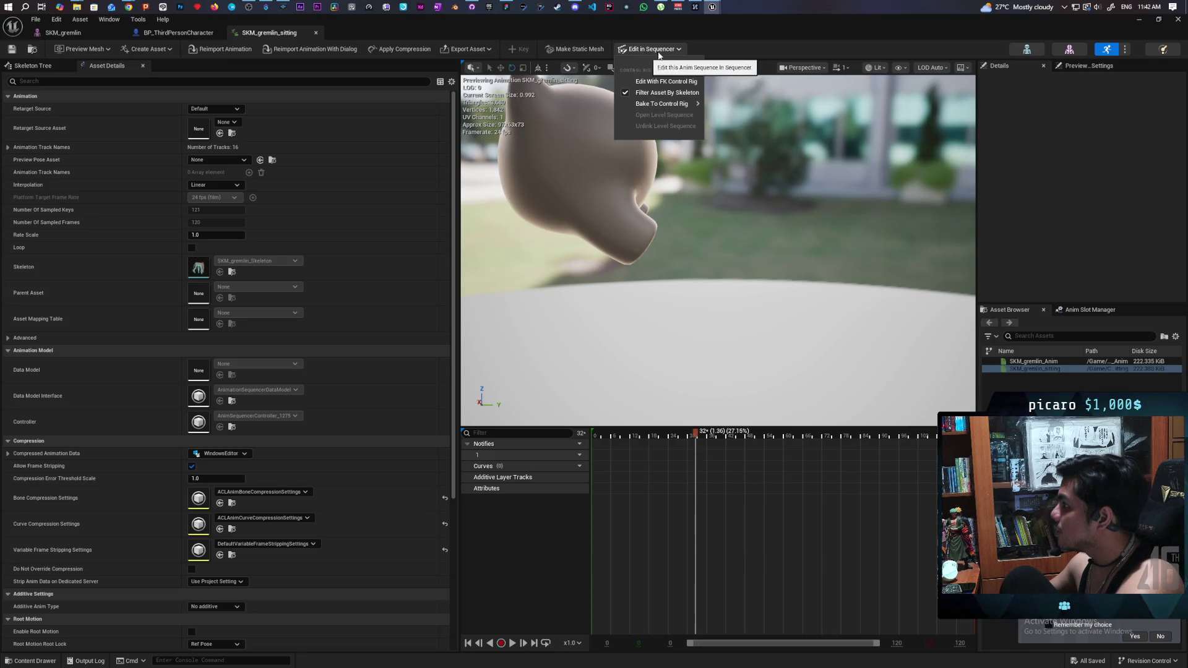
{"action": "mouse_move", "coordinate": [662, 104]}
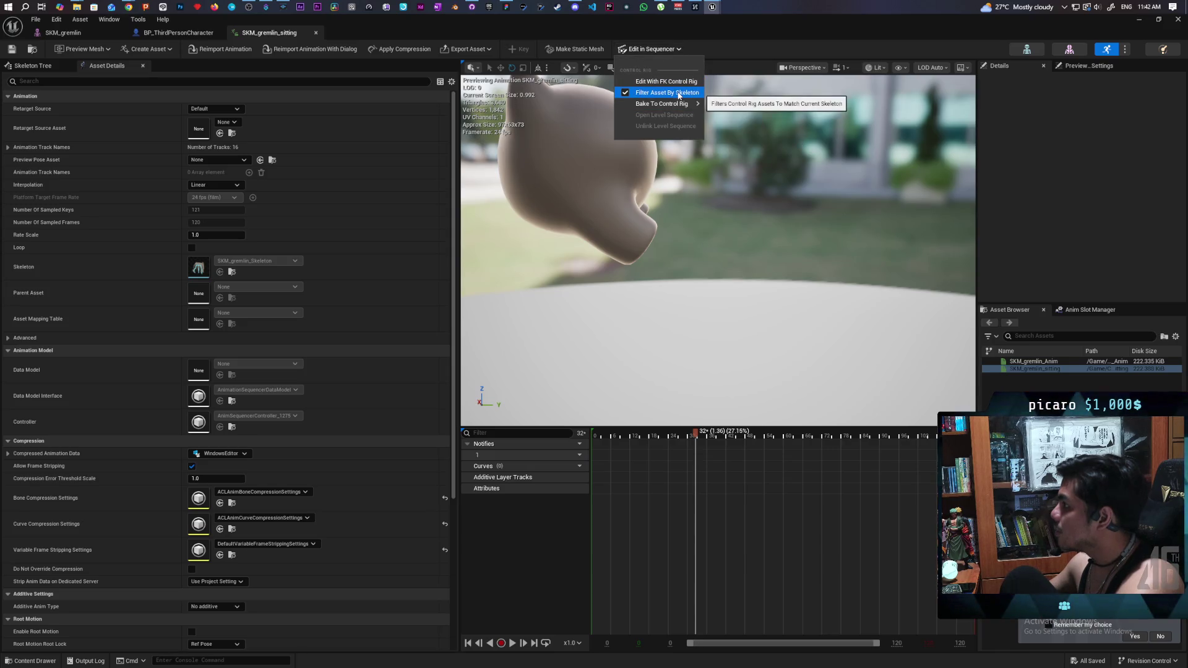
{"action": "left_click", "coordinate": [732, 52]}
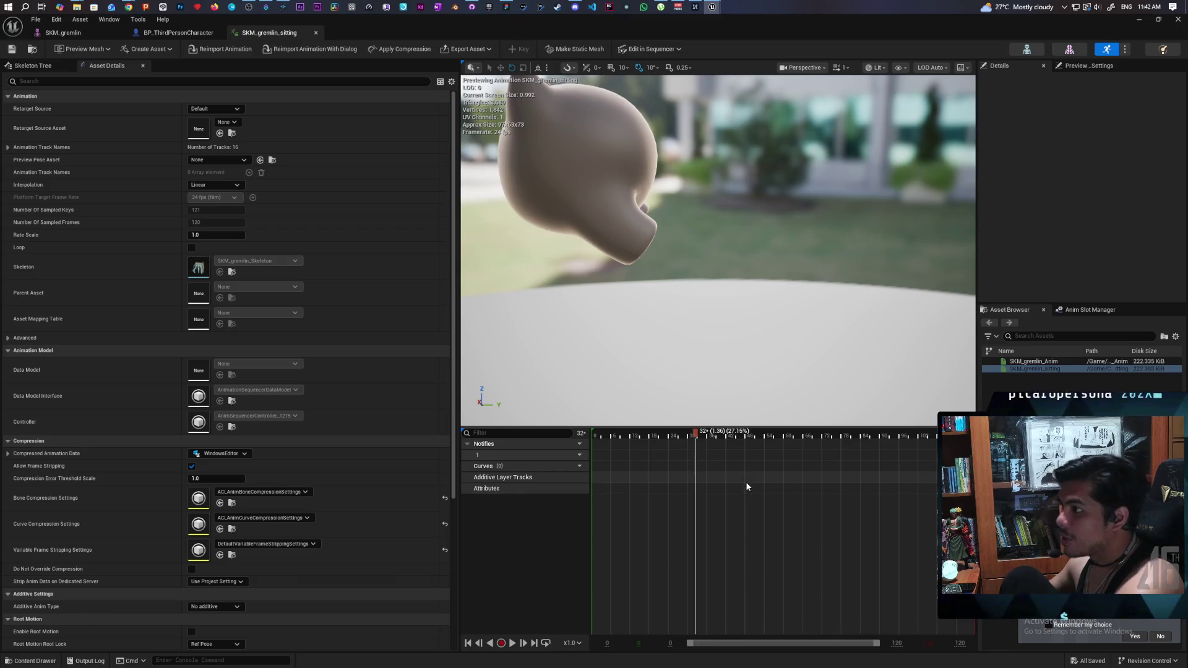
{"action": "right_click", "coordinate": [693, 452]}
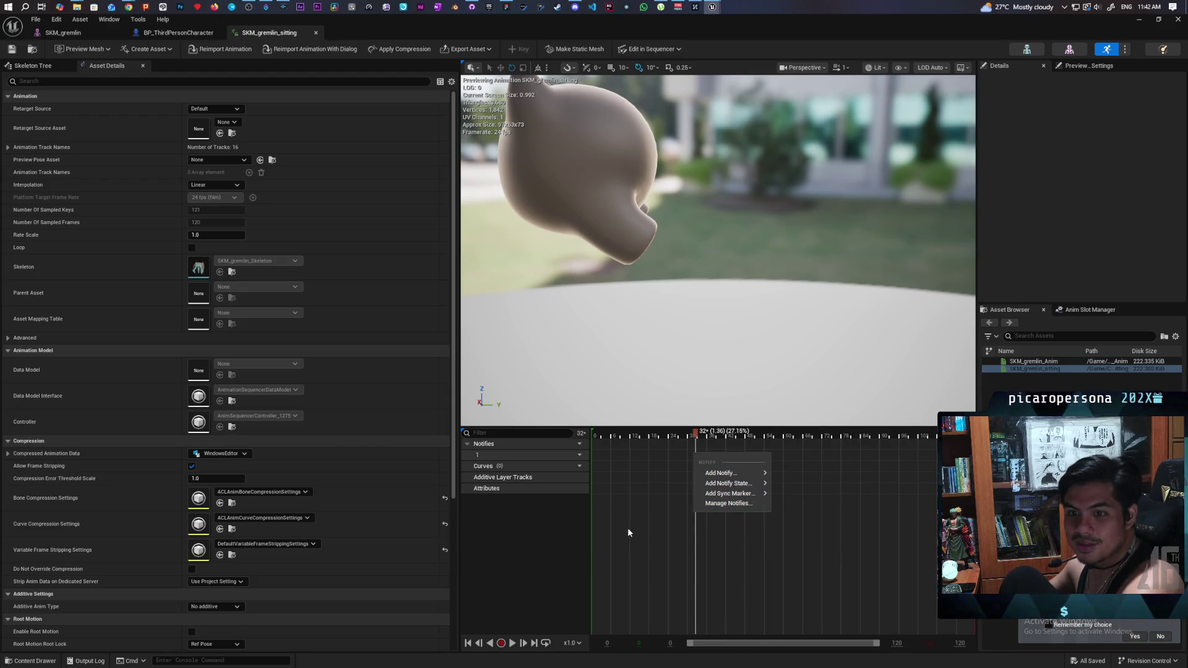
Step: Remove frames 0 to 55 from SKM_gremlin_sitting via the timeline menu
{"action": "right_click", "coordinate": [691, 493]}
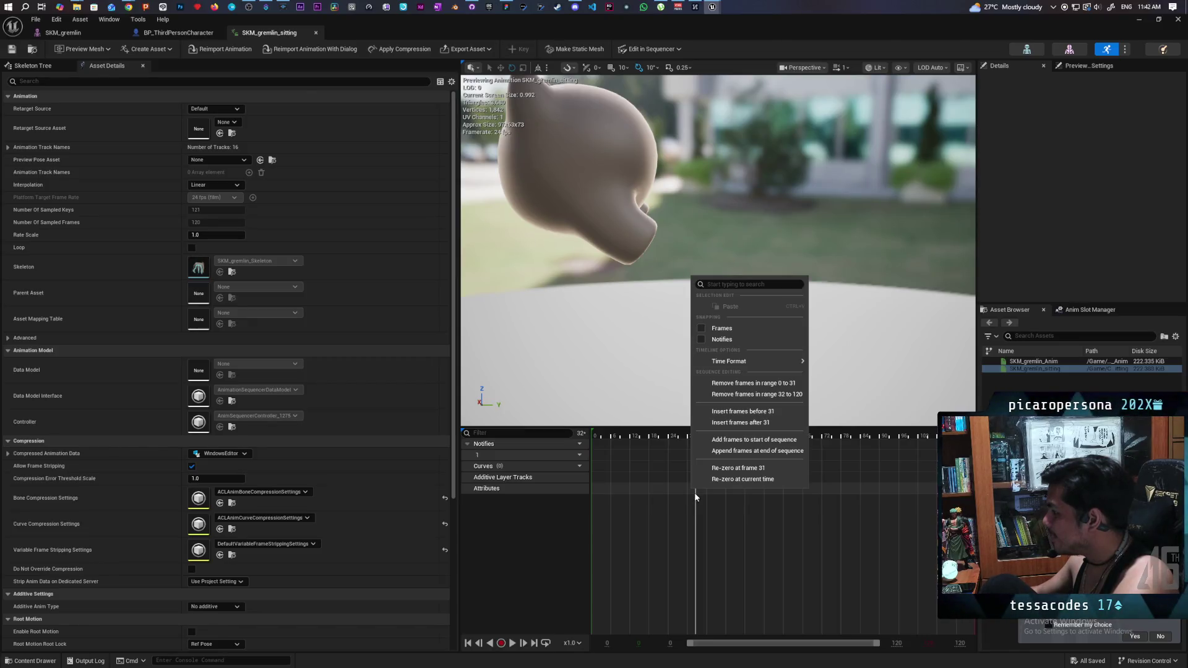
{"action": "right_click", "coordinate": [694, 493]}
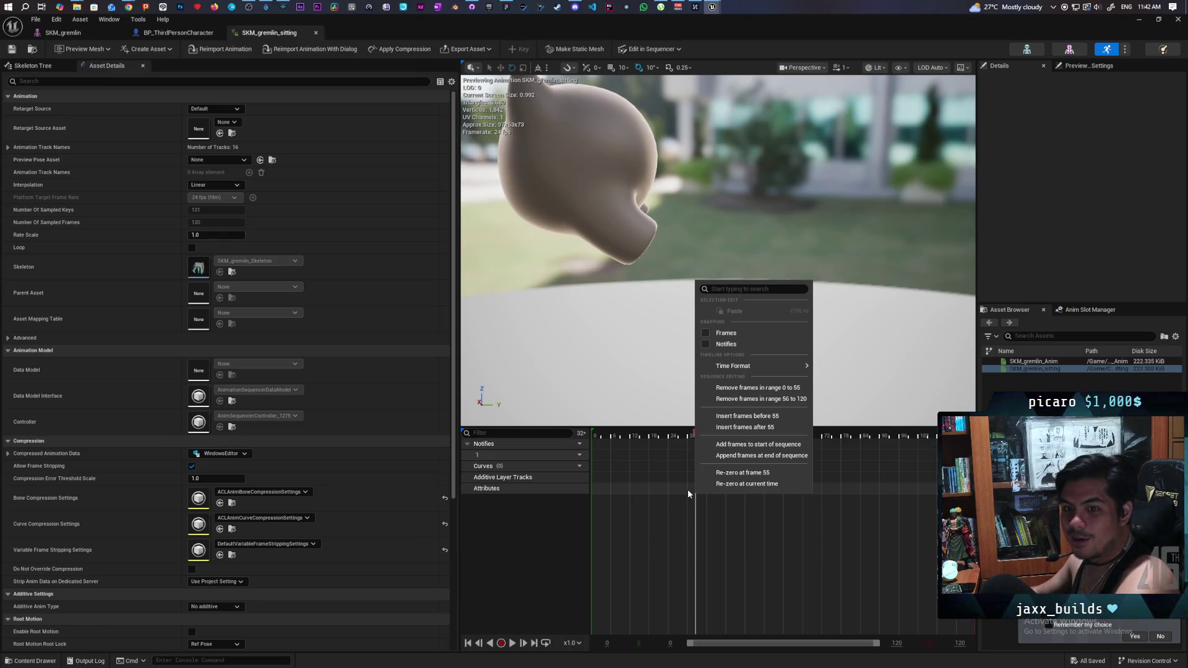
{"action": "left_click", "coordinate": [692, 493]}
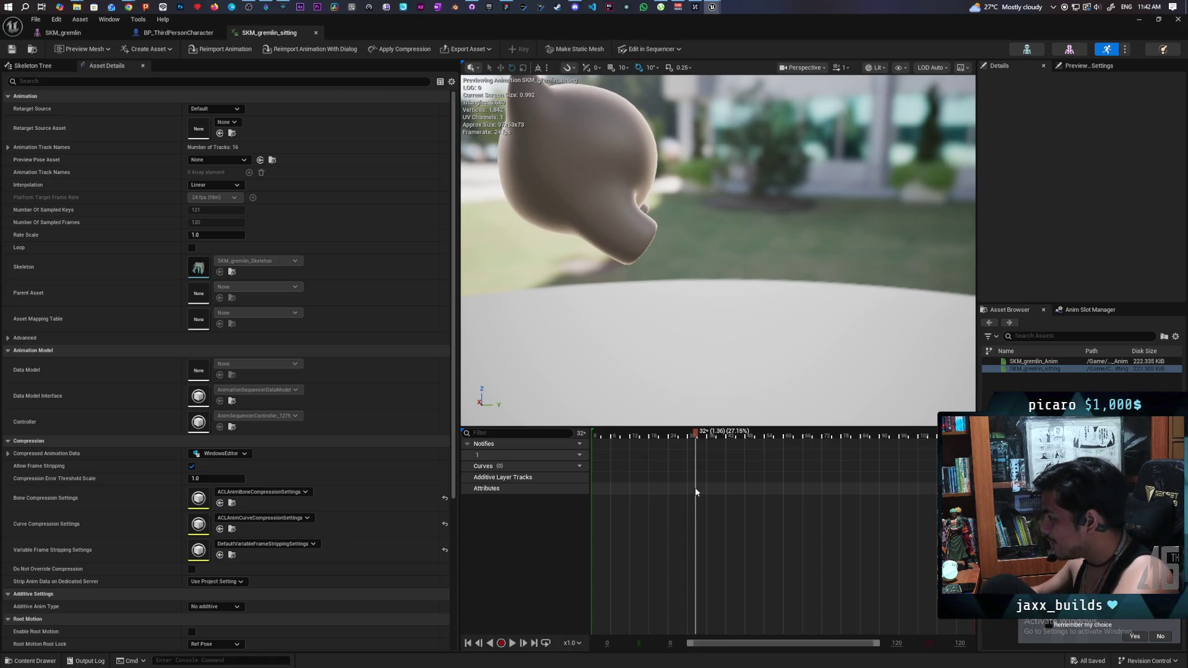
{"action": "right_click", "coordinate": [695, 488]}
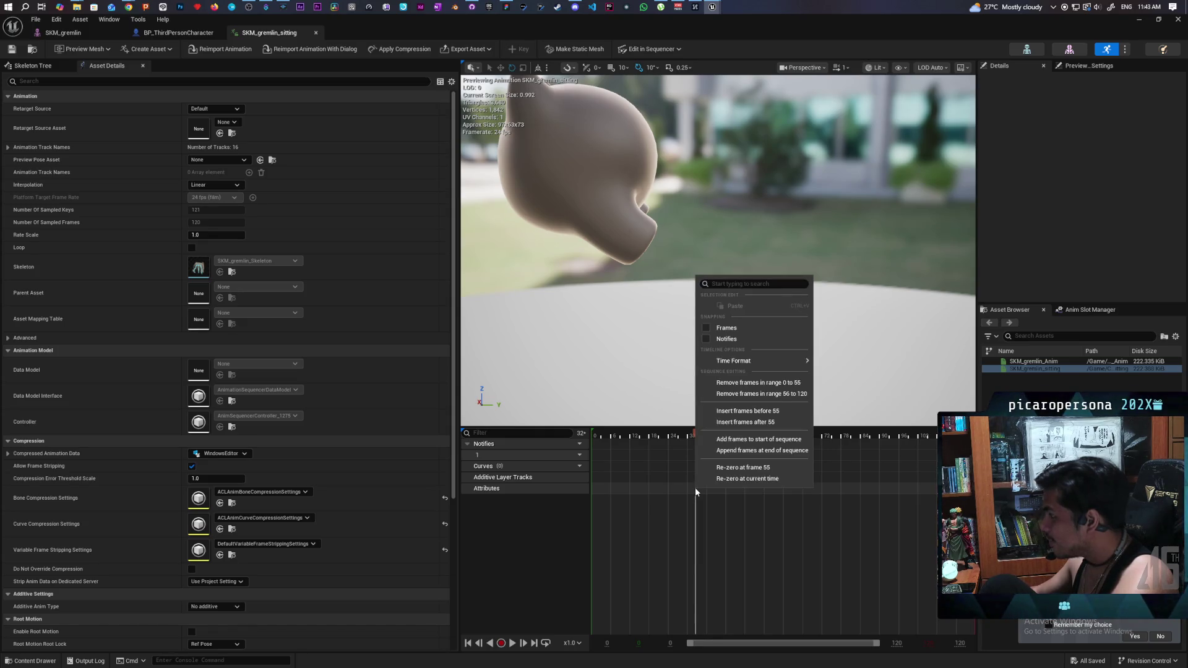
{"action": "left_click", "coordinate": [779, 385]}
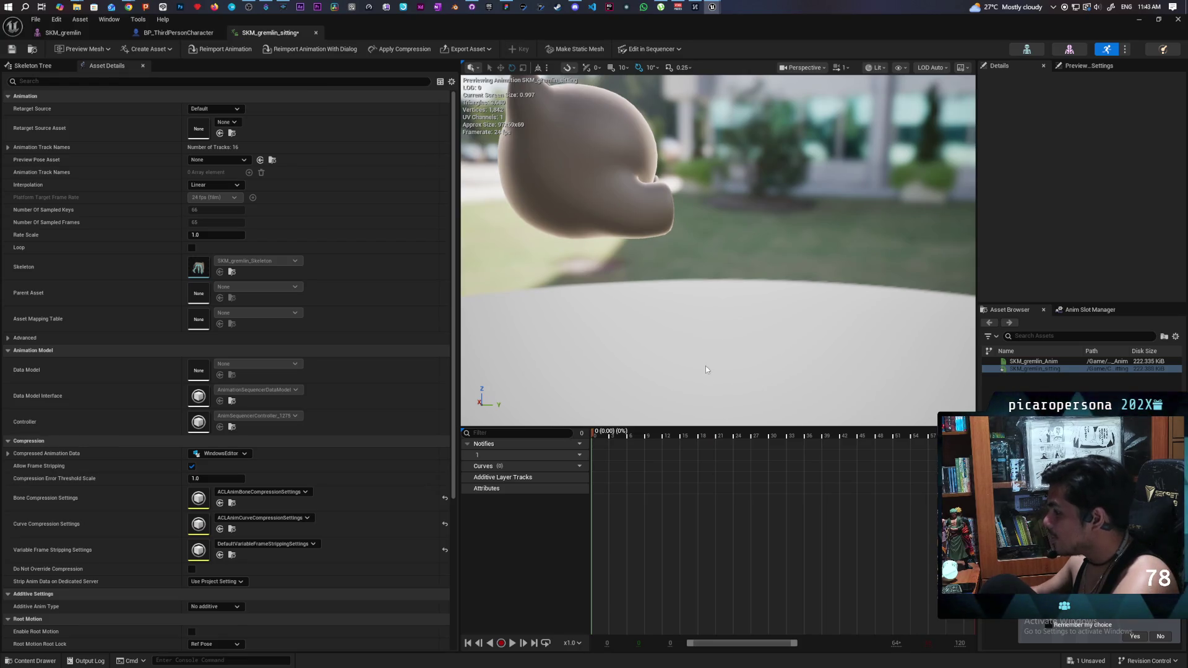
Step: Undo the crop and scrub the restored animation to about frame 33
{"action": "key", "text": "ctrl+z"}
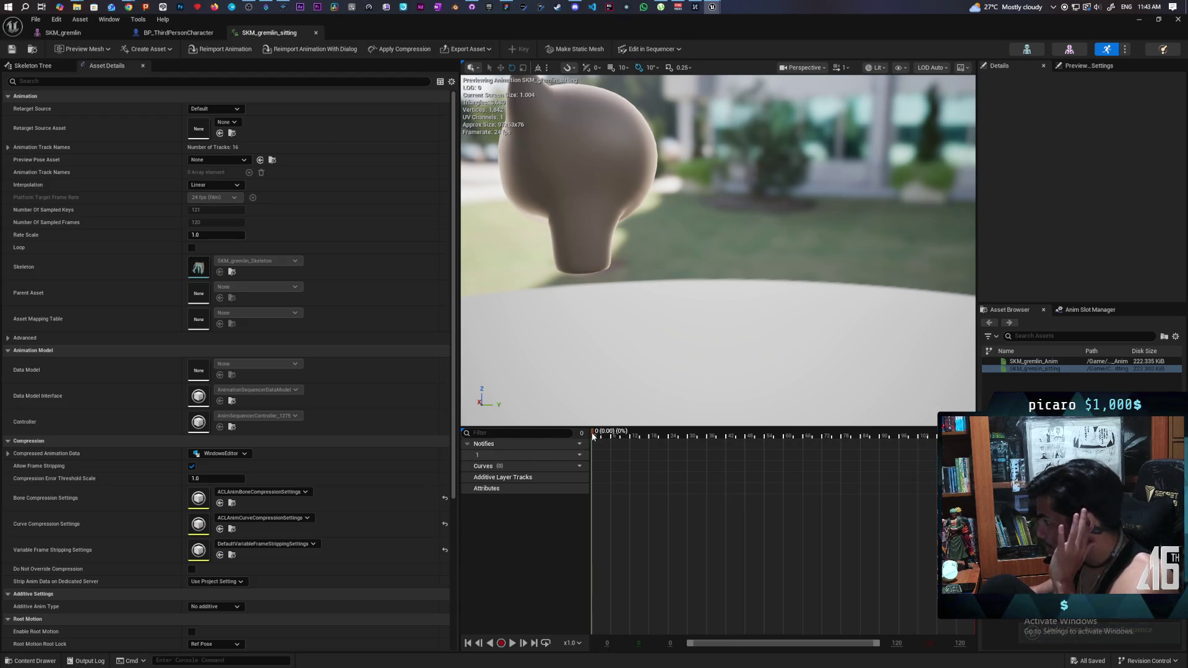
{"action": "left_click_drag", "start_coordinate": [592, 434], "coordinate": [699, 436]}
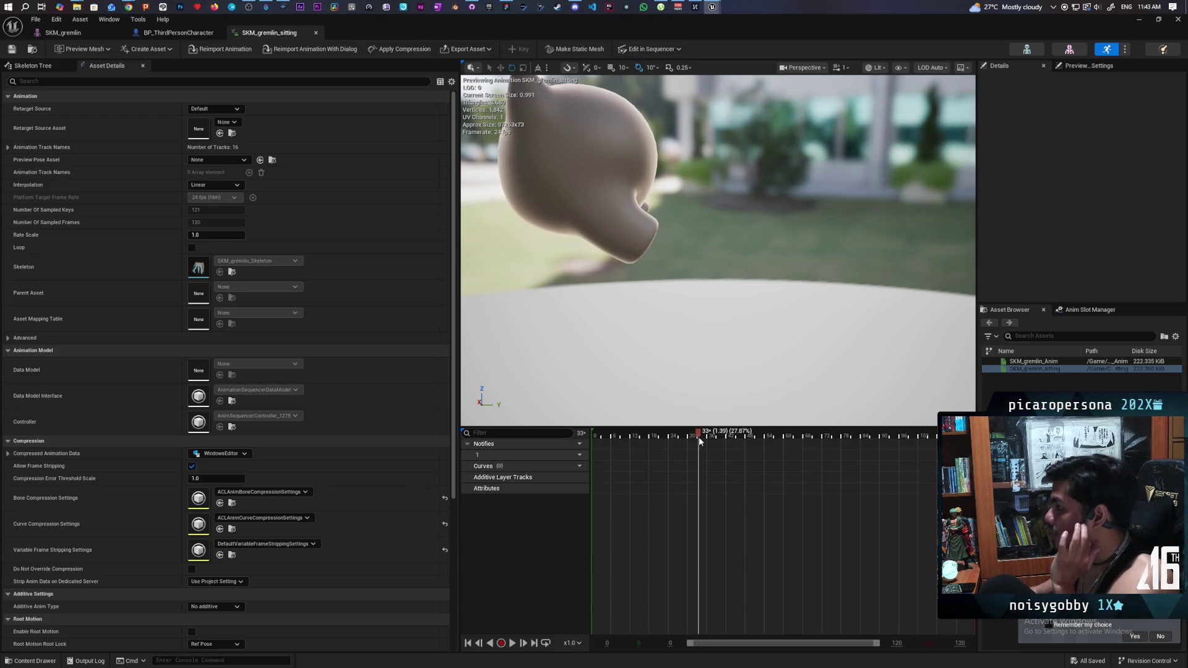
{"action": "left_click_drag", "start_coordinate": [698, 437], "coordinate": [697, 446]}
{"action": "right_click", "coordinate": [697, 446]}
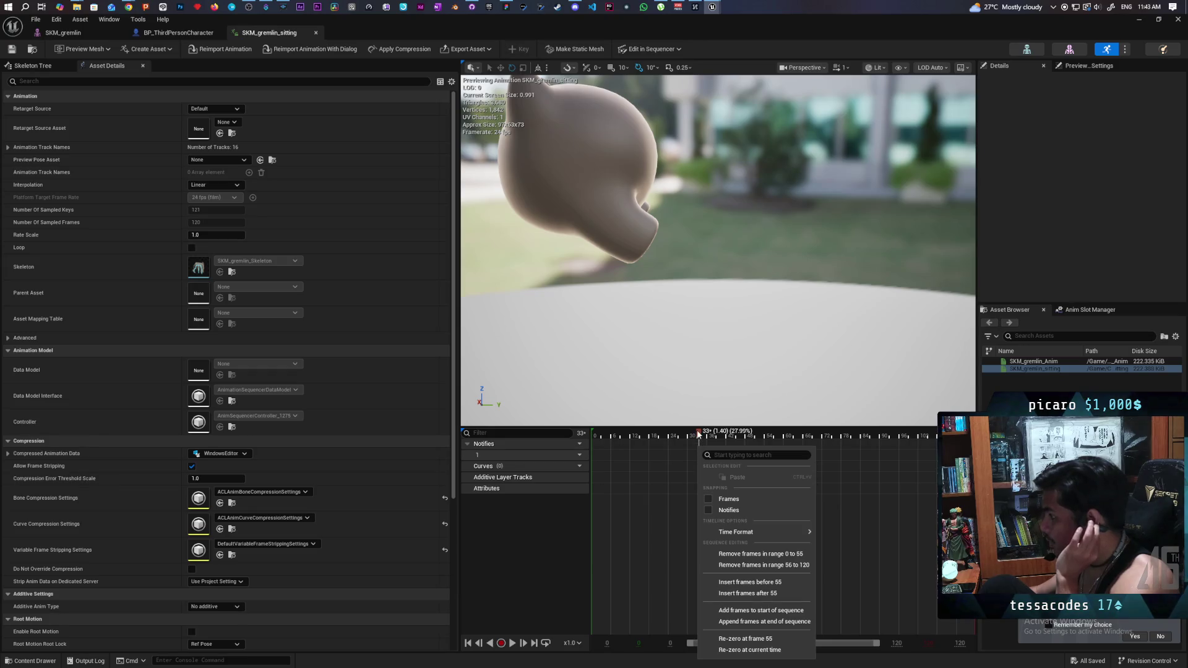
{"action": "left_click", "coordinate": [543, 549]}
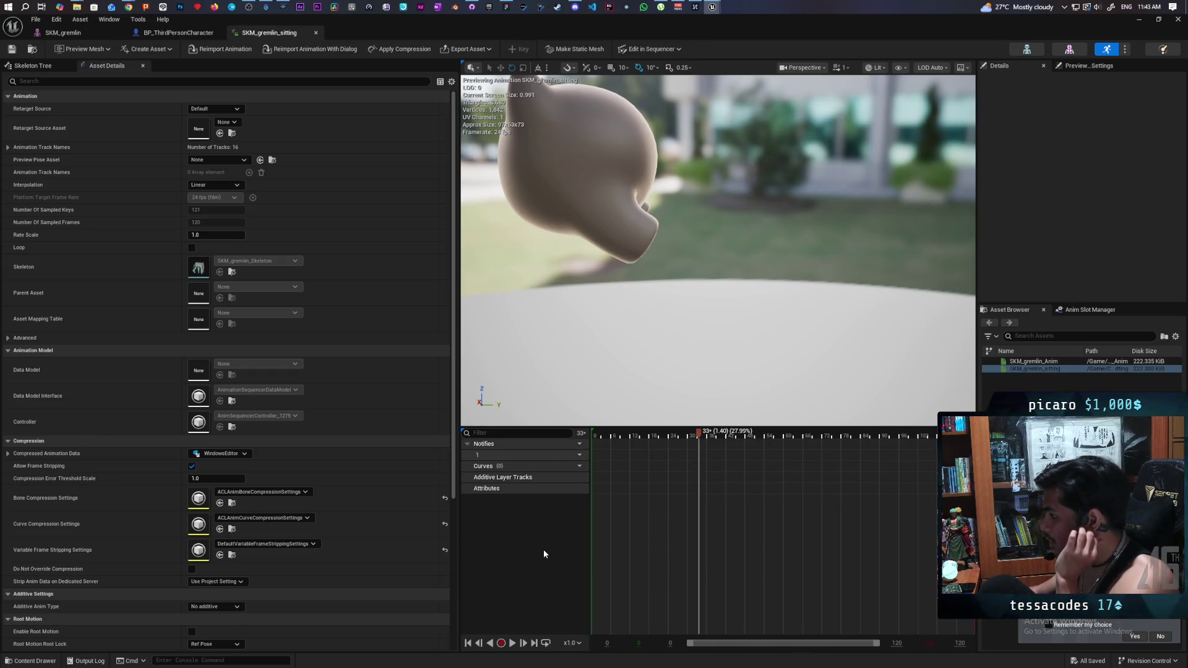
Step: Hunt for the right trim point in the timeline menu and zoom in on the playhead
{"action": "right_click", "coordinate": [696, 492]}
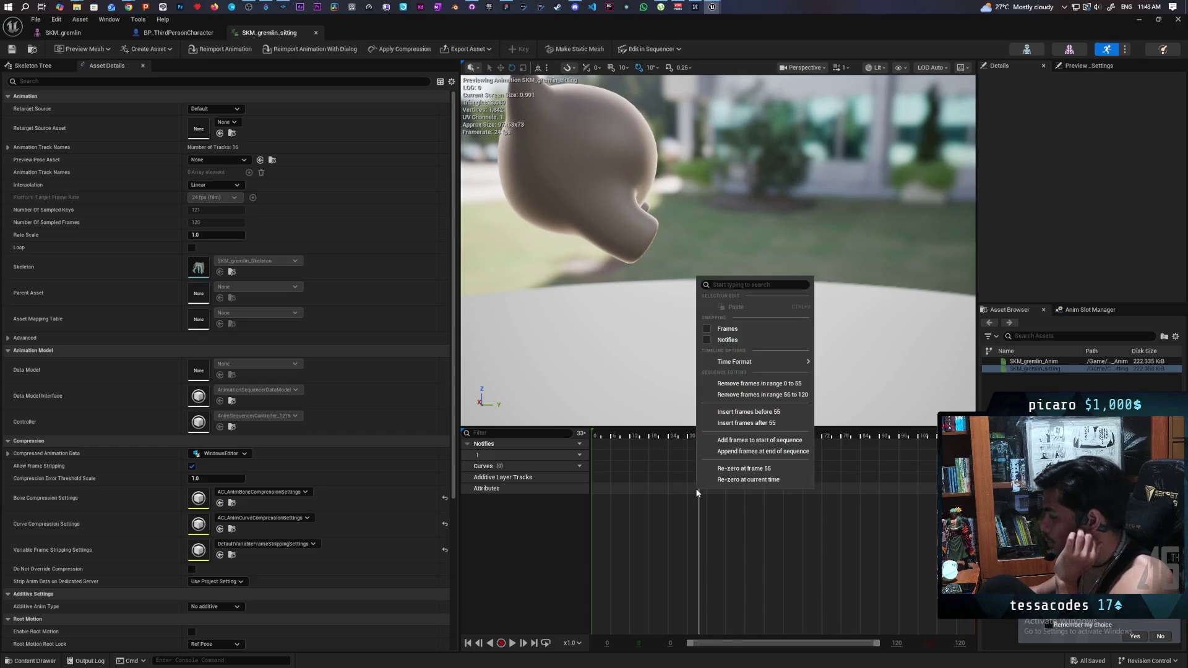
{"action": "right_click", "coordinate": [683, 491]}
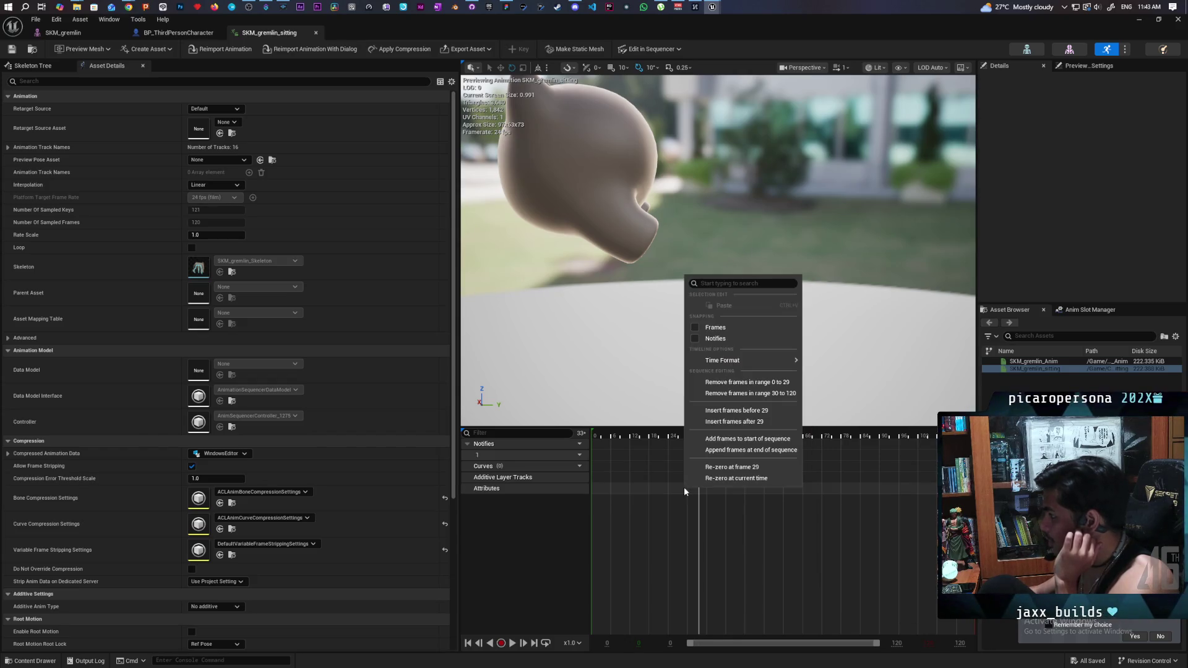
{"action": "right_click", "coordinate": [689, 491]}
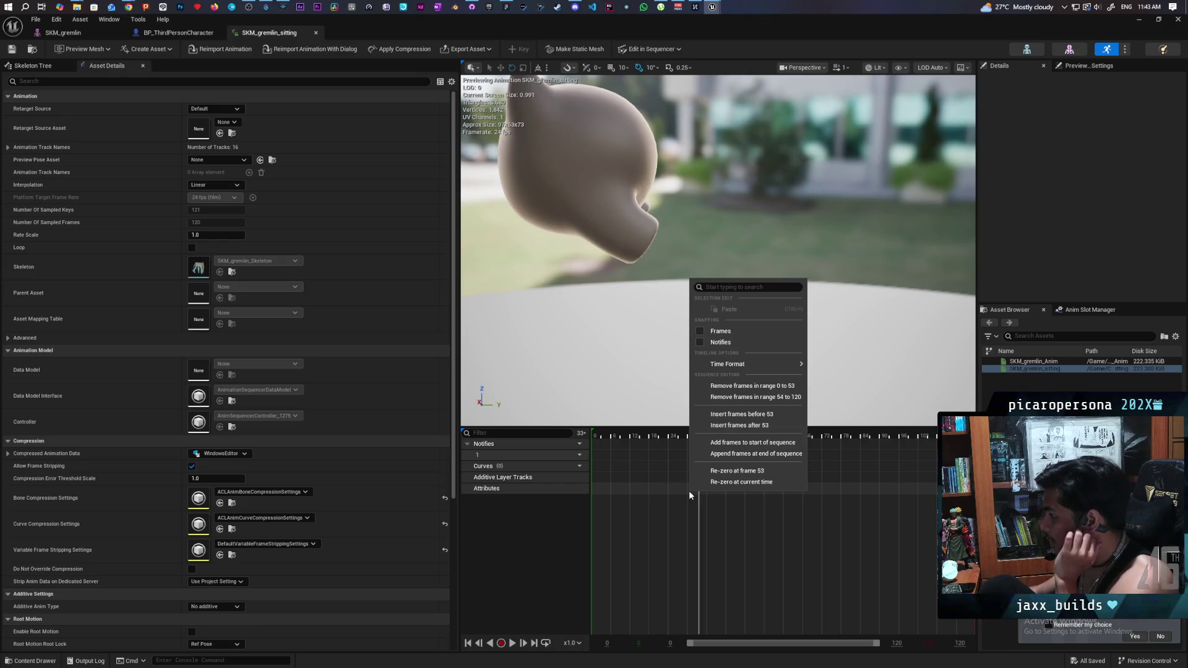
{"action": "right_click", "coordinate": [686, 491]}
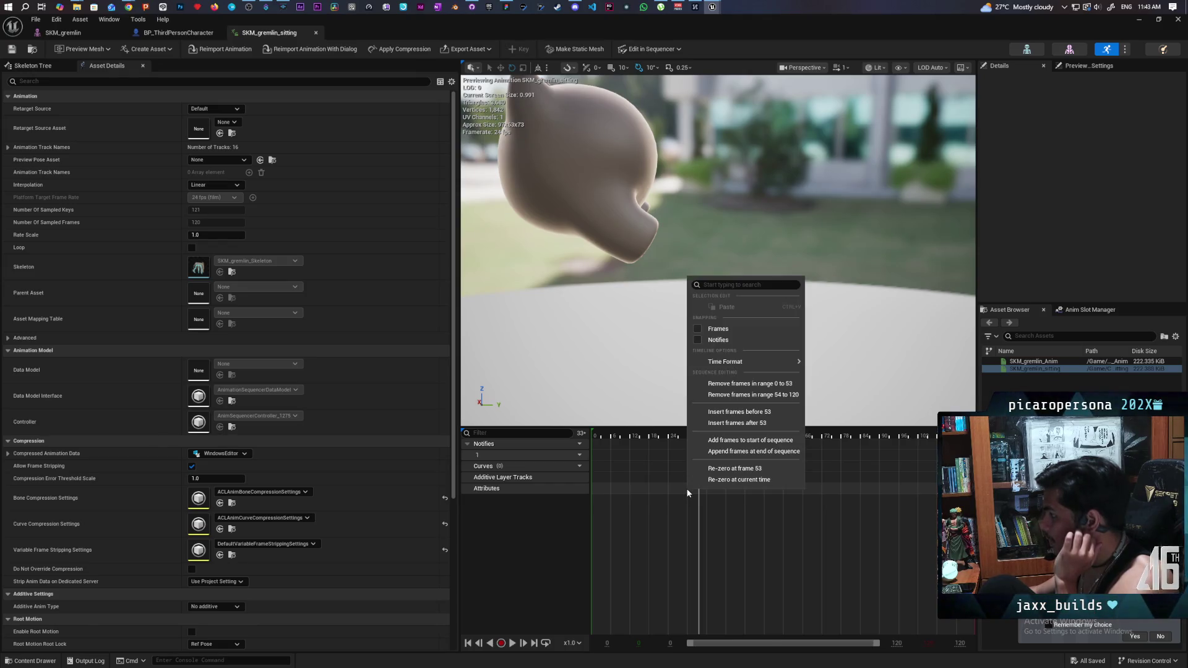
{"action": "right_click", "coordinate": [684, 490]}
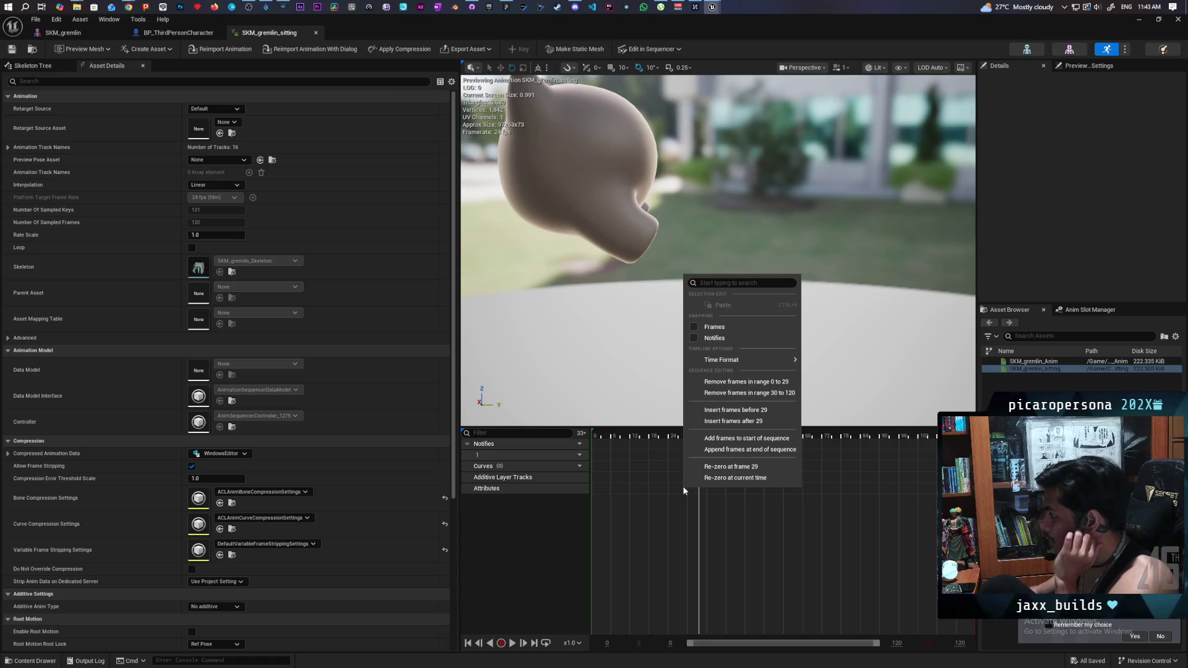
{"action": "right_click", "coordinate": [686, 491]}
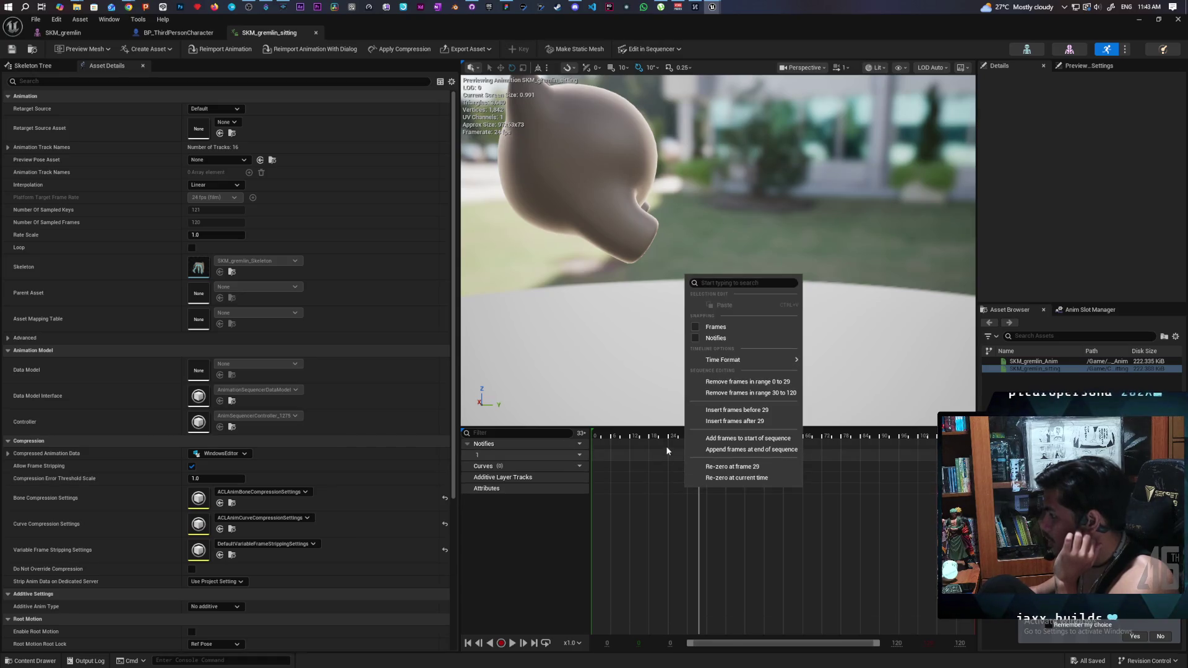
{"action": "left_click", "coordinate": [686, 474]}
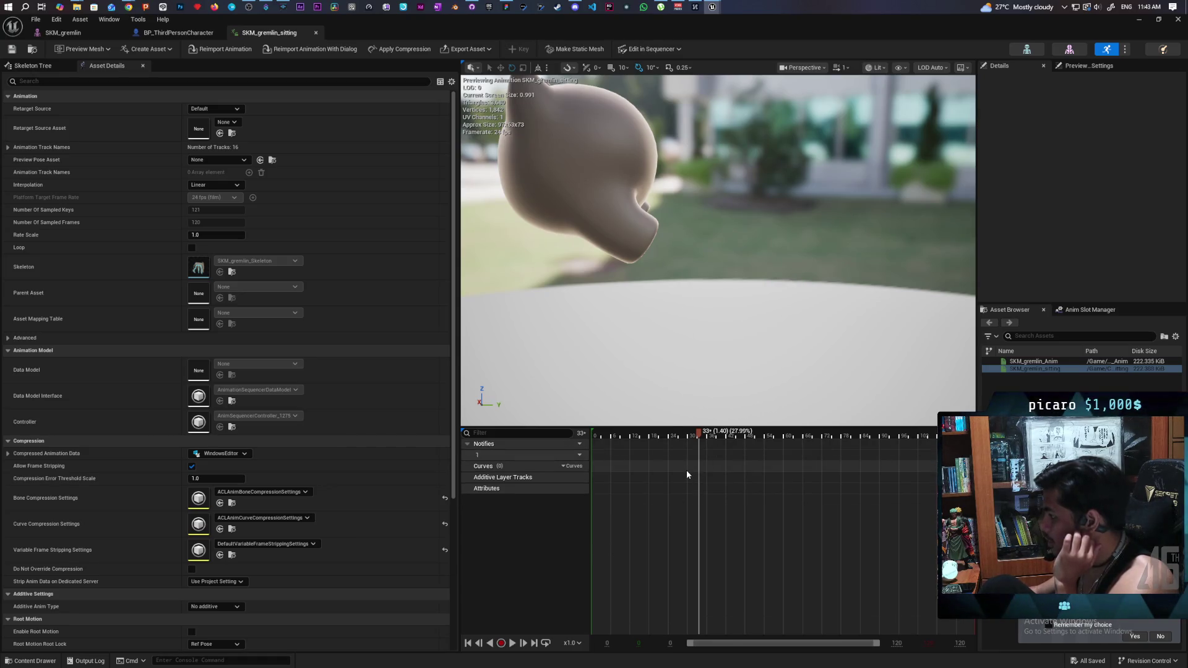
{"action": "left_click_drag", "start_coordinate": [882, 650], "coordinate": [743, 640]}
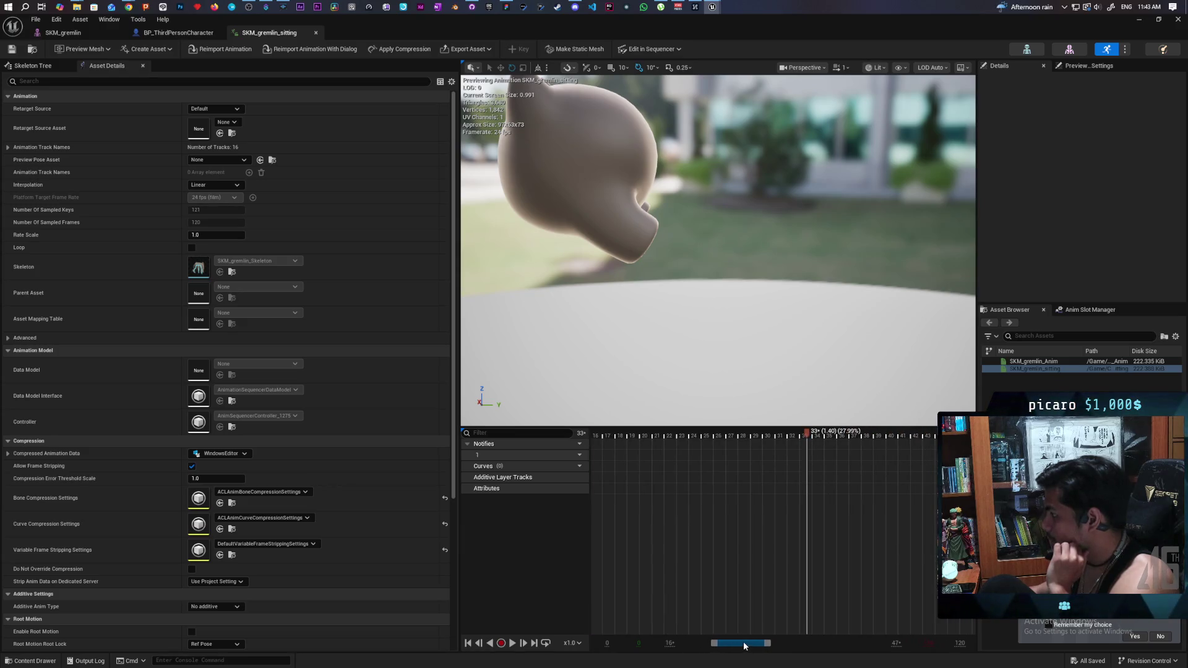
Step: Remove frames 0 to 33, save SKM_gremlin_sitting, and return to the character Blueprint
{"action": "right_click", "coordinate": [805, 490]}
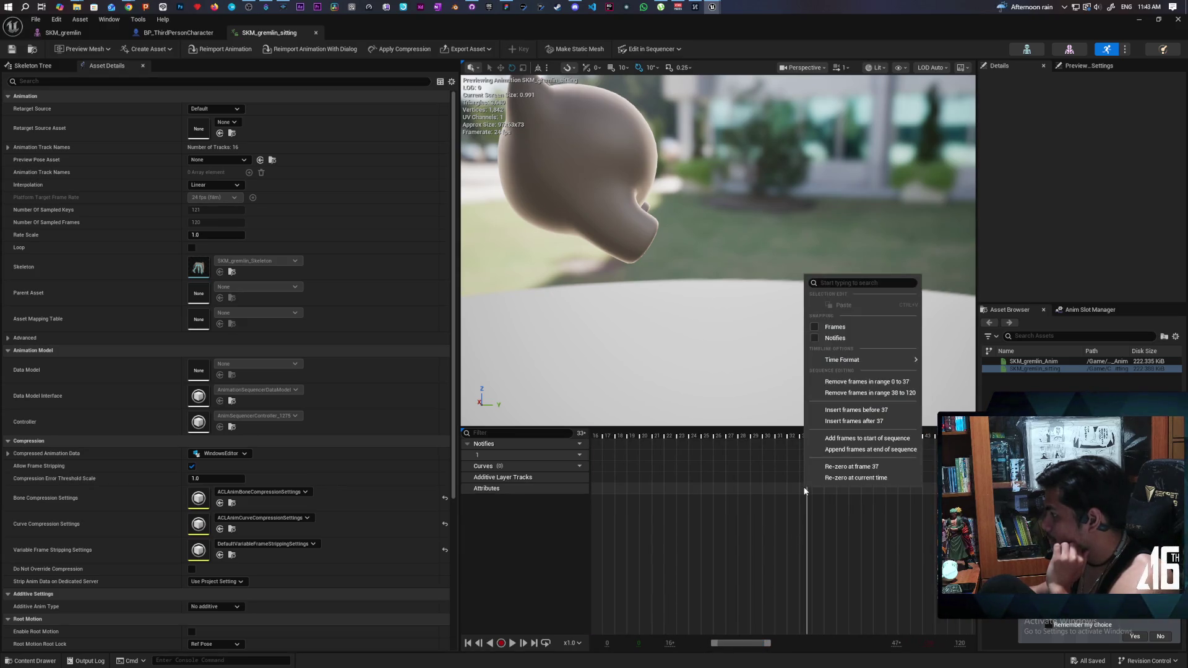
{"action": "right_click", "coordinate": [800, 491]}
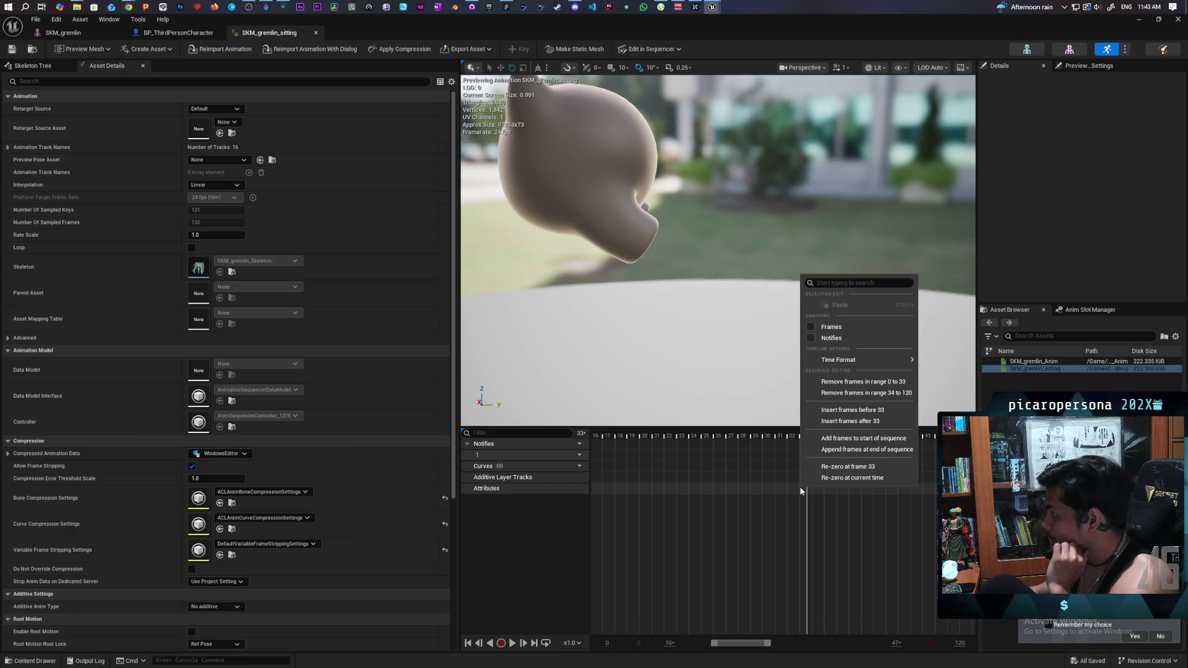
{"action": "left_click", "coordinate": [881, 381]}
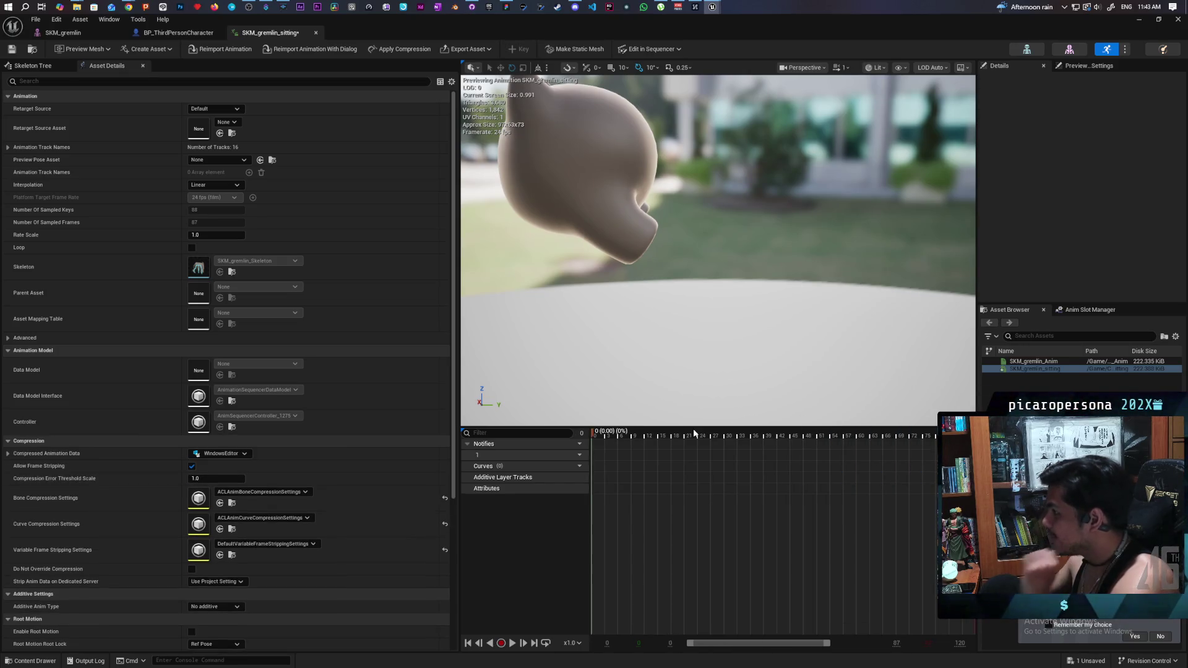
{"action": "left_click", "coordinate": [12, 49]}
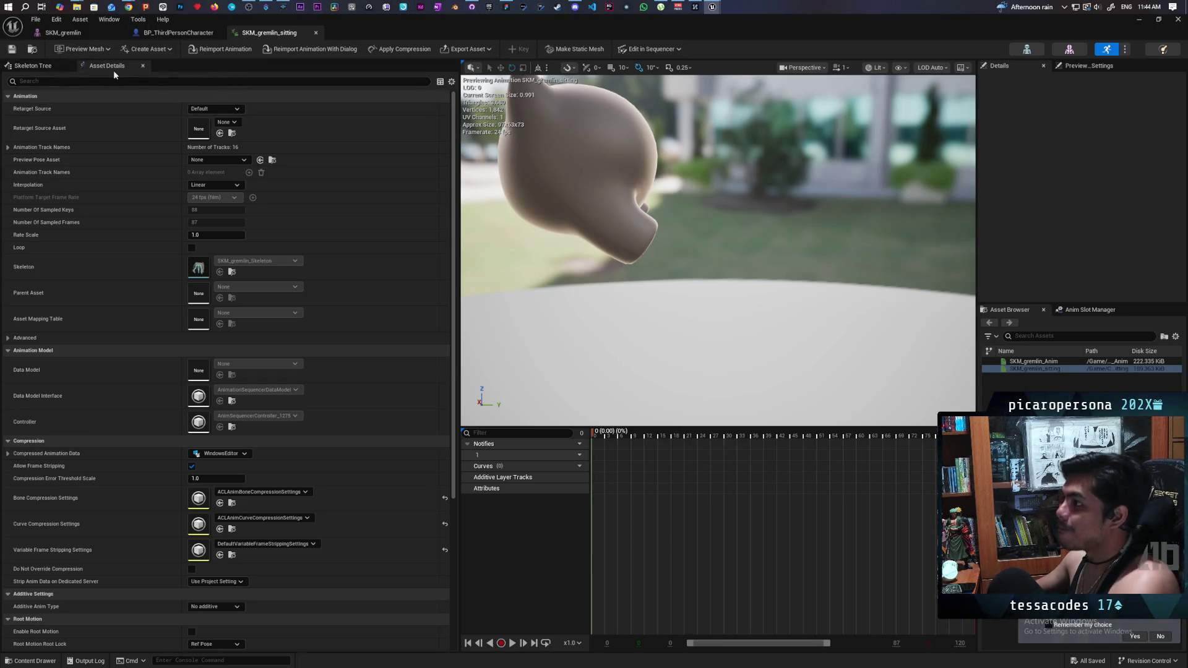
{"action": "key", "text": "ctrl+space"}
{"action": "left_click", "coordinate": [178, 33]}
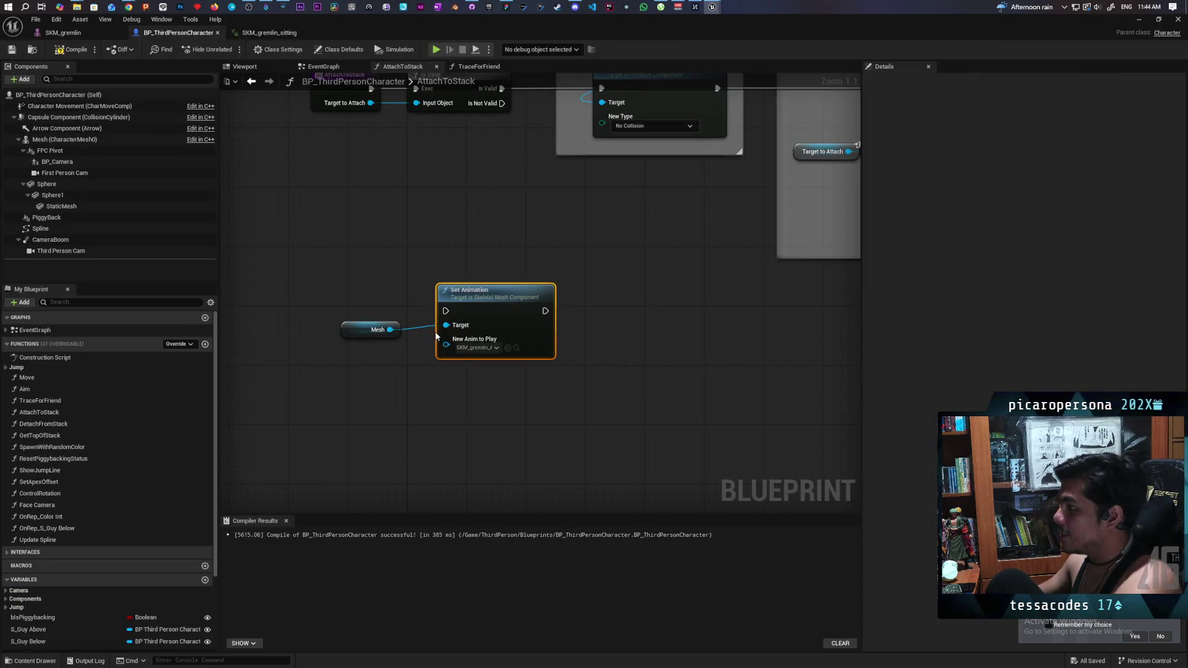
Step: Set Set Animation to SKM_gremlin_sitting and rearrange the nodes to make room after Is Valid
{"action": "left_click", "coordinate": [507, 349]}
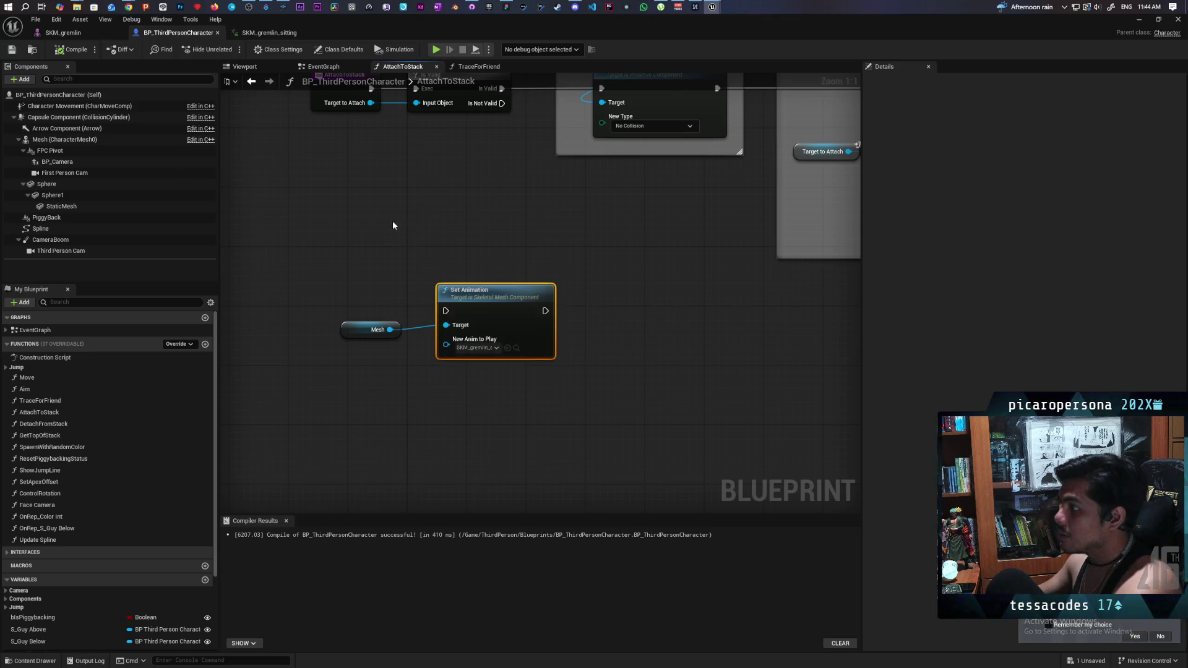
{"action": "scroll", "coordinate": [384, 340], "scroll_direction": "down", "scroll_amount": 2}
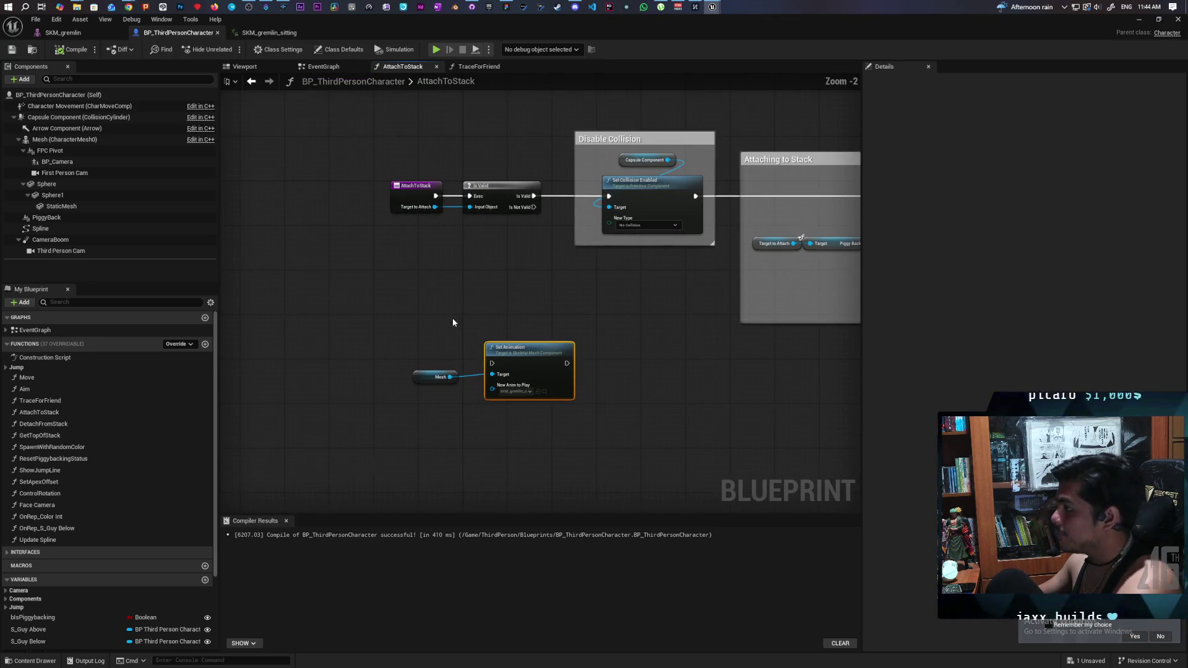
{"action": "left_click_drag", "start_coordinate": [372, 164], "coordinate": [508, 233]}
{"action": "left_click_drag", "start_coordinate": [351, 149], "coordinate": [511, 197]}
{"action": "mouse_move", "coordinate": [437, 316]}
{"action": "left_mouse_down"}
{"action": "mouse_move", "coordinate": [538, 390]}
{"action": "mouse_move", "coordinate": [827, 444]}
{"action": "mouse_move", "coordinate": [273, 394]}
{"action": "left_mouse_up"}
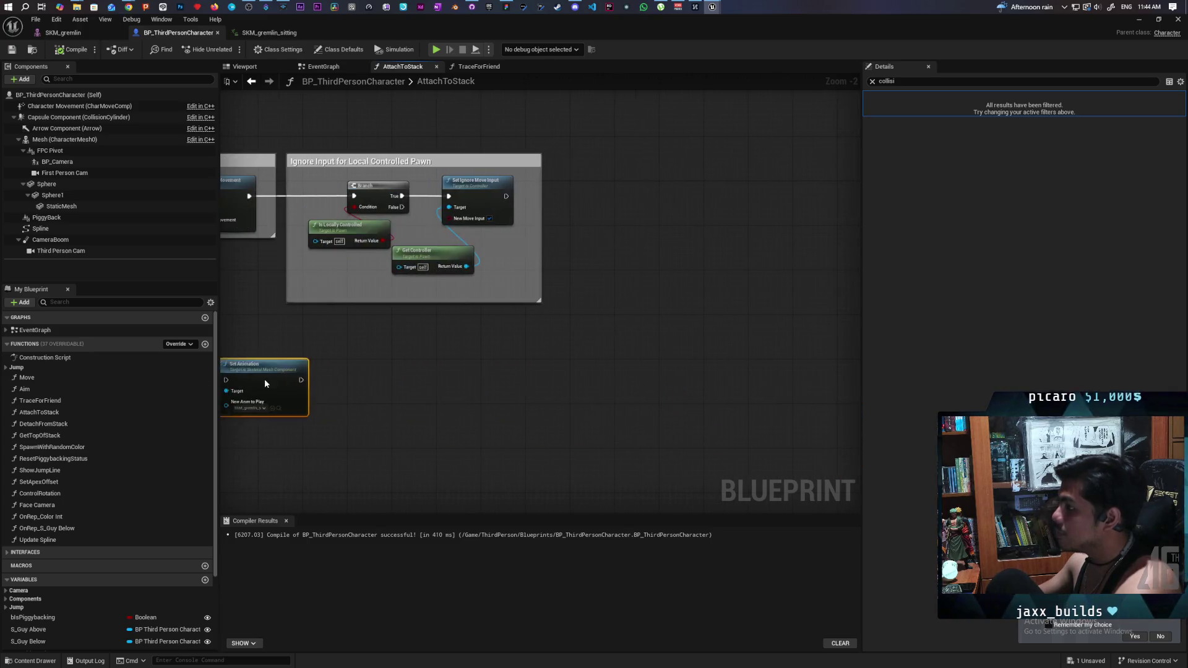
{"action": "mouse_move", "coordinate": [273, 395]}
{"action": "left_mouse_down"}
{"action": "mouse_move", "coordinate": [624, 319]}
{"action": "mouse_move", "coordinate": [116, 386]}
{"action": "left_mouse_up"}
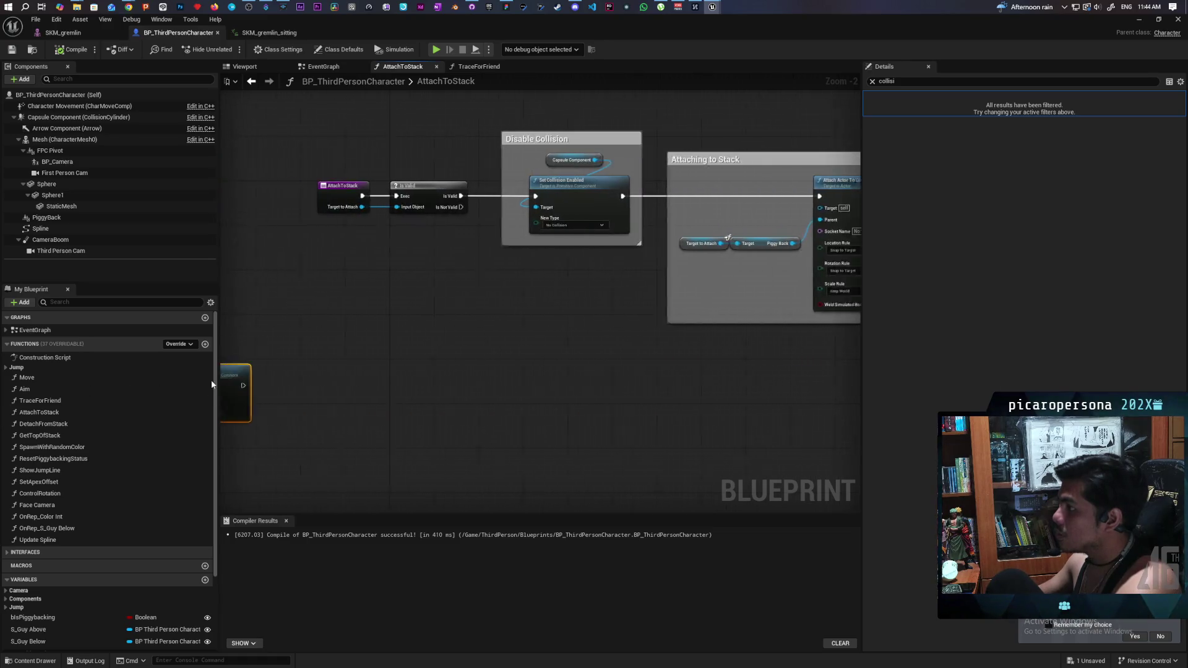
{"action": "left_click_drag", "start_coordinate": [116, 386], "coordinate": [451, 263]}
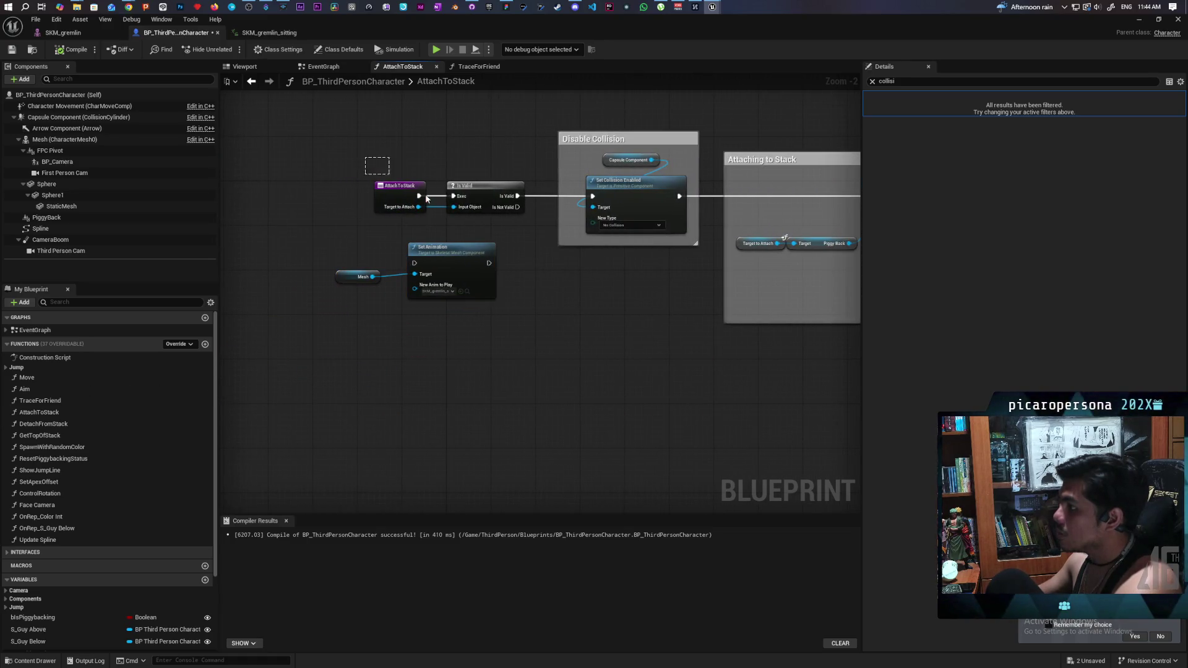
{"action": "left_click_drag", "start_coordinate": [465, 208], "coordinate": [343, 208]}
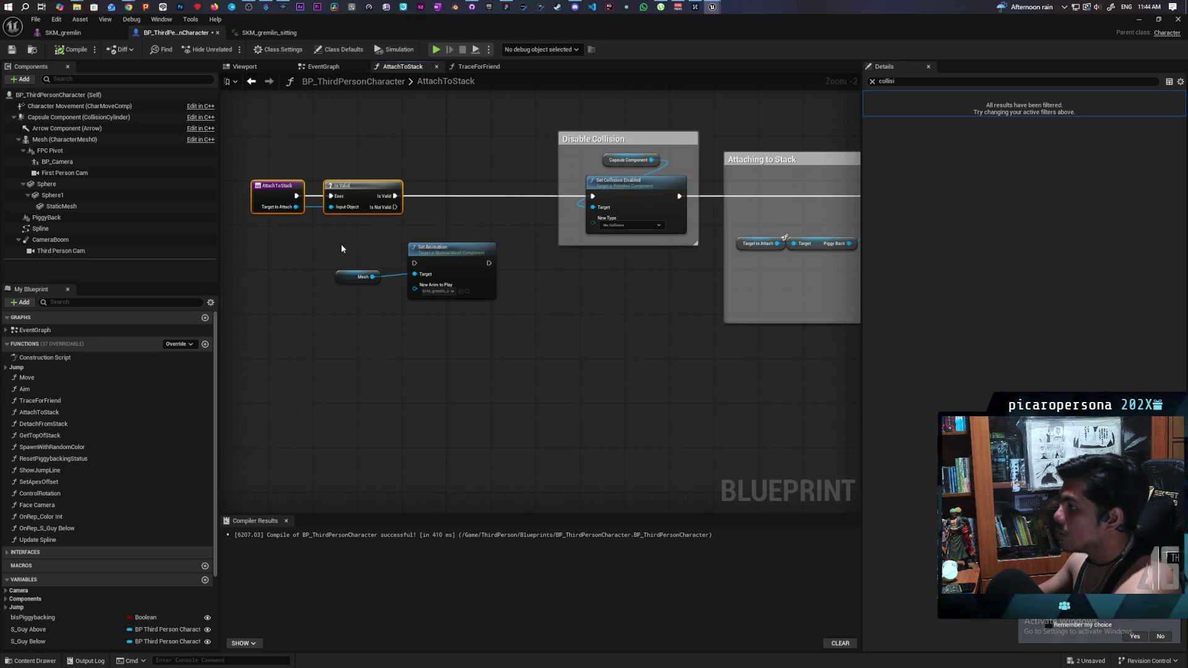
Step: Wire Set Animation between Is Valid and Set Collision Enabled, then reveal the level editor
{"action": "left_click_drag", "start_coordinate": [451, 261], "coordinate": [472, 194]}
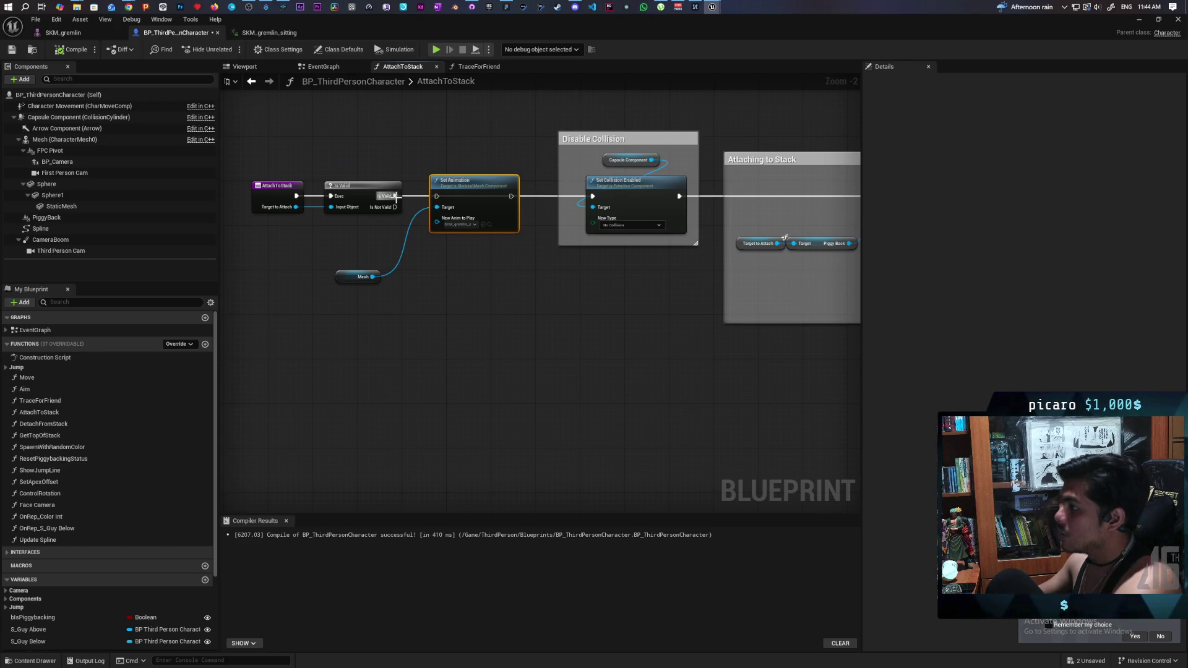
{"action": "left_click_drag", "start_coordinate": [434, 202], "coordinate": [436, 198]}
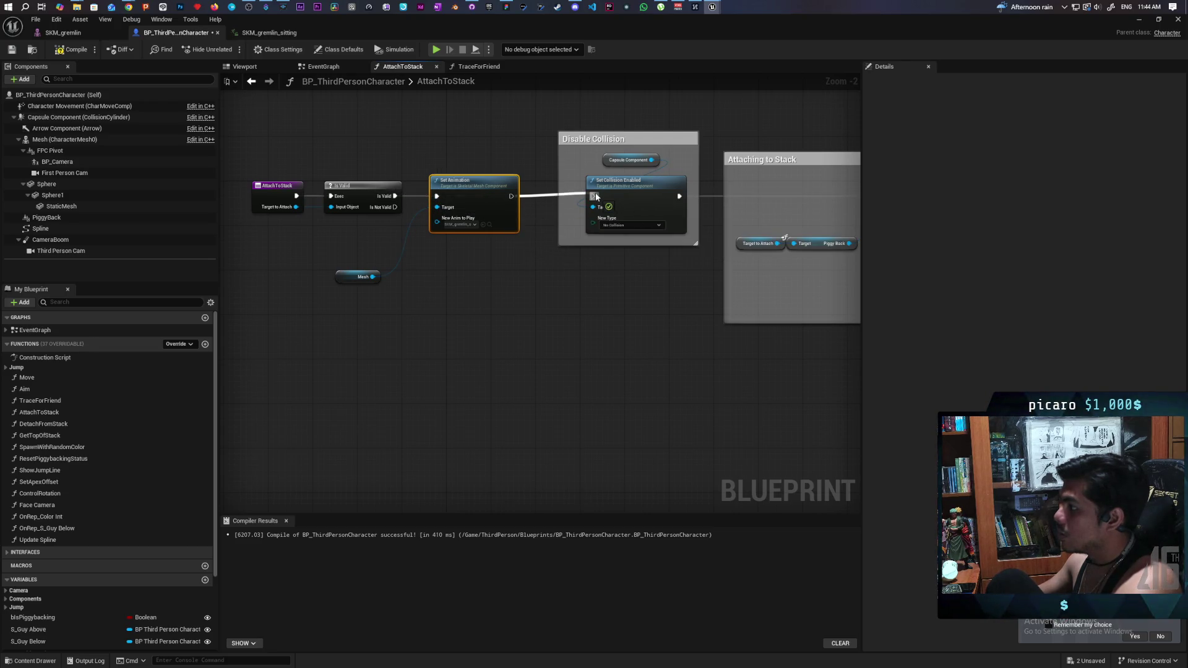
{"action": "left_click_drag", "start_coordinate": [595, 195], "coordinate": [592, 196]}
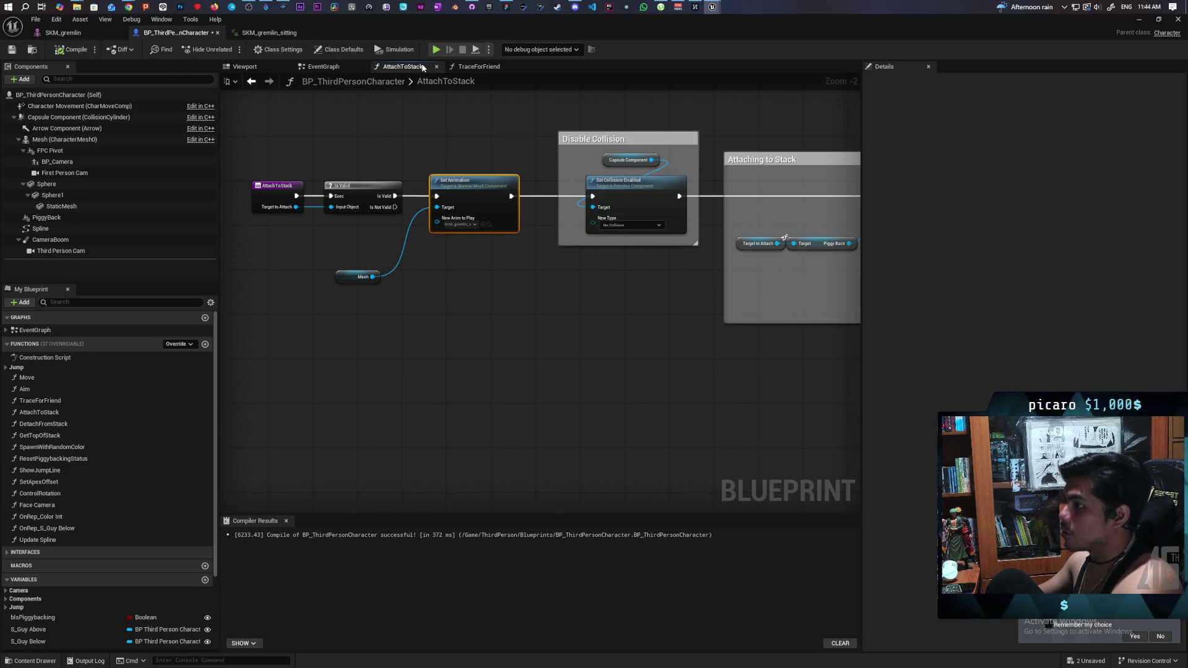
{"action": "left_click_drag", "start_coordinate": [414, 23], "coordinate": [855, 362]}
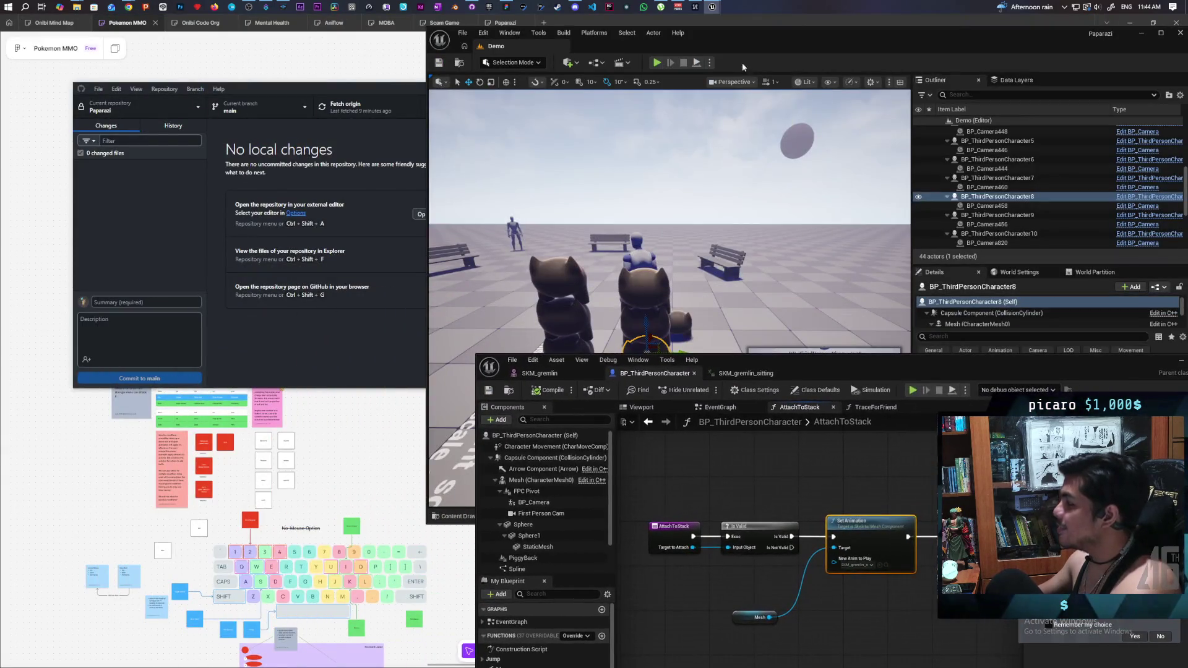
{"action": "mouse_move", "coordinate": [846, 355]}
{"action": "left_mouse_down"}
{"action": "mouse_move", "coordinate": [843, 547]}
{"action": "mouse_move", "coordinate": [820, 540]}
{"action": "left_mouse_up"}
{"action": "left_click", "coordinate": [656, 63]}
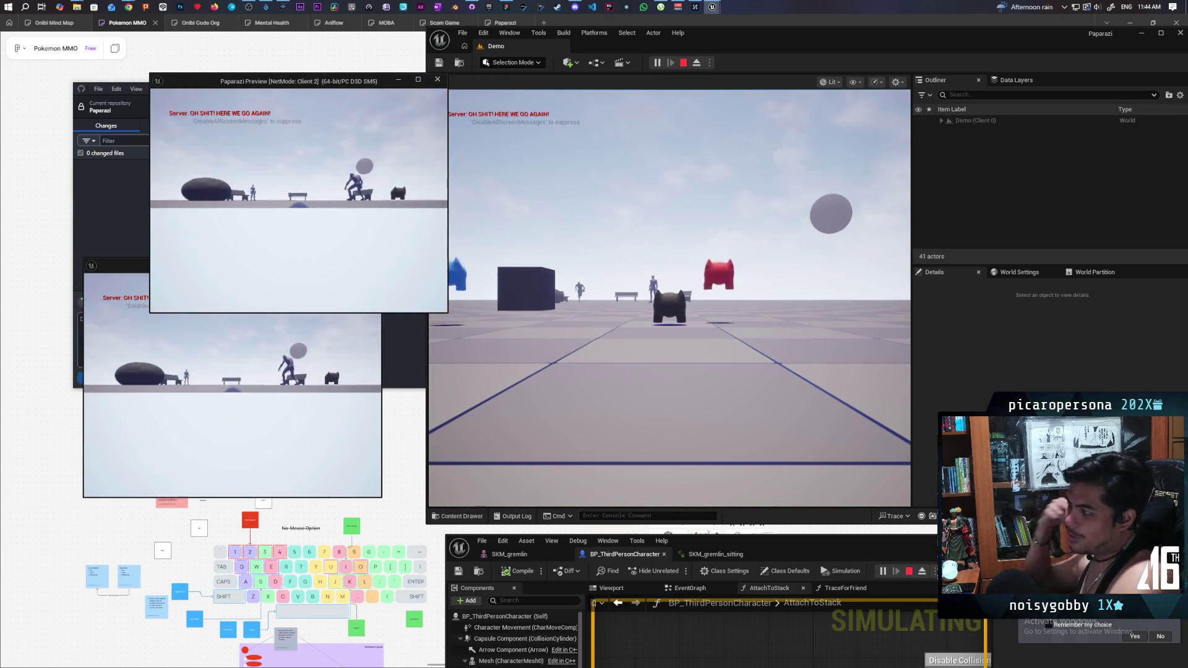
{"action": "left_click", "coordinate": [450, 244]}
{"action": "key", "text": "w"}
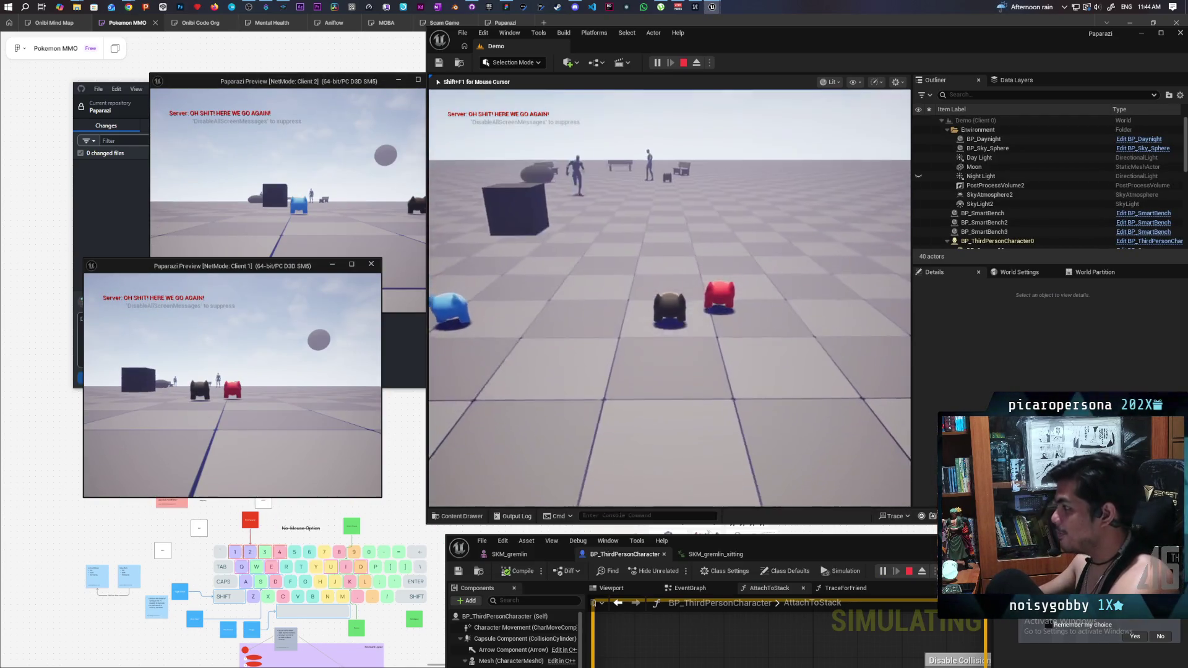
{"action": "key", "text": "space"}
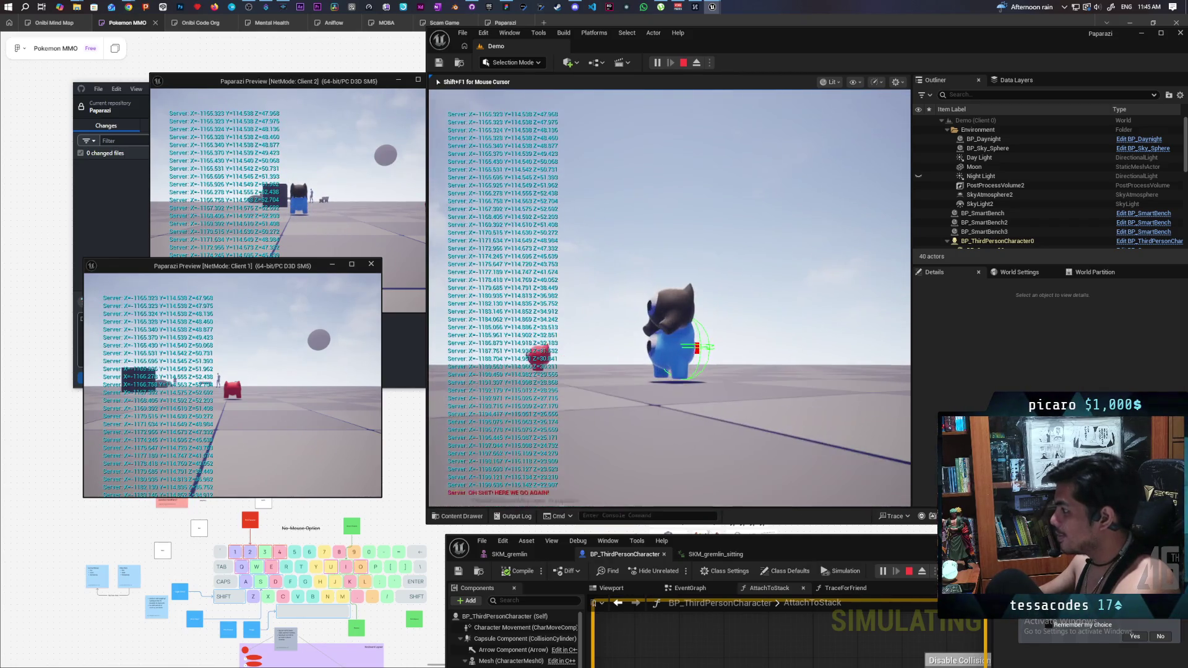
{"action": "key", "text": "e"}
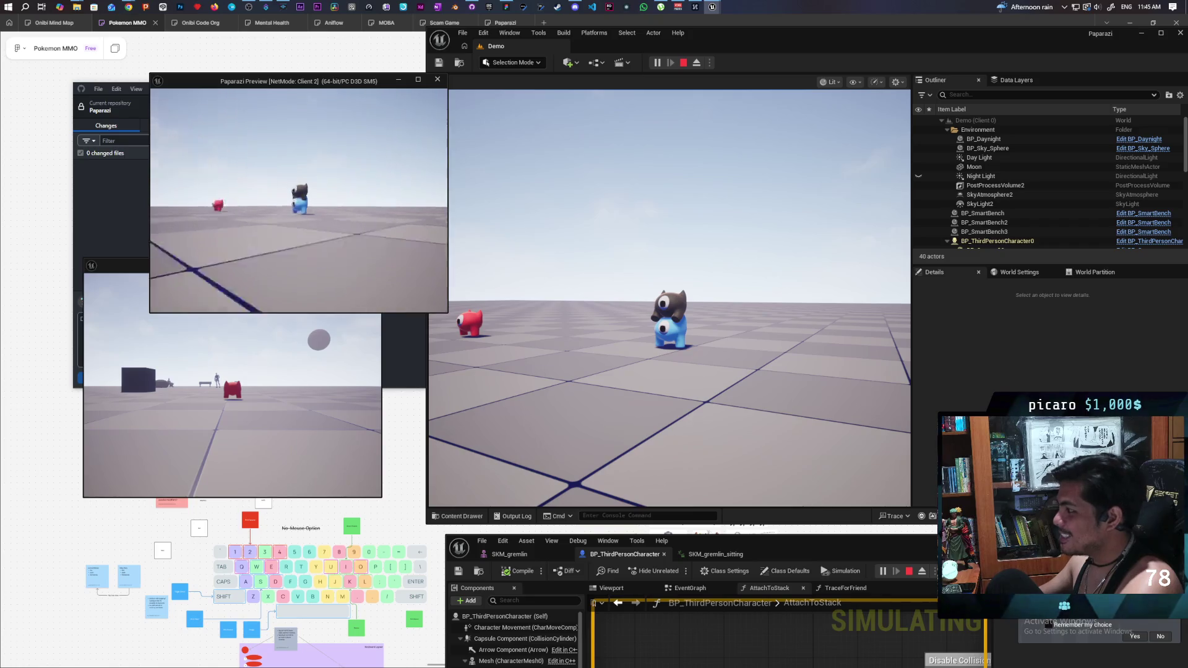
{"action": "key", "text": "Escape"}
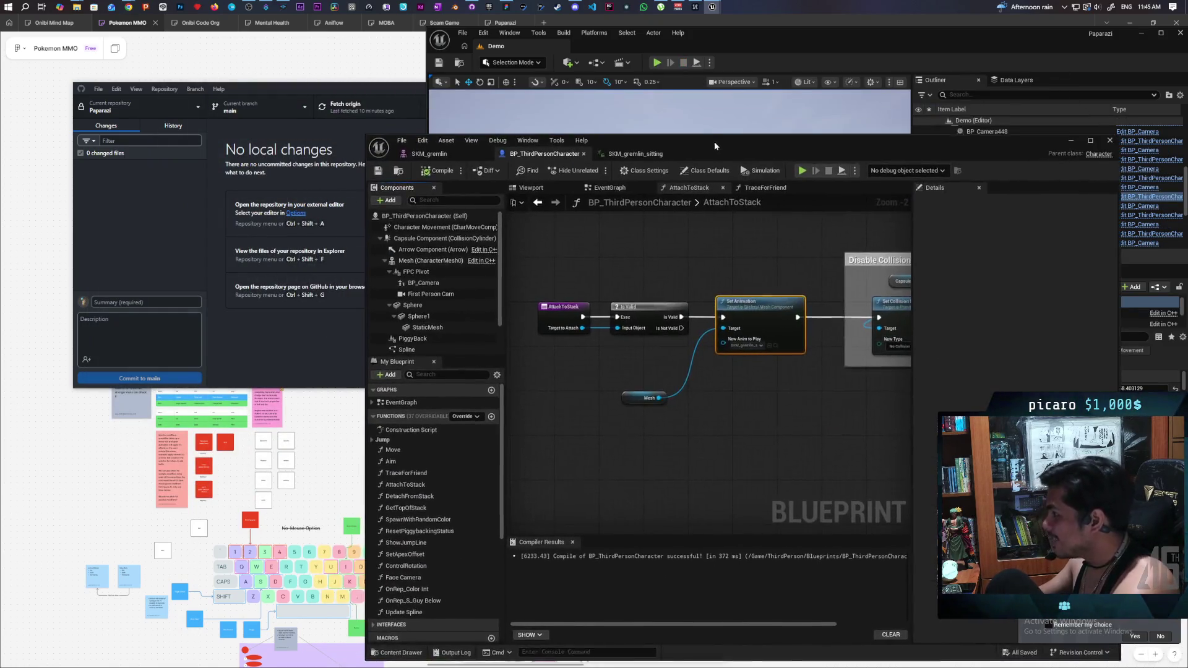
Step: Cut the Mesh and Set Animation nodes from AttachToStack and paste them into the EventGraph
{"action": "left_click_drag", "start_coordinate": [803, 535], "coordinate": [725, 159]}
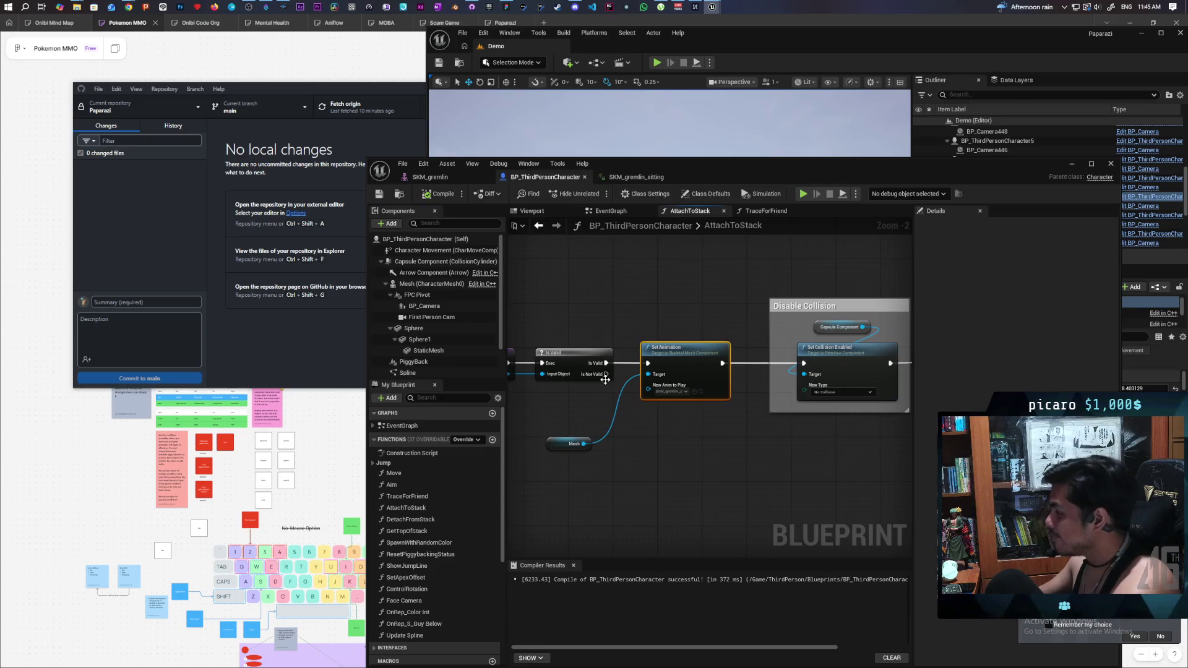
{"action": "left_click_drag", "start_coordinate": [605, 352], "coordinate": [634, 344]}
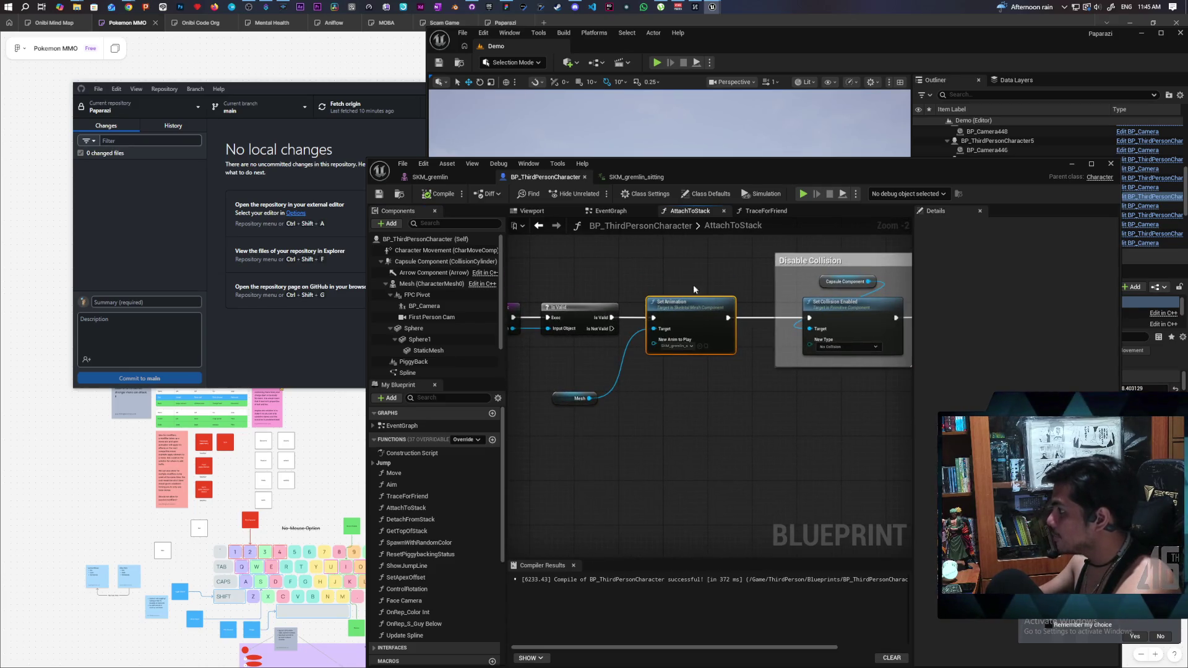
{"action": "left_click_drag", "start_coordinate": [581, 401], "coordinate": [634, 388]}
{"action": "left_click_drag", "start_coordinate": [633, 268], "coordinate": [693, 418]}
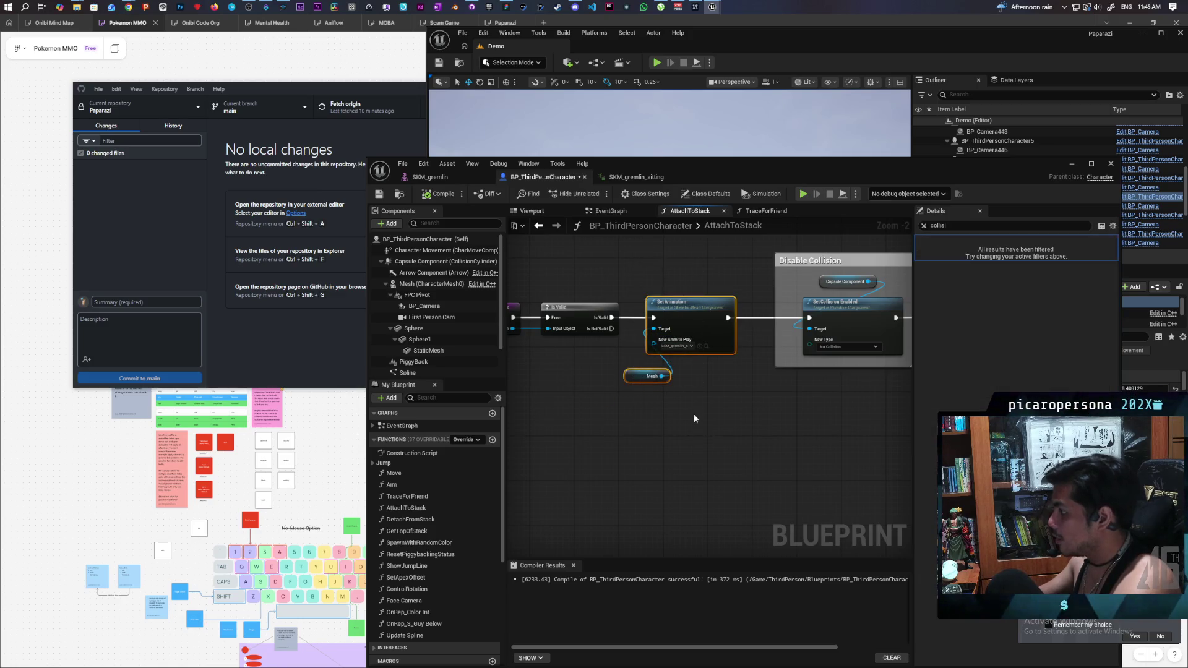
{"action": "left_click", "coordinate": [688, 412]}
{"action": "left_click", "coordinate": [622, 210]}
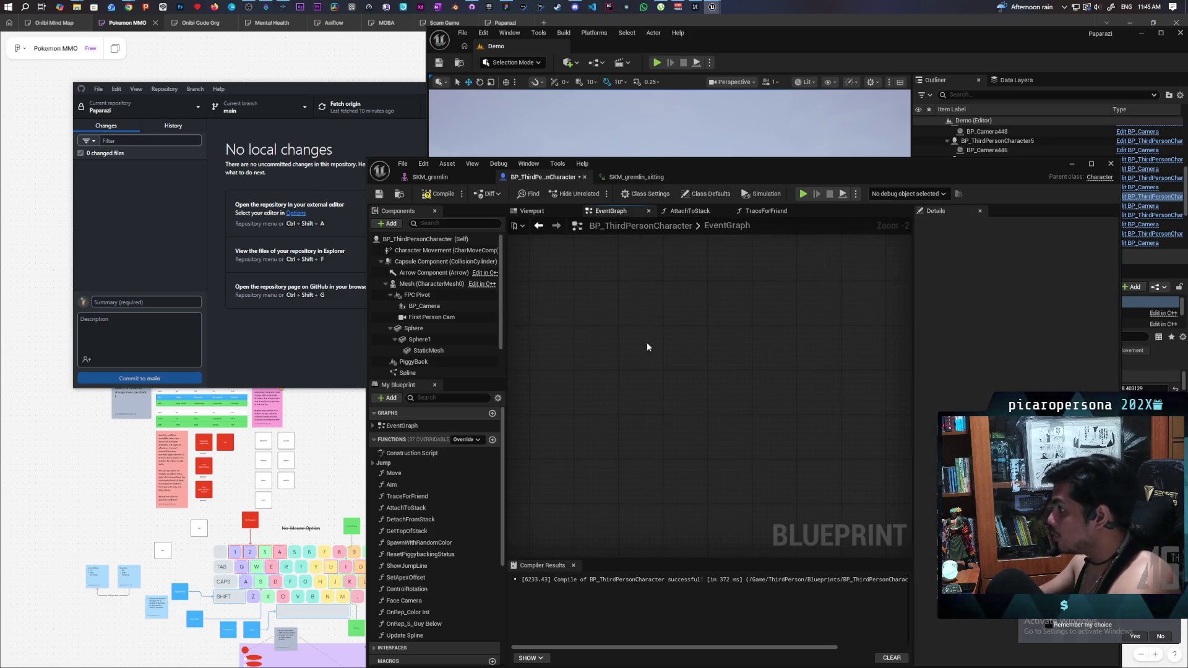
{"action": "scroll", "coordinate": [647, 332], "scroll_direction": "down", "scroll_amount": 2}
{"action": "scroll", "coordinate": [646, 343], "scroll_direction": "down", "scroll_amount": 2}
{"action": "scroll", "coordinate": [646, 362], "scroll_direction": "down", "scroll_amount": 2}
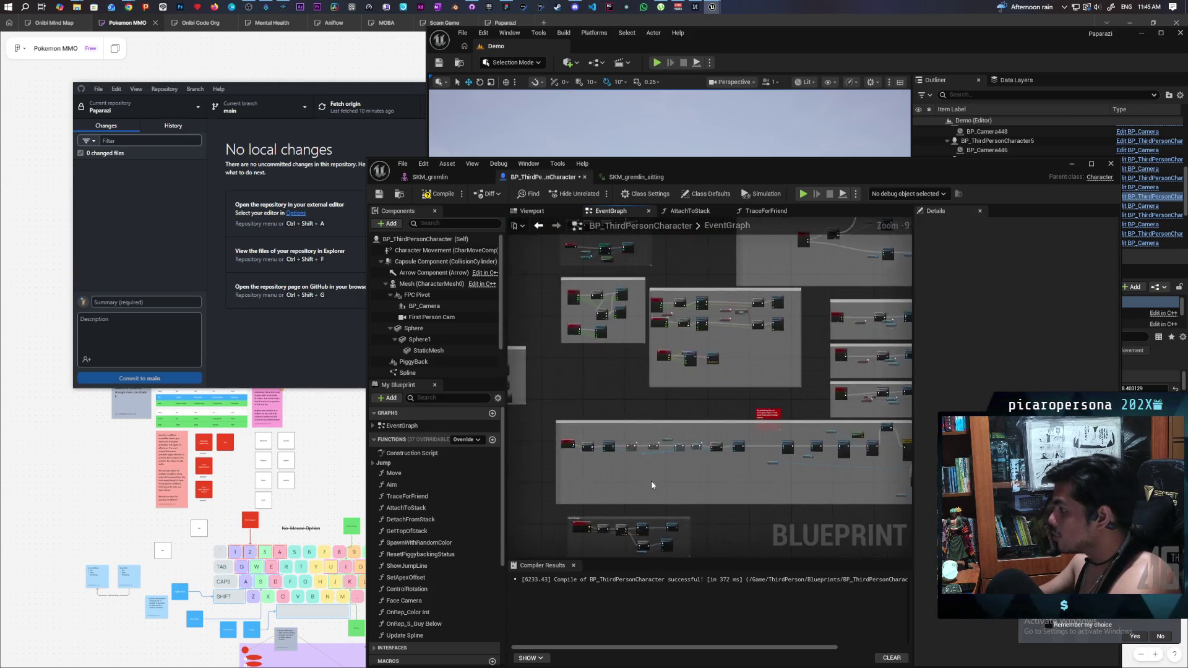
{"action": "scroll", "coordinate": [646, 391], "scroll_direction": "down", "scroll_amount": 1}
{"action": "scroll", "coordinate": [644, 390], "scroll_direction": "up", "scroll_amount": 4}
{"action": "scroll", "coordinate": [639, 355], "scroll_direction": "up", "scroll_amount": 5}
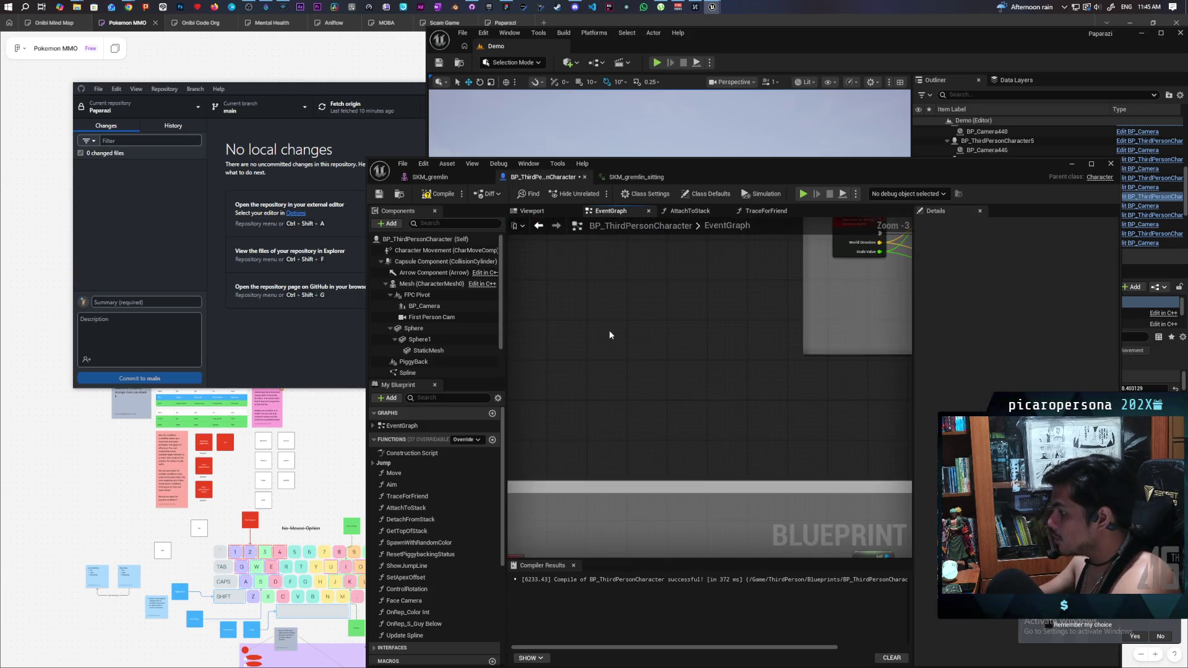
{"action": "key", "text": "ctrl+v"}
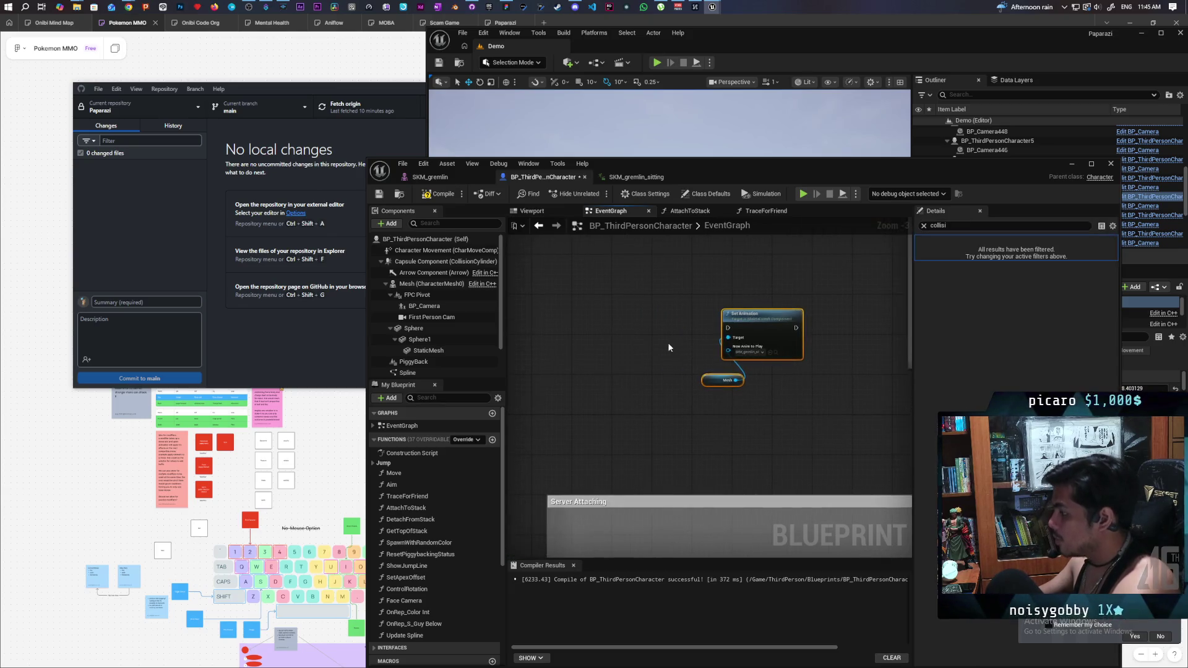
Step: Add custom event MC_Set Animation driving Set Animation, with New Anim to Play promoted to an event input
{"action": "key", "text": "ctrl+v"}
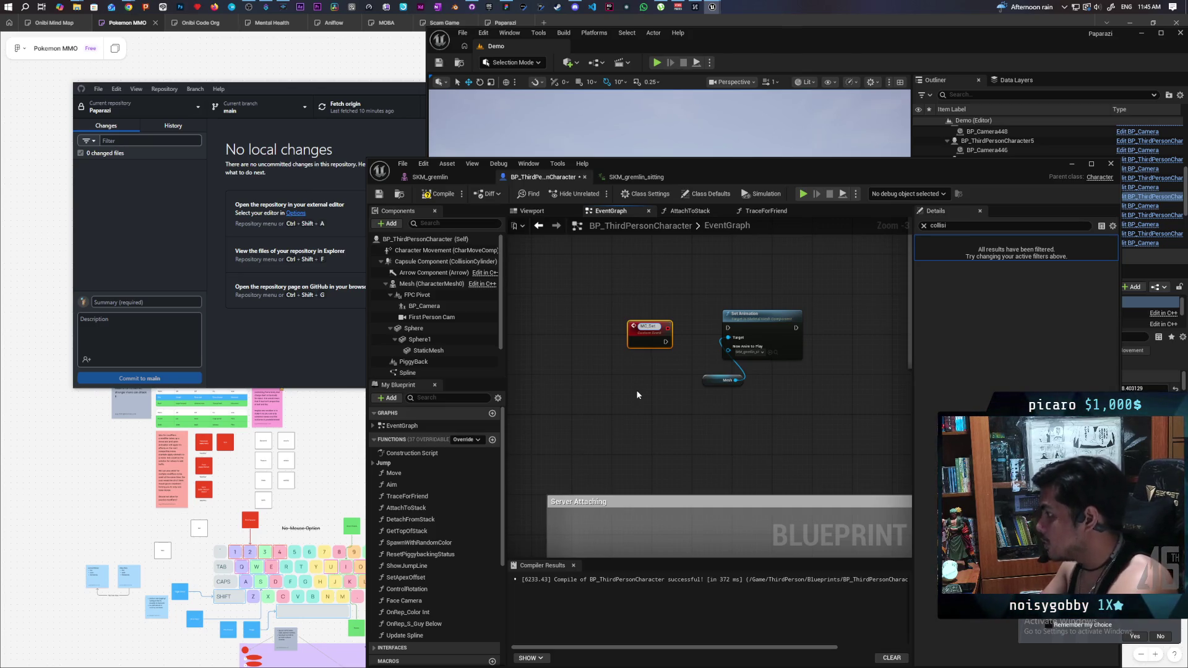
{"action": "type", "text": "ion"}
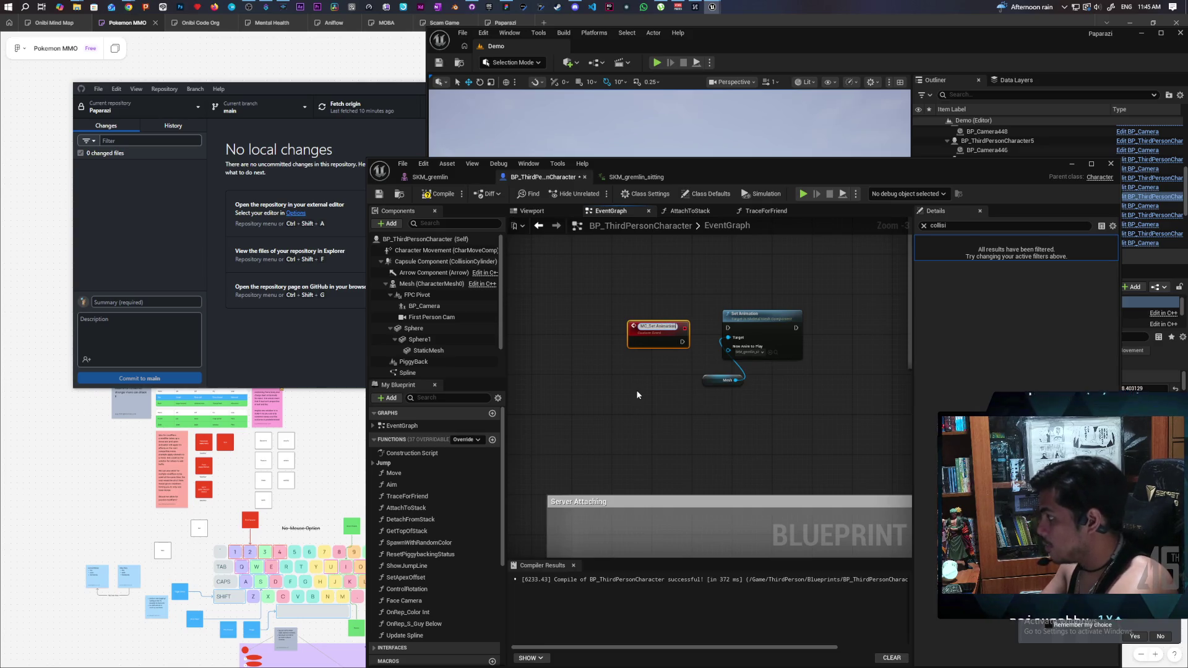
{"action": "left_click", "coordinate": [641, 399]}
{"action": "scroll", "coordinate": [636, 373], "scroll_direction": "up", "scroll_amount": 3}
{"action": "left_click_drag", "start_coordinate": [714, 311], "coordinate": [806, 289]}
{"action": "left_click_drag", "start_coordinate": [681, 304], "coordinate": [678, 282]}
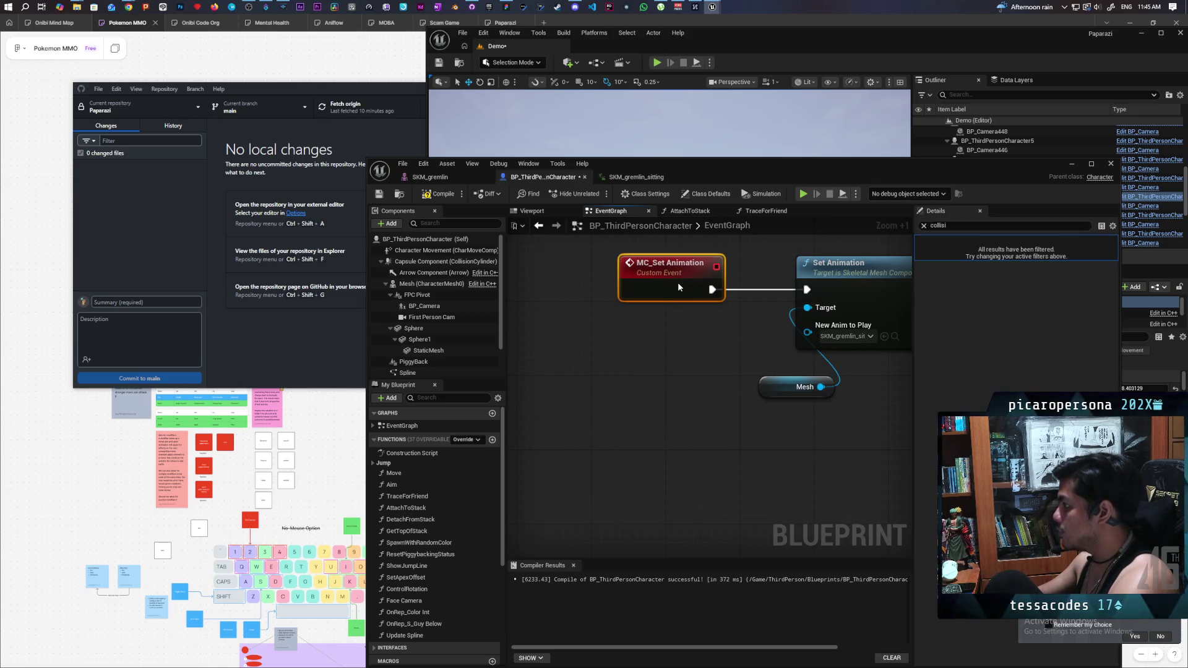
{"action": "left_click", "coordinate": [894, 337]}
{"action": "left_click_drag", "start_coordinate": [806, 333], "coordinate": [691, 283]}
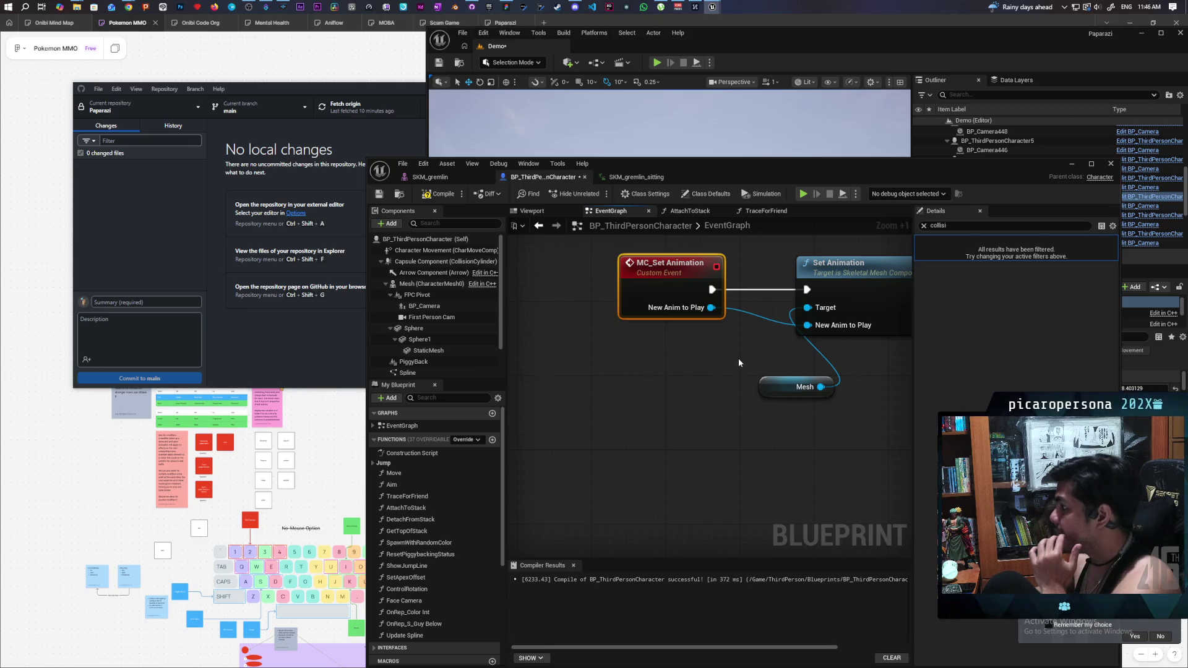
{"action": "scroll", "coordinate": [738, 361], "scroll_direction": "down", "scroll_amount": 5}
{"action": "scroll", "coordinate": [604, 433], "scroll_direction": "up", "scroll_amount": 3}
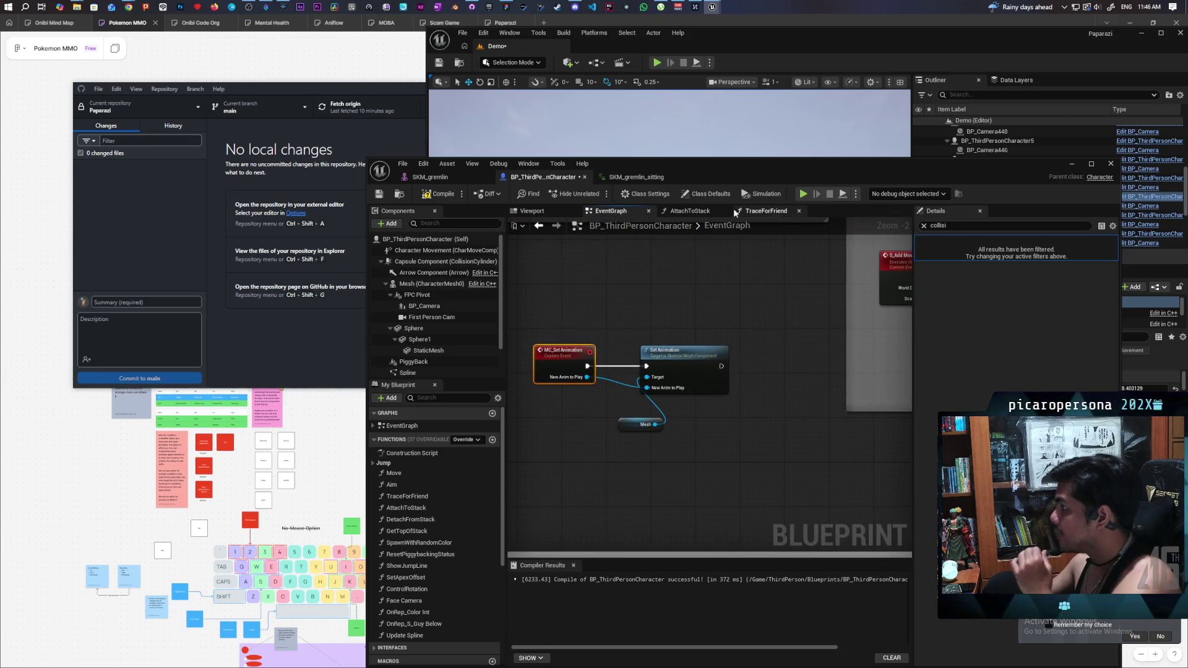
Step: Call MC Set Animation in AttachToStack between Is Valid and Set Collision Enabled, and compile
{"action": "left_click", "coordinate": [689, 210]}
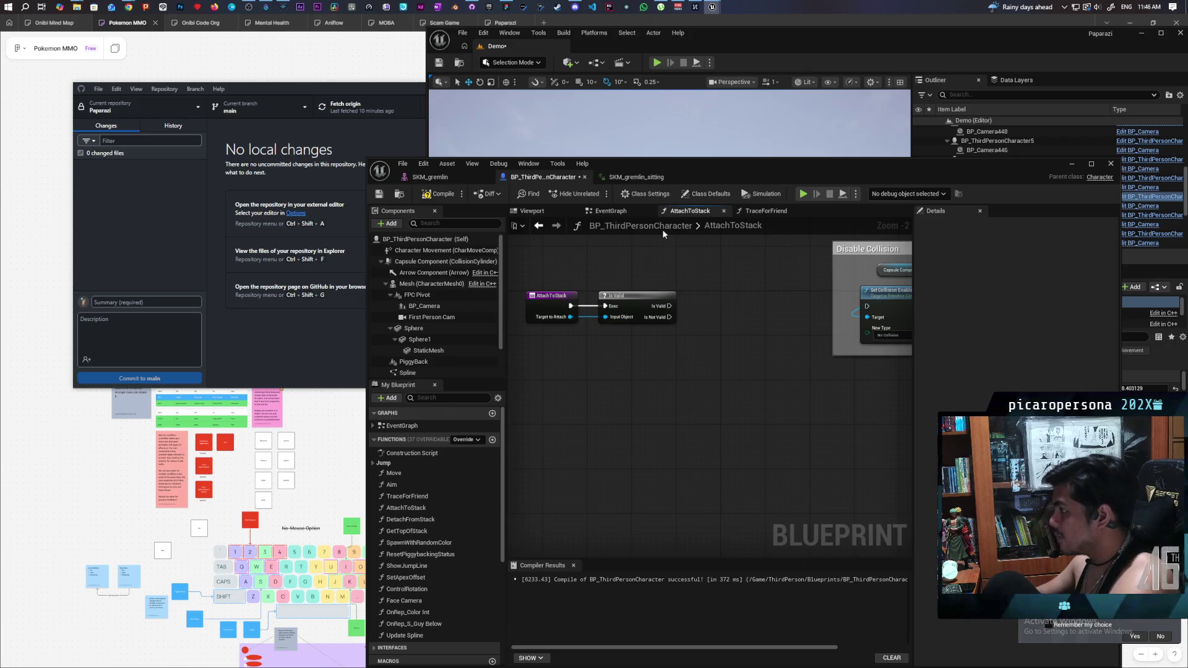
{"action": "left_click_drag", "start_coordinate": [666, 308], "coordinate": [726, 331]}
{"action": "type", "text": "mc set a"}
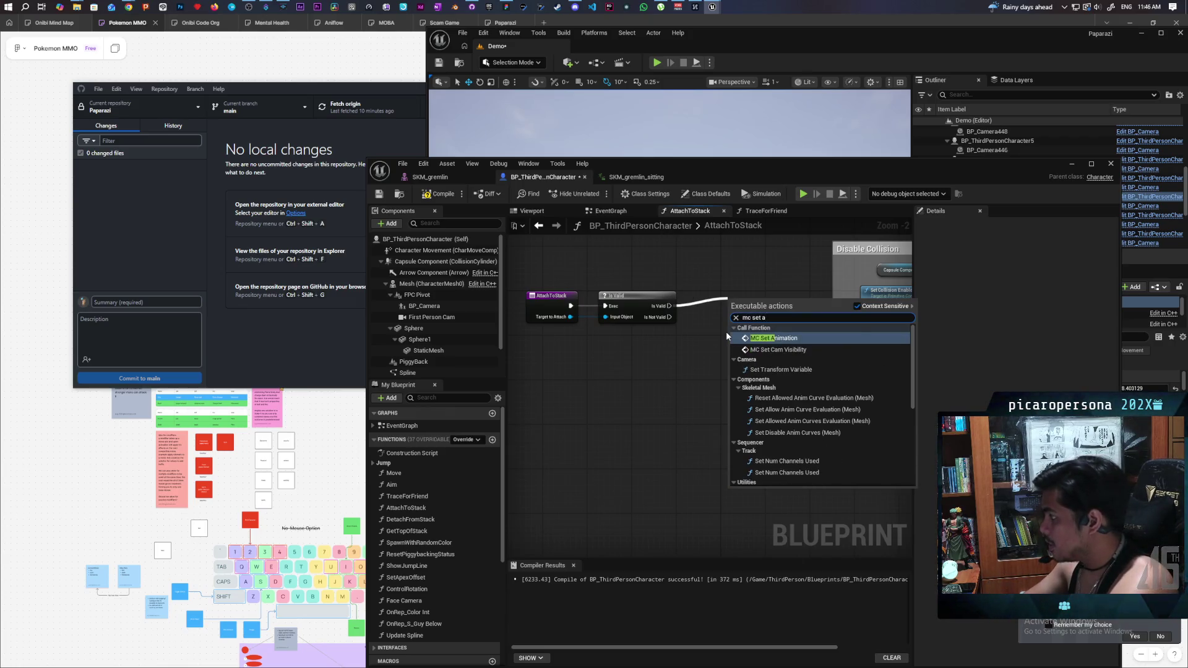
{"action": "key", "text": "Return"}
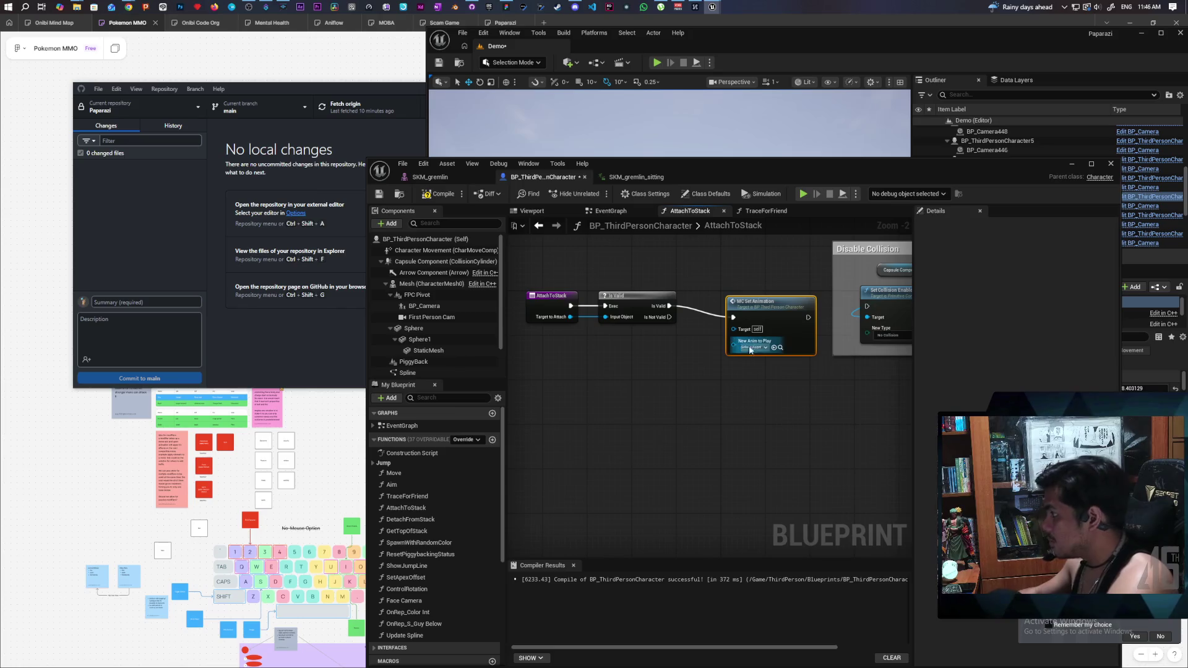
{"action": "scroll", "coordinate": [795, 385], "scroll_direction": "up", "scroll_amount": 2}
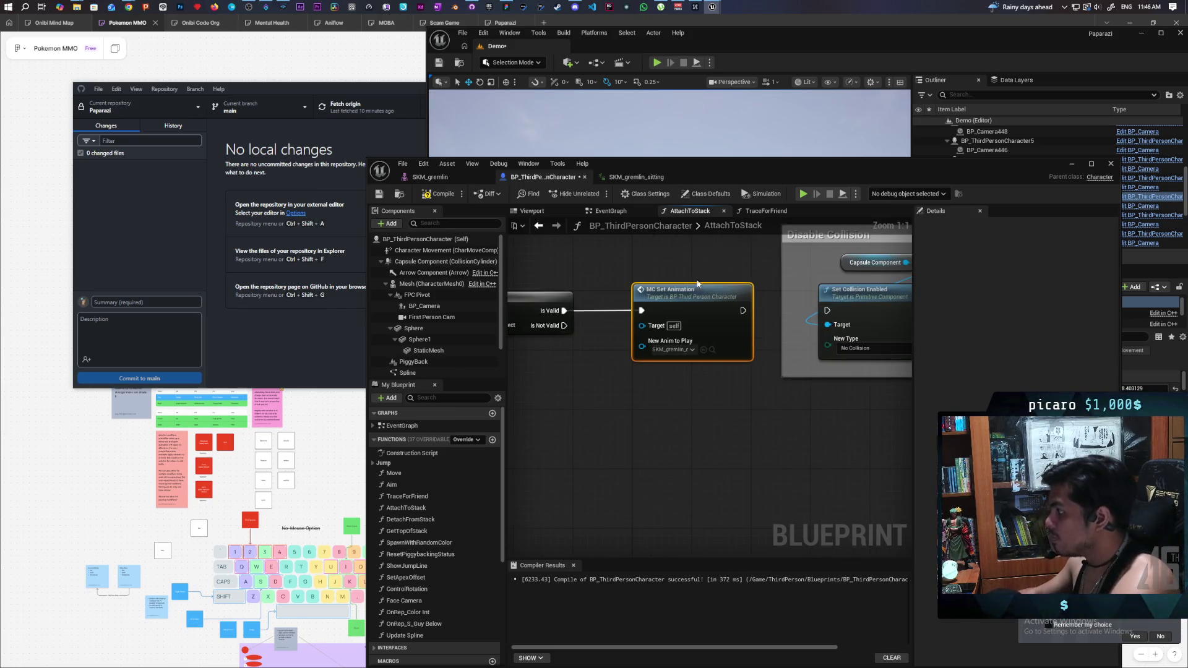
{"action": "left_click_drag", "start_coordinate": [742, 310], "coordinate": [829, 311]}
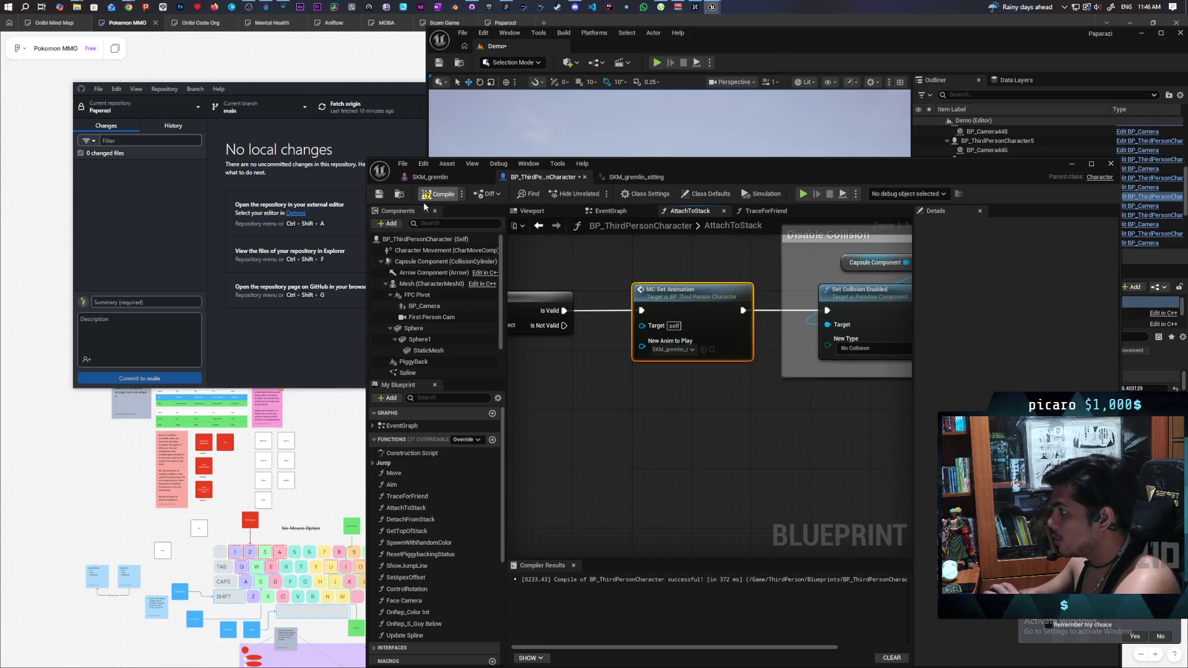
{"action": "left_click", "coordinate": [438, 194]}
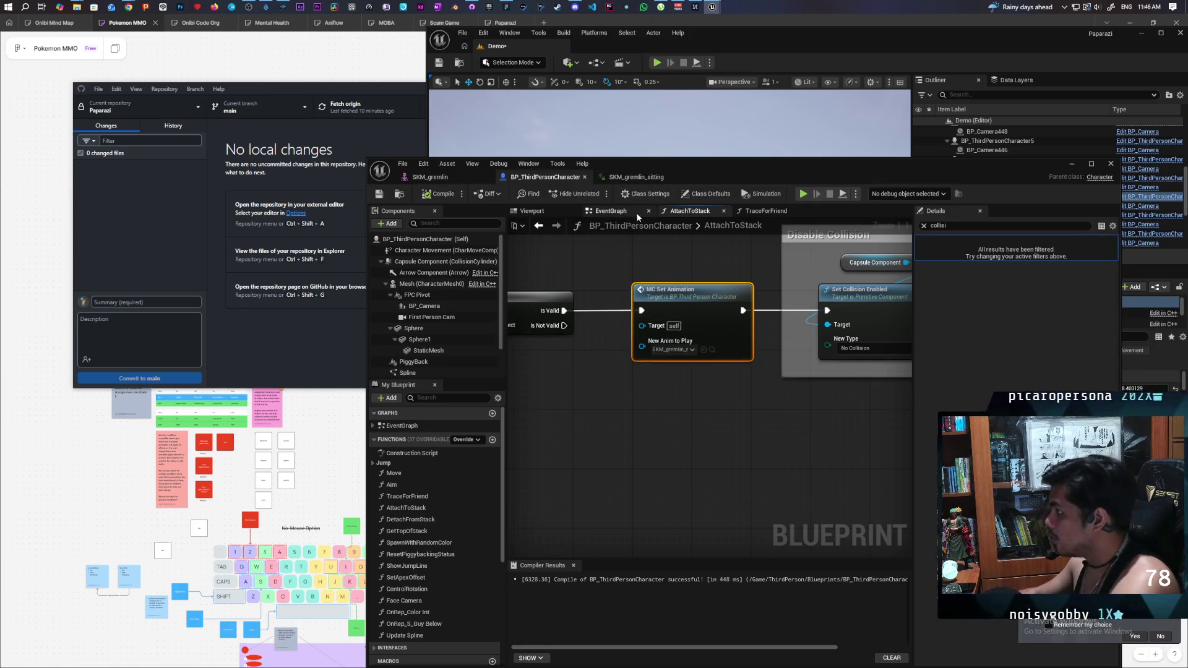
Step: Set MC_Set Animation's Replicates to Multicast with Reliable checked and recompile
{"action": "left_click", "coordinate": [617, 211]}
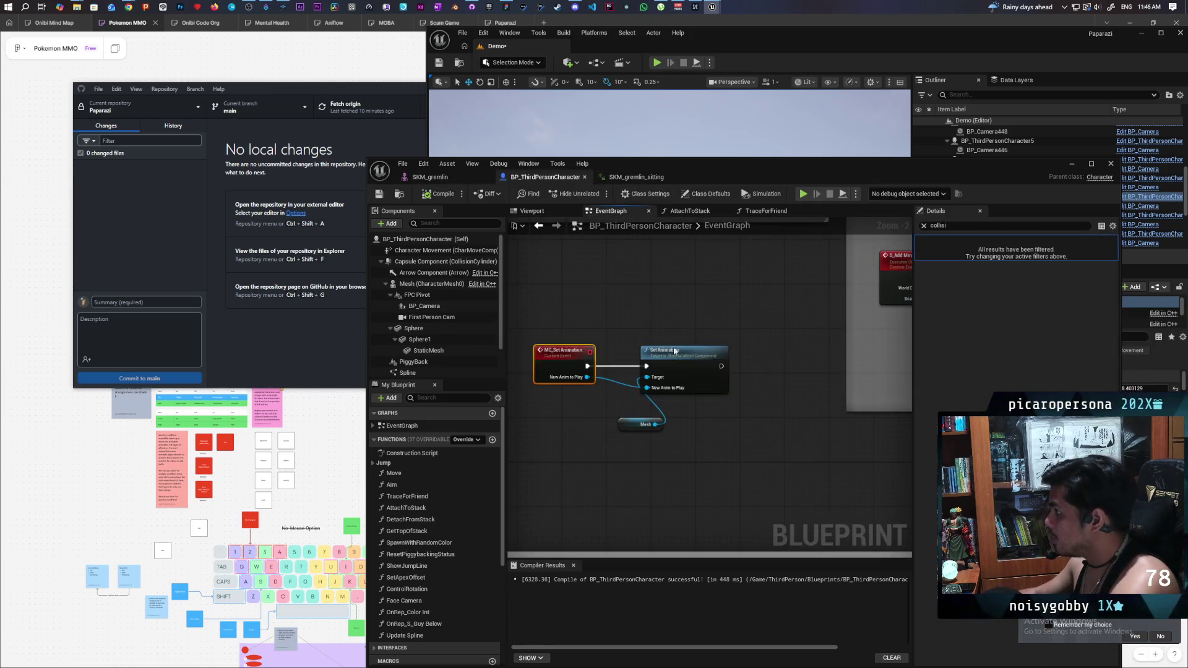
{"action": "left_click", "coordinate": [924, 225]}
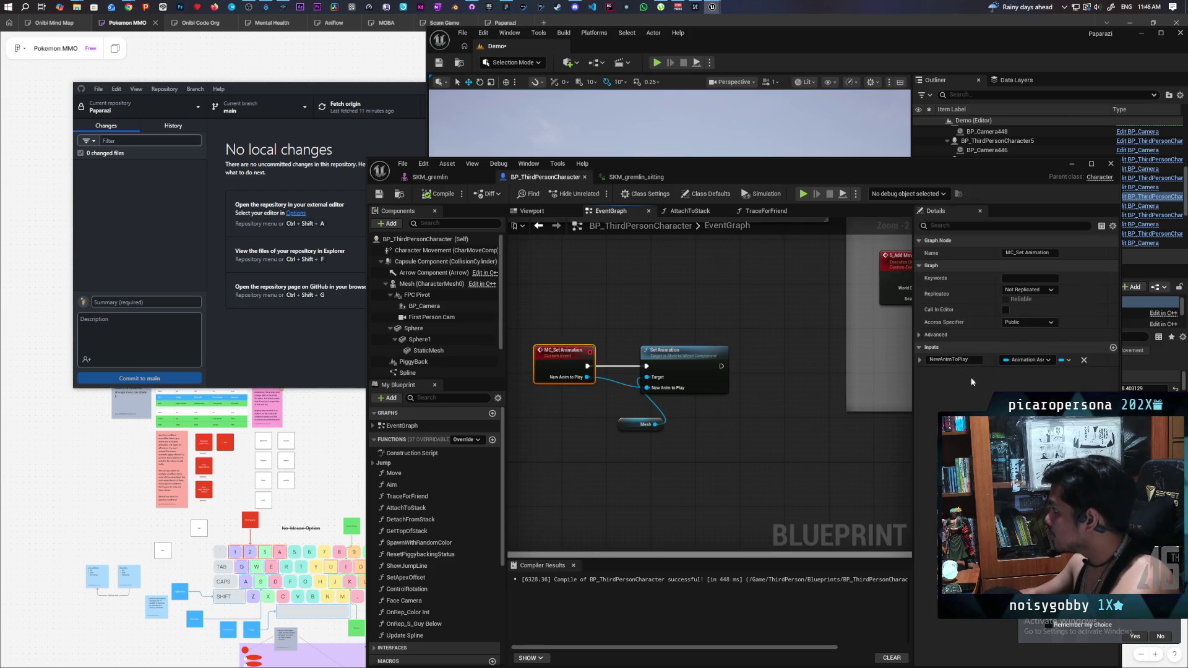
{"action": "left_click", "coordinate": [1028, 290]}
{"action": "left_click", "coordinate": [1016, 307]}
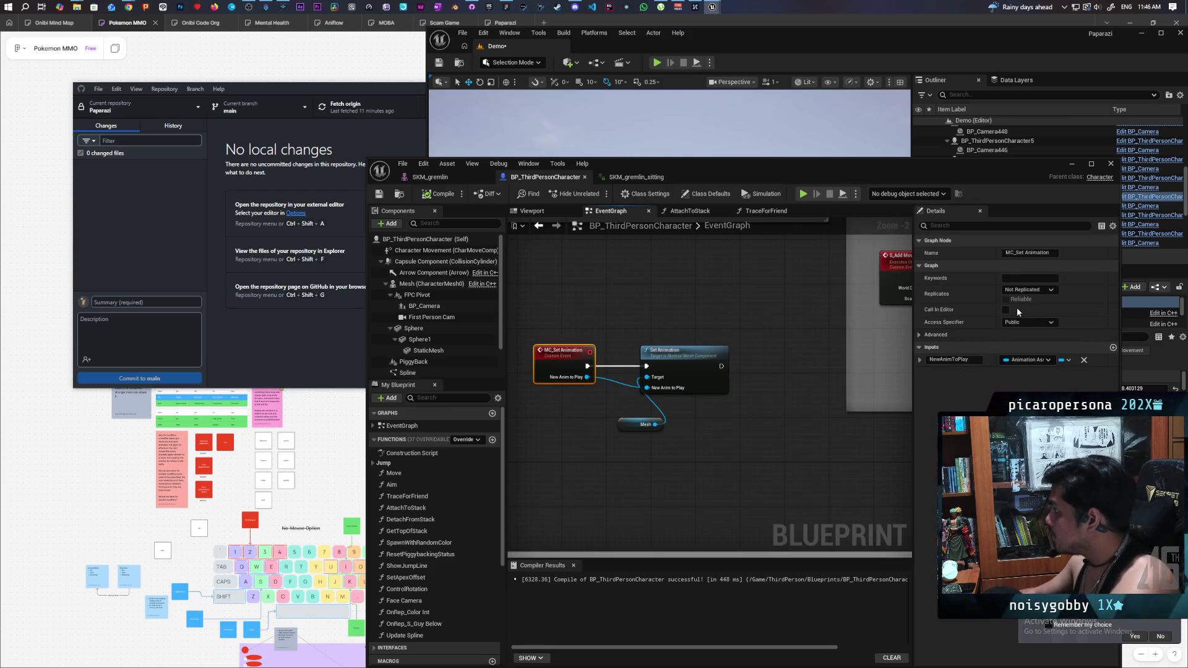
{"action": "left_click", "coordinate": [460, 197]}
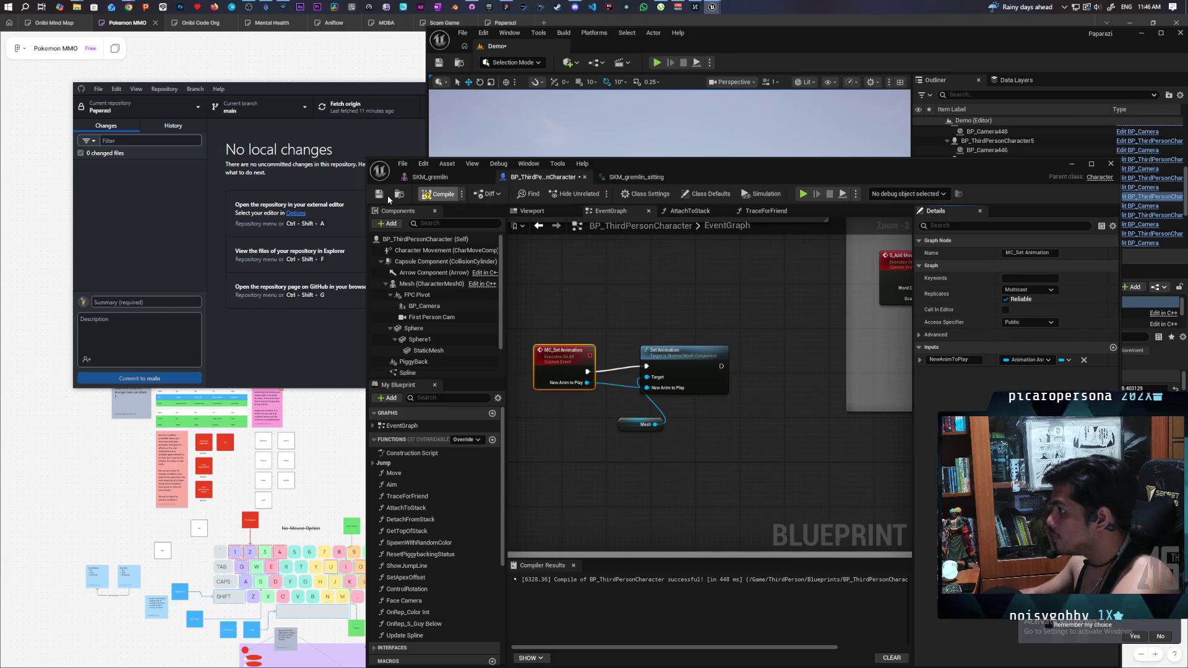
{"action": "left_click_drag", "start_coordinate": [1025, 176], "coordinate": [1086, 534]}
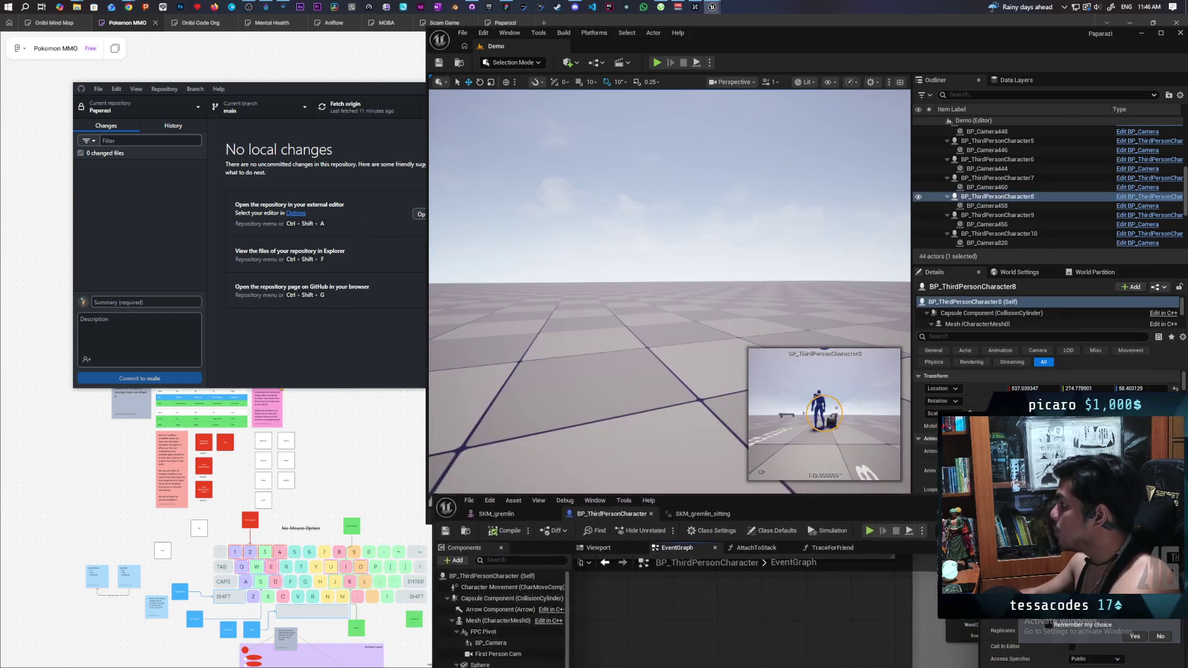
Step: Play with multiple clients and jump the blue gremlin onto the black one to see it sit
{"action": "left_click", "coordinate": [657, 63]}
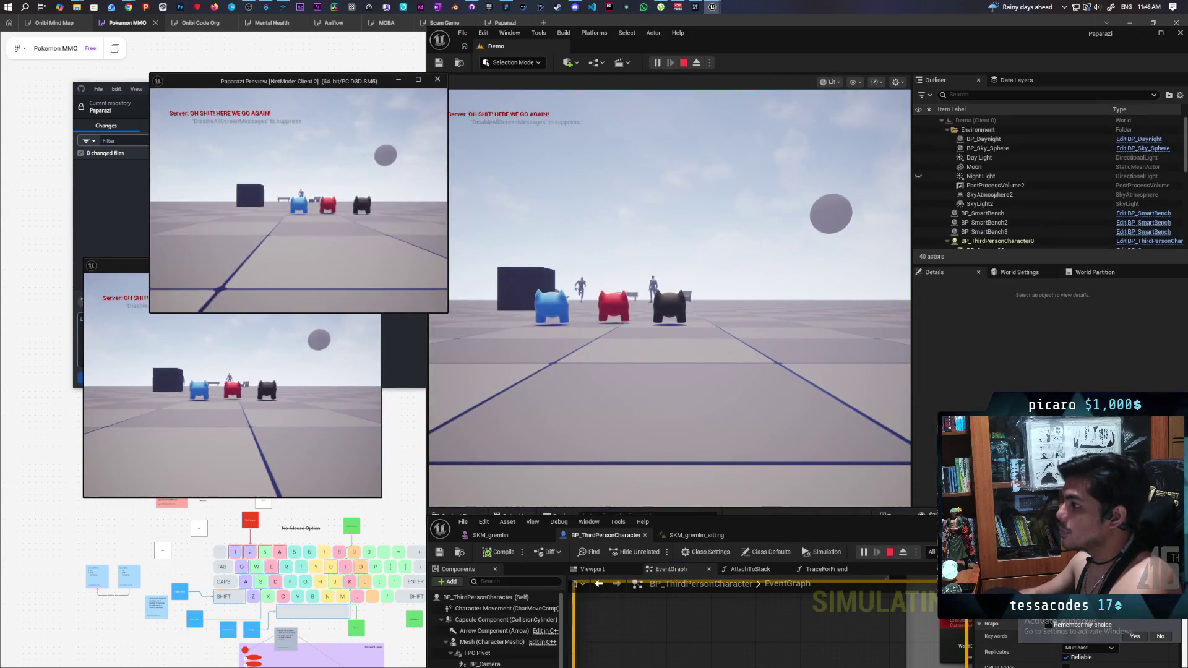
{"action": "left_click", "coordinate": [357, 212]}
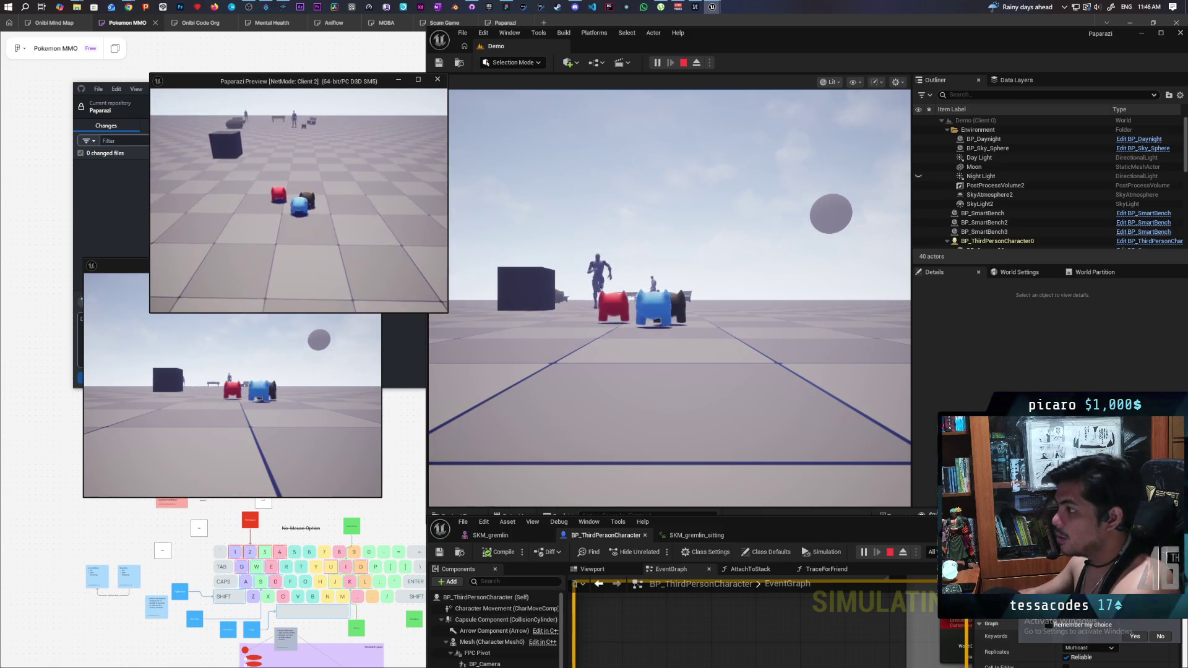
{"action": "key", "text": "space"}
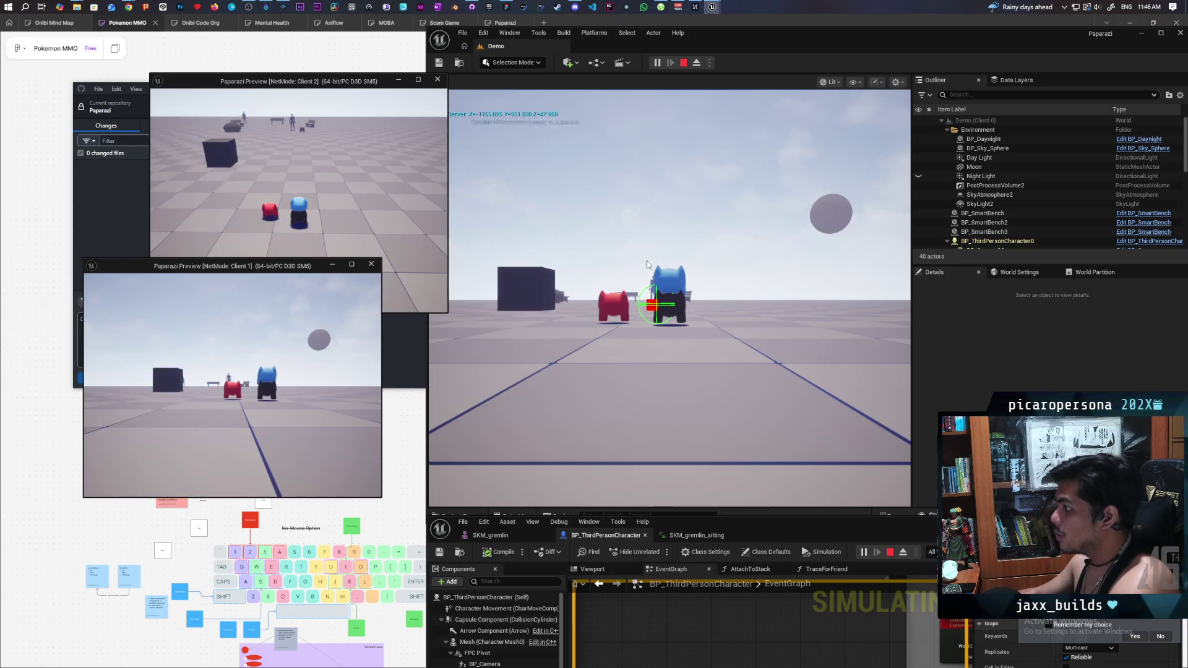
{"action": "left_click", "coordinate": [597, 261]}
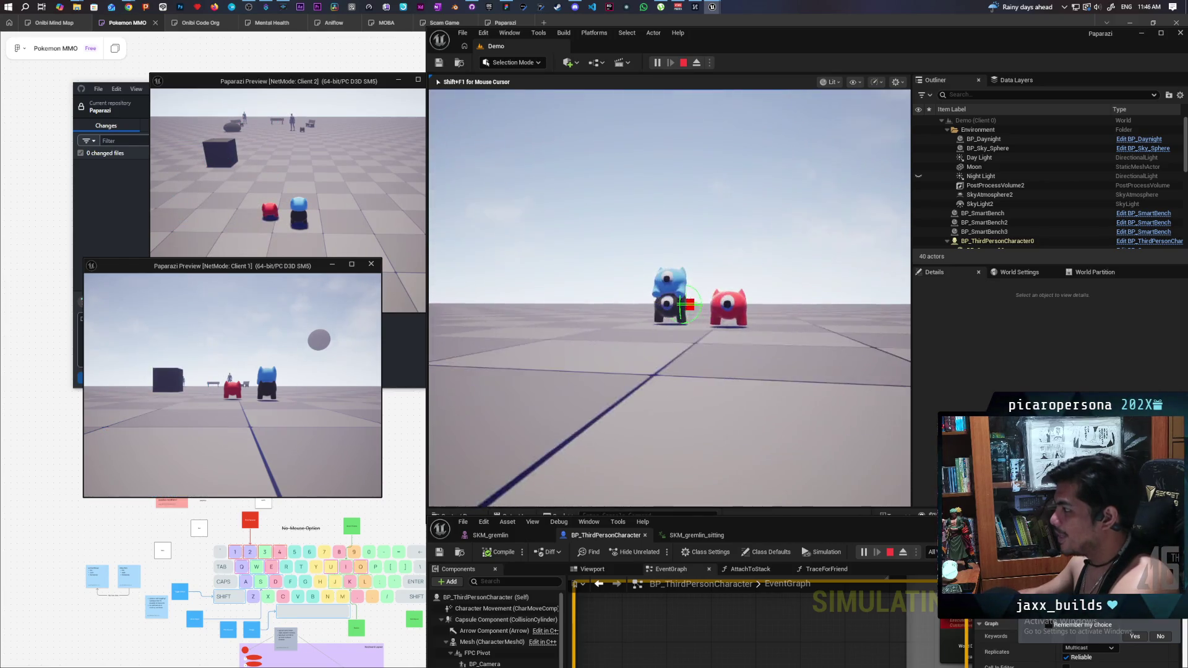
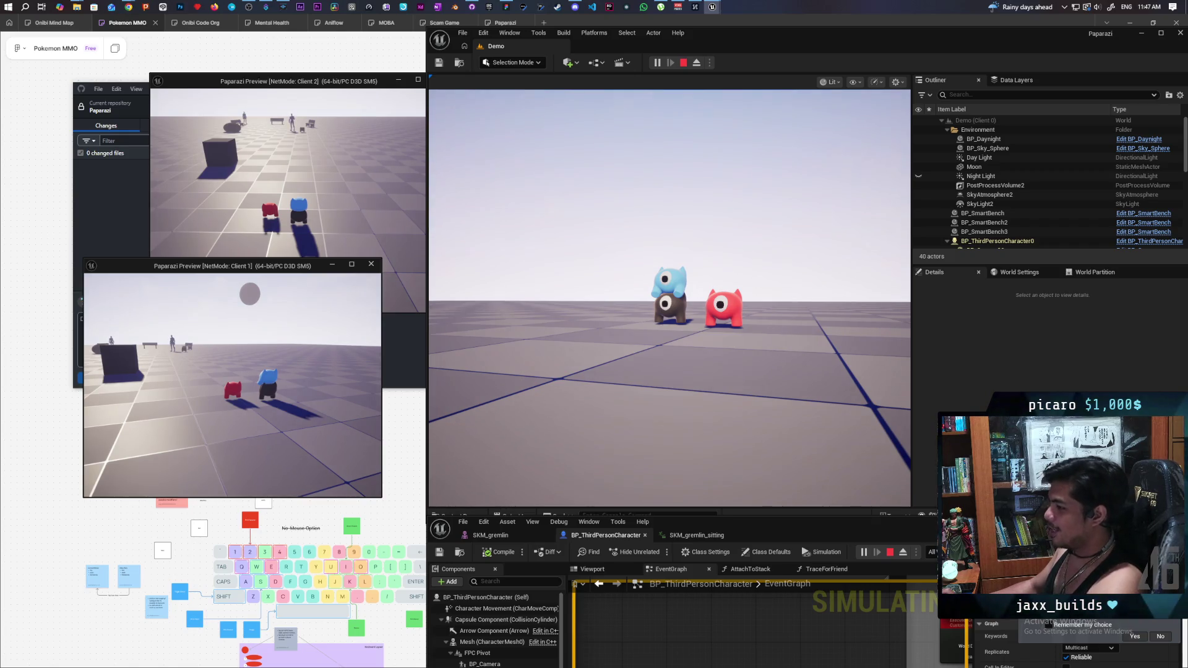
Step: End the Play In Editor session and bring the character Blueprint editor into view
{"action": "key", "text": "Escape"}
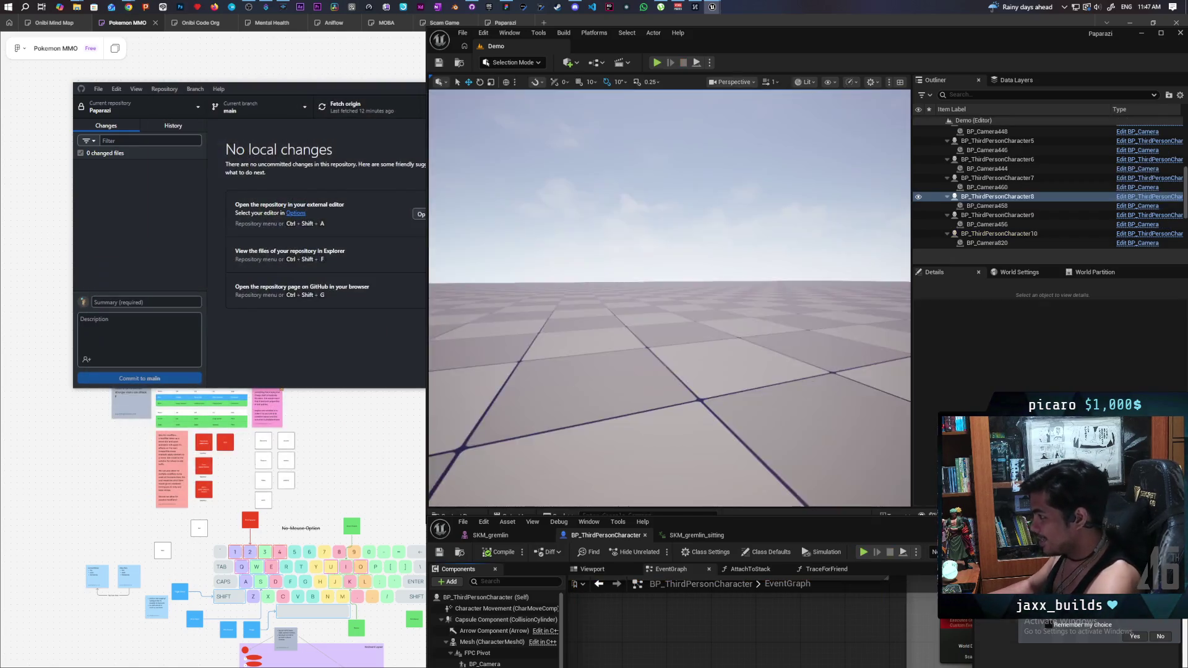
{"action": "left_click_drag", "start_coordinate": [800, 530], "coordinate": [796, 151]}
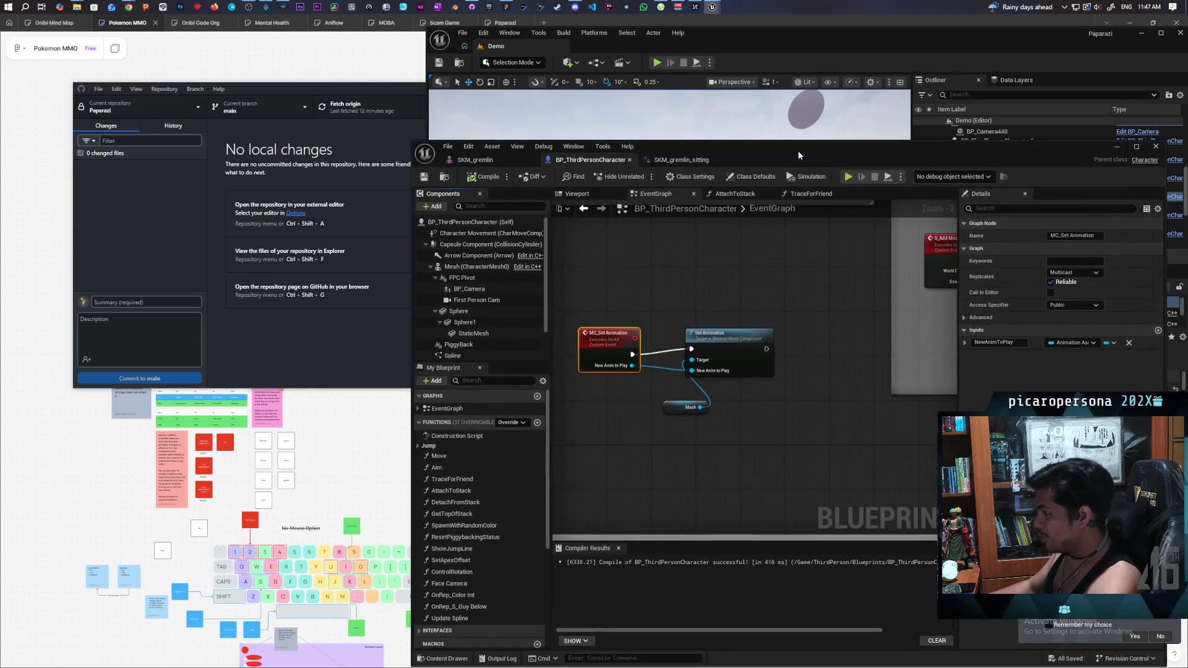
Step: Wrap the MC_Set Animation, Set Animation and Mesh nodes in a 'Replicated Animation' comment and compile
{"action": "left_click_drag", "start_coordinate": [673, 330], "coordinate": [733, 418]}
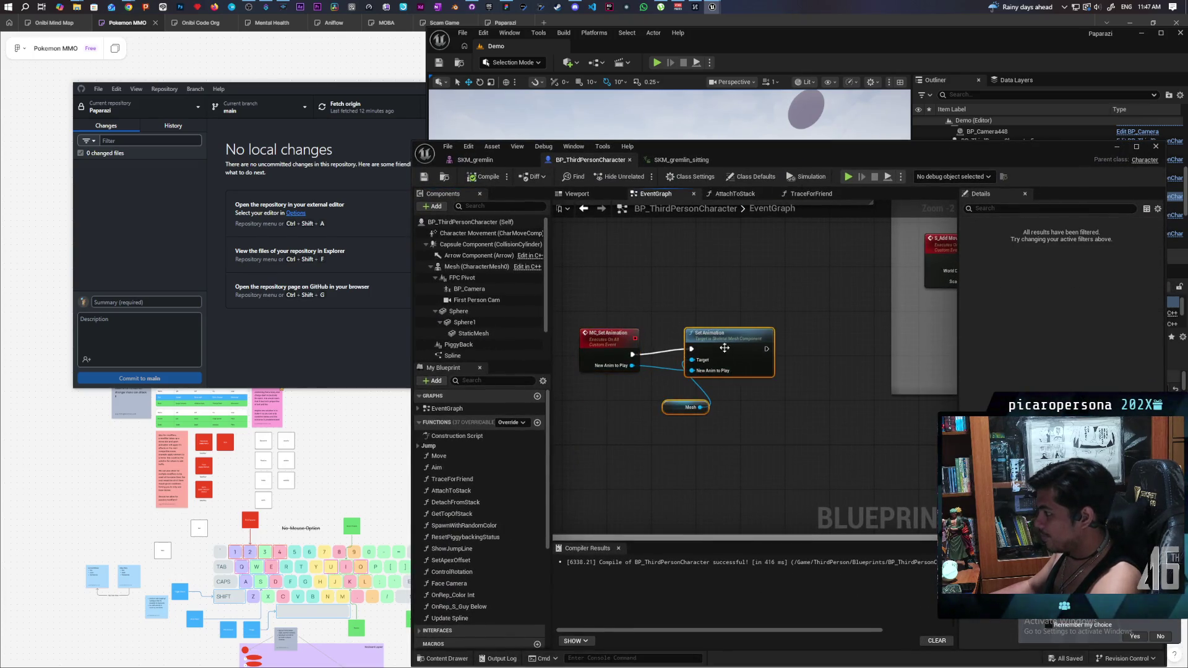
{"action": "left_click_drag", "start_coordinate": [727, 346], "coordinate": [719, 353]}
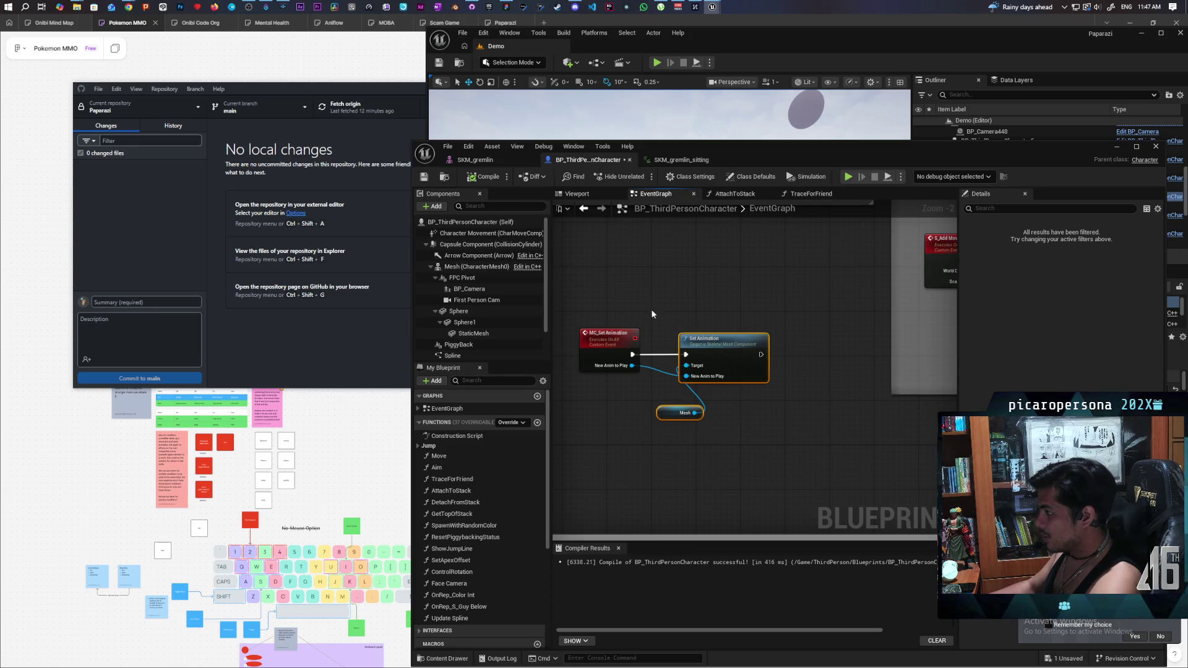
{"action": "scroll", "coordinate": [659, 334], "scroll_direction": "down", "scroll_amount": 6}
{"action": "scroll", "coordinate": [666, 362], "scroll_direction": "up", "scroll_amount": 2}
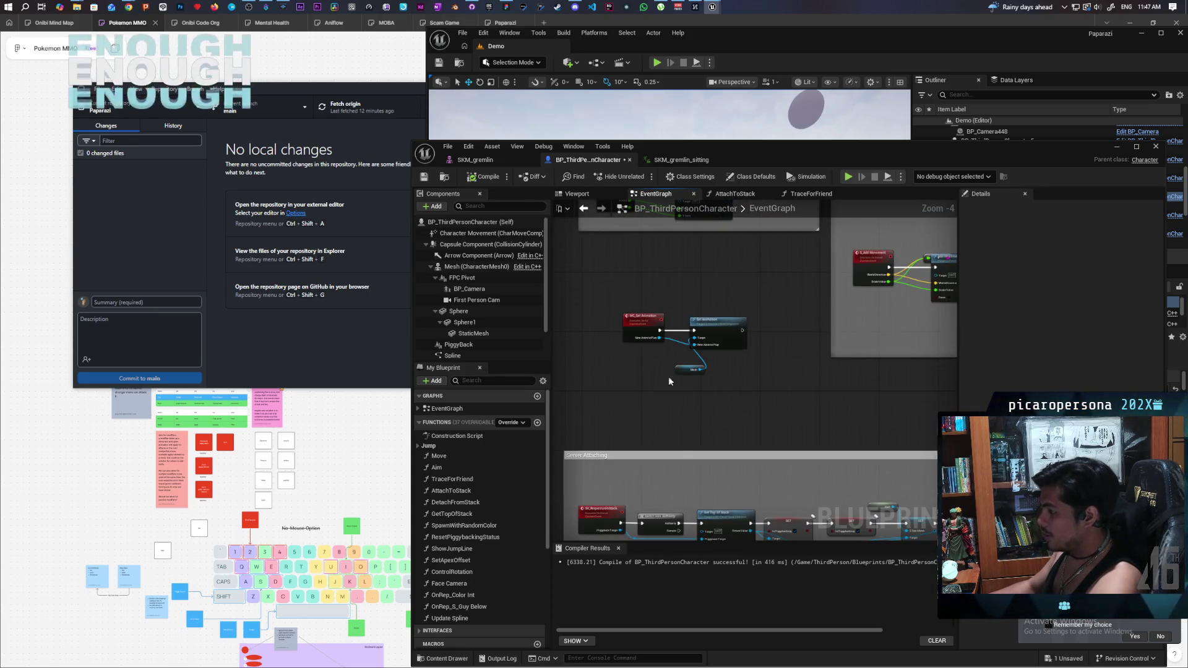
{"action": "scroll", "coordinate": [631, 418], "scroll_direction": "down", "scroll_amount": 1}
{"action": "scroll", "coordinate": [637, 300], "scroll_direction": "down", "scroll_amount": 1}
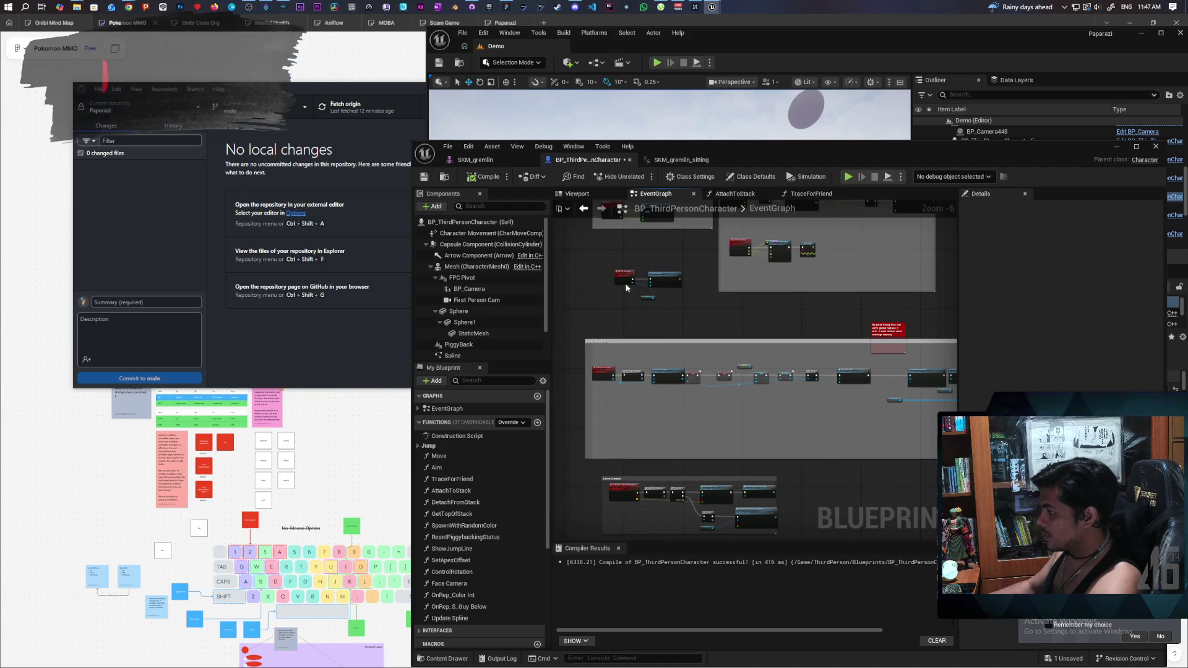
{"action": "scroll", "coordinate": [607, 279], "scroll_direction": "up", "scroll_amount": 2}
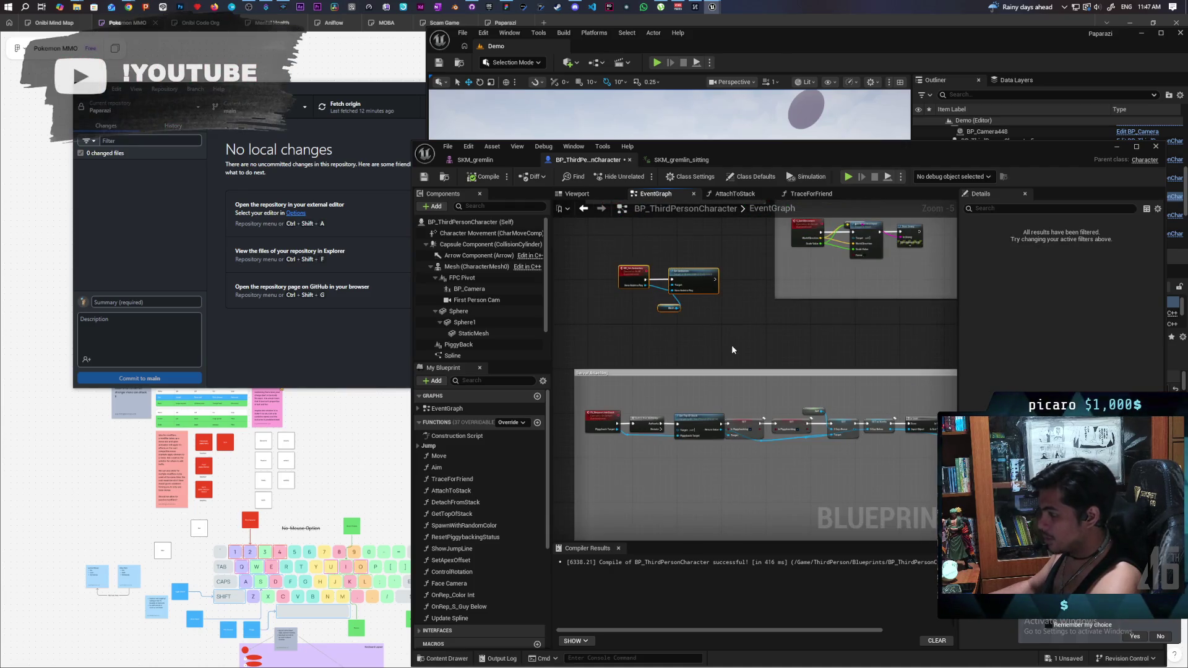
{"action": "type", "text": "c"}
{"action": "type", "text": "Re"}
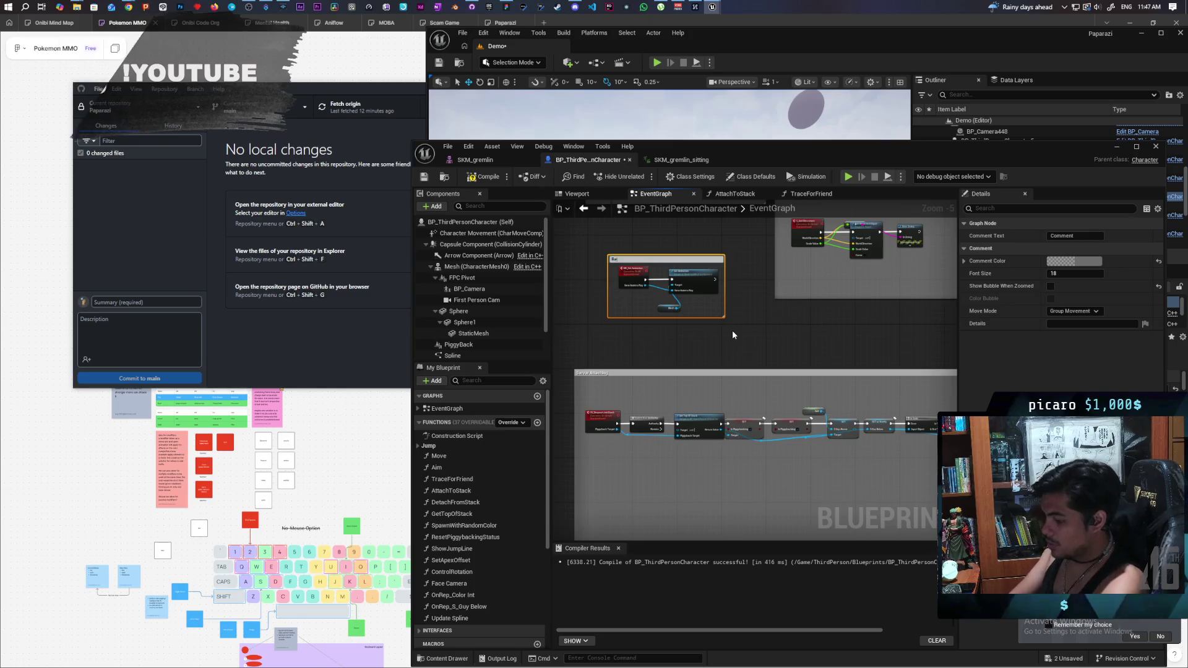
{"action": "type", "text": "plicated"}
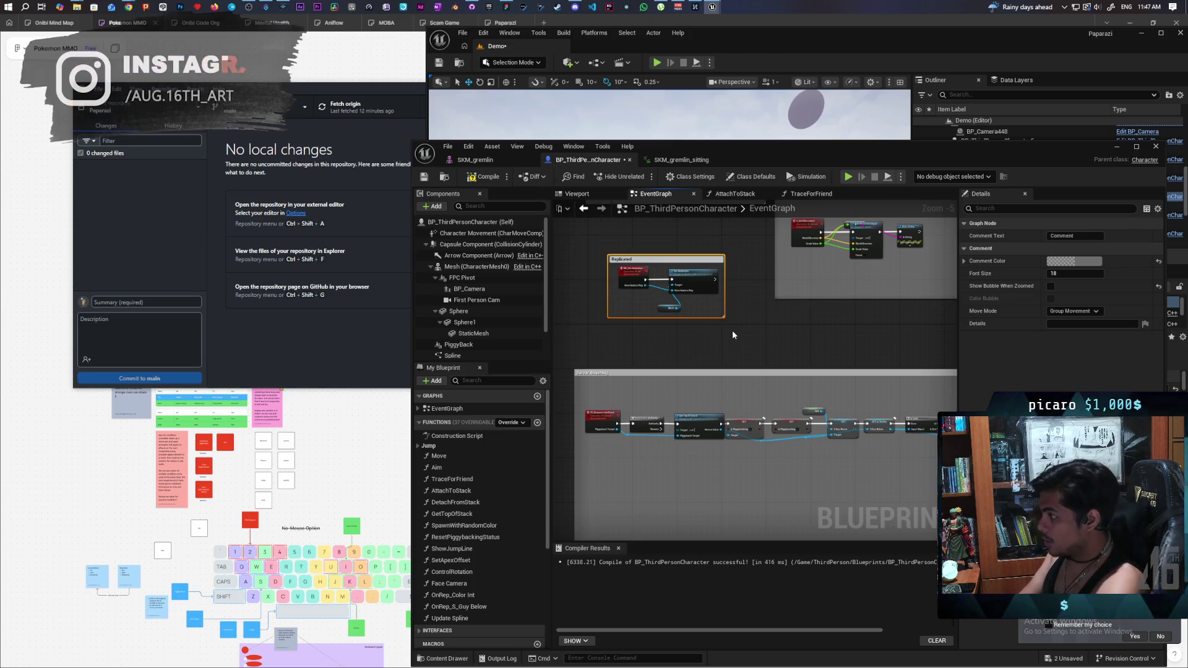
{"action": "type", "text": " Animation"}
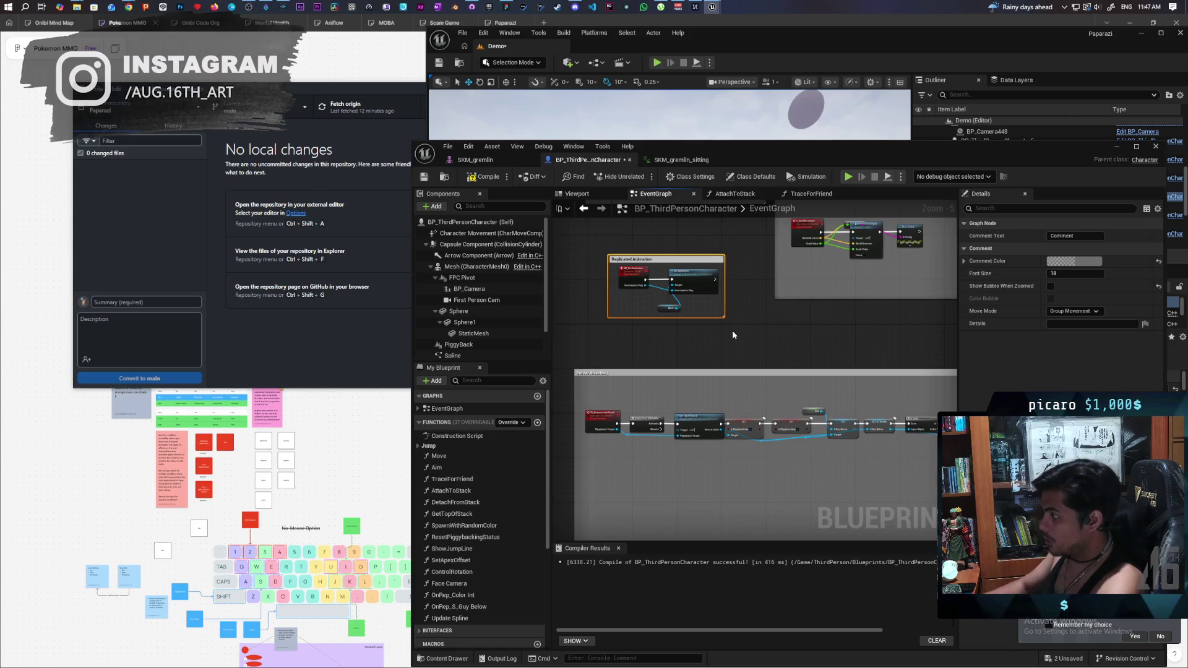
{"action": "left_click", "coordinate": [732, 329]}
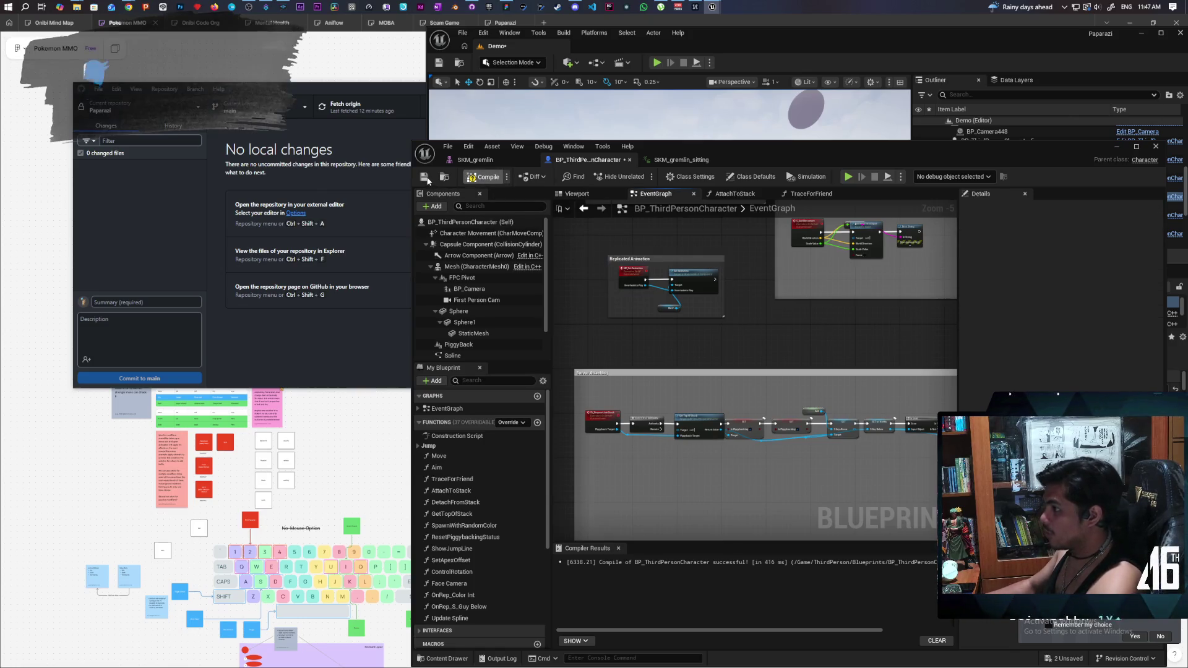
{"action": "left_click", "coordinate": [487, 177]}
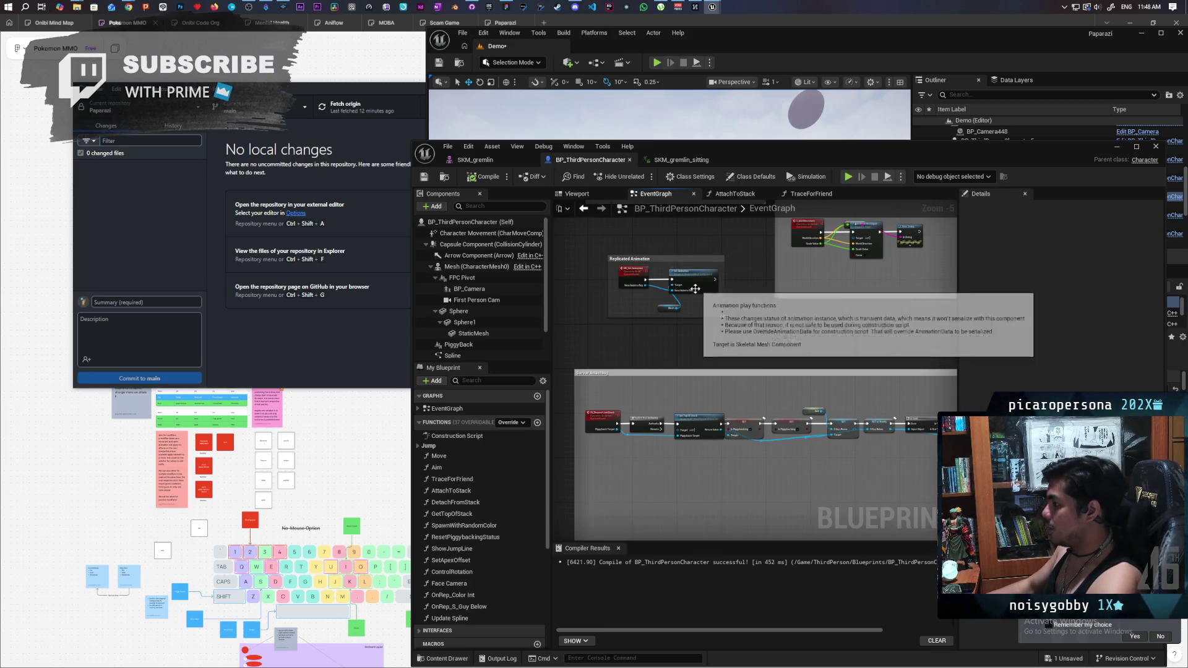
{"action": "scroll", "coordinate": [743, 308], "scroll_direction": "down", "scroll_amount": 2}
Step: Select the Server Detatch comment so its settings show in the Details panel
{"action": "left_click_drag", "start_coordinate": [743, 308], "coordinate": [711, 370]}
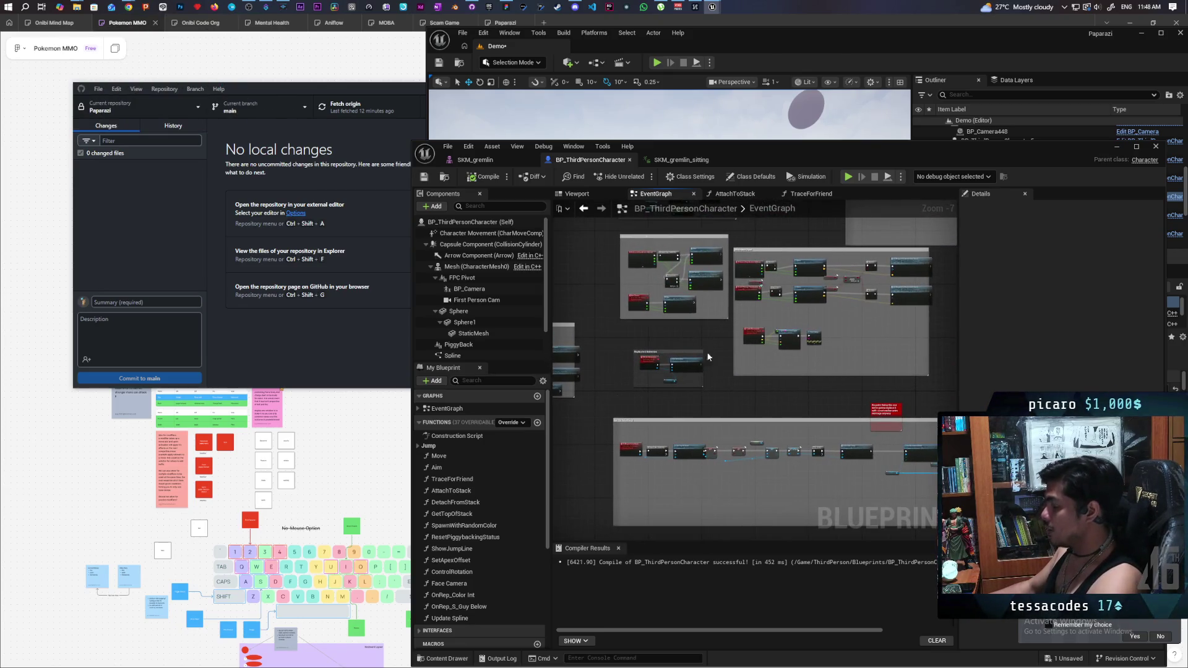
{"action": "scroll", "coordinate": [655, 349], "scroll_direction": "up", "scroll_amount": 2}
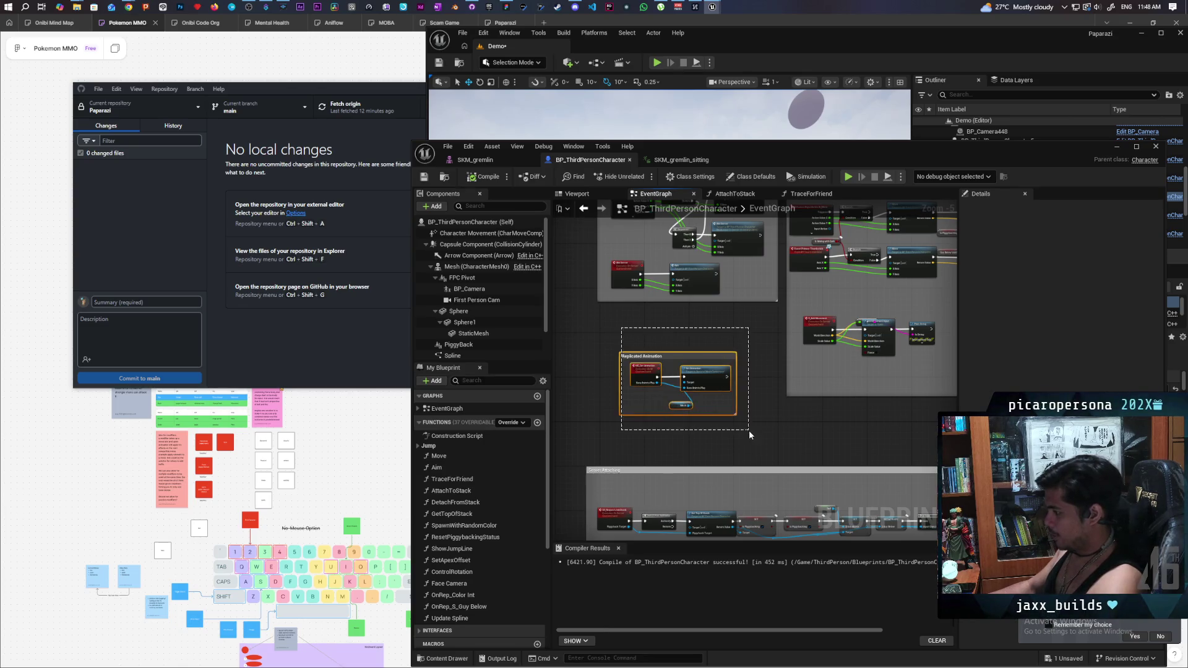
{"action": "scroll", "coordinate": [640, 327], "scroll_direction": "down", "scroll_amount": 2}
{"action": "scroll", "coordinate": [652, 321], "scroll_direction": "down", "scroll_amount": 1}
{"action": "scroll", "coordinate": [652, 321], "scroll_direction": "up", "scroll_amount": 1}
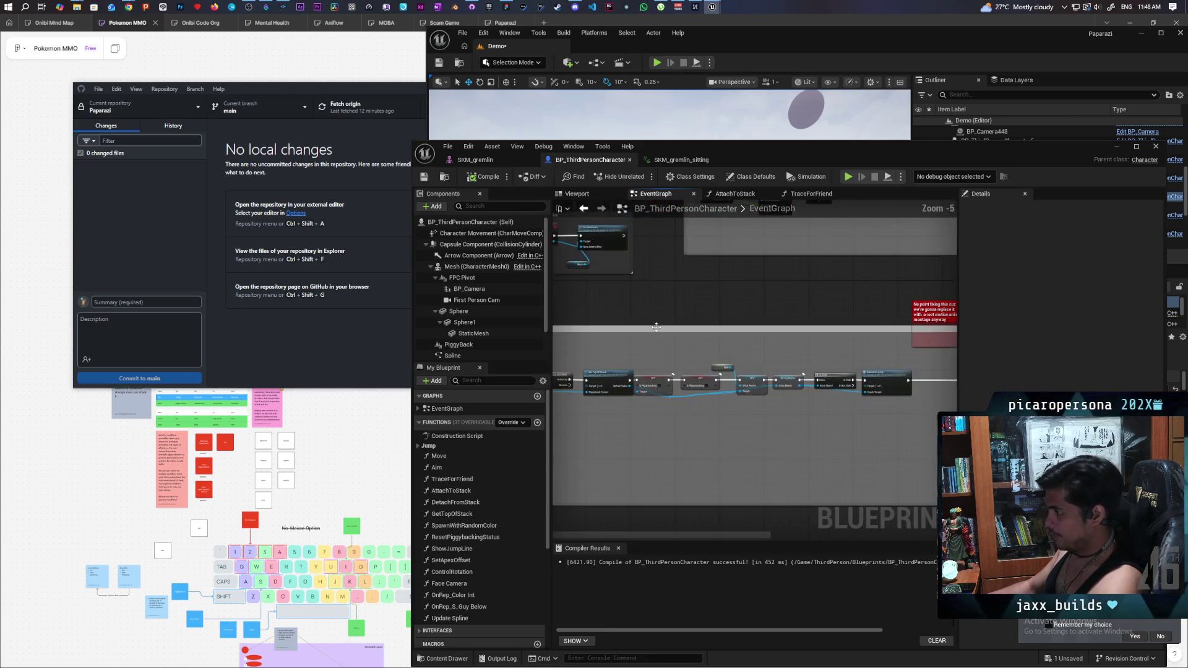
{"action": "scroll", "coordinate": [664, 344], "scroll_direction": "up", "scroll_amount": 1}
{"action": "scroll", "coordinate": [678, 372], "scroll_direction": "up", "scroll_amount": 1}
{"action": "scroll", "coordinate": [691, 394], "scroll_direction": "up", "scroll_amount": 1}
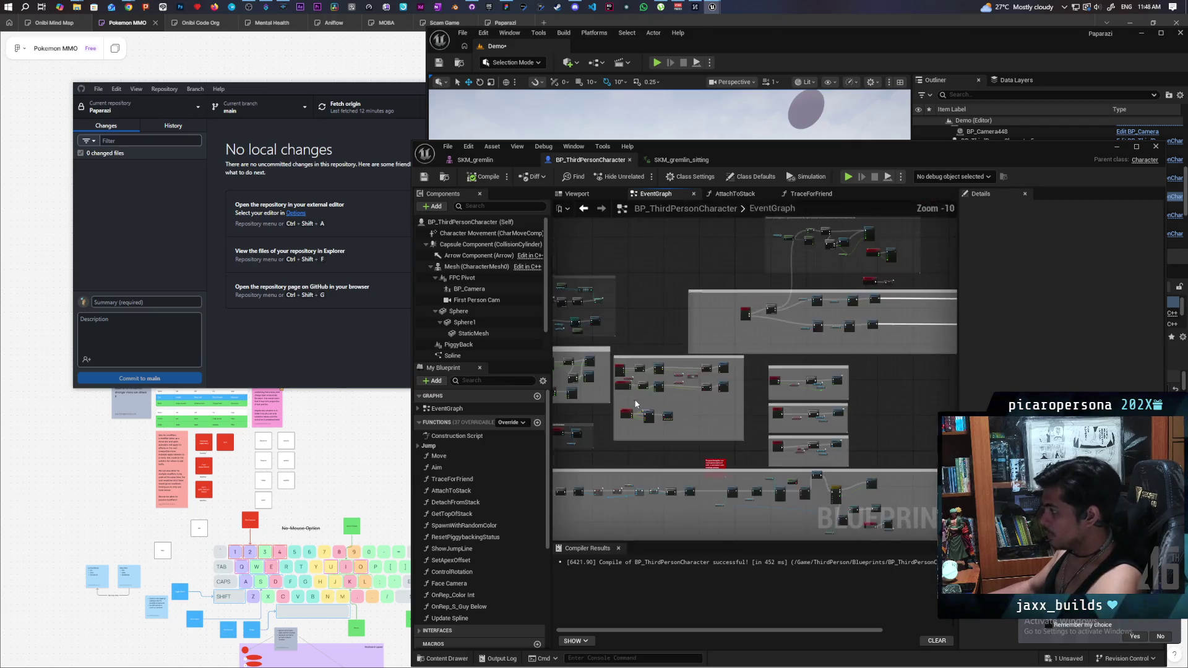
{"action": "scroll", "coordinate": [691, 394], "scroll_direction": "down", "scroll_amount": 3}
{"action": "scroll", "coordinate": [698, 391], "scroll_direction": "up", "scroll_amount": 1}
{"action": "scroll", "coordinate": [701, 382], "scroll_direction": "up", "scroll_amount": 1}
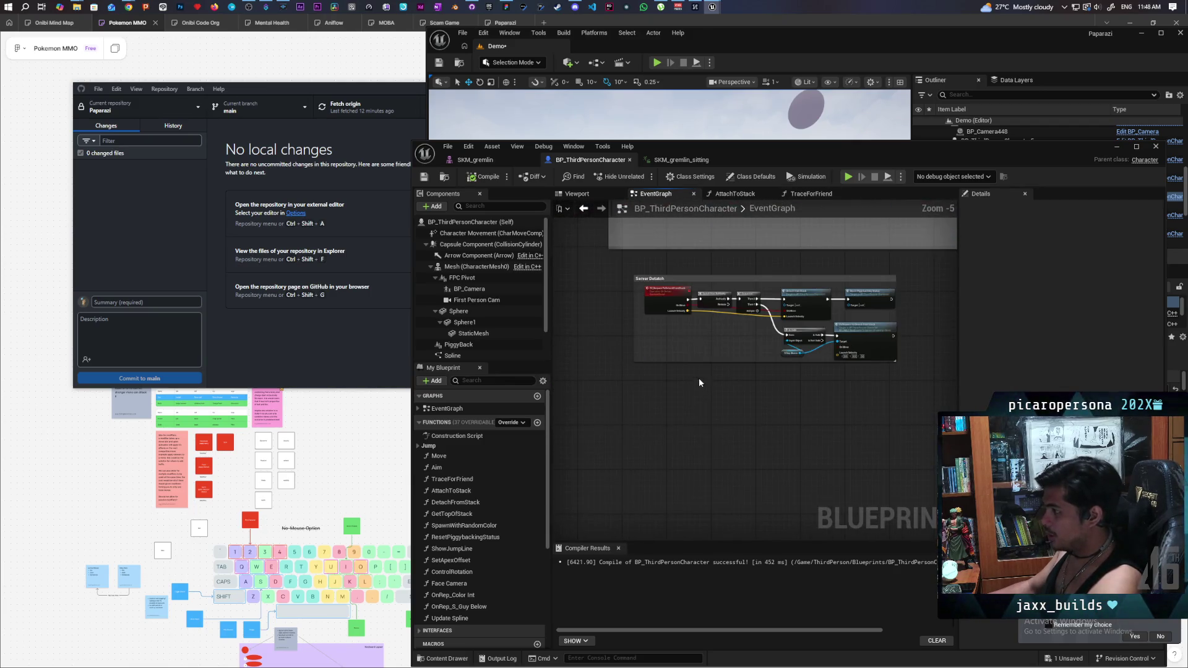
{"action": "scroll", "coordinate": [669, 376], "scroll_direction": "up", "scroll_amount": 1}
{"action": "left_click", "coordinate": [643, 368]}
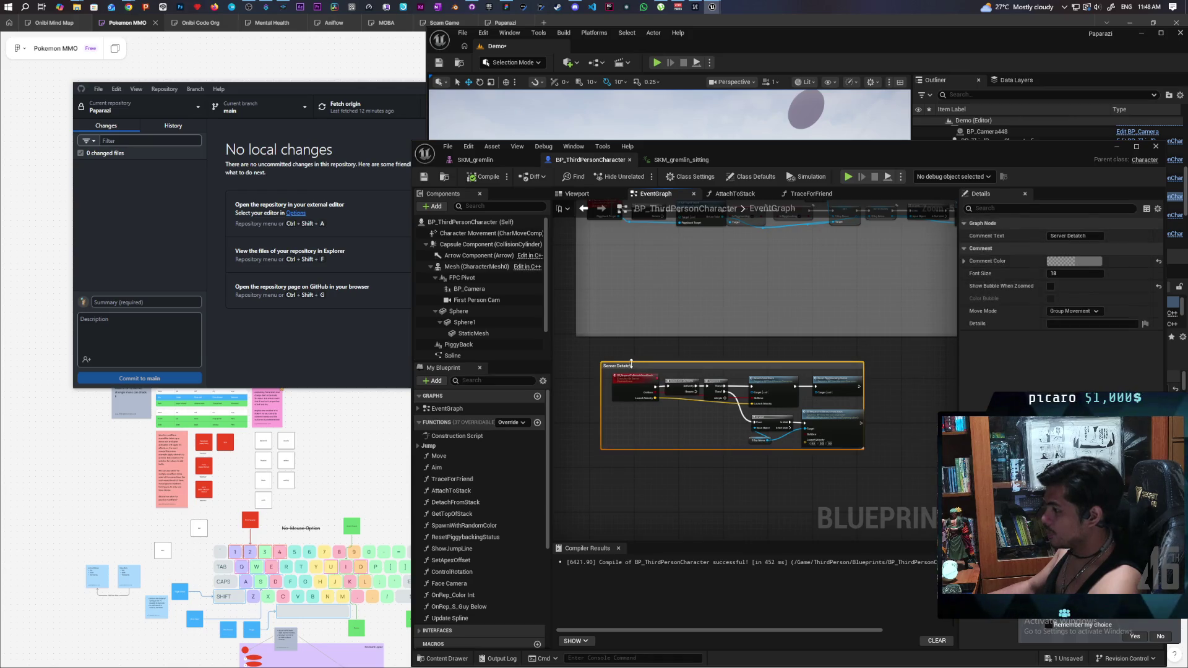
{"action": "scroll", "coordinate": [743, 457], "scroll_direction": "down", "scroll_amount": 4}
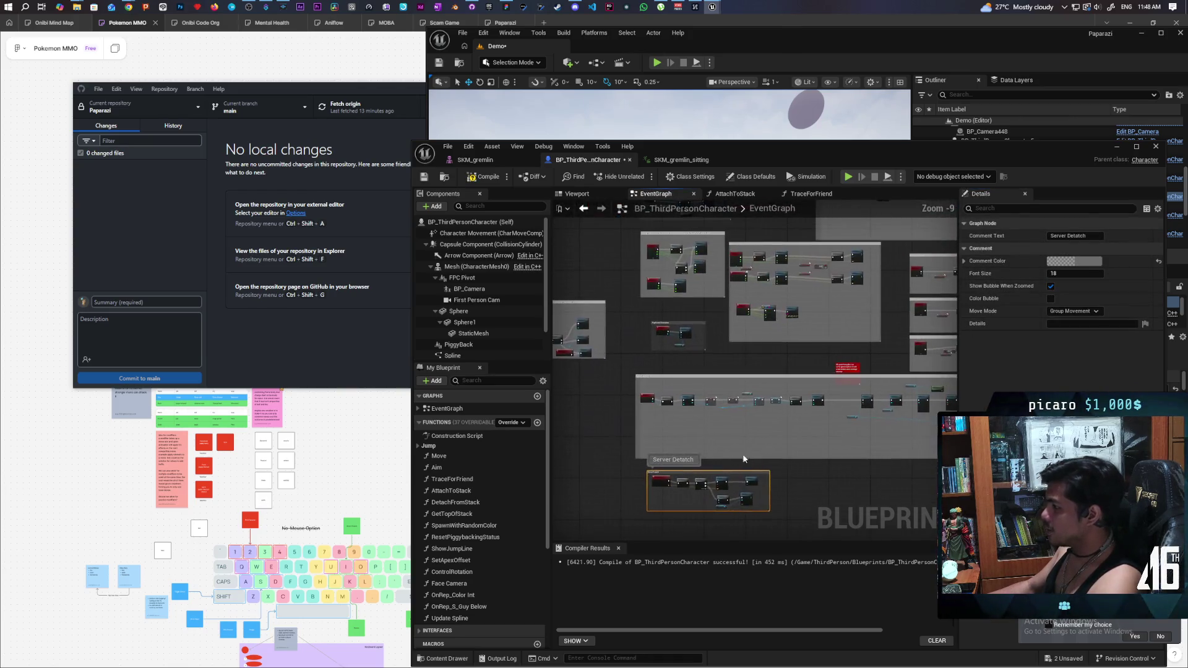
{"action": "left_click", "coordinate": [672, 378]}
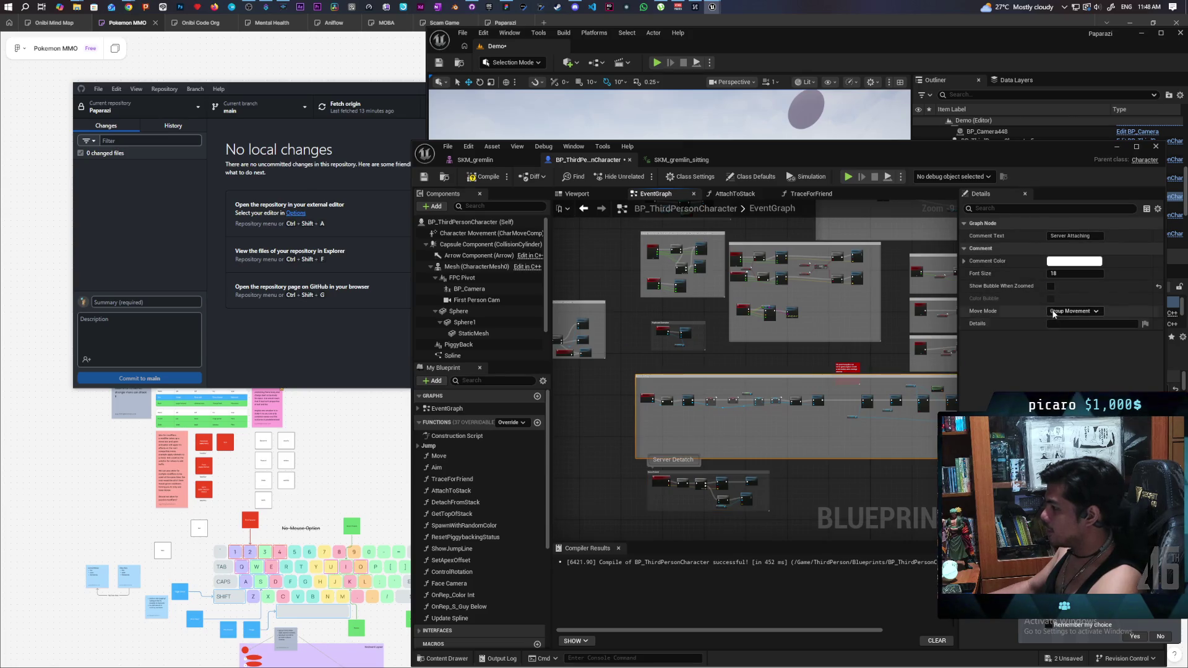
{"action": "left_click_drag", "start_coordinate": [727, 355], "coordinate": [831, 365]}
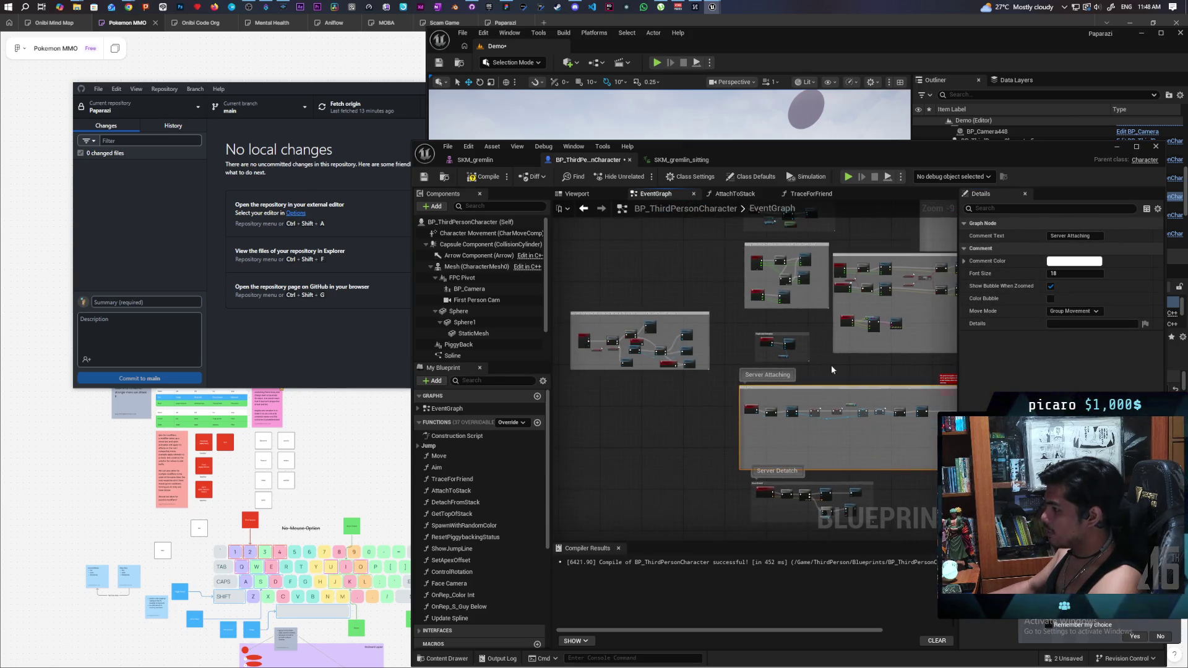
{"action": "left_click", "coordinate": [705, 316]}
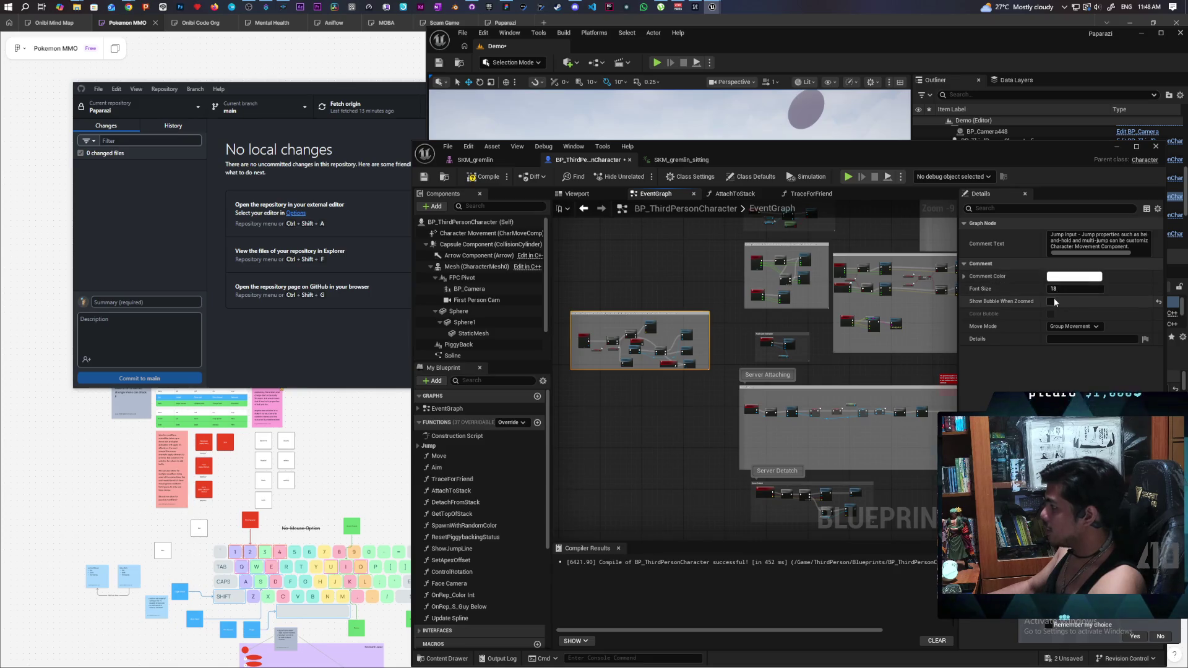
{"action": "left_click", "coordinate": [1051, 301]}
{"action": "left_click", "coordinate": [776, 259]}
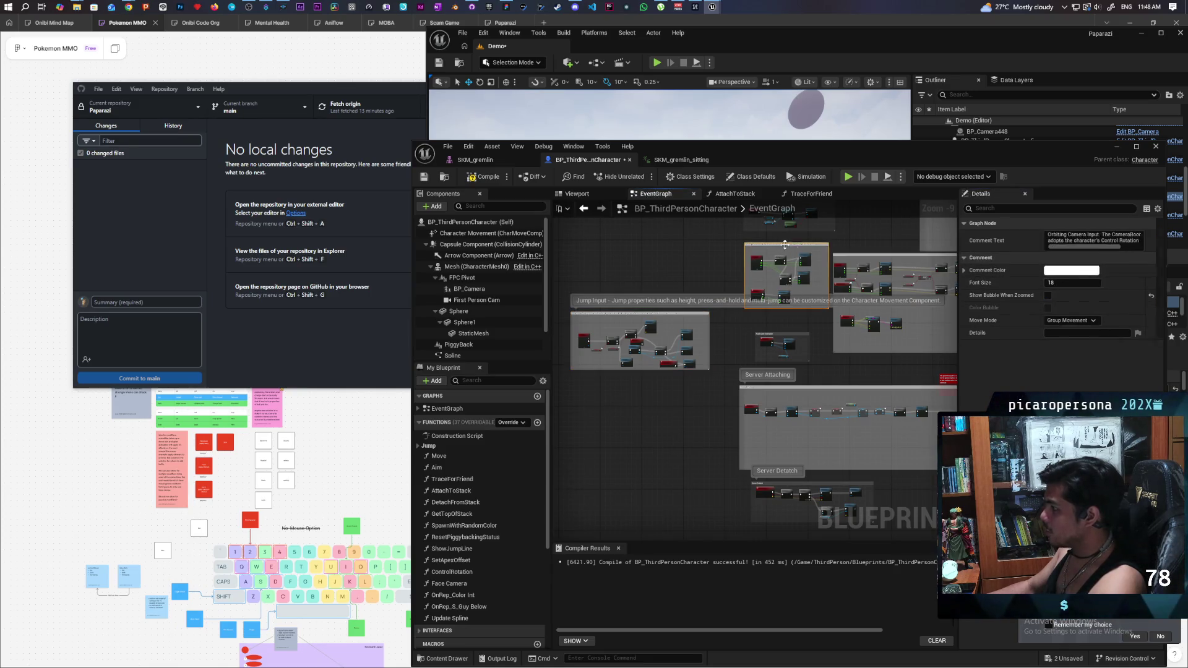
{"action": "left_click", "coordinate": [1052, 295]}
{"action": "scroll", "coordinate": [639, 309], "scroll_direction": "up", "scroll_amount": 2}
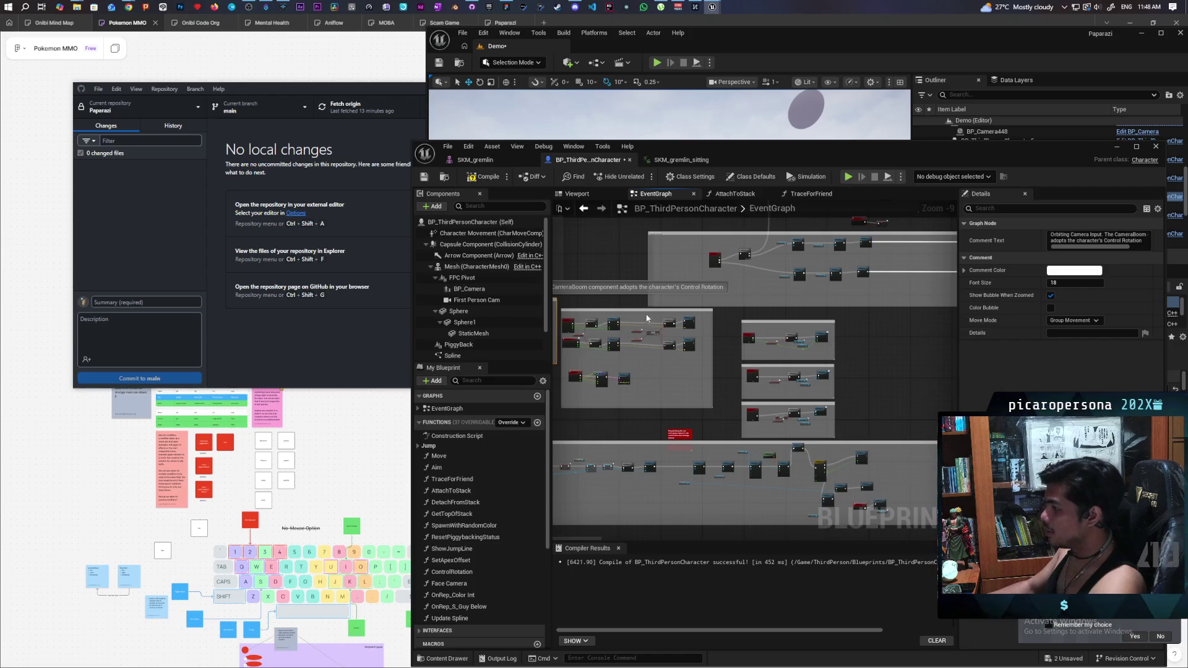
{"action": "left_click", "coordinate": [639, 309]}
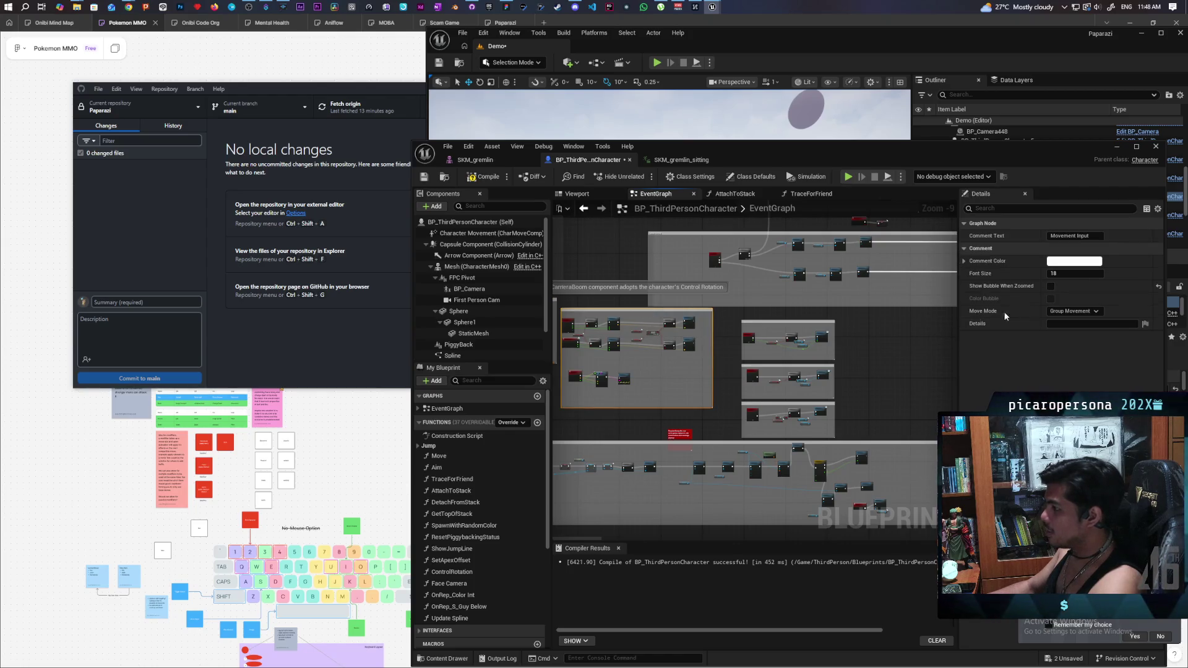
{"action": "left_click", "coordinate": [1050, 287]}
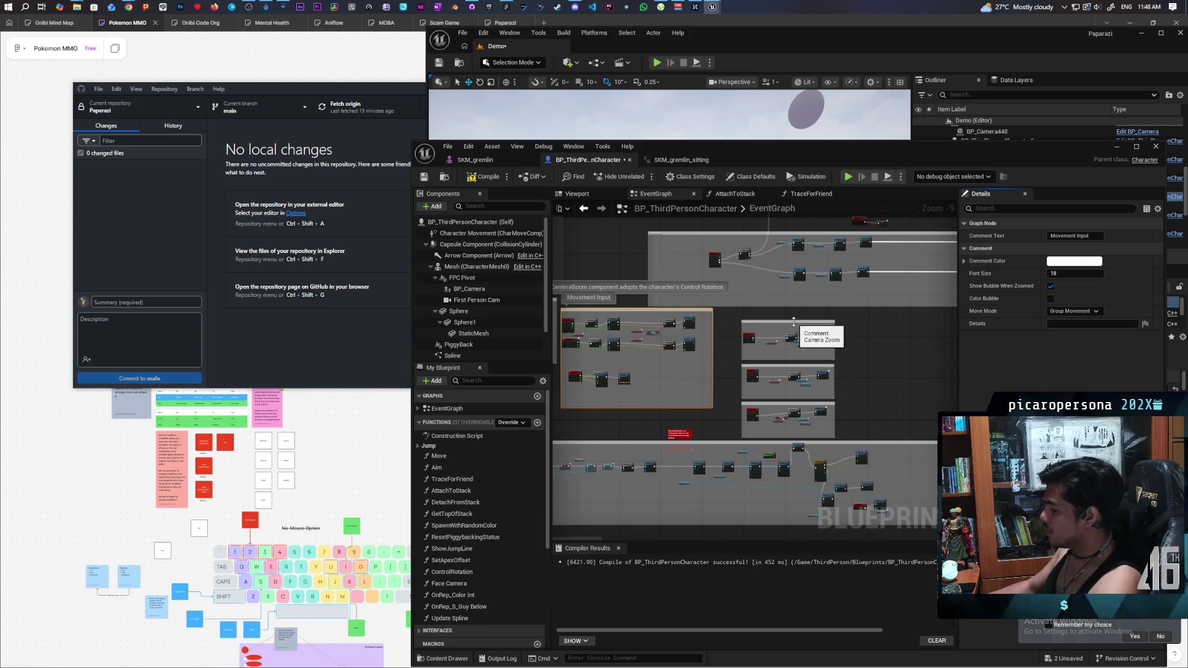
{"action": "left_click", "coordinate": [793, 320]}
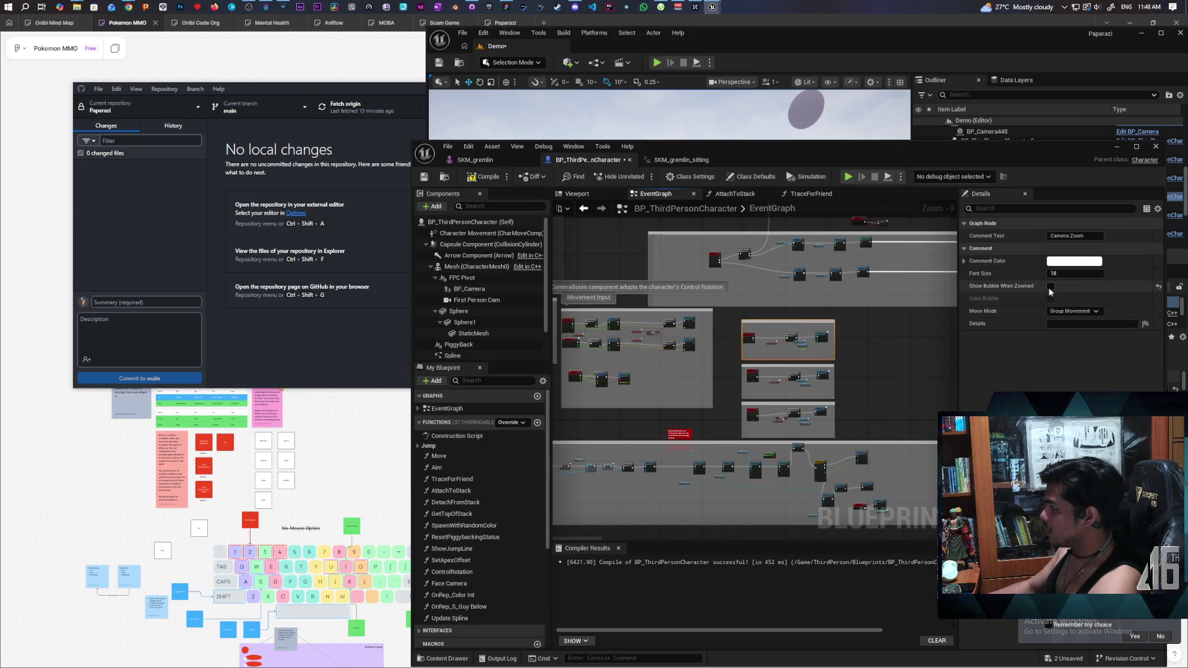
{"action": "left_click", "coordinate": [1049, 287]}
{"action": "scroll", "coordinate": [736, 360], "scroll_direction": "up", "scroll_amount": 2}
{"action": "scroll", "coordinate": [735, 361], "scroll_direction": "up", "scroll_amount": 2}
{"action": "left_click", "coordinate": [741, 315]}
{"action": "left_click", "coordinate": [1050, 286]}
{"action": "left_click", "coordinate": [740, 464]}
{"action": "left_click", "coordinate": [1049, 286]}
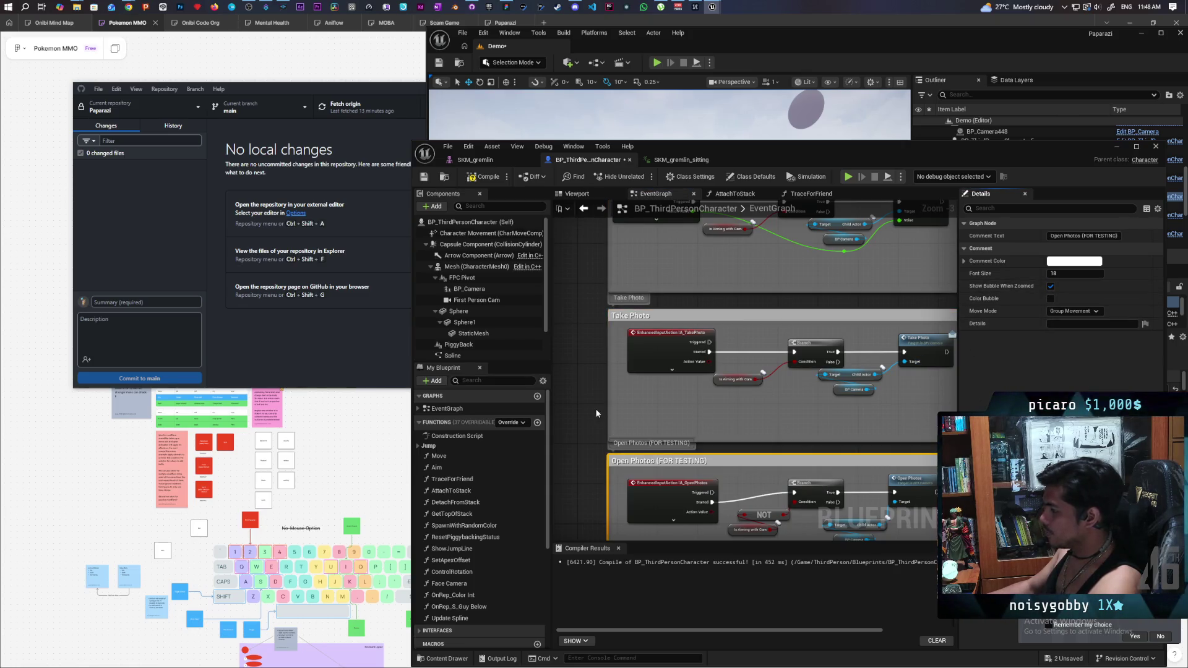
{"action": "left_click", "coordinate": [597, 413]}
{"action": "scroll", "coordinate": [597, 413], "scroll_direction": "down", "scroll_amount": 2}
{"action": "scroll", "coordinate": [710, 366], "scroll_direction": "down", "scroll_amount": 2}
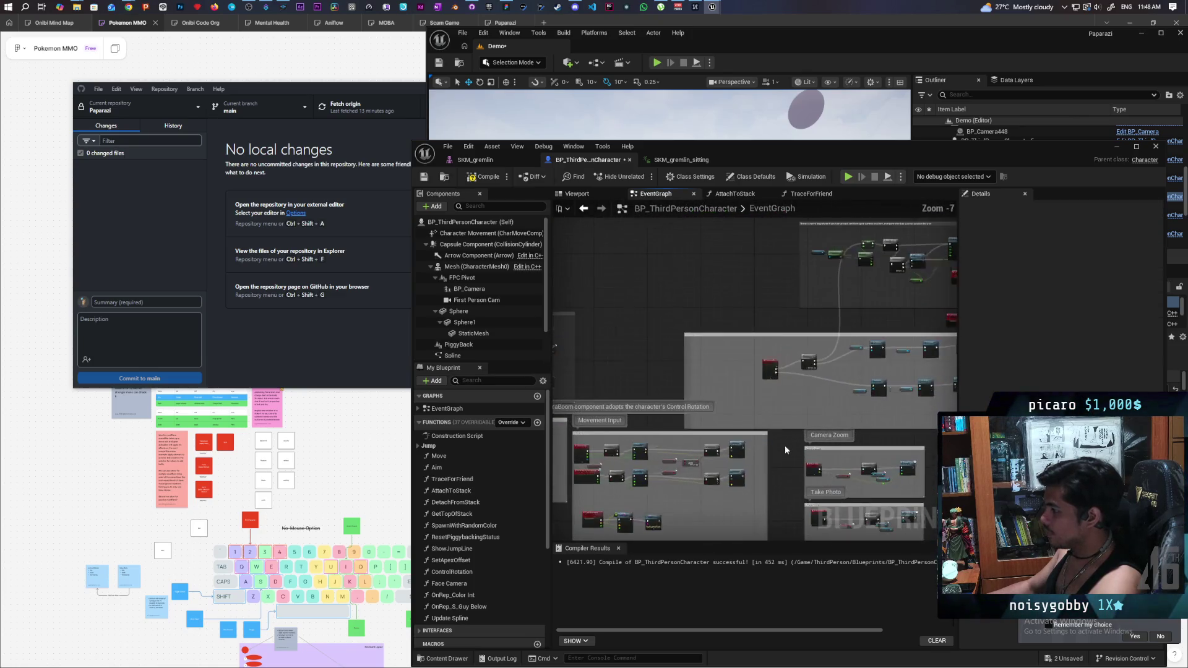
{"action": "left_click", "coordinate": [738, 336]}
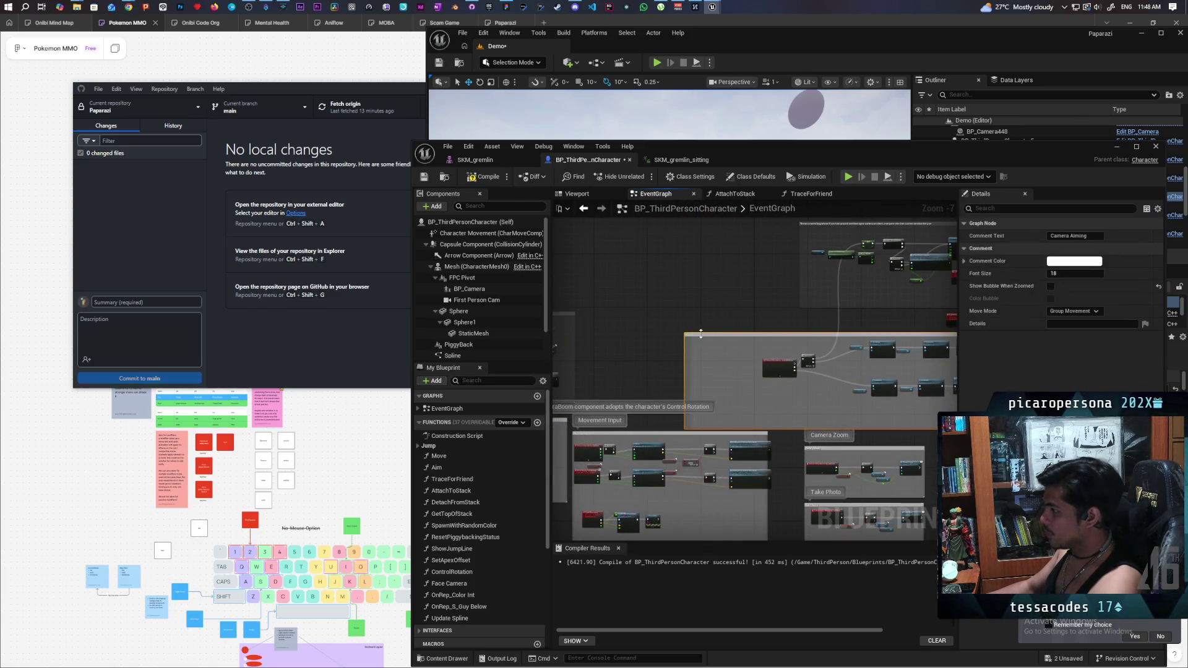
{"action": "left_click", "coordinate": [1050, 286]}
{"action": "scroll", "coordinate": [687, 339], "scroll_direction": "up", "scroll_amount": 3}
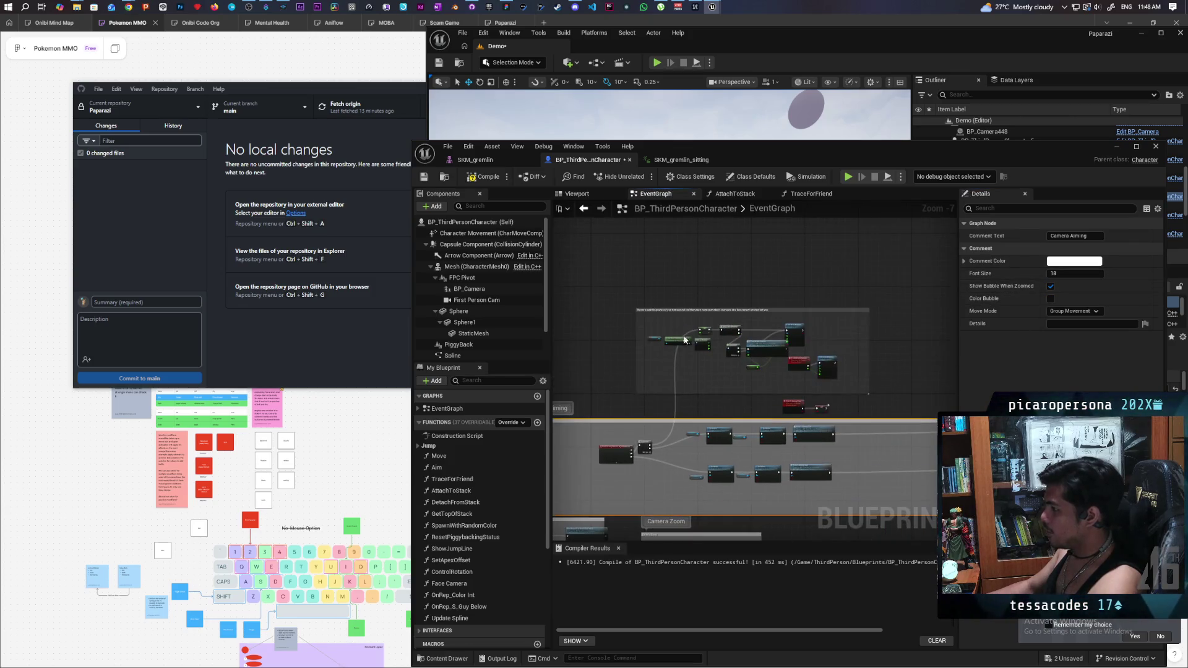
{"action": "left_click", "coordinate": [669, 312]}
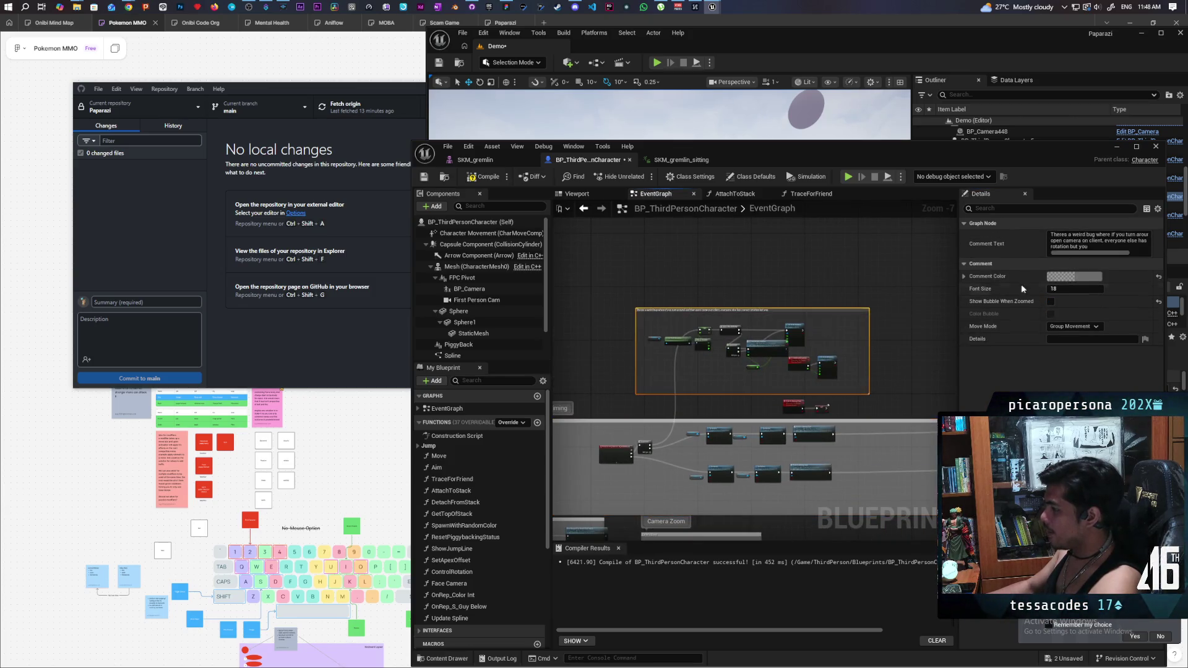
{"action": "scroll", "coordinate": [682, 317], "scroll_direction": "down", "scroll_amount": 5}
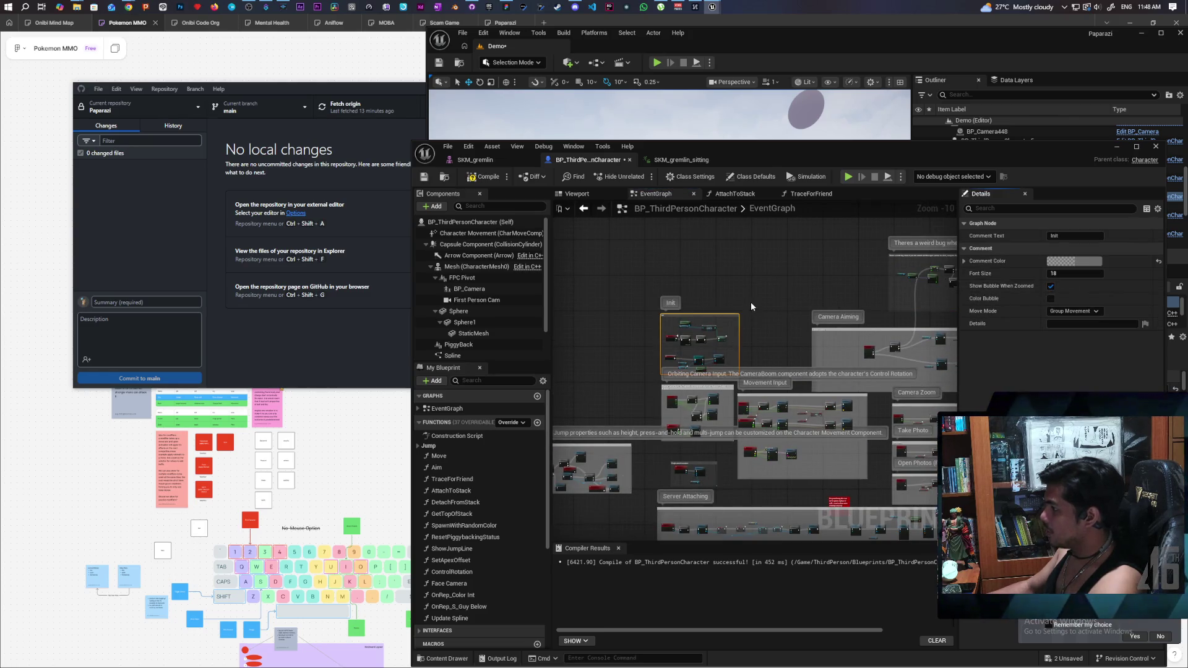
Step: Enable Show Bubble When Zoomed on the Replicated Animation comment and save with Ctrl+S
{"action": "left_click_drag", "start_coordinate": [776, 332], "coordinate": [727, 241]}
{"action": "scroll", "coordinate": [727, 241], "scroll_direction": "up", "scroll_amount": 1}
{"action": "scroll", "coordinate": [687, 279], "scroll_direction": "up", "scroll_amount": 1}
{"action": "scroll", "coordinate": [639, 308], "scroll_direction": "up", "scroll_amount": 1}
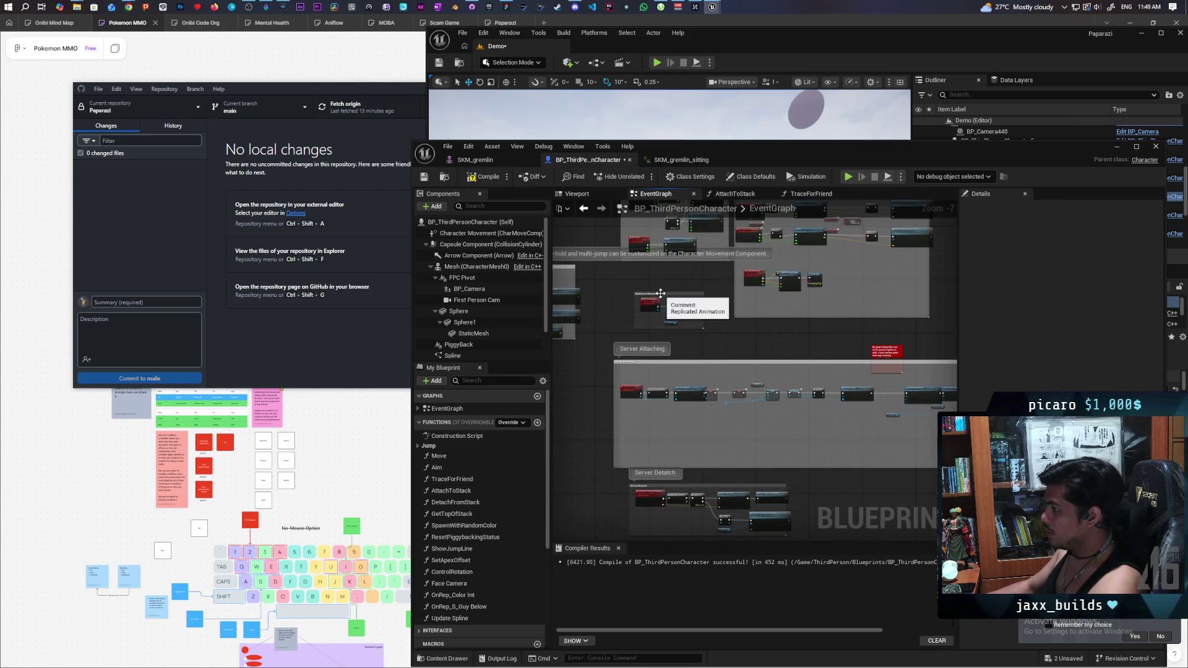
{"action": "left_click", "coordinate": [666, 295]}
{"action": "left_click", "coordinate": [1049, 286]}
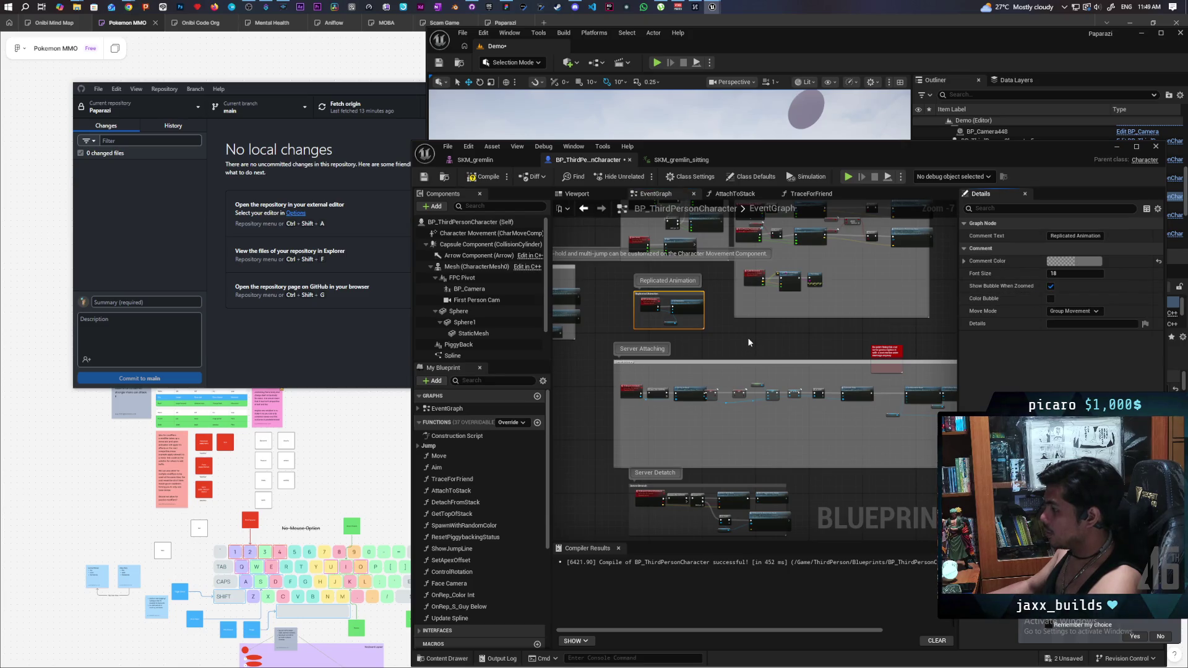
{"action": "key", "text": "ctrl+s"}
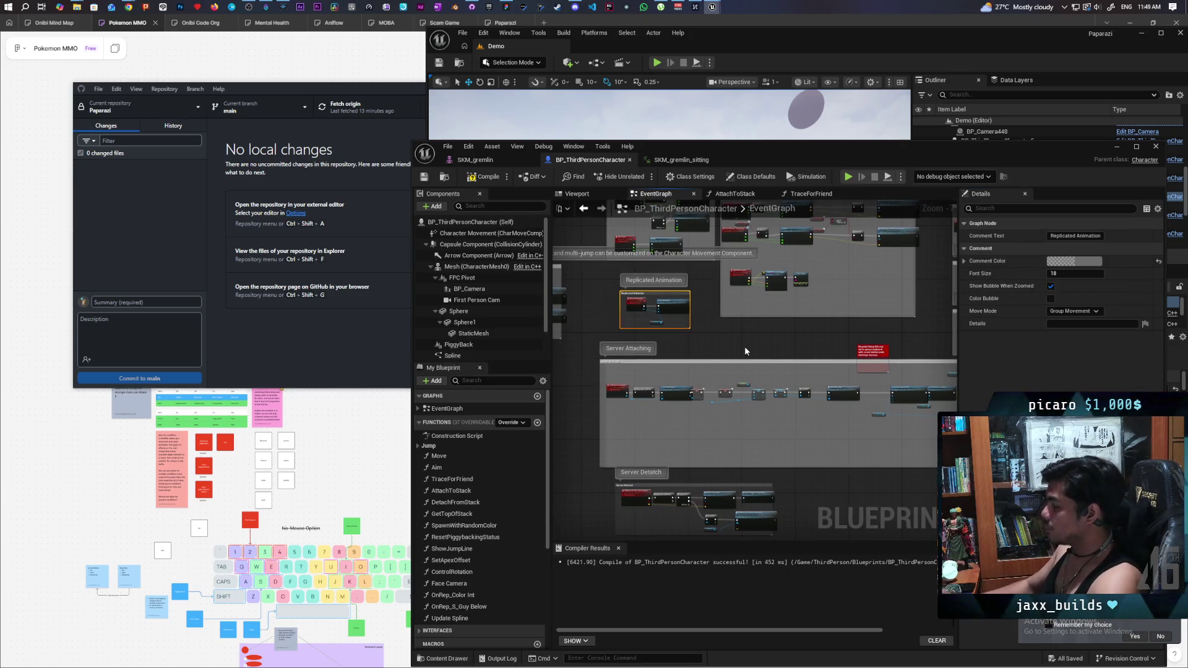
{"action": "scroll", "coordinate": [744, 347], "scroll_direction": "down", "scroll_amount": 3}
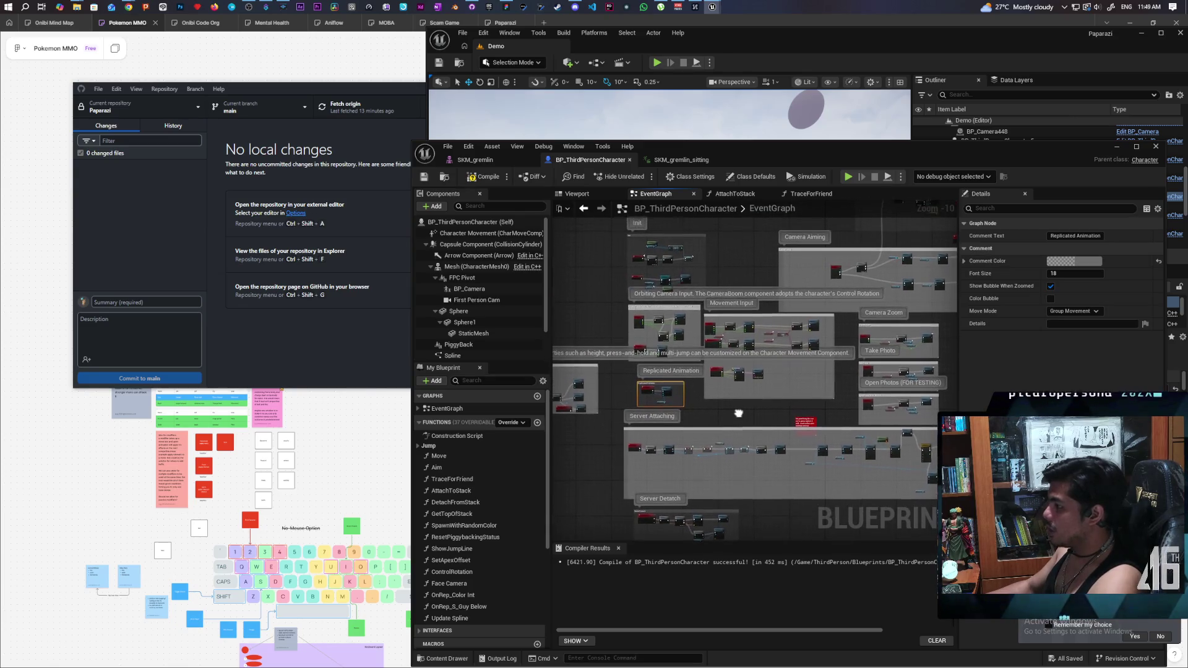
{"action": "scroll", "coordinate": [739, 413], "scroll_direction": "up", "scroll_amount": 2}
{"action": "scroll", "coordinate": [732, 415], "scroll_direction": "down", "scroll_amount": 4}
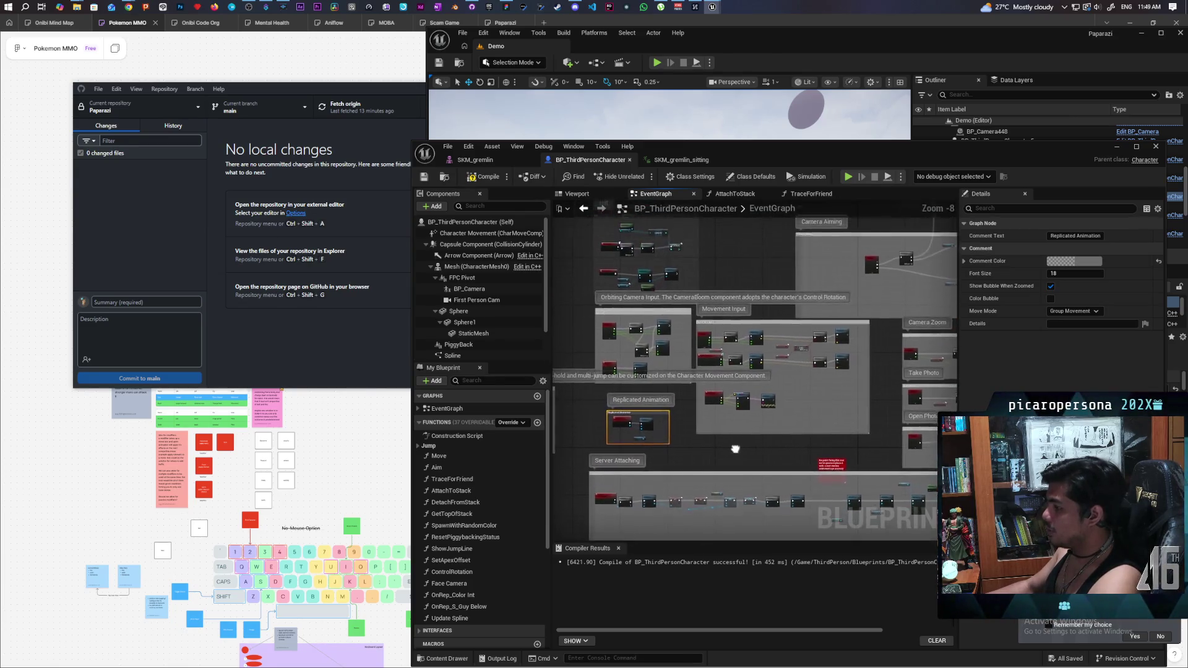
{"action": "left_click_drag", "start_coordinate": [775, 471], "coordinate": [680, 328]}
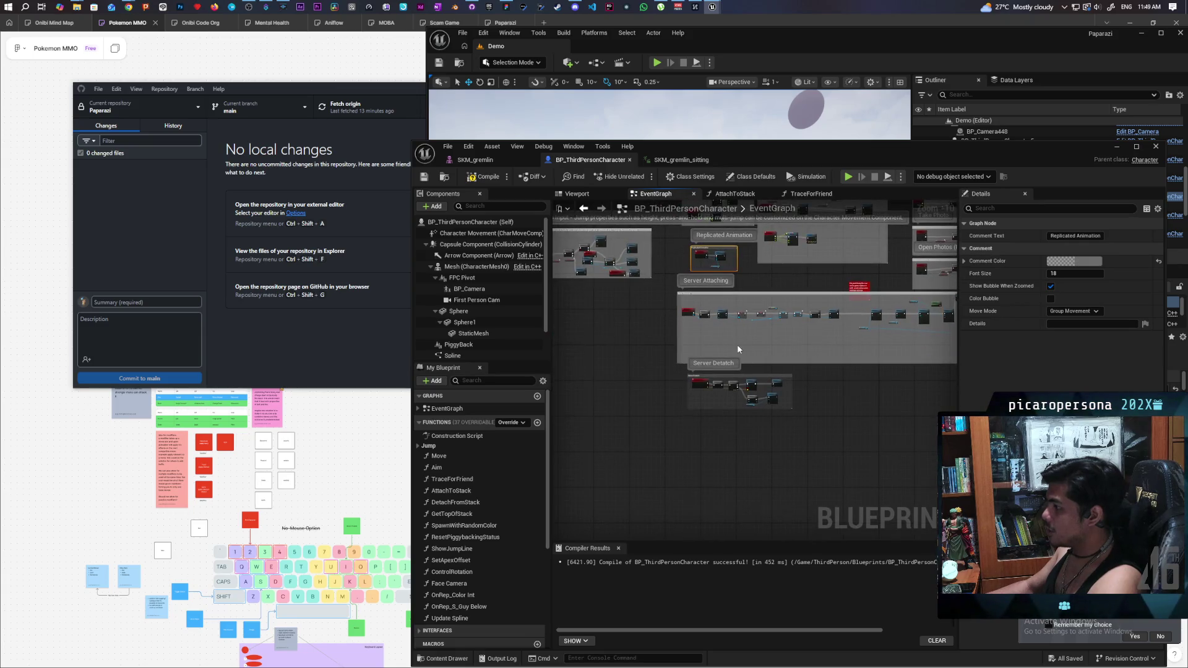
{"action": "scroll", "coordinate": [737, 348], "scroll_direction": "up", "scroll_amount": 2}
{"action": "scroll", "coordinate": [697, 378], "scroll_direction": "up", "scroll_amount": 3}
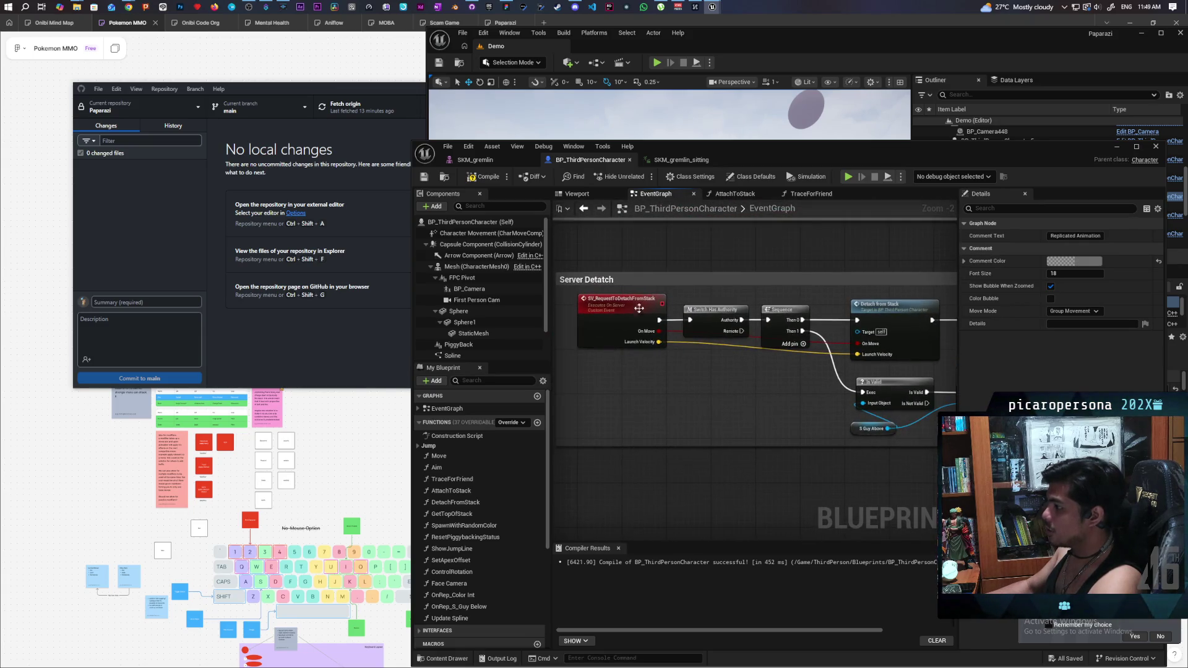
Step: Add an MC Set Animation node after Reset Piggybacking Status at the end of Server Detatch
{"action": "left_click_drag", "start_coordinate": [624, 310], "coordinate": [708, 380]}
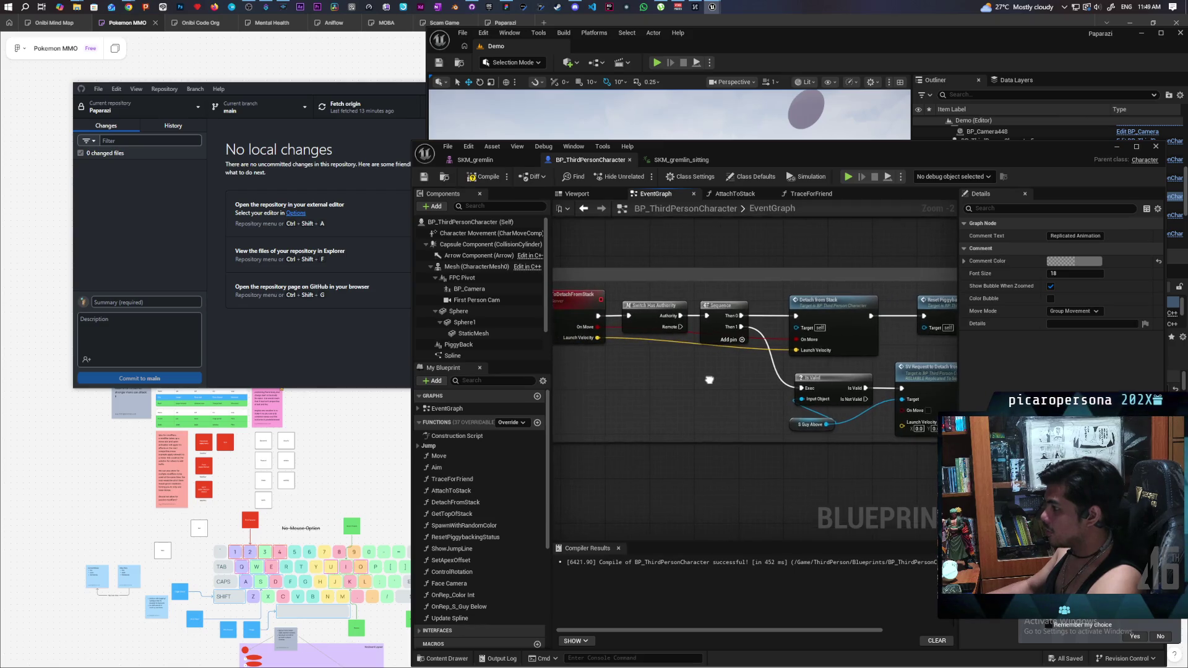
{"action": "left_click_drag", "start_coordinate": [709, 379], "coordinate": [623, 353]}
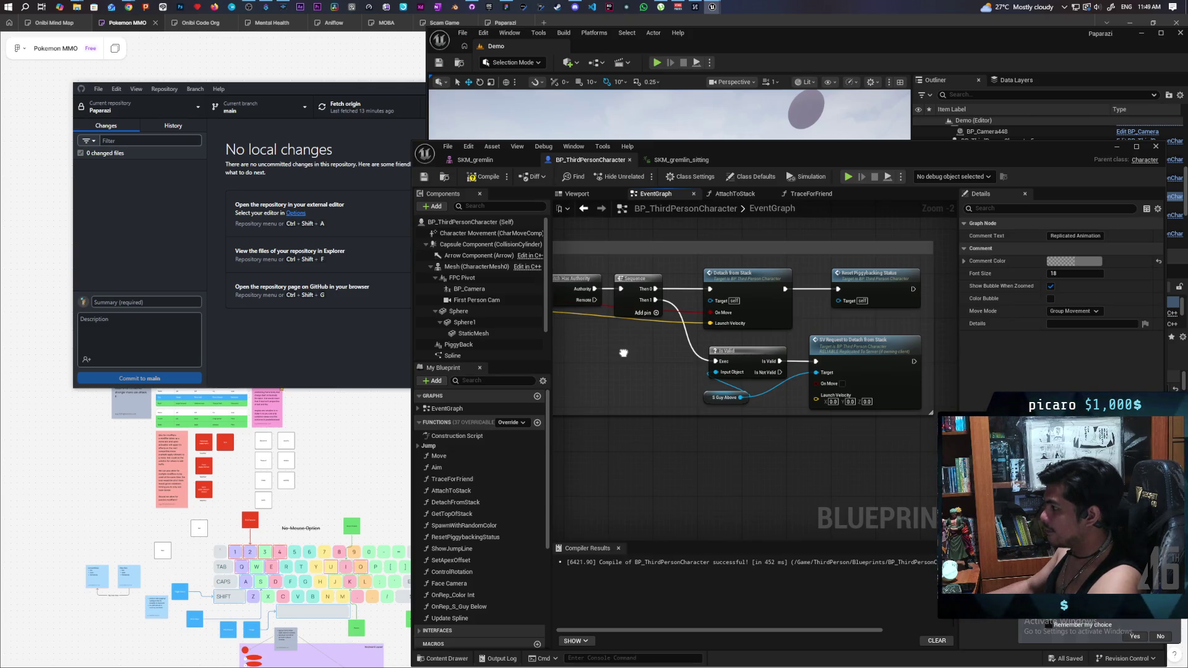
{"action": "left_click_drag", "start_coordinate": [623, 354], "coordinate": [796, 333]}
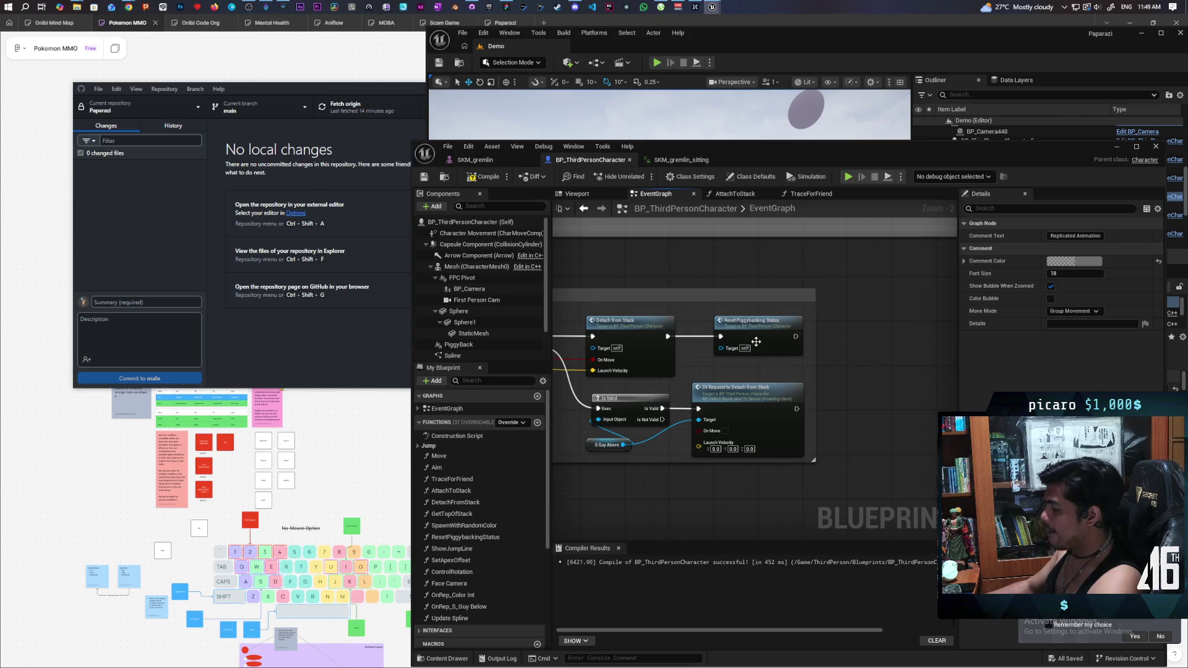
{"action": "type", "text": "mc anim"}
{"action": "key", "text": "Return"}
{"action": "left_click_drag", "start_coordinate": [917, 366], "coordinate": [902, 335]}
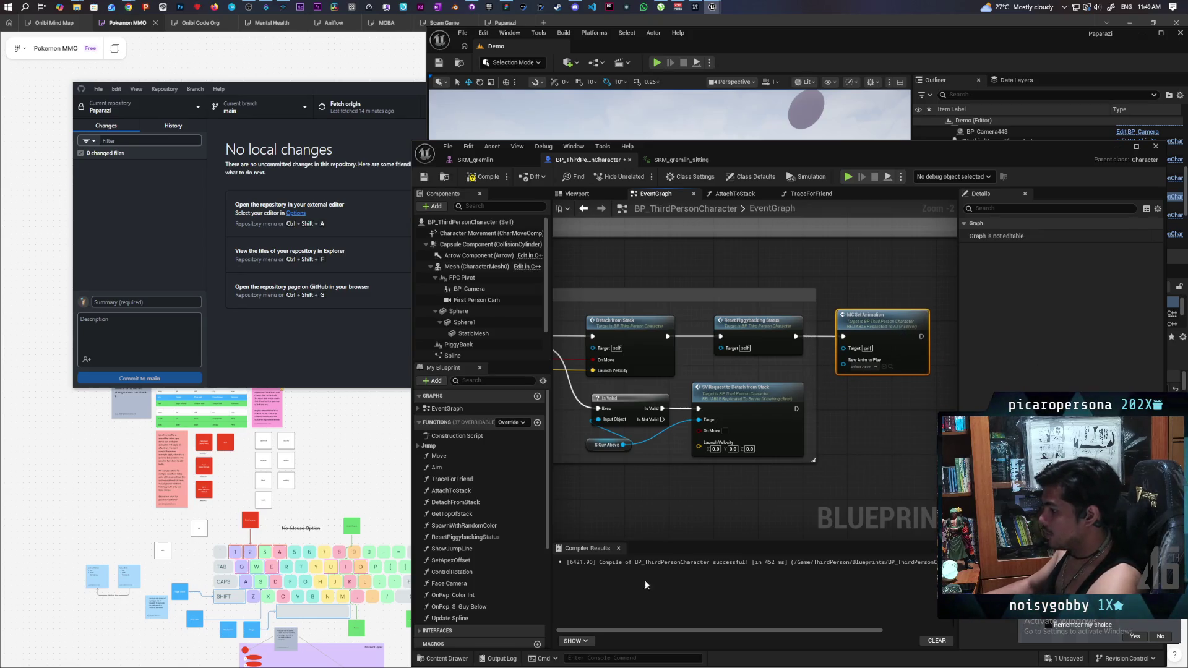
Step: Assign SKM_gremlin_Anim as the node's New Anim to Play and recompile the blueprint
{"action": "left_click", "coordinate": [432, 658]}
{"action": "left_click", "coordinate": [754, 528]}
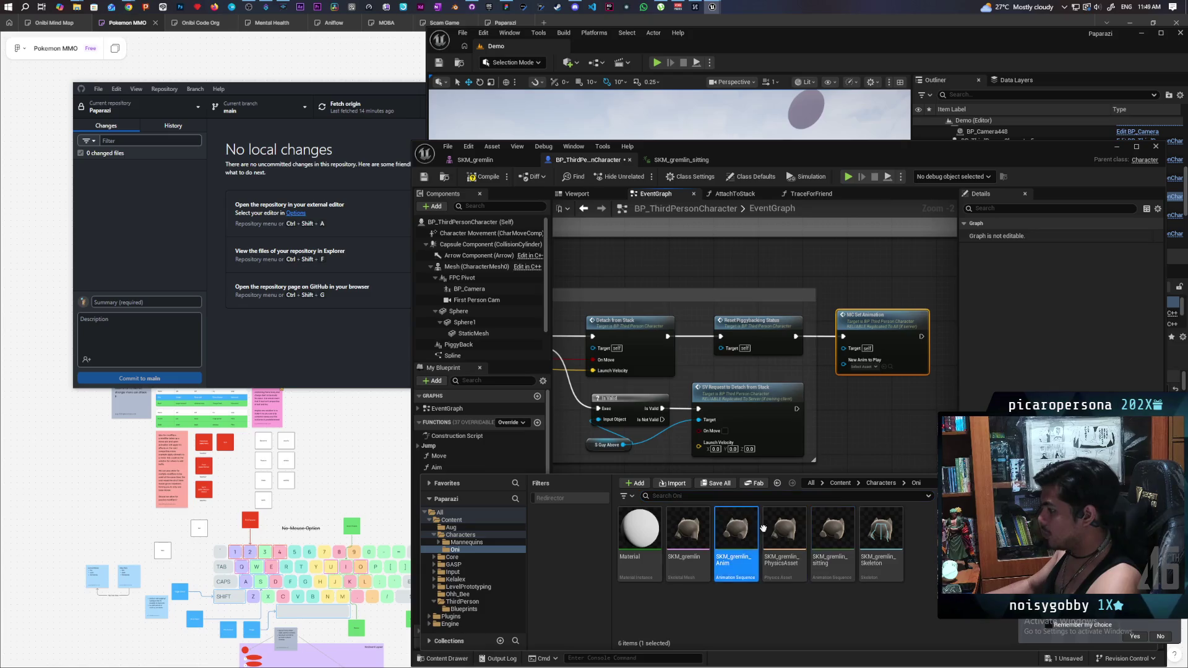
{"action": "left_click", "coordinate": [887, 366]}
{"action": "left_click", "coordinate": [481, 177]}
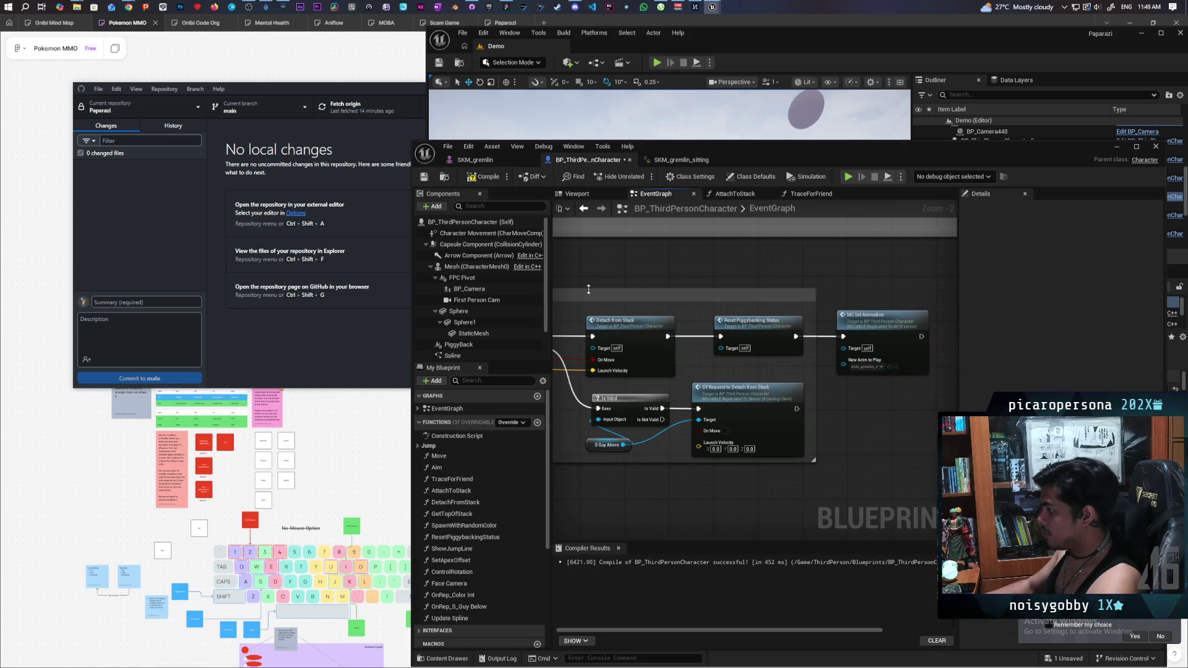
{"action": "key", "text": "F7"}
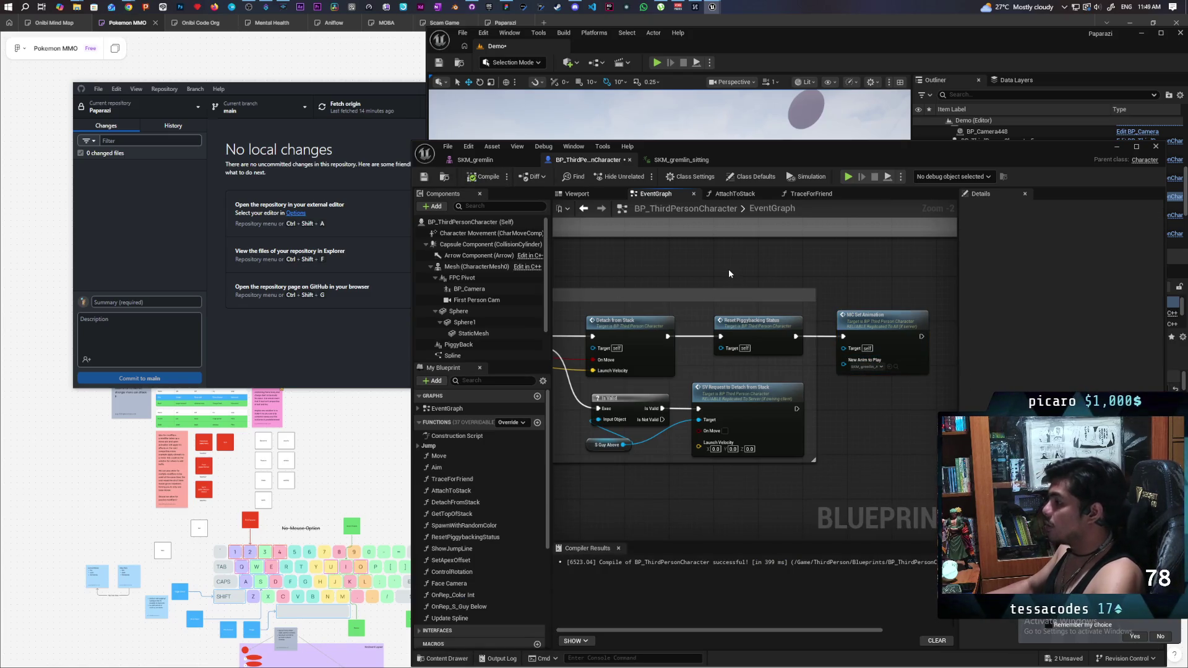
{"action": "left_click_drag", "start_coordinate": [743, 148], "coordinate": [718, 531]}
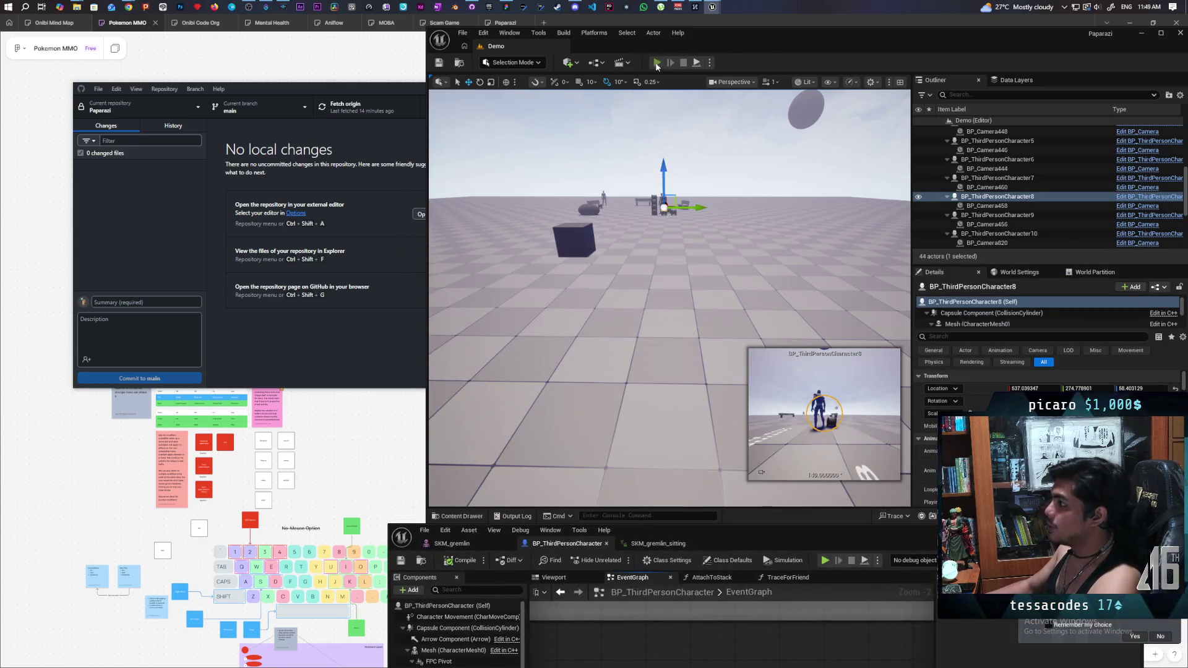
Step: Run a multiplayer play session, walk the blue and red characters with WASD, then end it
{"action": "left_click", "coordinate": [656, 62]}
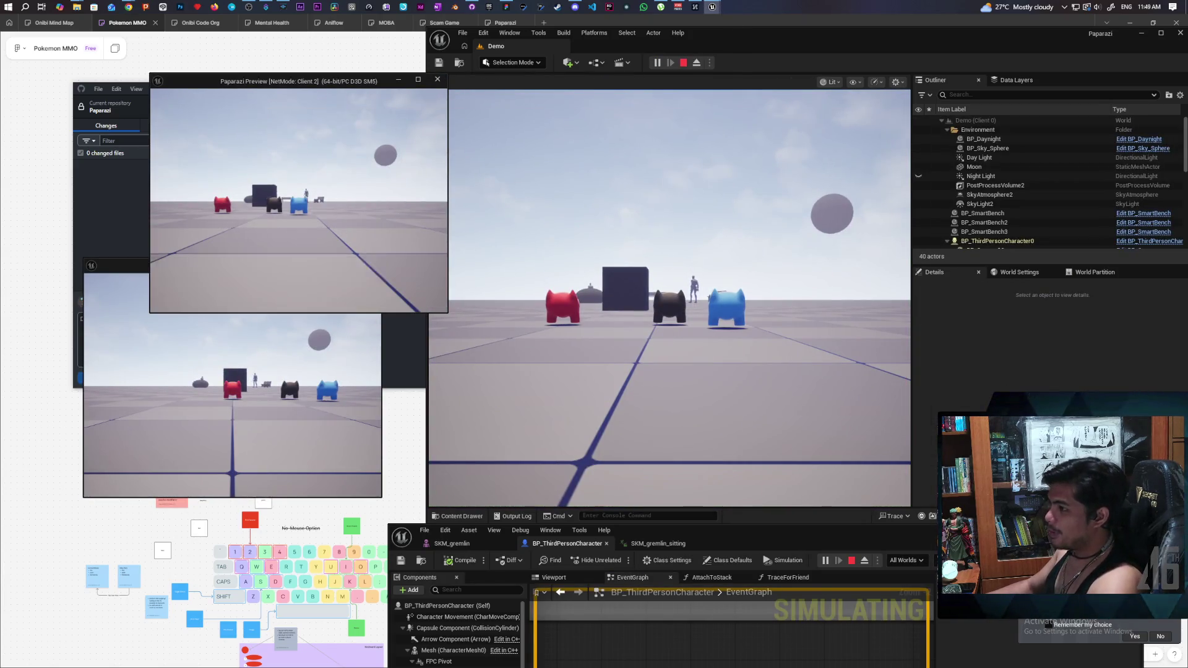
{"action": "key", "text": "a"}
{"action": "key", "text": "w"}
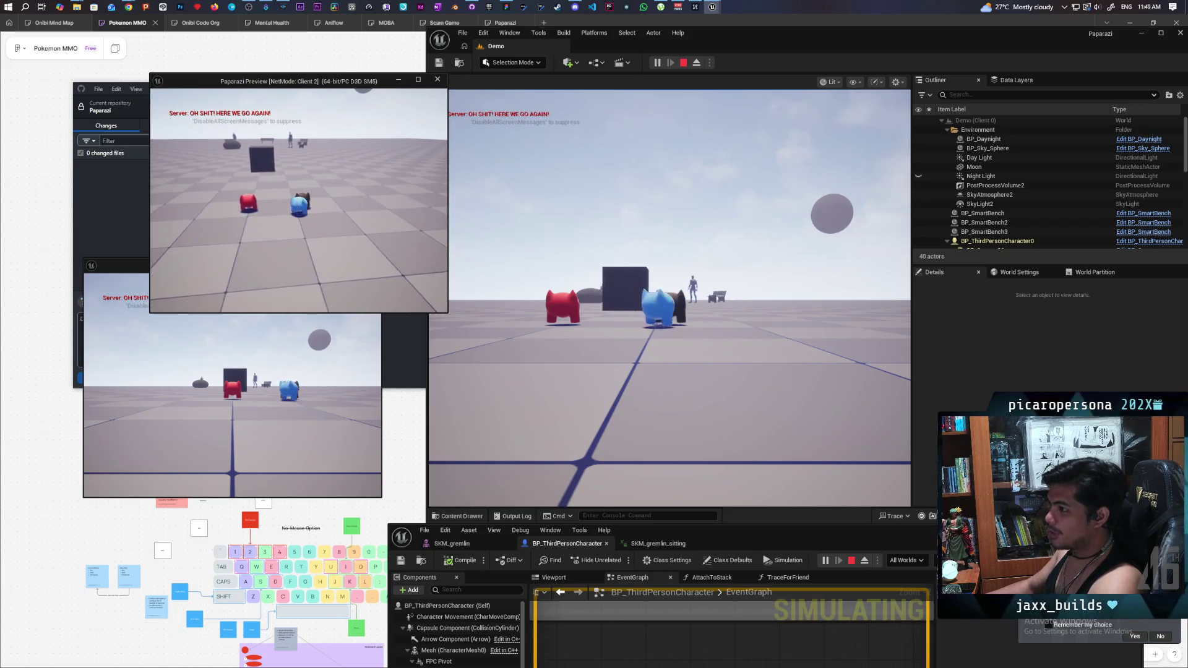
{"action": "left_click", "coordinate": [232, 418]}
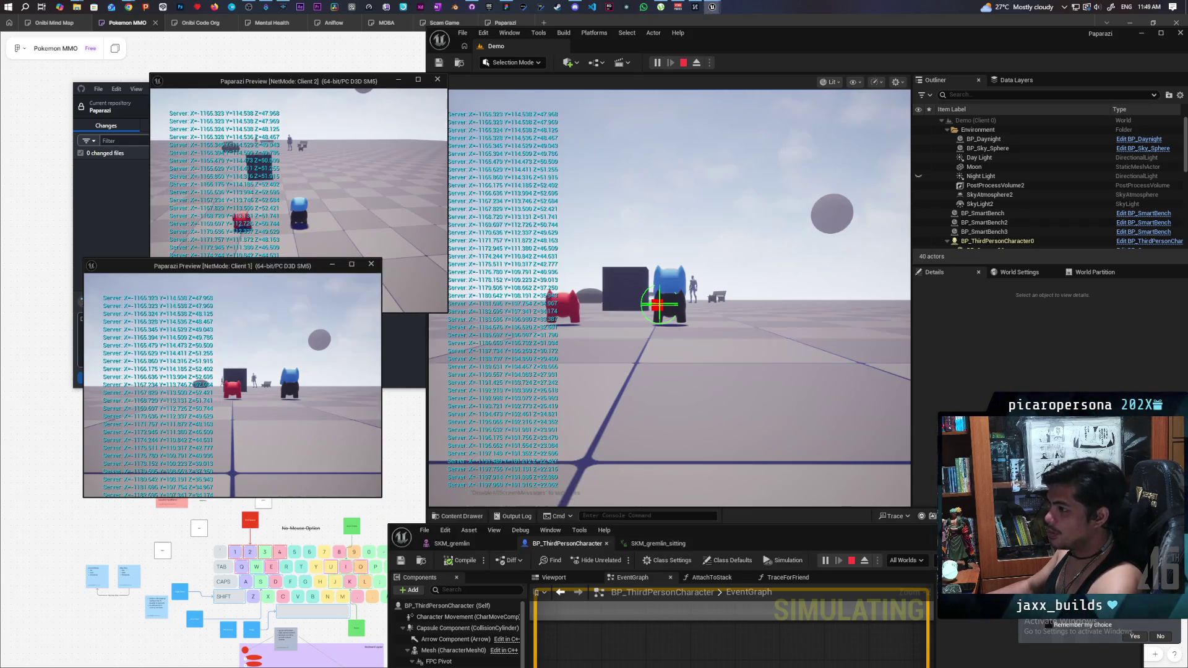
{"action": "key", "text": "w"}
{"action": "key", "text": "w"}
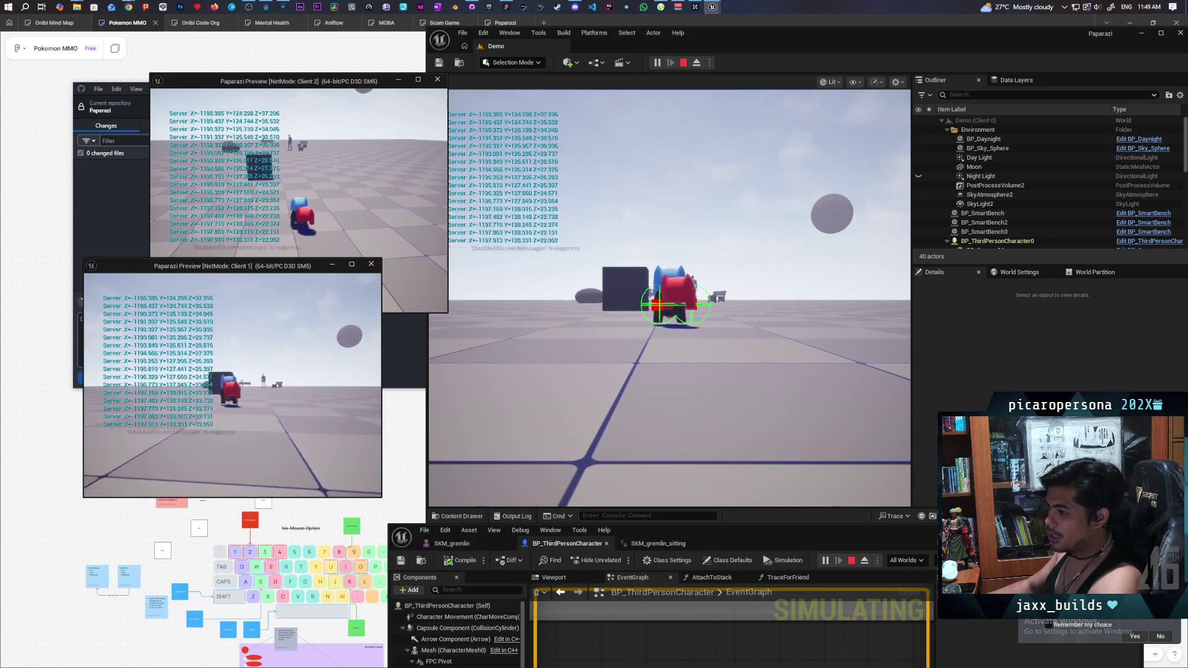
{"action": "left_click", "coordinate": [715, 319]}
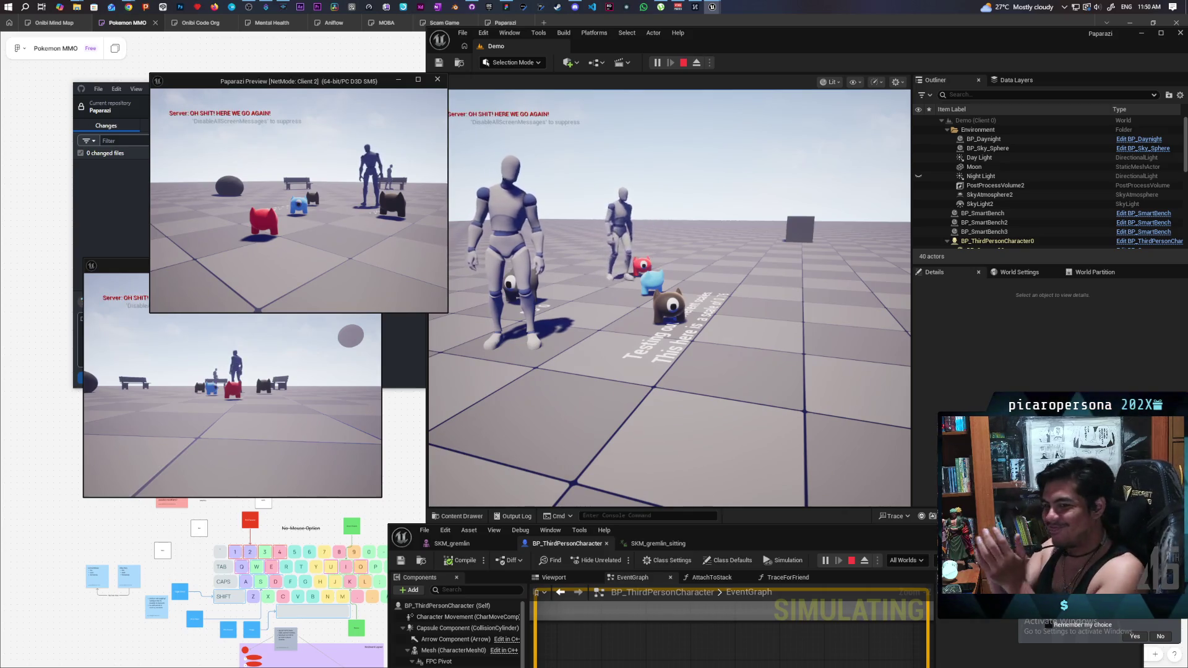
{"action": "key", "text": "Escape"}
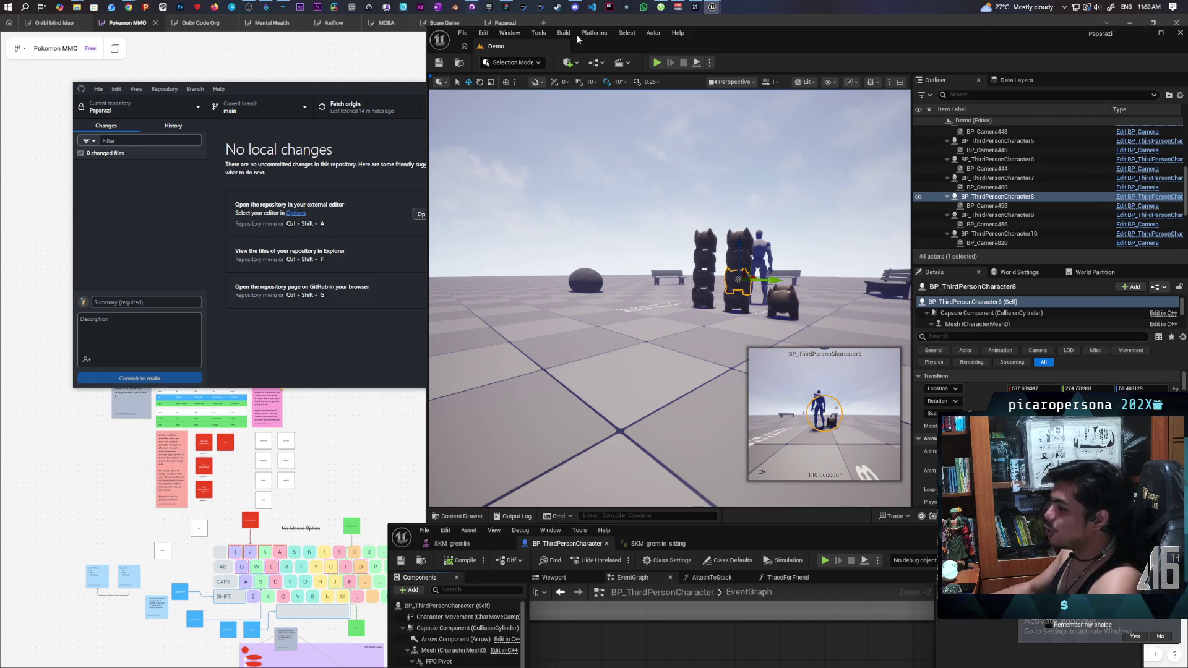
Step: Commit the three changed files to main as 'added simple sit animation' in GitHub Desktop
{"action": "left_click", "coordinate": [469, 8]}
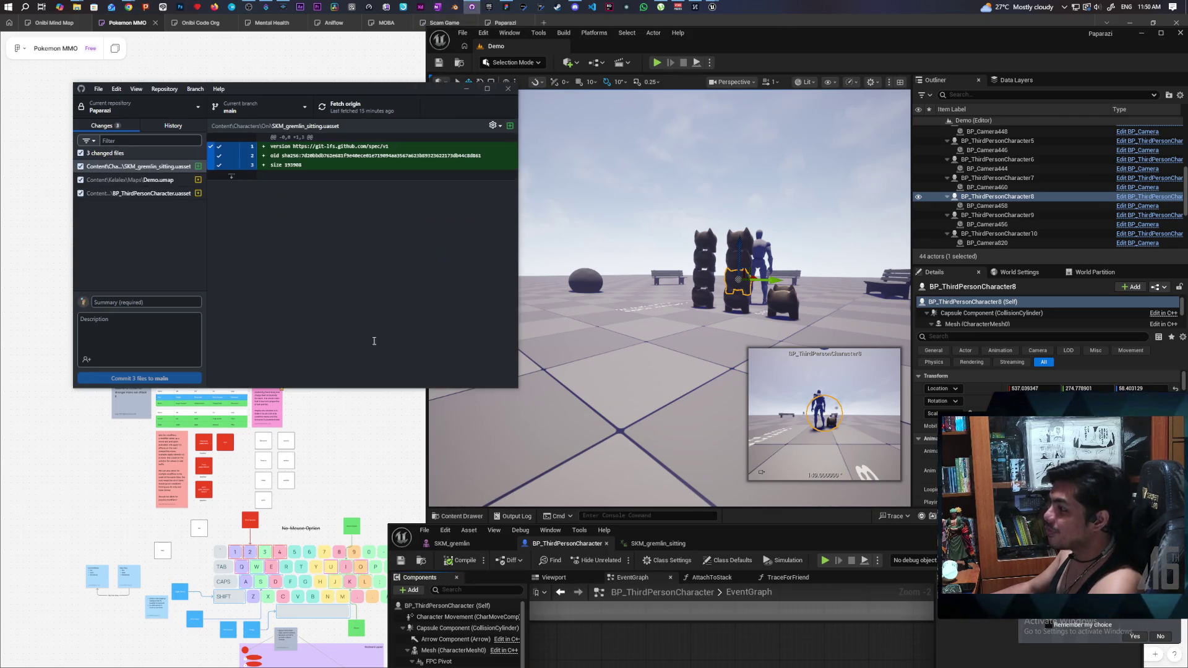
{"action": "type", "text": "added simple sit animation"}
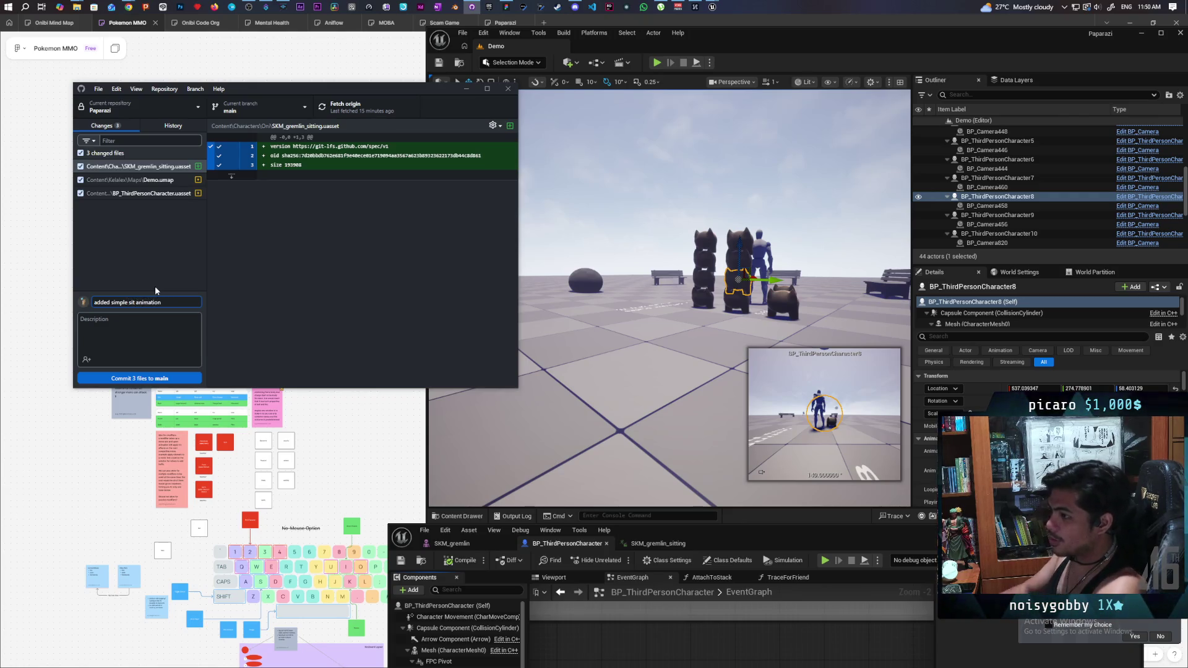
{"action": "key", "text": "ctrl+Return"}
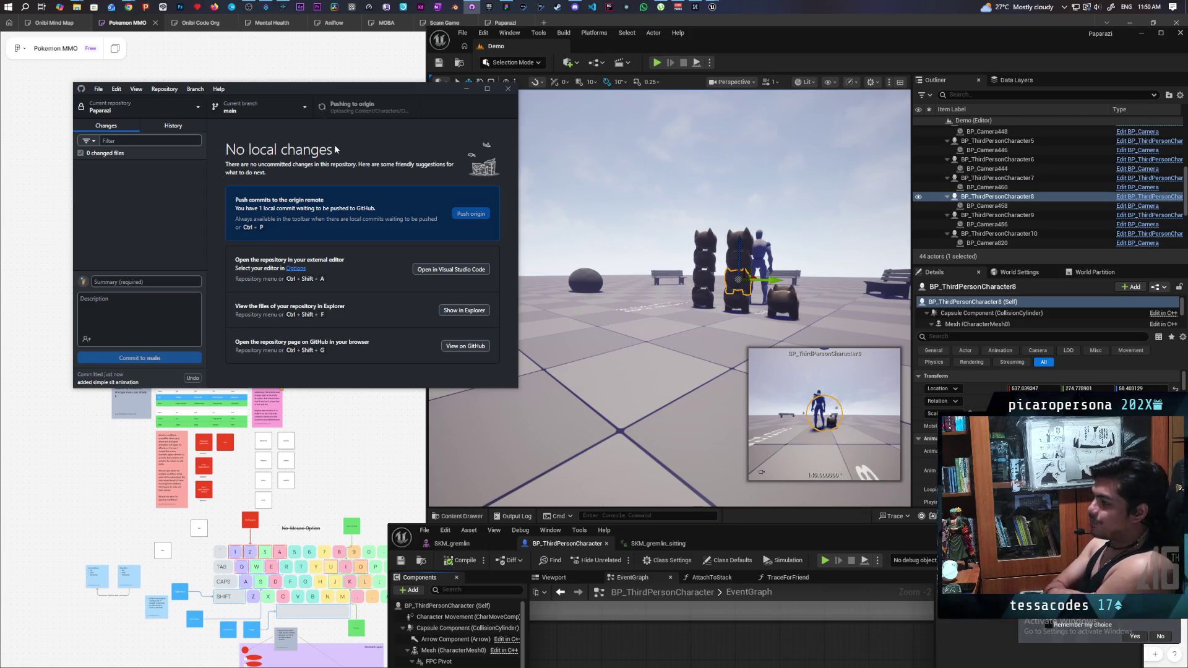
{"action": "mouse_move", "coordinate": [715, 411]}
{"action": "left_mouse_down"}
{"action": "mouse_move", "coordinate": [631, 362]}
{"action": "mouse_move", "coordinate": [667, 356]}
{"action": "left_mouse_up"}
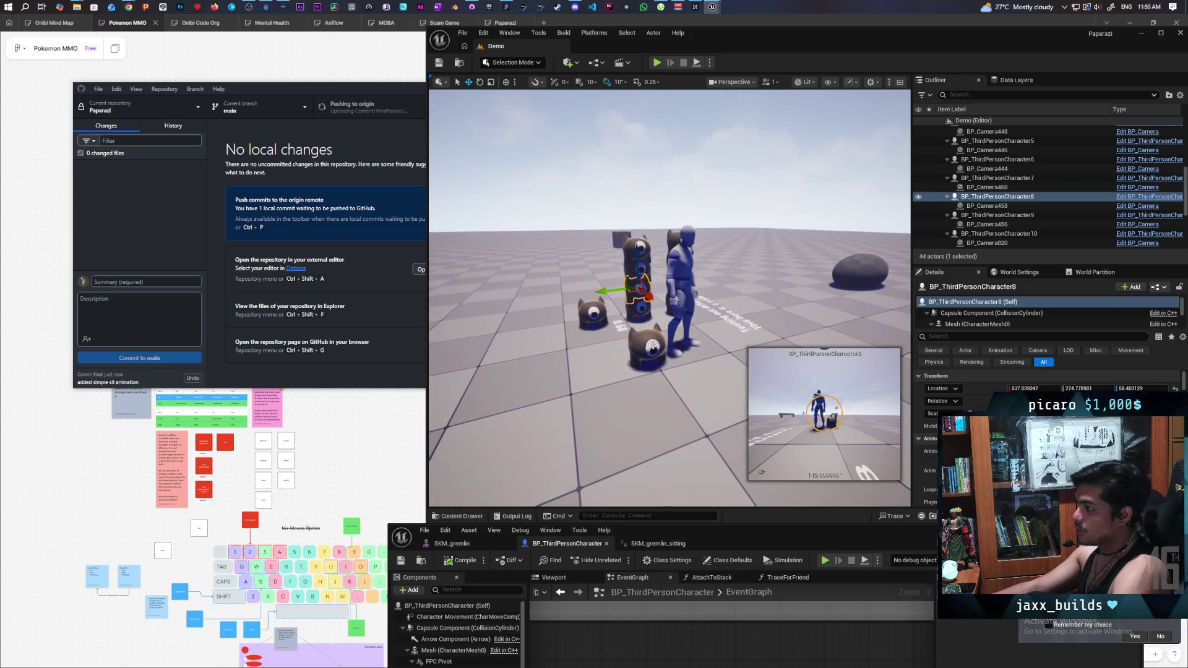
Step: Select gremlin BP_ThirdPersonCharacter5's capsule and mesh, fly the camera closer, then enlarge the Blueprint editor
{"action": "left_click", "coordinate": [649, 345]}
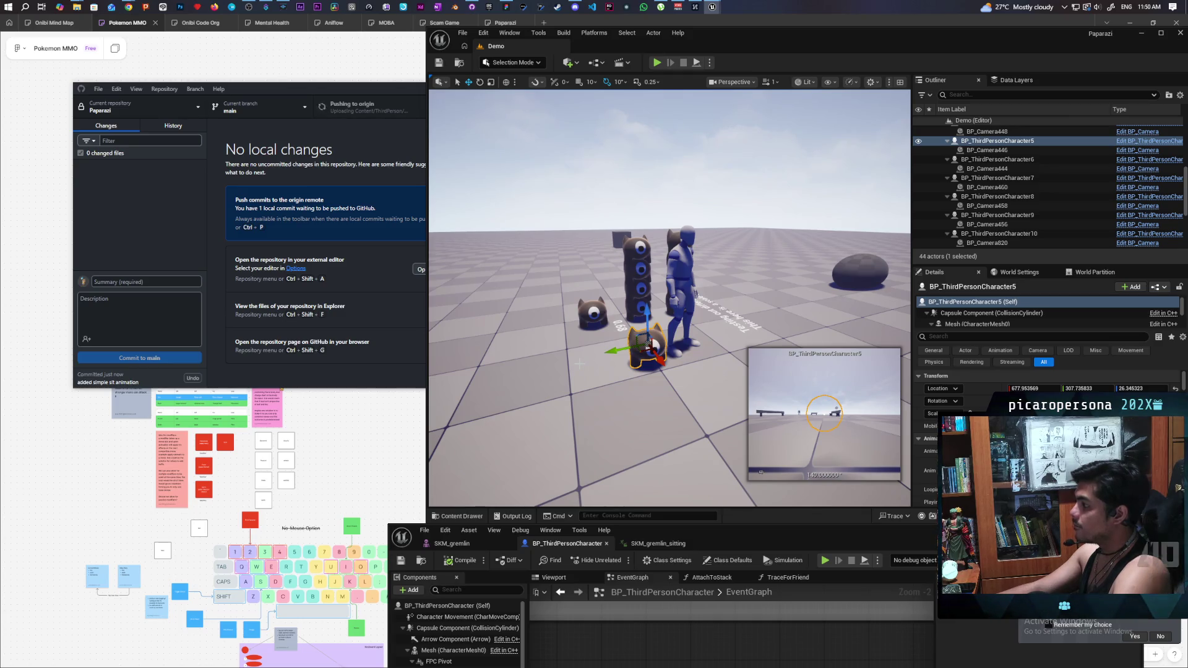
{"action": "left_click", "coordinate": [954, 315]}
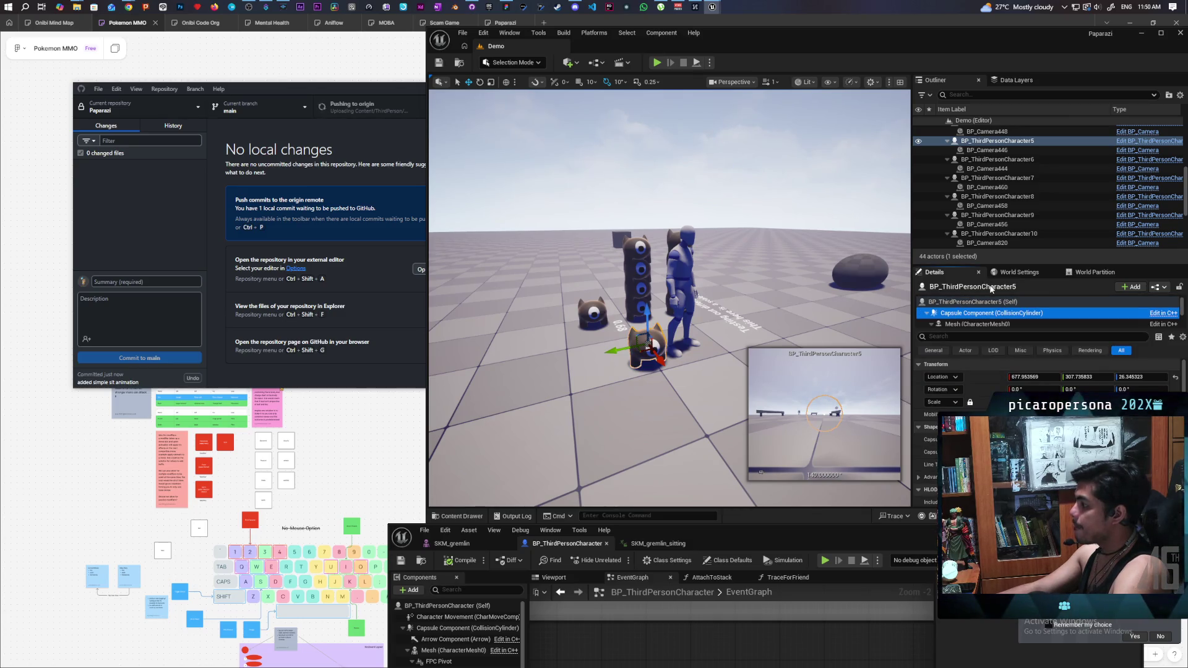
{"action": "left_click_drag", "start_coordinate": [668, 279], "coordinate": [706, 279]}
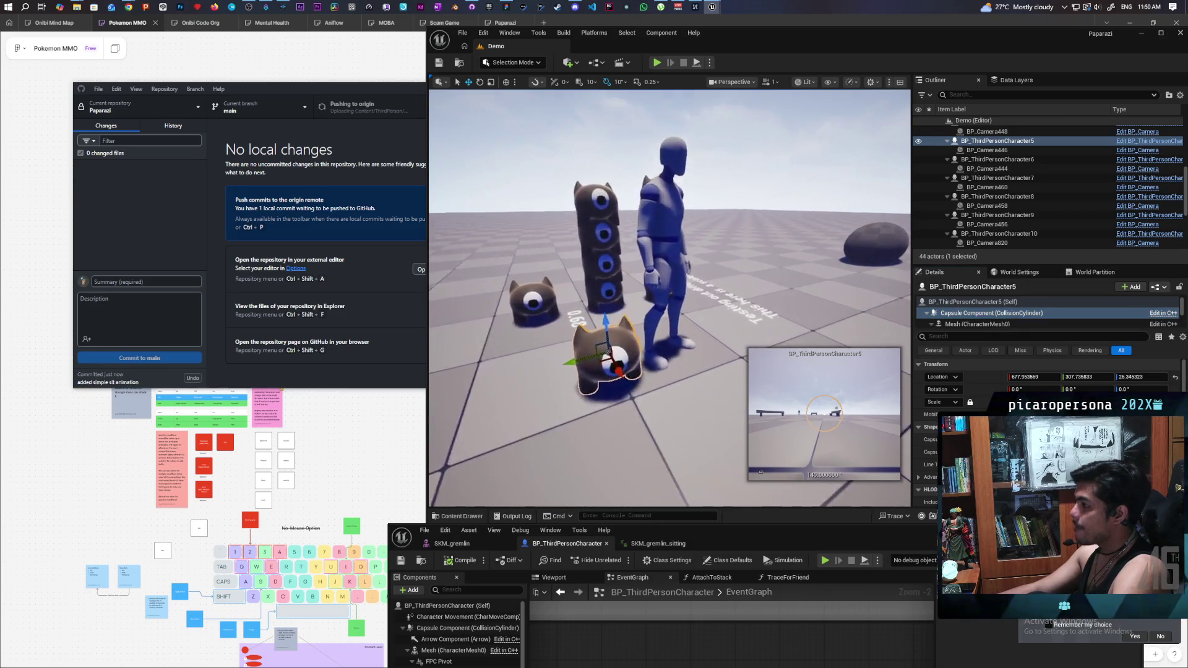
{"action": "left_click_drag", "start_coordinate": [668, 372], "coordinate": [705, 353]}
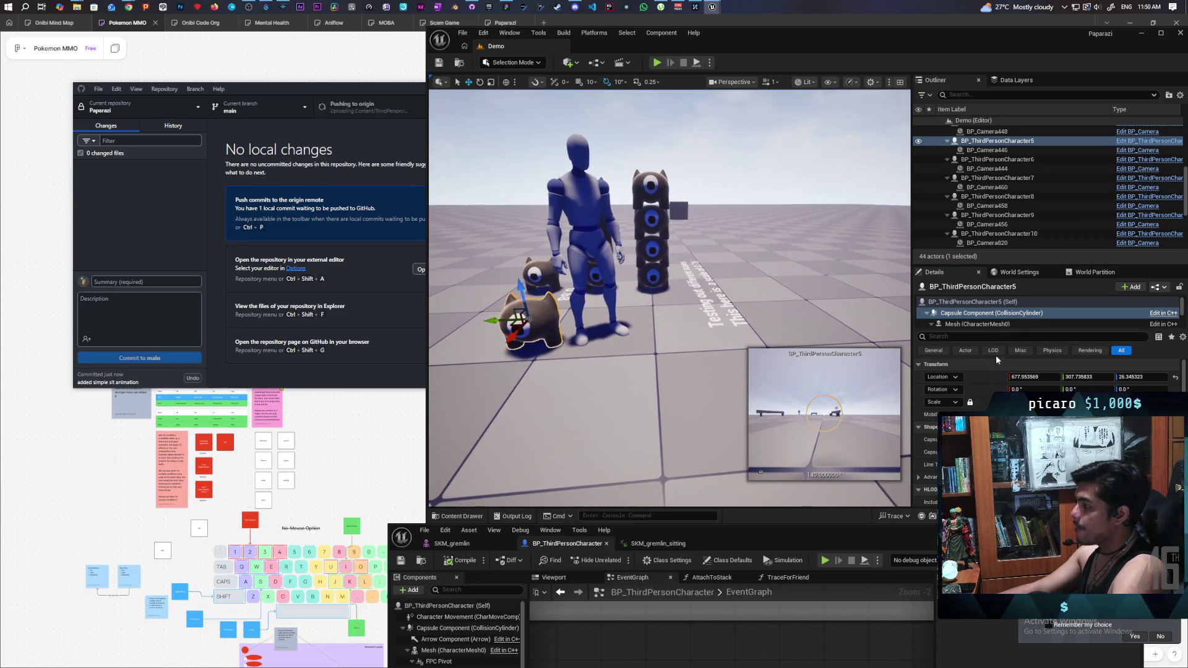
{"action": "scroll", "coordinate": [991, 312], "scroll_direction": "down", "scroll_amount": 1}
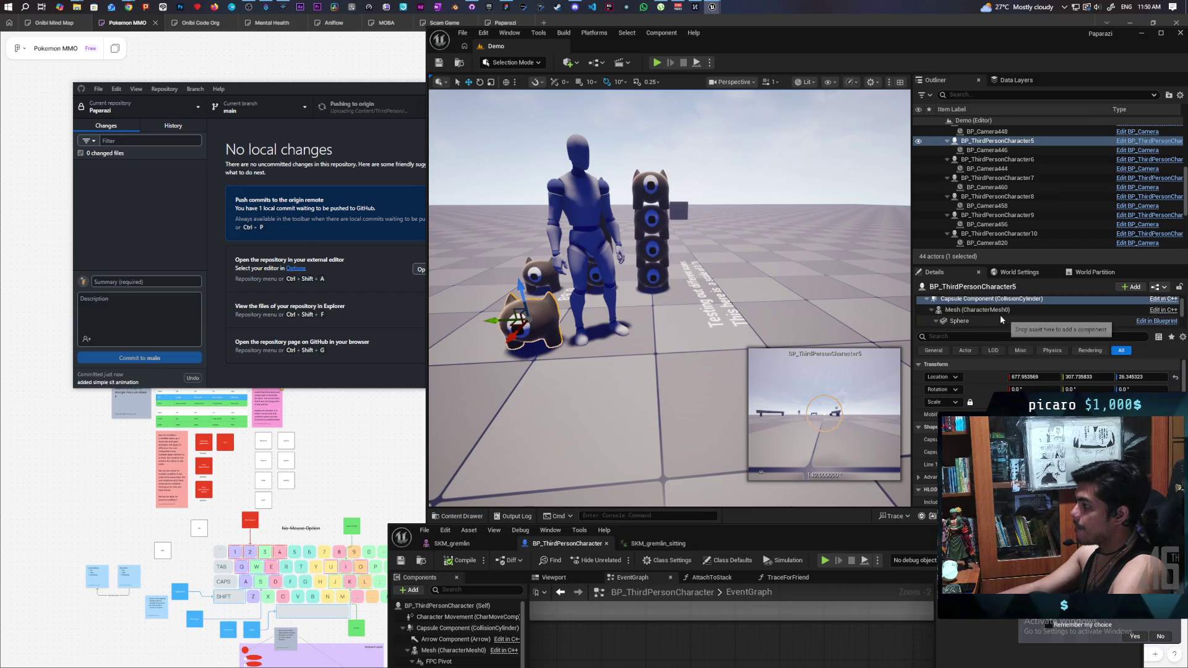
{"action": "left_click", "coordinate": [996, 311]}
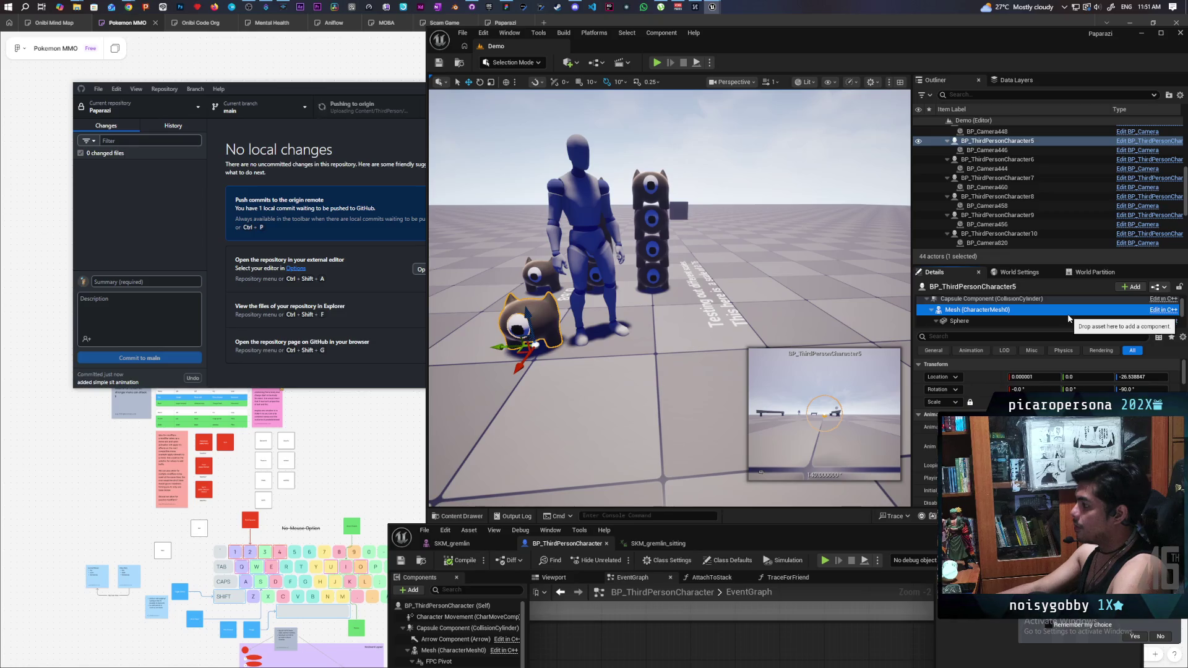
{"action": "left_click_drag", "start_coordinate": [668, 325], "coordinate": [594, 316]}
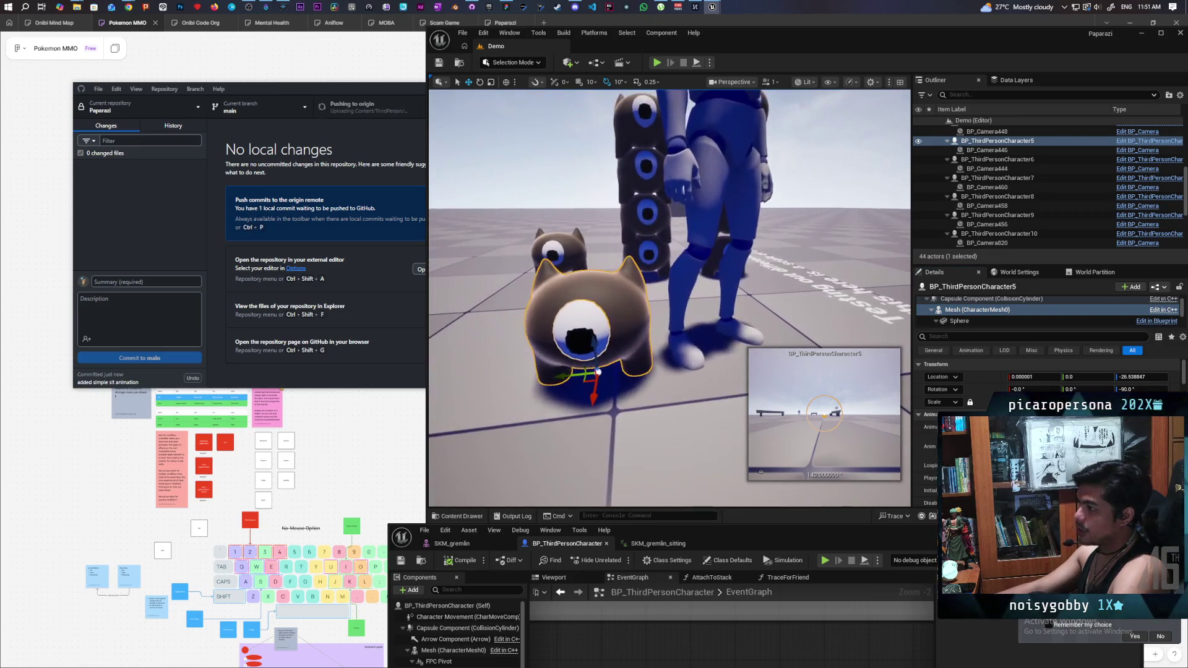
{"action": "left_click_drag", "start_coordinate": [594, 415], "coordinate": [595, 414]}
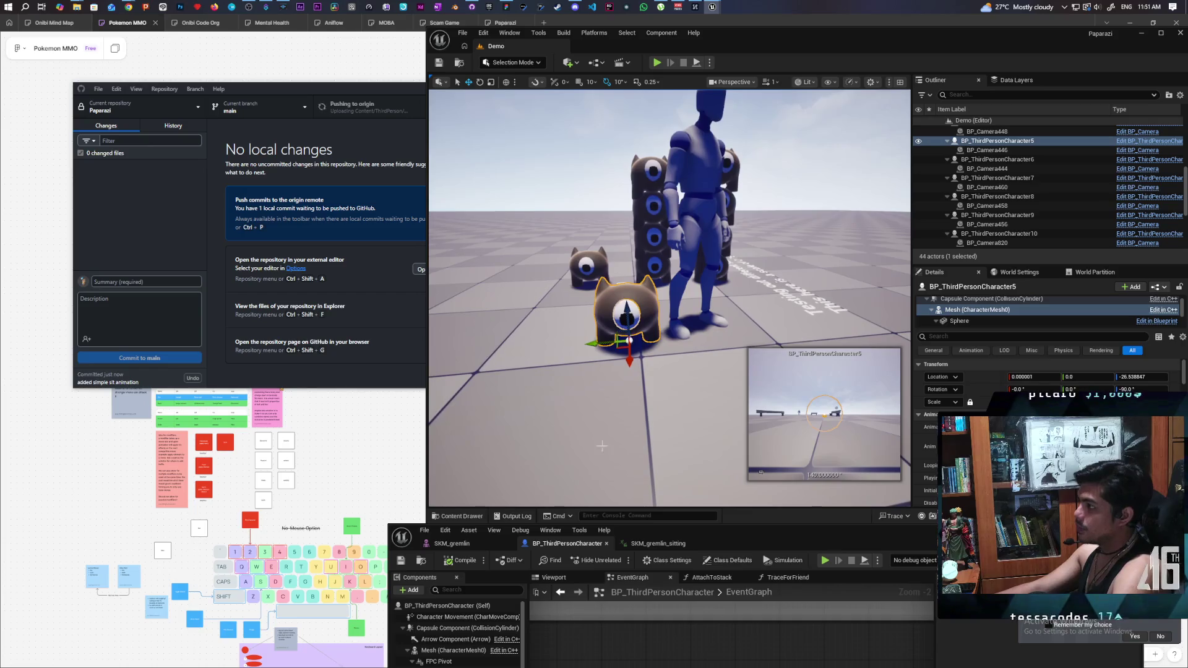
{"action": "left_click_drag", "start_coordinate": [733, 530], "coordinate": [652, 275]}
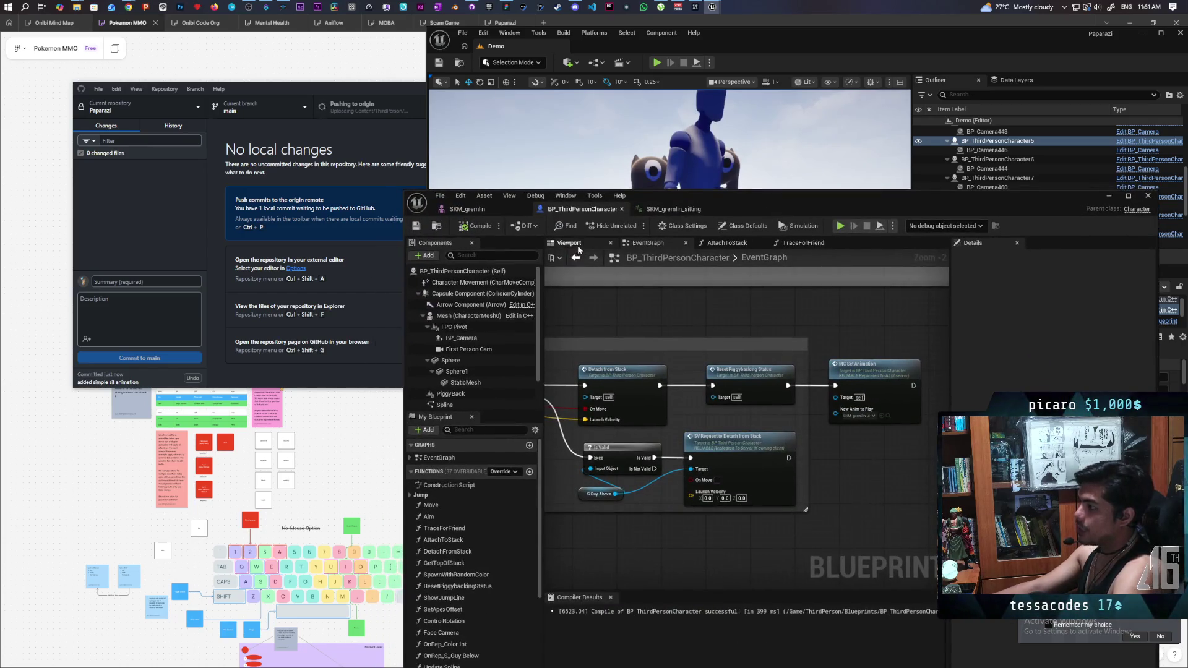
Step: Switch to the blueprint Viewport and inspect the character's mesh component settings
{"action": "left_click", "coordinate": [570, 243]}
{"action": "left_click", "coordinate": [483, 282]}
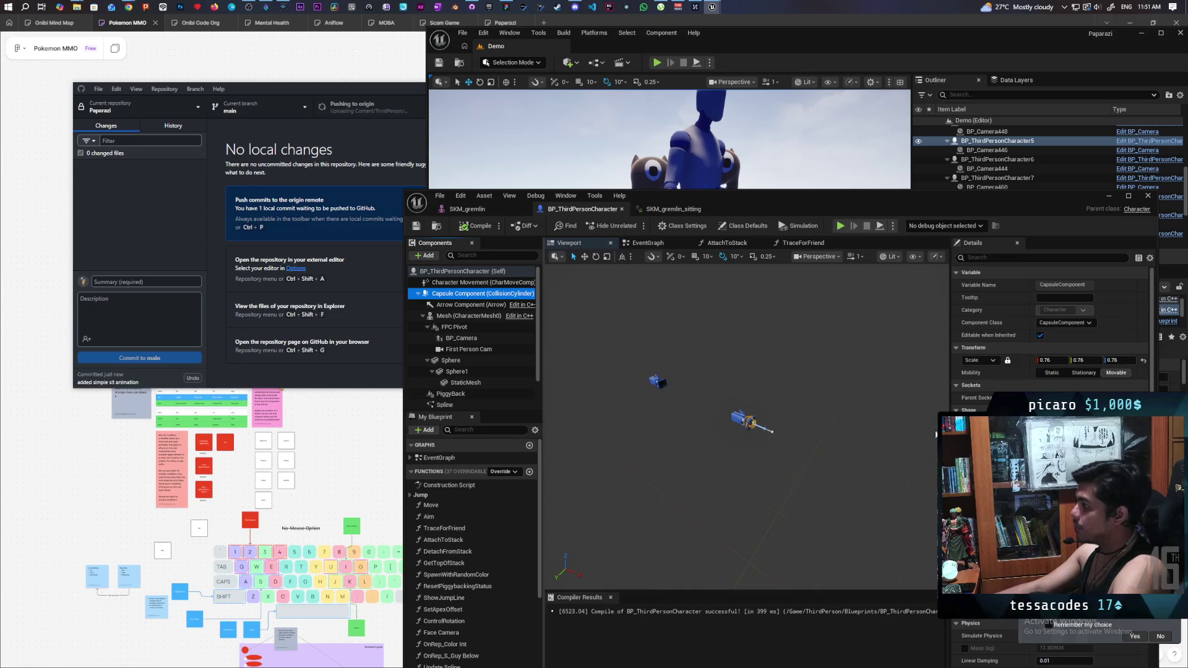
{"action": "scroll", "coordinate": [837, 393], "scroll_direction": "down", "scroll_amount": 3}
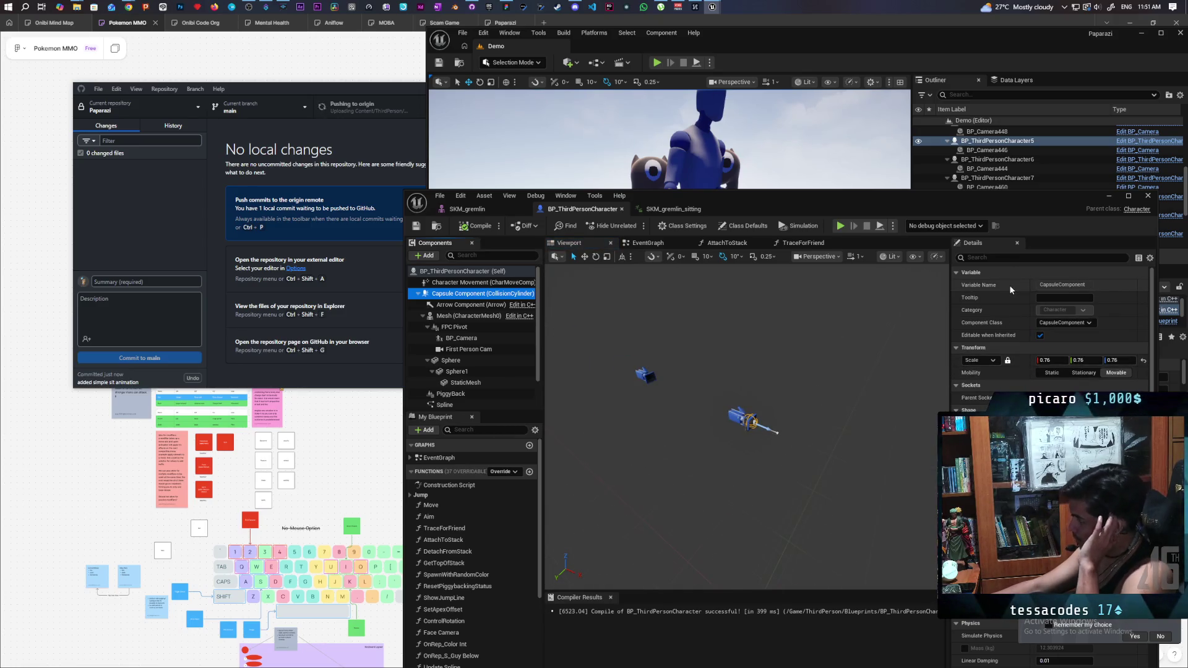
{"action": "mouse_move", "coordinate": [868, 201]}
{"action": "left_mouse_down"}
{"action": "mouse_move", "coordinate": [608, 233]}
{"action": "mouse_move", "coordinate": [611, 215]}
{"action": "mouse_move", "coordinate": [611, 269]}
{"action": "left_mouse_up"}
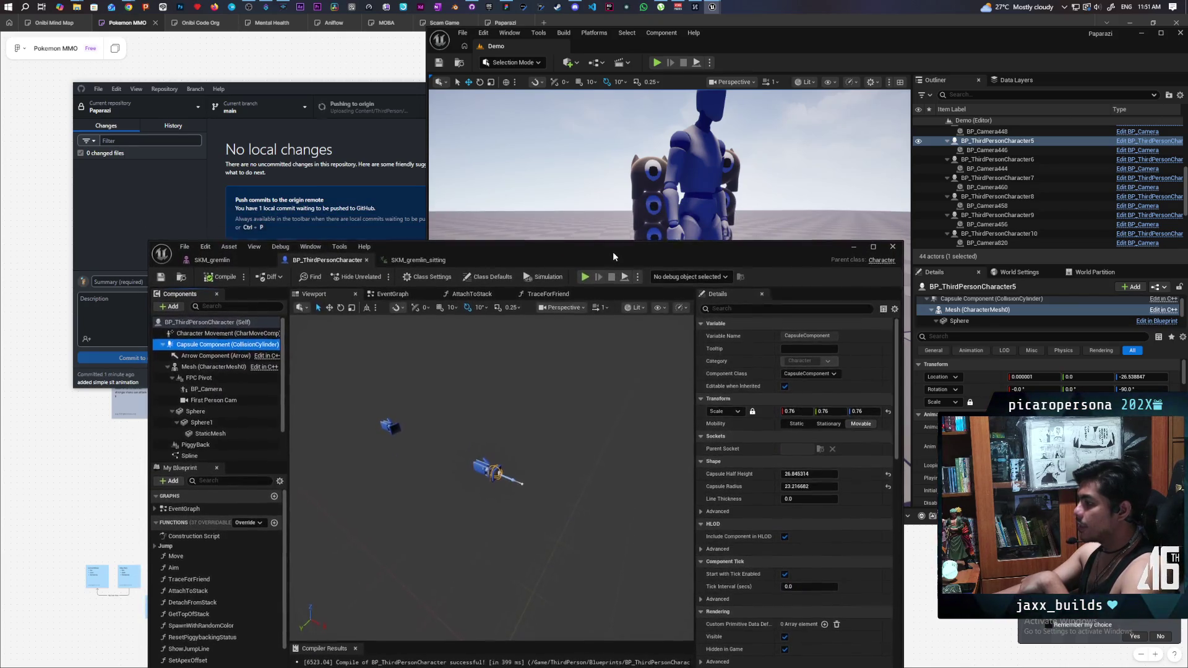
{"action": "mouse_move", "coordinate": [612, 270]}
{"action": "left_mouse_down"}
{"action": "mouse_move", "coordinate": [569, 446]}
{"action": "mouse_move", "coordinate": [607, 253]}
{"action": "left_mouse_up"}
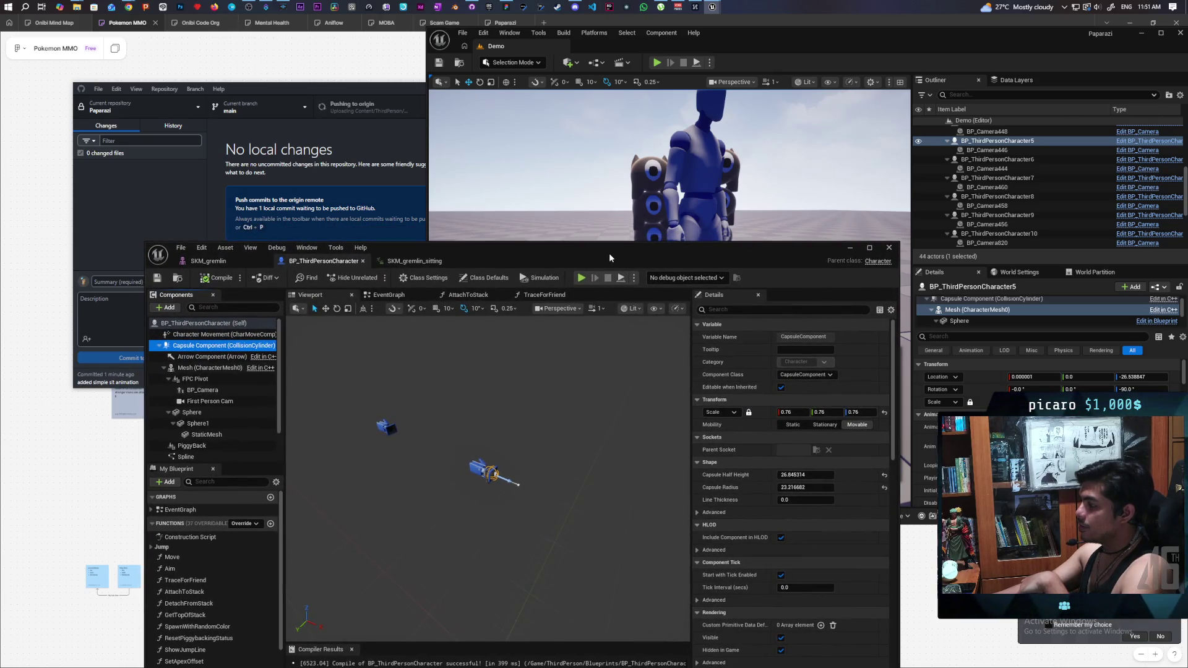
{"action": "left_click_drag", "start_coordinate": [609, 253], "coordinate": [610, 251]}
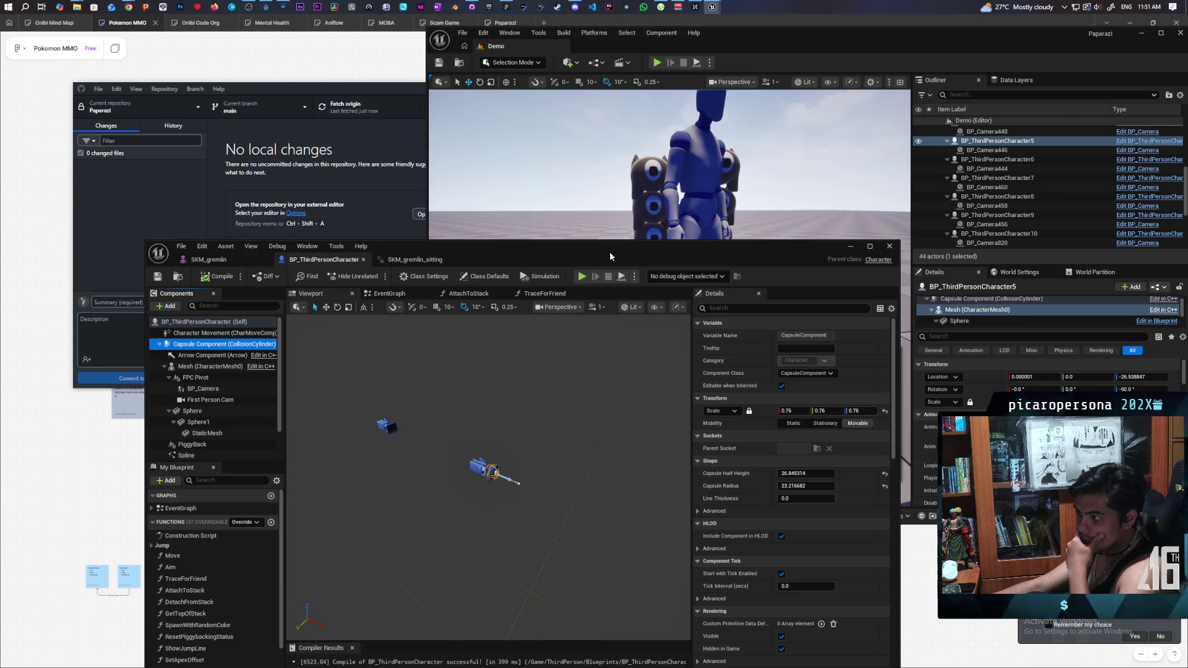
{"action": "left_click", "coordinate": [216, 367]}
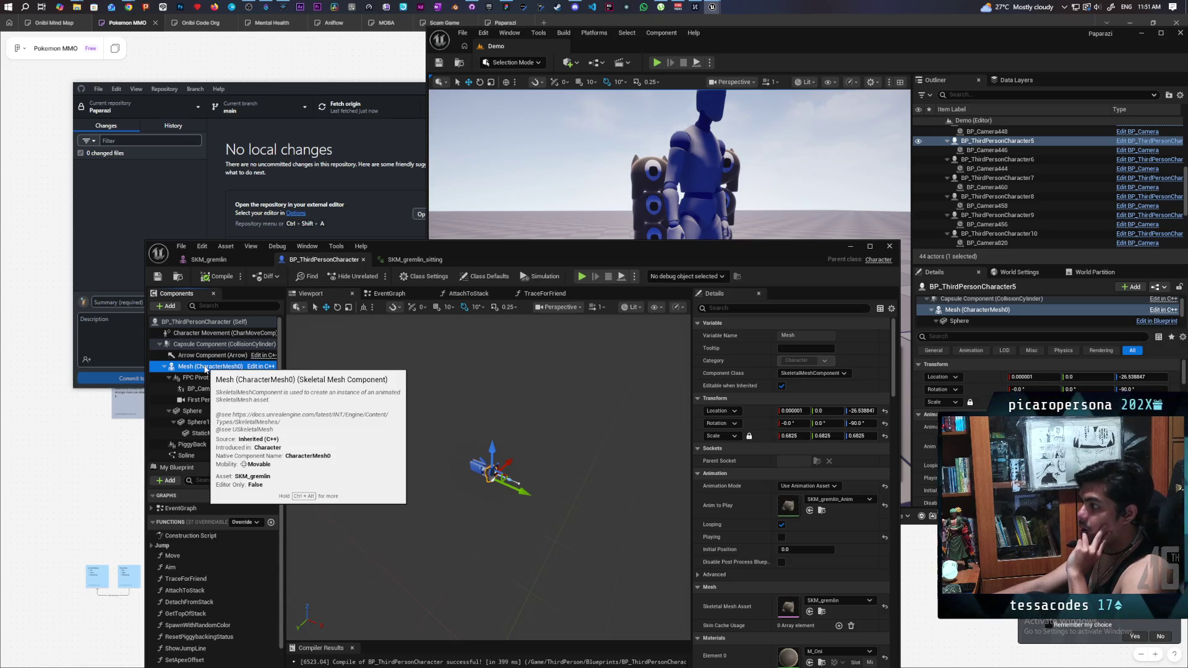
{"action": "mouse_move", "coordinate": [527, 253]}
{"action": "left_mouse_down"}
{"action": "mouse_move", "coordinate": [447, 457]}
{"action": "mouse_move", "coordinate": [473, 365]}
{"action": "left_mouse_up"}
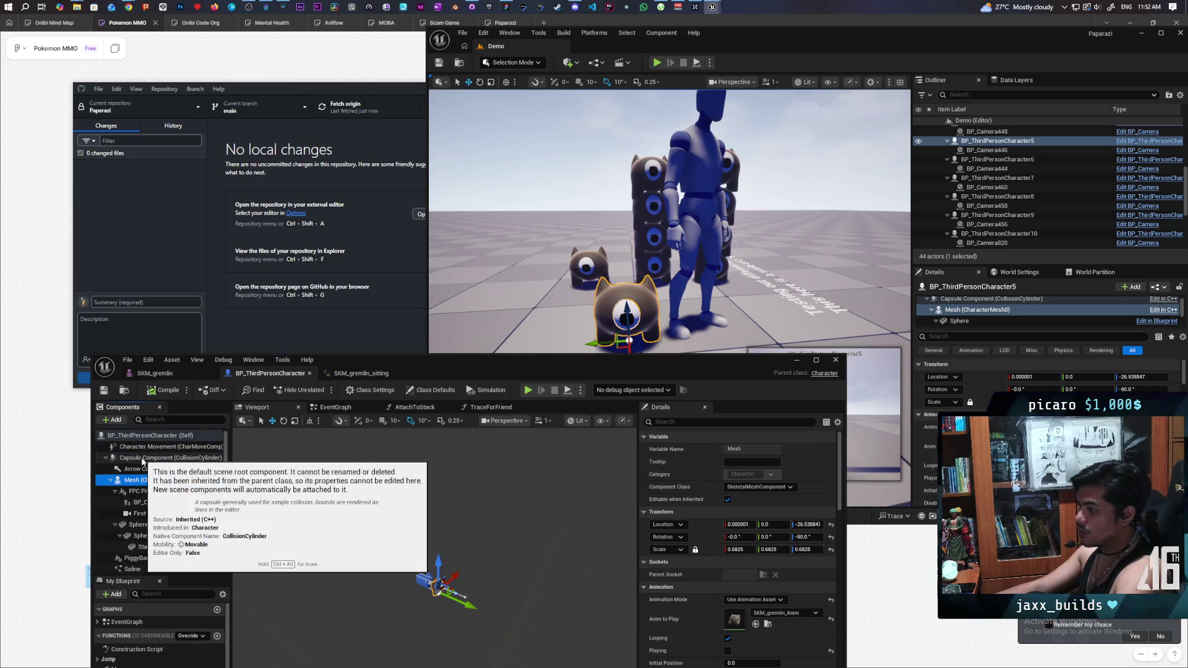
Step: Reset the Capsule Component scale from 0.76 to 1.0 and compile the blueprint
{"action": "left_click", "coordinate": [142, 460]}
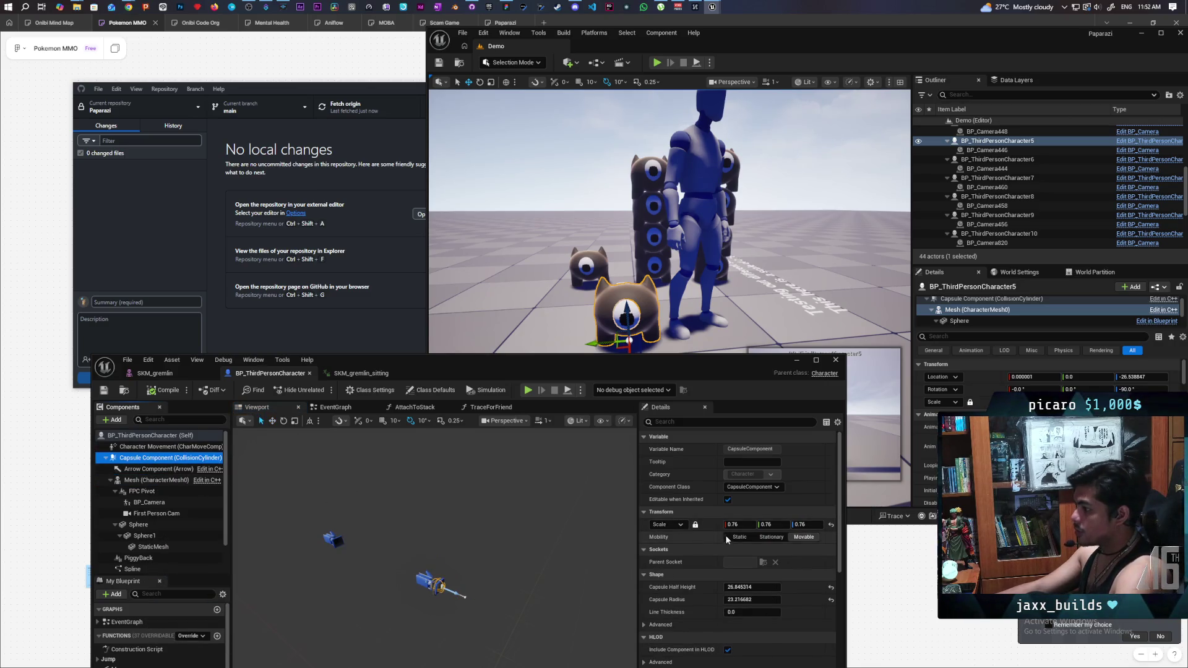
{"action": "left_click", "coordinate": [831, 527]}
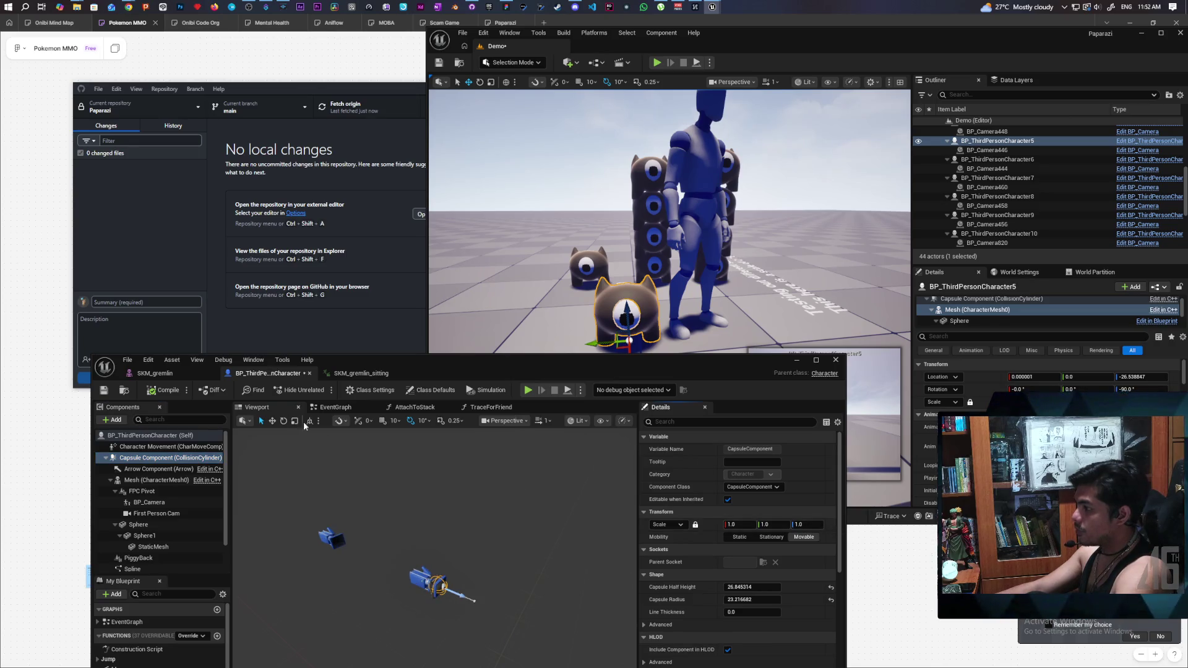
{"action": "left_click", "coordinate": [165, 391]}
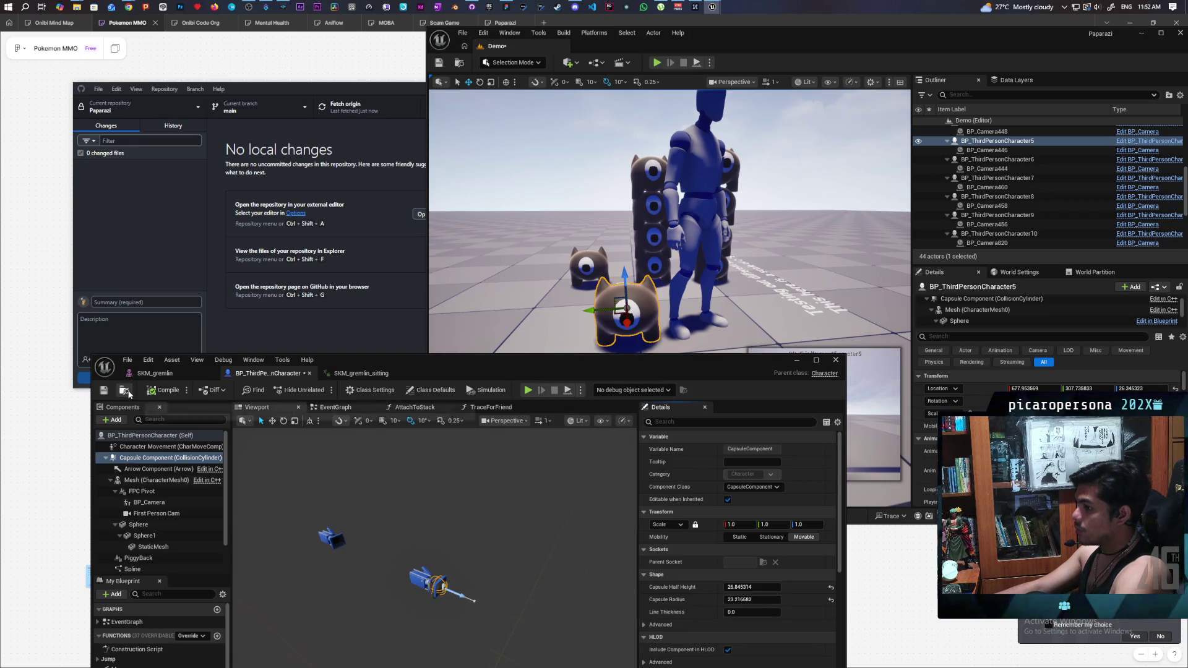
{"action": "left_click_drag", "start_coordinate": [457, 363], "coordinate": [338, 228]}
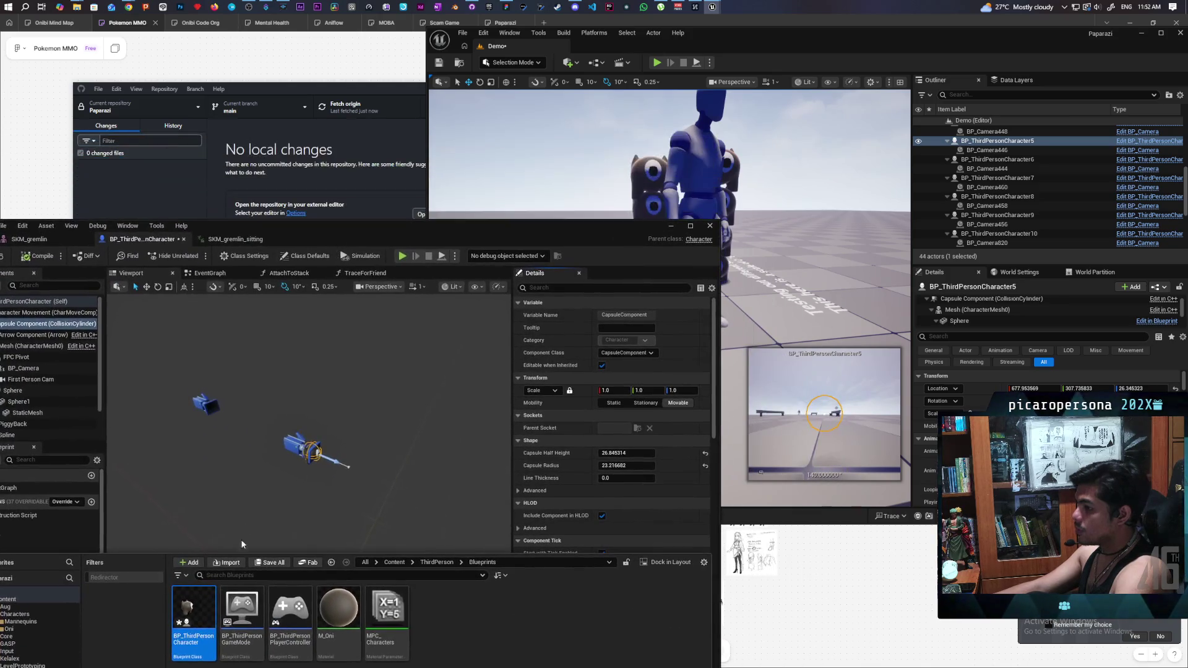
Step: Drag a new BP_ThirdPersonCharacter into the level and move it to the left
{"action": "left_click_drag", "start_coordinate": [198, 616], "coordinate": [780, 311]}
{"action": "left_click_drag", "start_coordinate": [622, 237], "coordinate": [762, 426]}
{"action": "left_click_drag", "start_coordinate": [752, 302], "coordinate": [496, 312]}
{"action": "mouse_move", "coordinate": [511, 423]}
{"action": "left_mouse_down"}
{"action": "mouse_move", "coordinate": [662, 399]}
{"action": "mouse_move", "coordinate": [589, 428]}
{"action": "left_mouse_up"}
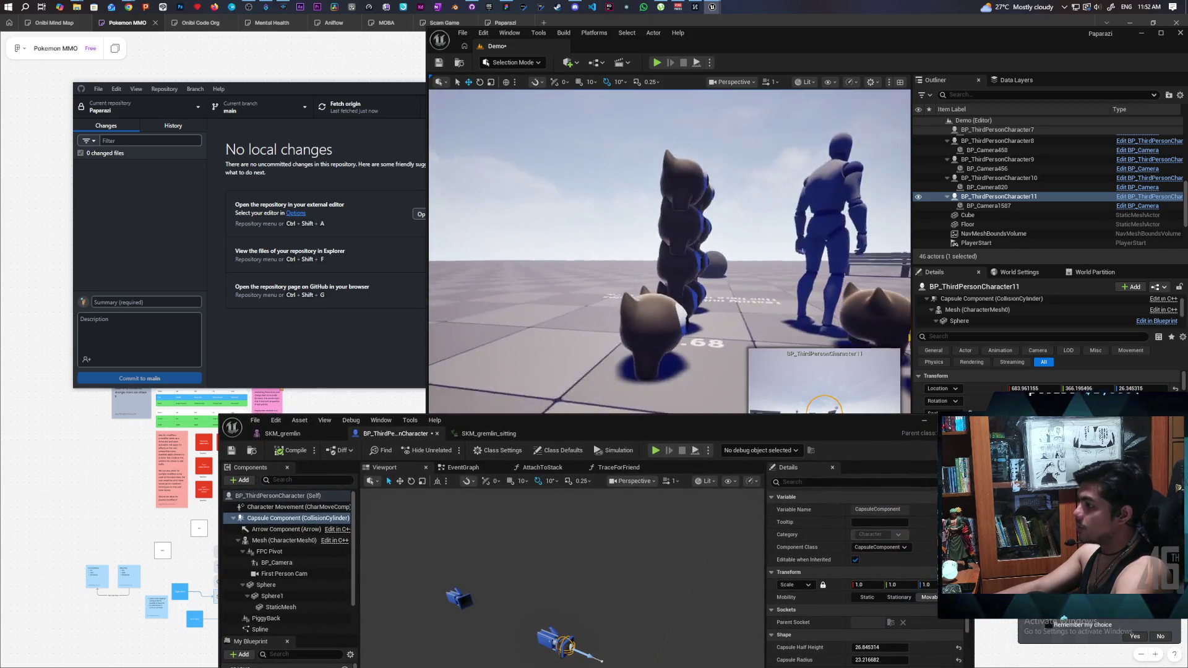
Step: Orbit around the gremlin stacks by the mannequin and select BP_ThirdPersonCharacter4
{"action": "left_click_drag", "start_coordinate": [668, 251], "coordinate": [669, 250]}
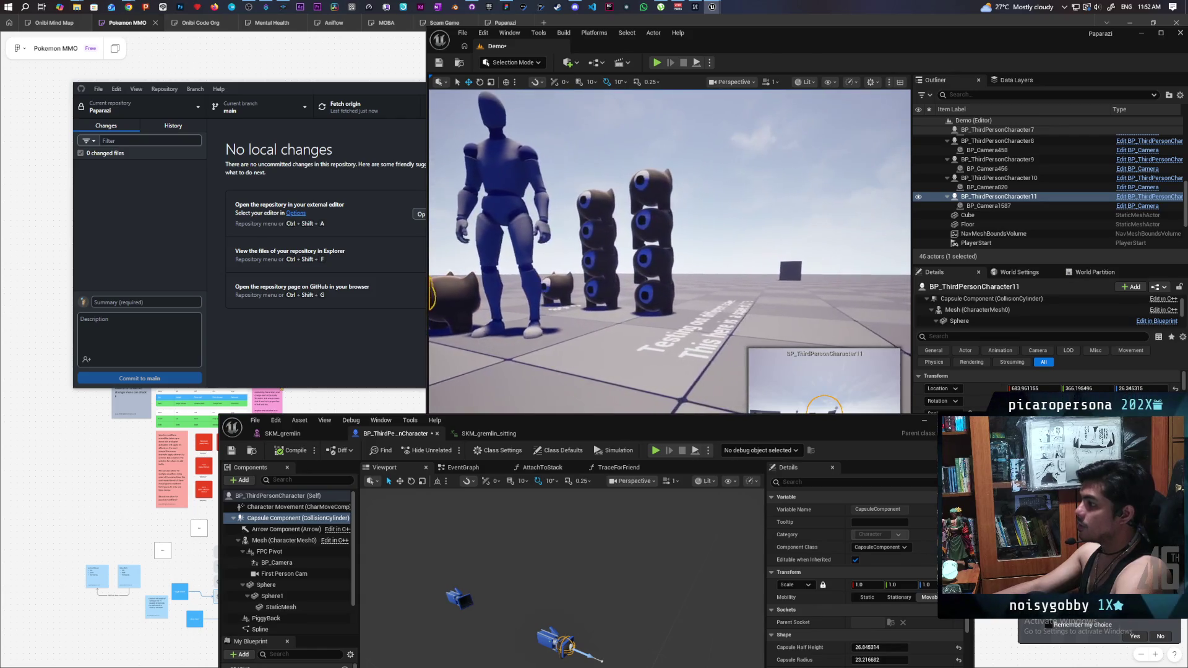
{"action": "left_click", "coordinate": [650, 181]}
{"action": "left_click_drag", "start_coordinate": [669, 251], "coordinate": [668, 251]}
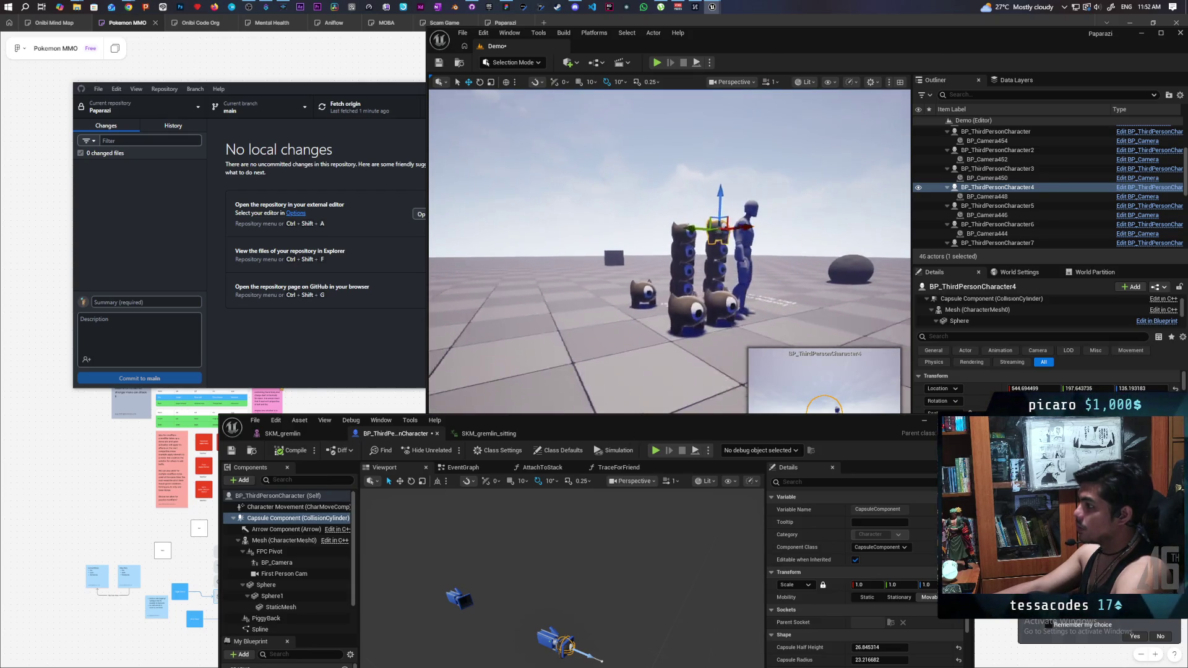
{"action": "scroll", "coordinate": [668, 251], "scroll_direction": "down", "scroll_amount": 5}
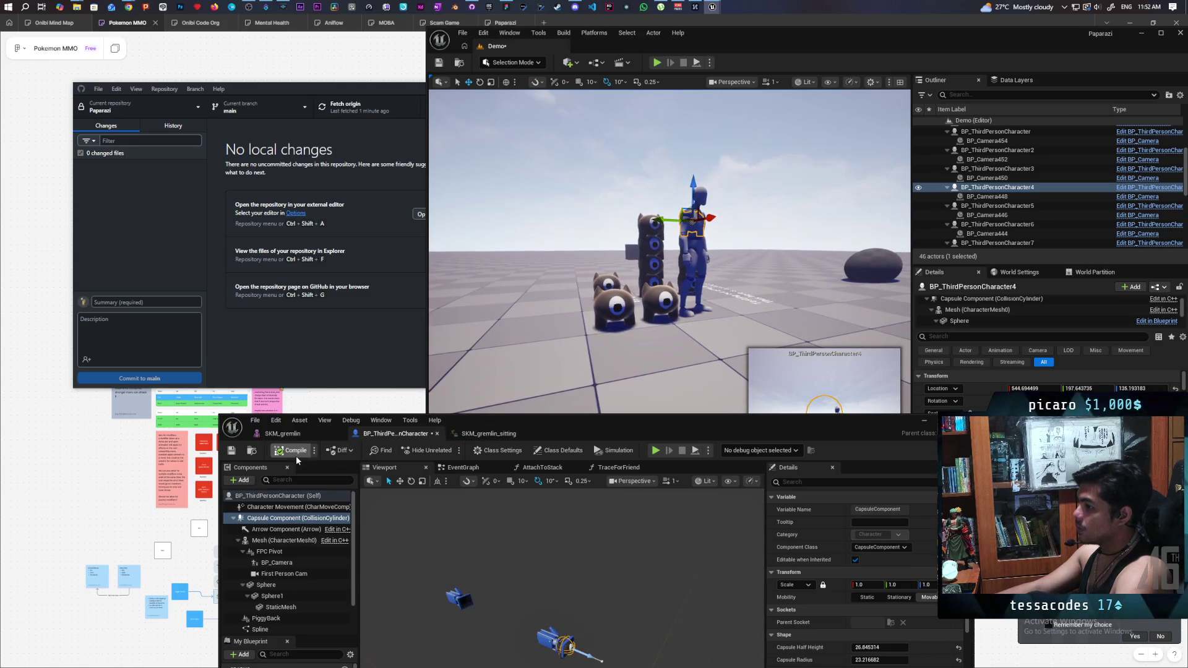
{"action": "mouse_move", "coordinate": [743, 414]}
{"action": "left_mouse_down"}
{"action": "mouse_move", "coordinate": [833, 484]}
{"action": "mouse_move", "coordinate": [981, 533]}
{"action": "left_mouse_up"}
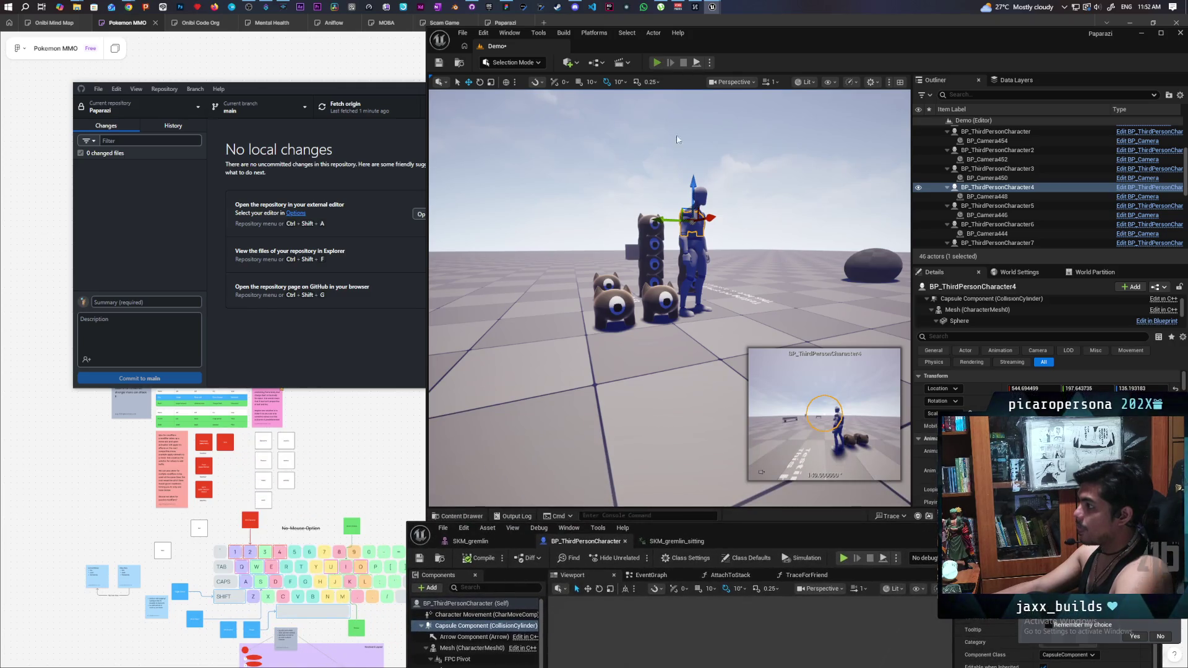
Step: Start a two-client play session and jump the black character onto the red one, checking both client windows
{"action": "left_click", "coordinate": [656, 63]}
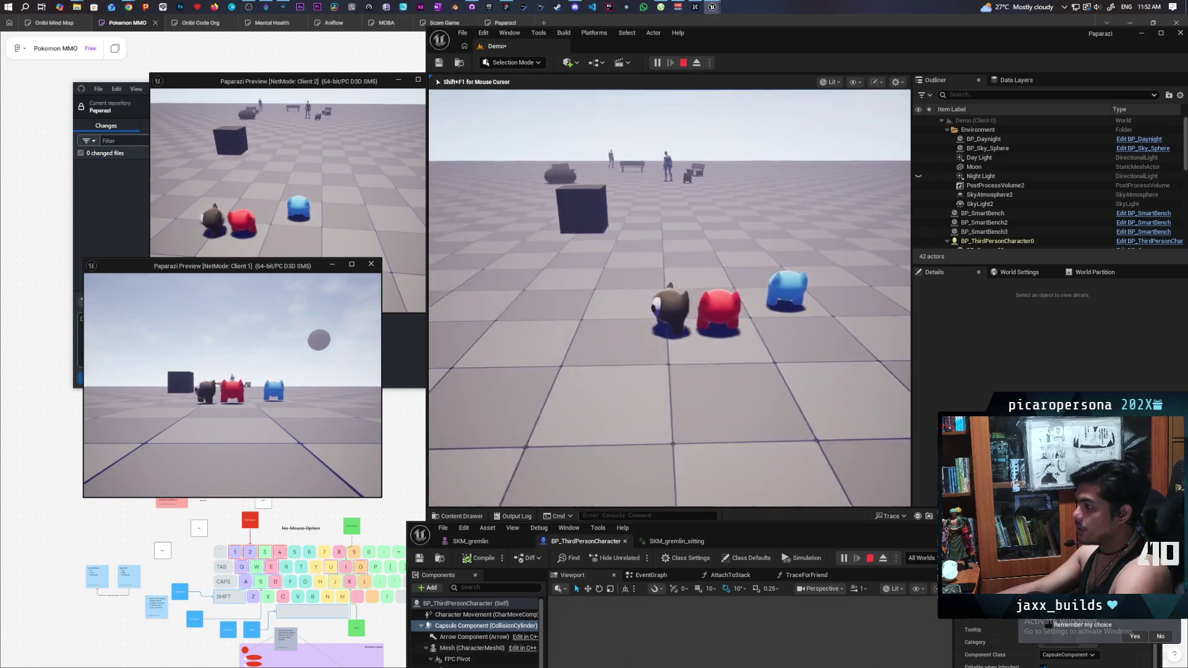
{"action": "key", "text": "w"}
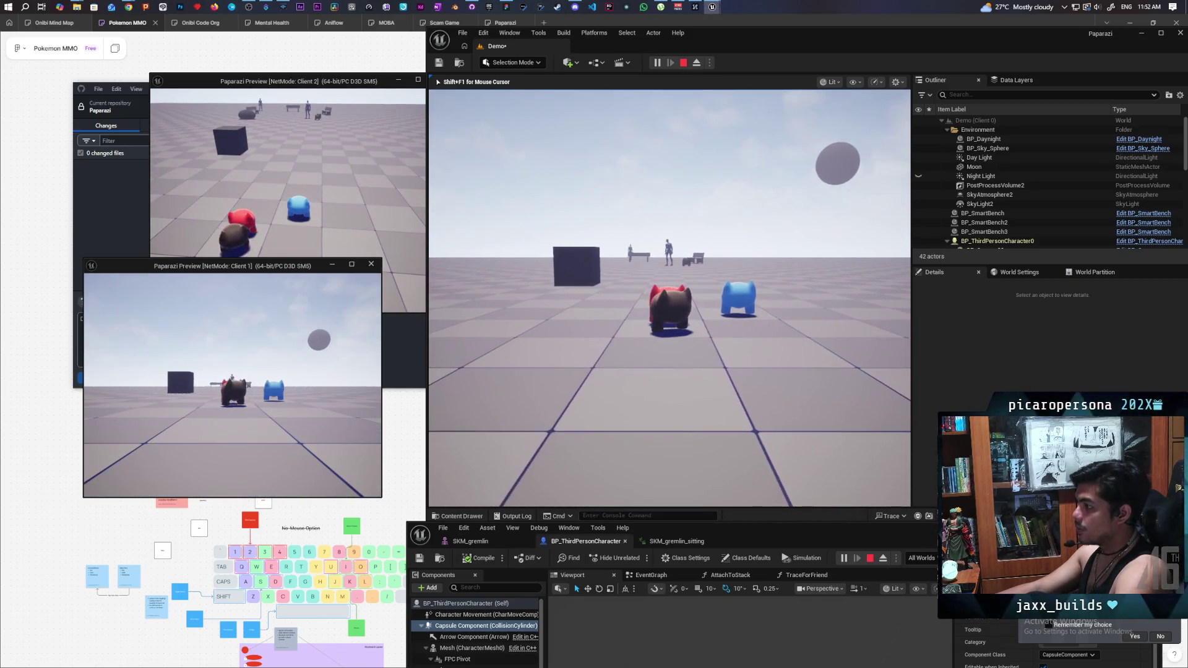
{"action": "key", "text": "e"}
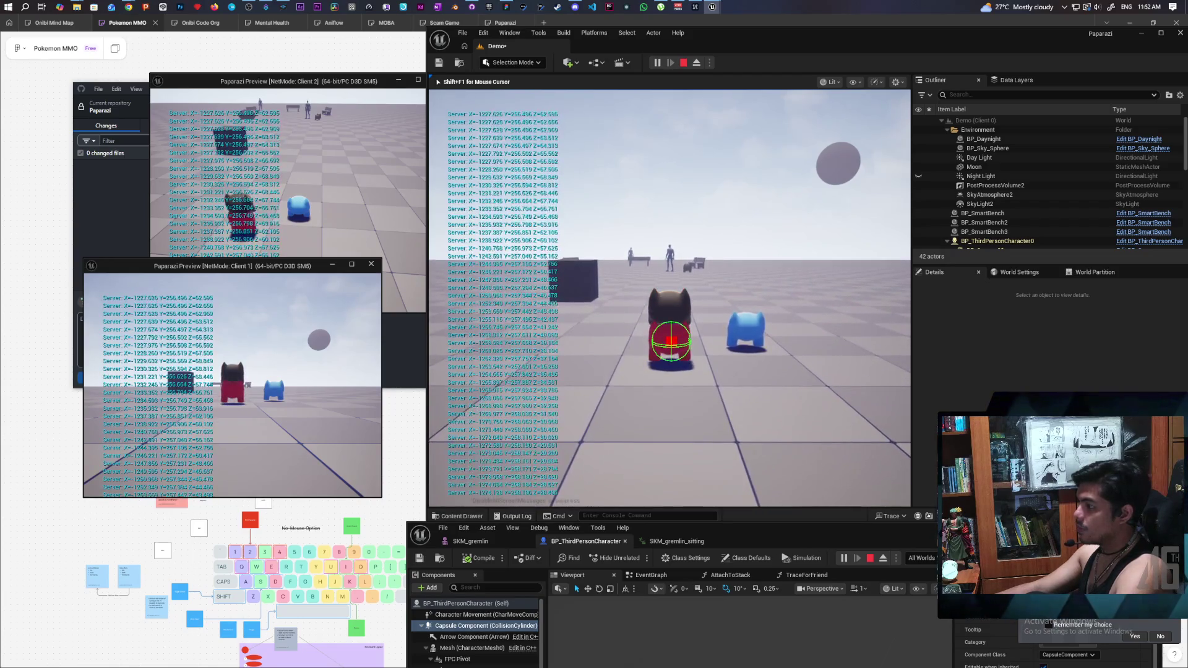
{"action": "left_click", "coordinate": [355, 248]}
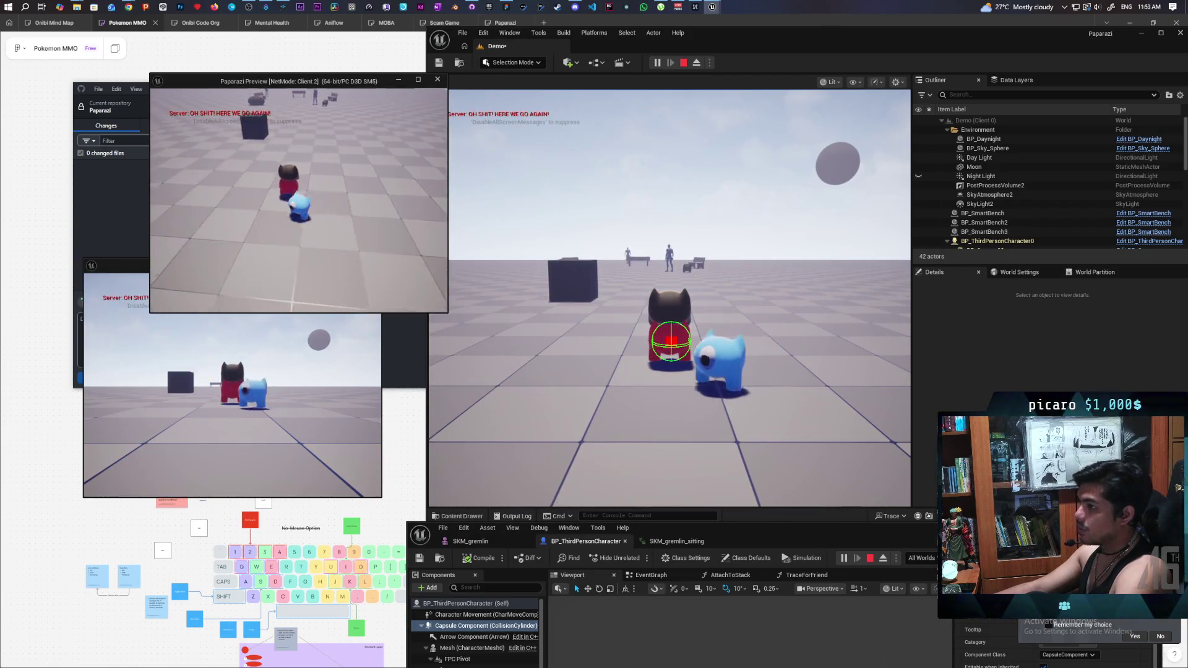
{"action": "left_click", "coordinate": [362, 335]}
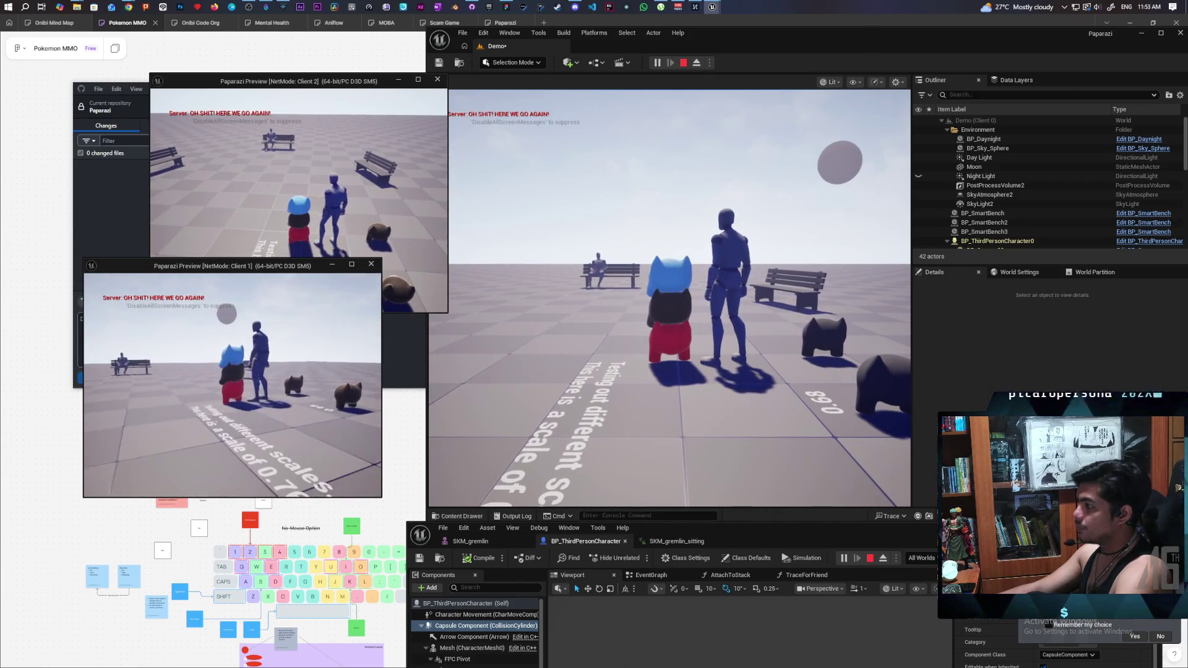
Step: Walk the editor's character past and beside the gremlin stack, then end the play session
{"action": "left_click", "coordinate": [664, 323]}
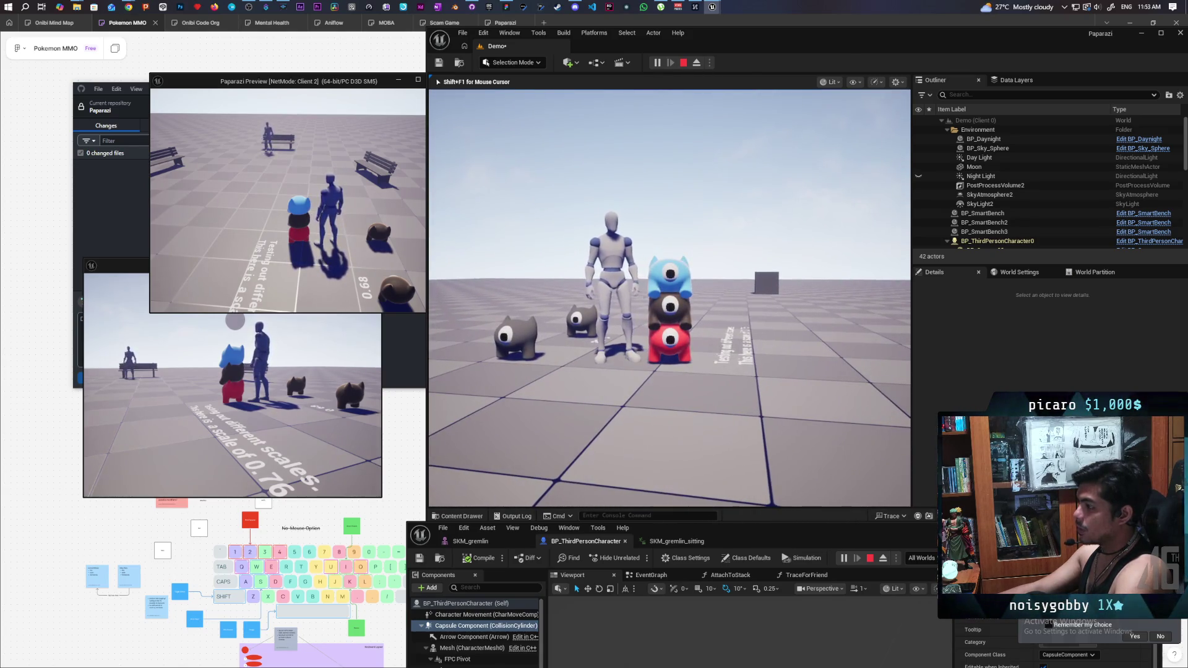
{"action": "key", "text": "w"}
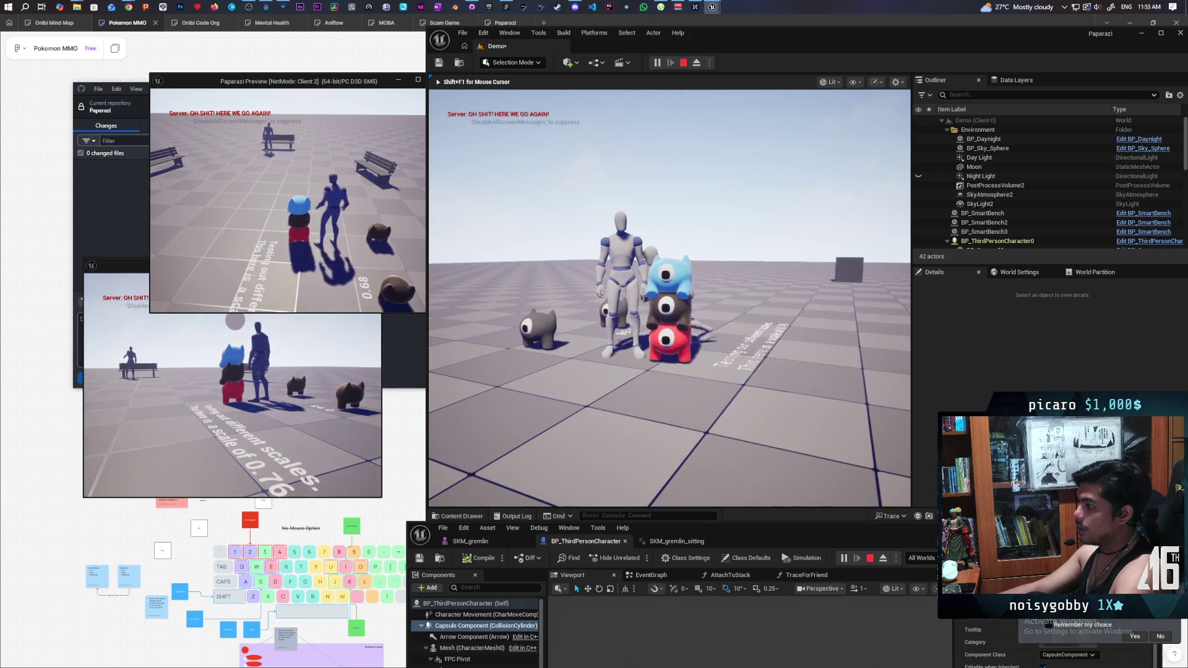
{"action": "key", "text": "w"}
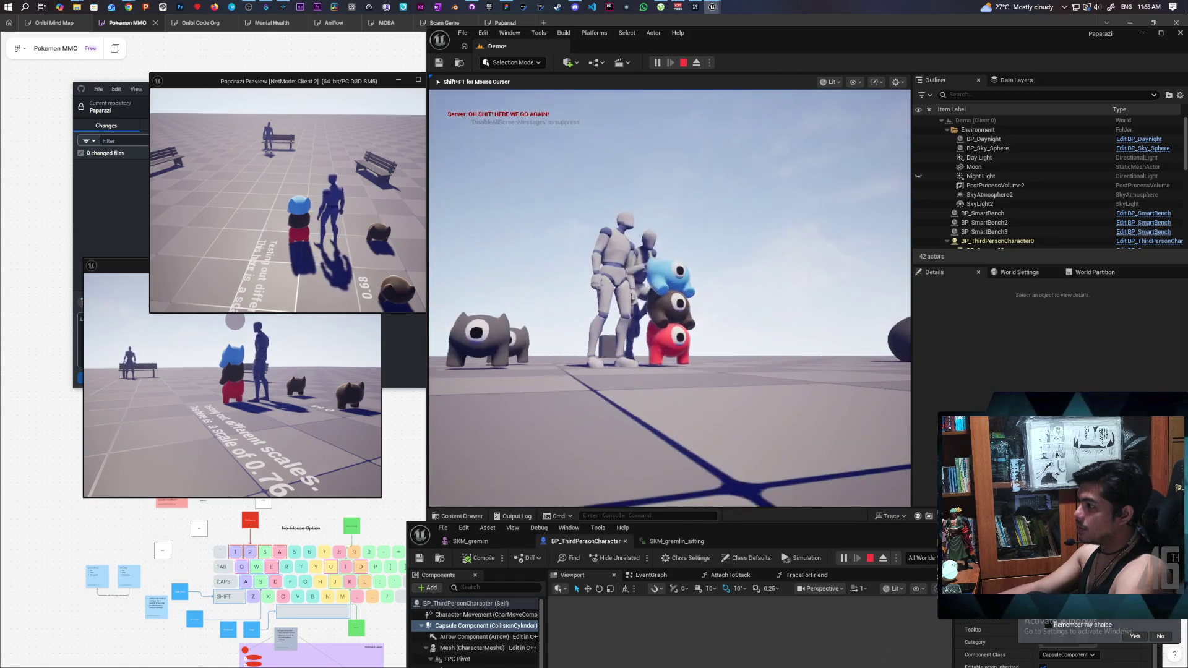
{"action": "key", "text": "s"}
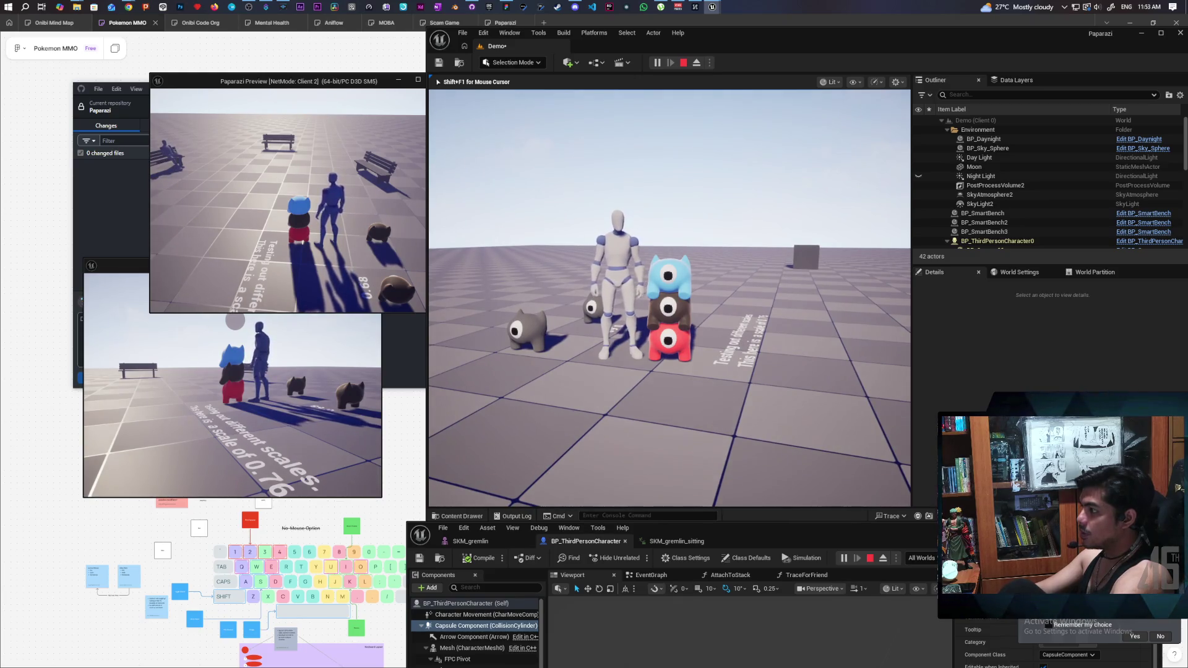
{"action": "key", "text": "Escape"}
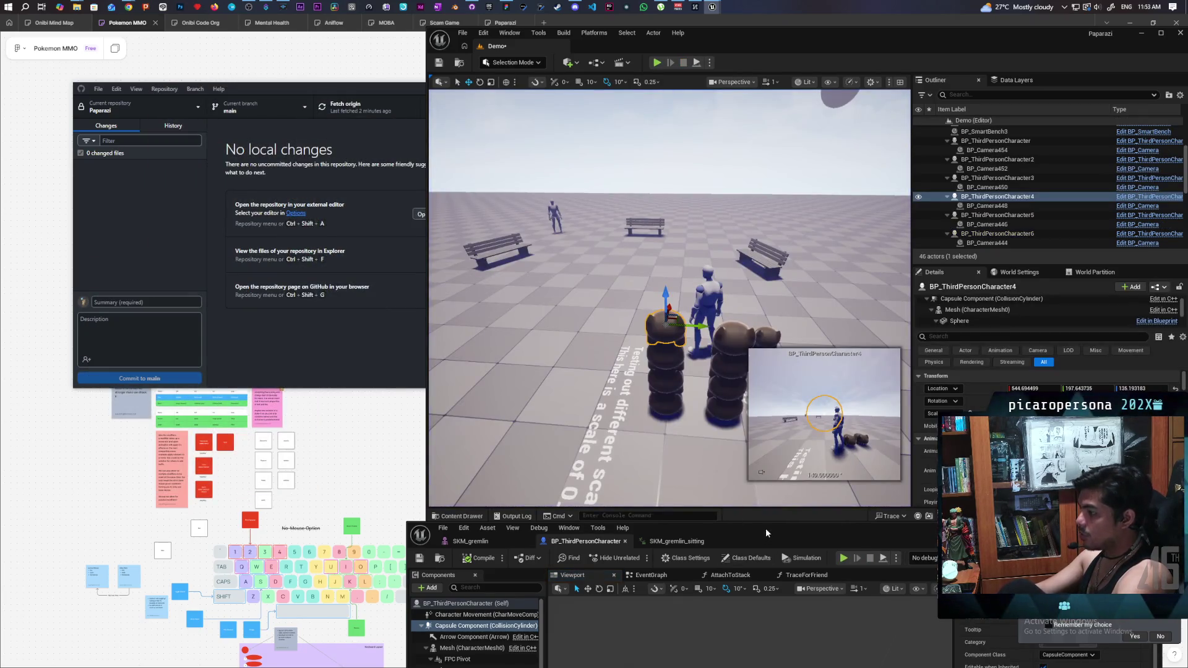
Step: Shift the blueprint editor window to reveal the level and start another multiplayer play session
{"action": "left_click_drag", "start_coordinate": [766, 533], "coordinate": [742, 318]}
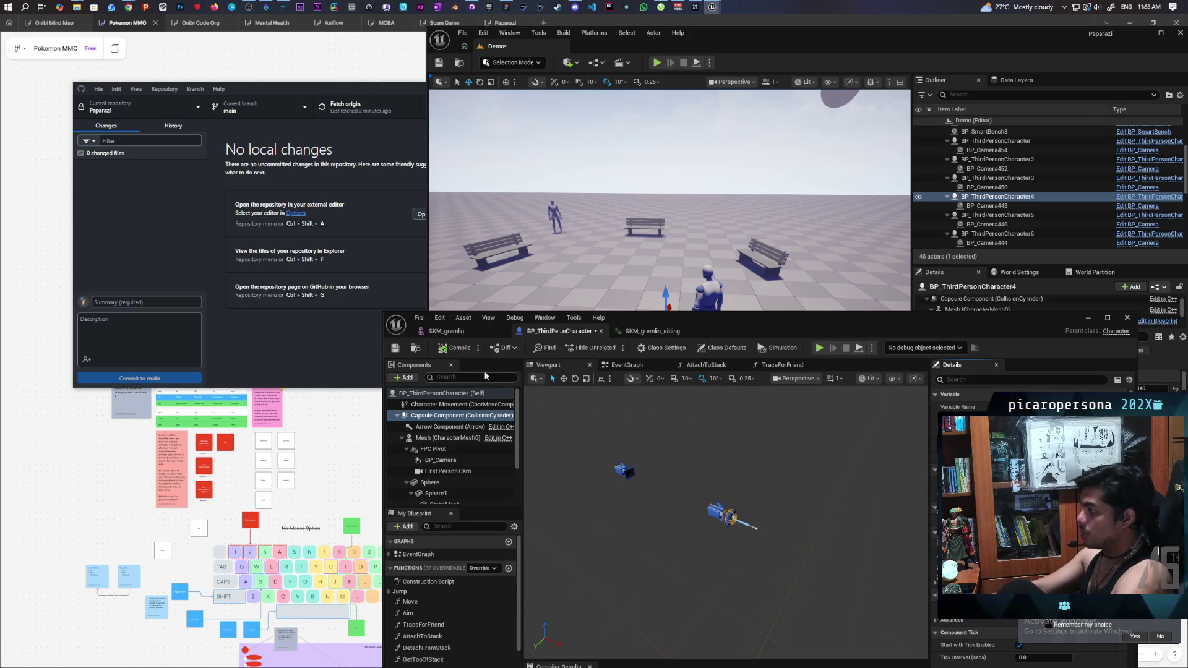
{"action": "left_click_drag", "start_coordinate": [743, 318], "coordinate": [775, 476]}
{"action": "left_click", "coordinate": [656, 62]}
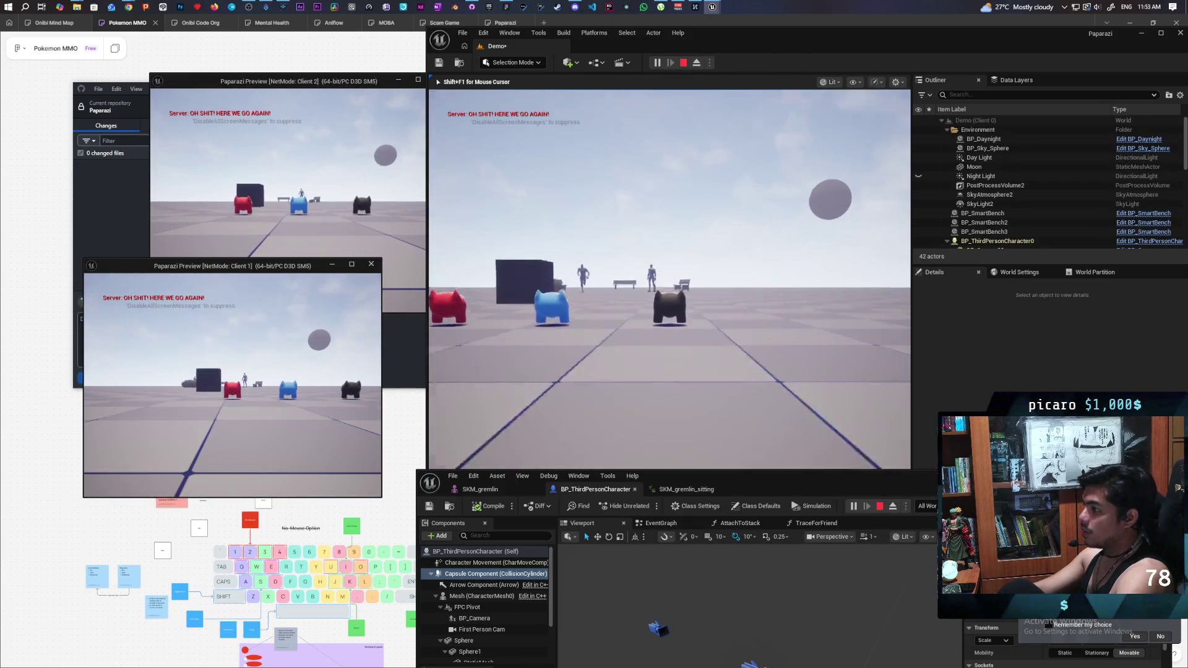
Step: Walk the red character onto the blue one beside the mannequins and focus the main play window
{"action": "key", "text": "w"}
{"action": "key", "text": "w"}
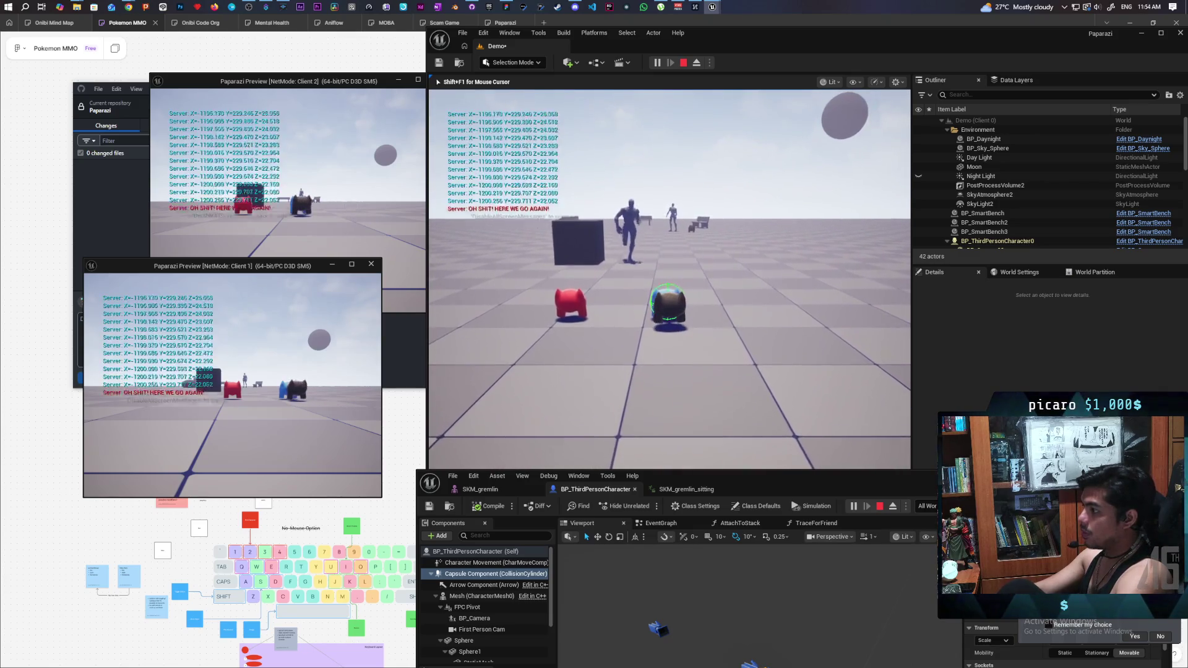
{"action": "key", "text": "w"}
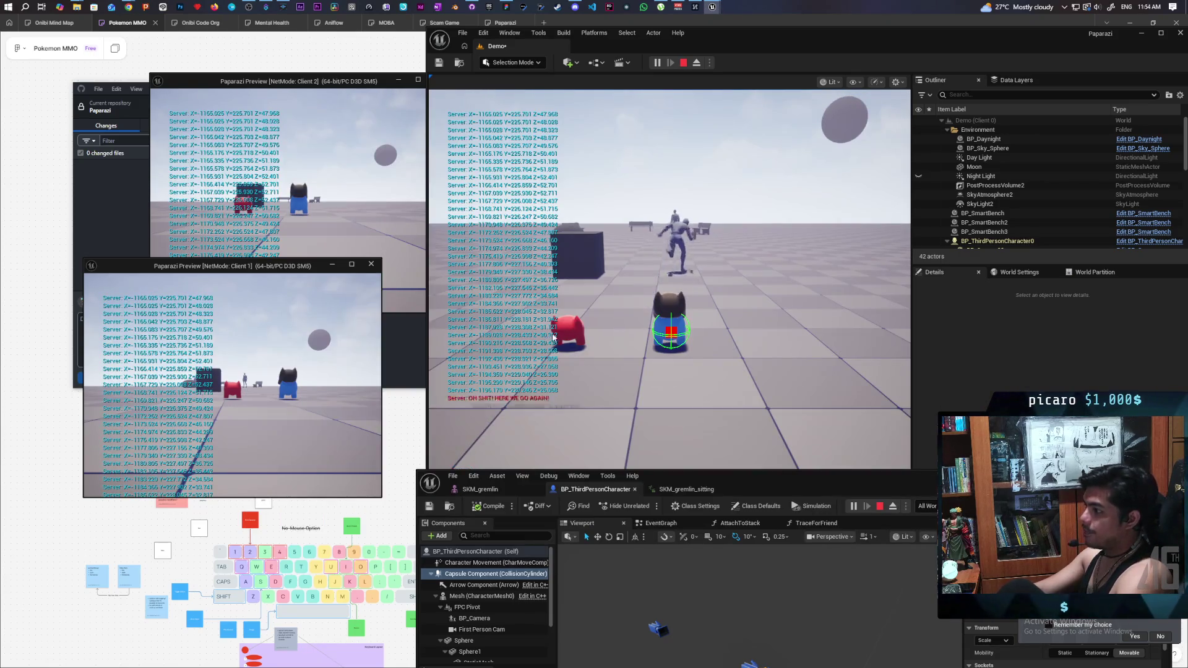
{"action": "key", "text": "d"}
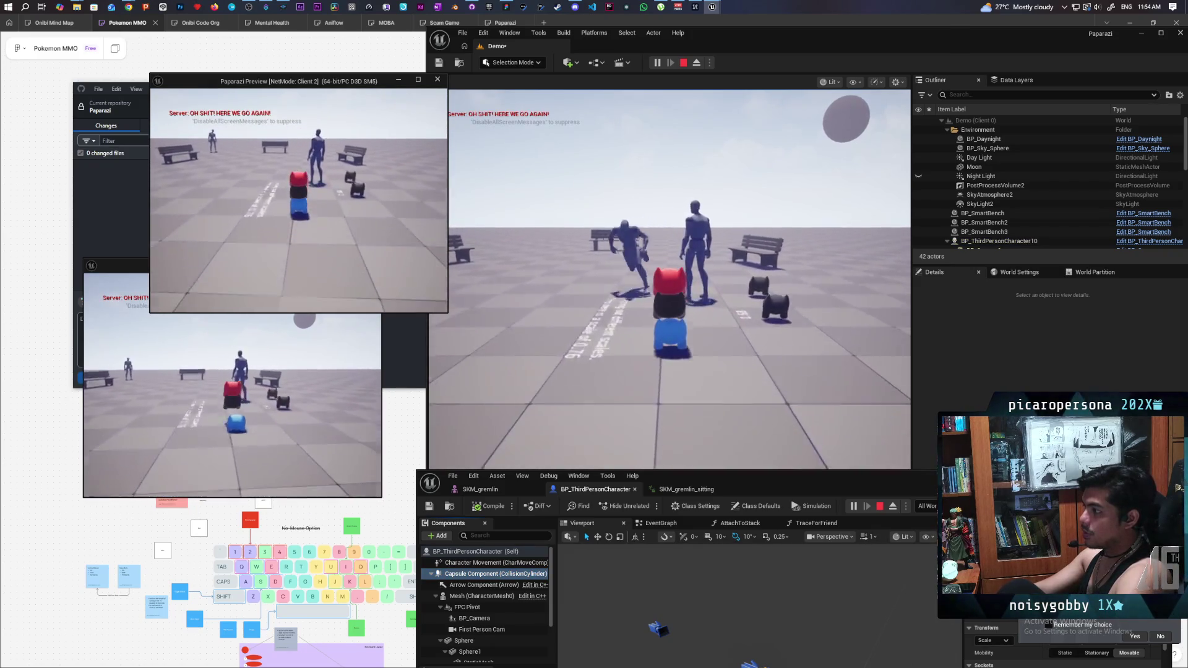
{"action": "left_click", "coordinate": [668, 278]}
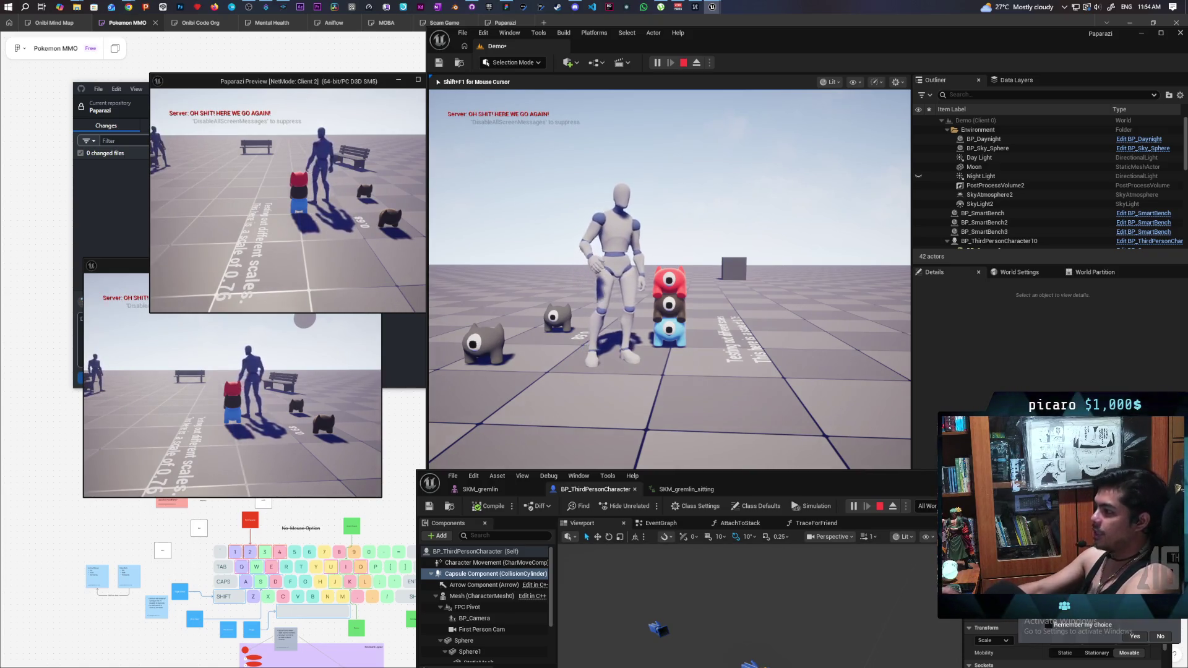
Step: Fly the play camera around the stacked gremlins and floor scale text, then stop the play session
{"action": "key", "text": "w"}
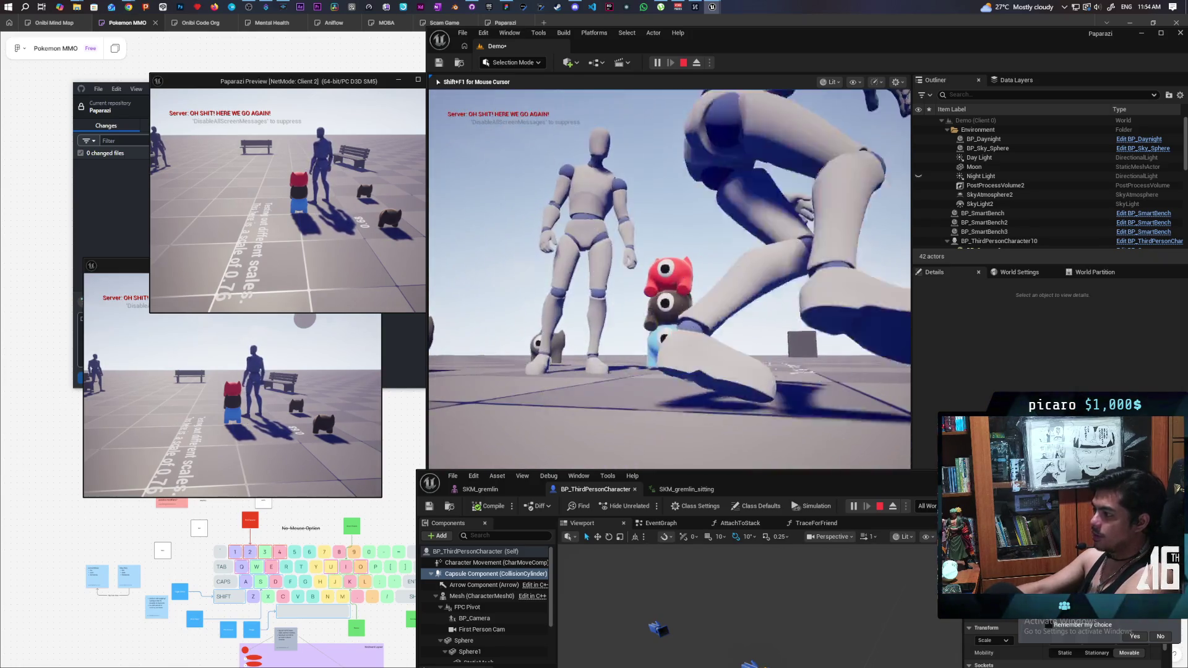
{"action": "key", "text": "w"}
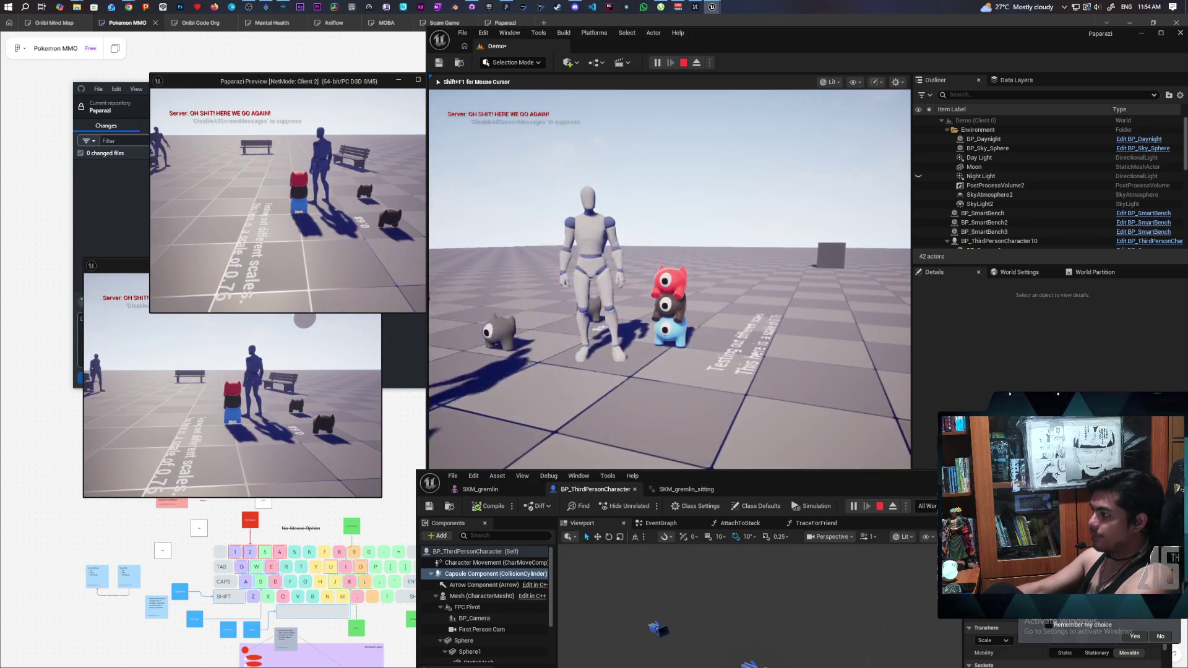
{"action": "key", "text": "w"}
{"action": "key", "text": "w"}
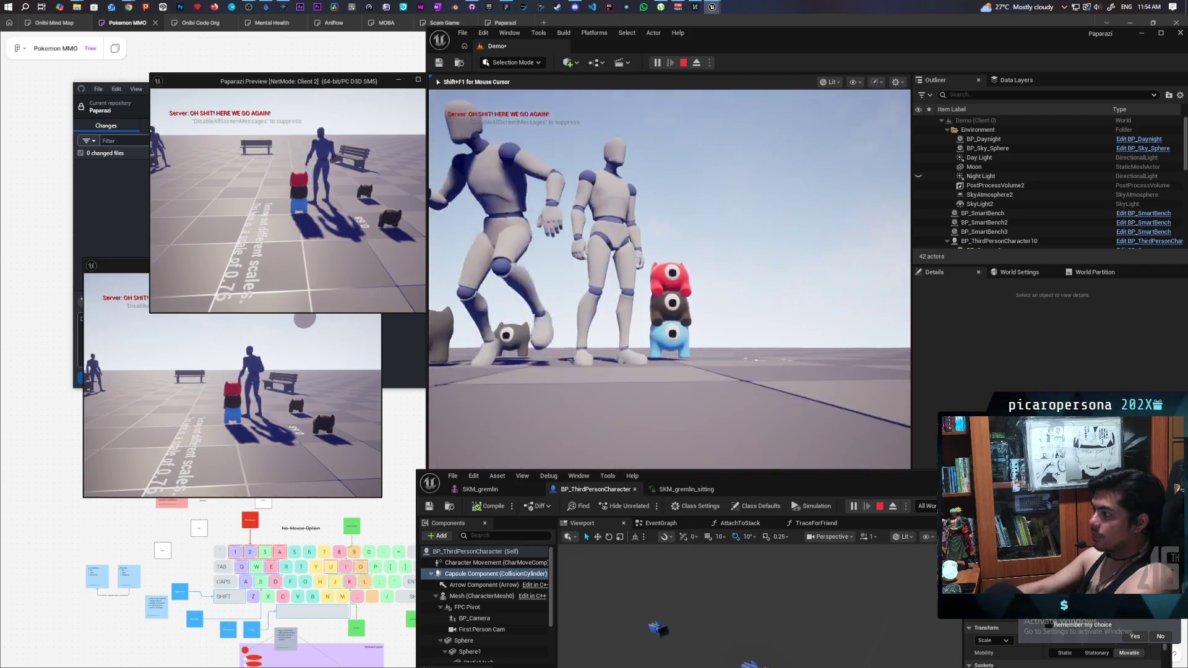
{"action": "key", "text": "w"}
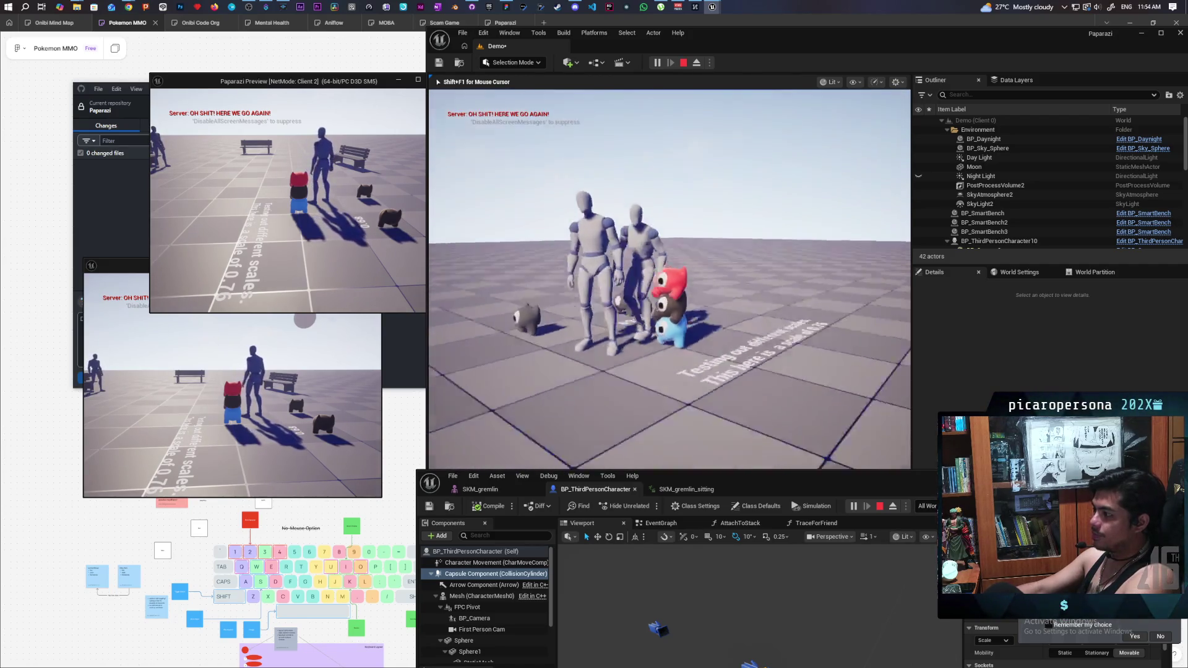
{"action": "key", "text": "w"}
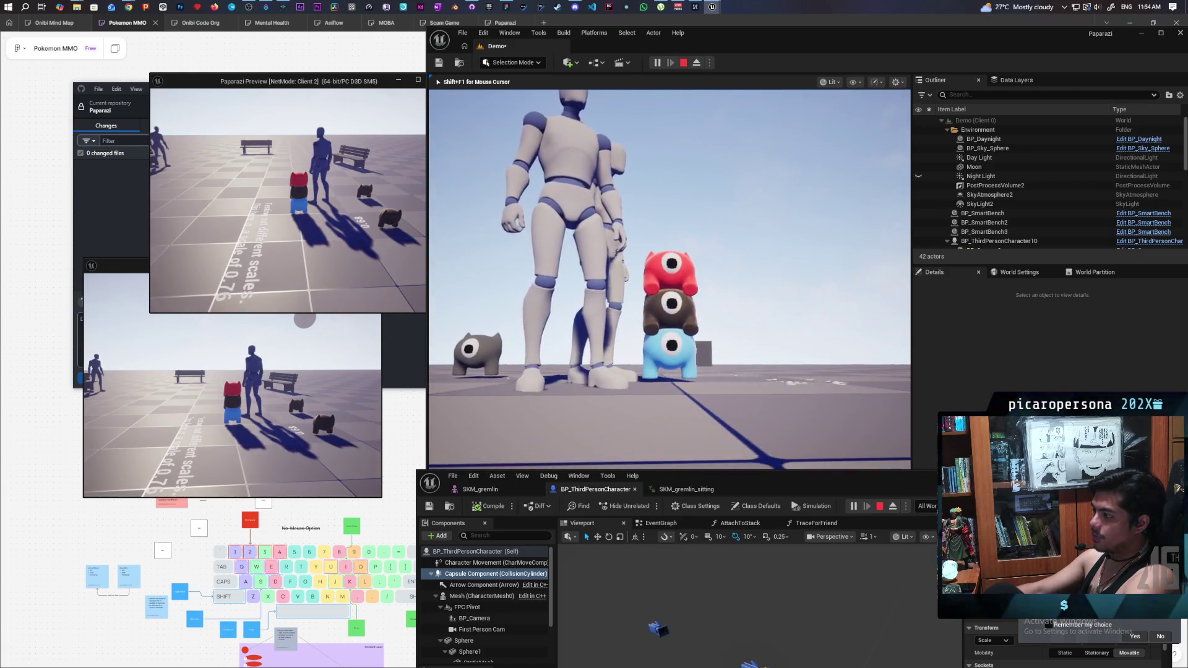
{"action": "key", "text": "s"}
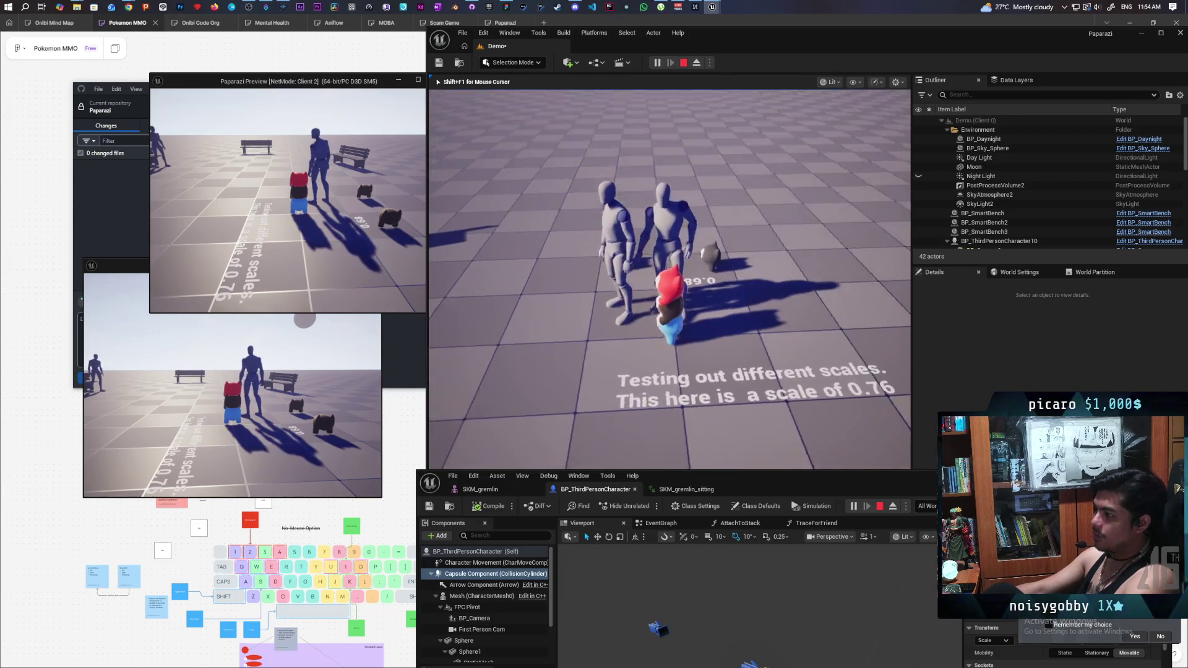
{"action": "key", "text": "w"}
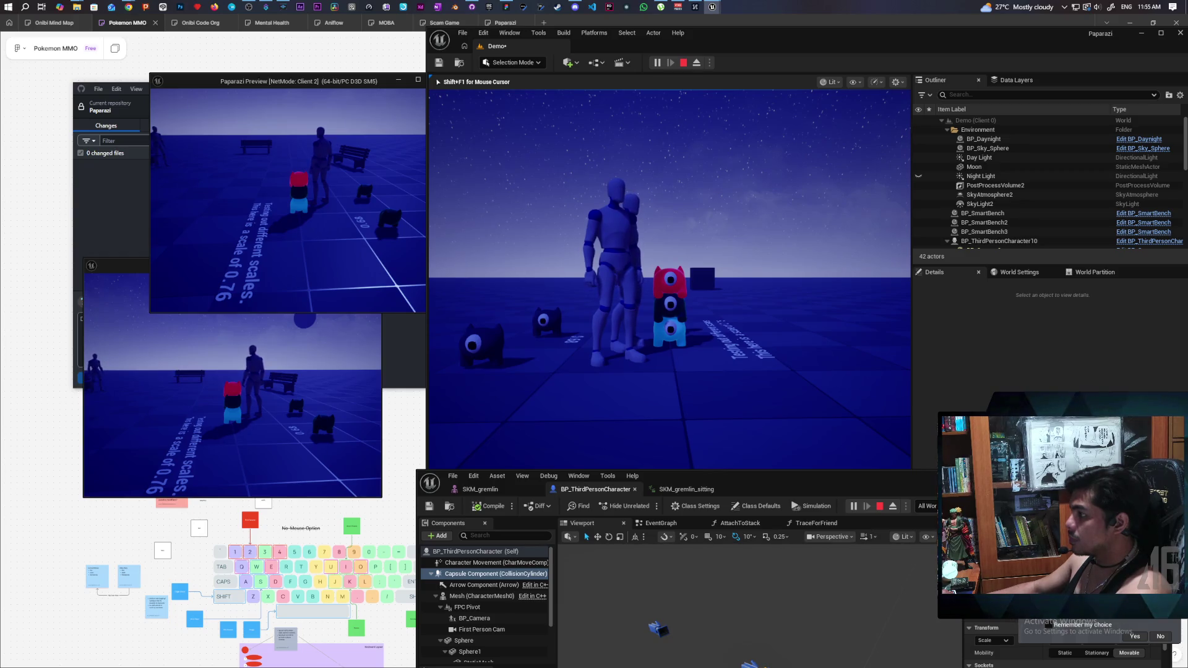
{"action": "key", "text": "Escape"}
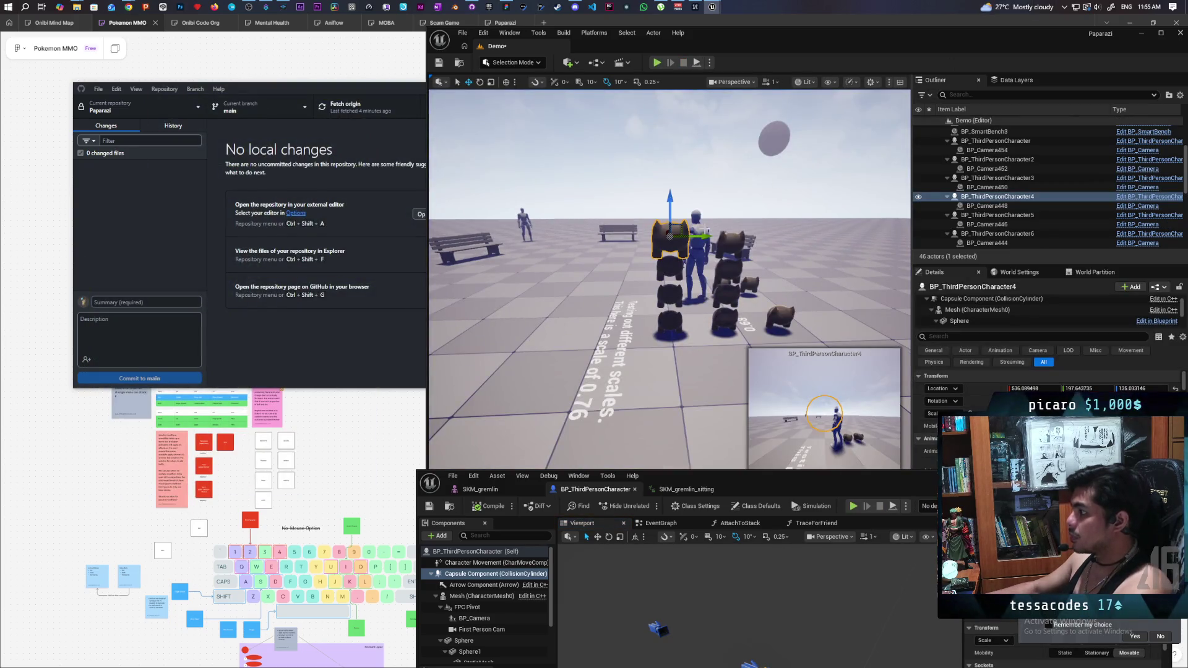
Step: Select each BP_ThirdPersonCharacter in the cat stack and shrink the top one, BP_ThirdPersonCharacter4
{"action": "key", "text": "w"}
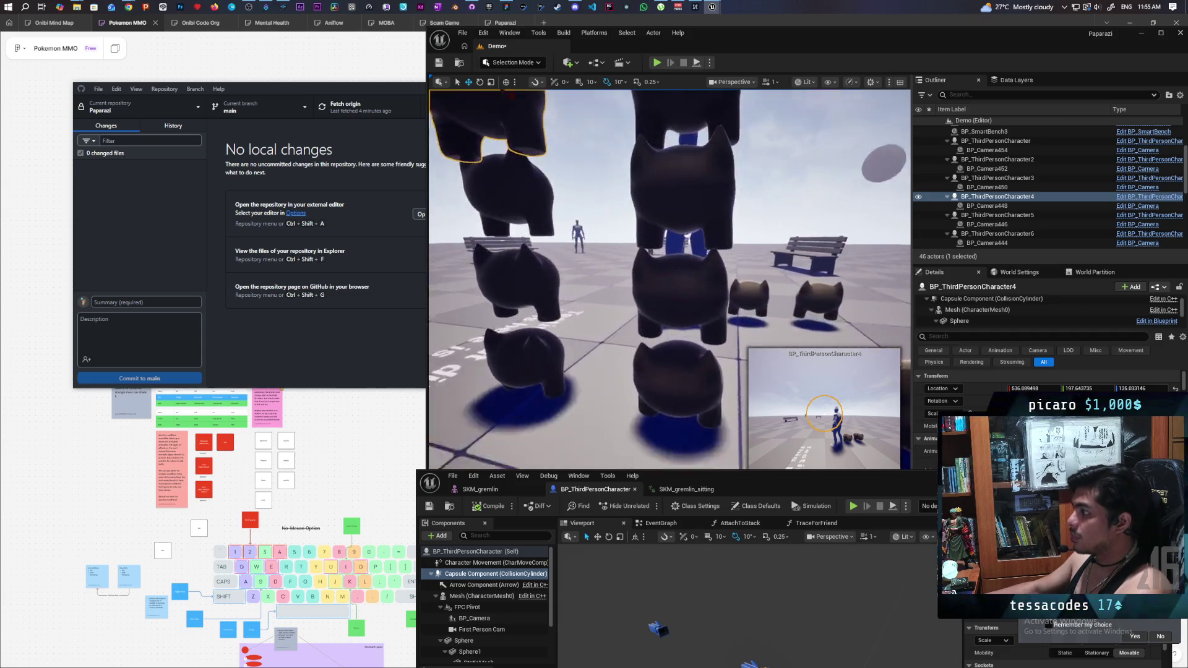
{"action": "key", "text": "s"}
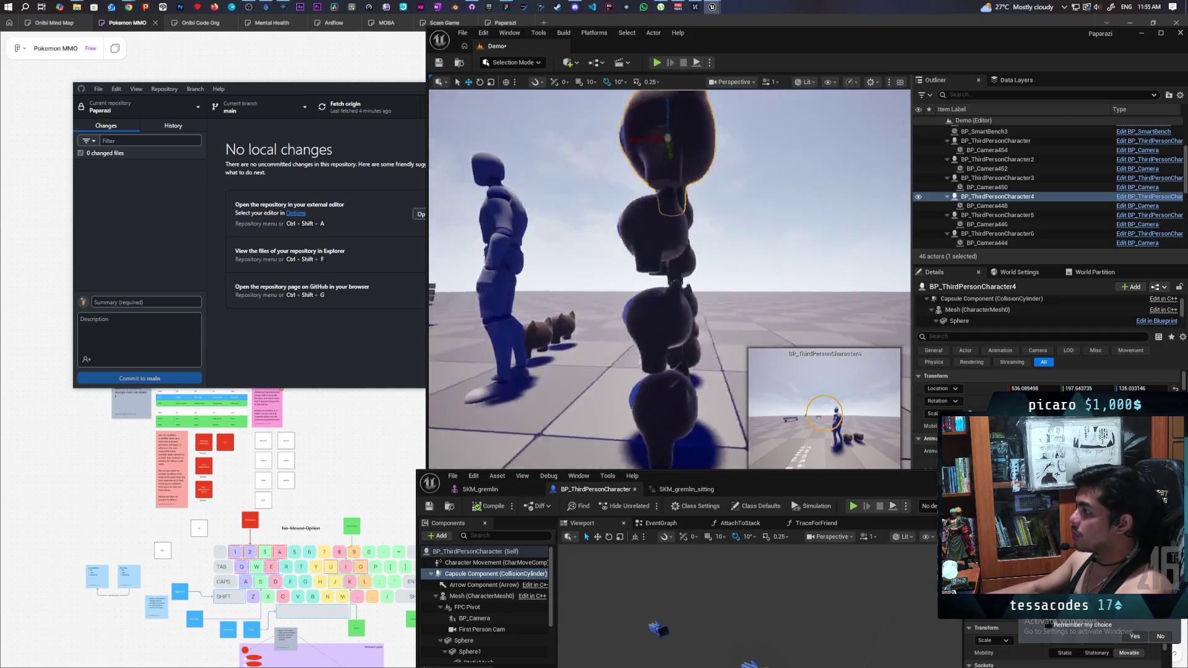
{"action": "key", "text": "f"}
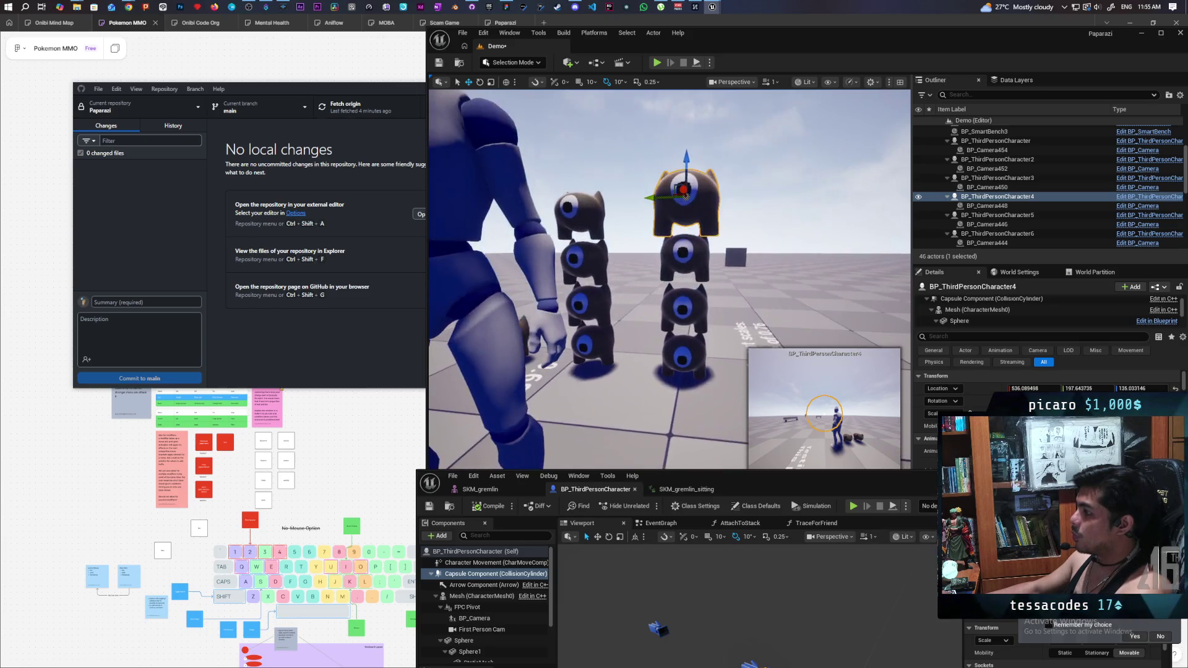
{"action": "left_click", "coordinate": [687, 260]}
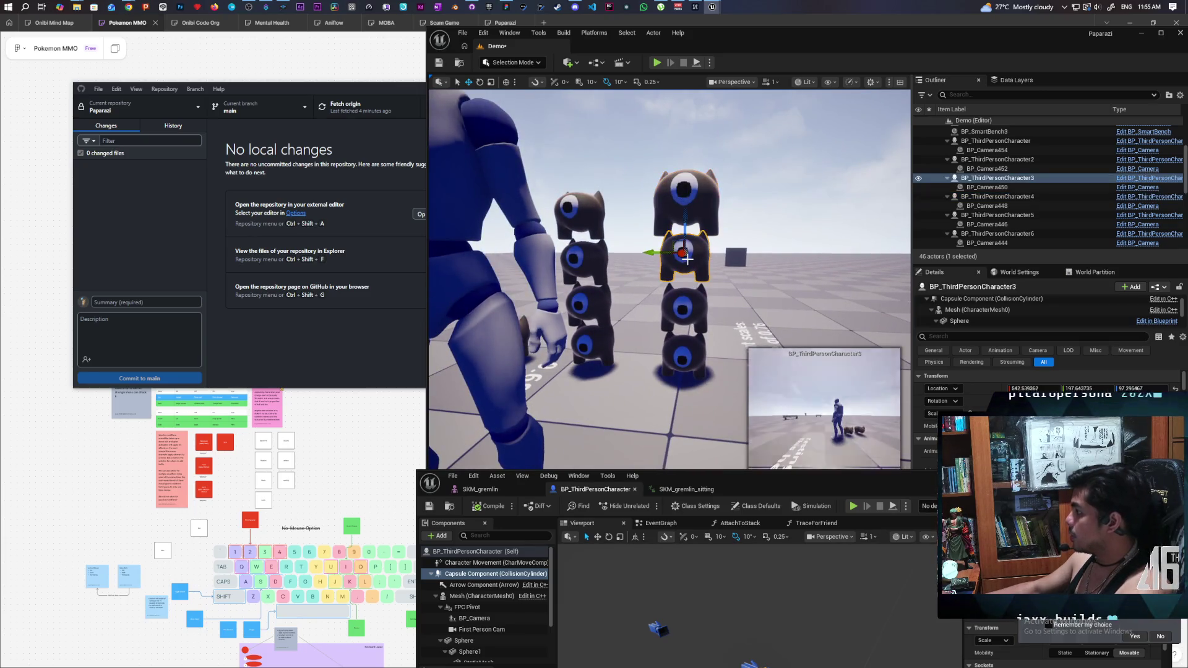
{"action": "left_click", "coordinate": [681, 311]}
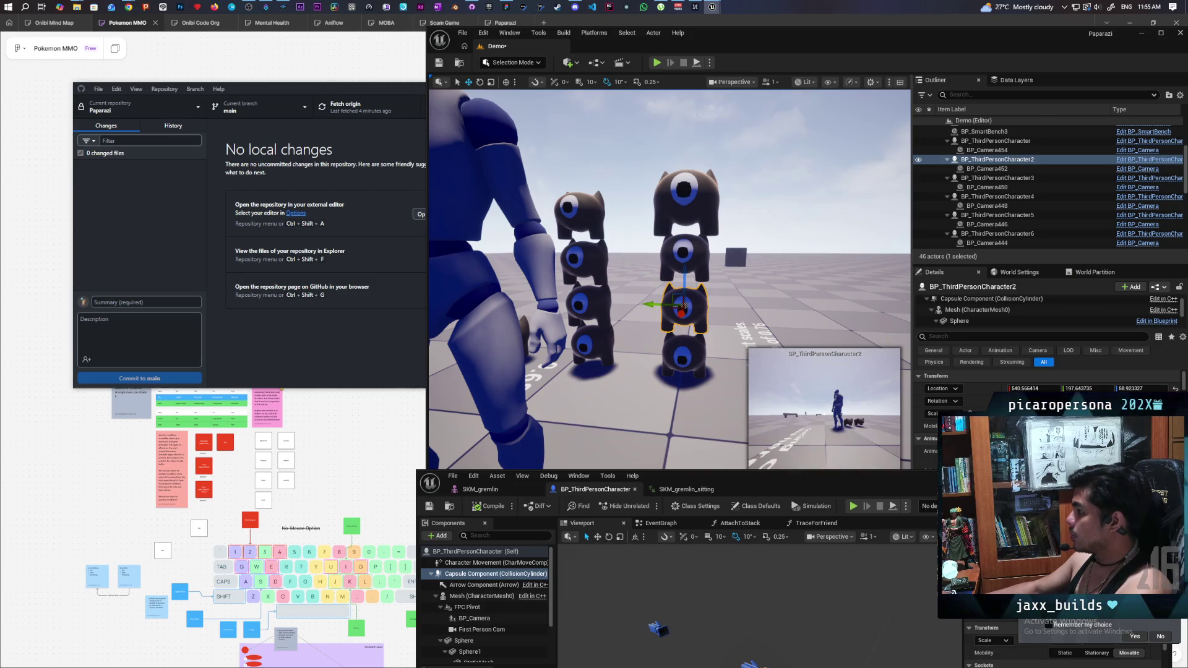
{"action": "left_click", "coordinate": [682, 357]}
{"action": "left_click", "coordinate": [684, 200]}
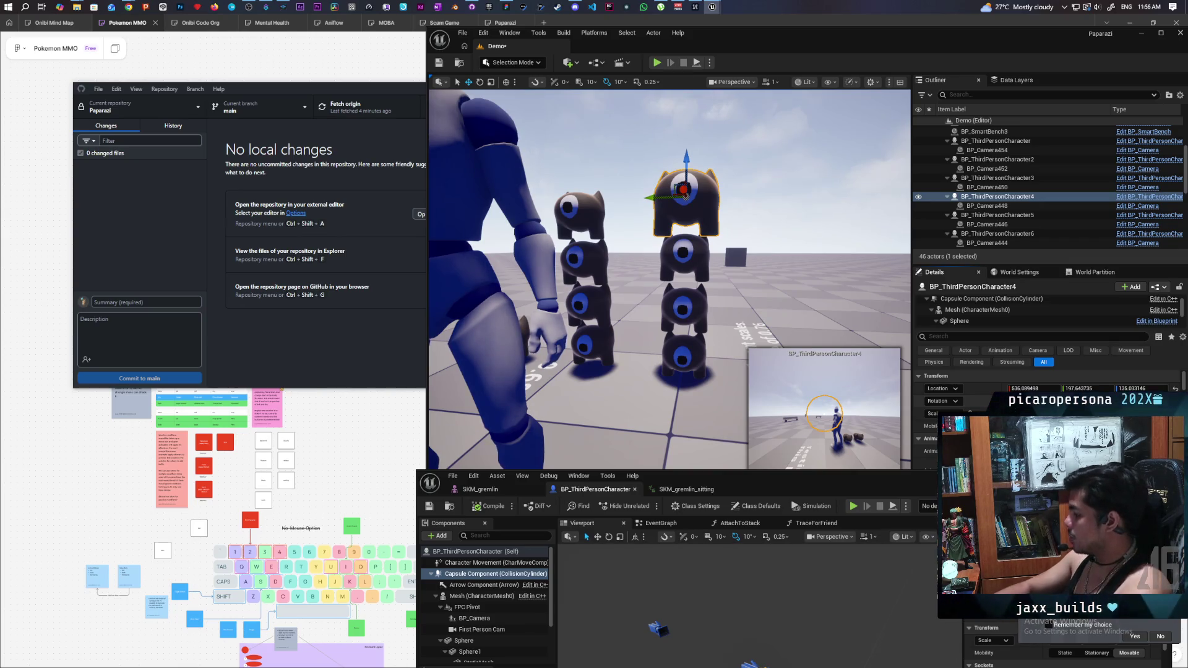
{"action": "key", "text": "ctrl+z"}
Step: Look down on the cat stacks, select BP_ThirdPersonCharacter3 and raise the character Blueprint editor over the level
{"action": "key", "text": "w"}
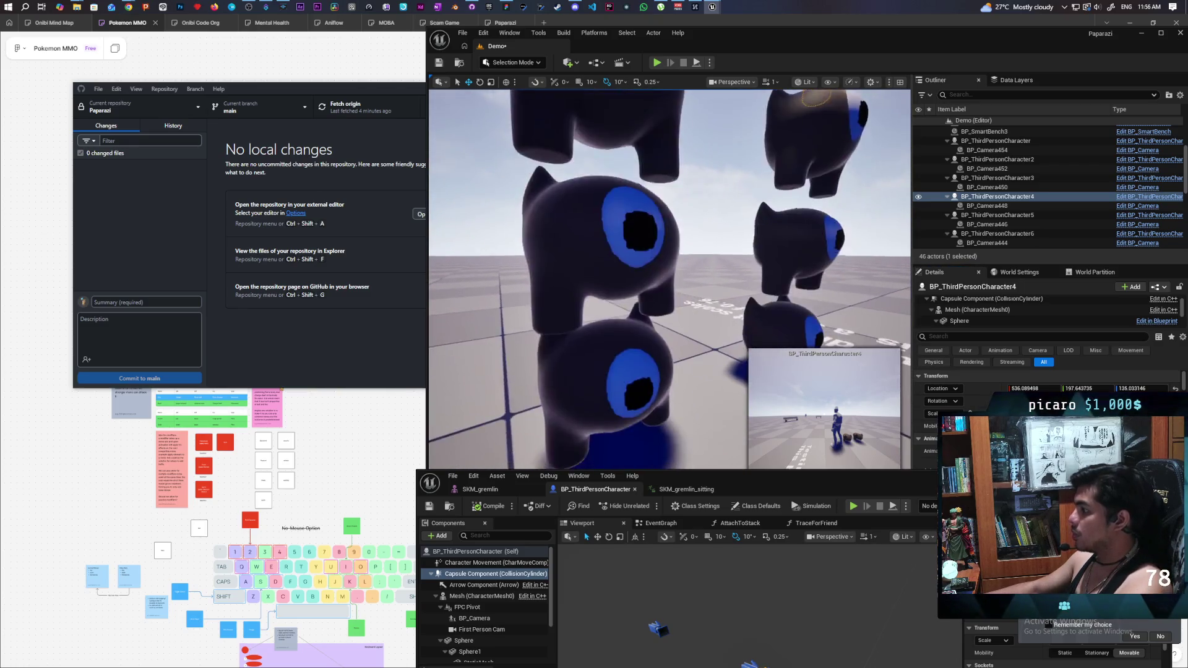
{"action": "key", "text": "s"}
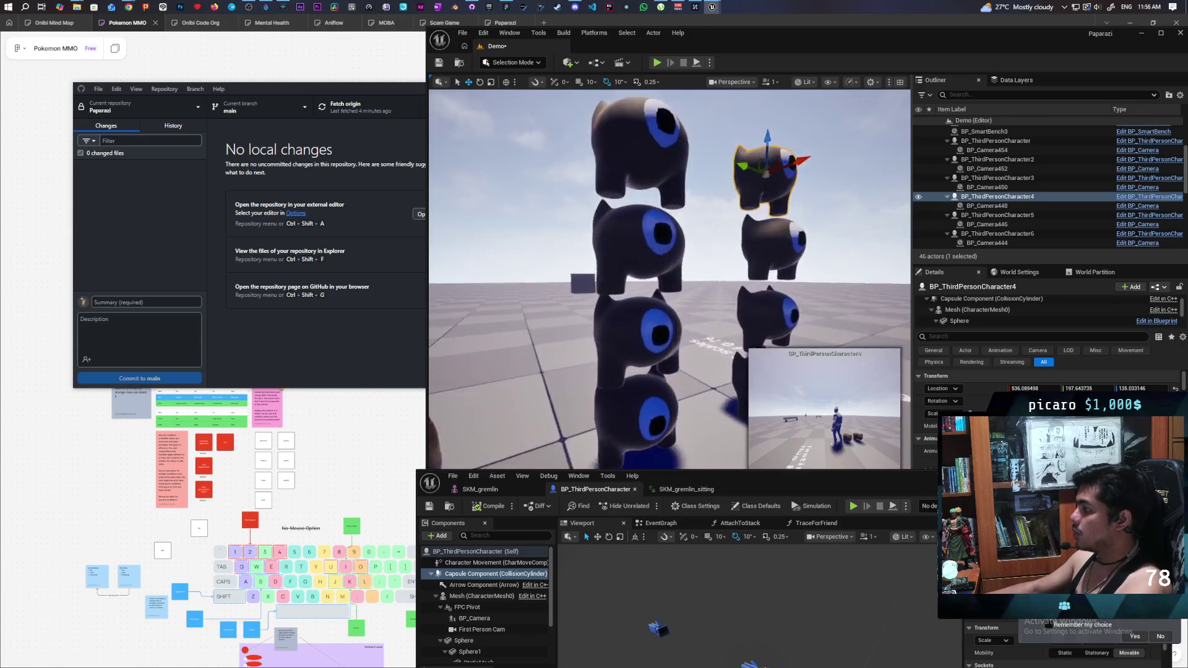
{"action": "key", "text": "s"}
{"action": "key", "text": "s"}
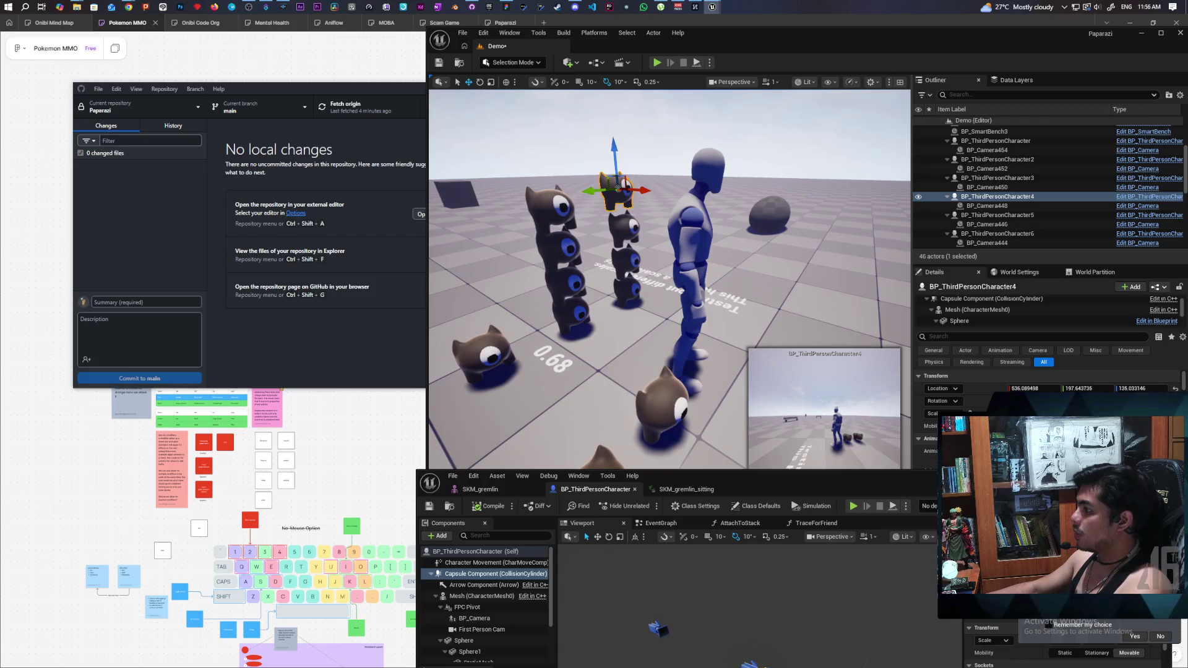
{"action": "left_click", "coordinate": [626, 222]}
{"action": "mouse_move", "coordinate": [780, 477]}
{"action": "left_mouse_down"}
{"action": "mouse_move", "coordinate": [679, 208]}
{"action": "mouse_move", "coordinate": [644, 396]}
{"action": "left_mouse_up"}
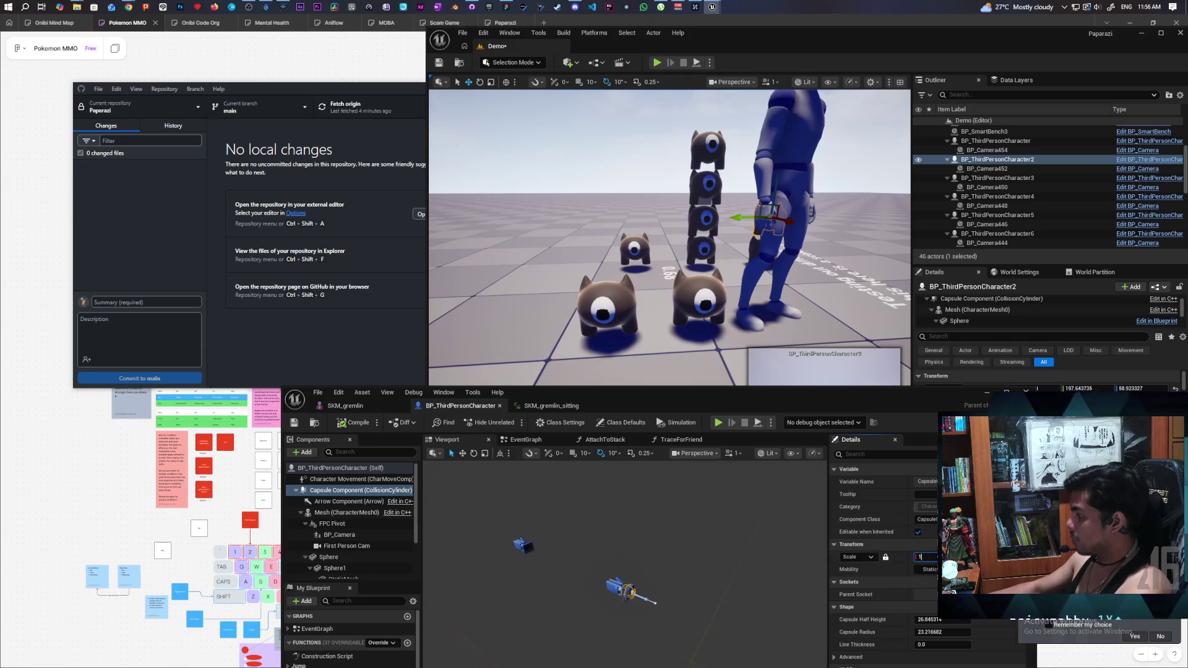
Step: Commit a capsule scale of 1.0 and turn the view toward the full-size cat stacks
{"action": "key", "text": "Return"}
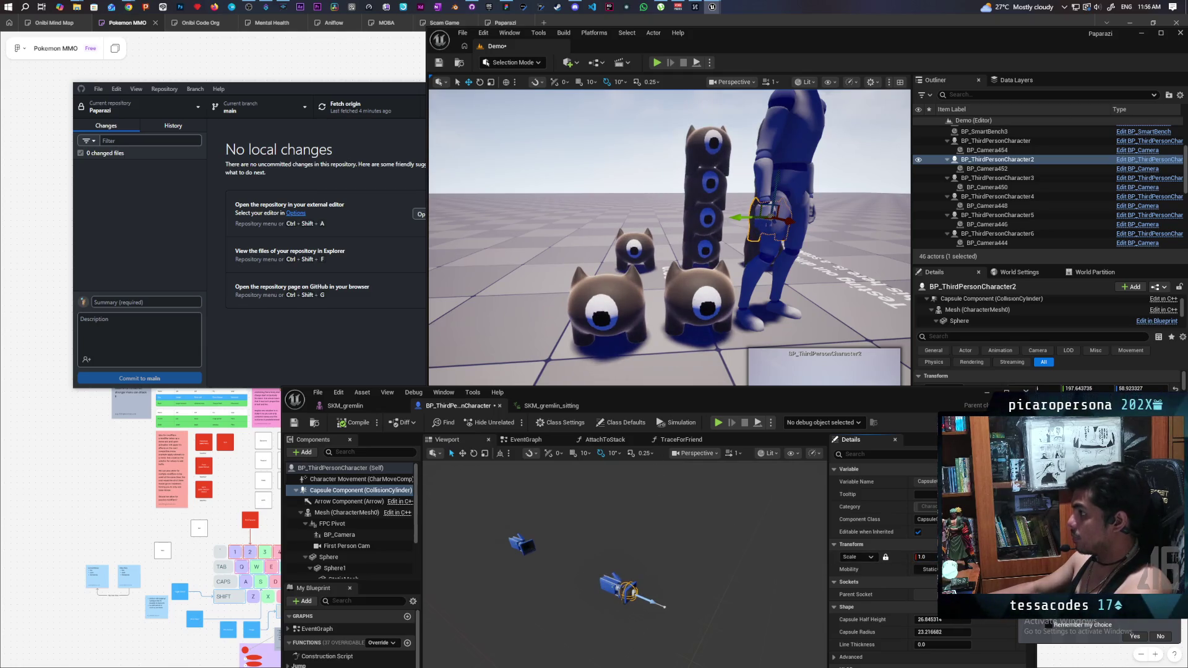
{"action": "scroll", "coordinate": [670, 237], "scroll_direction": "down", "scroll_amount": 3}
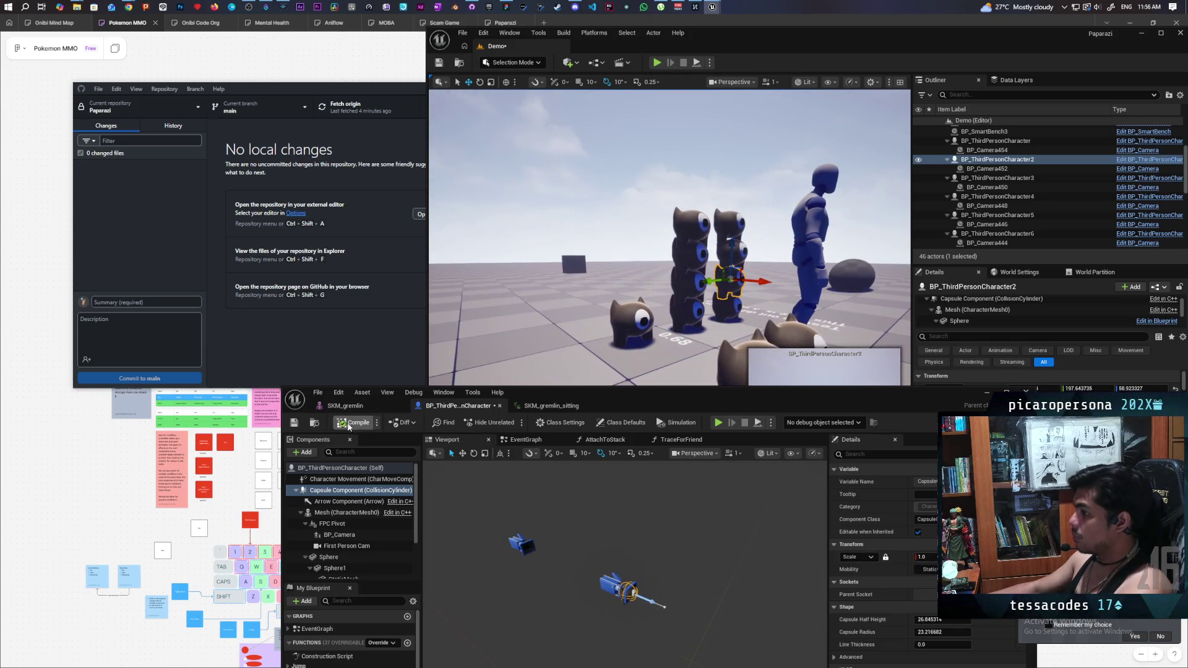
{"action": "scroll", "coordinate": [670, 237], "scroll_direction": "up", "scroll_amount": 5}
{"action": "left_click_drag", "start_coordinate": [669, 237], "coordinate": [640, 224]}
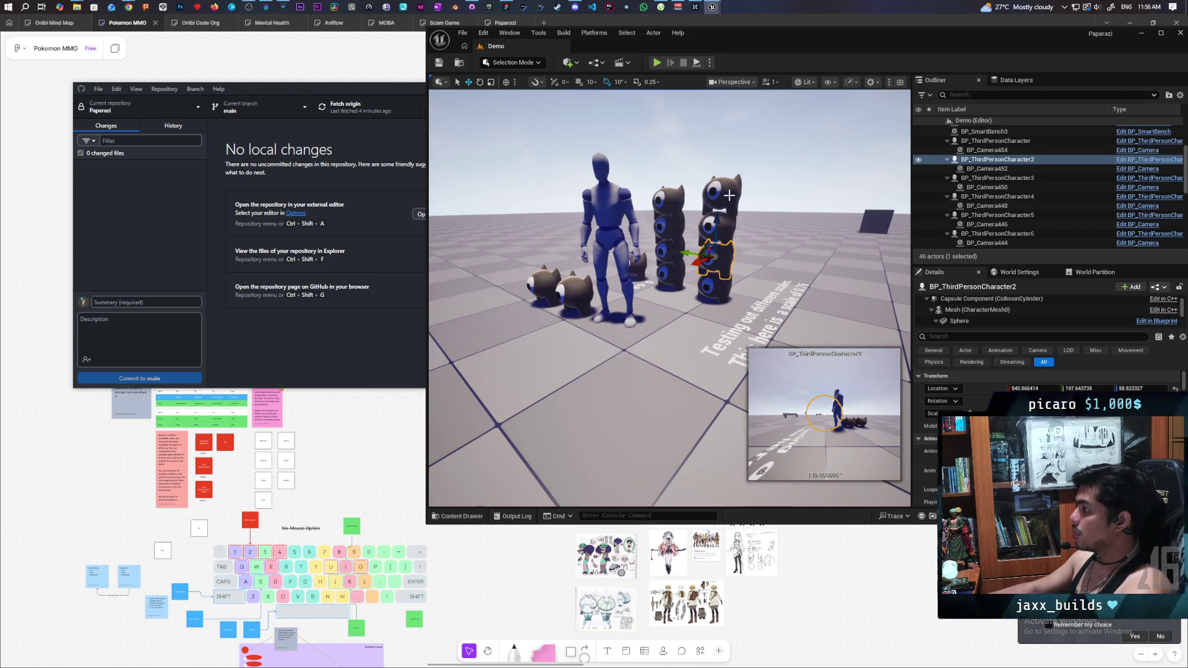
Step: Select all four stacked characters and give them a shared 0.76 scale
{"action": "left_click", "coordinate": [728, 227]}
{"action": "left_click", "coordinate": [729, 249], "text": "ctrl"}
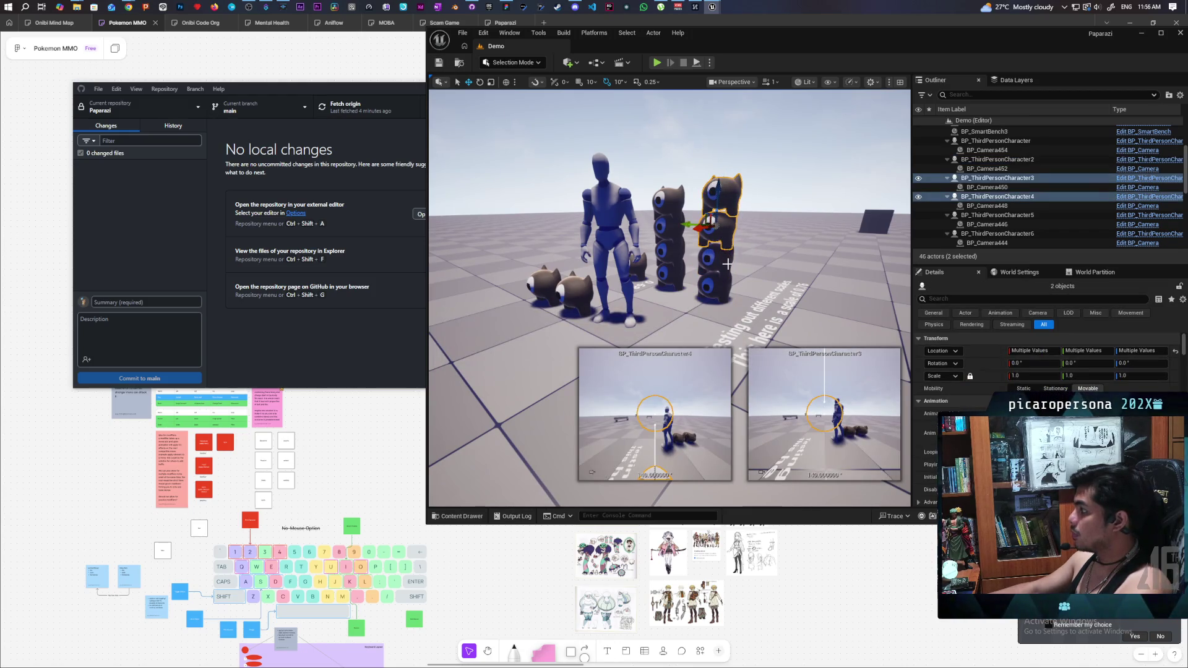
{"action": "left_click", "coordinate": [722, 268], "text": "ctrl"}
{"action": "left_click", "coordinate": [717, 289], "text": "ctrl"}
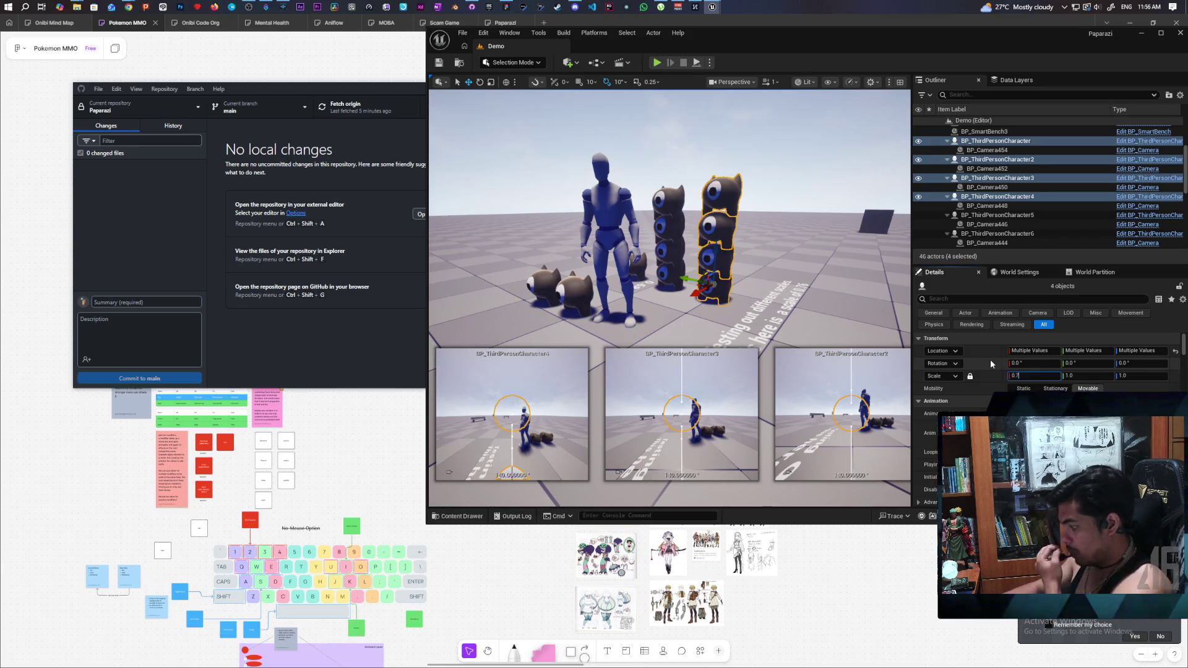
{"action": "type", "text": "0.76"}
{"action": "key", "text": "Return"}
{"action": "scroll", "coordinate": [668, 232], "scroll_direction": "up", "scroll_amount": 3}
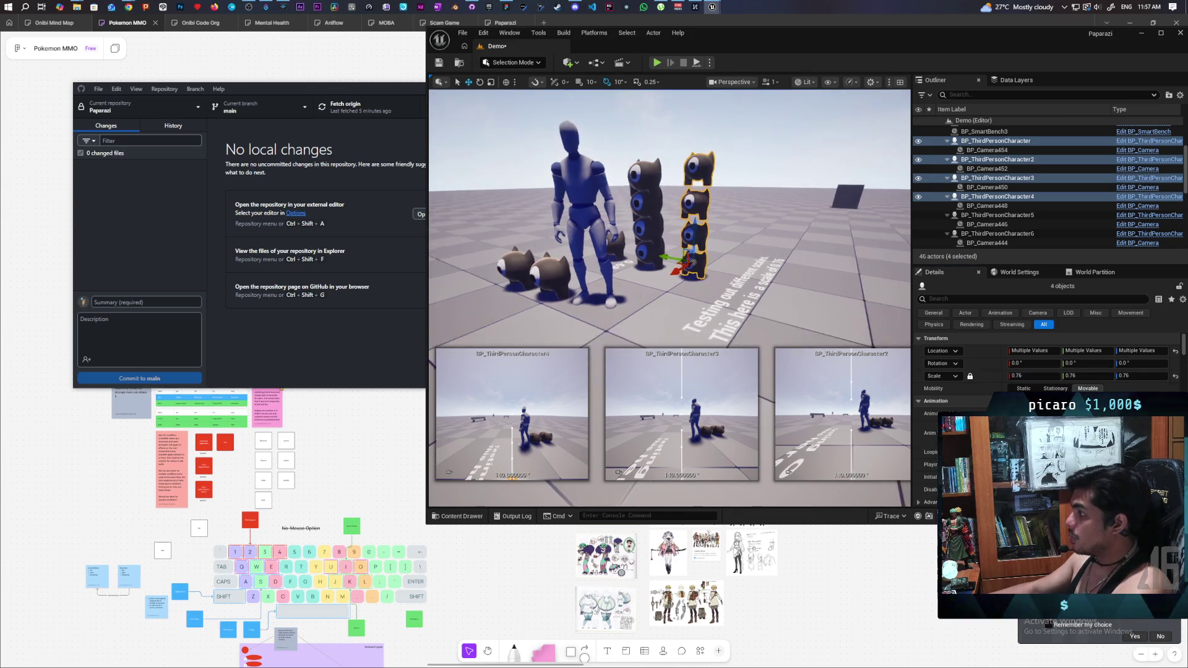
{"action": "scroll", "coordinate": [669, 232], "scroll_direction": "up", "scroll_amount": 5}
{"action": "left_click_drag", "start_coordinate": [668, 278], "coordinate": [650, 297]}
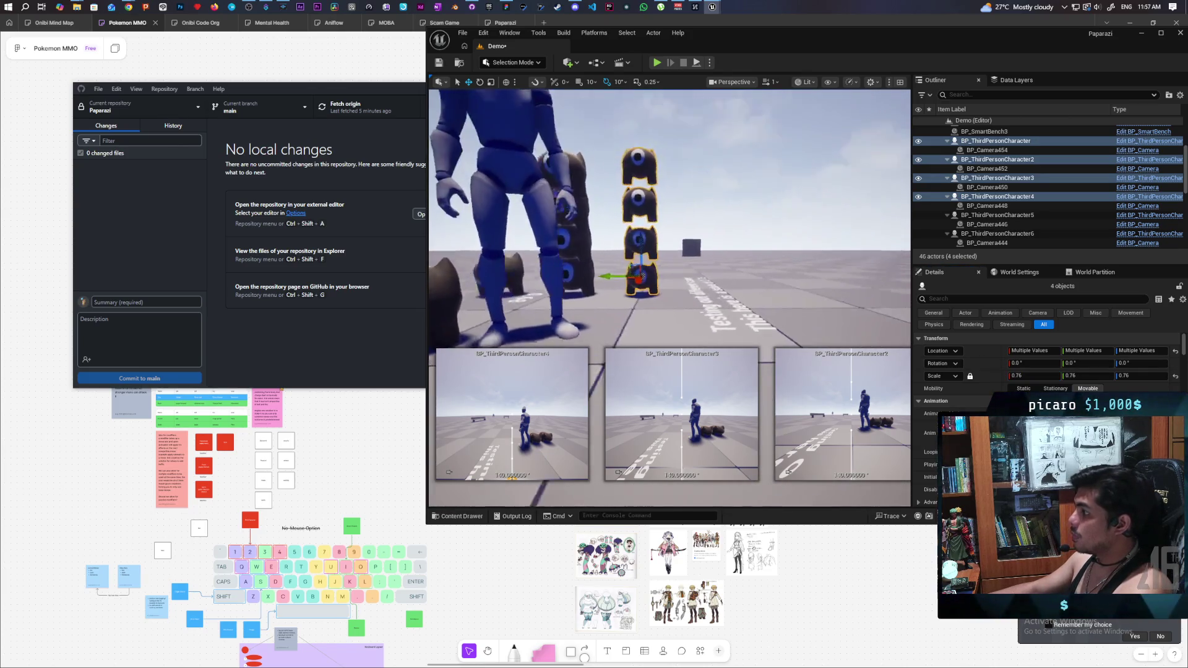
{"action": "left_click_drag", "start_coordinate": [649, 297], "coordinate": [678, 296]}
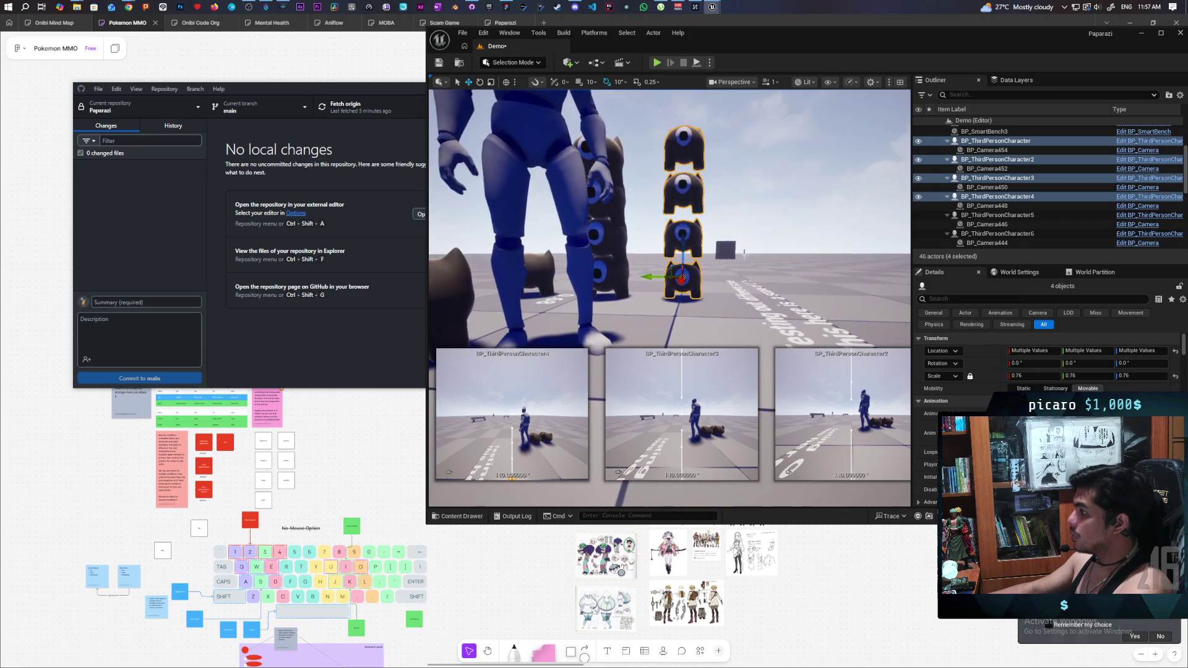
Step: Lower BP_ThirdPersonCharacter2, 3 and the top gremlin down their Z arrows so the stack sits snug
{"action": "left_click", "coordinate": [683, 237]}
{"action": "left_click_drag", "start_coordinate": [685, 214], "coordinate": [685, 229]}
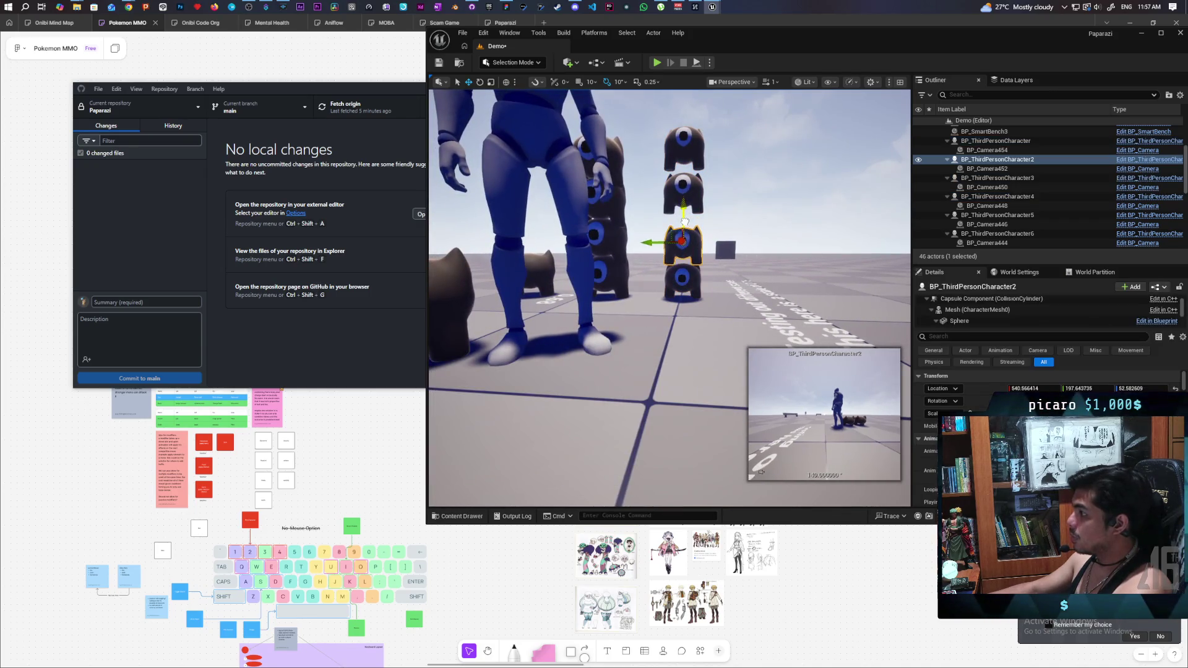
{"action": "left_click", "coordinate": [688, 195]}
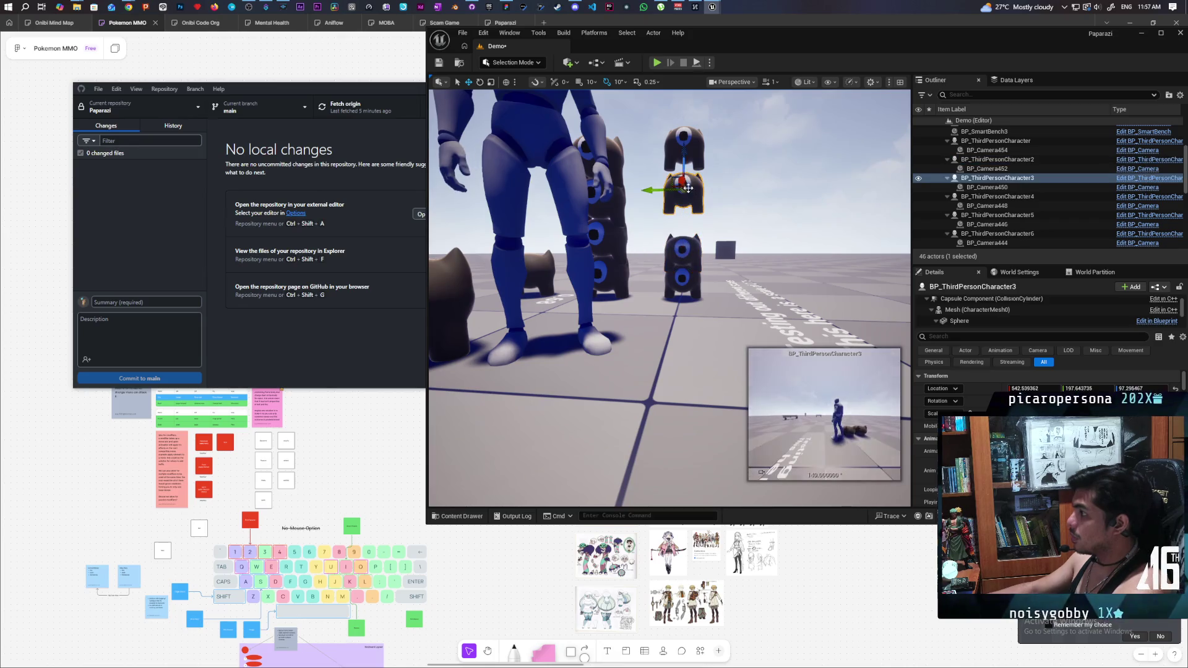
{"action": "left_click_drag", "start_coordinate": [686, 184], "coordinate": [686, 203]}
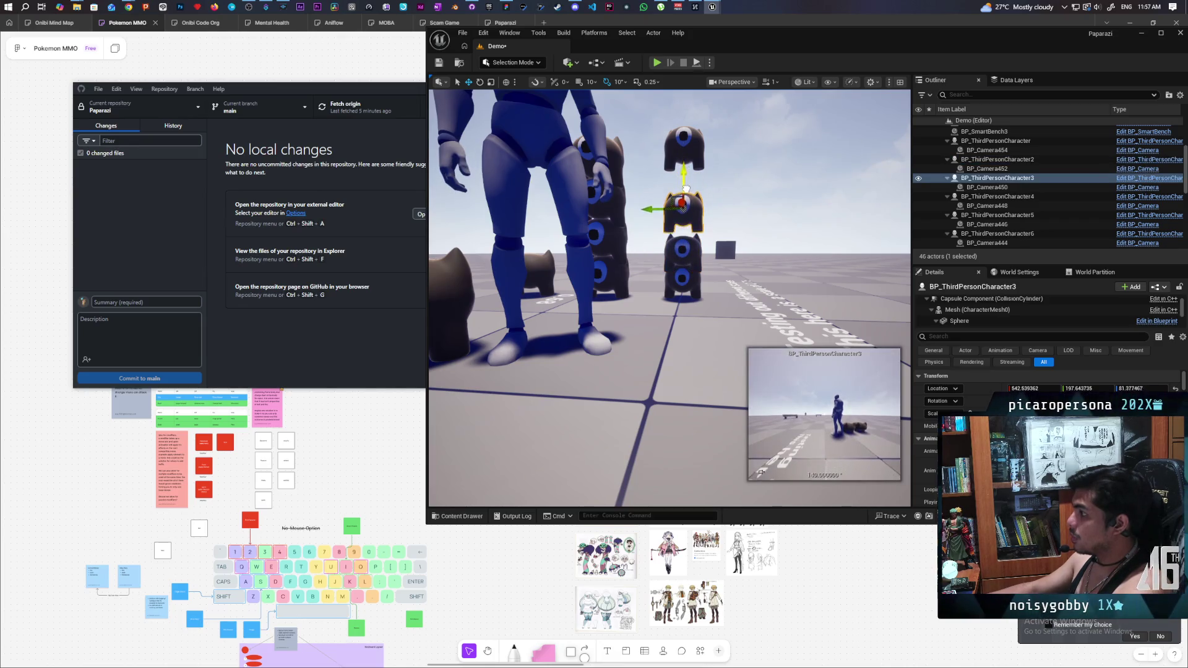
{"action": "left_click", "coordinate": [690, 151]}
{"action": "left_click_drag", "start_coordinate": [686, 121], "coordinate": [686, 168]}
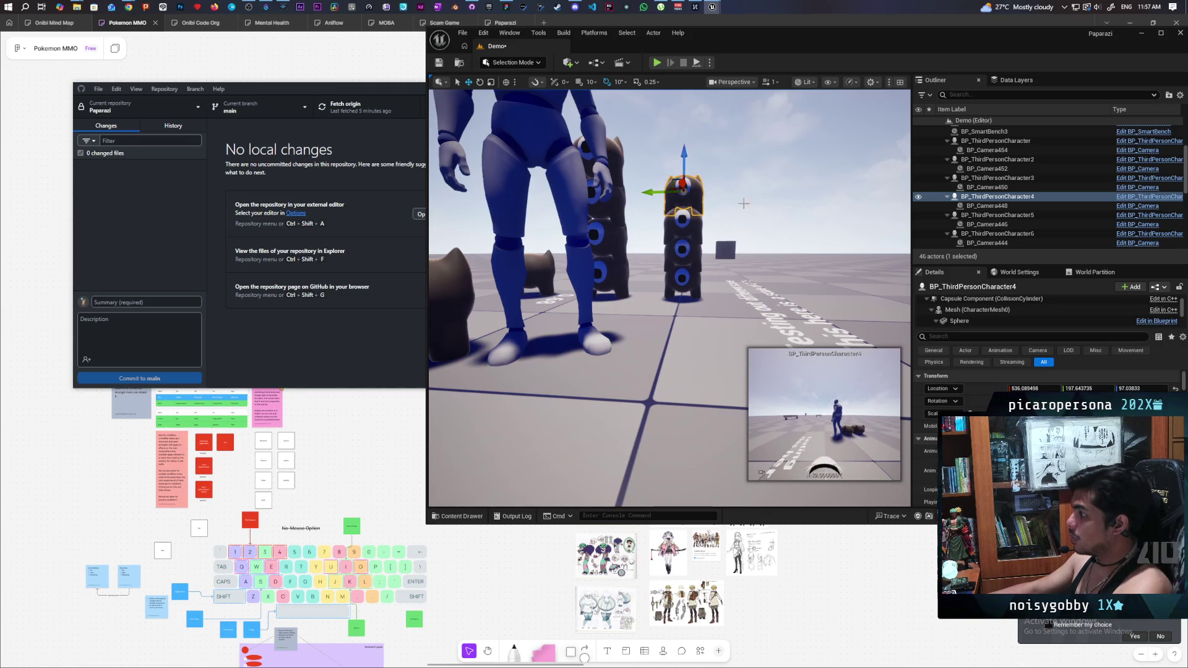
Step: Glance at the gremlin mesh asset list without changing it, then select a gremlin in the second stack
{"action": "left_click", "coordinate": [684, 240], "text": "ctrl"}
{"action": "left_click", "coordinate": [684, 269], "text": "ctrl"}
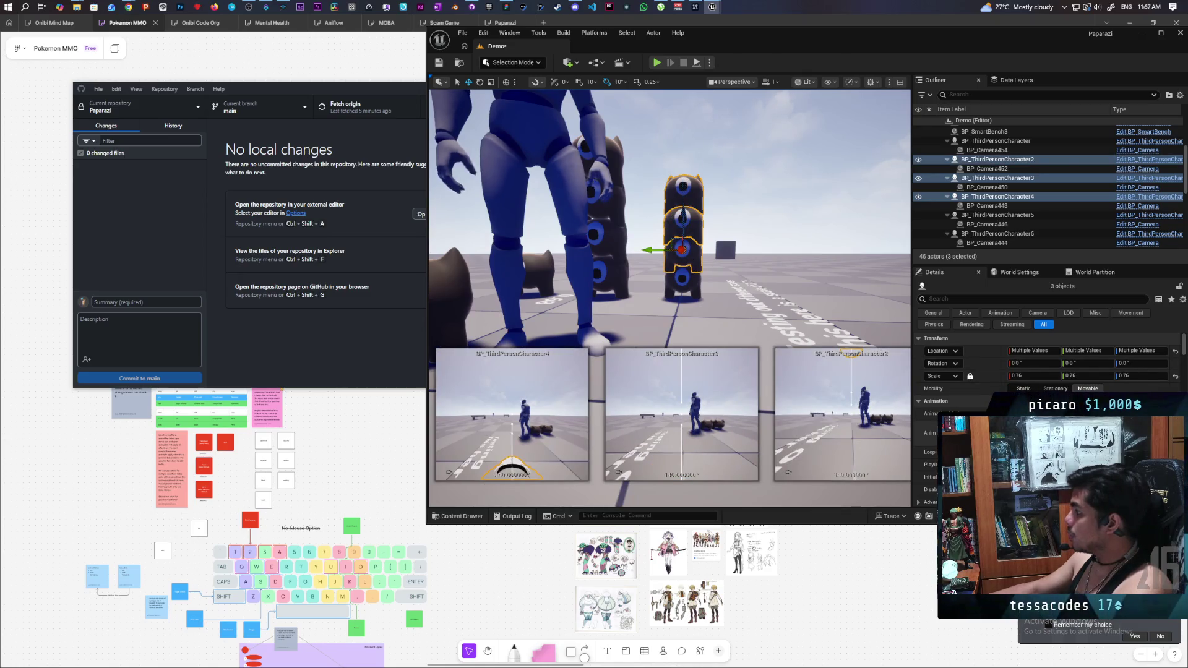
{"action": "left_click", "coordinate": [1076, 432]}
{"action": "key", "text": "Escape"}
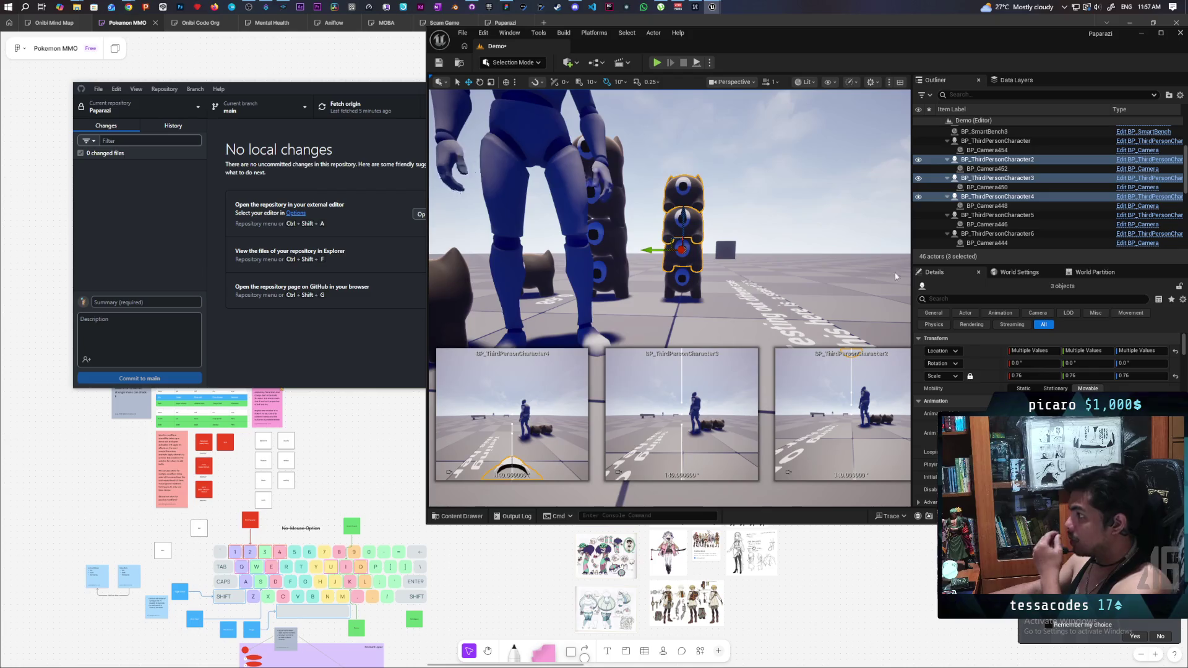
{"action": "left_click_drag", "start_coordinate": [679, 244], "coordinate": [678, 244]}
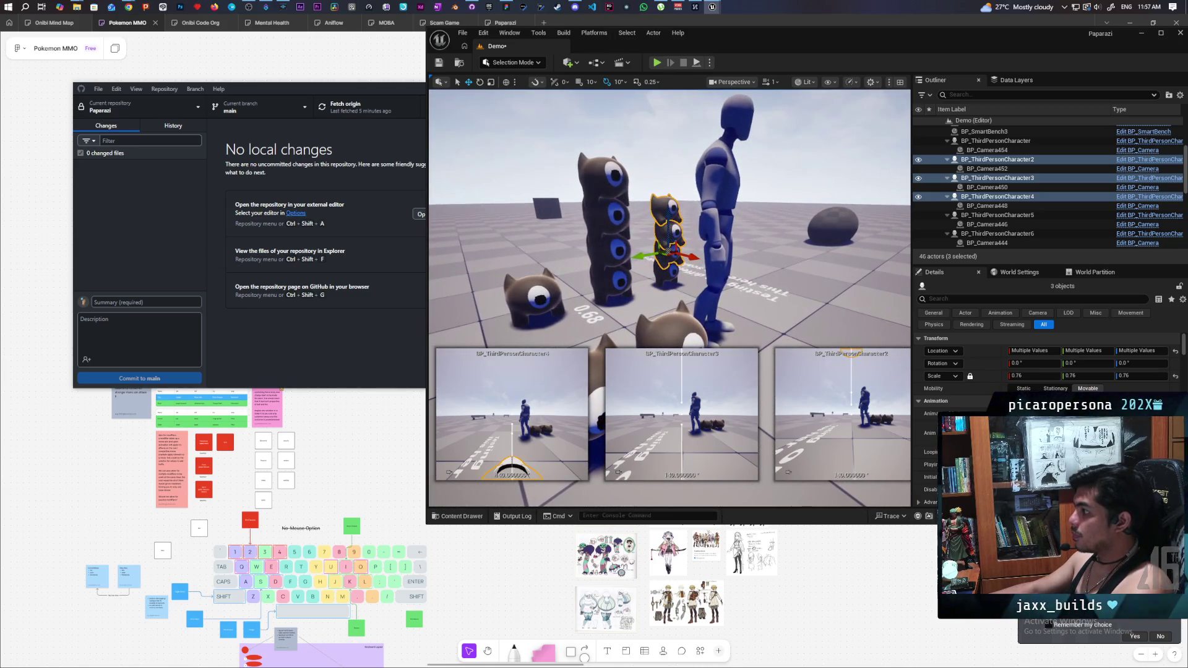
{"action": "left_click_drag", "start_coordinate": [678, 244], "coordinate": [678, 243]}
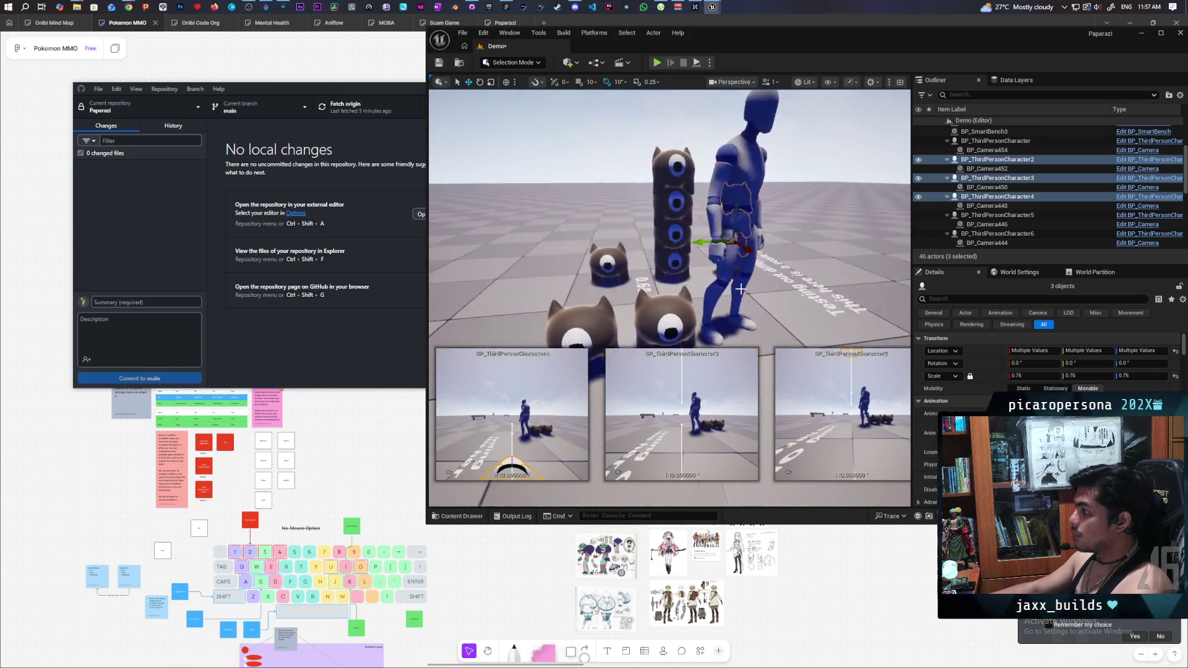
{"action": "left_click", "coordinate": [702, 171]}
{"action": "left_click_drag", "start_coordinate": [695, 258], "coordinate": [538, 270]}
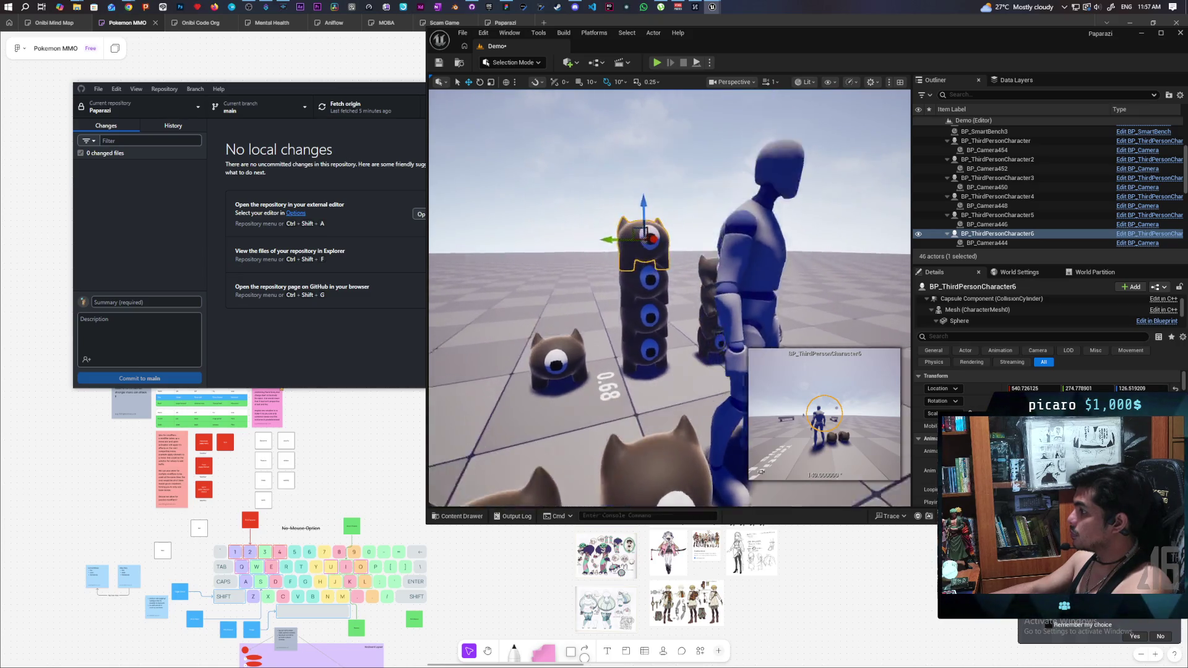
{"action": "scroll", "coordinate": [650, 278], "scroll_direction": "up", "scroll_amount": 5}
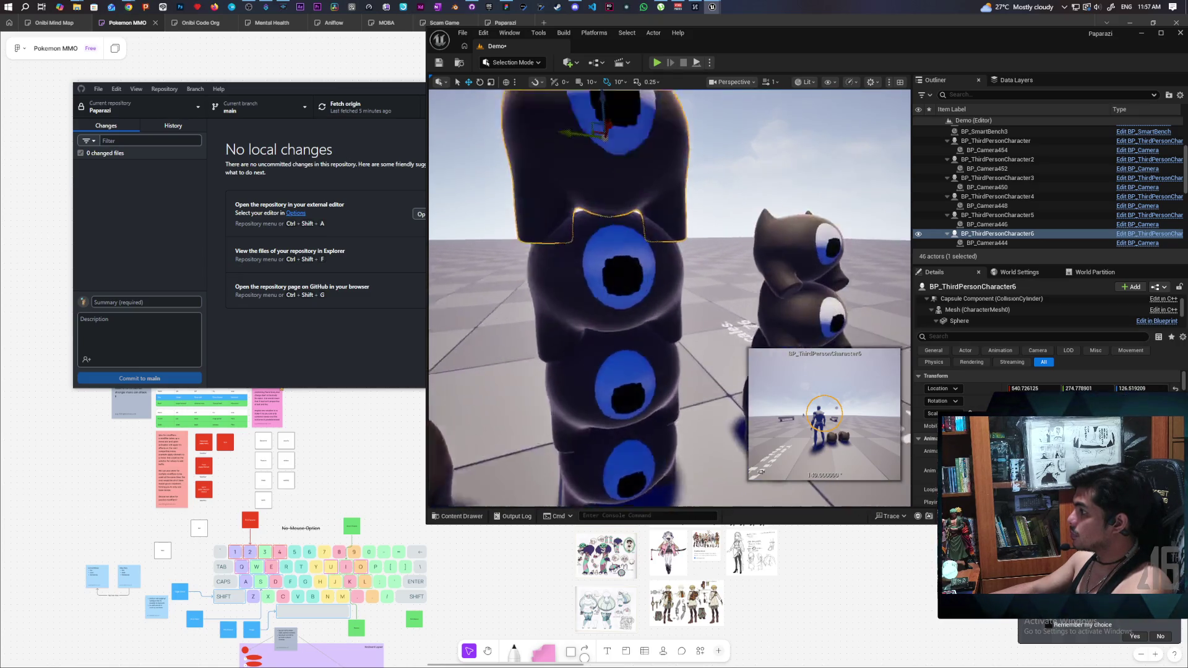
{"action": "scroll", "coordinate": [650, 279], "scroll_direction": "down", "scroll_amount": 5}
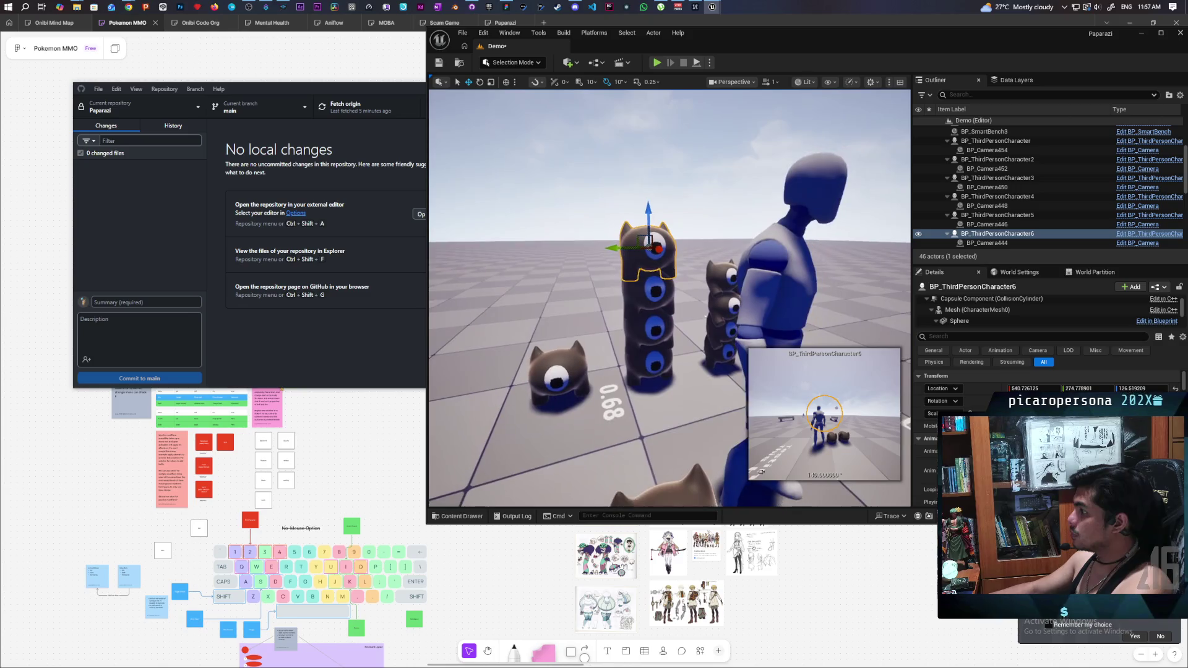
Step: Give BP_ThirdPersonCharacter6–8 of the second tower the SKM_gremlin_sitting animation asset
{"action": "left_click", "coordinate": [655, 290], "text": "ctrl"}
{"action": "left_click", "coordinate": [657, 333], "text": "ctrl"}
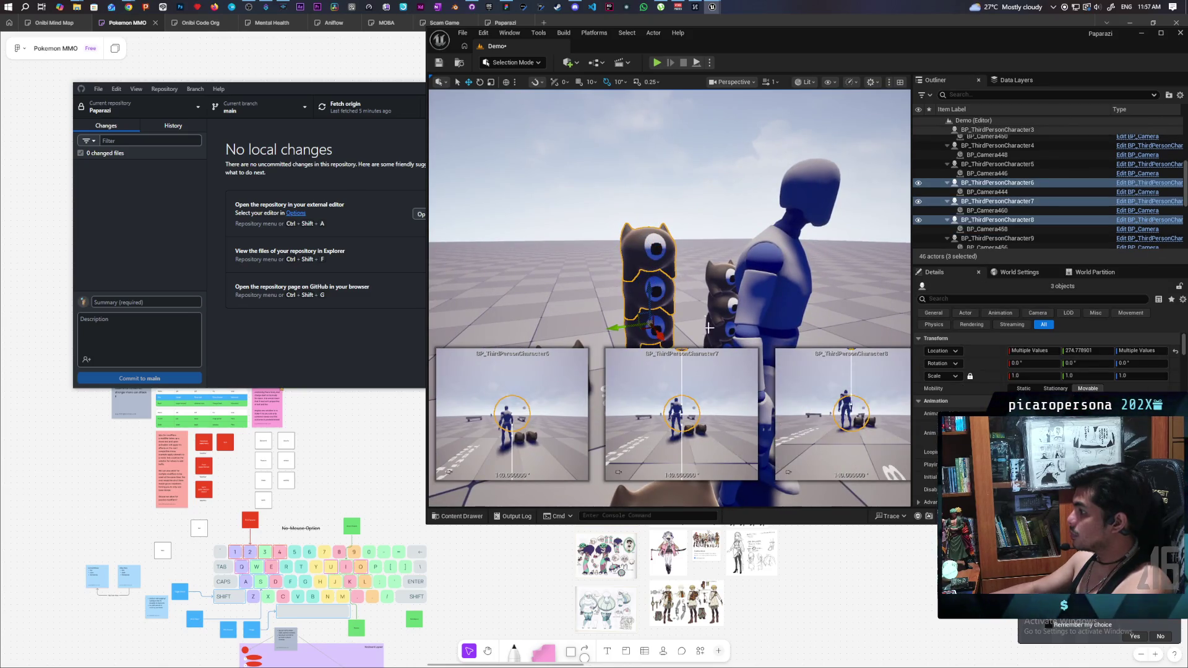
{"action": "scroll", "coordinate": [657, 306], "scroll_direction": "up", "scroll_amount": 3}
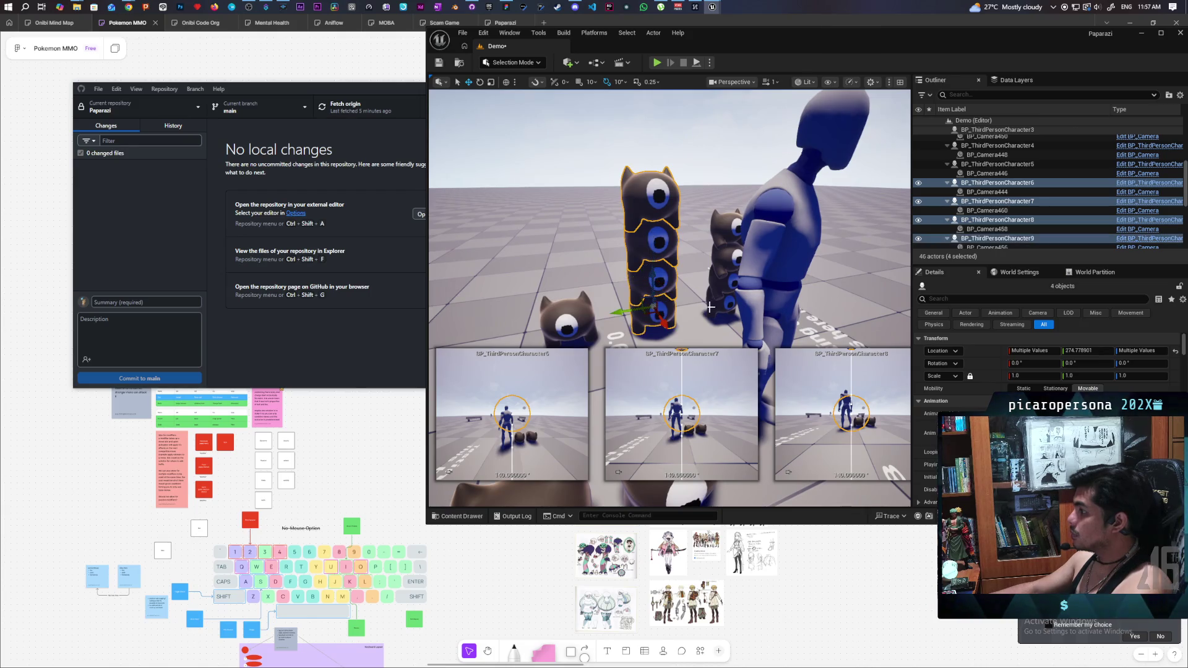
{"action": "scroll", "coordinate": [710, 304], "scroll_direction": "up", "scroll_amount": 5}
{"action": "scroll", "coordinate": [710, 304], "scroll_direction": "down", "scroll_amount": 6}
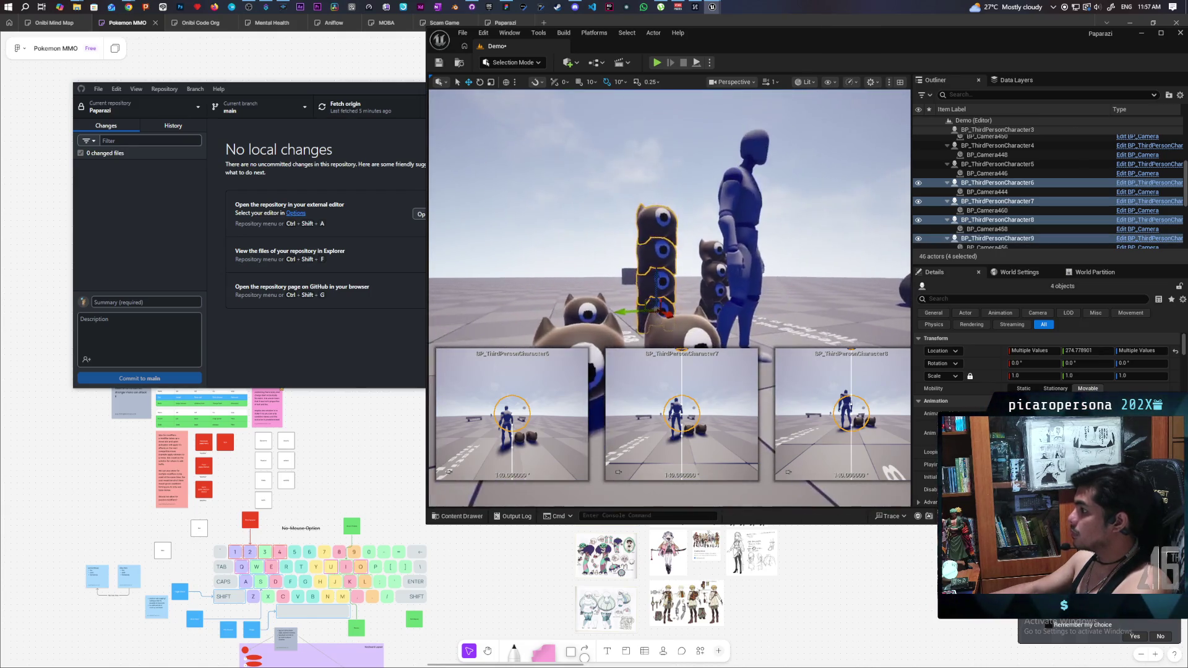
{"action": "left_click", "coordinate": [666, 236], "text": "ctrl"}
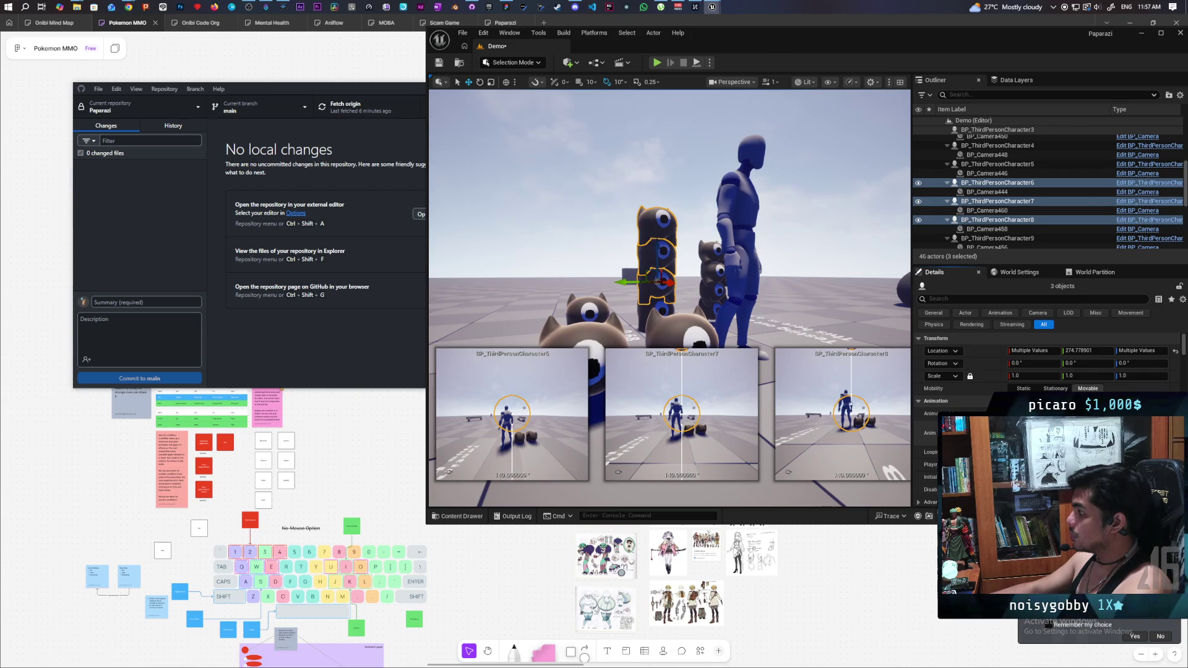
{"action": "left_click", "coordinate": [1062, 432]}
{"action": "left_click", "coordinate": [1076, 331]}
{"action": "scroll", "coordinate": [669, 278], "scroll_direction": "up", "scroll_amount": 4}
{"action": "left_click", "coordinate": [520, 139]}
{"action": "scroll", "coordinate": [669, 279], "scroll_direction": "down", "scroll_amount": 5}
Step: Fly around the stacks and frame the sitting gremlin tower together with the mannequin
{"action": "key", "text": "w"}
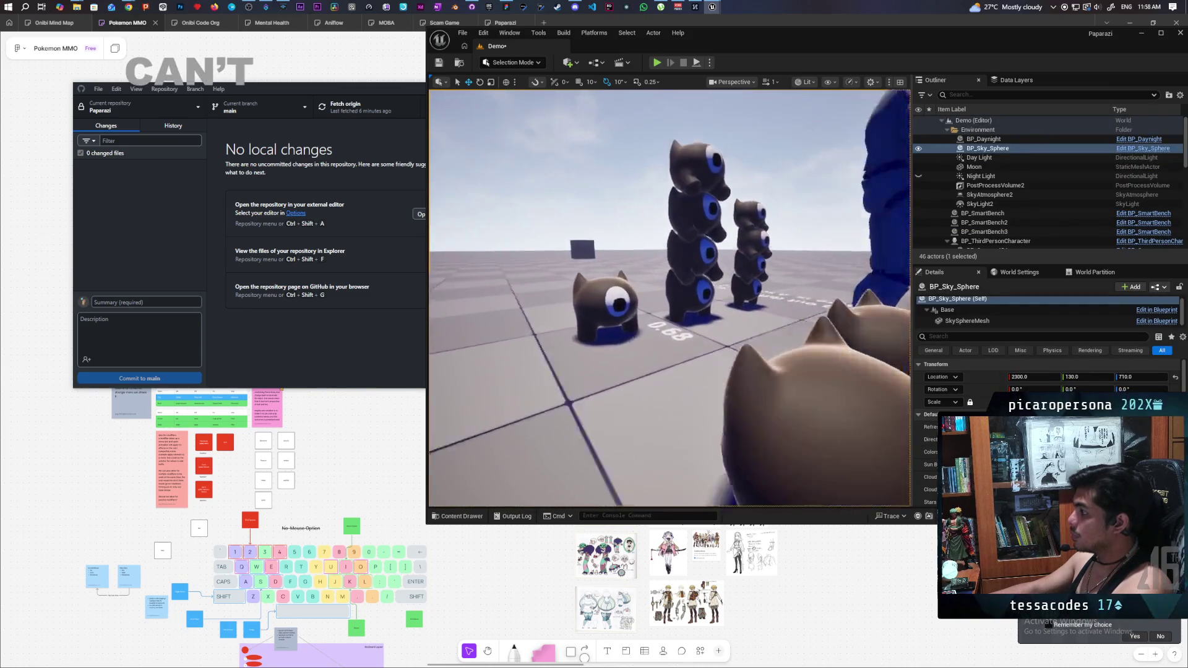
{"action": "key", "text": "w"}
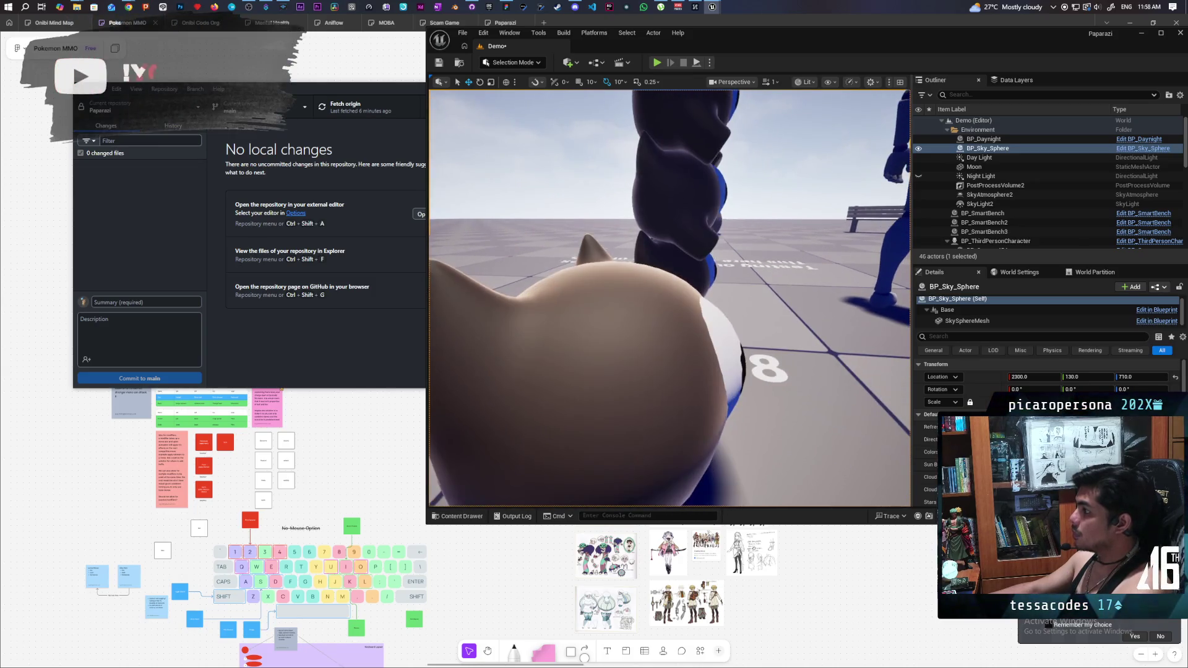
{"action": "key", "text": "s"}
{"action": "key", "text": "s"}
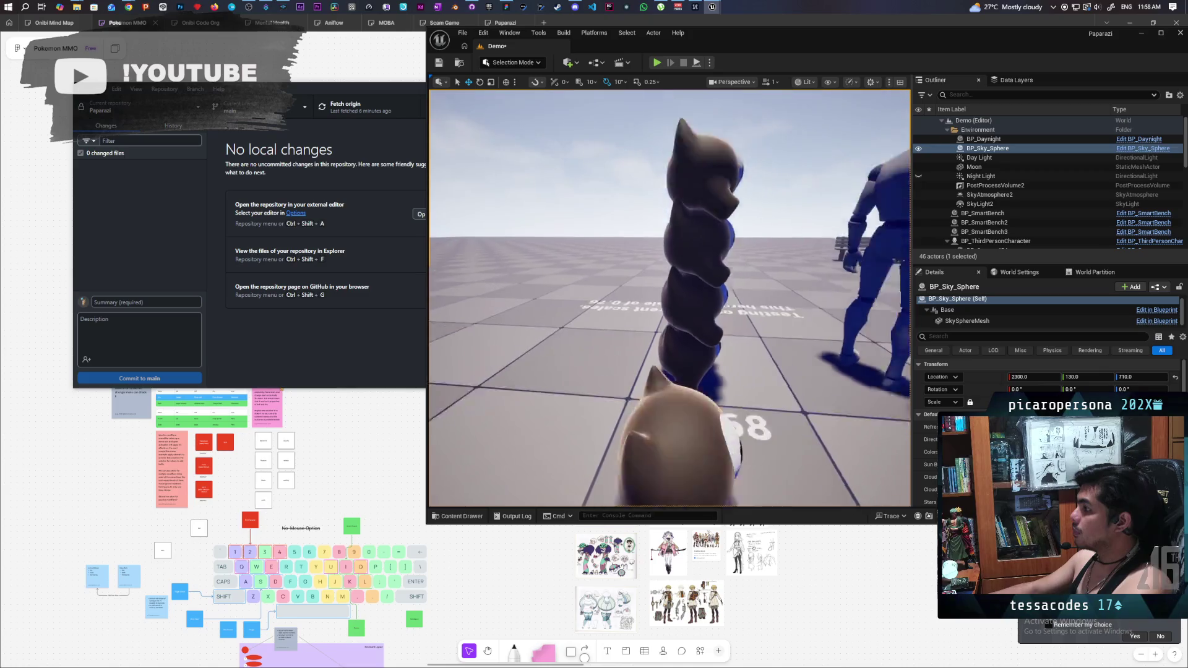
{"action": "key", "text": "w"}
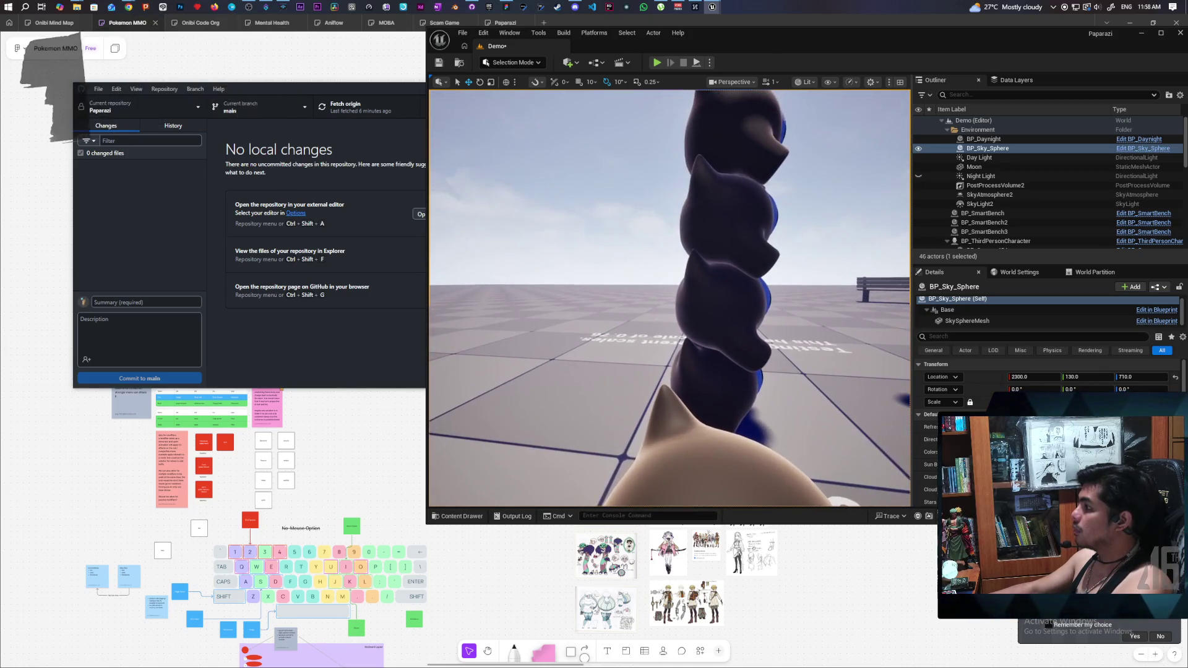
{"action": "left_click", "coordinate": [725, 219]}
{"action": "left_click", "coordinate": [724, 291], "text": "ctrl"}
{"action": "left_click", "coordinate": [724, 230], "text": "ctrl"}
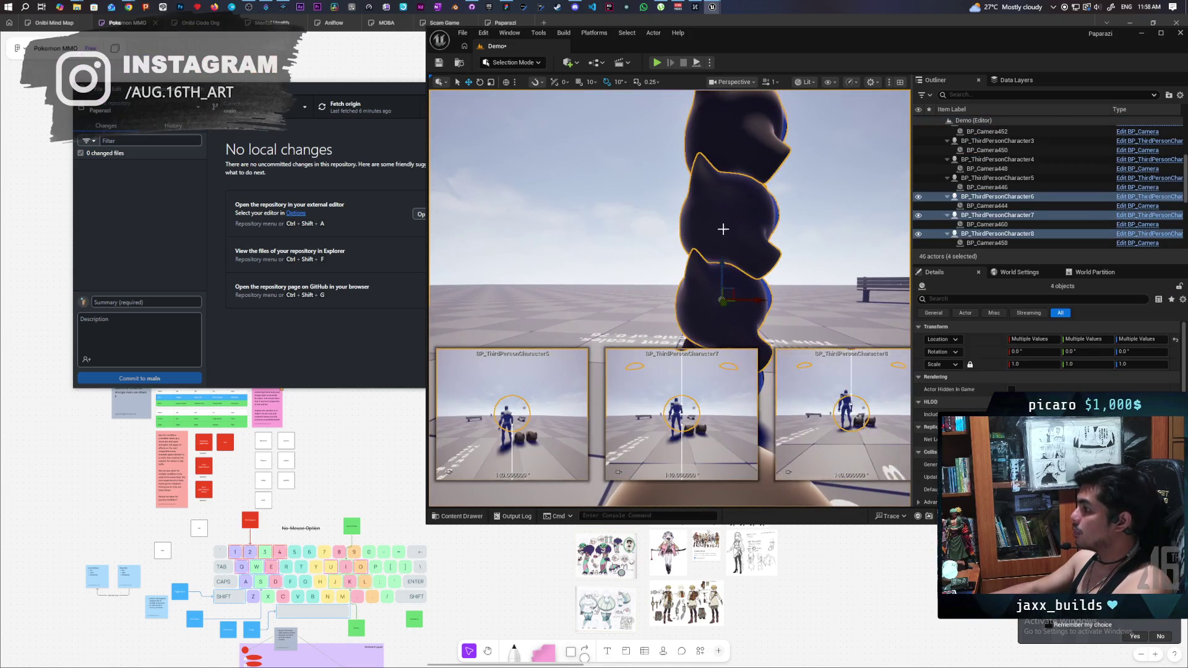
{"action": "left_click_drag", "start_coordinate": [720, 269], "coordinate": [720, 297]}
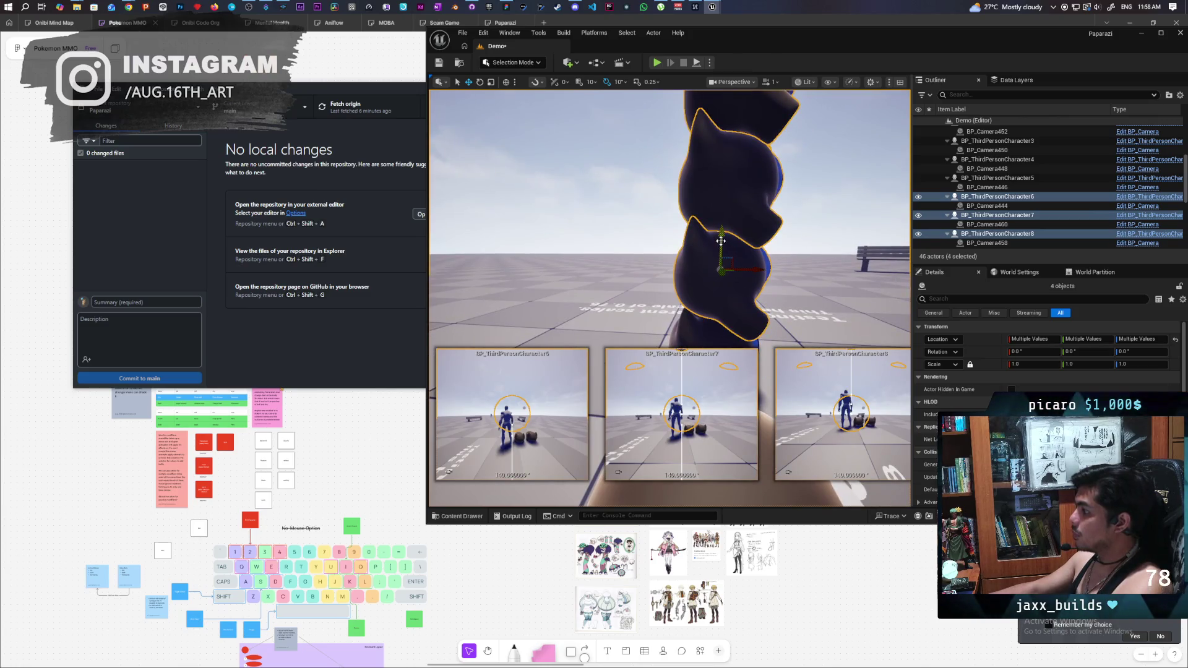
{"action": "mouse_move", "coordinate": [720, 241]}
{"action": "left_mouse_down"}
{"action": "mouse_move", "coordinate": [770, 243]}
{"action": "mouse_move", "coordinate": [721, 278]}
{"action": "mouse_move", "coordinate": [688, 260]}
{"action": "mouse_move", "coordinate": [706, 279]}
{"action": "left_mouse_up"}
{"action": "left_click", "coordinate": [721, 186]}
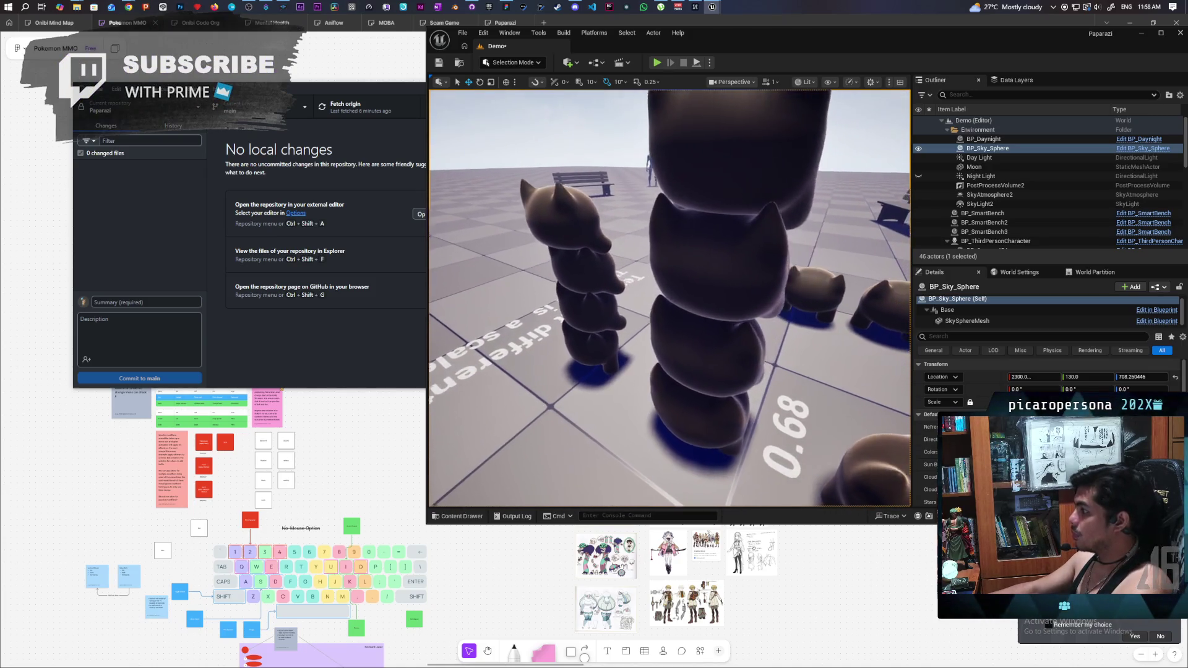
Step: Lower the top gremlin of the tall stack slightly onto the one beneath and back out to view the scene
{"action": "left_click", "coordinate": [697, 183]}
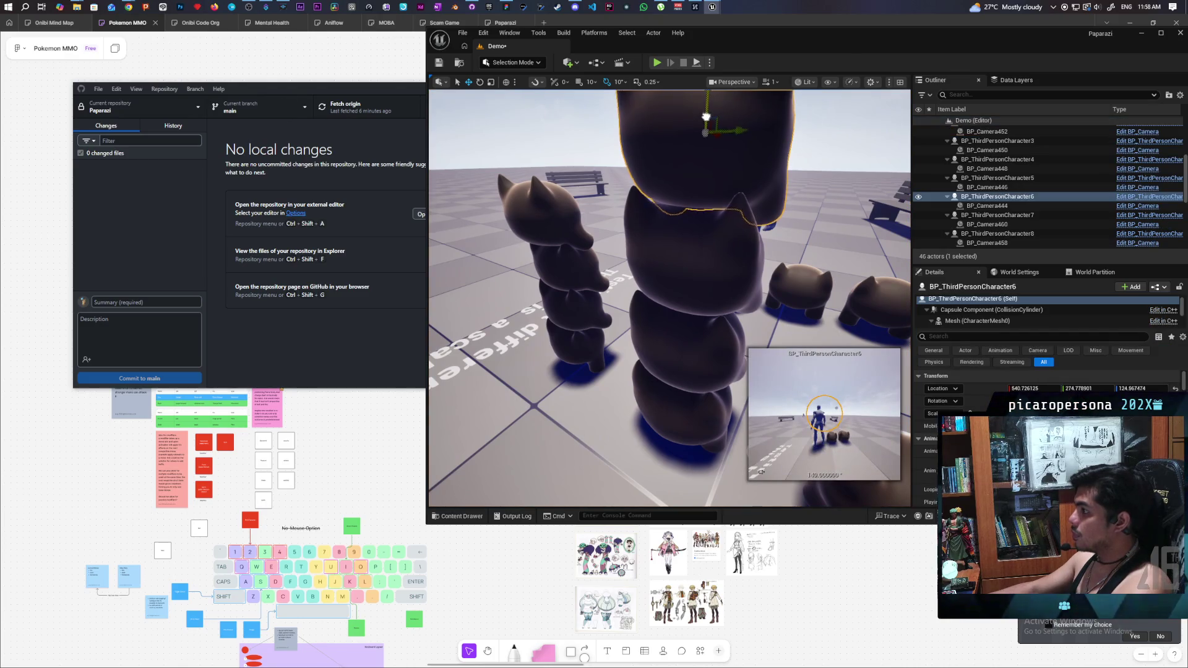
{"action": "mouse_move", "coordinate": [706, 123]}
{"action": "left_mouse_down"}
{"action": "mouse_move", "coordinate": [575, 89]}
{"action": "mouse_move", "coordinate": [711, 199]}
{"action": "left_mouse_up"}
{"action": "left_click", "coordinate": [628, 102]}
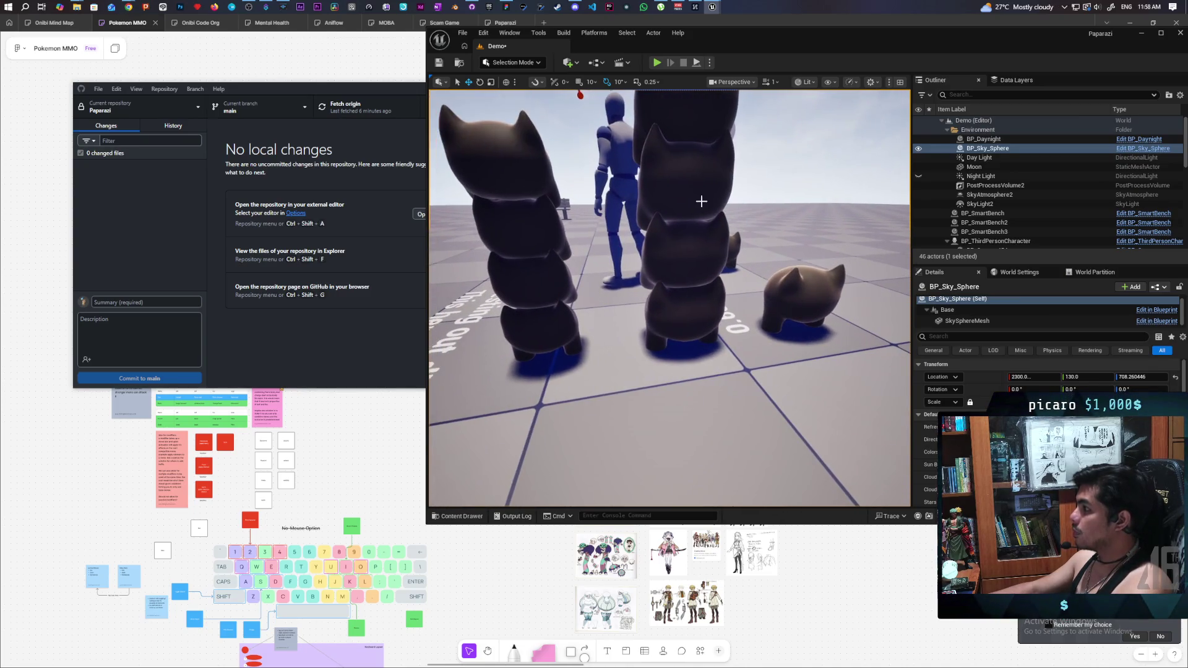
{"action": "left_click", "coordinate": [683, 158]}
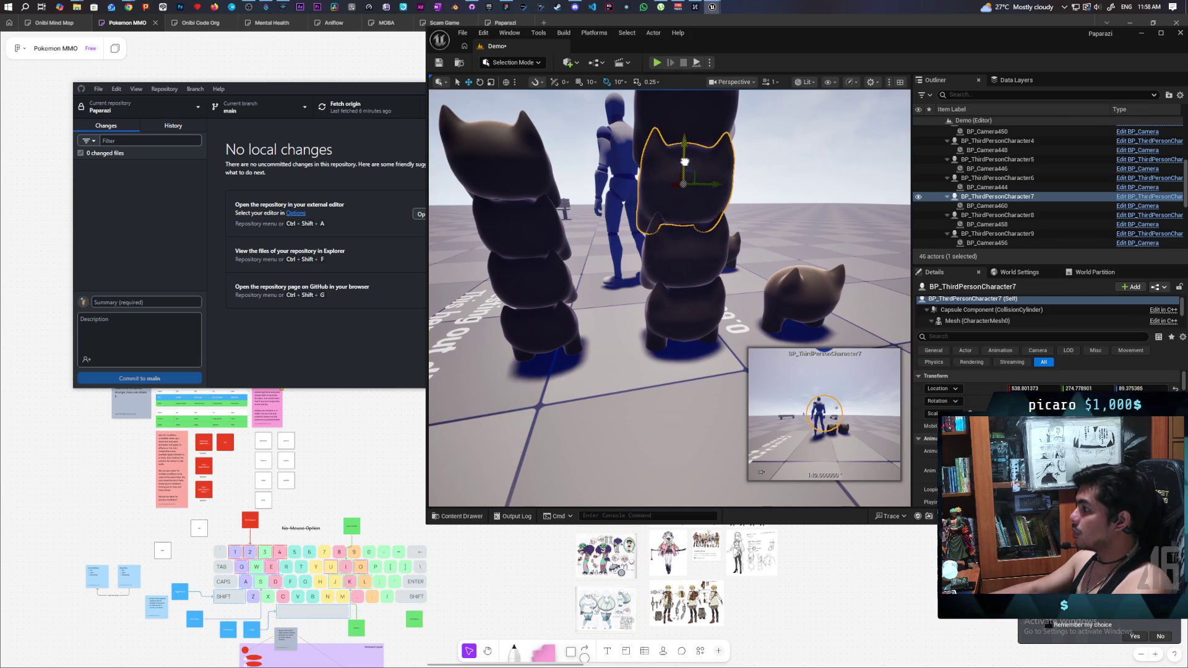
{"action": "left_click", "coordinate": [771, 137]}
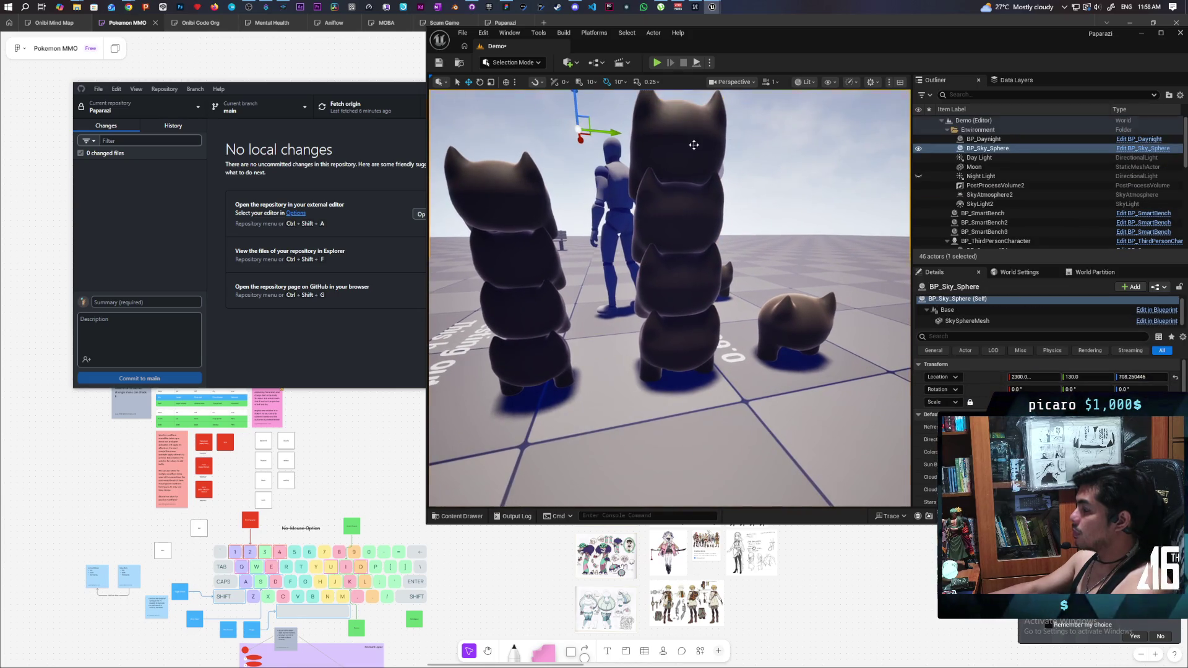
{"action": "left_click", "coordinate": [693, 145]}
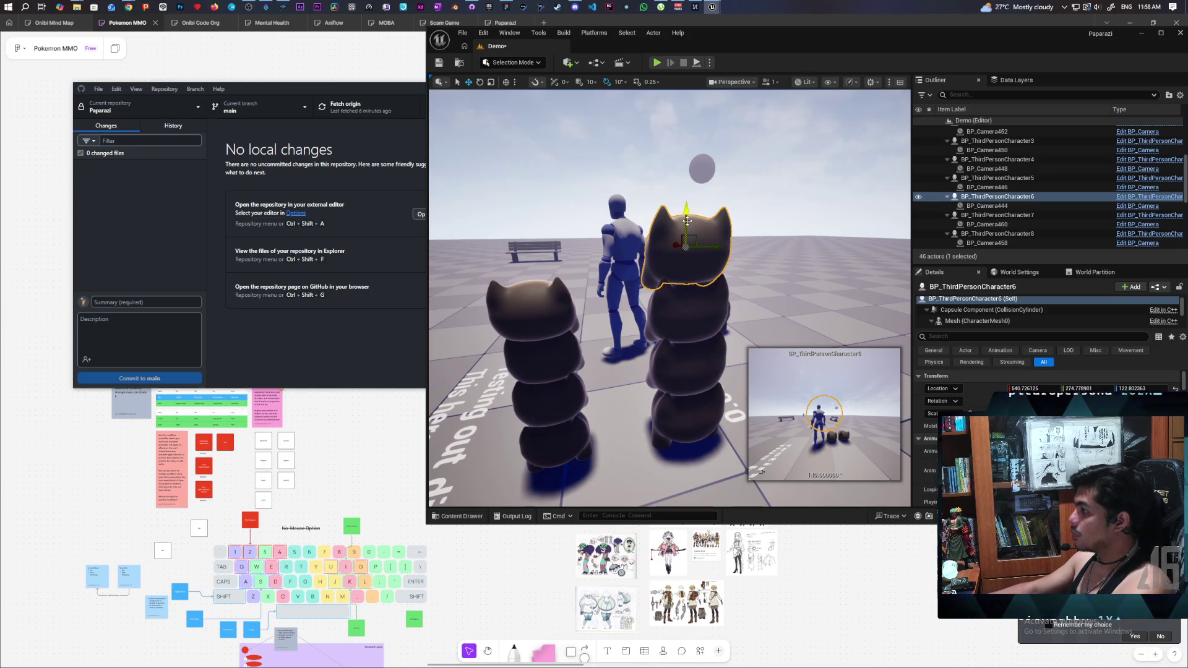
{"action": "left_click_drag", "start_coordinate": [687, 222], "coordinate": [689, 227]}
{"action": "left_click", "coordinate": [754, 181]}
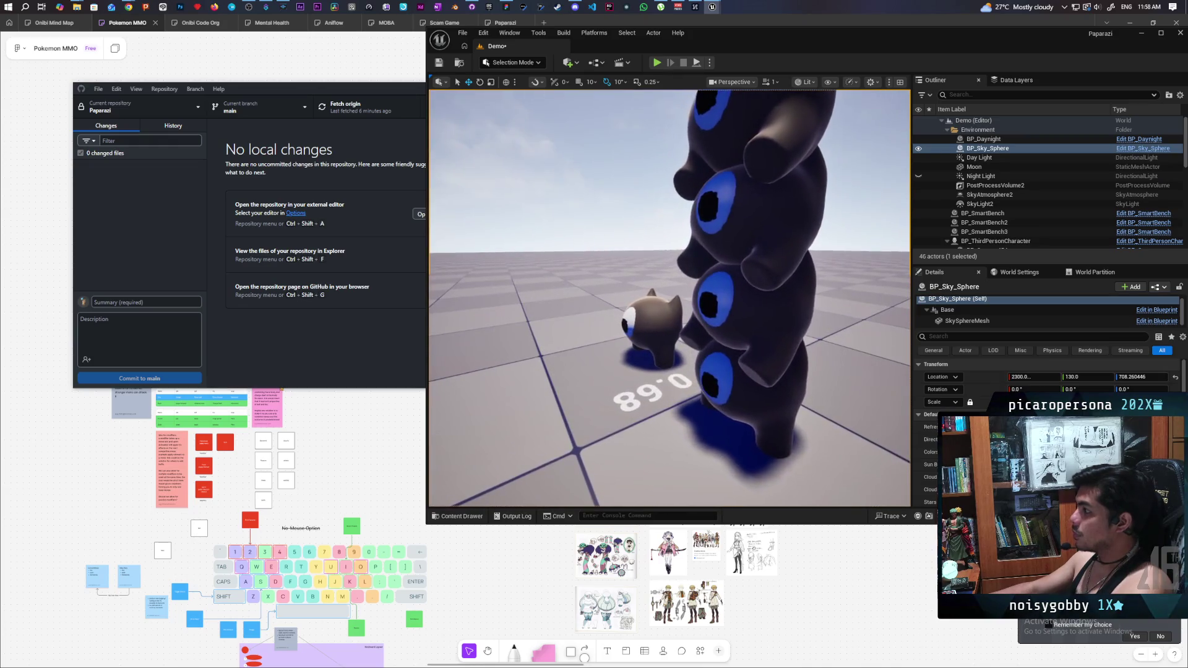
{"action": "key", "text": "s"}
{"action": "key", "text": "w"}
{"action": "key", "text": "s"}
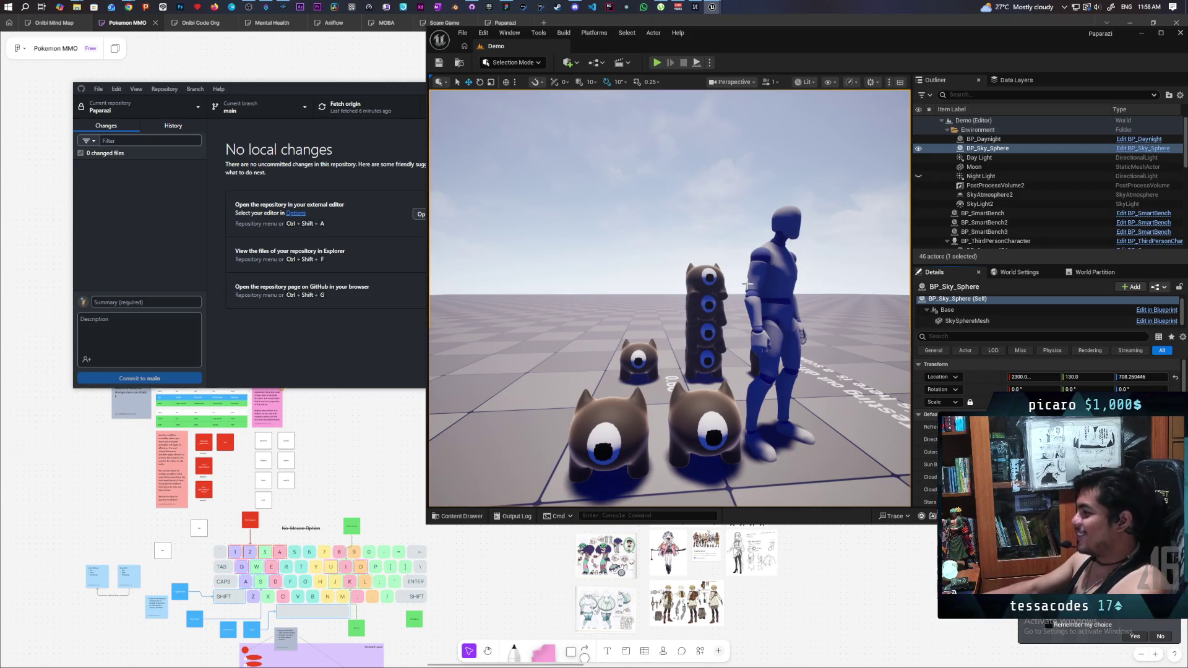
{"action": "key", "text": "d"}
{"action": "key", "text": "w"}
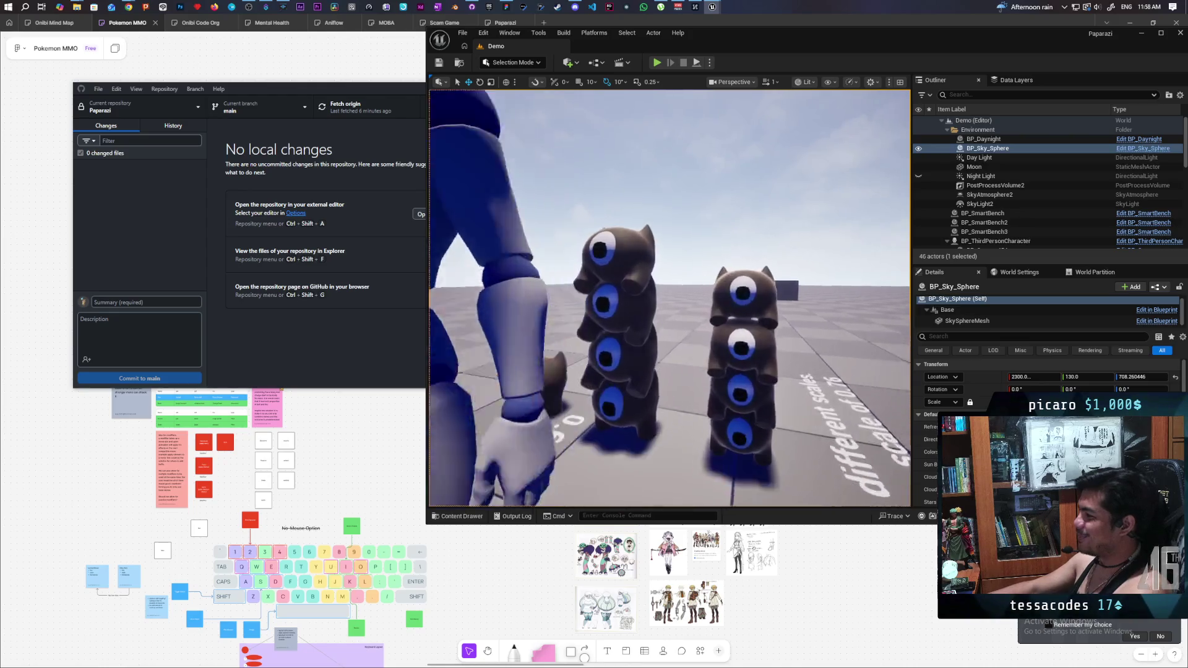
{"action": "key", "text": "w"}
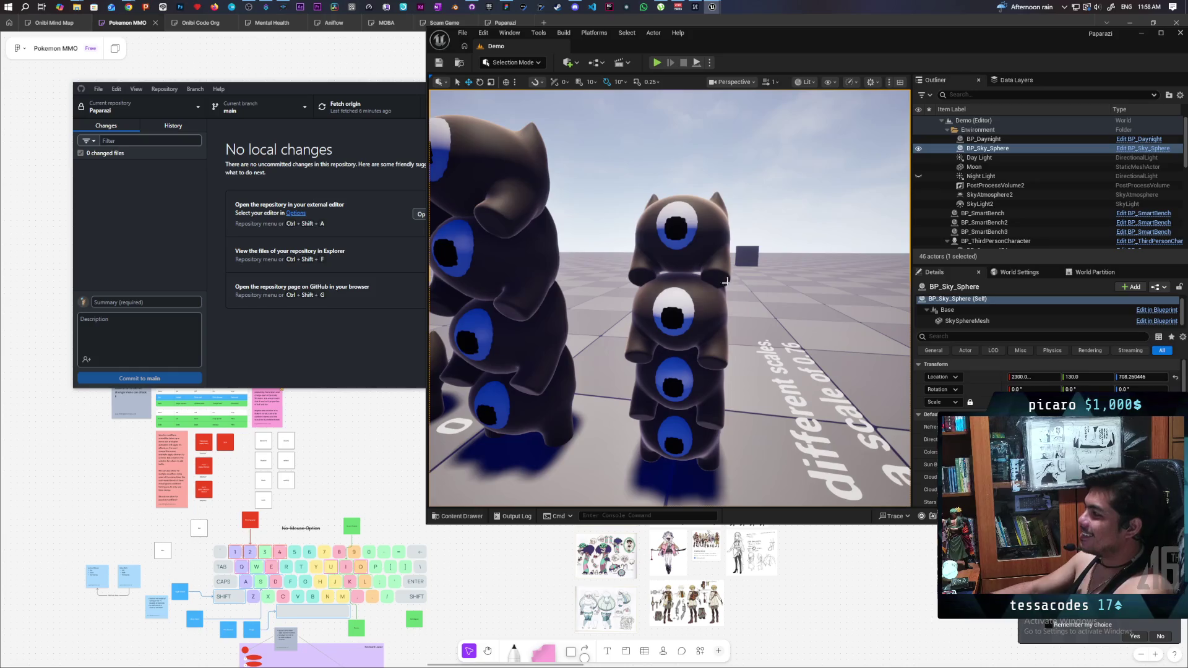
{"action": "left_click", "coordinate": [695, 231]}
{"action": "left_click_drag", "start_coordinate": [682, 196], "coordinate": [682, 209]}
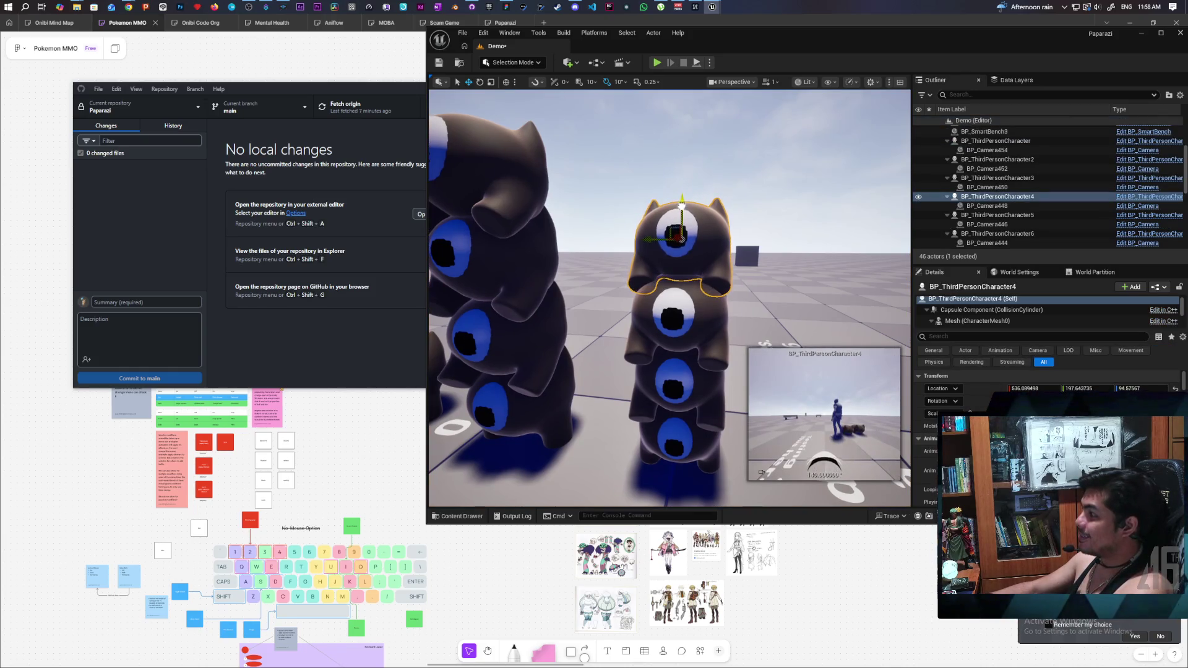
{"action": "left_click", "coordinate": [769, 174]}
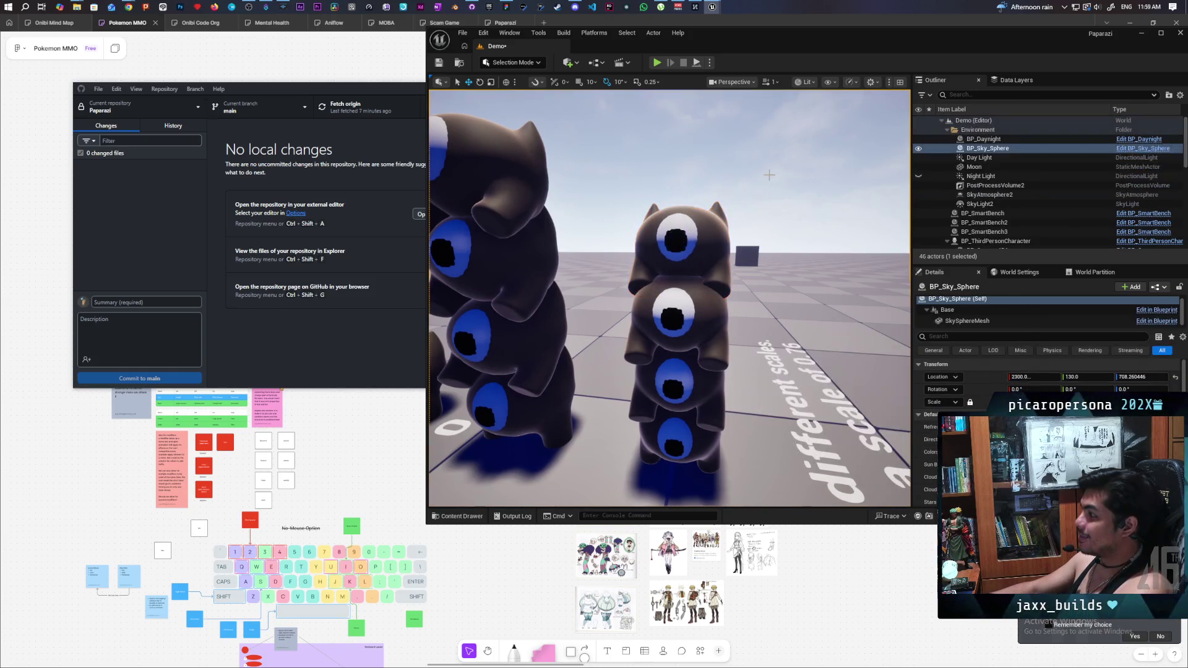
{"action": "left_click", "coordinate": [681, 223]}
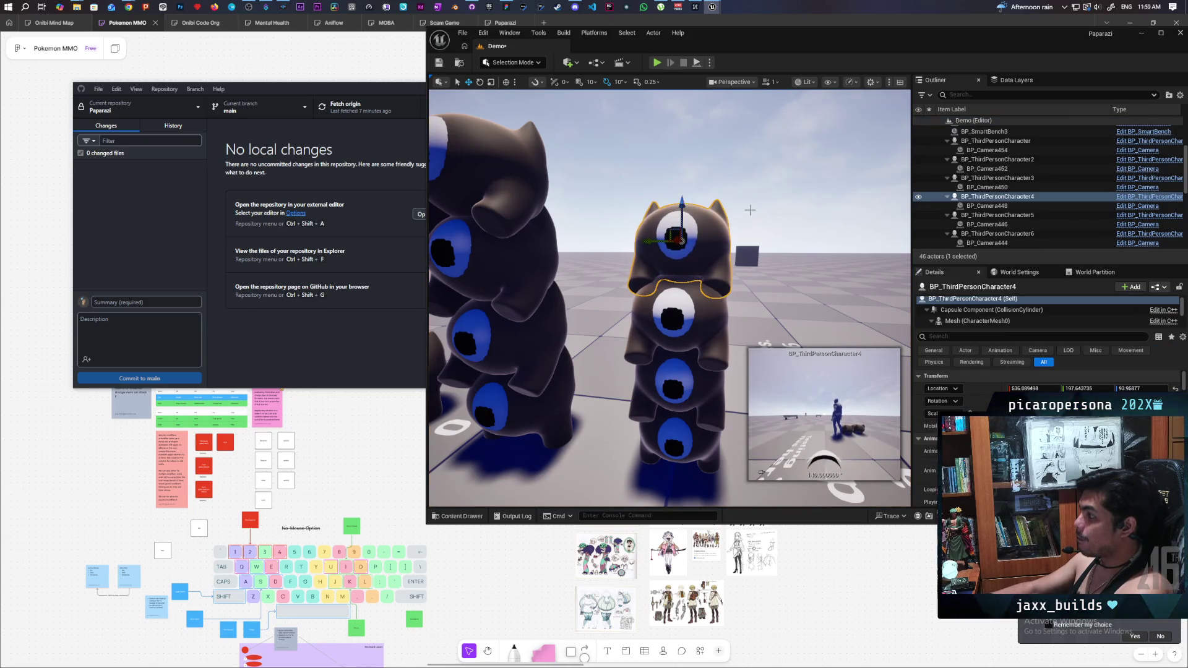
{"action": "left_click_drag", "start_coordinate": [751, 210], "coordinate": [649, 223]}
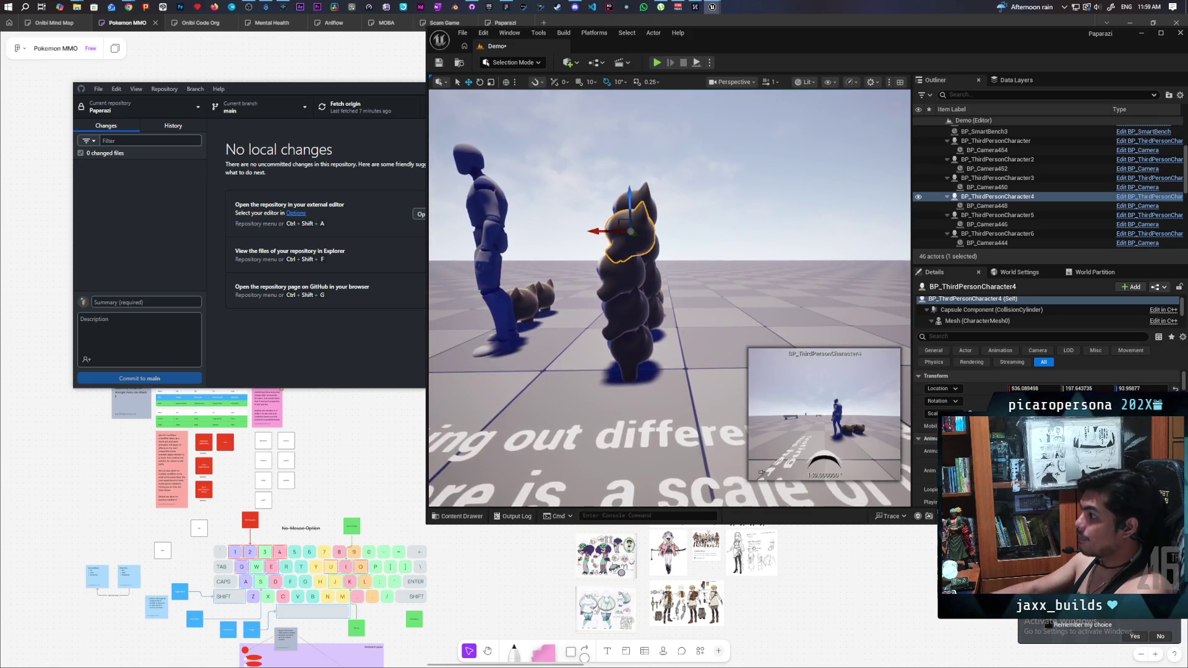
{"action": "left_click", "coordinate": [650, 186]}
{"action": "left_click_drag", "start_coordinate": [650, 223], "coordinate": [650, 167]}
{"action": "left_click_drag", "start_coordinate": [668, 297], "coordinate": [576, 297]}
{"action": "left_click_drag", "start_coordinate": [668, 297], "coordinate": [668, 297]}
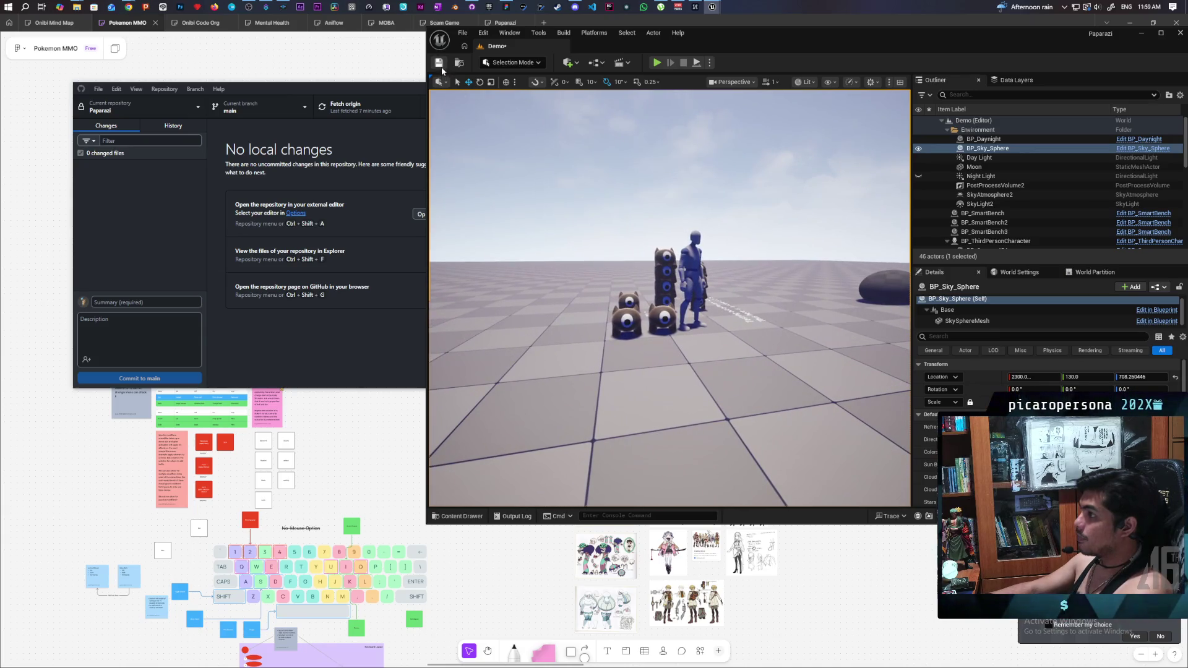
Step: Save the Demo level and delete the extra small cat BP_ThirdPersonCharacter11 in front of the stacks
{"action": "left_click", "coordinate": [438, 63]}
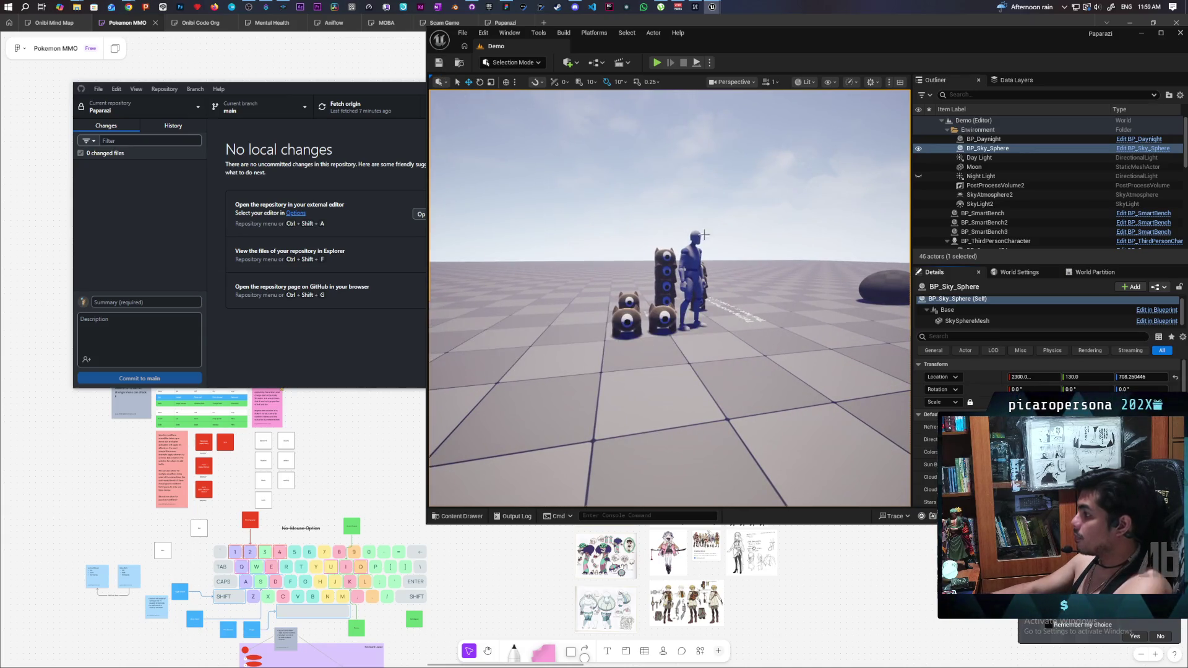
{"action": "left_click_drag", "start_coordinate": [705, 233], "coordinate": [662, 290]}
{"action": "left_click", "coordinate": [669, 302]}
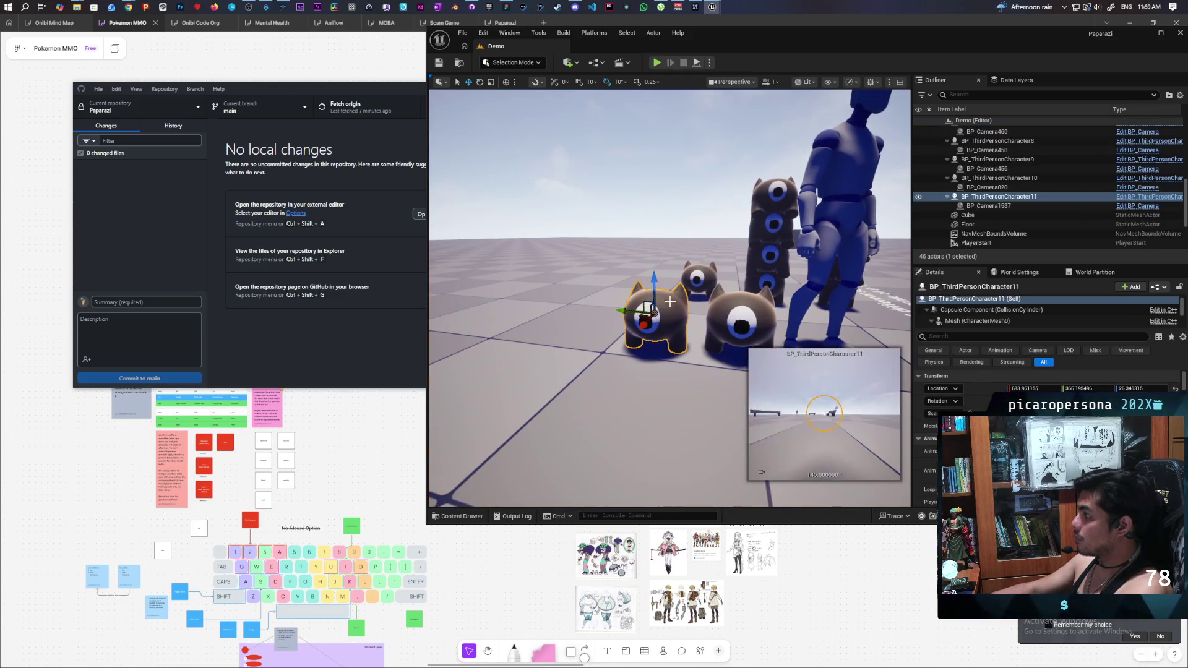
{"action": "key", "text": "Delete"}
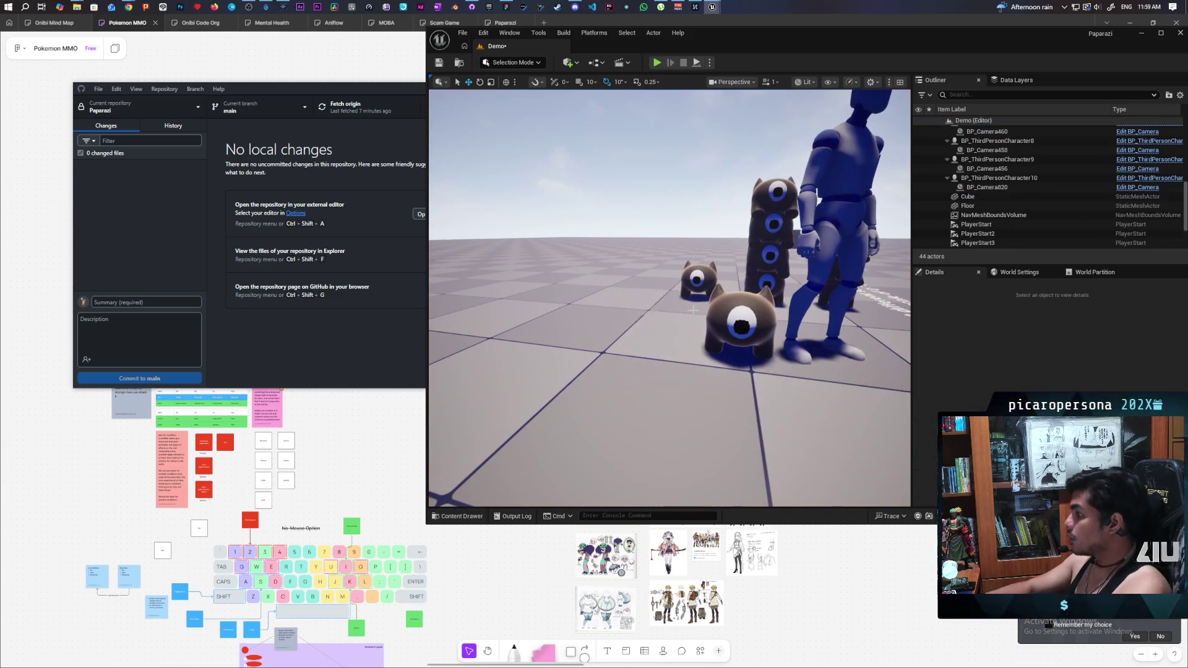
{"action": "scroll", "coordinate": [693, 309], "scroll_direction": "down", "scroll_amount": 5}
{"action": "scroll", "coordinate": [629, 265], "scroll_direction": "up", "scroll_amount": 3}
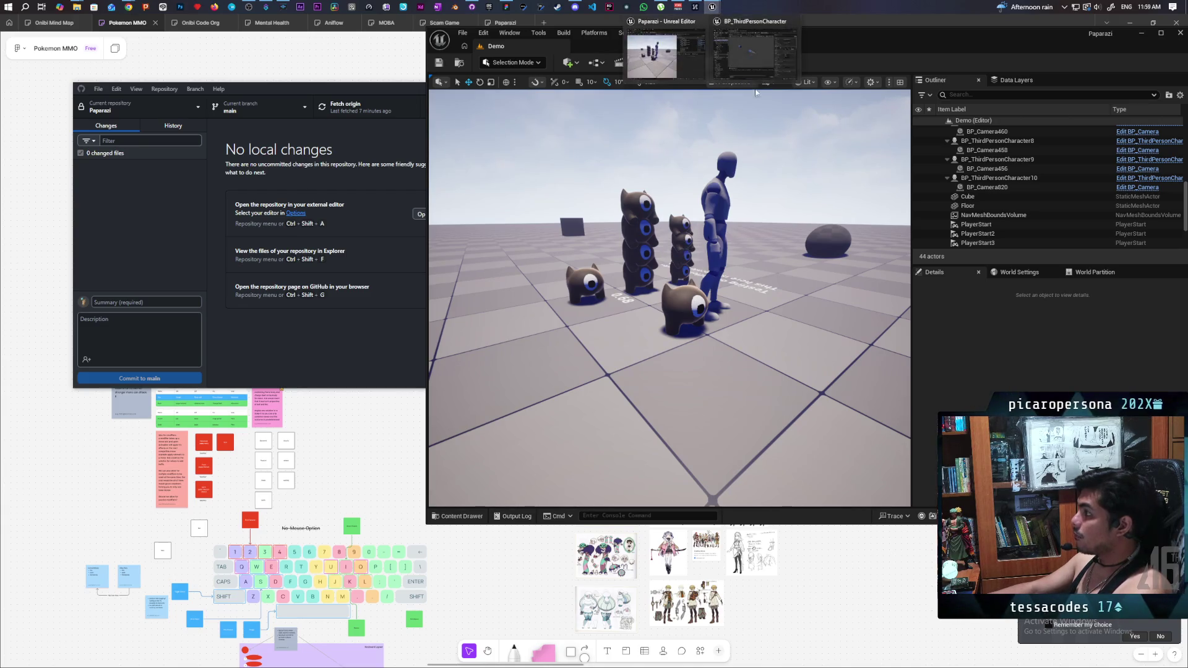
Step: Bring up the BP_ThirdPersonCharacter Blueprint editor and select its BP_Camera component
{"action": "left_click", "coordinate": [752, 48]}
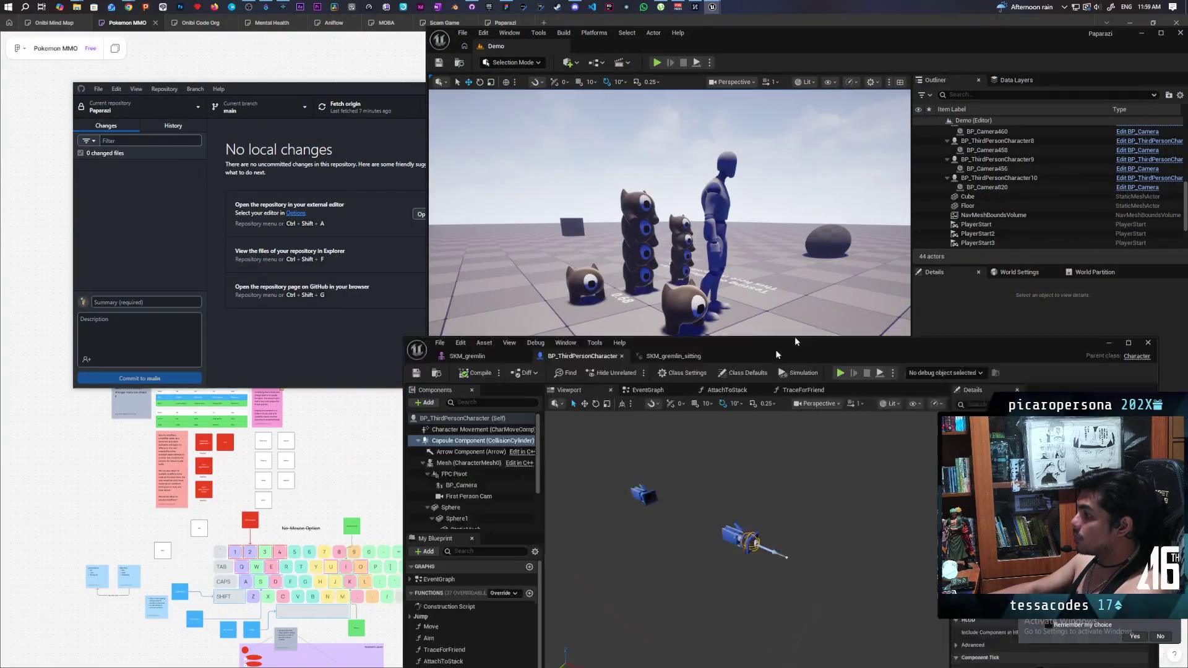
{"action": "left_click_drag", "start_coordinate": [675, 394], "coordinate": [770, 258]}
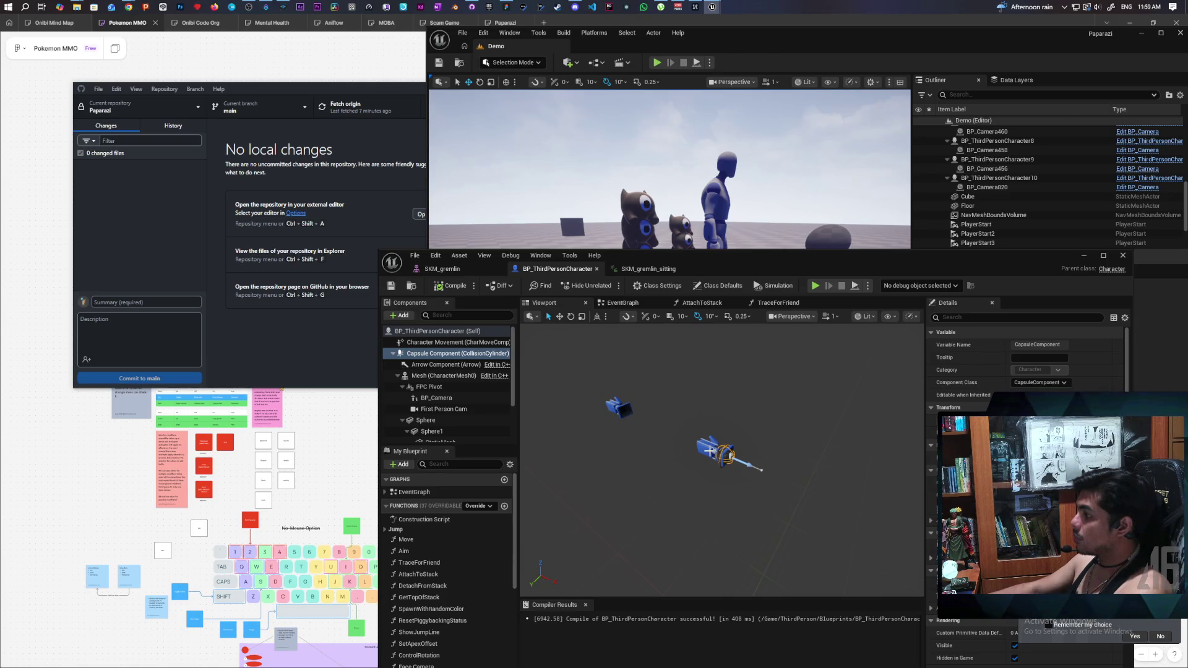
{"action": "scroll", "coordinate": [662, 400], "scroll_direction": "up", "scroll_amount": 5}
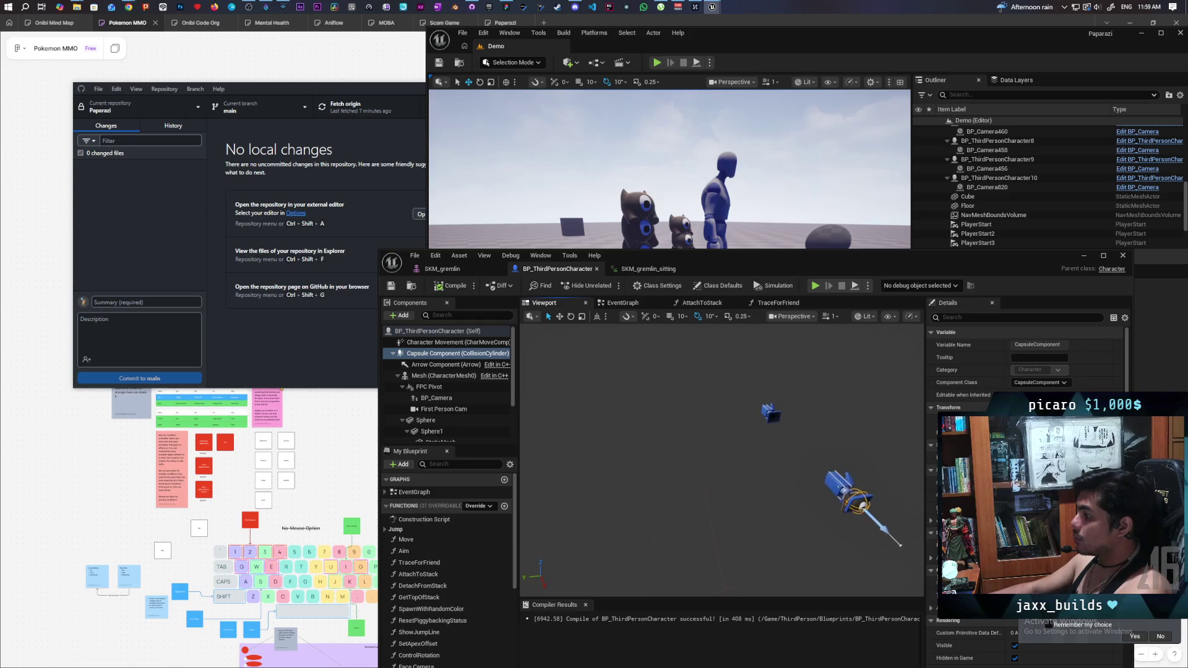
{"action": "left_click", "coordinate": [459, 376]}
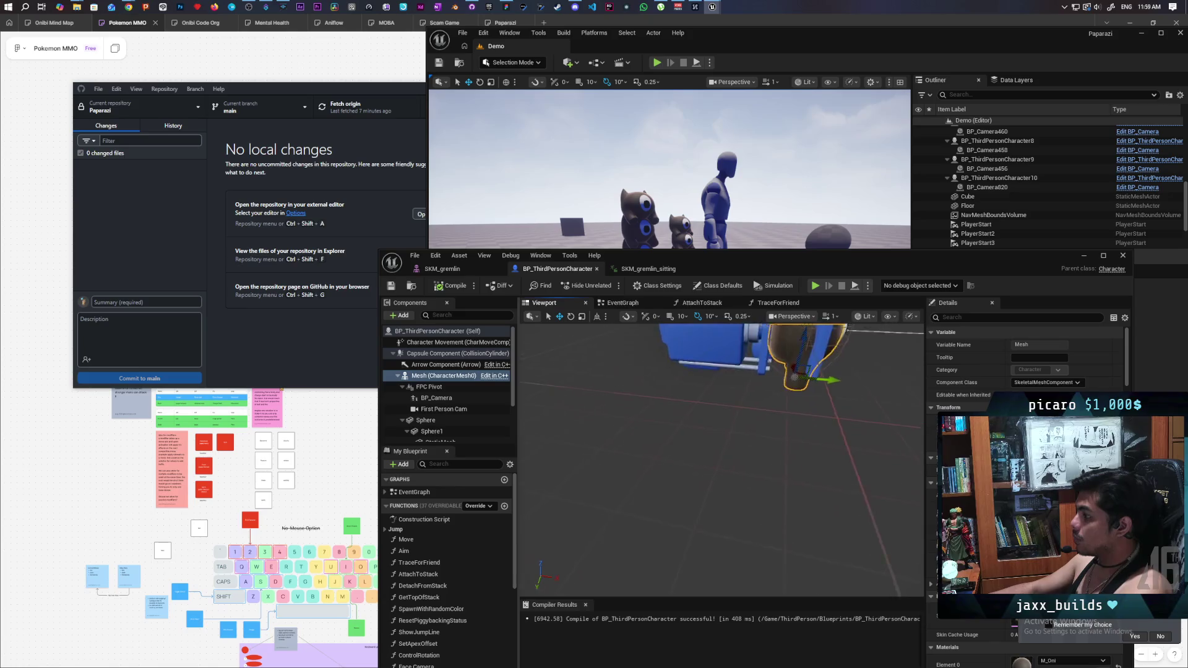
{"action": "left_click_drag", "start_coordinate": [649, 446], "coordinate": [550, 454]}
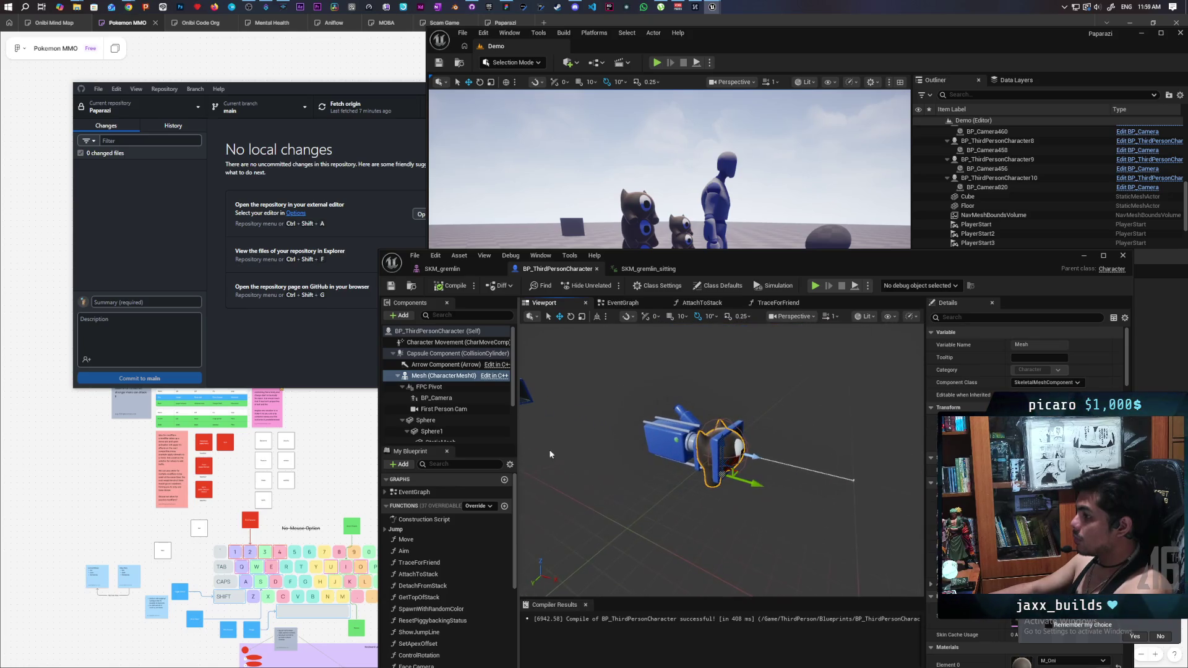
{"action": "left_click", "coordinate": [467, 400]}
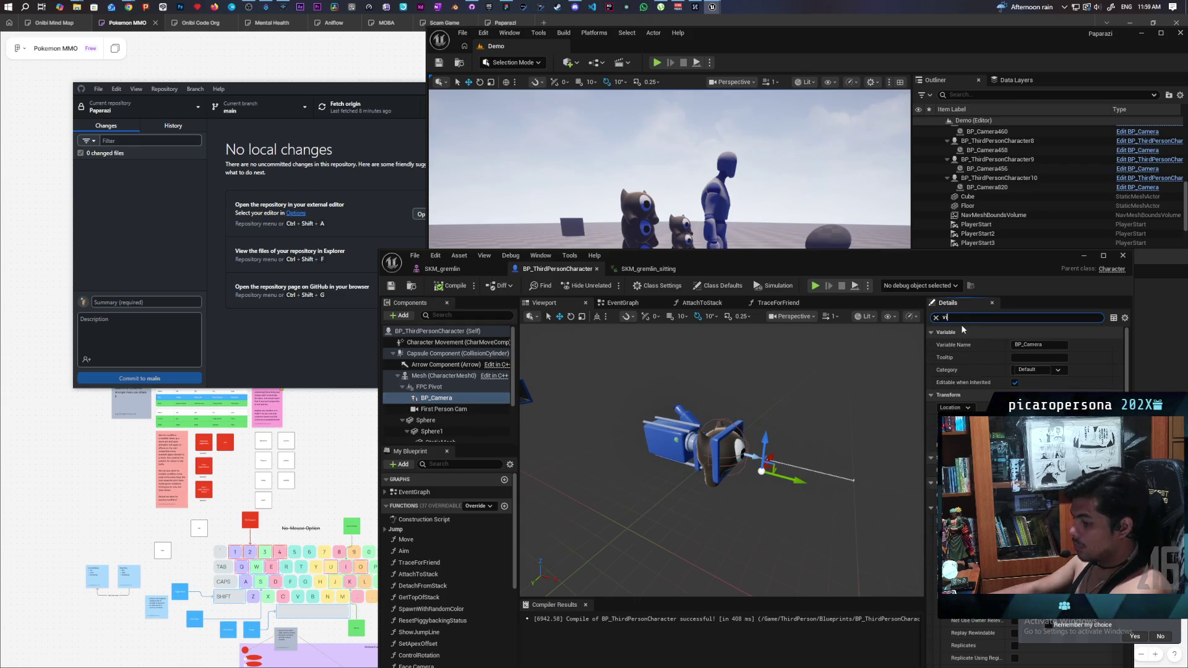
{"action": "type", "text": "visi"}
Step: Tick Visible on BP_Camera, save the Blueprint and move the editor out of the way
{"action": "left_click", "coordinate": [1017, 345]}
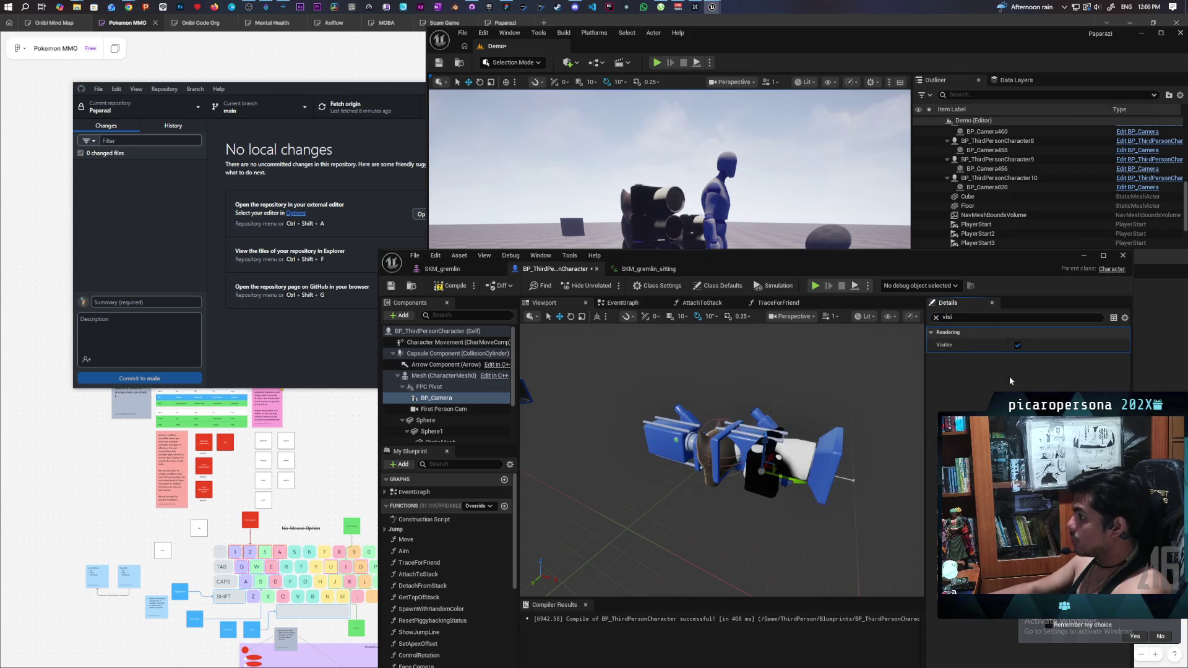
{"action": "left_click", "coordinate": [397, 288]}
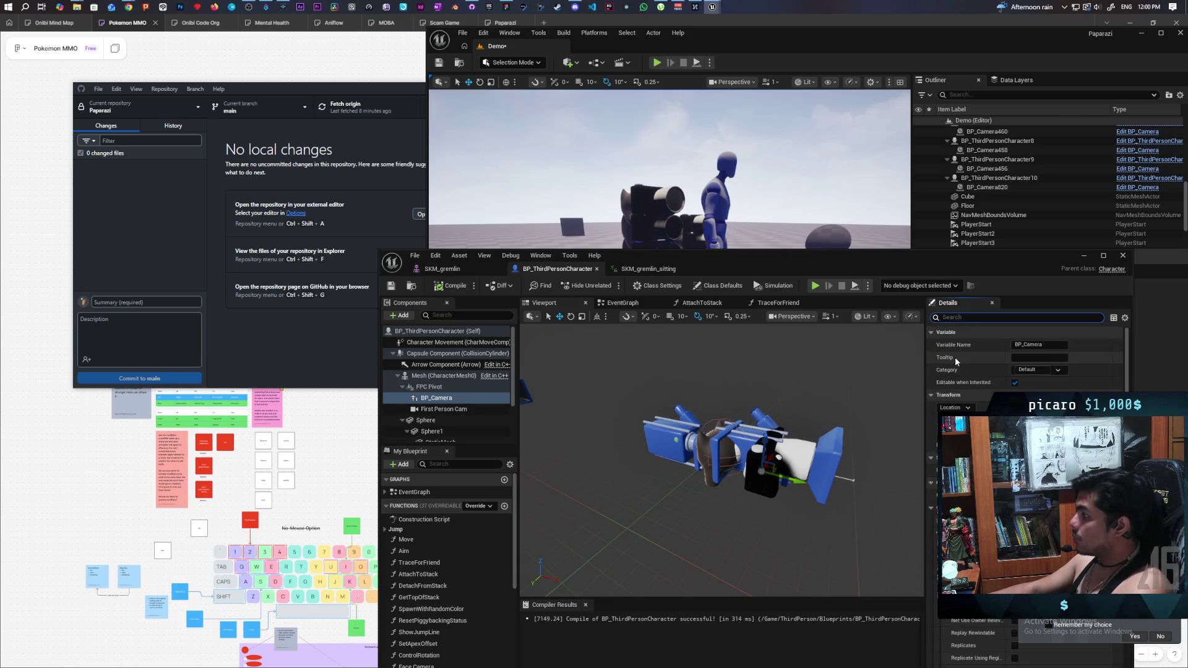
{"action": "left_click_drag", "start_coordinate": [929, 265], "coordinate": [896, 530]}
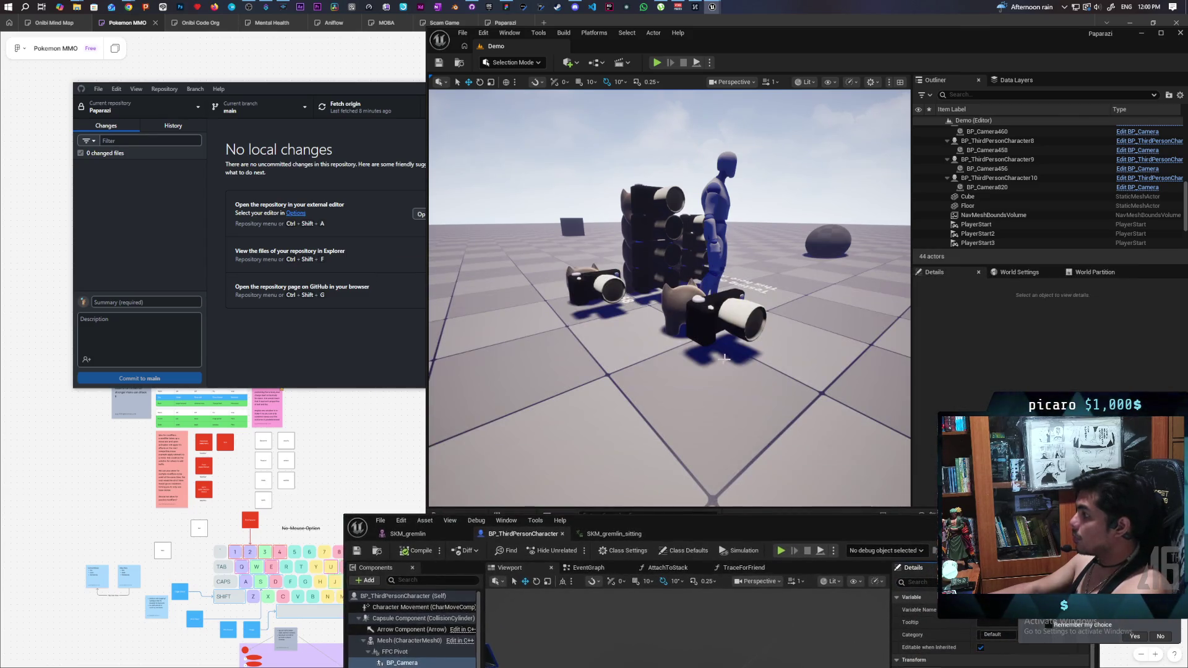
Step: Select BP_ThirdPersonCharacter6 atop the stack and bring up its BP_Camera visibility setting in Details
{"action": "left_click", "coordinate": [638, 203]}
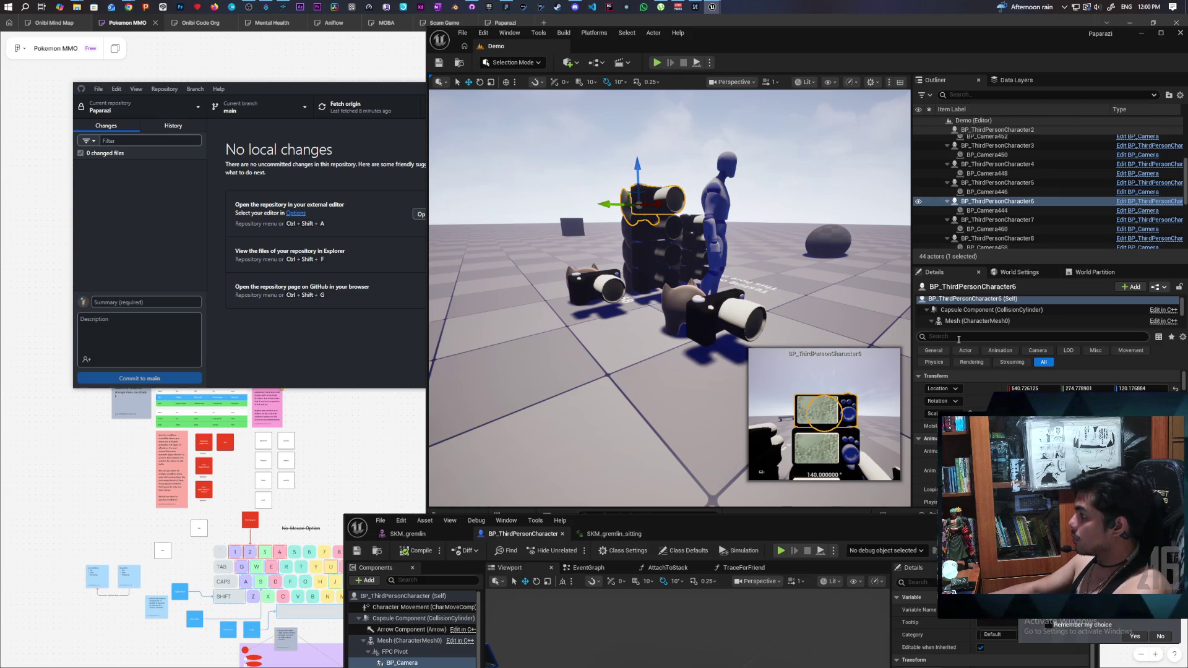
{"action": "scroll", "coordinate": [974, 316], "scroll_direction": "down", "scroll_amount": 3}
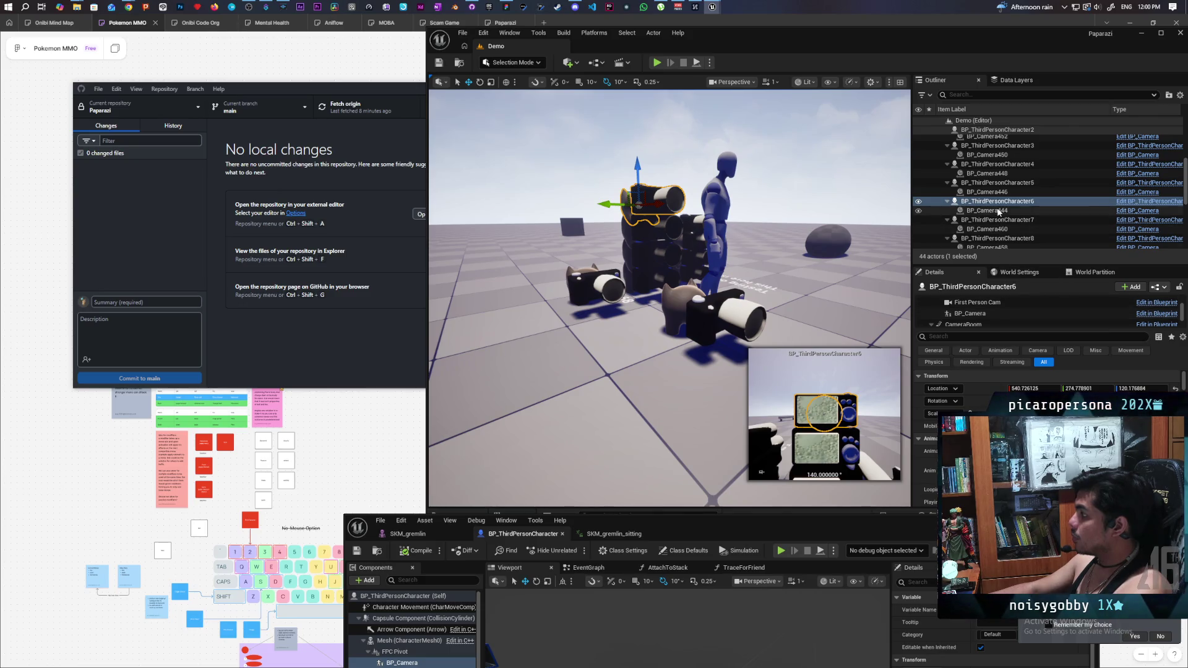
{"action": "left_click", "coordinate": [960, 339]}
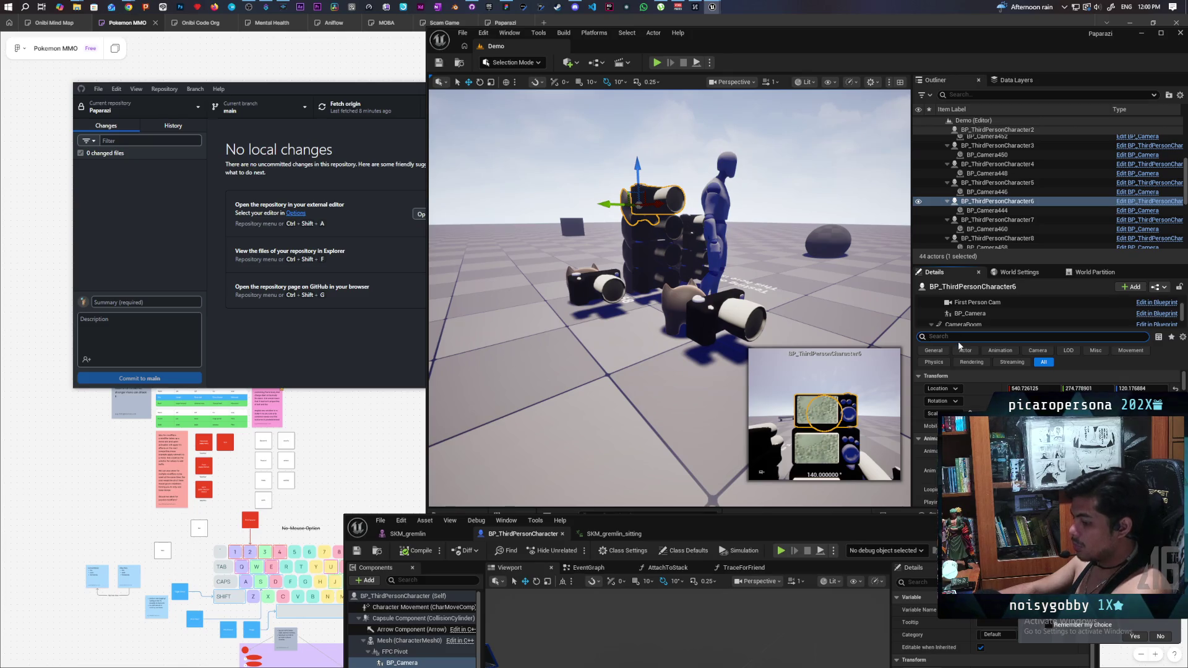
{"action": "type", "text": "visi"}
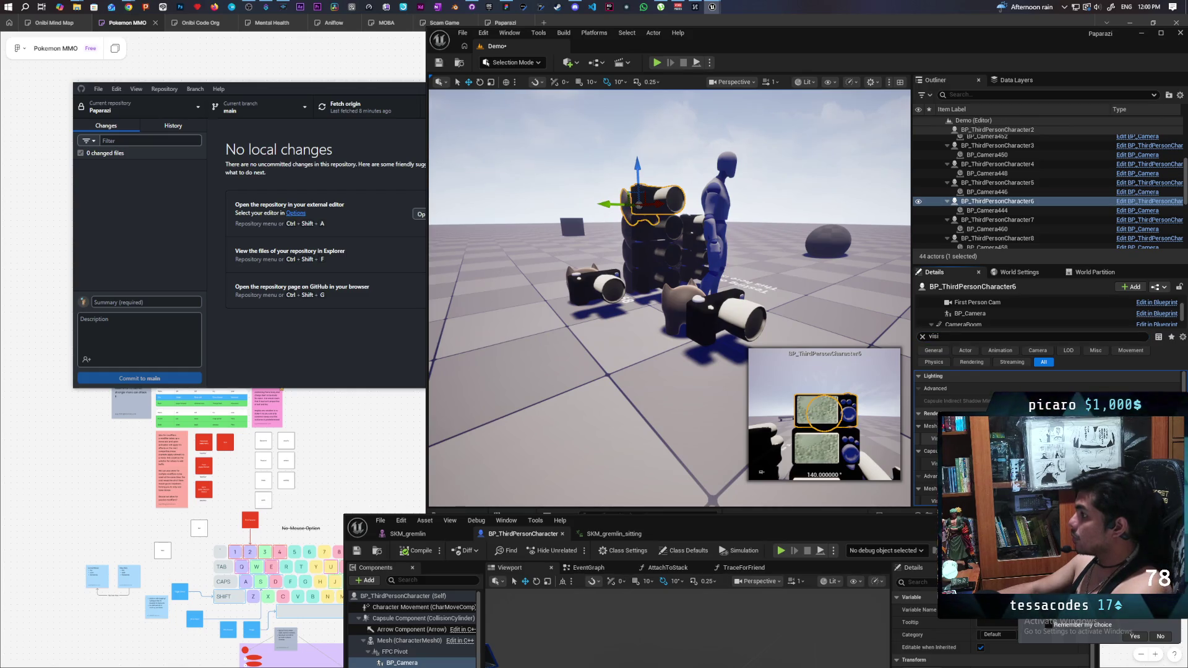
{"action": "left_click", "coordinate": [978, 319]}
Step: Untick Rendering > Visible on the BP_Camera of BP_ThirdPersonCharacter7, 8, 9 and 4
{"action": "left_click", "coordinate": [1014, 377]}
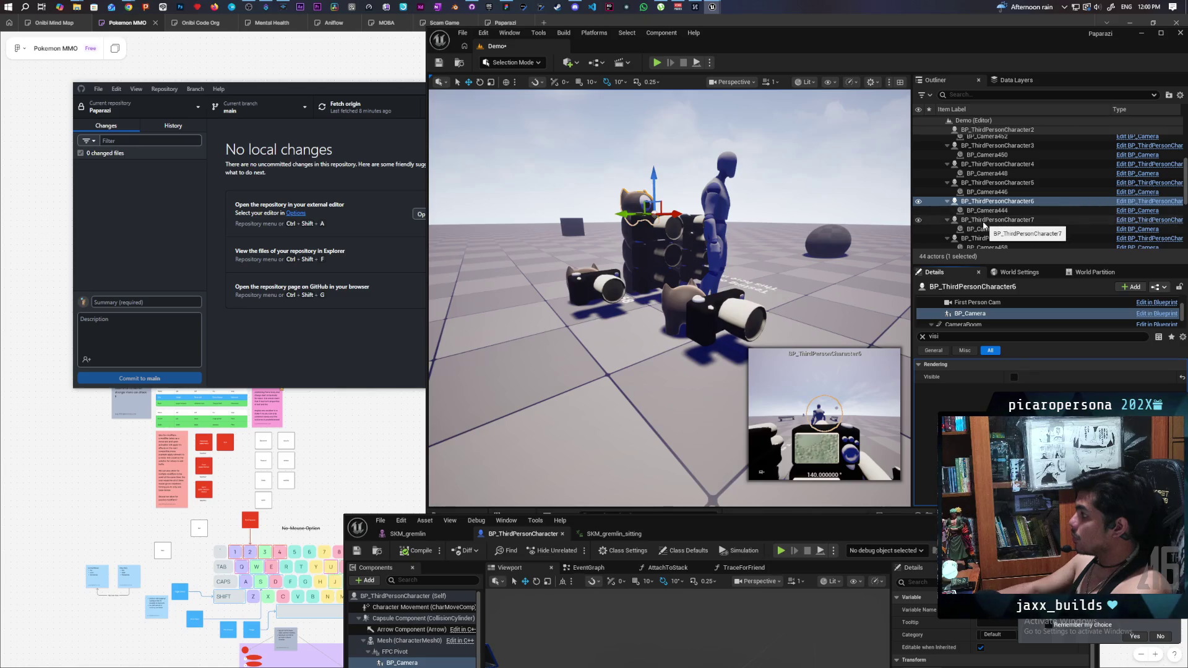
{"action": "left_click", "coordinate": [1014, 378]}
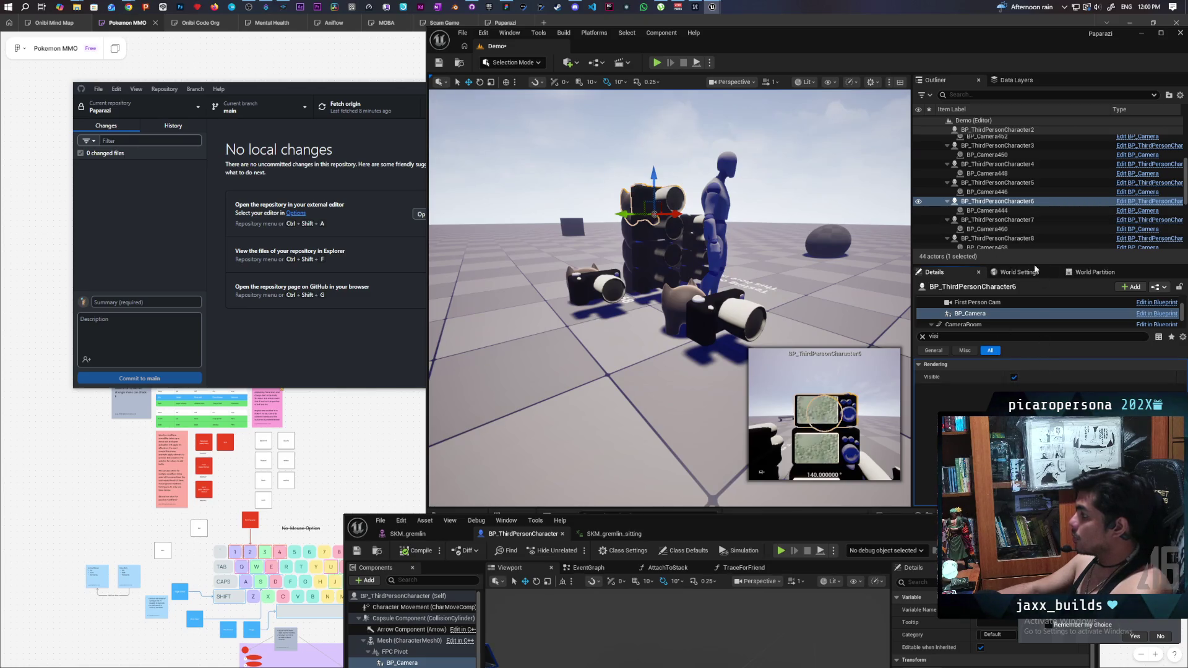
{"action": "left_click", "coordinate": [1013, 377]}
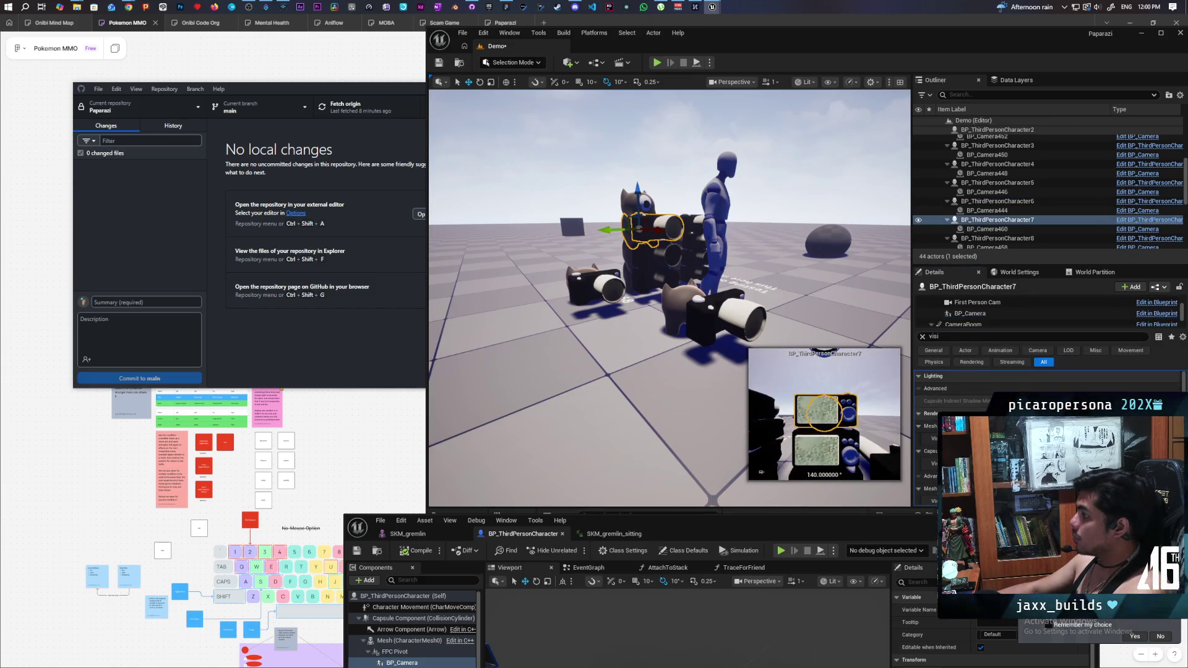
{"action": "left_click", "coordinate": [998, 219]}
{"action": "left_click", "coordinate": [1014, 378]}
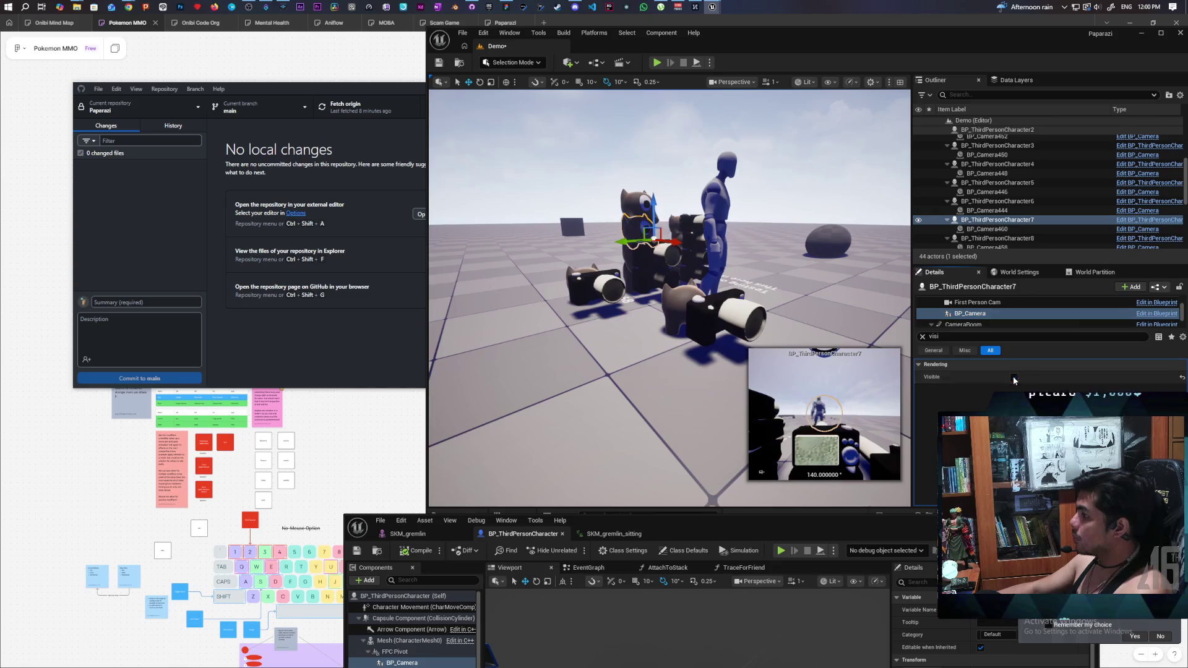
{"action": "left_click", "coordinate": [998, 239]}
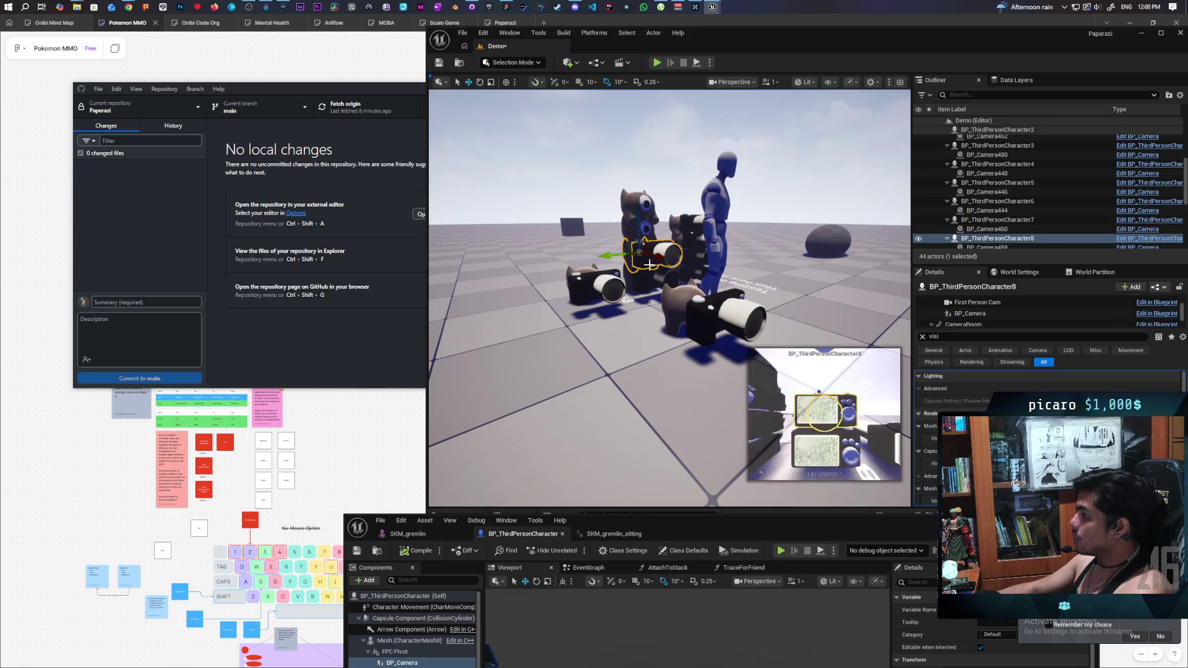
{"action": "left_click", "coordinate": [969, 315]}
{"action": "left_click", "coordinate": [1013, 378]}
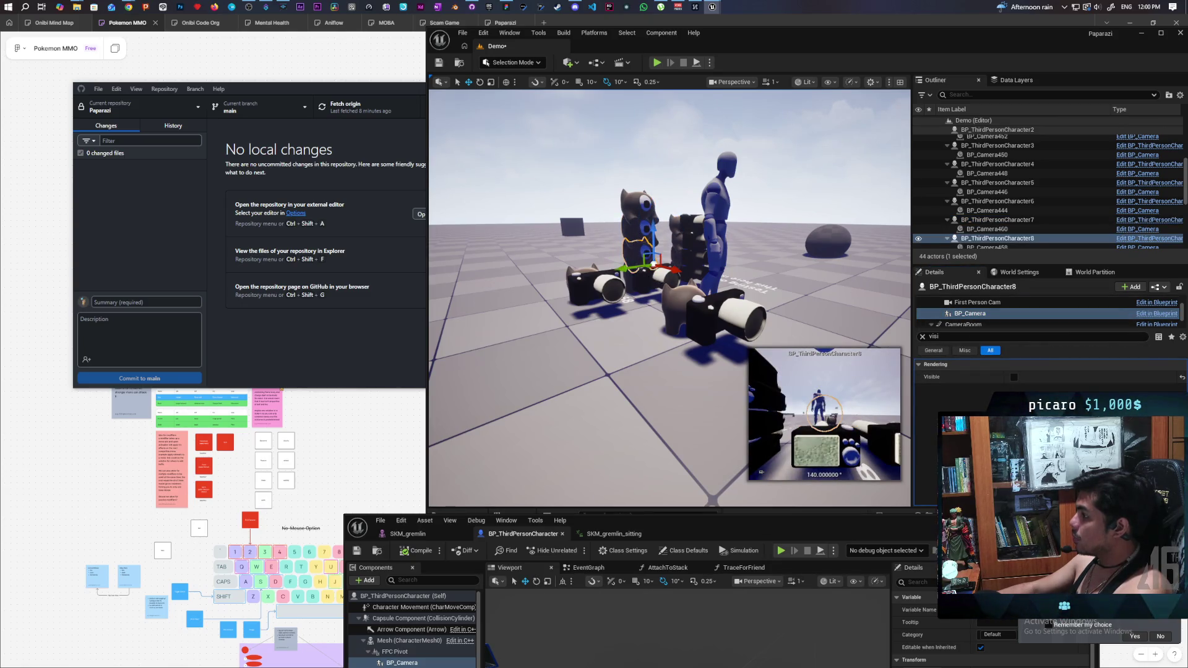
{"action": "key", "text": "Down"}
{"action": "key", "text": "Down"}
{"action": "left_click", "coordinate": [968, 314]}
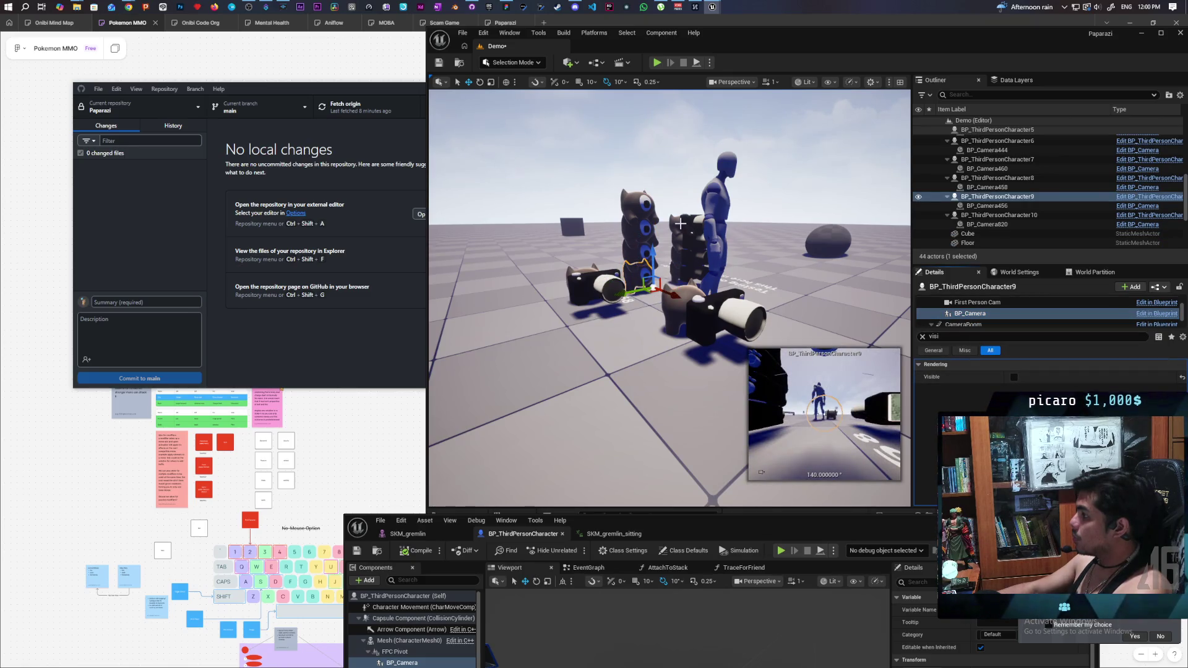
{"action": "key", "text": "Up"}
{"action": "key", "text": "Up"}
{"action": "key", "text": "Up"}
{"action": "left_click", "coordinate": [971, 316]}
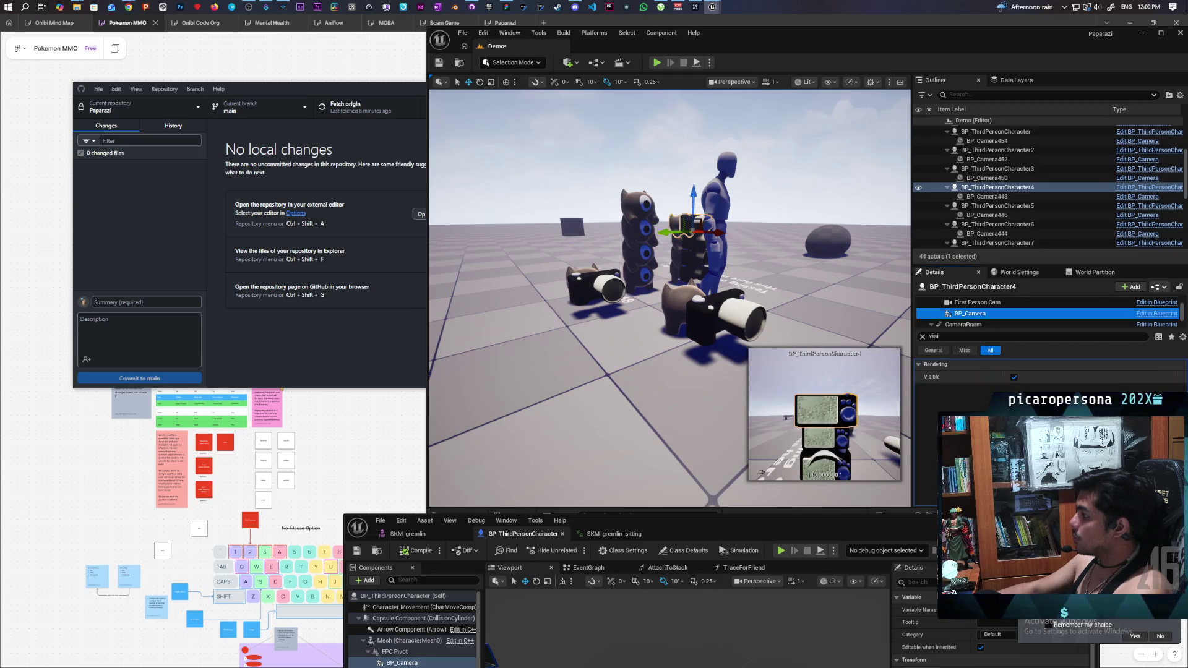
{"action": "left_click", "coordinate": [1012, 377]}
Step: Hide the BP_Camera on BP_ThirdPersonCharacter3, 2, 5 and 10 as well
{"action": "left_click", "coordinate": [680, 246]}
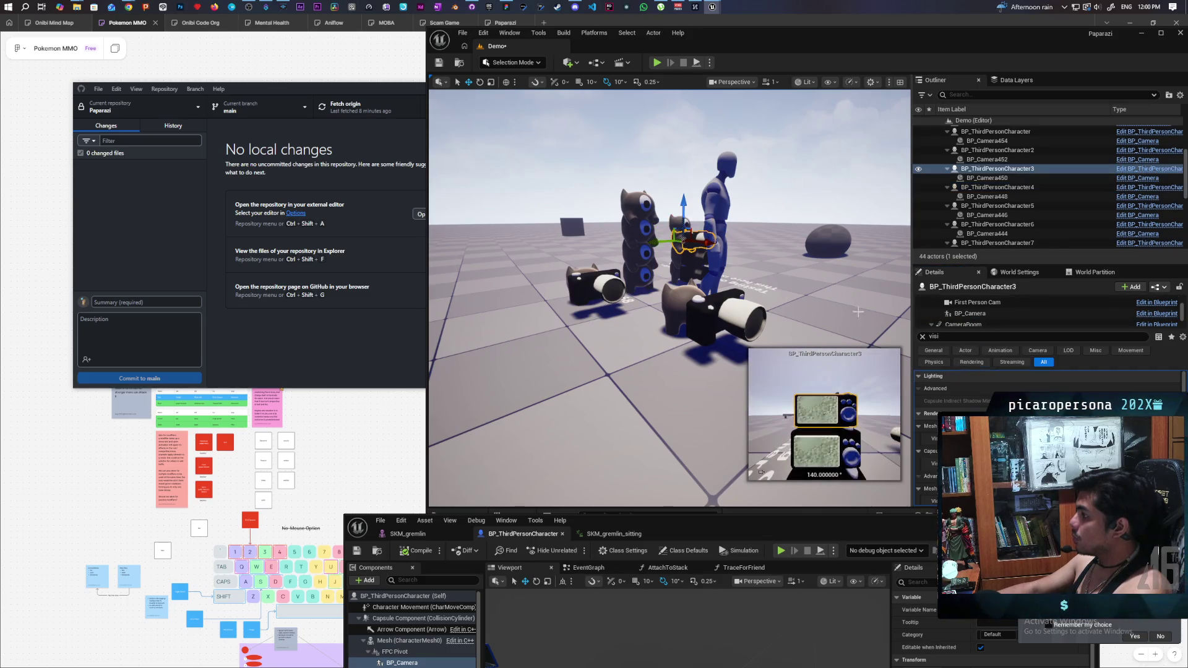
{"action": "left_click", "coordinate": [971, 316]}
{"action": "left_click", "coordinate": [1012, 377]}
{"action": "left_click", "coordinate": [682, 257]}
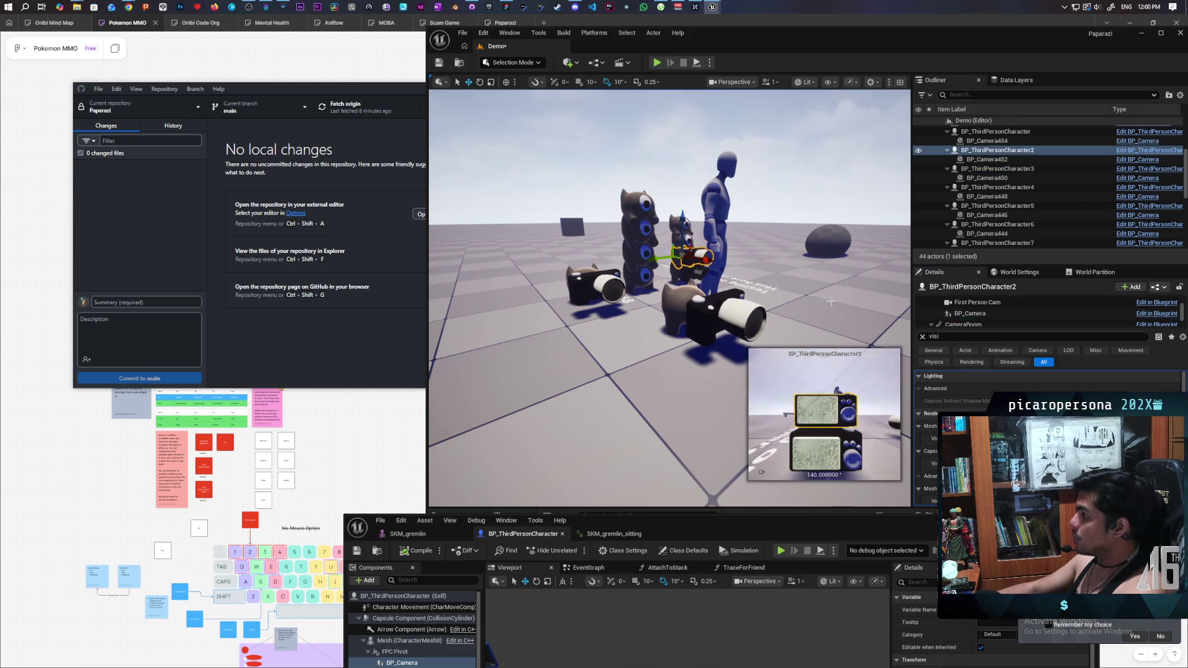
{"action": "left_click", "coordinate": [969, 313]}
{"action": "left_click", "coordinate": [1012, 377]}
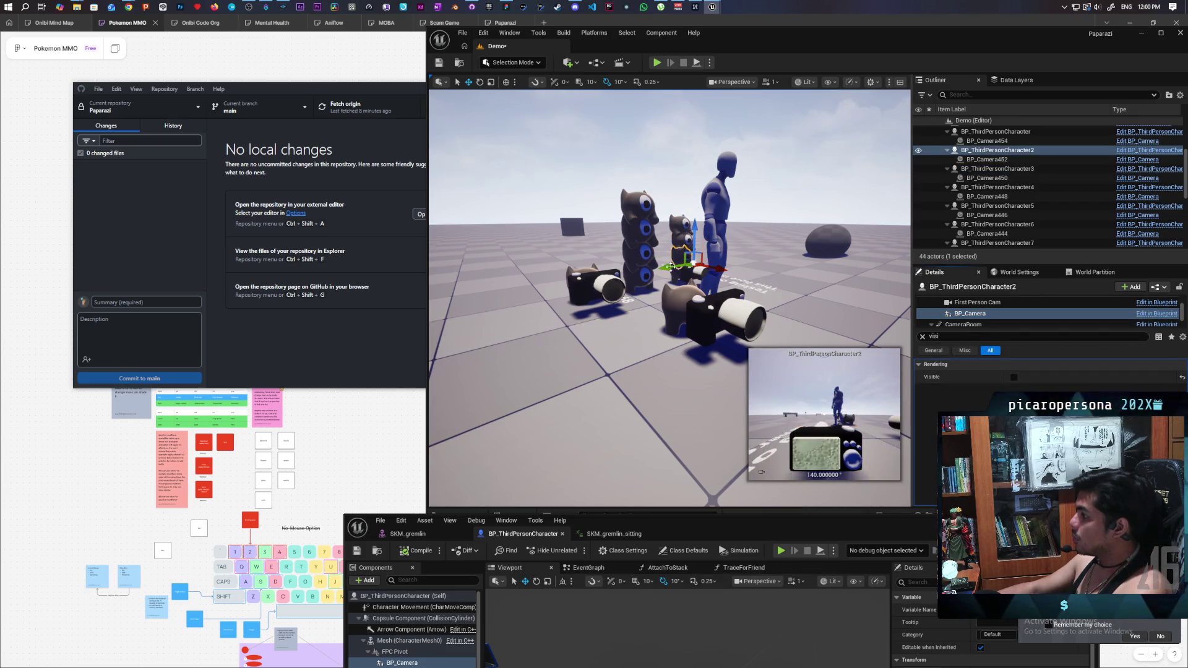
{"action": "left_click", "coordinate": [995, 131]}
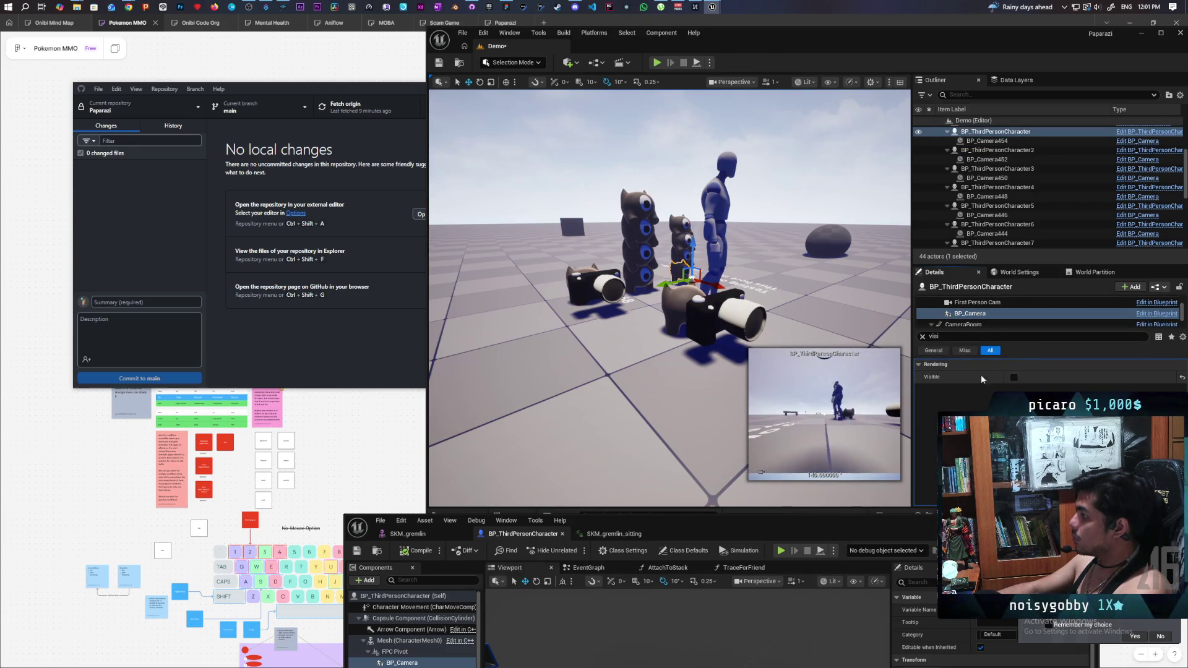
{"action": "left_click", "coordinate": [719, 316]}
{"action": "left_click", "coordinate": [975, 314]}
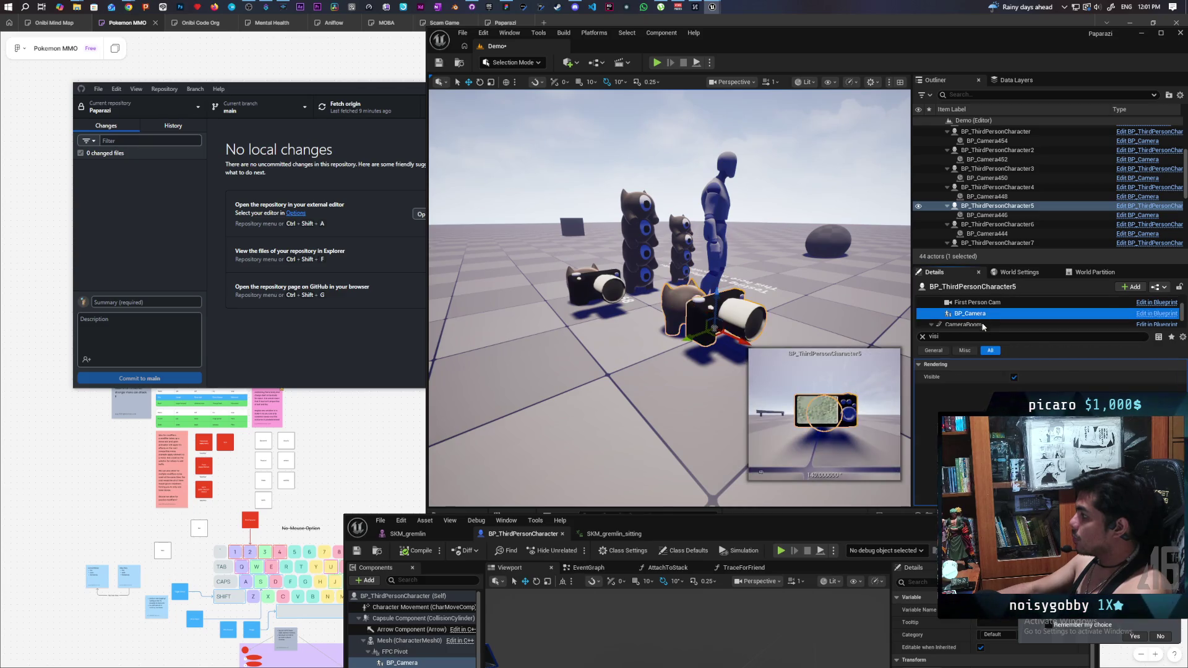
{"action": "left_click", "coordinate": [1015, 378]}
{"action": "left_click", "coordinate": [594, 286]}
{"action": "left_click", "coordinate": [970, 313]}
{"action": "left_click", "coordinate": [1015, 377]}
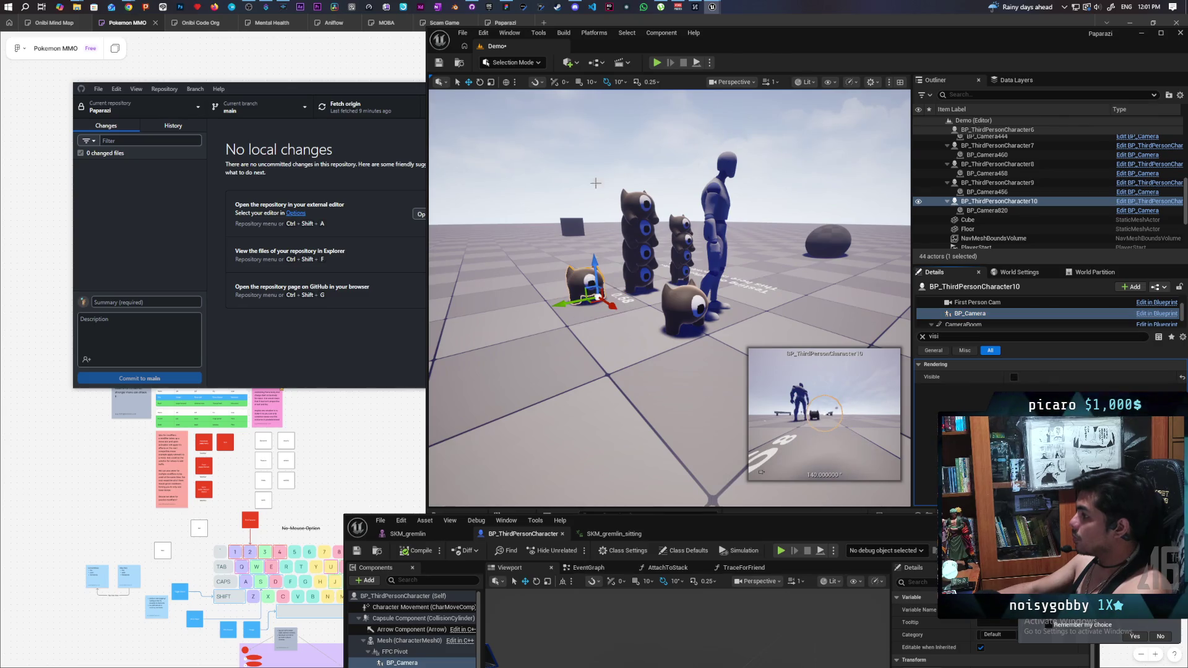
{"action": "left_click_drag", "start_coordinate": [576, 279], "coordinate": [706, 279]}
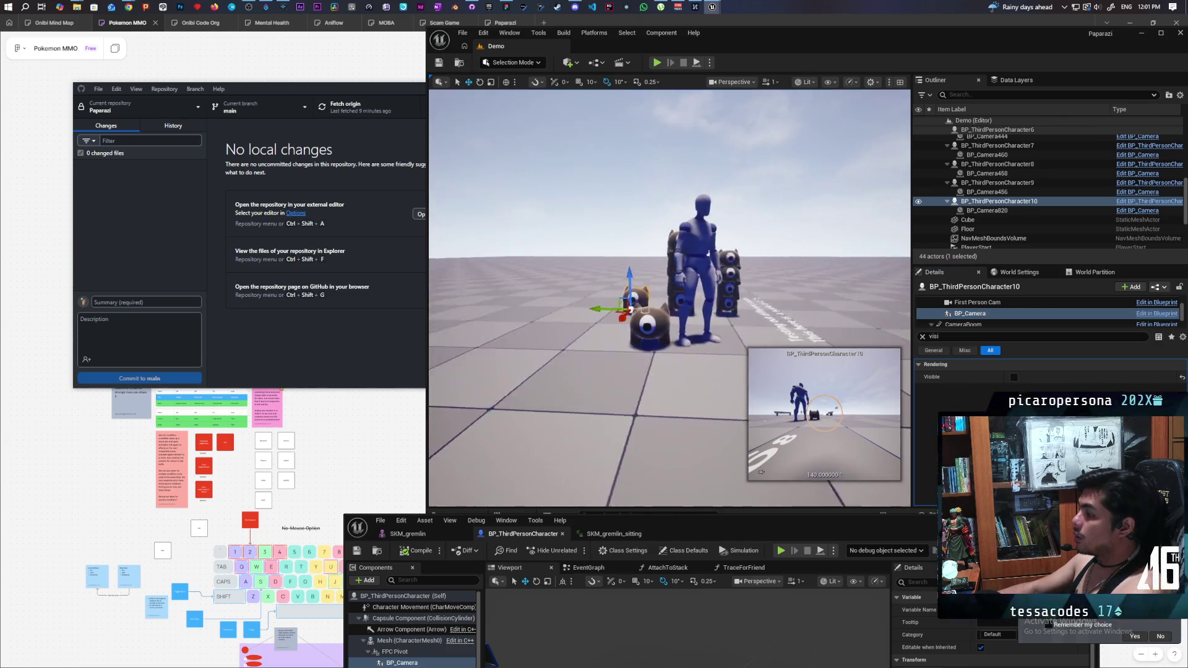
{"action": "scroll", "coordinate": [760, 470], "scroll_direction": "up", "scroll_amount": 2}
{"action": "scroll", "coordinate": [761, 471], "scroll_direction": "up", "scroll_amount": 2}
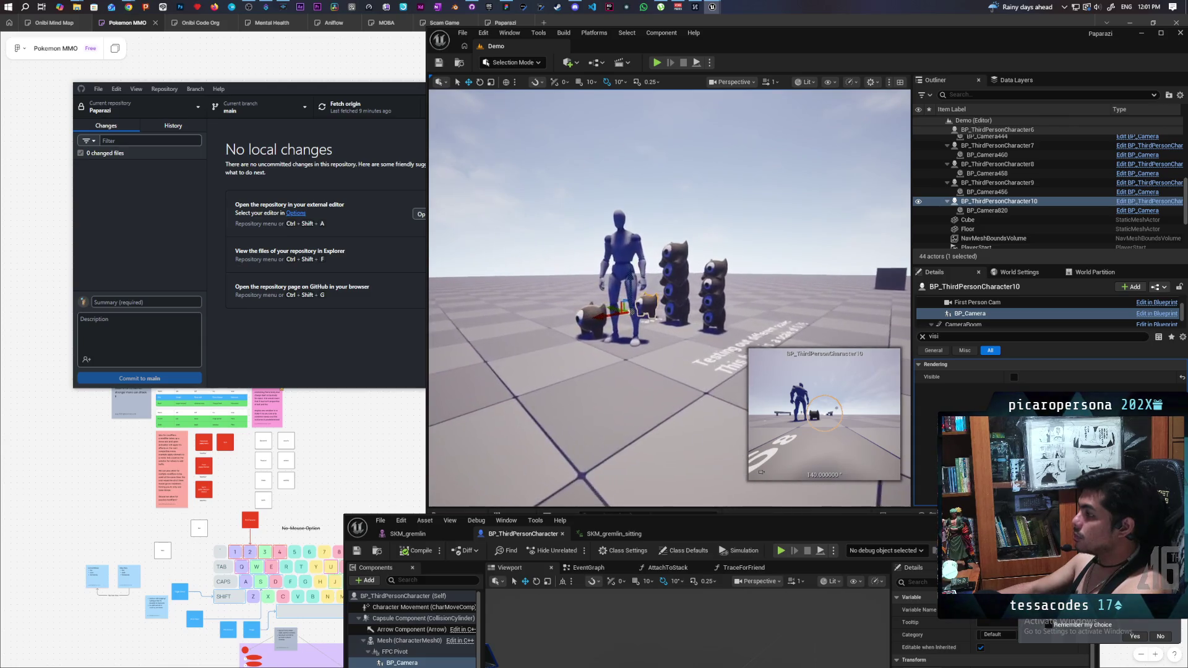
{"action": "scroll", "coordinate": [761, 470], "scroll_direction": "up", "scroll_amount": 2}
{"action": "scroll", "coordinate": [761, 471], "scroll_direction": "up", "scroll_amount": 3}
{"action": "scroll", "coordinate": [761, 470], "scroll_direction": "down", "scroll_amount": 3}
{"action": "scroll", "coordinate": [761, 471], "scroll_direction": "down", "scroll_amount": 3}
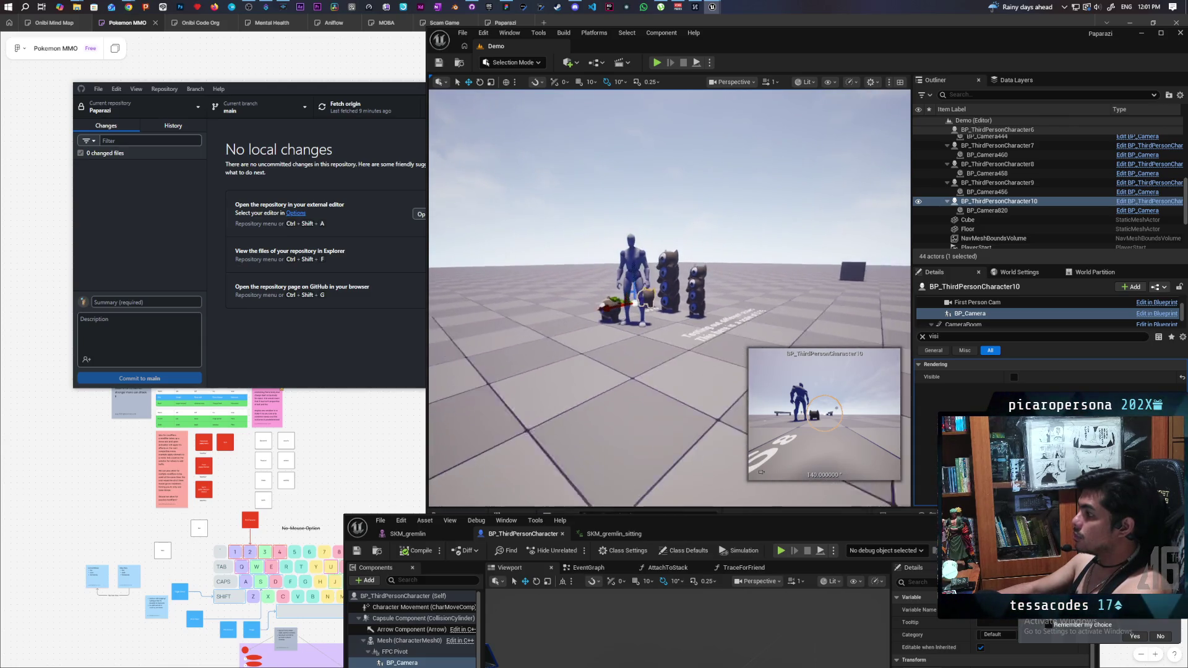
{"action": "scroll", "coordinate": [762, 471], "scroll_direction": "up", "scroll_amount": 2}
Step: Deselect the character and orbit the gremlin stacks, toggling Game View with G
{"action": "left_click", "coordinate": [703, 176]}
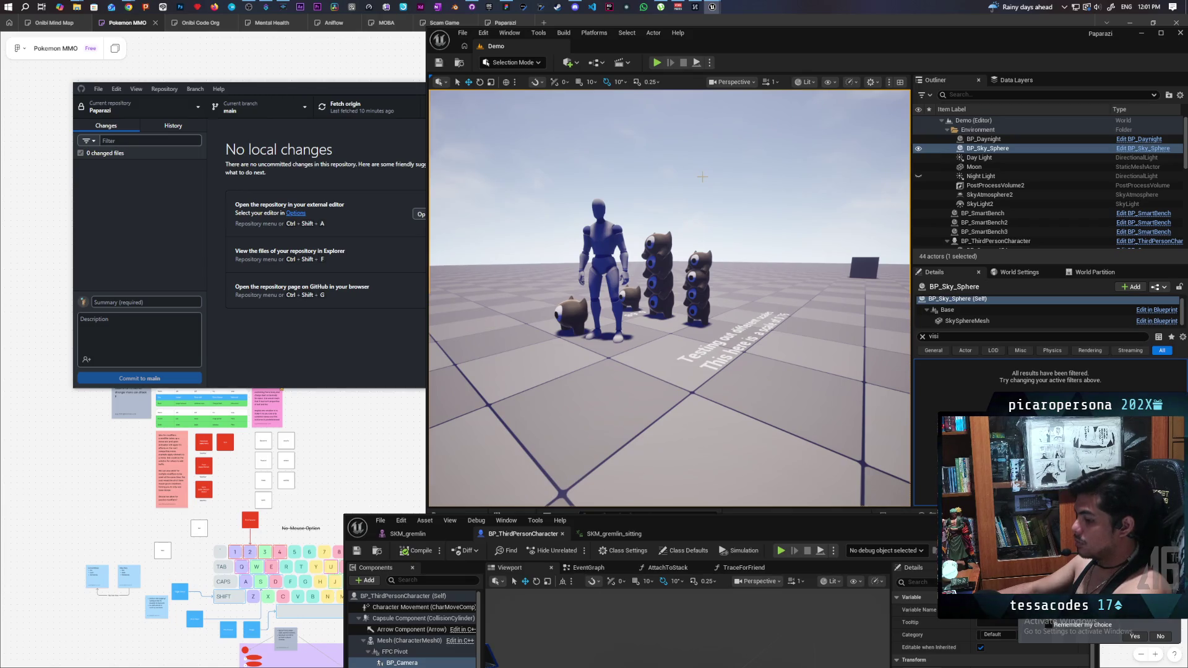
{"action": "key", "text": "g"}
{"action": "left_click_drag", "start_coordinate": [761, 471], "coordinate": [557, 455]}
{"action": "scroll", "coordinate": [844, 323], "scroll_direction": "up", "scroll_amount": 2}
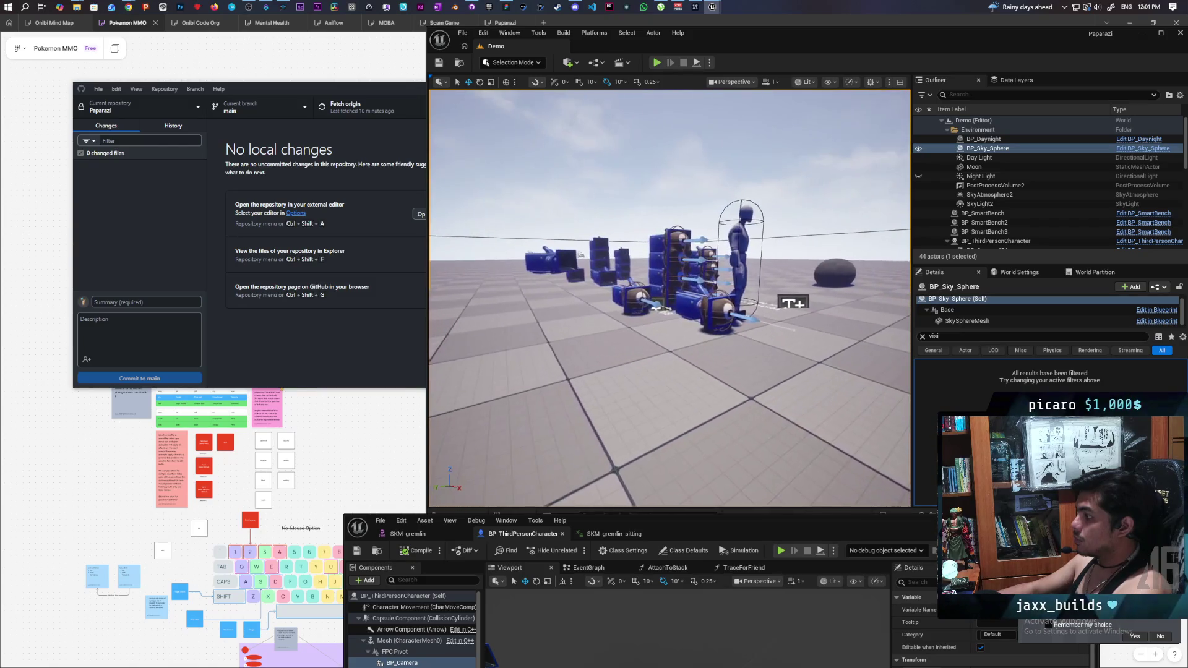
{"action": "scroll", "coordinate": [743, 322], "scroll_direction": "up", "scroll_amount": 3}
{"action": "scroll", "coordinate": [637, 319], "scroll_direction": "up", "scroll_amount": 3}
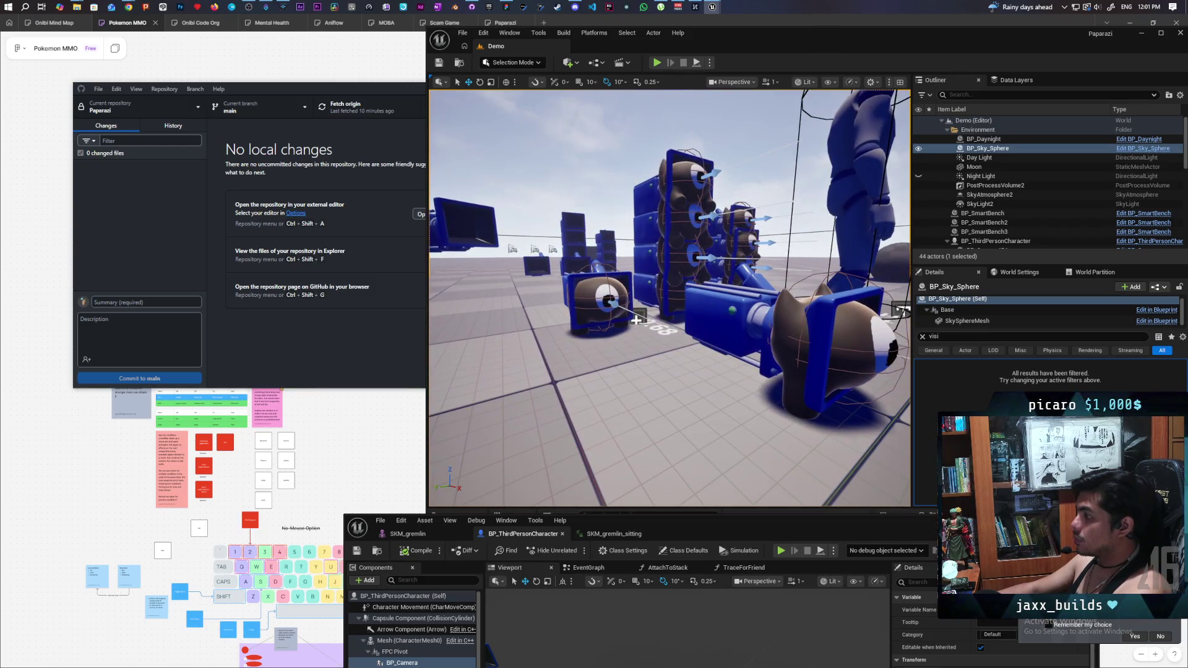
{"action": "scroll", "coordinate": [637, 319], "scroll_direction": "down", "scroll_amount": 5}
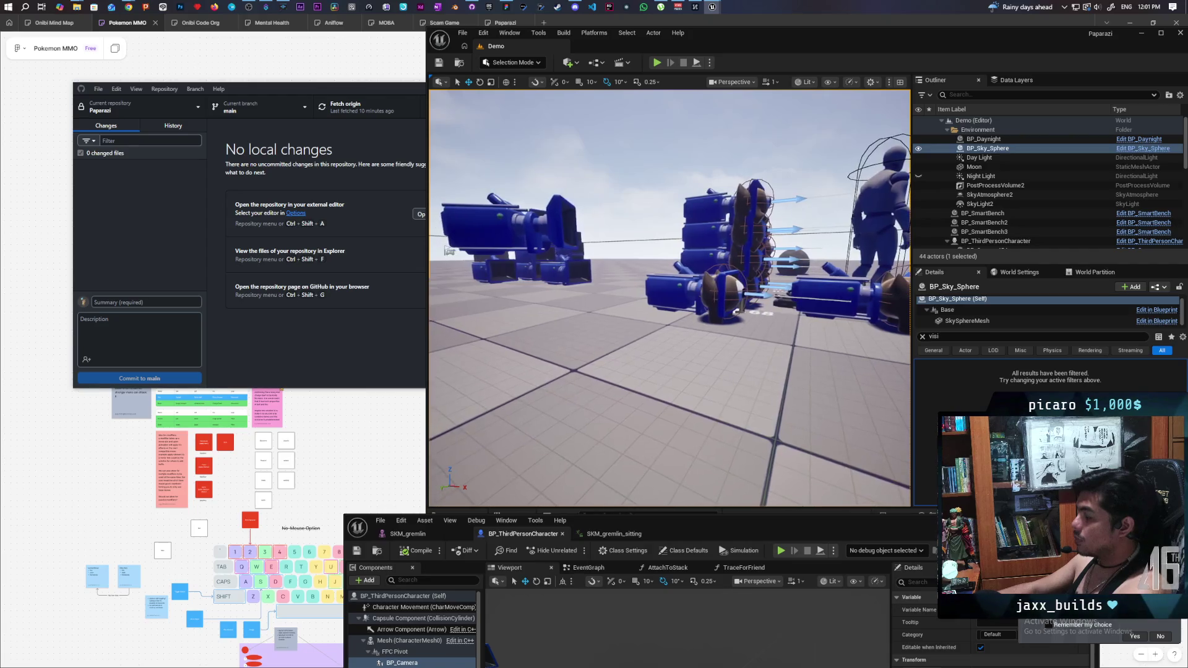
{"action": "scroll", "coordinate": [636, 319], "scroll_direction": "down", "scroll_amount": 2}
{"action": "left_click_drag", "start_coordinate": [636, 319], "coordinate": [529, 334]}
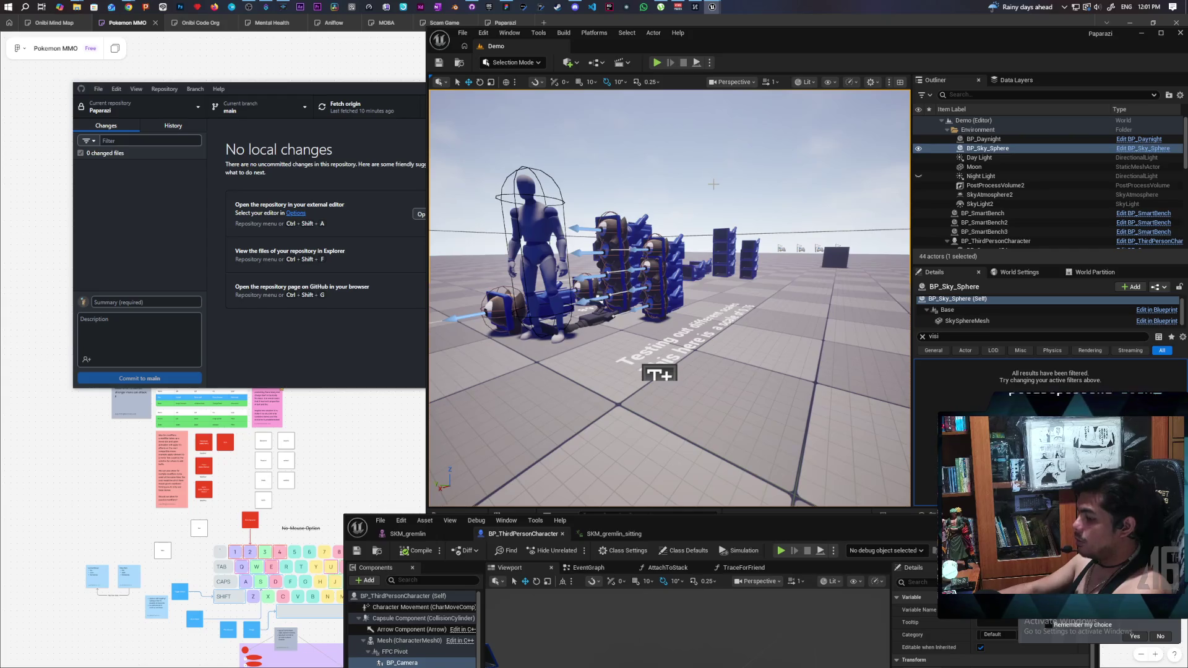
{"action": "key", "text": "g"}
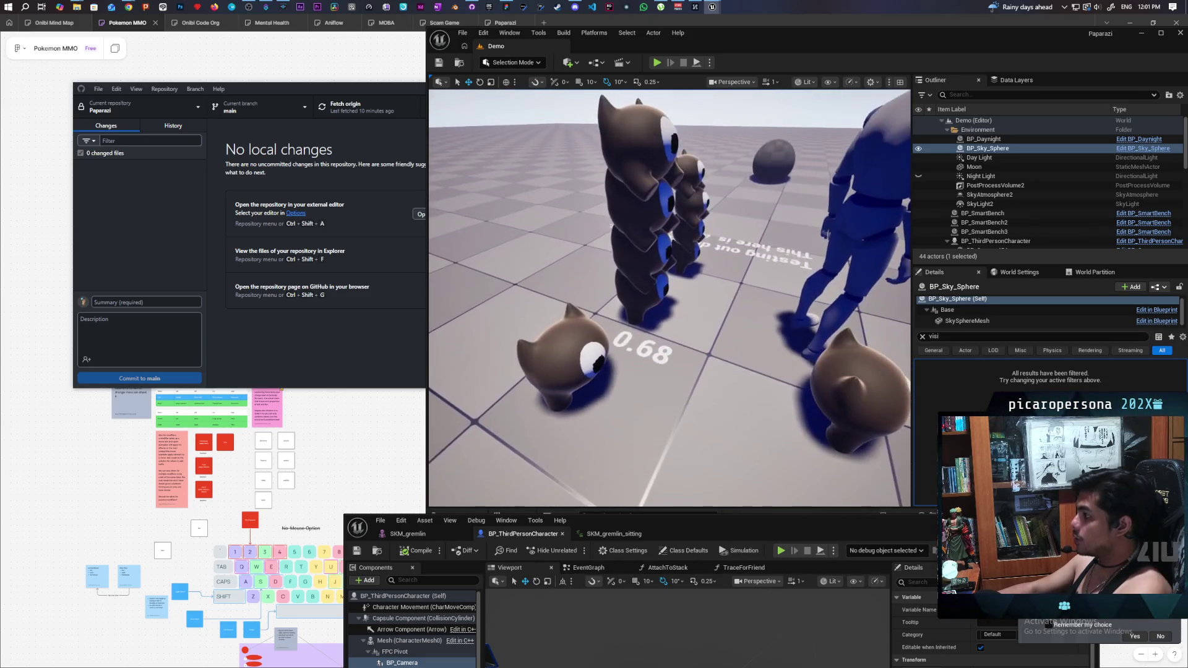
Step: Select Floor and the 0.68 scale TextRender, clear the Details filter, then bring the character blueprint editor up
{"action": "left_click", "coordinate": [506, 437]}
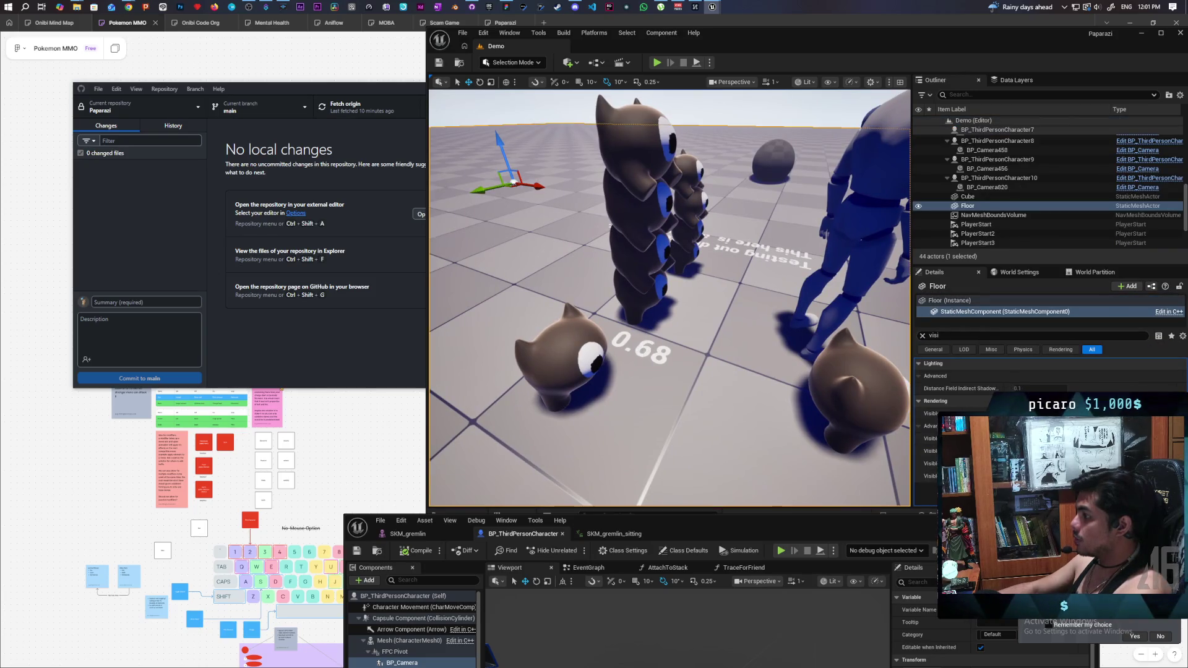
{"action": "left_click", "coordinate": [640, 351]}
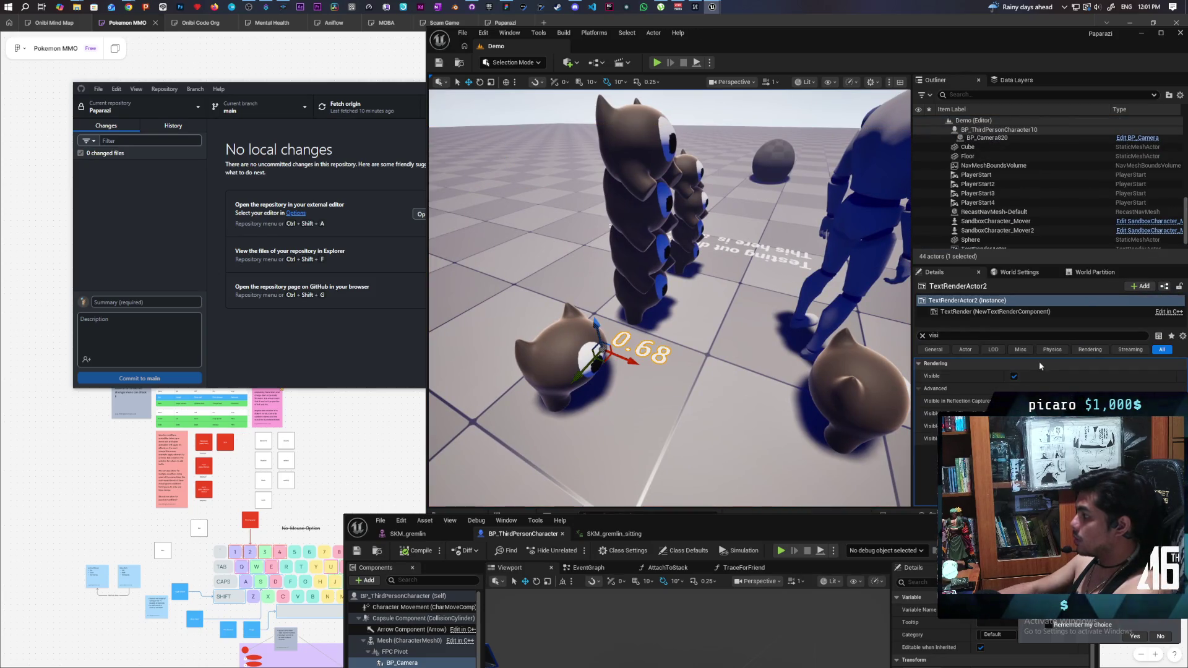
{"action": "left_click", "coordinate": [923, 337]}
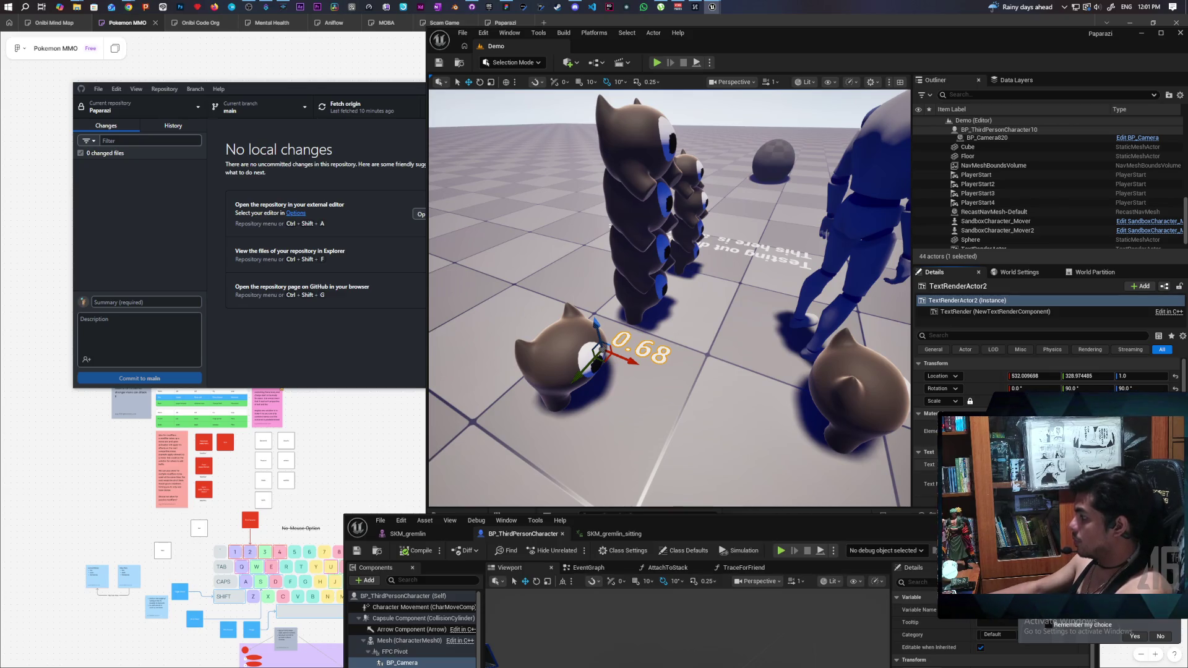
{"action": "mouse_move", "coordinate": [669, 297]}
{"action": "left_mouse_down"}
{"action": "mouse_move", "coordinate": [725, 297]}
{"action": "mouse_move", "coordinate": [475, 64]}
{"action": "left_mouse_up"}
{"action": "mouse_move", "coordinate": [482, 111]}
{"action": "left_mouse_down"}
{"action": "mouse_move", "coordinate": [668, 296]}
{"action": "mouse_move", "coordinate": [594, 298]}
{"action": "left_mouse_up"}
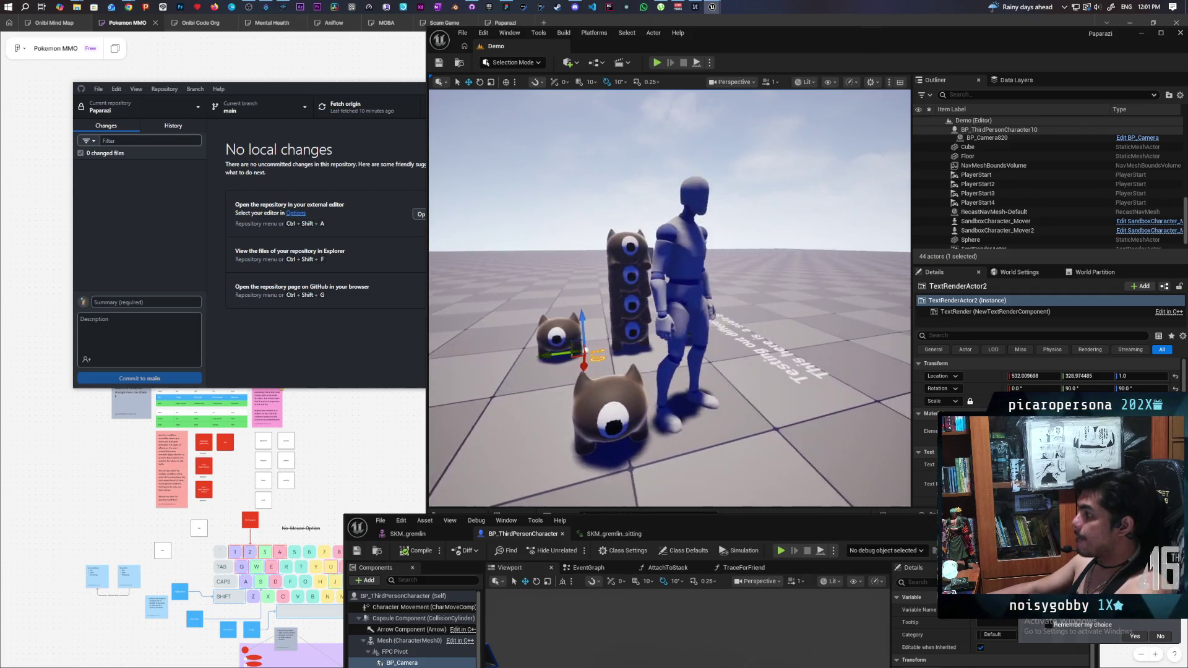
{"action": "left_click_drag", "start_coordinate": [668, 297], "coordinate": [636, 197]}
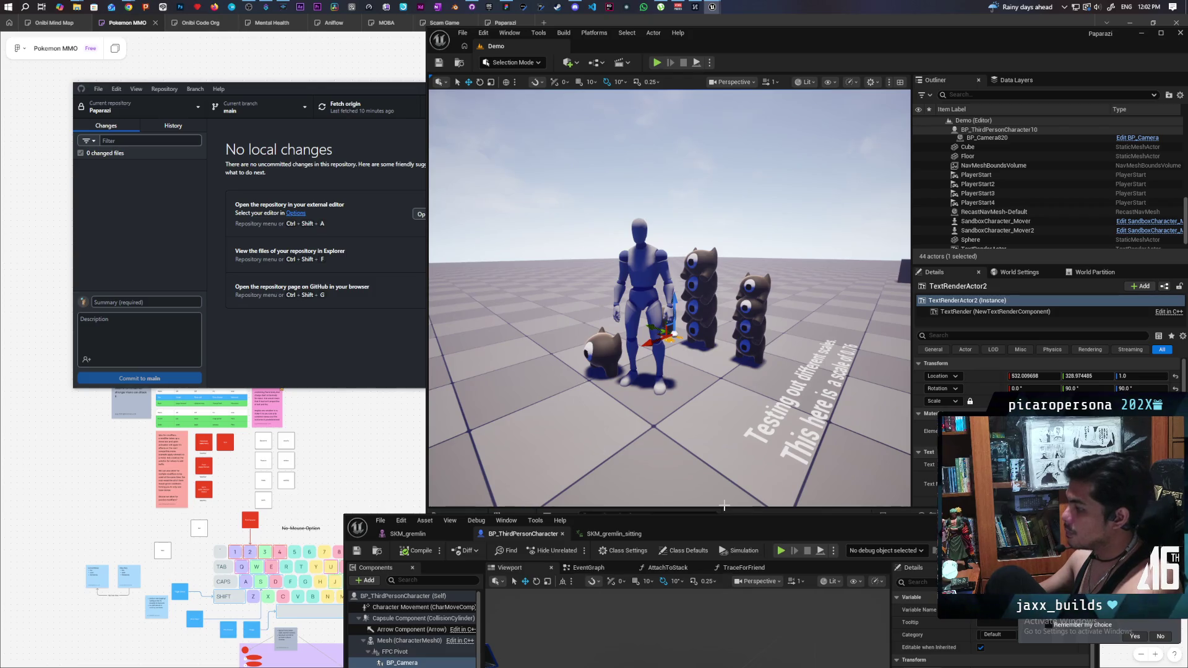
{"action": "left_click_drag", "start_coordinate": [722, 528], "coordinate": [742, 221]}
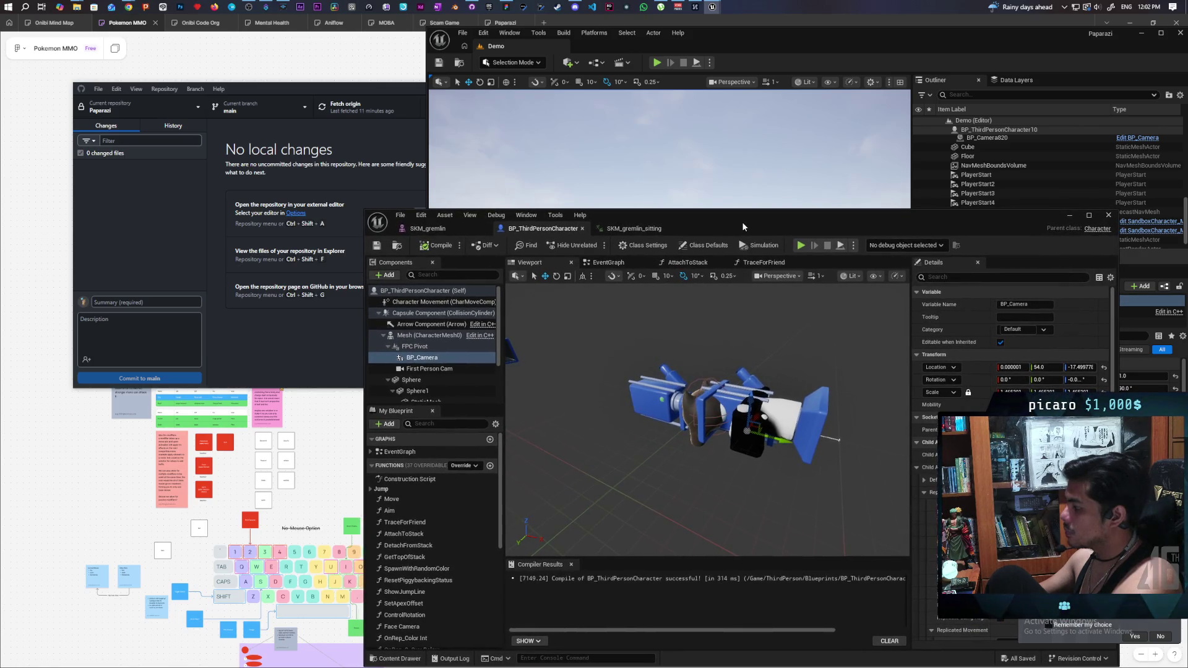
Step: Inspect the character's Mesh component in the BP_ThirdPersonCharacter blueprint preview
{"action": "left_click_drag", "start_coordinate": [742, 222], "coordinate": [738, 228]}
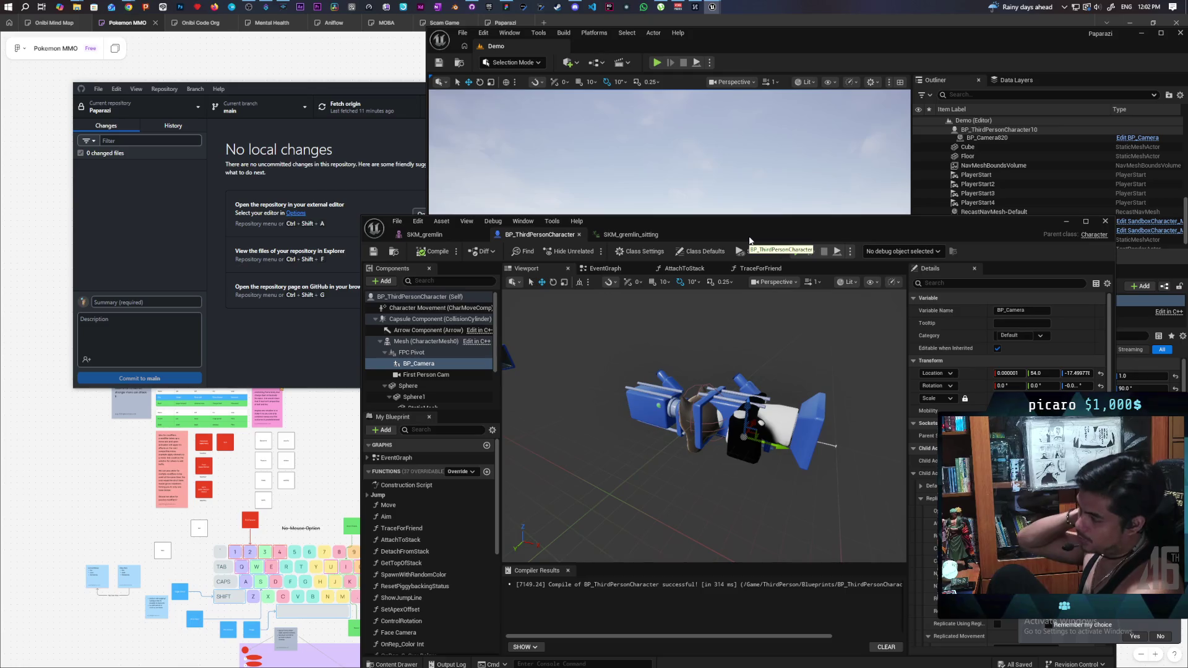
{"action": "mouse_move", "coordinate": [745, 228]}
{"action": "left_mouse_down"}
{"action": "mouse_move", "coordinate": [774, 401]}
{"action": "mouse_move", "coordinate": [739, 268]}
{"action": "mouse_move", "coordinate": [705, 213]}
{"action": "left_mouse_up"}
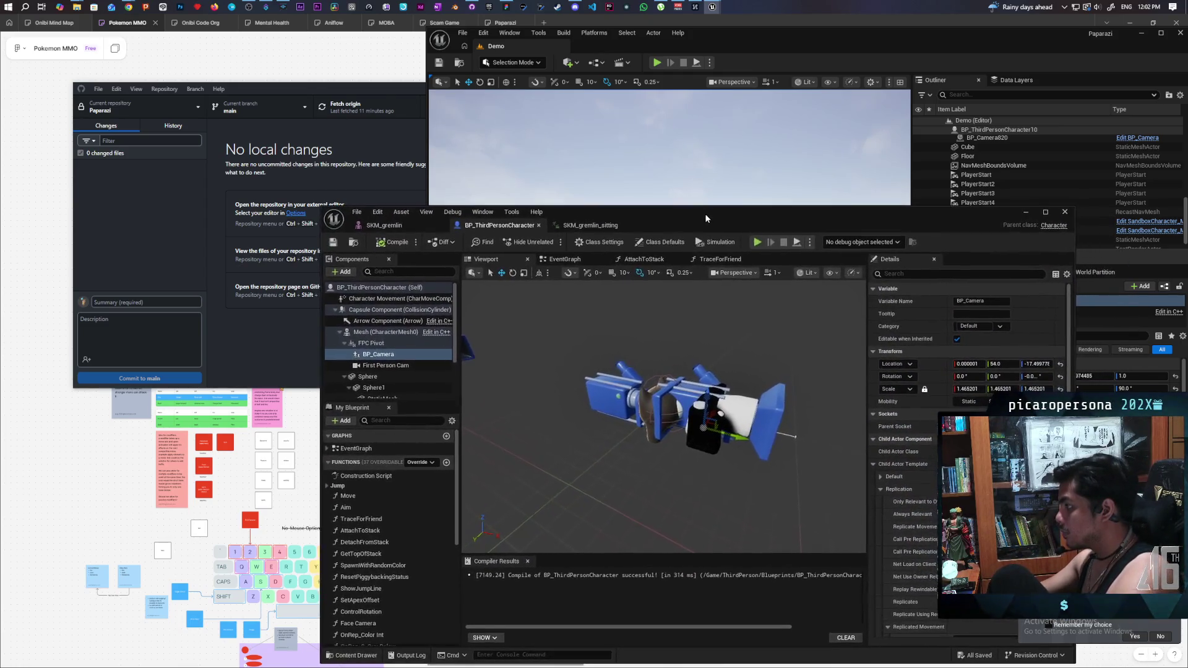
{"action": "left_click", "coordinate": [381, 333]}
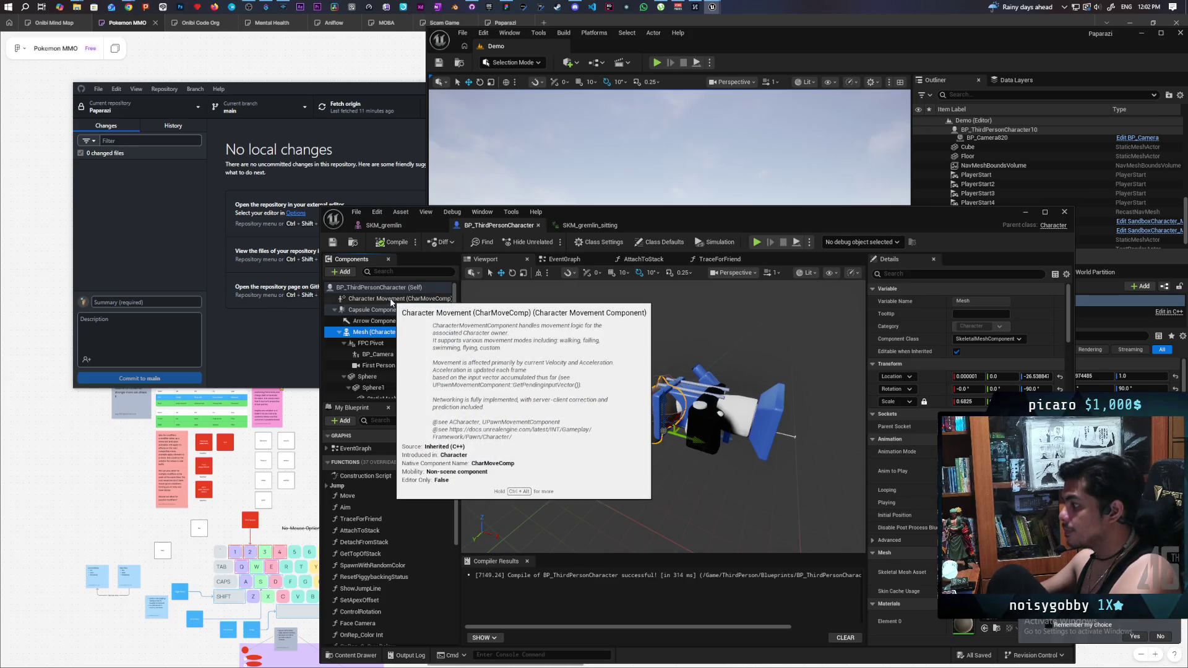
{"action": "mouse_move", "coordinate": [705, 418]}
{"action": "left_mouse_down"}
{"action": "mouse_move", "coordinate": [659, 427]}
{"action": "mouse_move", "coordinate": [659, 372]}
{"action": "mouse_move", "coordinate": [649, 417]}
{"action": "left_mouse_up"}
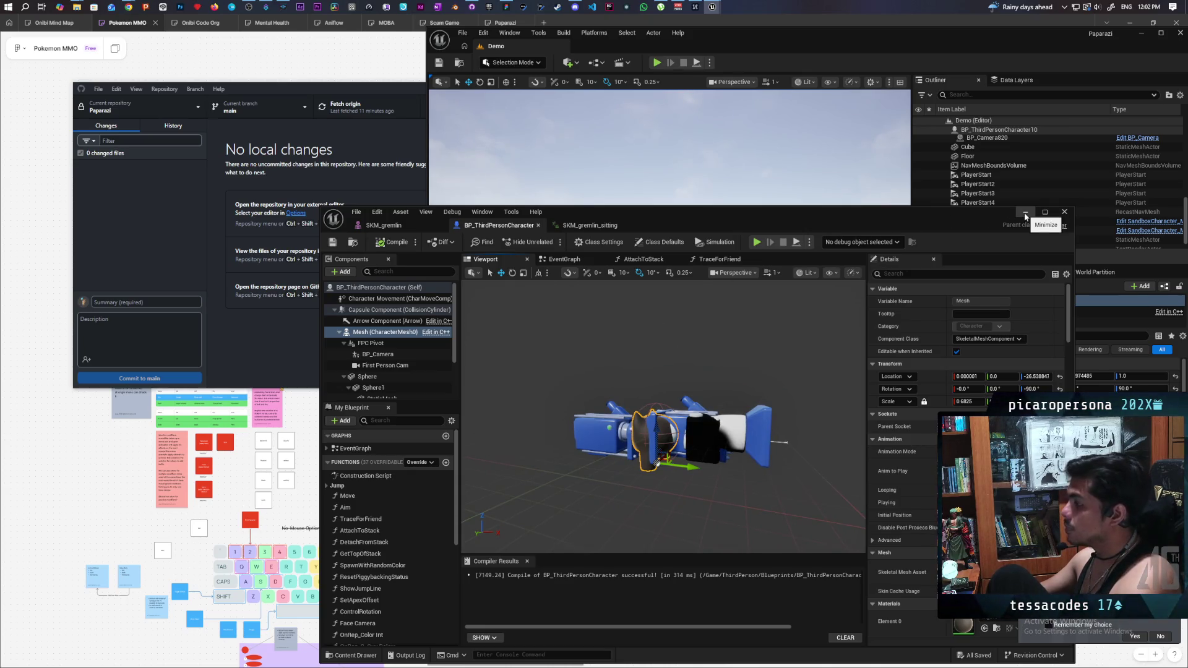
Step: Open BP_OniGamemode from the Content > Aug folder in the Content Drawer
{"action": "left_click", "coordinate": [353, 244]}
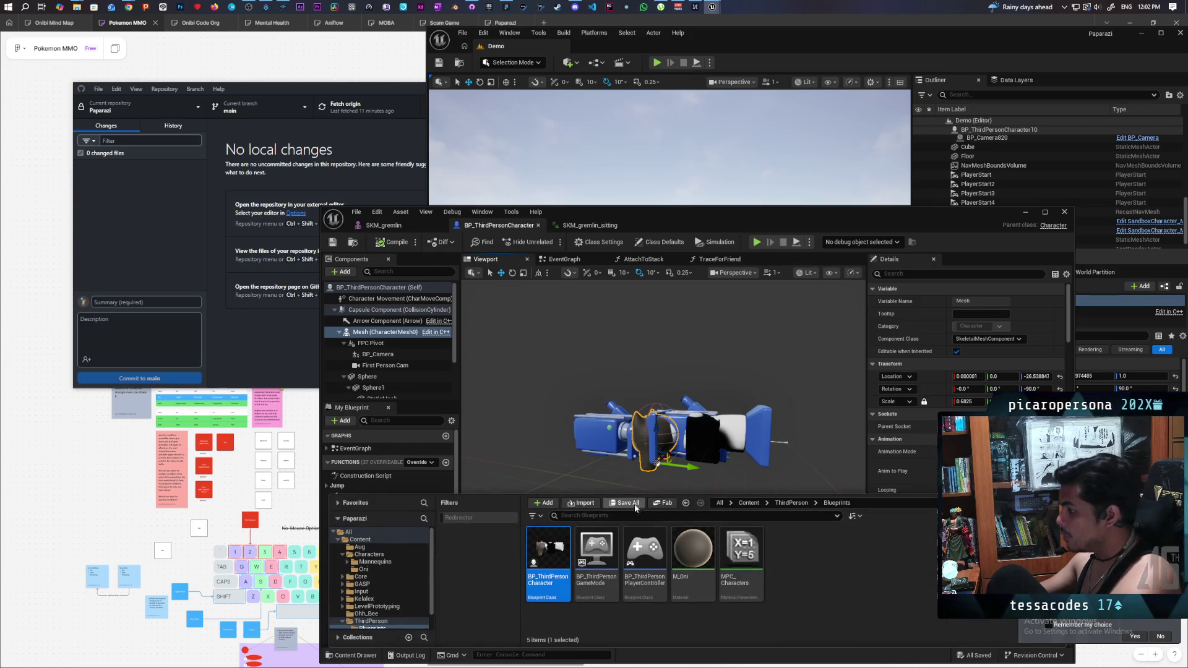
{"action": "left_click", "coordinate": [748, 504]}
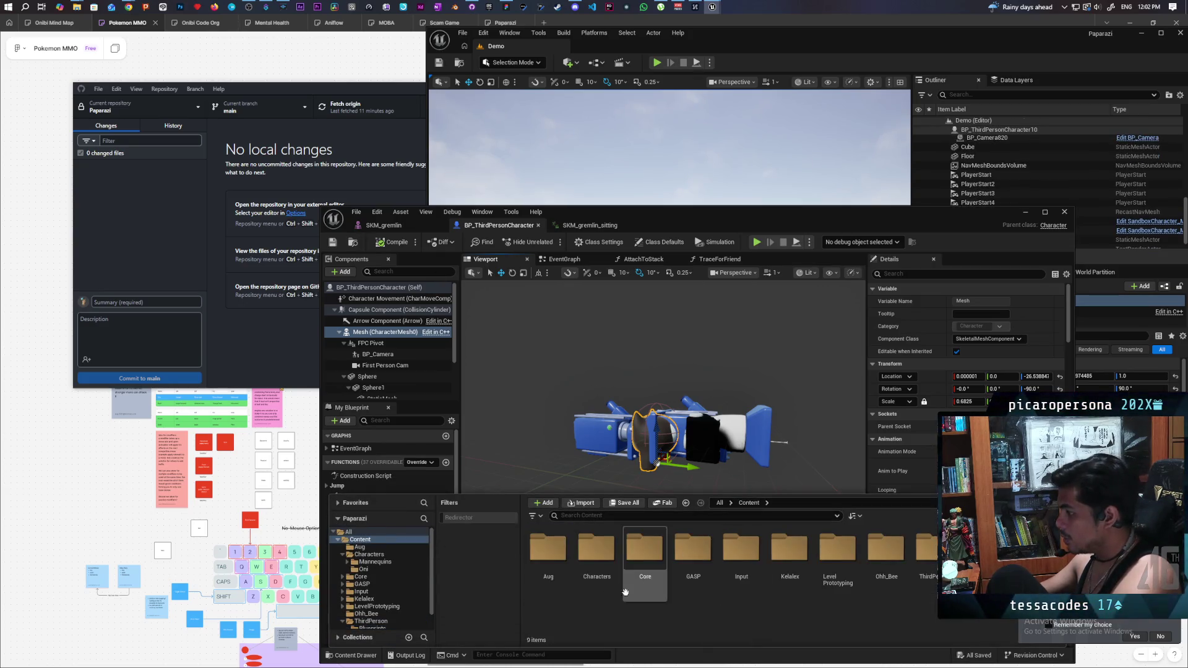
{"action": "double_click", "coordinate": [554, 548]}
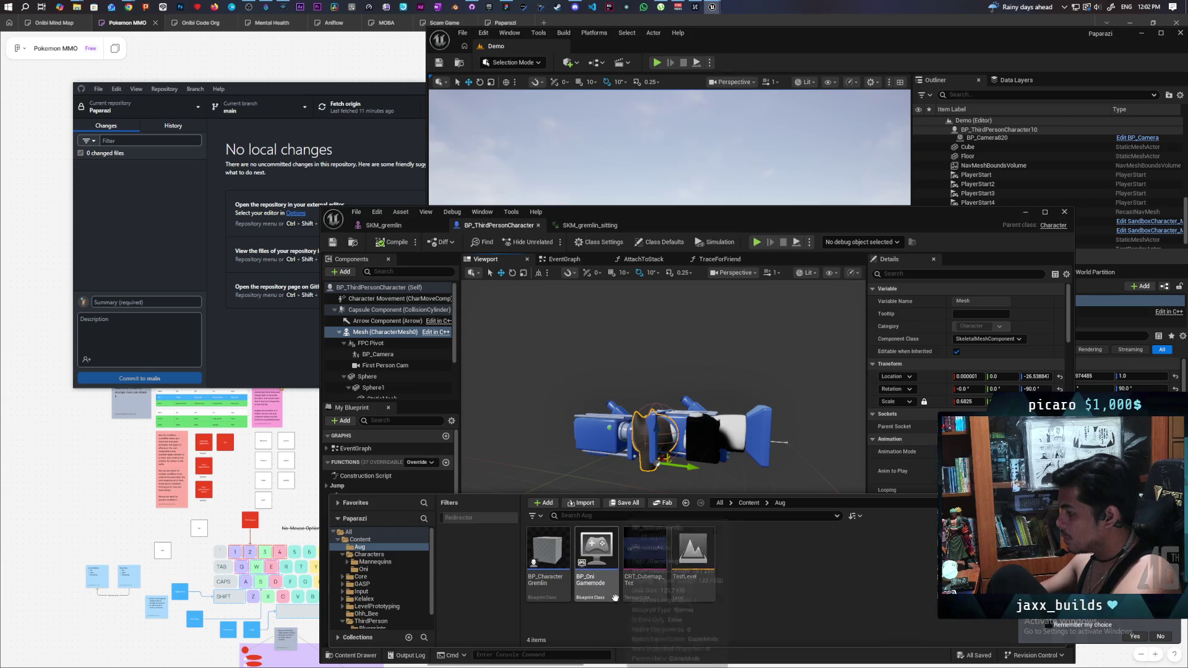
{"action": "left_click", "coordinate": [598, 546]}
{"action": "double_click", "coordinate": [598, 546]}
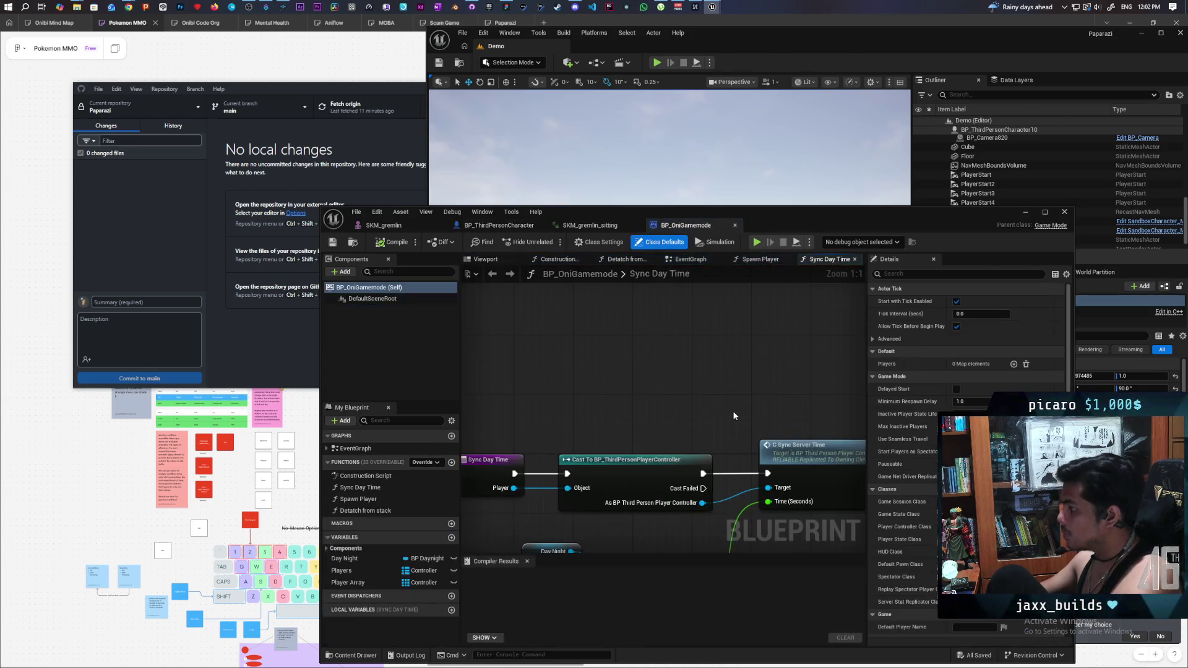
Step: In Spawn Player, split both transform pins and wire actor location and rotation into Spawn Actor
{"action": "double_click", "coordinate": [775, 215]}
{"action": "scroll", "coordinate": [739, 355], "scroll_direction": "down", "scroll_amount": 3}
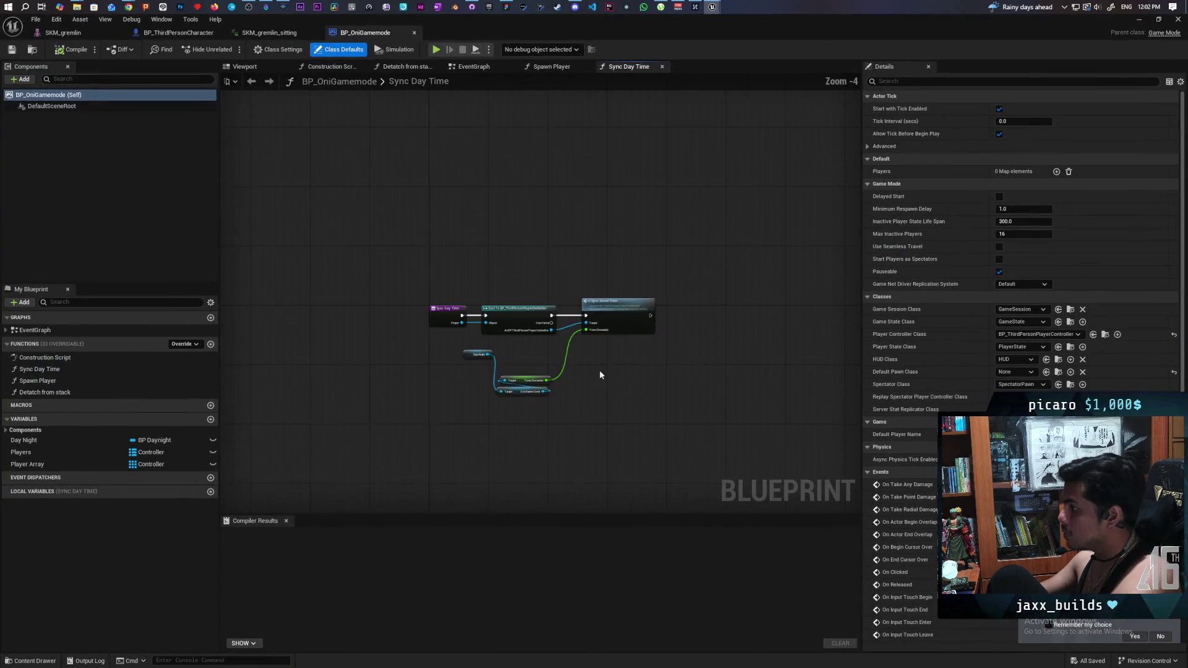
{"action": "scroll", "coordinate": [599, 371], "scroll_direction": "down", "scroll_amount": 2}
{"action": "left_click", "coordinate": [551, 66]}
{"action": "scroll", "coordinate": [564, 300], "scroll_direction": "up", "scroll_amount": 2}
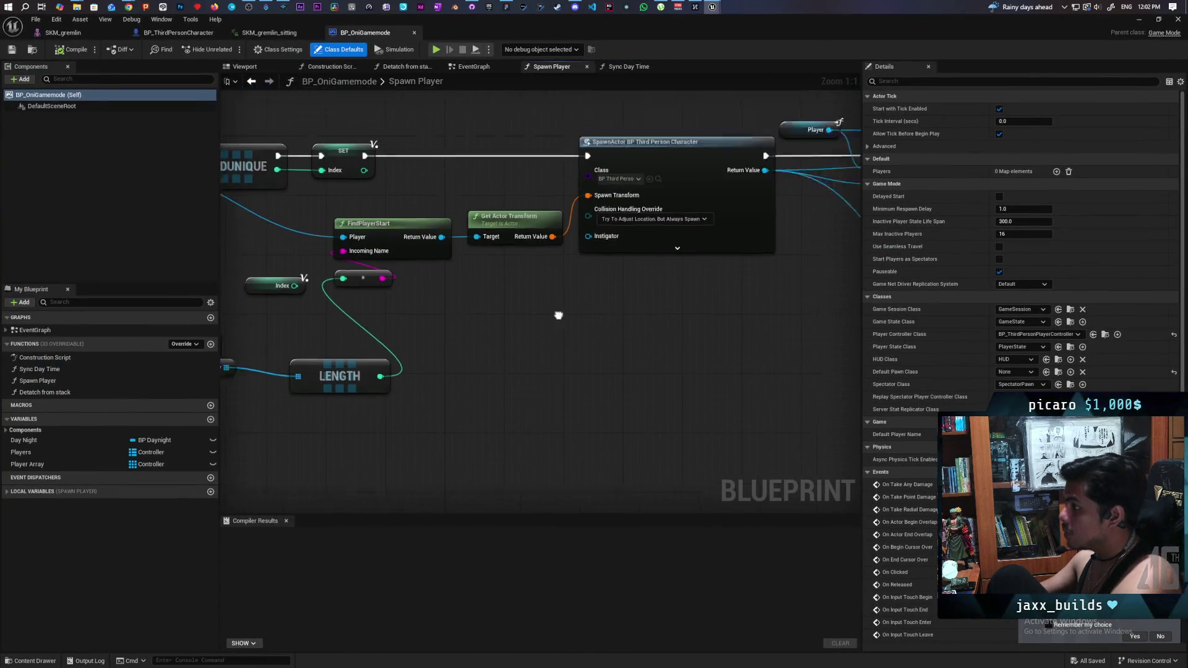
{"action": "scroll", "coordinate": [609, 350], "scroll_direction": "up", "scroll_amount": 2}
{"action": "scroll", "coordinate": [603, 352], "scroll_direction": "up", "scroll_amount": 1}
{"action": "left_click_drag", "start_coordinate": [602, 352], "coordinate": [596, 346]}
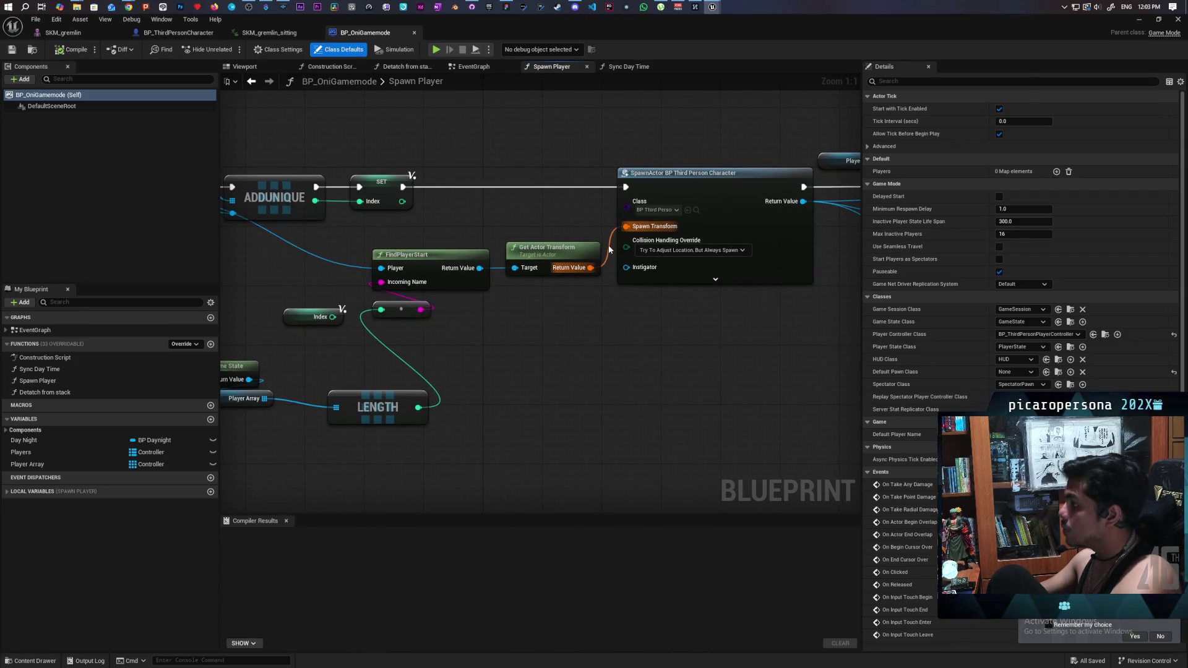
{"action": "left_click", "coordinate": [624, 226], "text": "alt"}
{"action": "right_click", "coordinate": [624, 226]}
{"action": "left_click", "coordinate": [654, 272]}
{"action": "right_click", "coordinate": [590, 268]}
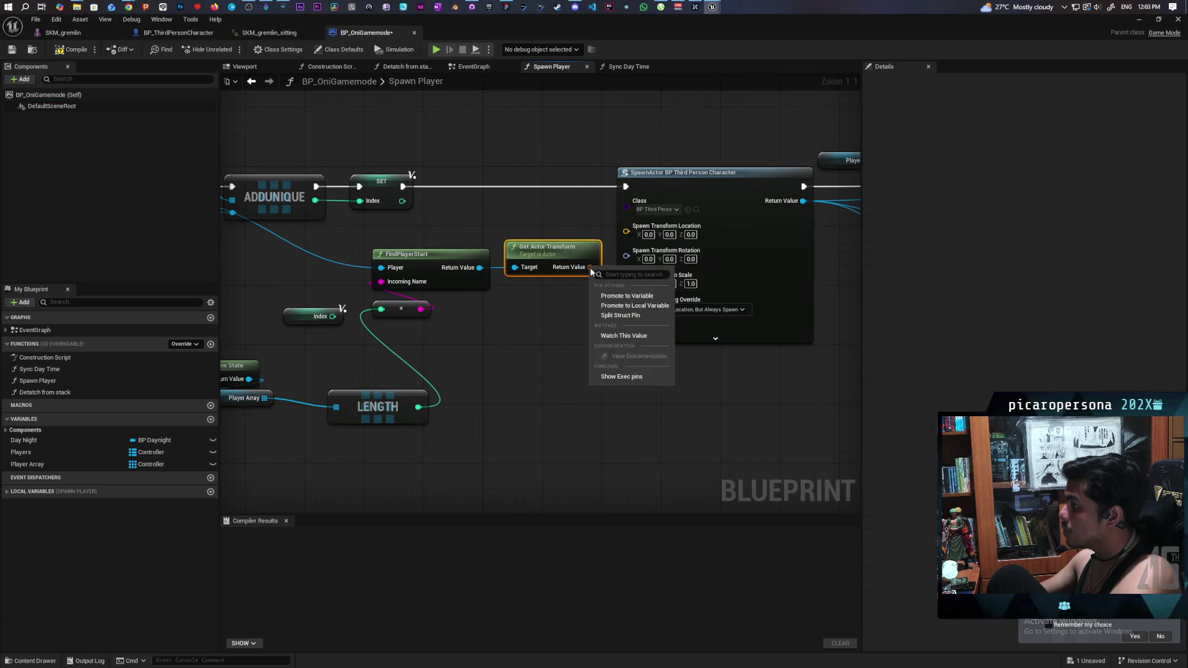
{"action": "left_click", "coordinate": [620, 316]}
{"action": "mouse_move", "coordinate": [582, 251]}
{"action": "left_mouse_down"}
{"action": "mouse_move", "coordinate": [551, 214]}
{"action": "mouse_move", "coordinate": [625, 226]}
{"action": "mouse_move", "coordinate": [634, 245]}
{"action": "left_mouse_up"}
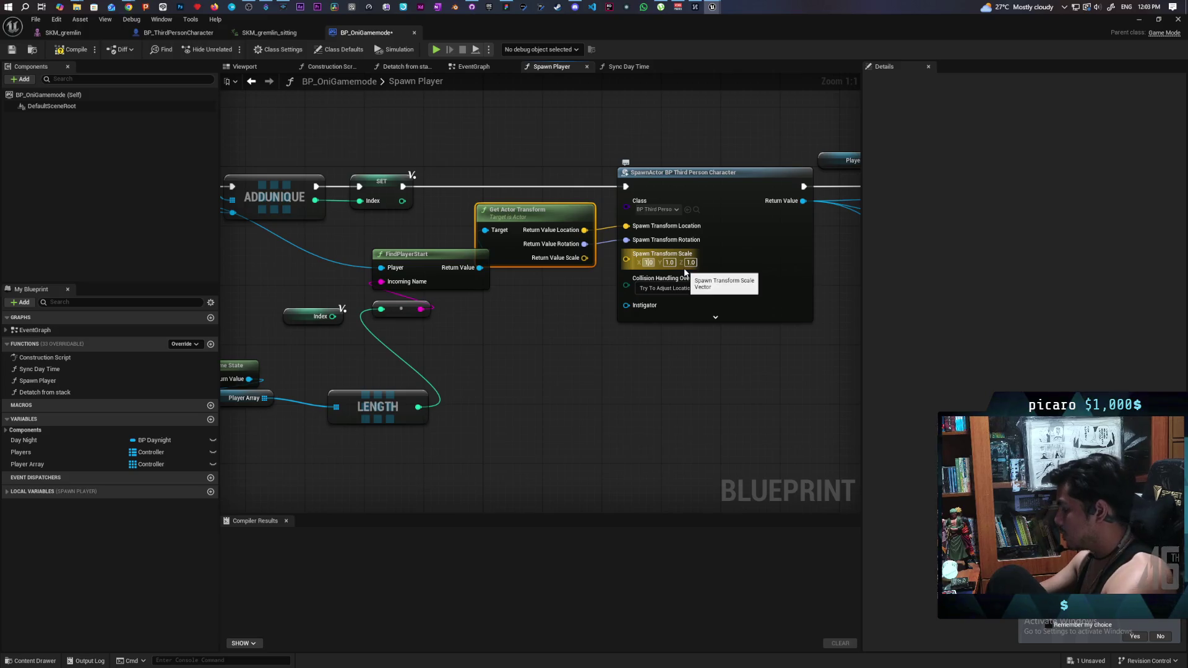
Step: Add a Make Literal Float of 0.76 feeding Spawn Transform Scale, then restore the level view
{"action": "right_click", "coordinate": [566, 362]}
{"action": "type", "text": "maek"}
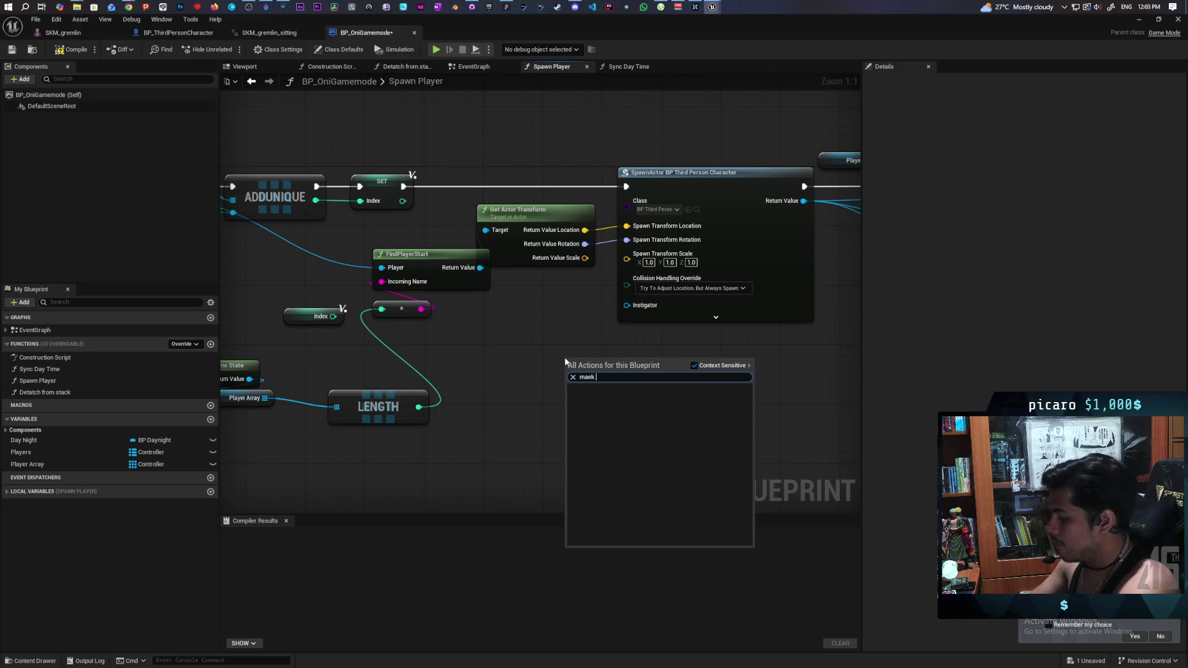
{"action": "key", "text": "BackSpace"}
{"action": "key", "text": "BackSpace"}
{"action": "type", "text": "ke litera"}
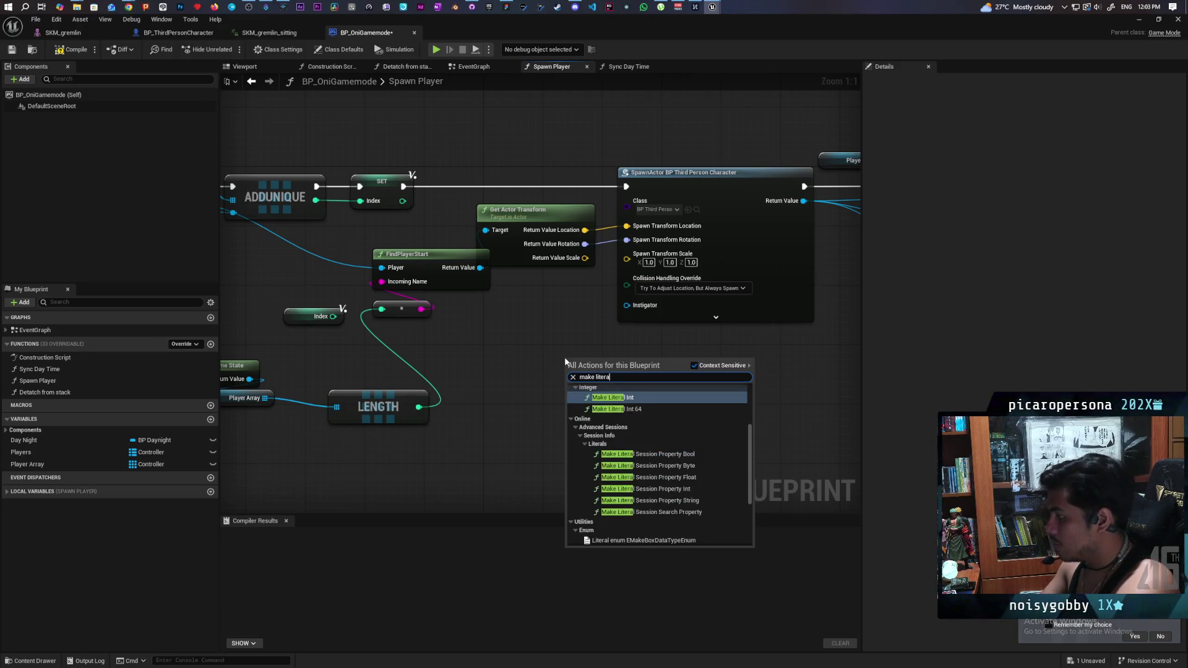
{"action": "type", "text": "l flo"}
{"action": "key", "text": "Return"}
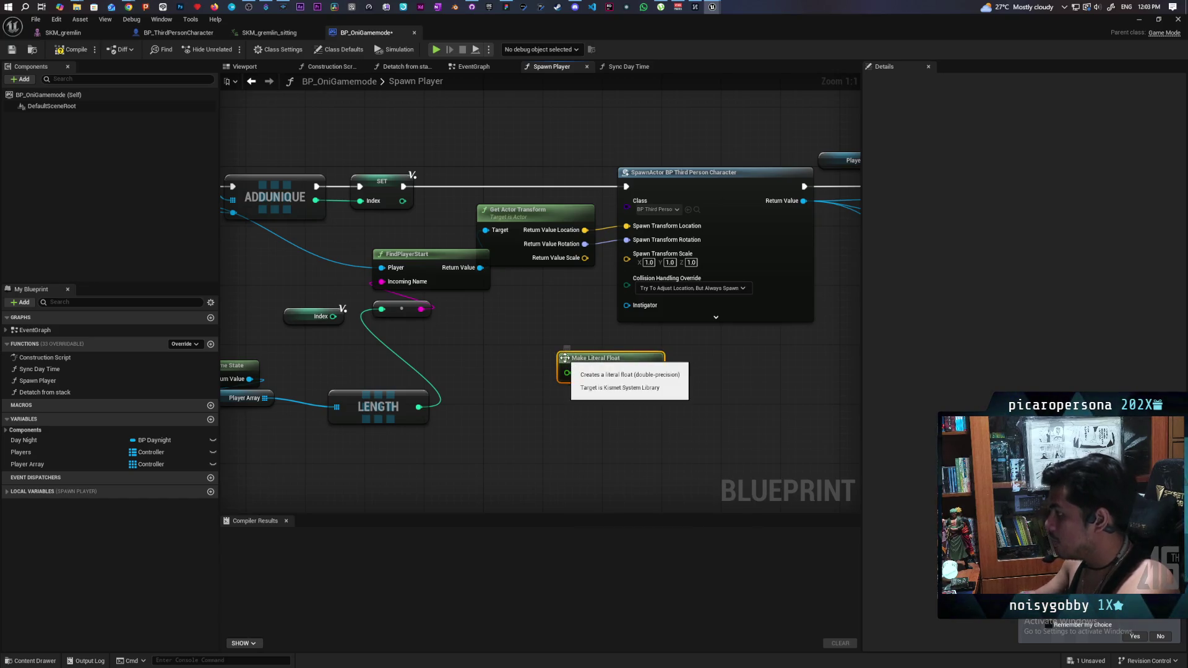
{"action": "mouse_move", "coordinate": [653, 372]}
{"action": "left_mouse_down"}
{"action": "mouse_move", "coordinate": [627, 258]}
{"action": "mouse_move", "coordinate": [579, 320]}
{"action": "left_mouse_up"}
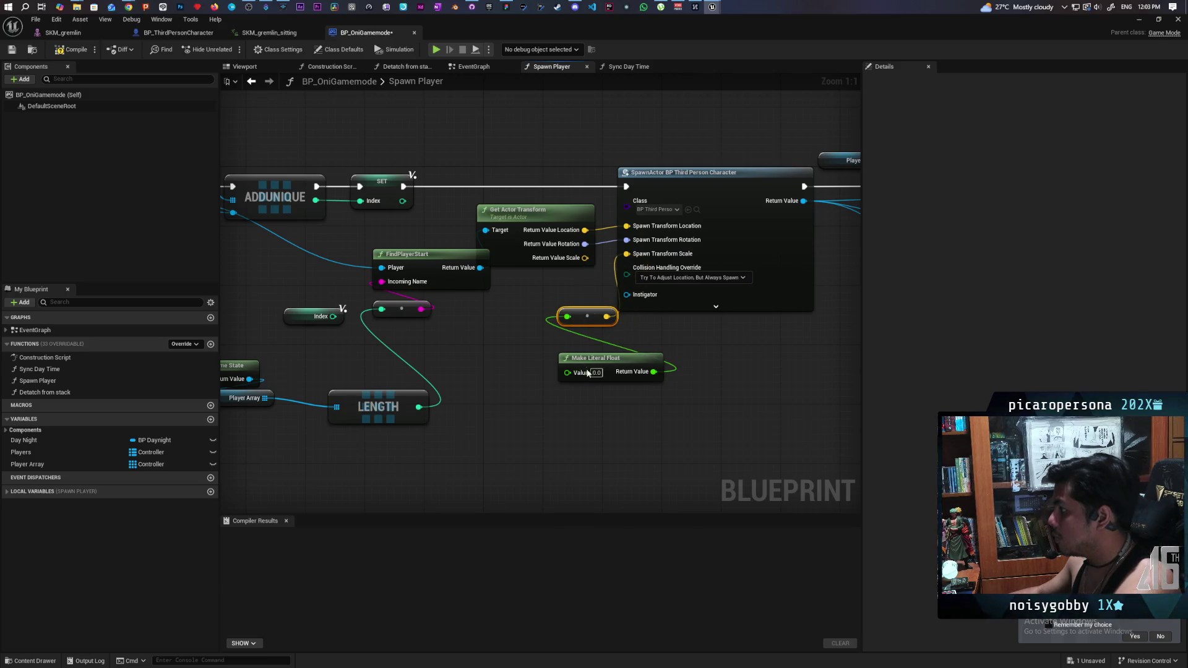
{"action": "type", "text": "0.76"}
{"action": "key", "text": "Return"}
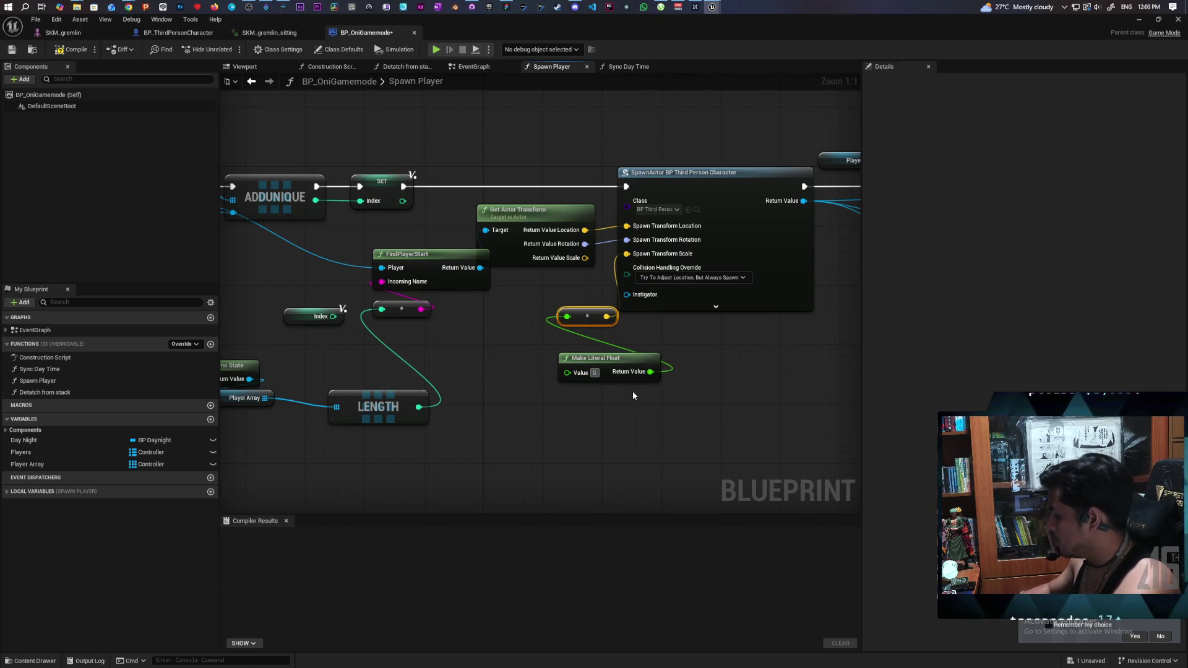
{"action": "left_click", "coordinate": [624, 397]}
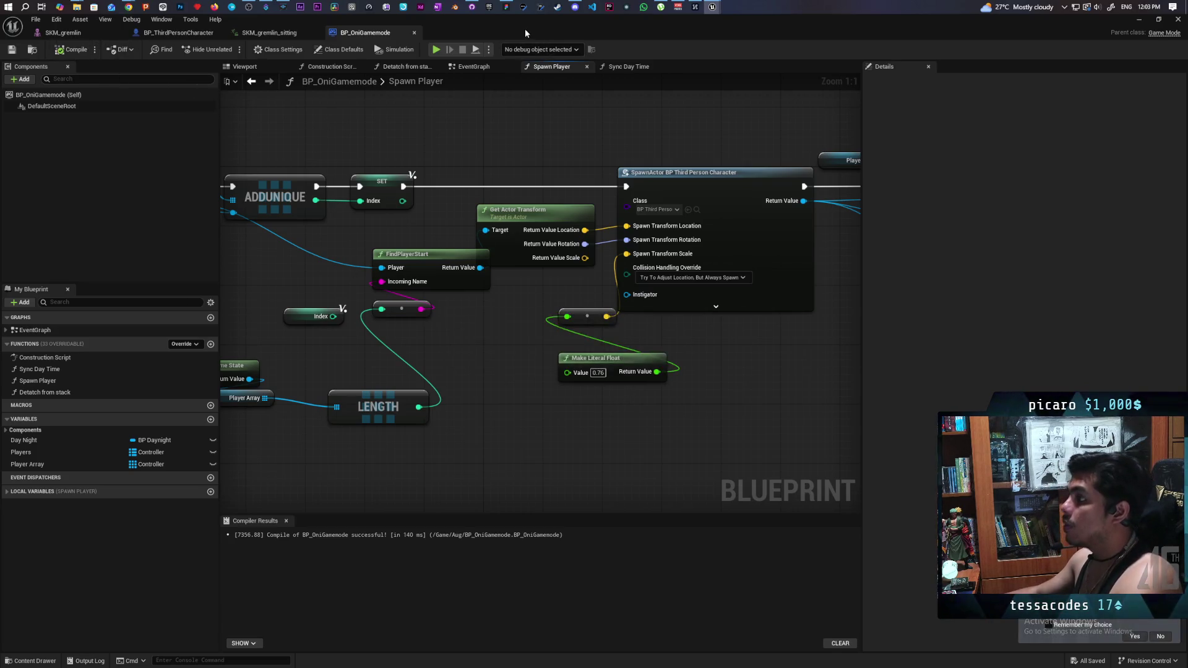
{"action": "double_click", "coordinate": [320, 35]}
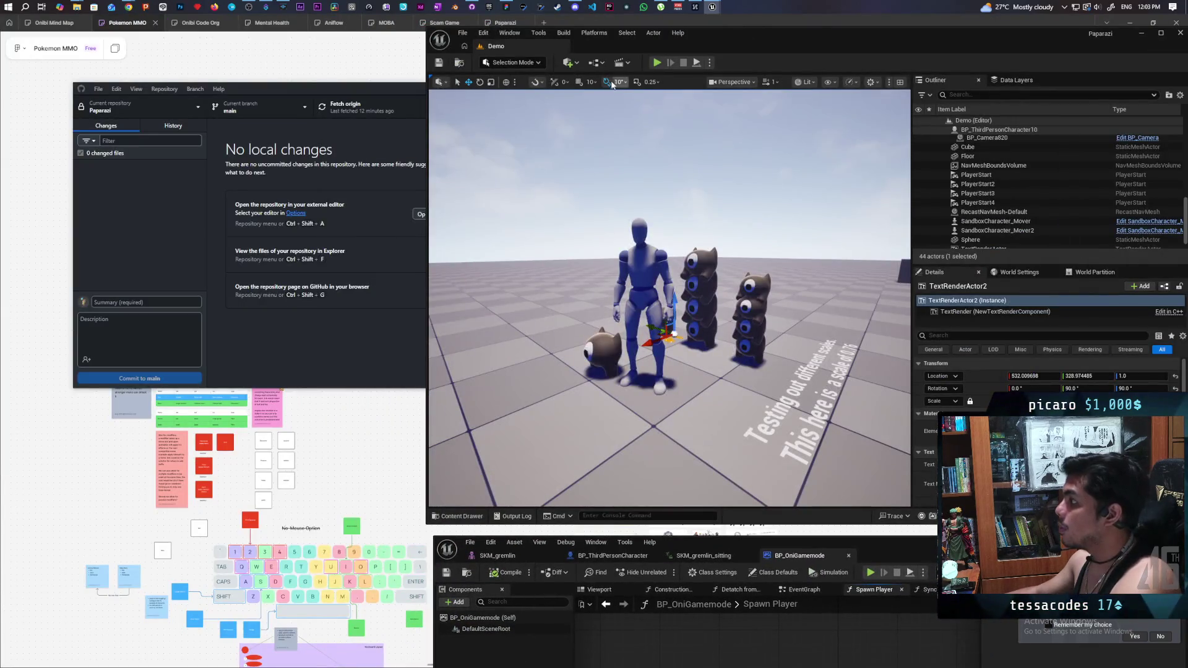
Step: Run a two-client play session, switch between the client windows, then stop it with Esc
{"action": "left_click", "coordinate": [655, 63]}
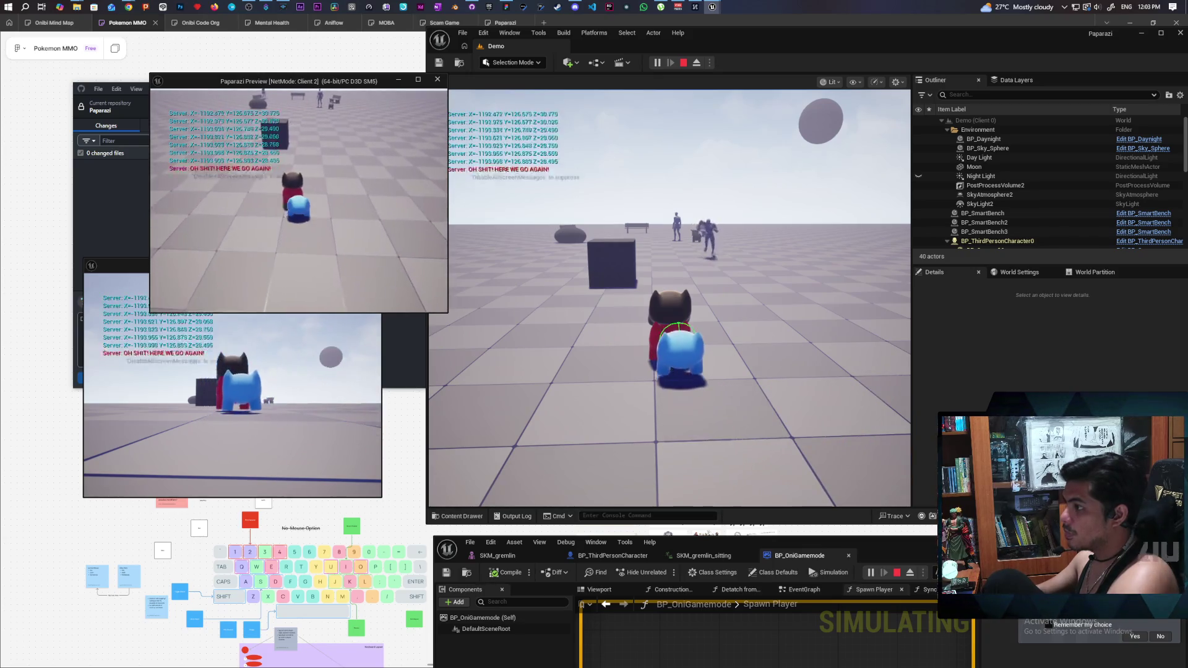
{"action": "key", "text": "alt+Tab"}
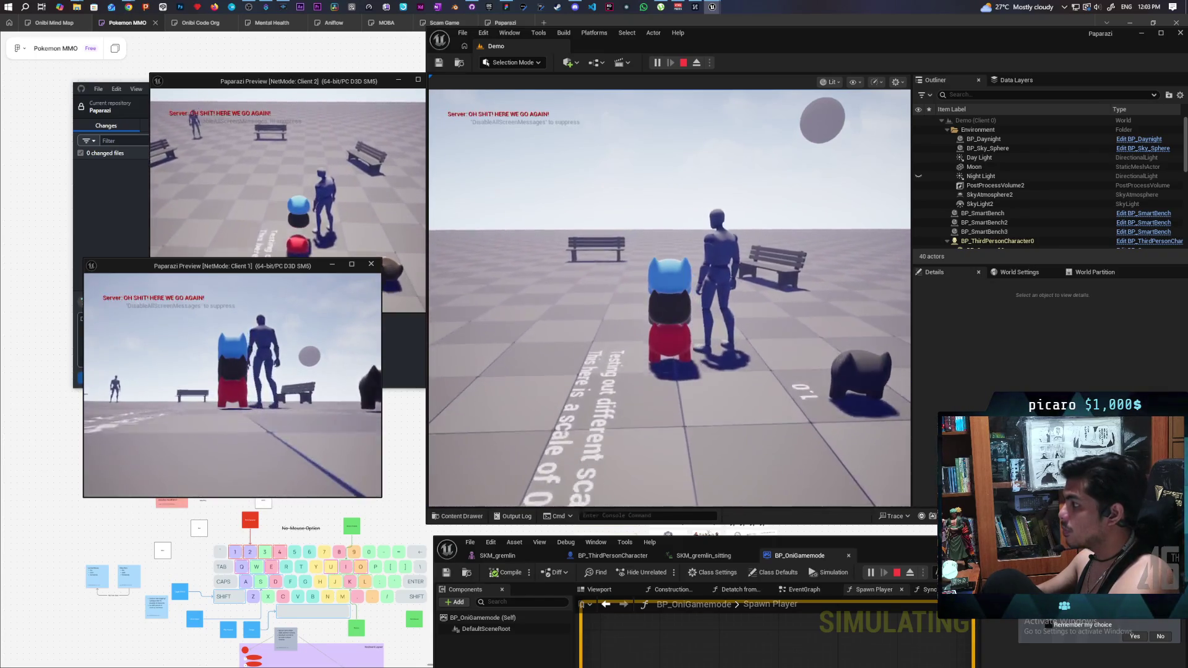
{"action": "key", "text": "alt+Tab"}
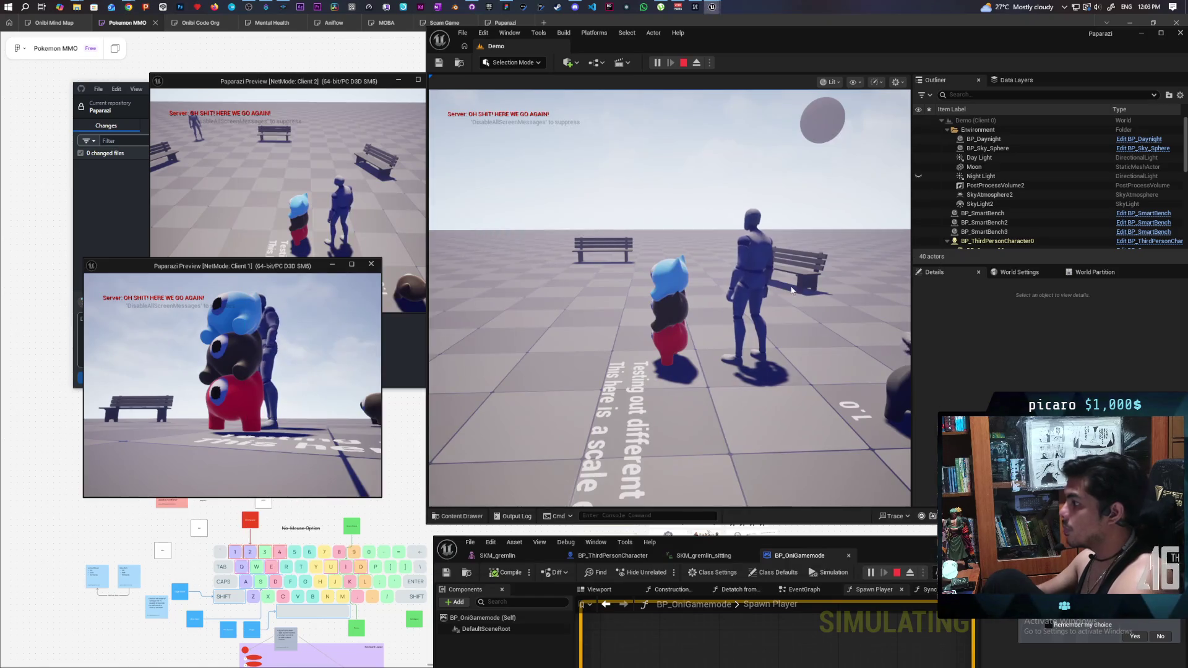
{"action": "left_click", "coordinate": [788, 290]}
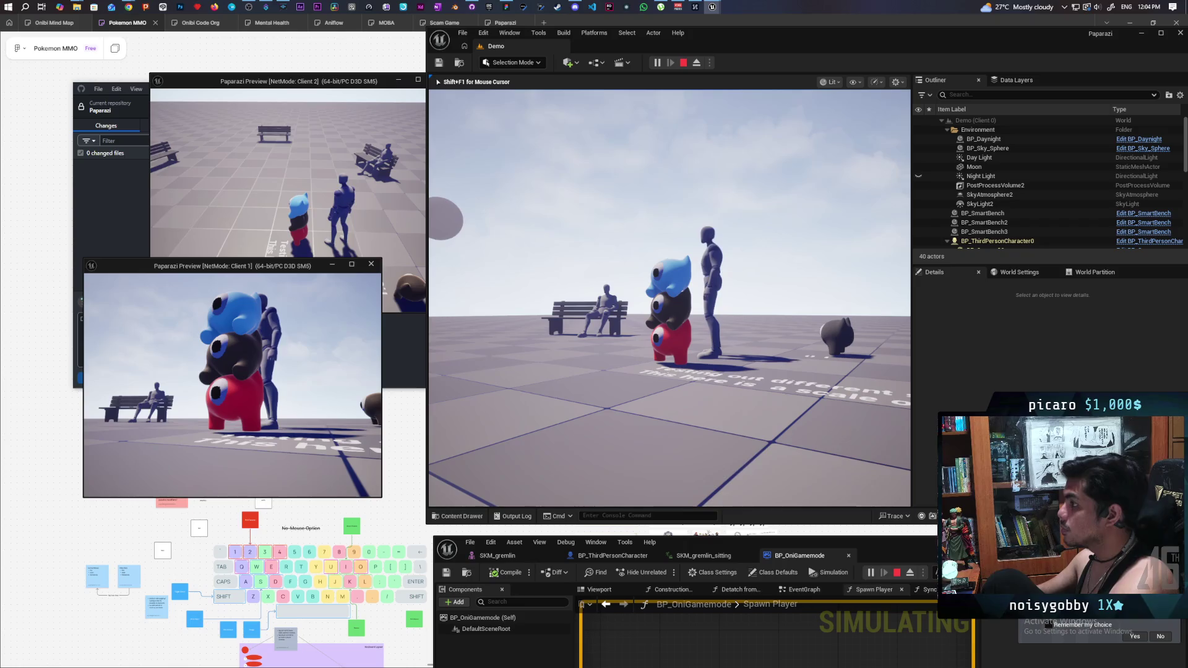
{"action": "key", "text": "Escape"}
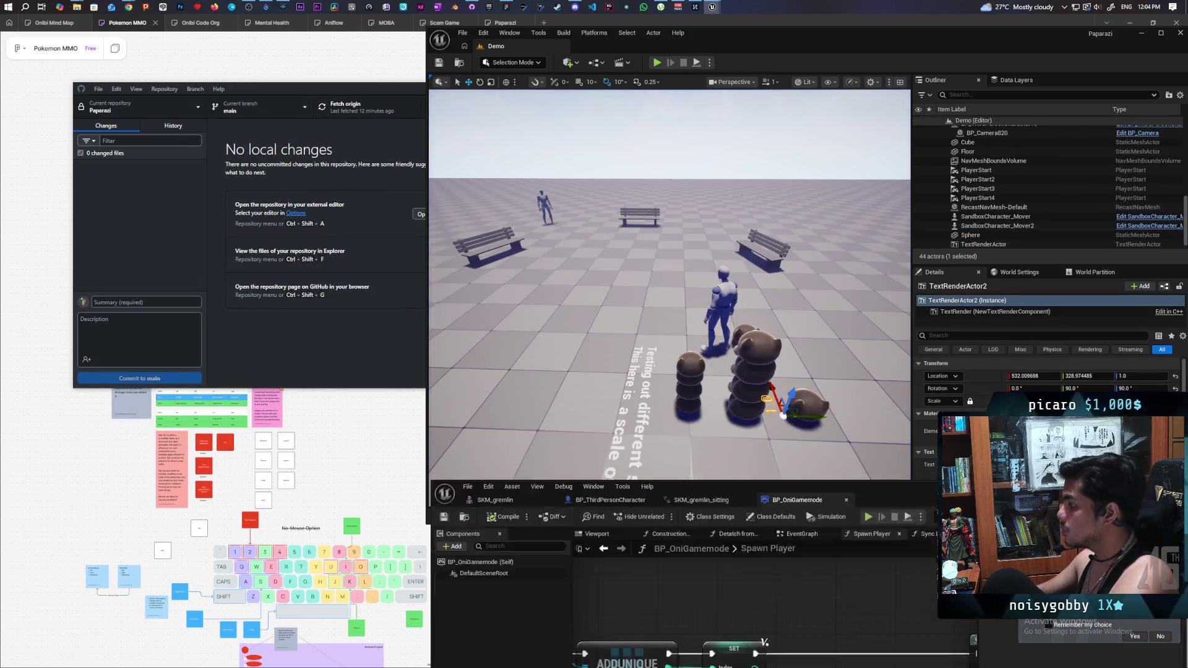
Step: Tidy the spawn nodes and break the wire into Spawn Transform Scale so it stays at 1.0
{"action": "left_click_drag", "start_coordinate": [931, 170], "coordinate": [946, 198]}
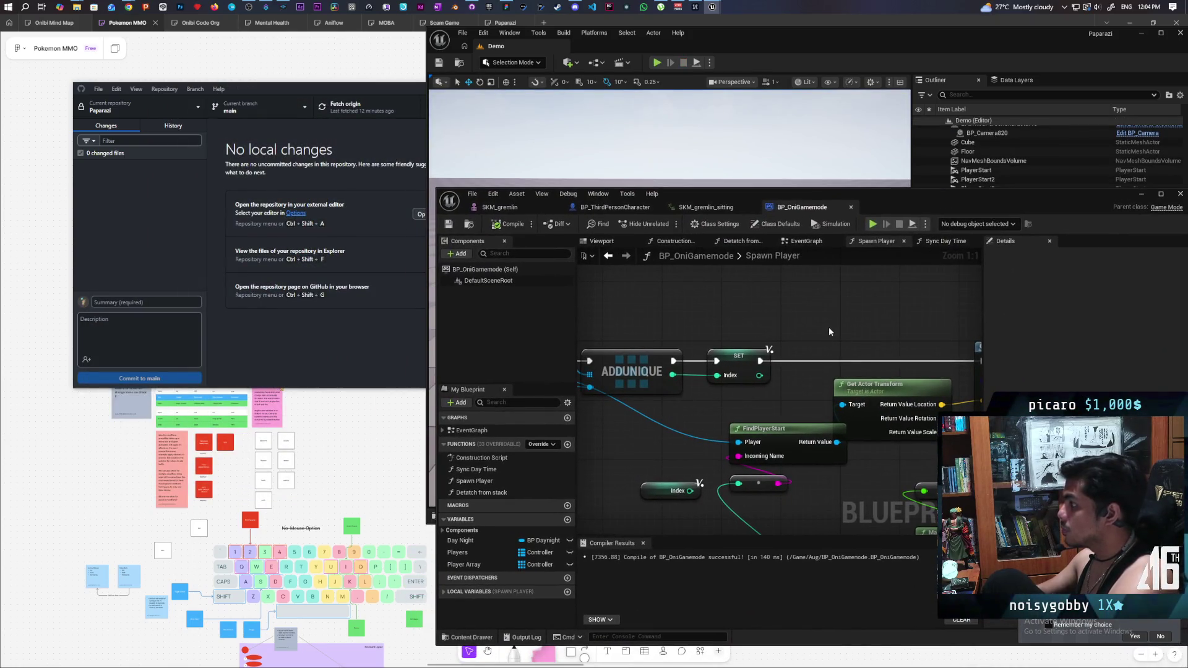
{"action": "scroll", "coordinate": [769, 351], "scroll_direction": "down", "scroll_amount": 1}
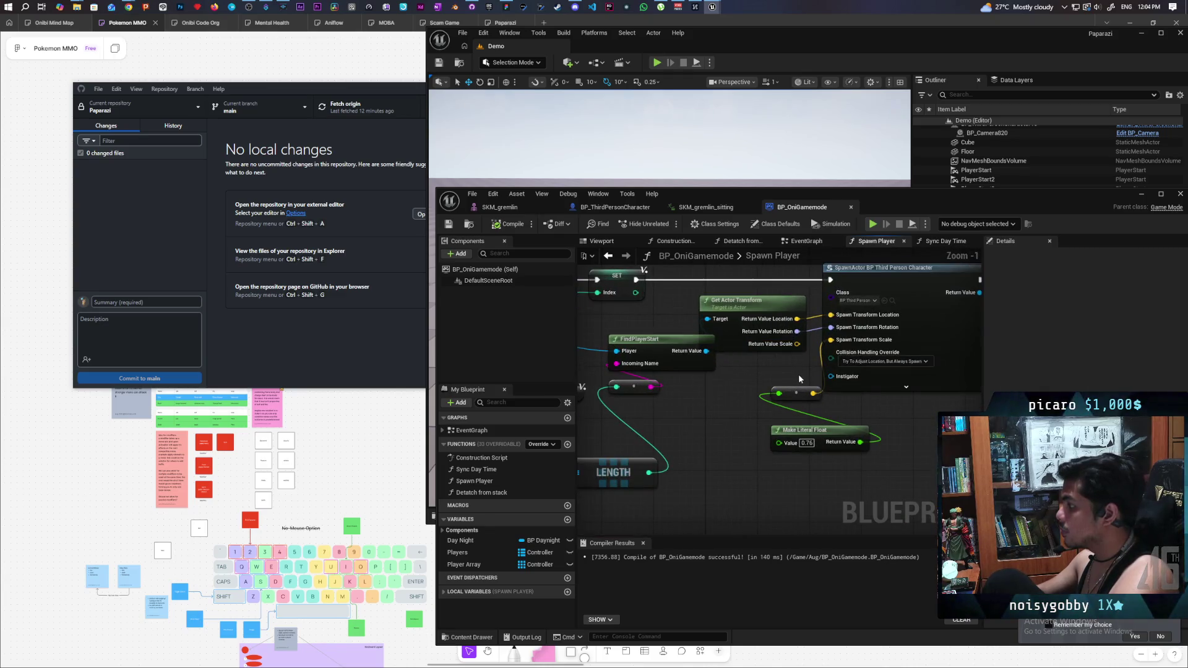
{"action": "left_click_drag", "start_coordinate": [798, 378], "coordinate": [736, 389]}
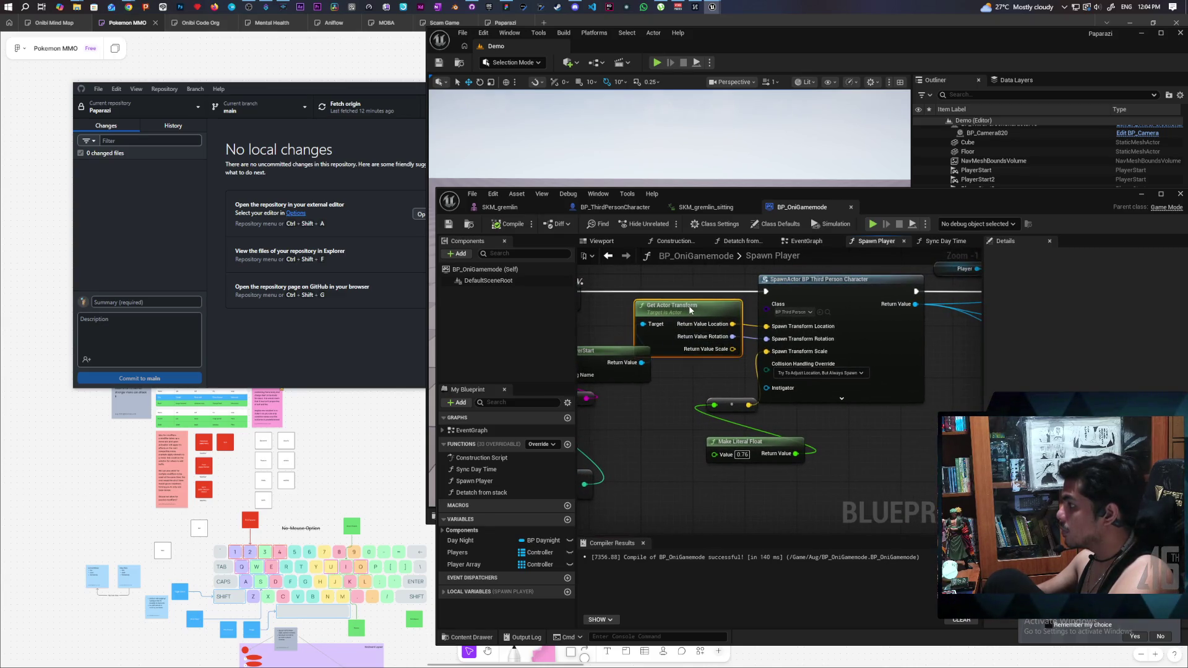
{"action": "left_click_drag", "start_coordinate": [686, 314], "coordinate": [677, 316]}
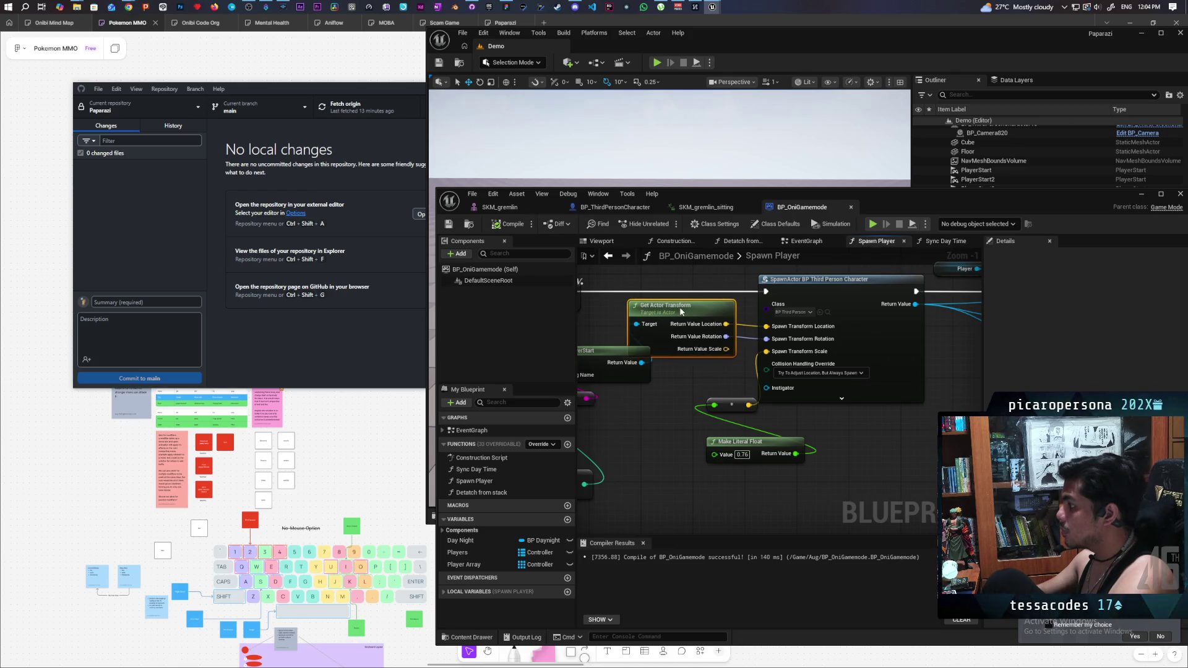
{"action": "left_click_drag", "start_coordinate": [679, 310], "coordinate": [851, 421]}
{"action": "left_click_drag", "start_coordinate": [733, 397], "coordinate": [704, 429]}
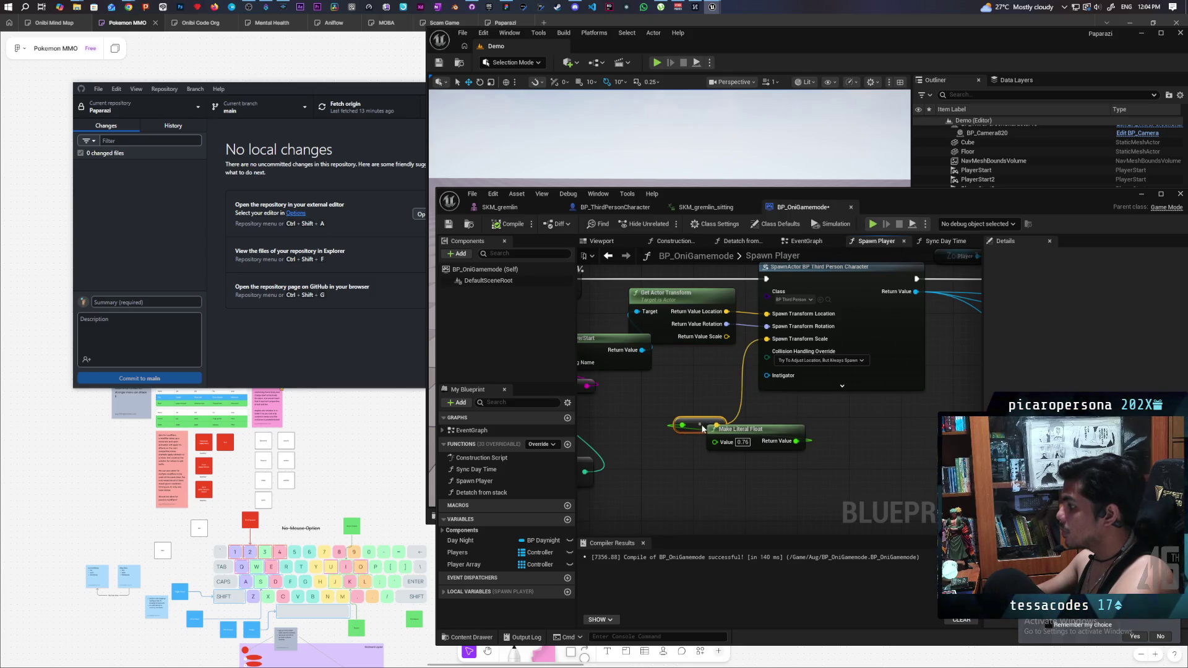
{"action": "left_click", "coordinate": [735, 397]}
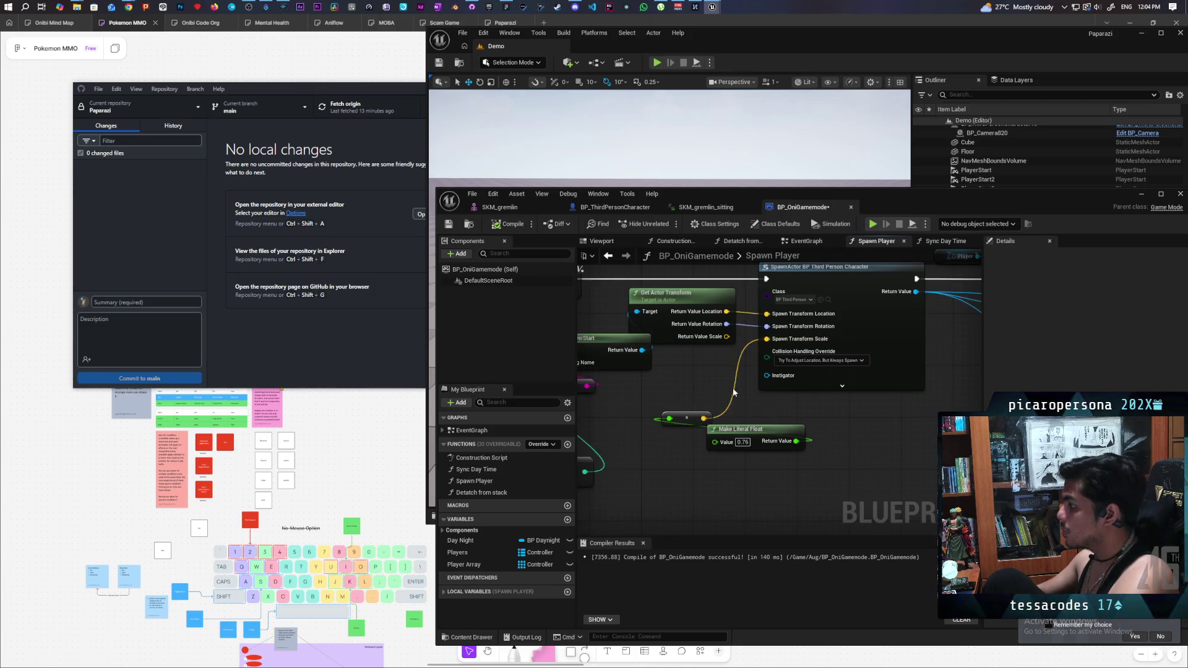
{"action": "left_click", "coordinate": [733, 391], "text": "alt"}
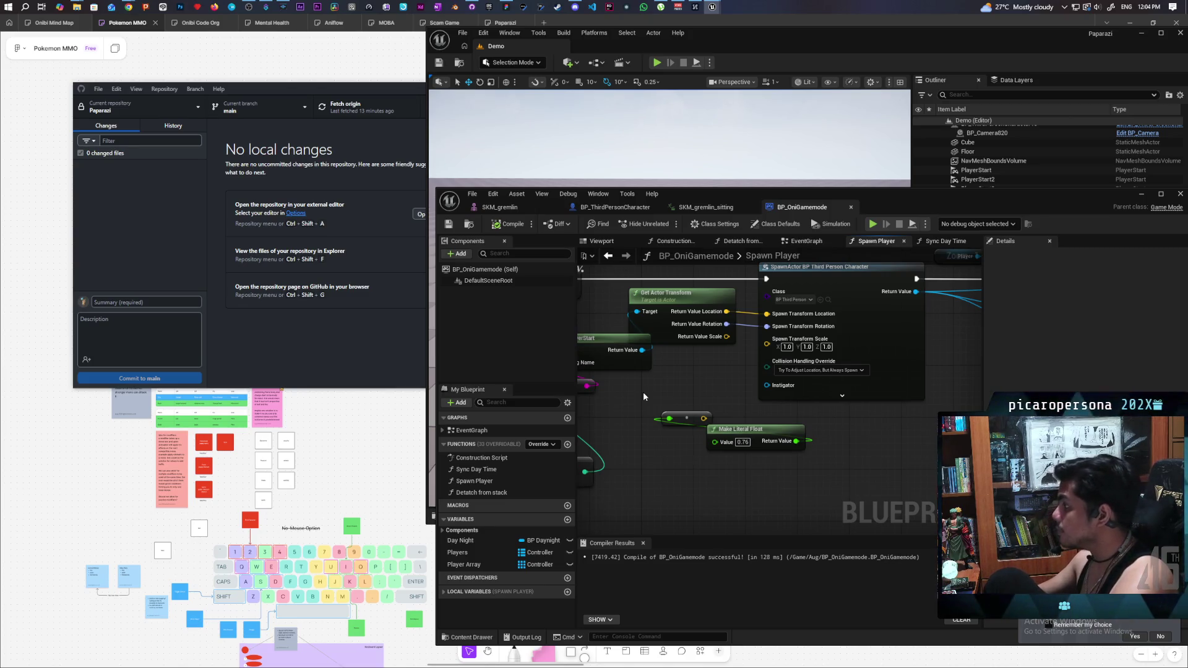
Step: Move the blueprint editor aside and start another multiplayer play session
{"action": "left_click_drag", "start_coordinate": [716, 394], "coordinate": [716, 422]}
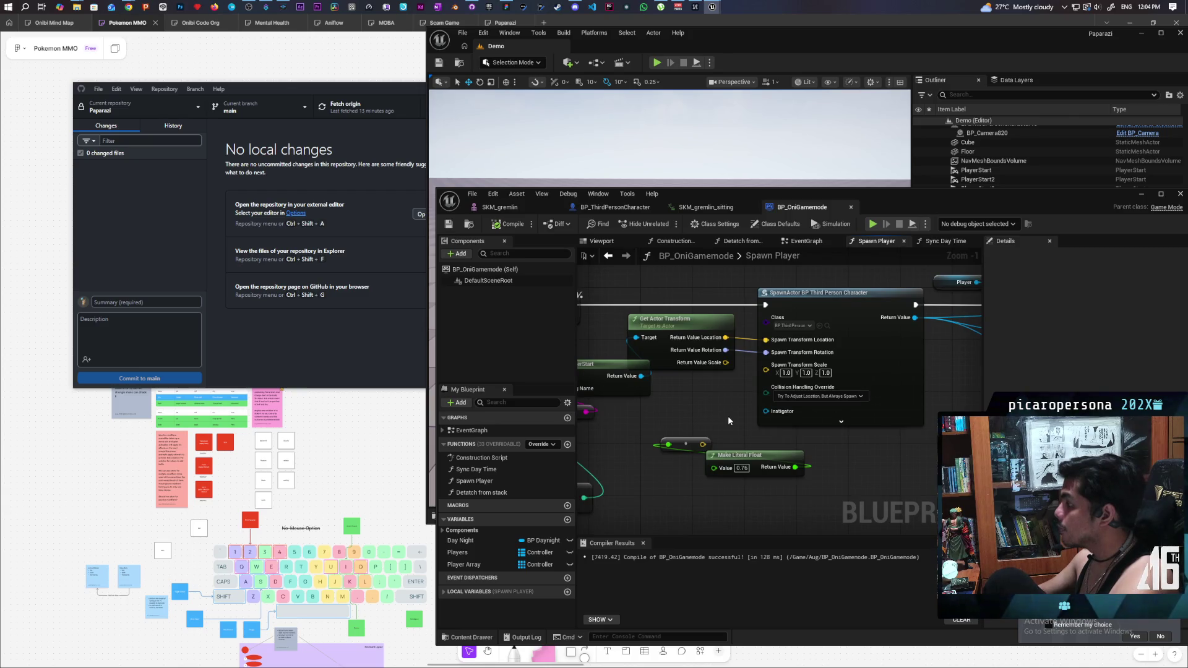
{"action": "scroll", "coordinate": [728, 420], "scroll_direction": "up", "scroll_amount": 1}
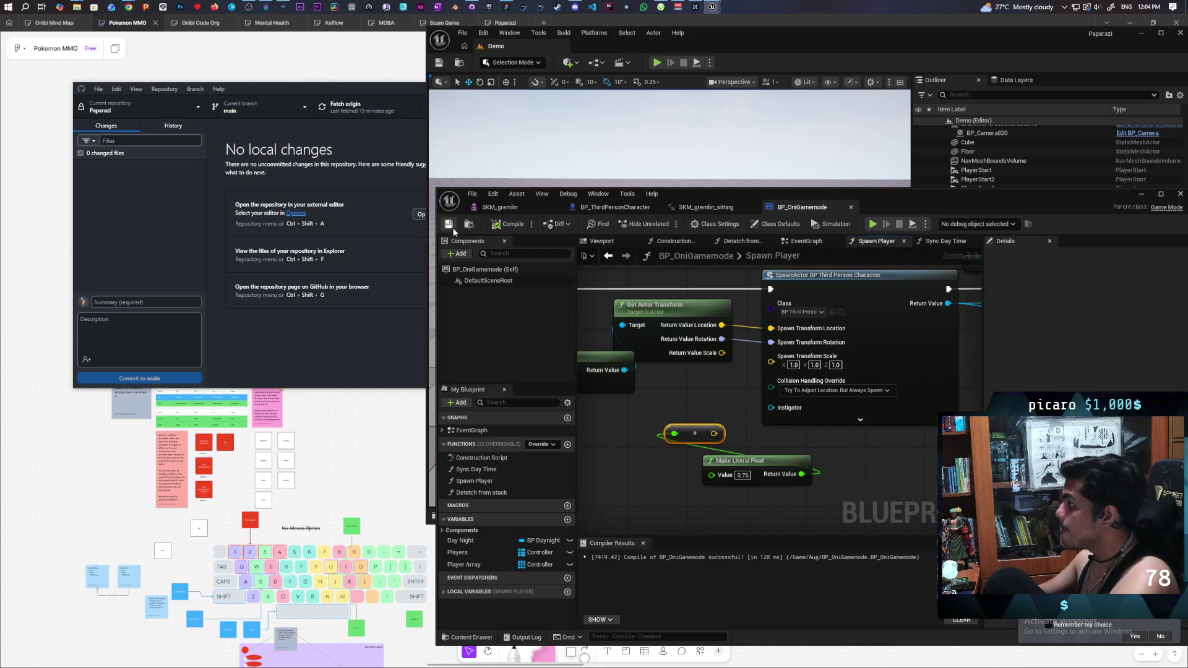
{"action": "left_click_drag", "start_coordinate": [887, 203], "coordinate": [873, 504]}
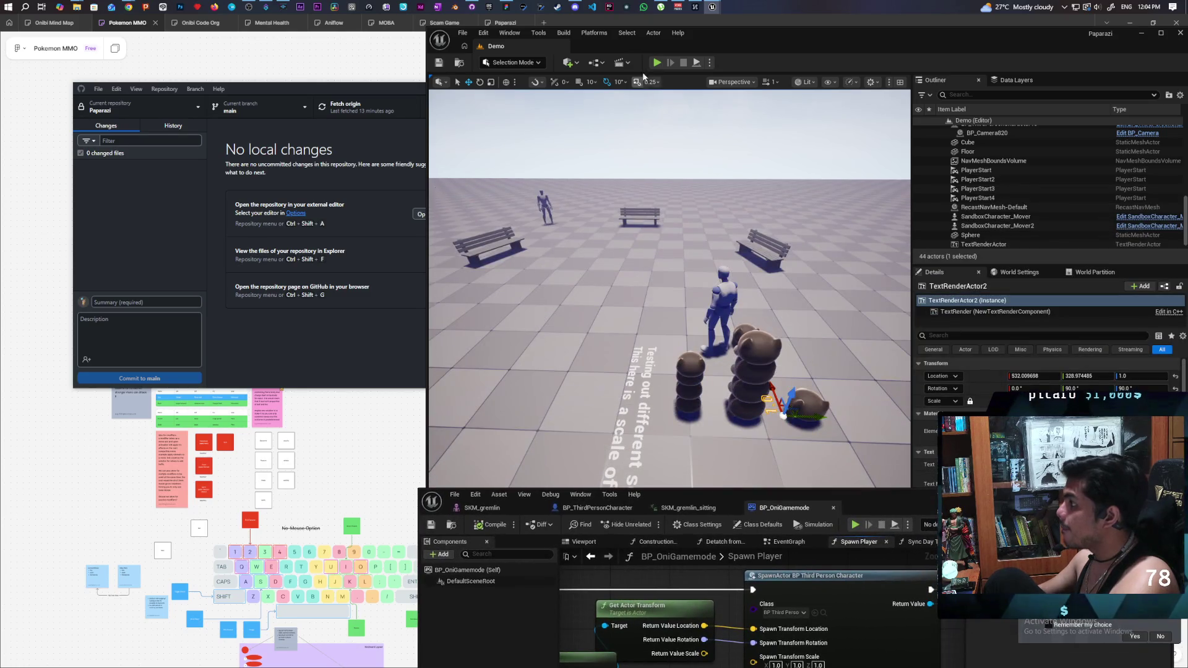
{"action": "left_click", "coordinate": [655, 64]}
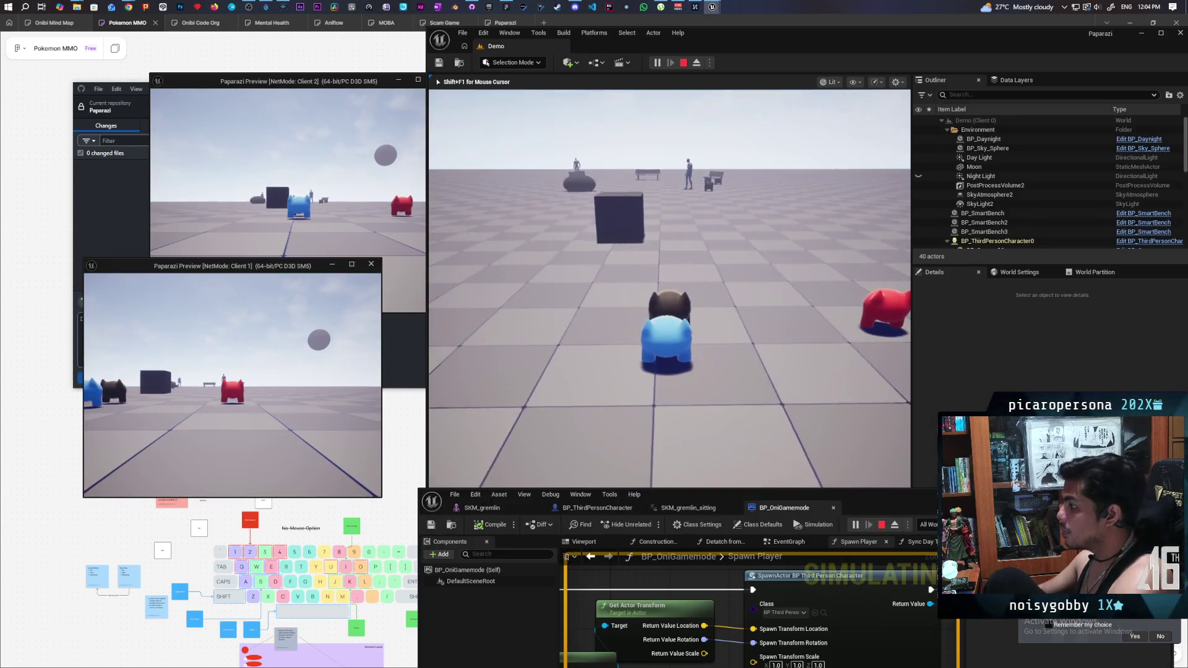
Step: In Client 1, walk the red character over to and onto the blue player
{"action": "key", "text": "w"}
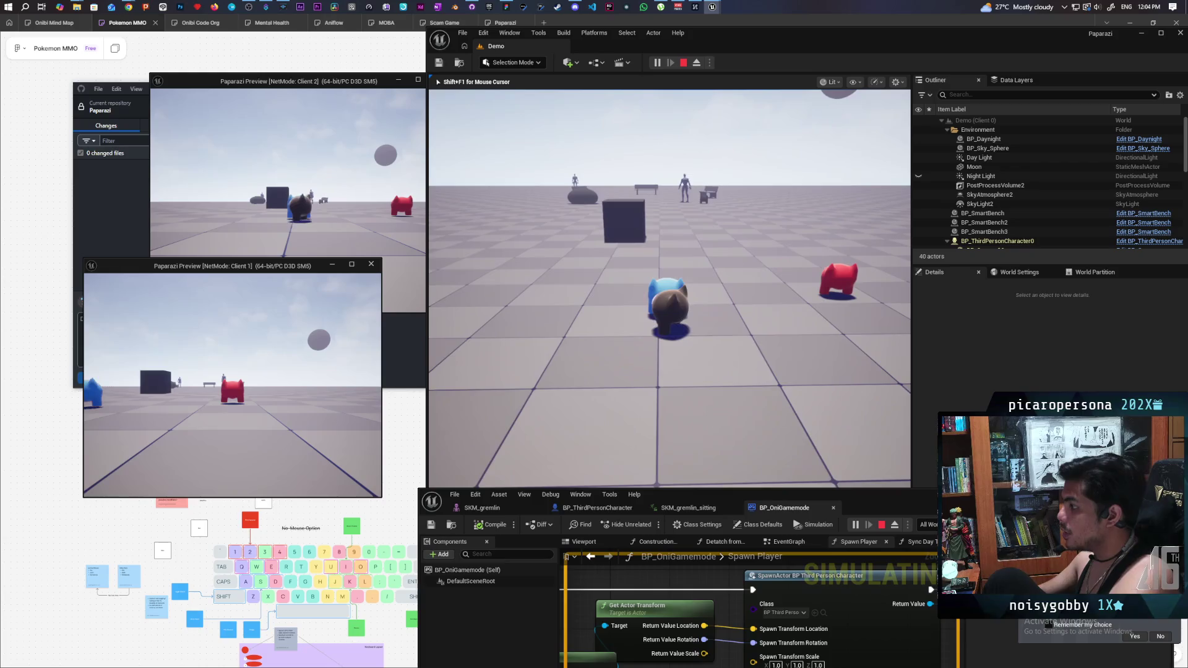
{"action": "key", "text": "space"}
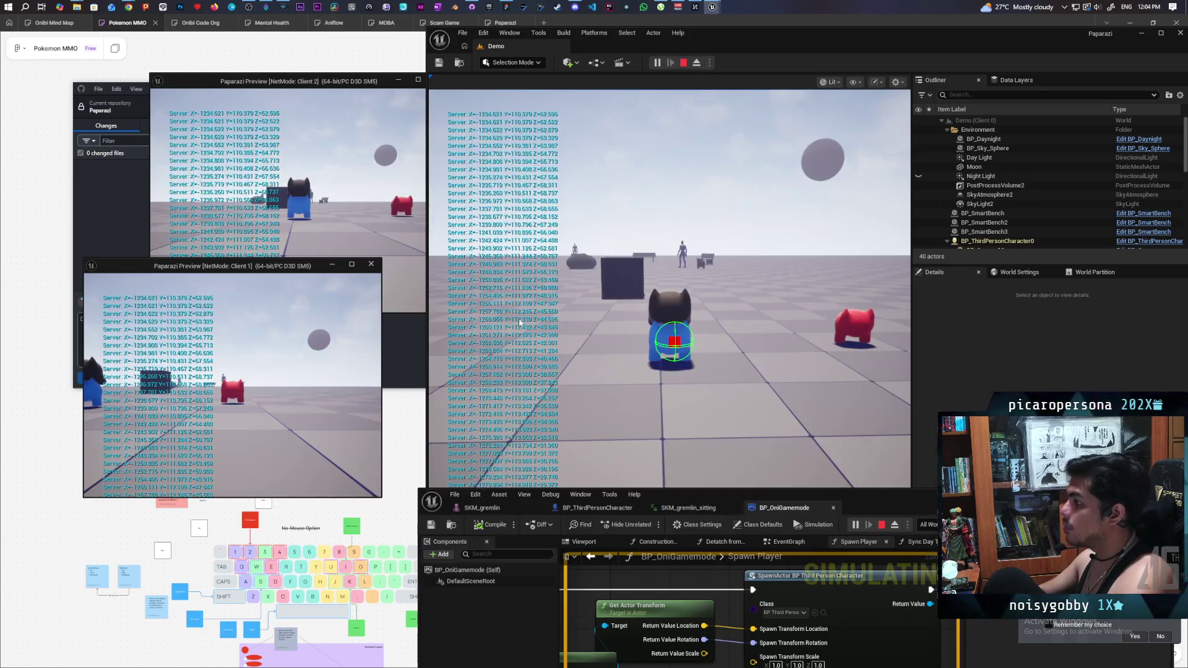
{"action": "key", "text": "w"}
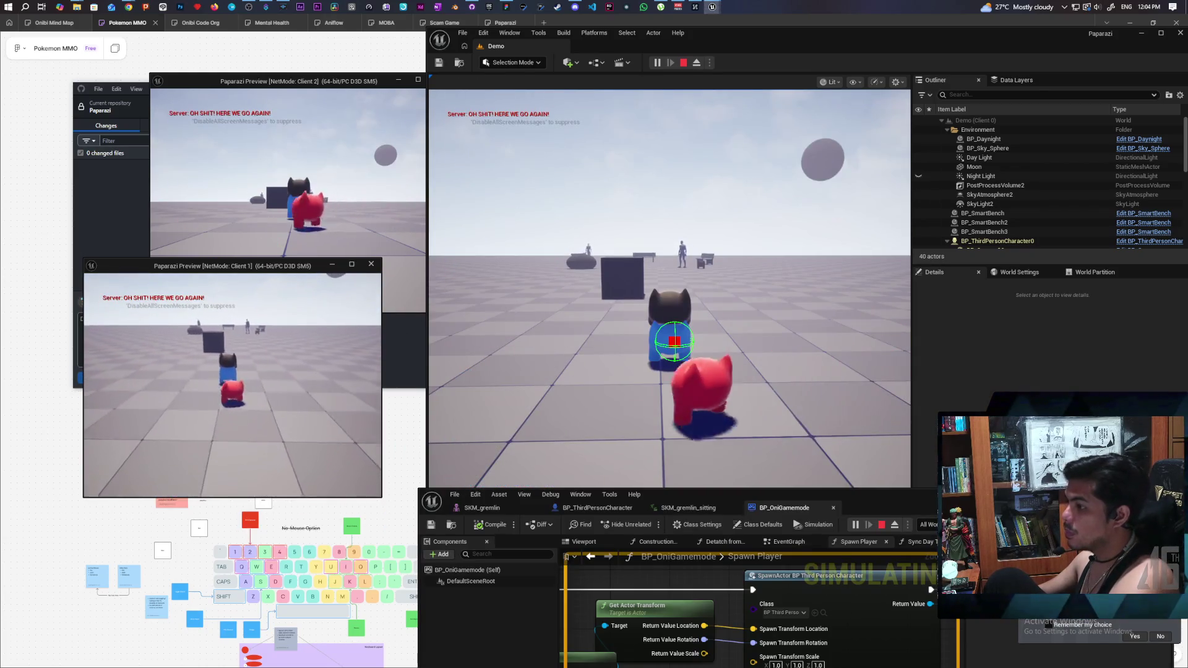
{"action": "key", "text": "w"}
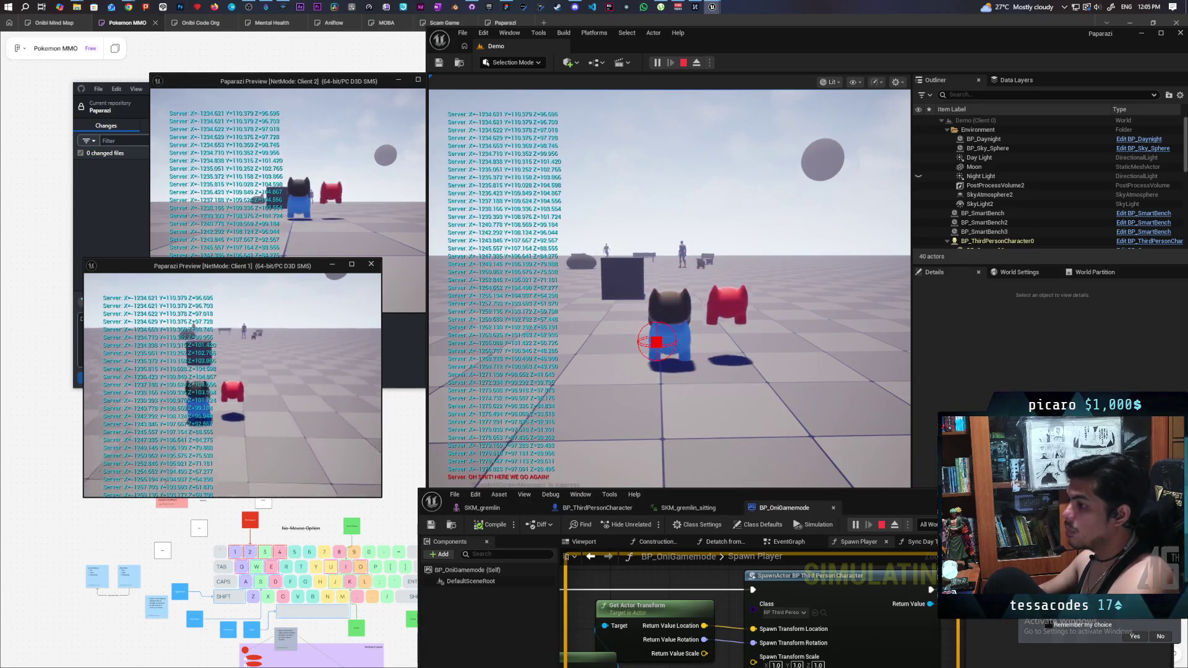
{"action": "key", "text": "w"}
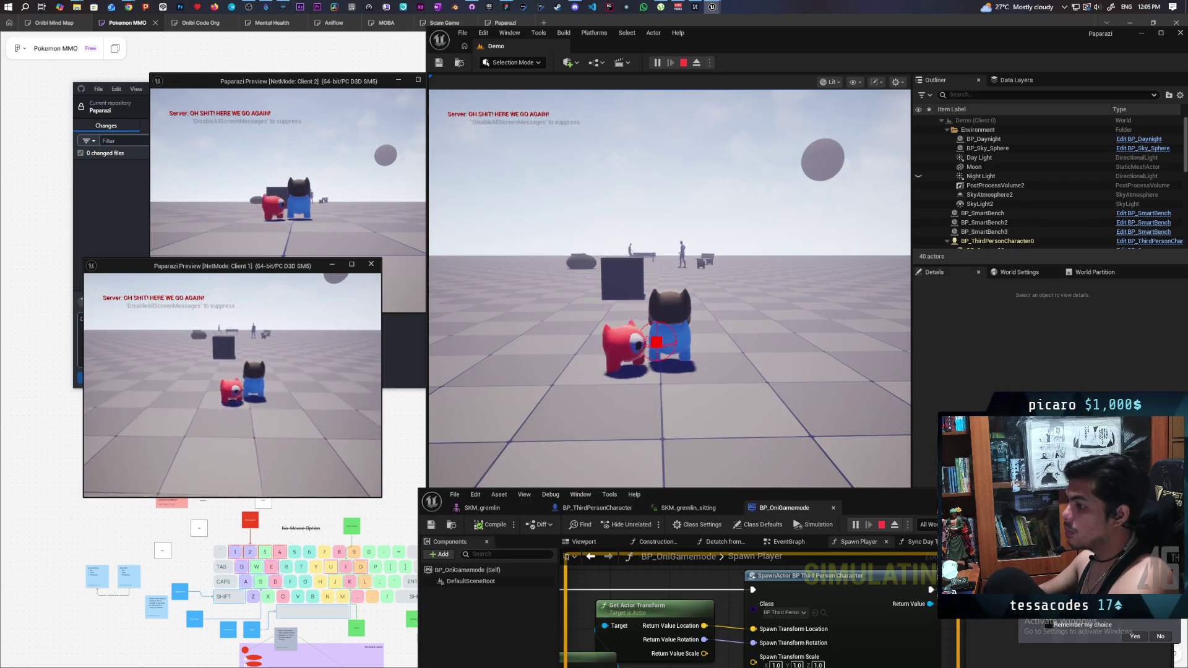
{"action": "key", "text": "w"}
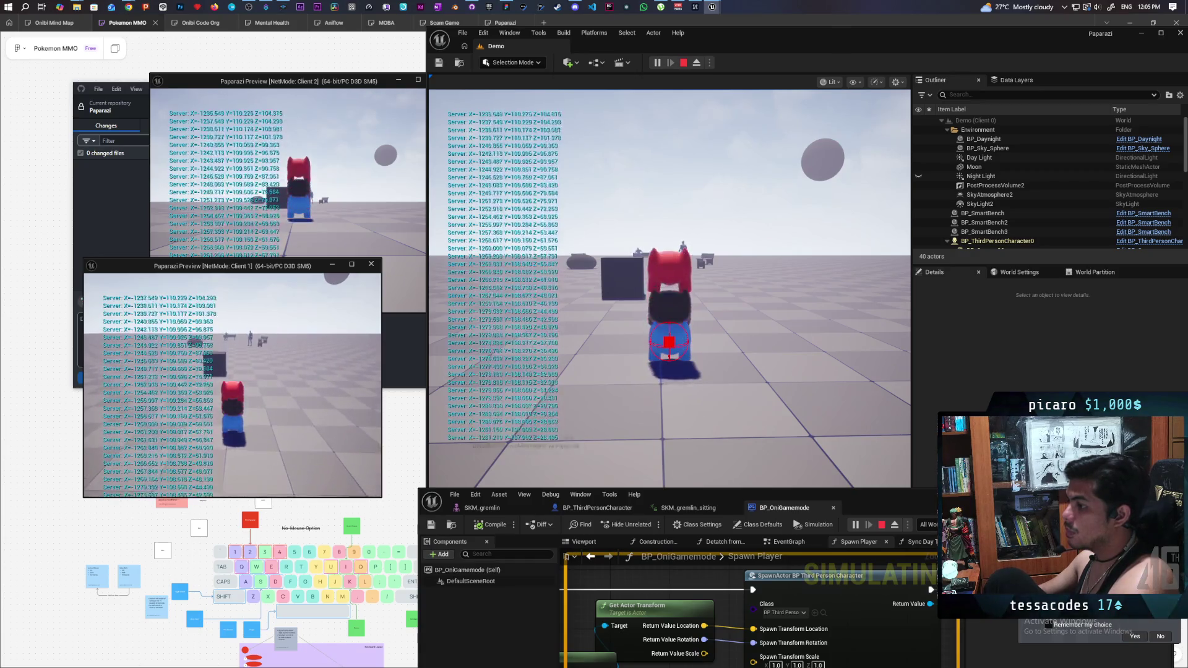
{"action": "left_click", "coordinate": [668, 279]}
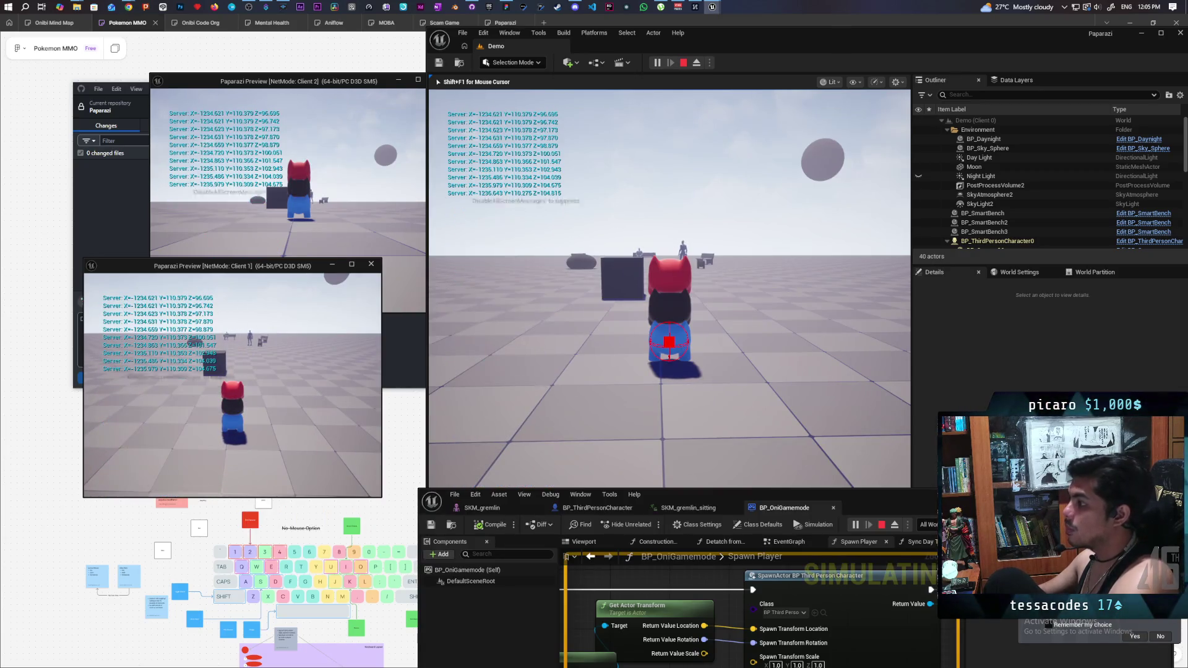
Step: In Client 2, walk past the cube toward the mannequin, then stop the play session
{"action": "key", "text": "alt+Tab"}
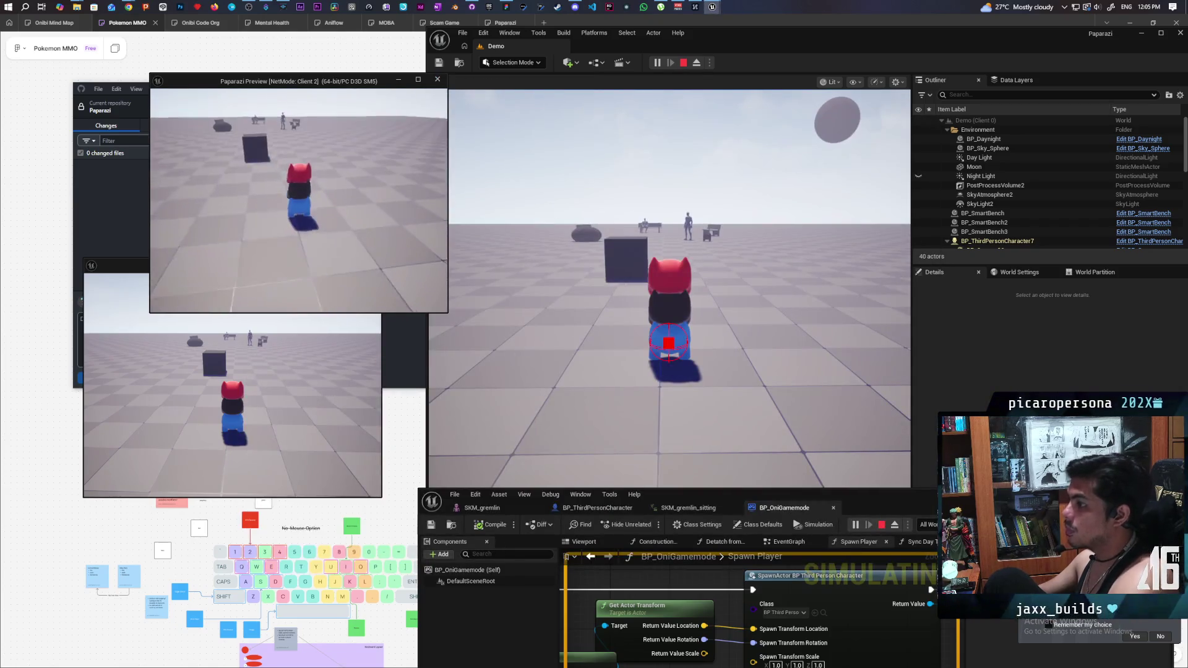
{"action": "key", "text": "w"}
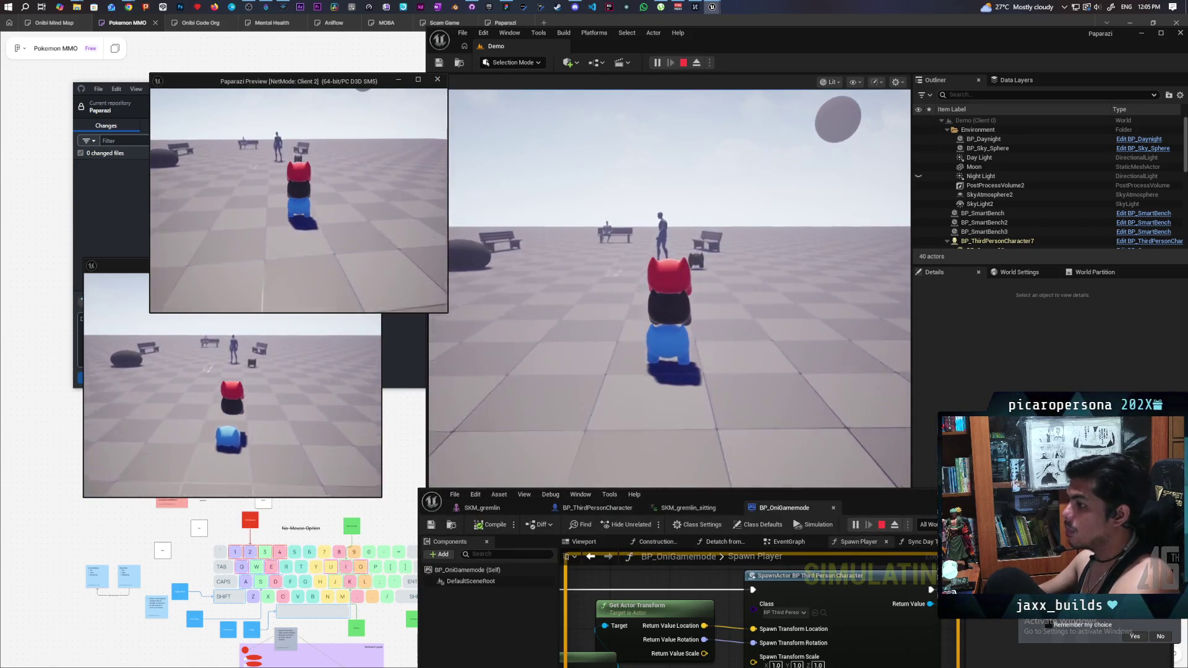
{"action": "key", "text": "w"}
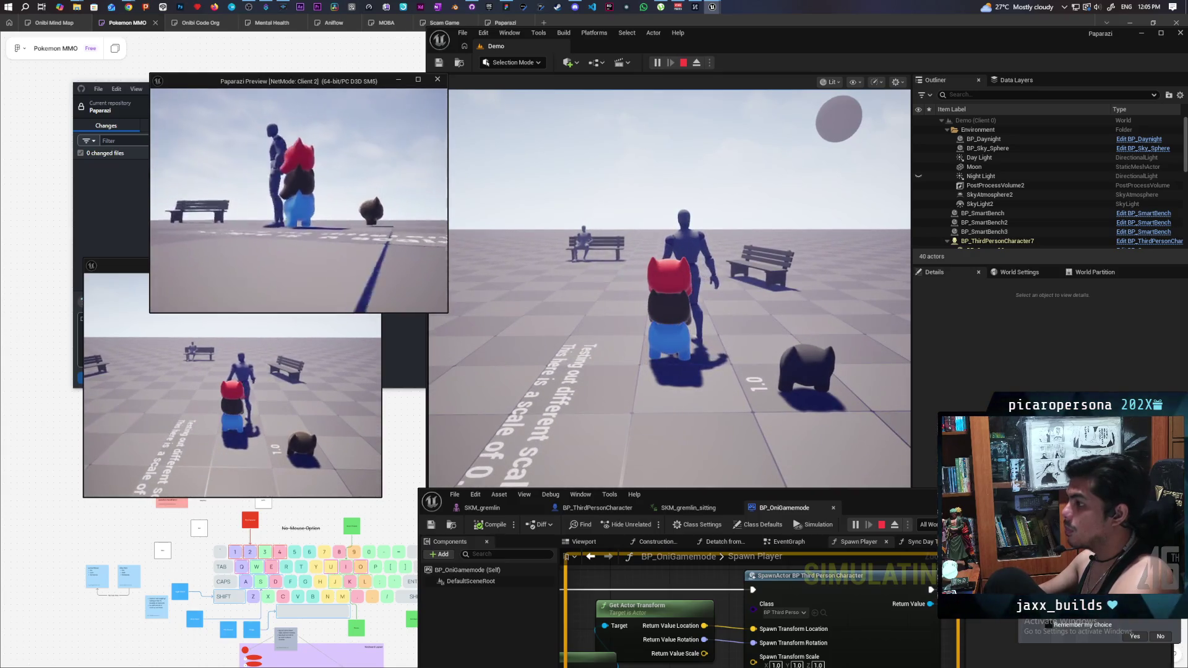
{"action": "key", "text": "s"}
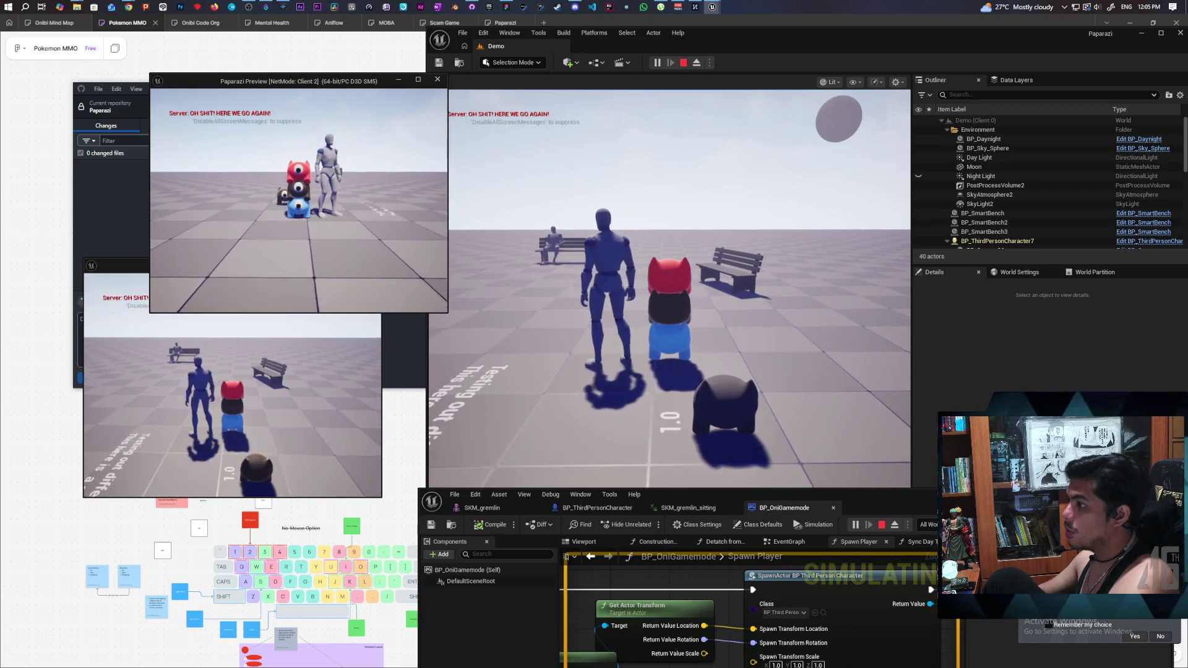
{"action": "key", "text": "Escape"}
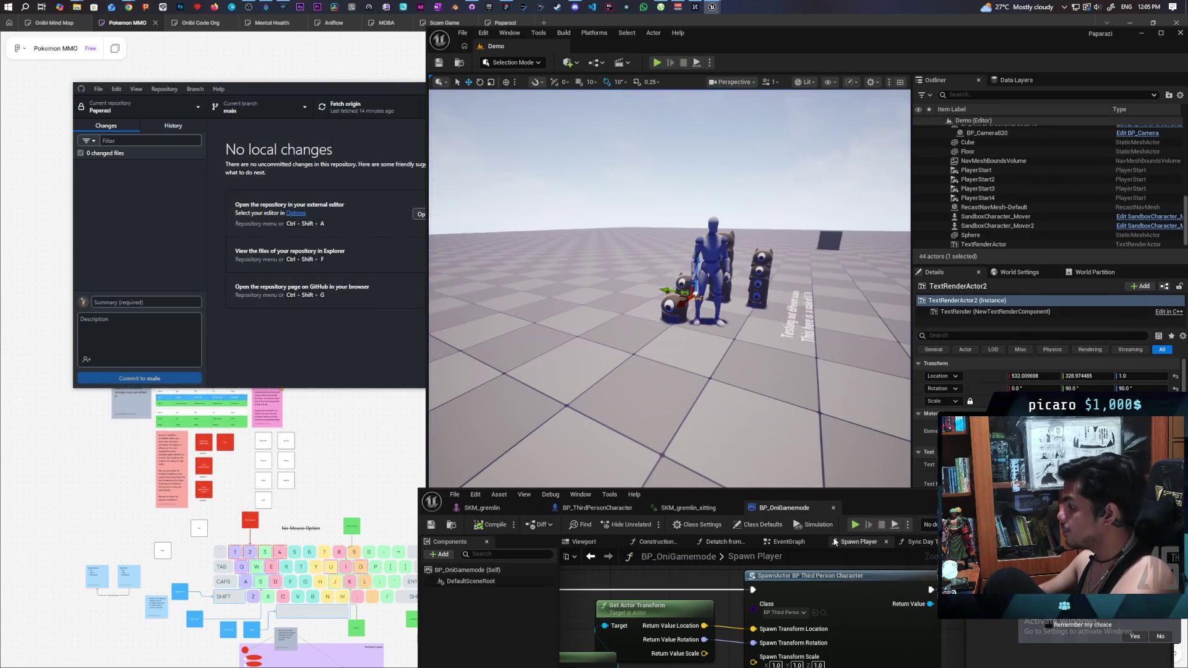
Step: Reposition the blueprint editor and launch a two-client Play In Editor session of the Demo level
{"action": "left_click_drag", "start_coordinate": [896, 502], "coordinate": [870, 181]}
{"action": "scroll", "coordinate": [692, 386], "scroll_direction": "down", "scroll_amount": 2}
{"action": "scroll", "coordinate": [694, 386], "scroll_direction": "down", "scroll_amount": 2}
{"action": "scroll", "coordinate": [771, 366], "scroll_direction": "up", "scroll_amount": 1}
{"action": "scroll", "coordinate": [771, 365], "scroll_direction": "up", "scroll_amount": 1}
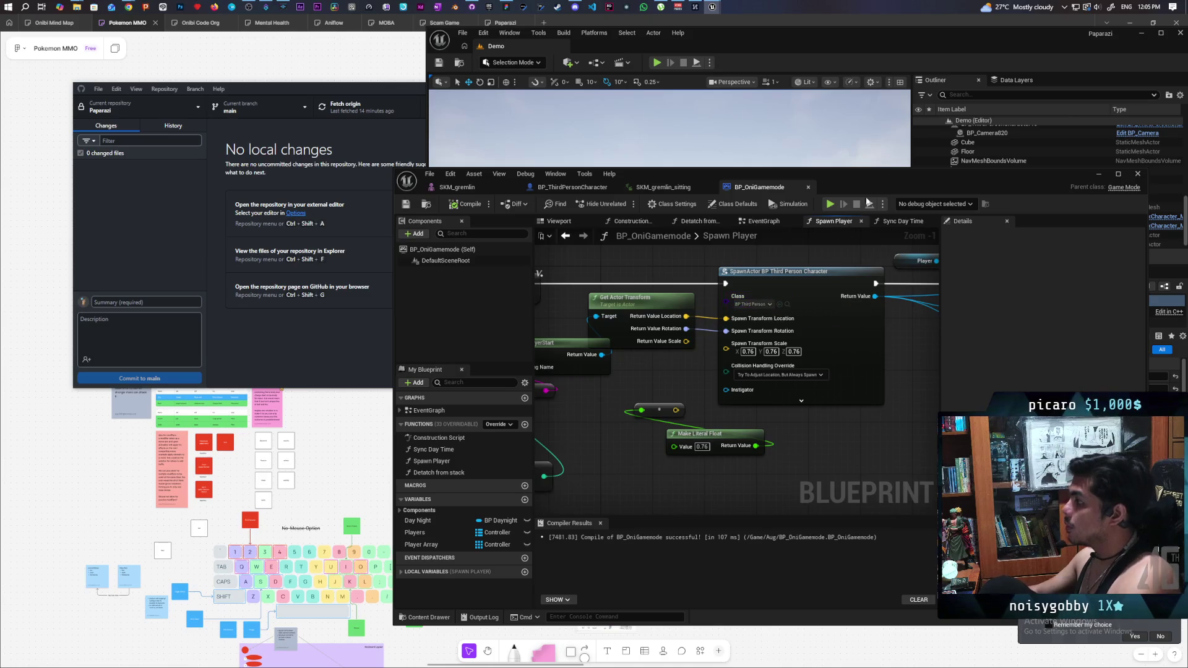
{"action": "left_click_drag", "start_coordinate": [866, 186], "coordinate": [898, 373]}
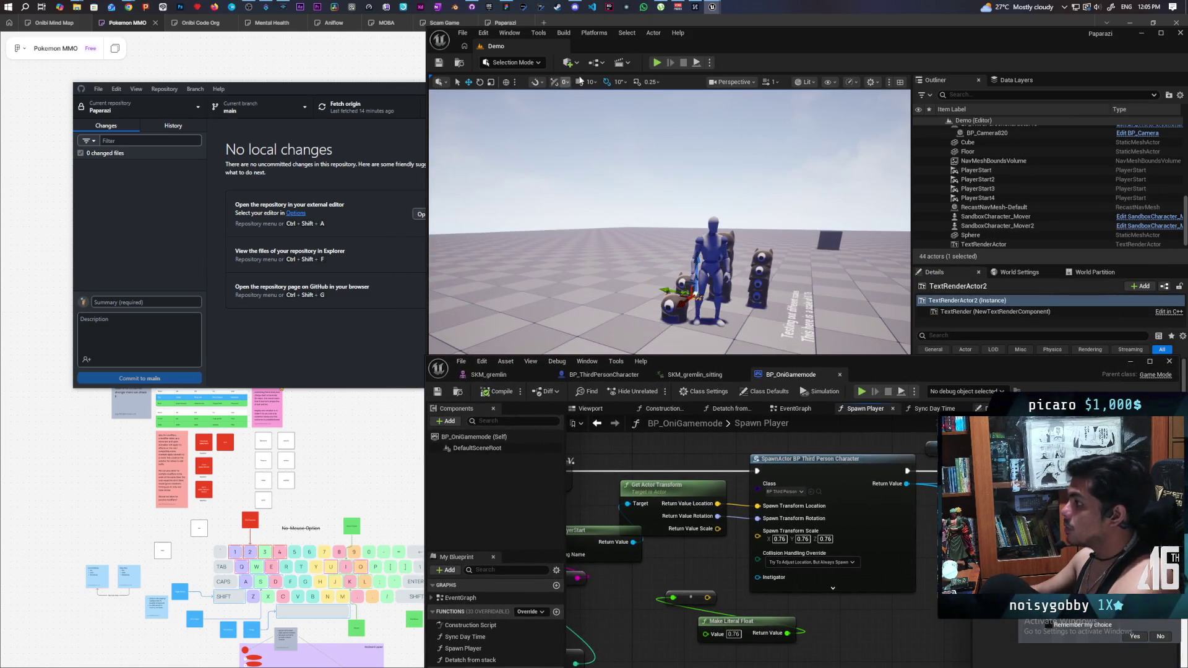
{"action": "left_click", "coordinate": [655, 62]}
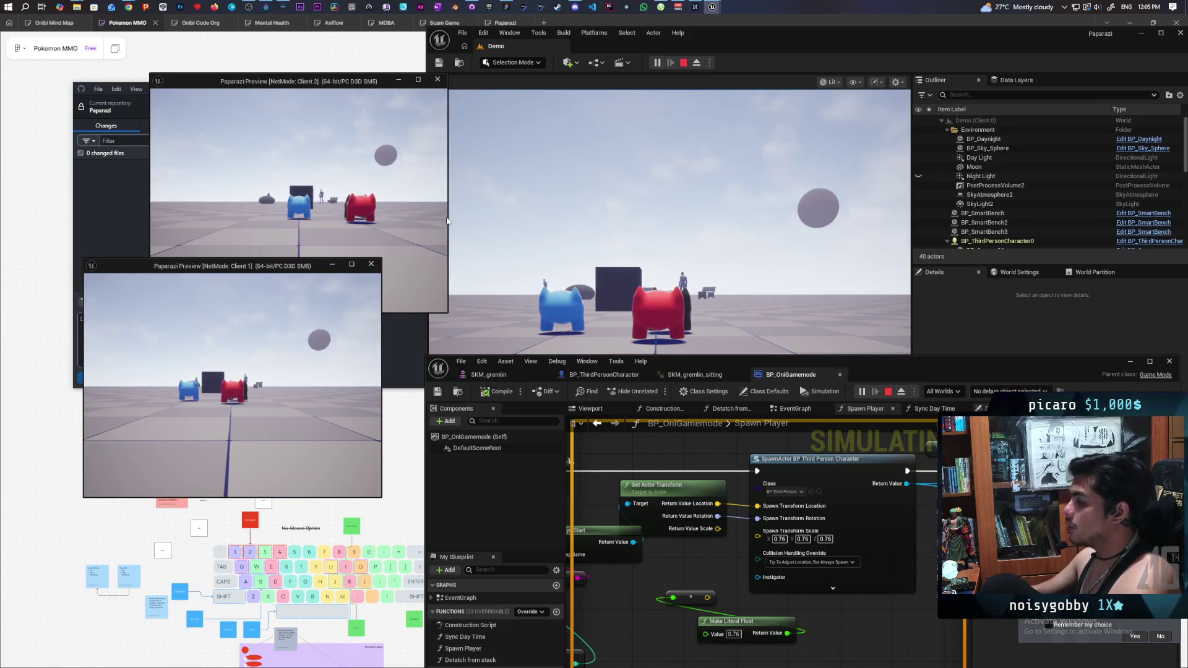
Step: Walk the player gremlin toward the benches, then end the play session with Esc
{"action": "key", "text": "w"}
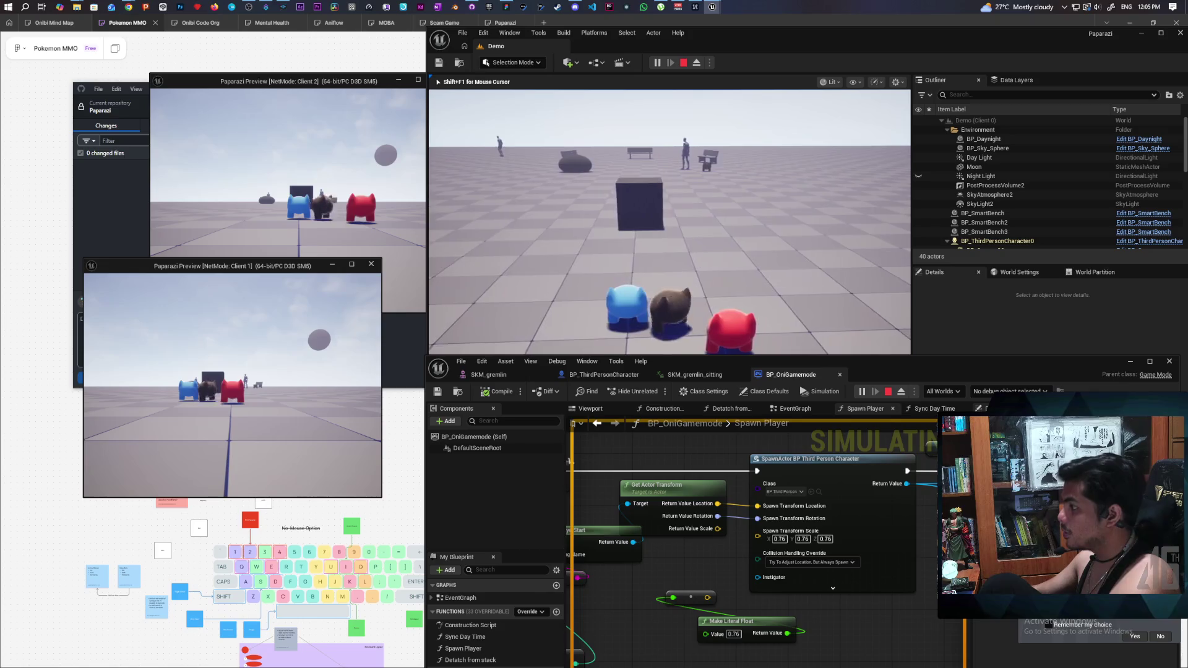
{"action": "key", "text": "w"}
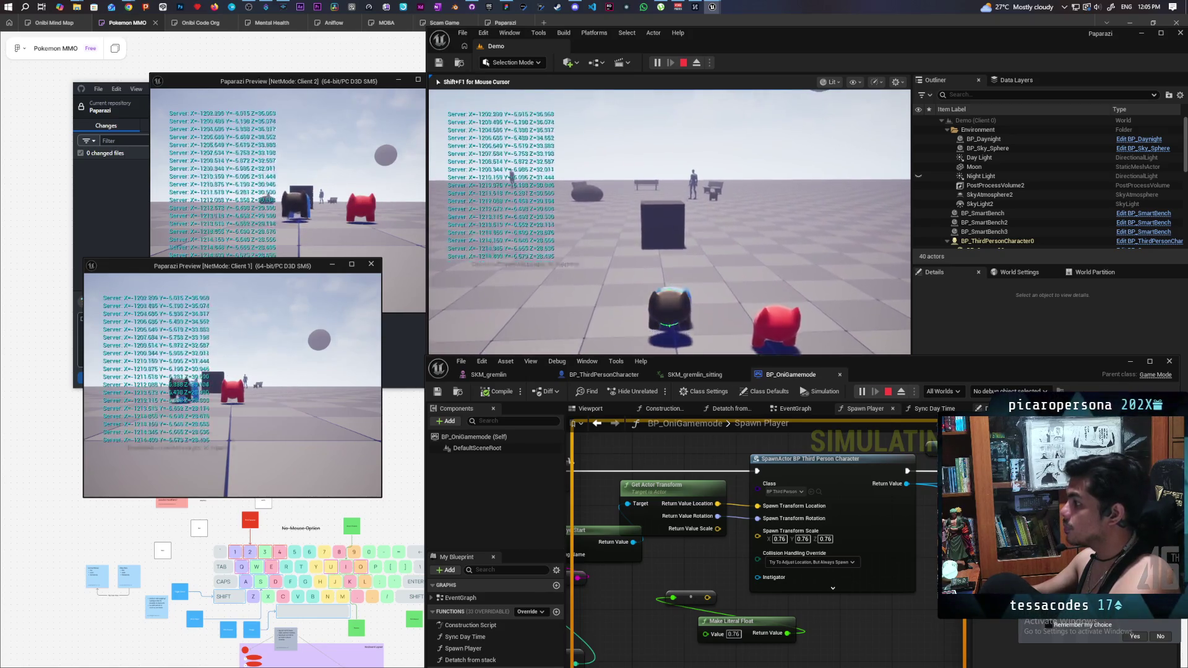
{"action": "left_click", "coordinate": [810, 350]}
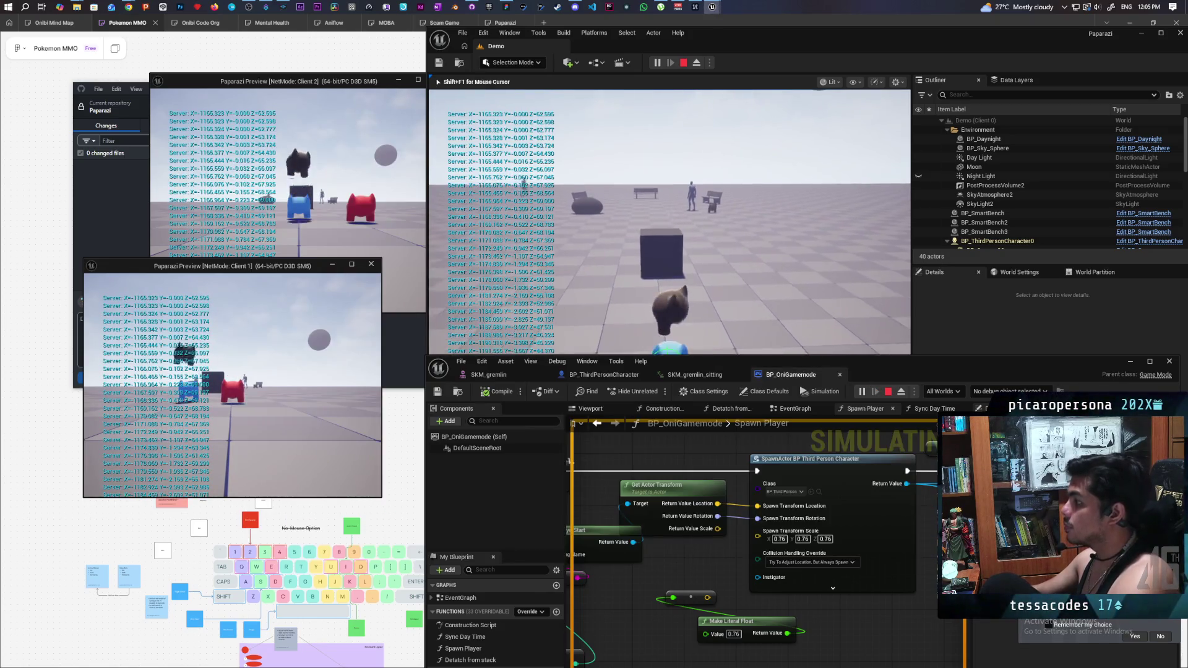
{"action": "key", "text": "w"}
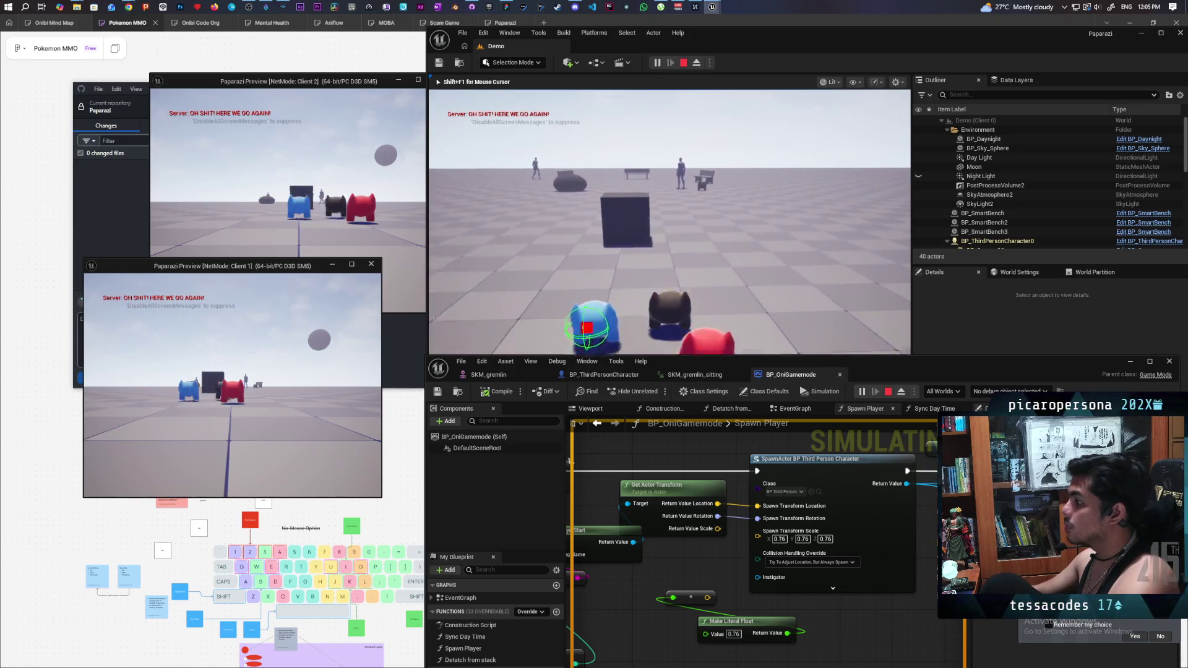
{"action": "key", "text": "w"}
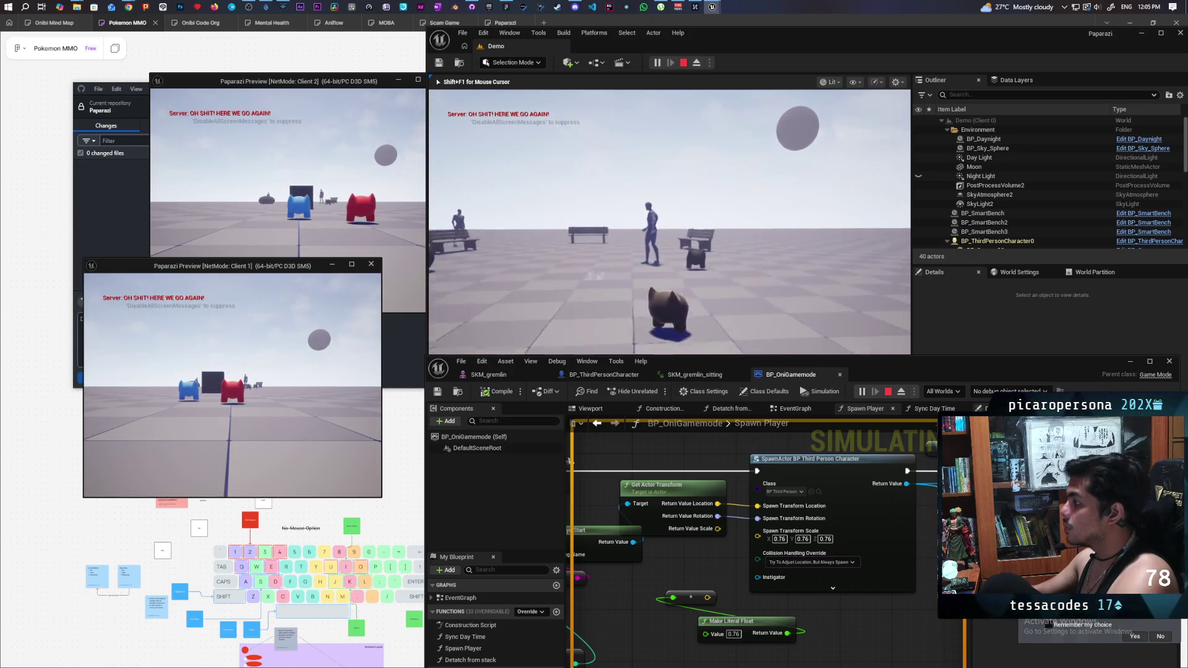
{"action": "key", "text": "w"}
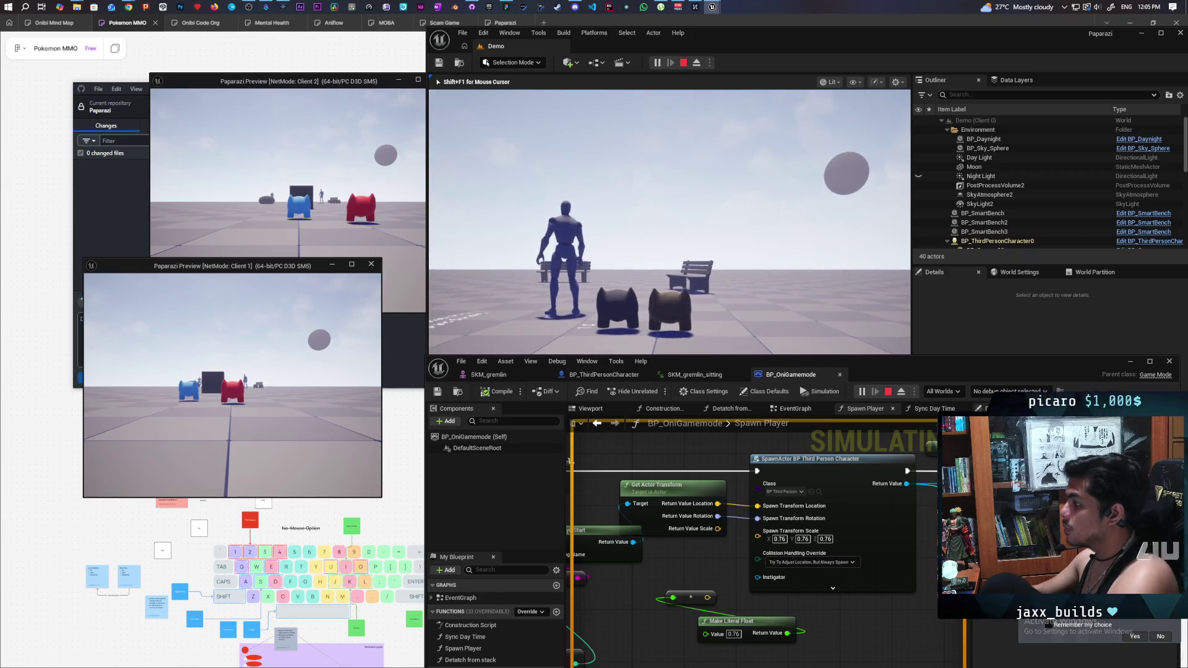
{"action": "key", "text": "Escape"}
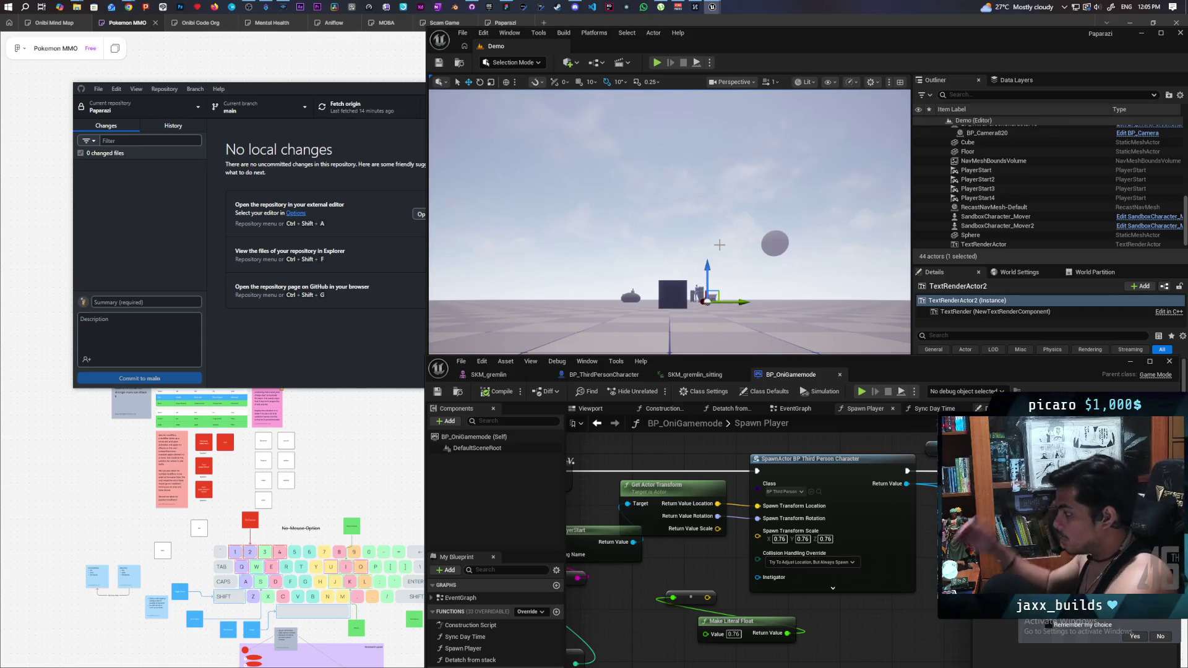
{"action": "scroll", "coordinate": [700, 463], "scroll_direction": "down", "scroll_amount": 3}
{"action": "scroll", "coordinate": [700, 462], "scroll_direction": "up", "scroll_amount": 2}
{"action": "scroll", "coordinate": [703, 496], "scroll_direction": "up", "scroll_amount": 2}
{"action": "scroll", "coordinate": [703, 497], "scroll_direction": "up", "scroll_amount": 2}
Step: Break Spawn Actor's location and rotation links and split both location pins into X, Y, Z
{"action": "left_click_drag", "start_coordinate": [725, 573], "coordinate": [655, 498]}
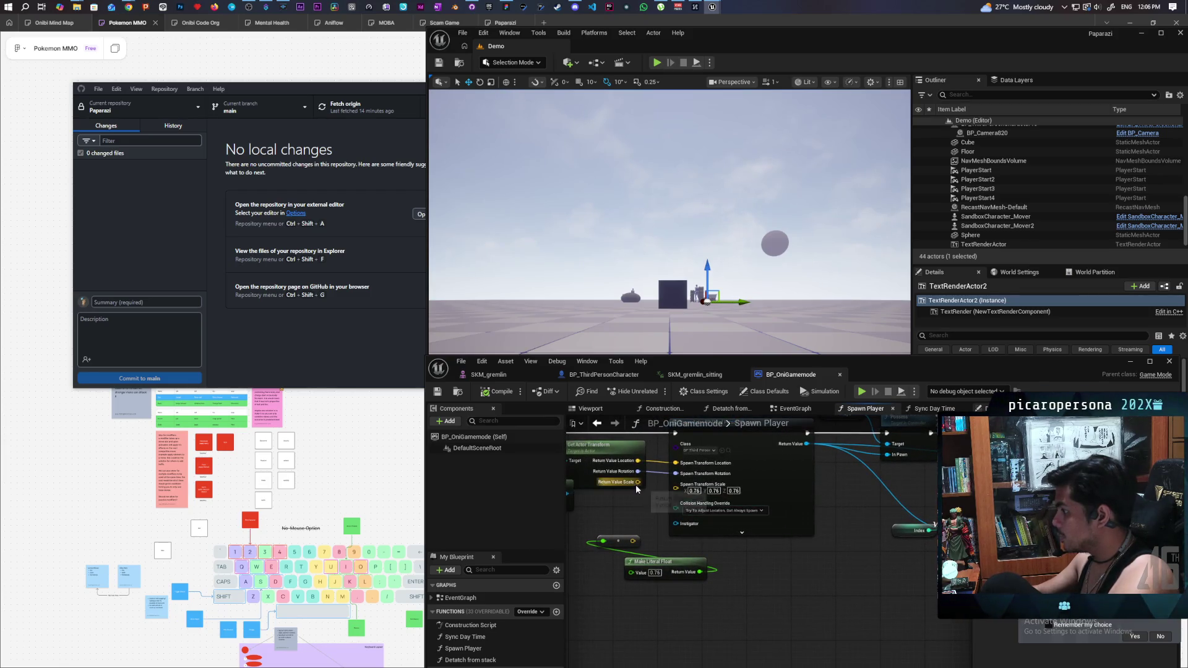
{"action": "left_click", "coordinate": [659, 468], "text": "alt"}
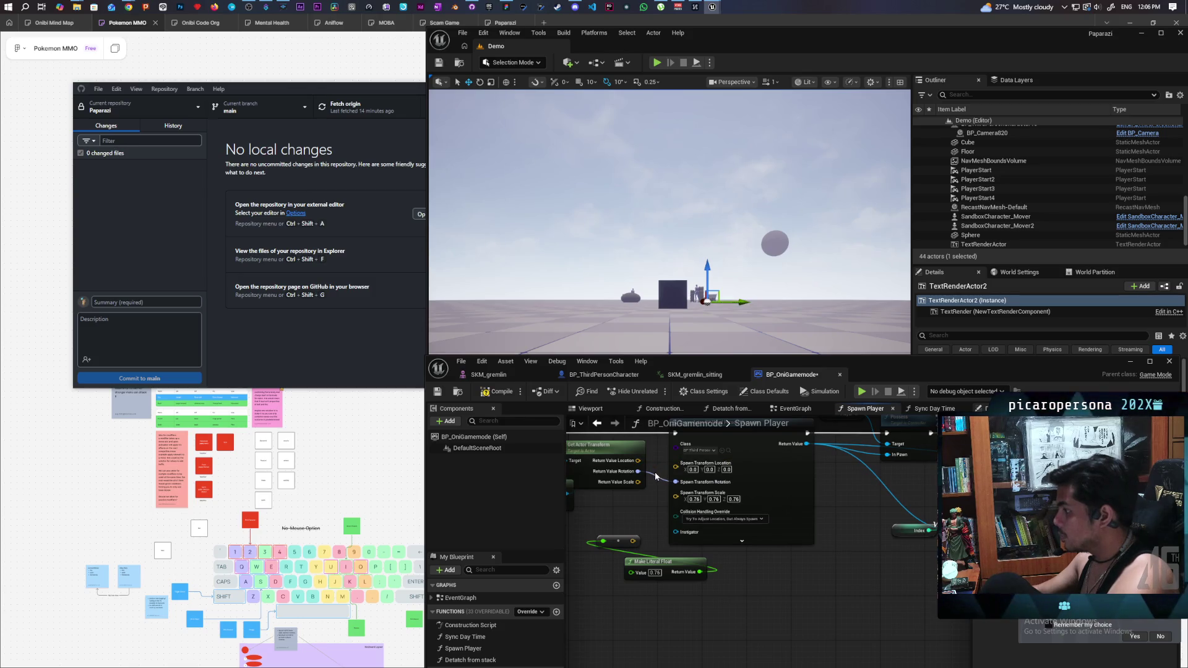
{"action": "left_click", "coordinate": [676, 481], "text": "alt"}
{"action": "right_click", "coordinate": [676, 481]}
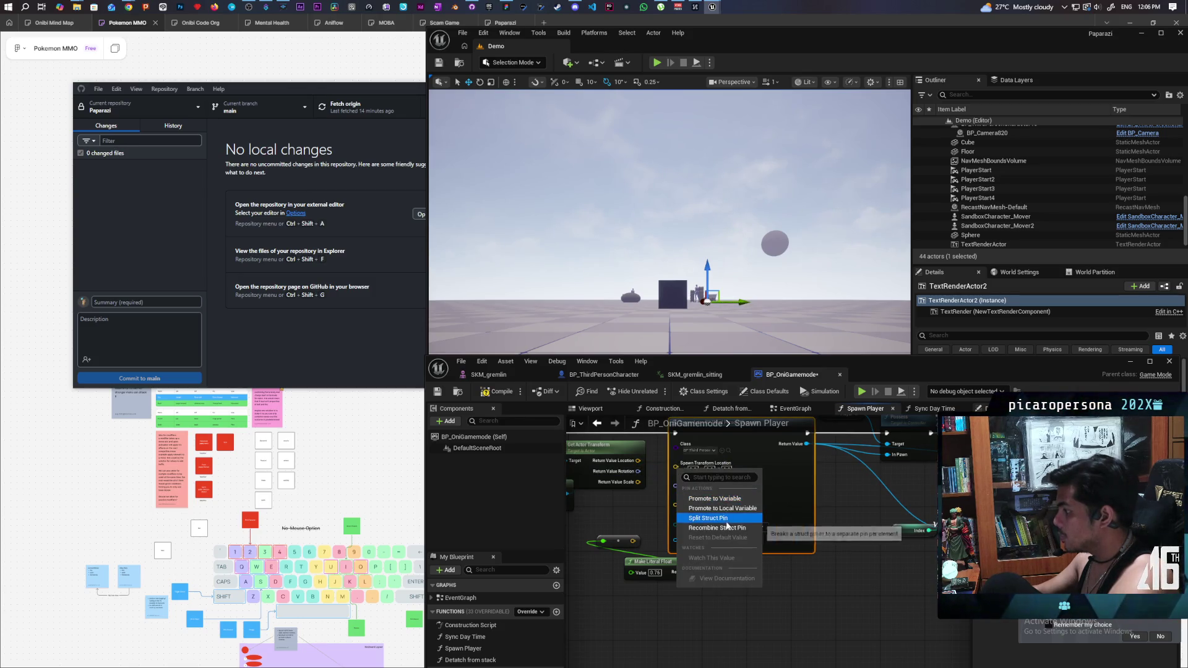
{"action": "left_click", "coordinate": [727, 518]}
{"action": "right_click", "coordinate": [636, 462]}
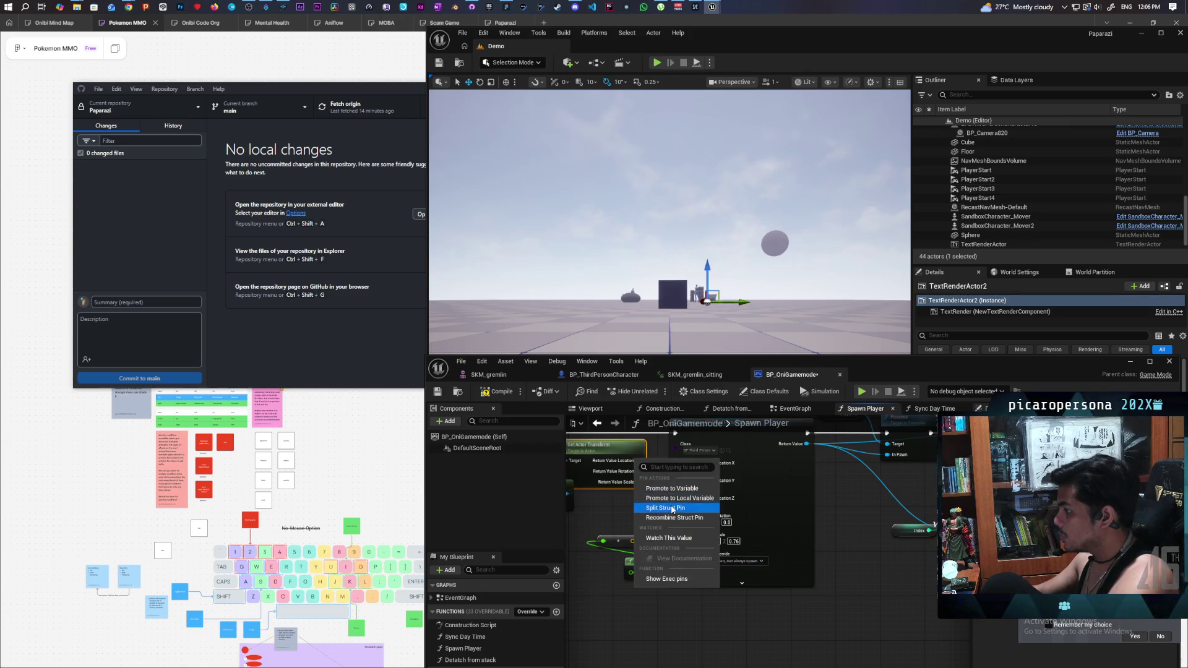
{"action": "left_click", "coordinate": [672, 510]}
Step: Recombine the split pins so Spawn Actor and Get Actor Transform use whole transform pins
{"action": "right_click", "coordinate": [644, 462]}
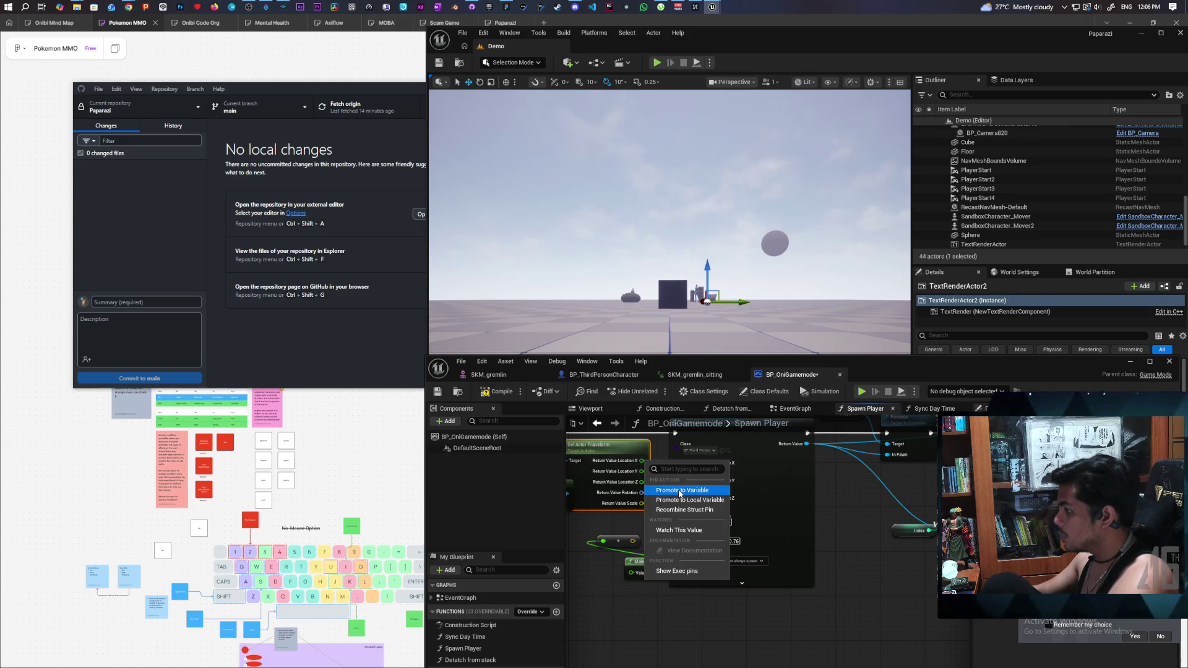
{"action": "left_click", "coordinate": [683, 510]}
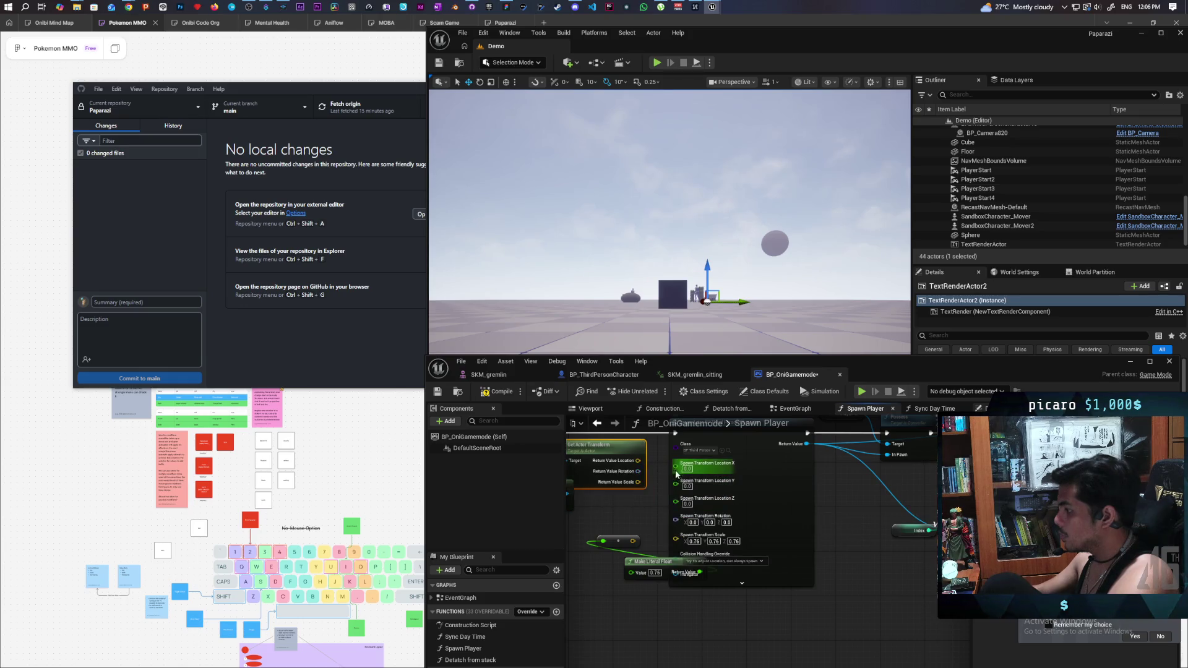
{"action": "right_click", "coordinate": [680, 469]}
{"action": "left_click", "coordinate": [694, 517]}
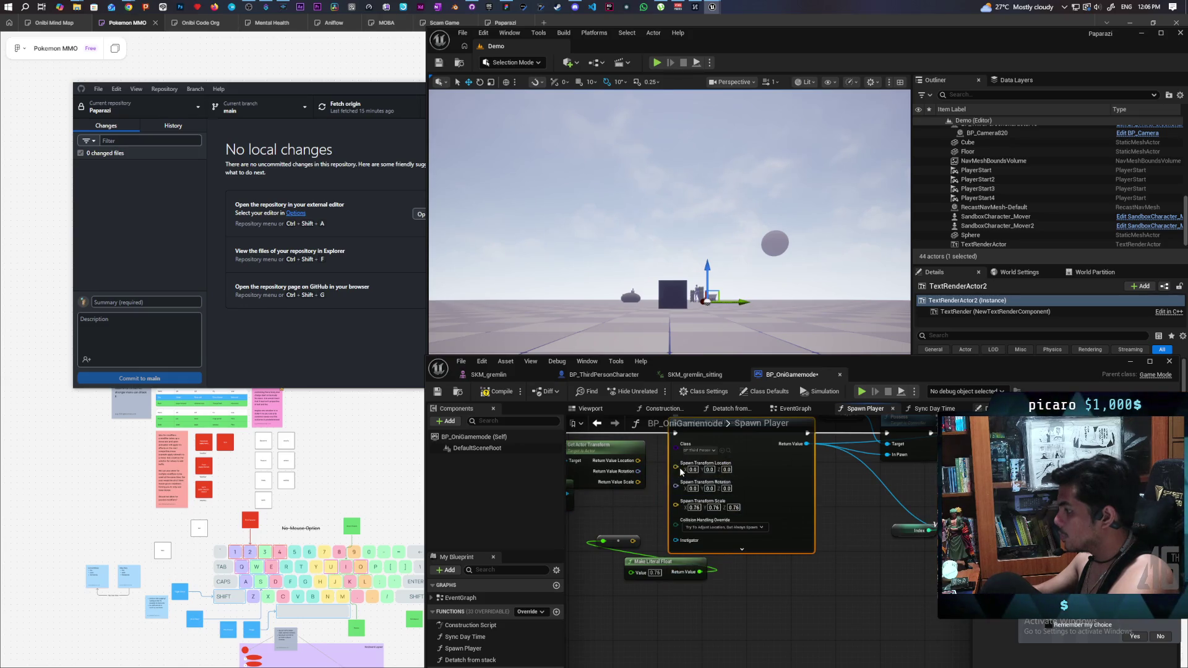
{"action": "right_click", "coordinate": [681, 471]}
{"action": "left_click", "coordinate": [707, 527]}
{"action": "right_click", "coordinate": [637, 461]}
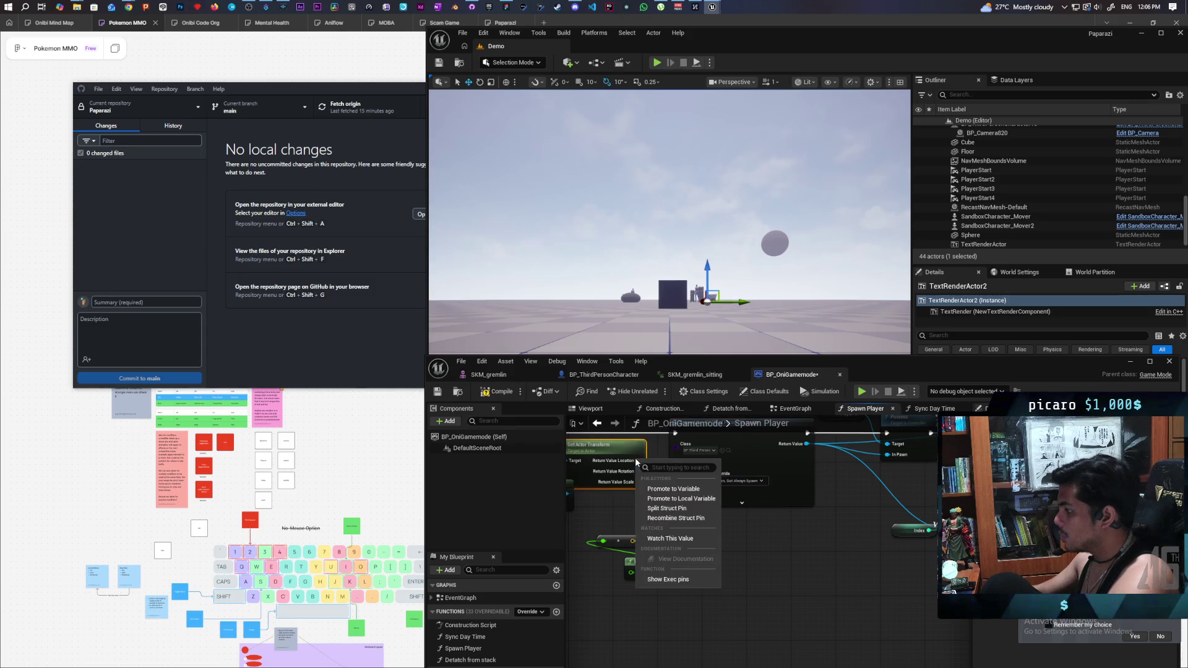
{"action": "left_click", "coordinate": [664, 517]}
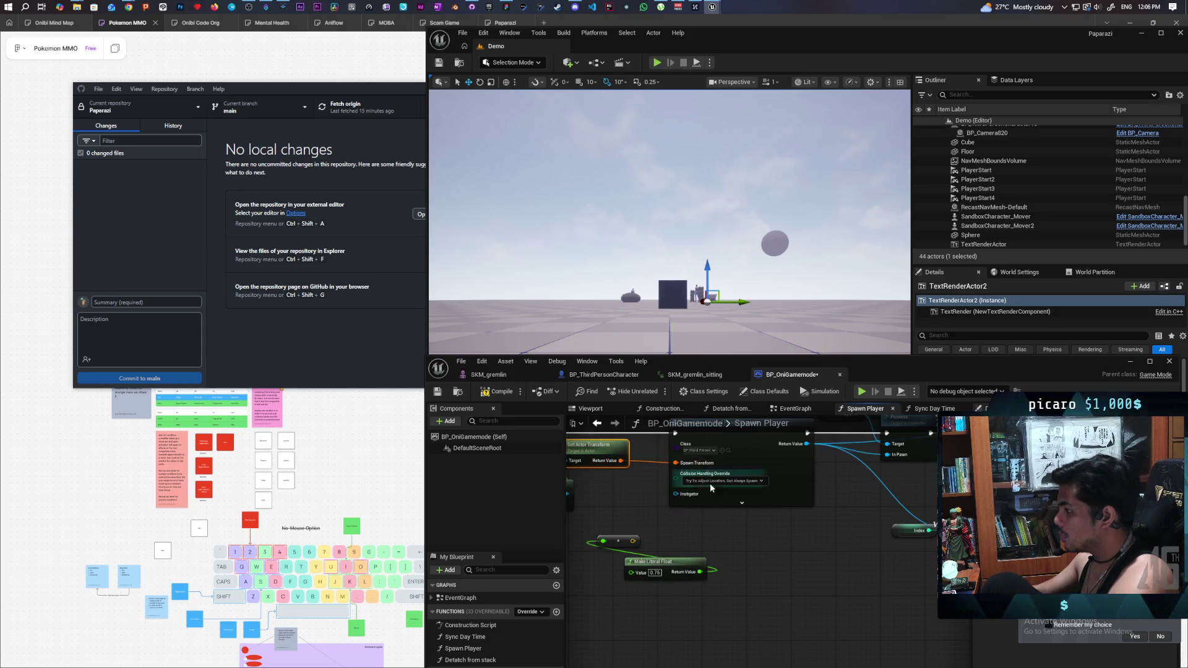
{"action": "left_click_drag", "start_coordinate": [706, 480], "coordinate": [757, 561]}
{"action": "scroll", "coordinate": [756, 560], "scroll_direction": "down", "scroll_amount": 2}
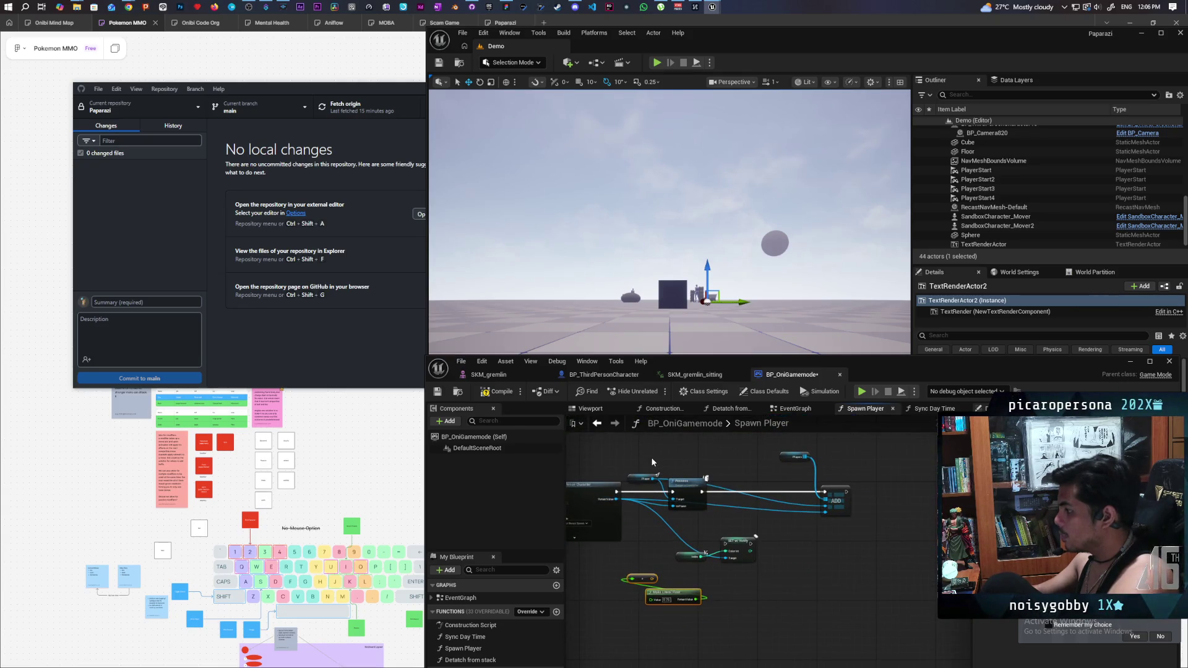
Step: Add a Set World Scale 3D node for the spawned character's capsule after Spawn Actor
{"action": "left_click_drag", "start_coordinate": [683, 490], "coordinate": [792, 490]}
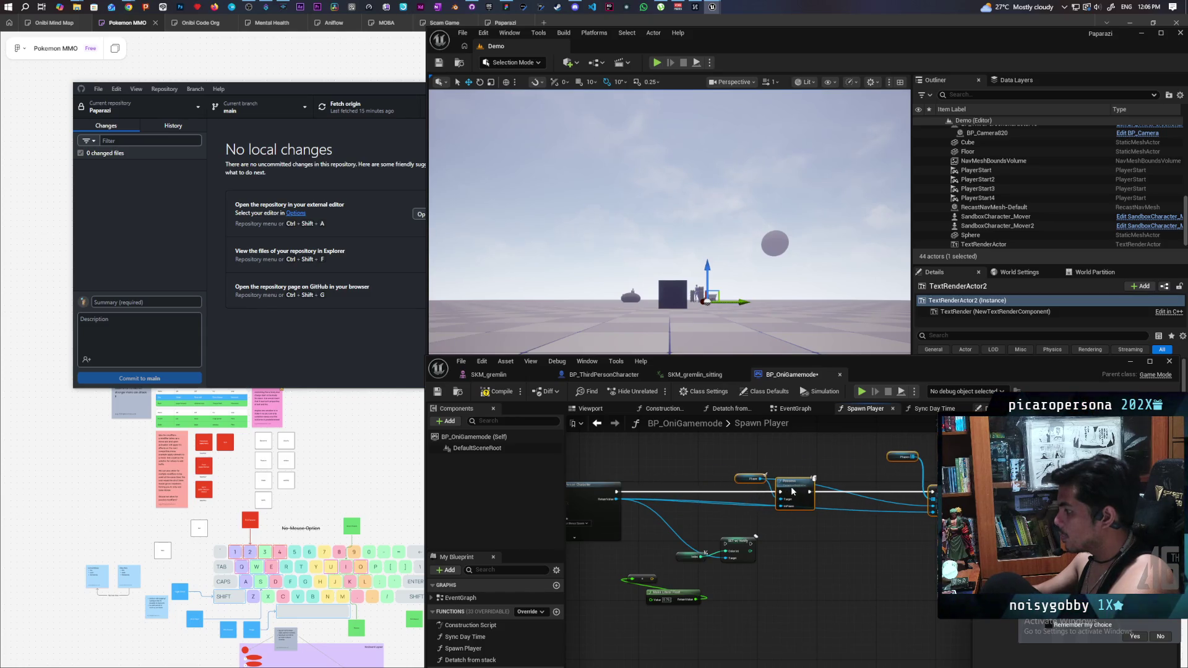
{"action": "scroll", "coordinate": [755, 537], "scroll_direction": "up", "scroll_amount": 2}
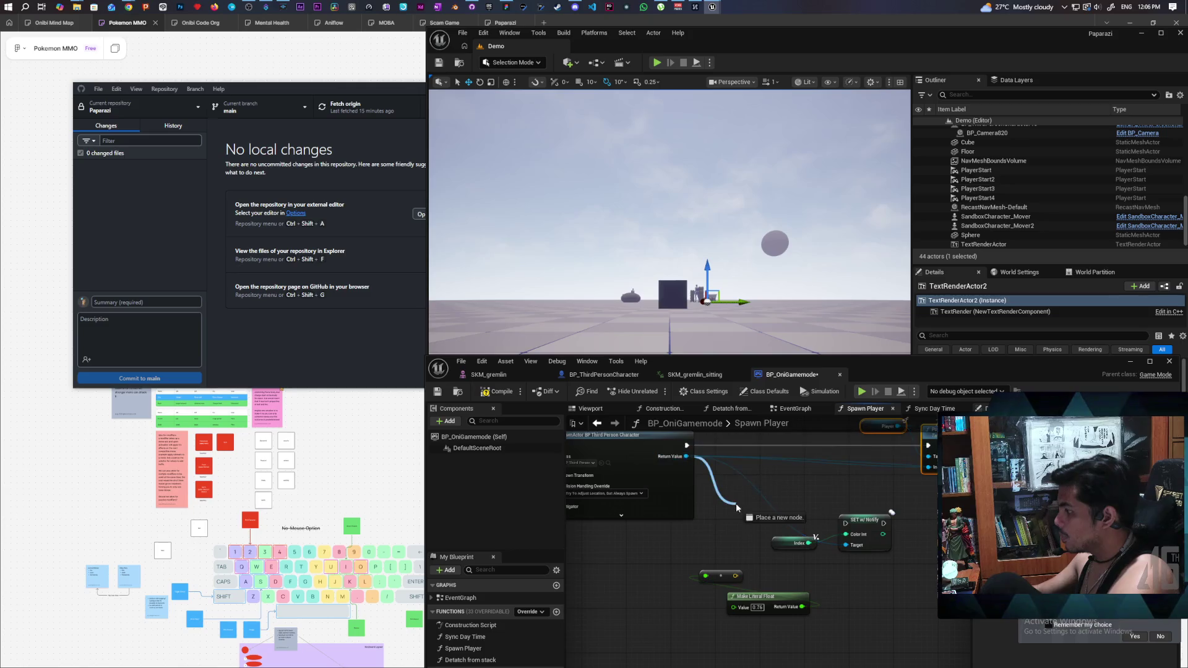
{"action": "left_click_drag", "start_coordinate": [736, 503], "coordinate": [736, 504]}
{"action": "type", "text": "set capsule"}
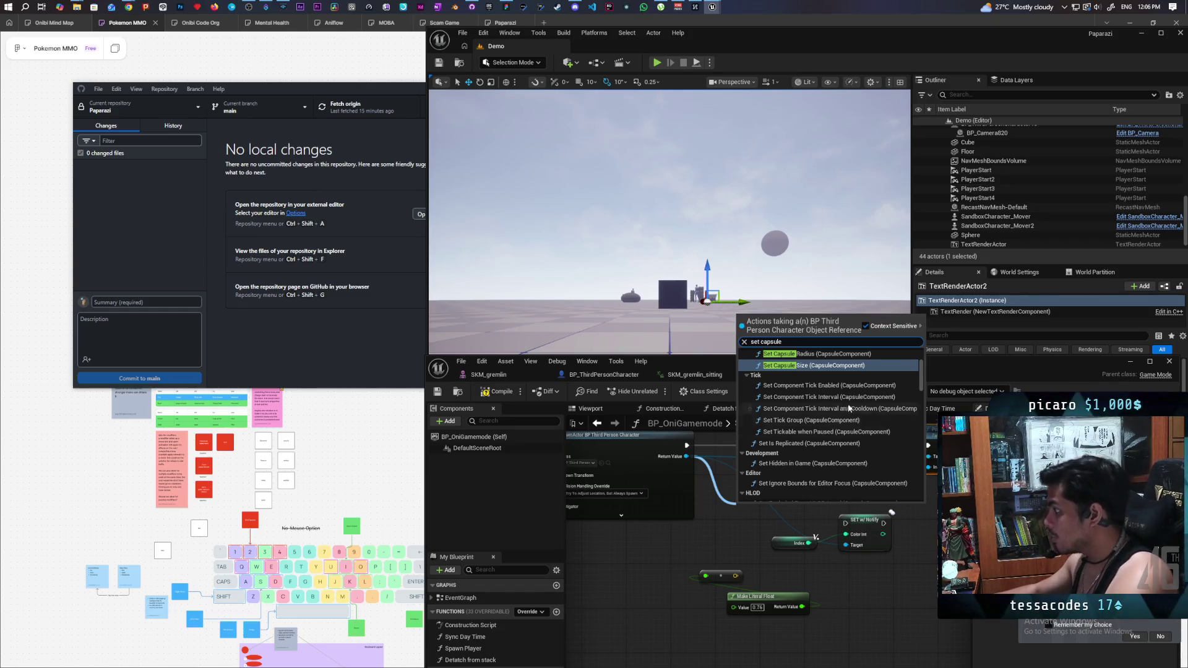
{"action": "scroll", "coordinate": [813, 386], "scroll_direction": "up", "scroll_amount": 2}
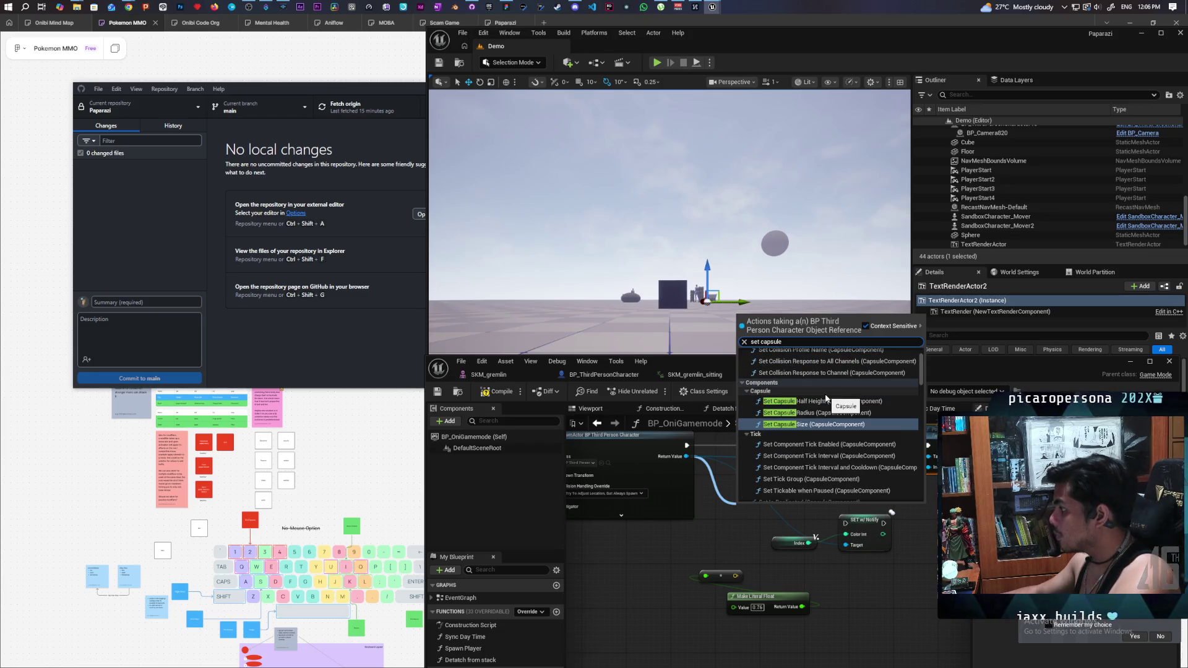
{"action": "type", "text": "scal"}
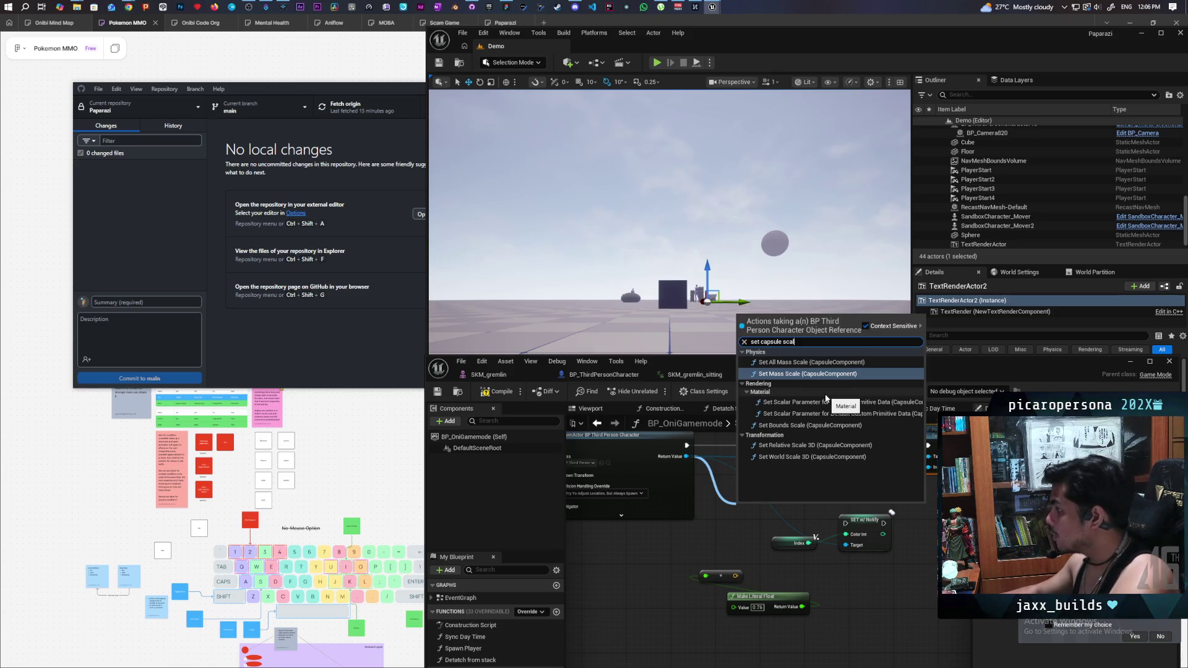
{"action": "left_click", "coordinate": [813, 456]}
{"action": "left_click_drag", "start_coordinate": [793, 479], "coordinate": [794, 484]}
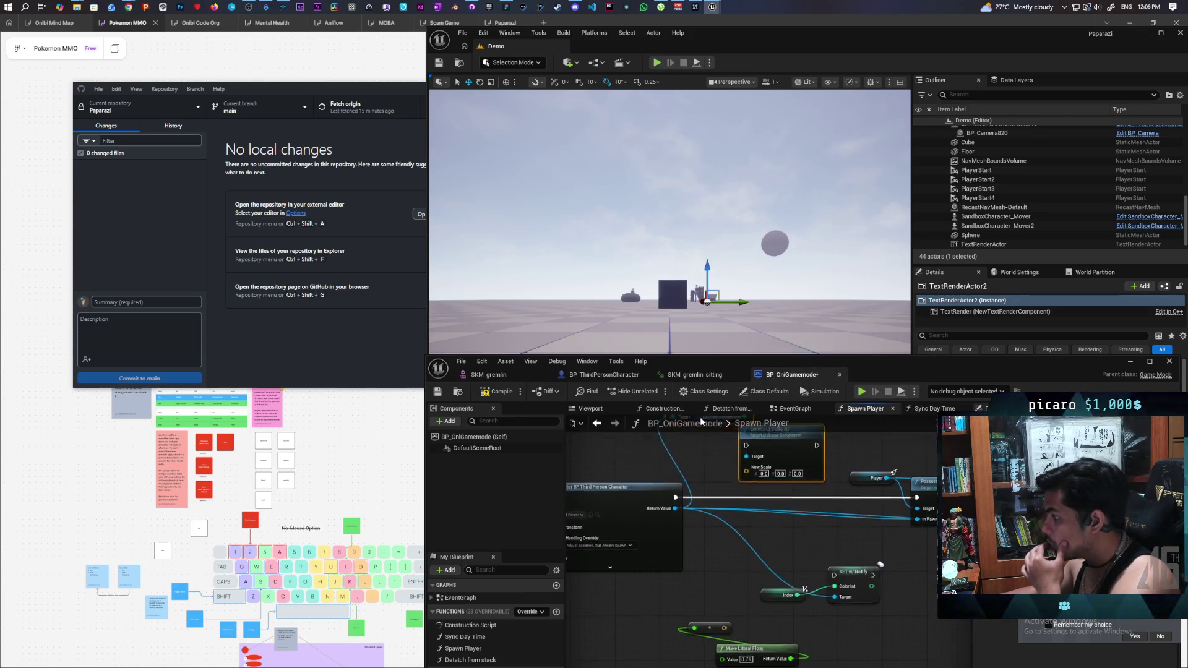
Step: Position Set World Scale 3D in the chain and feed the 0.76 float into New Scale
{"action": "left_click_drag", "start_coordinate": [742, 516], "coordinate": [720, 450]}
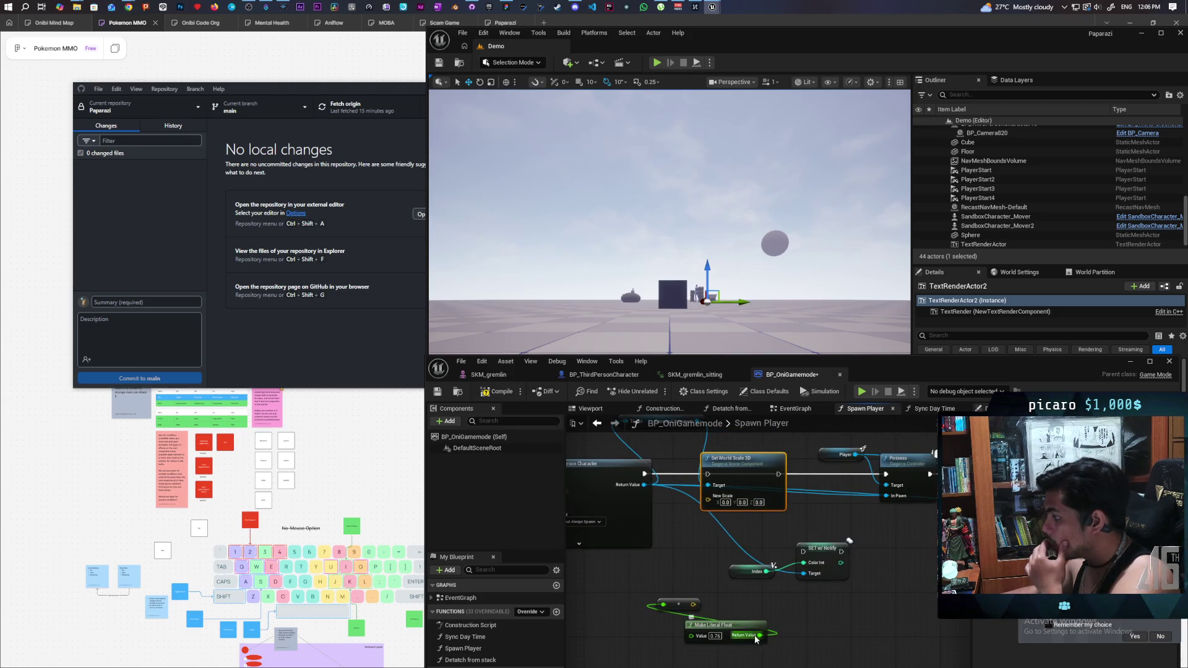
{"action": "mouse_move", "coordinate": [693, 604]}
{"action": "left_mouse_down"}
{"action": "mouse_move", "coordinate": [709, 496]}
{"action": "mouse_move", "coordinate": [738, 476]}
{"action": "mouse_move", "coordinate": [887, 474]}
{"action": "left_mouse_up"}
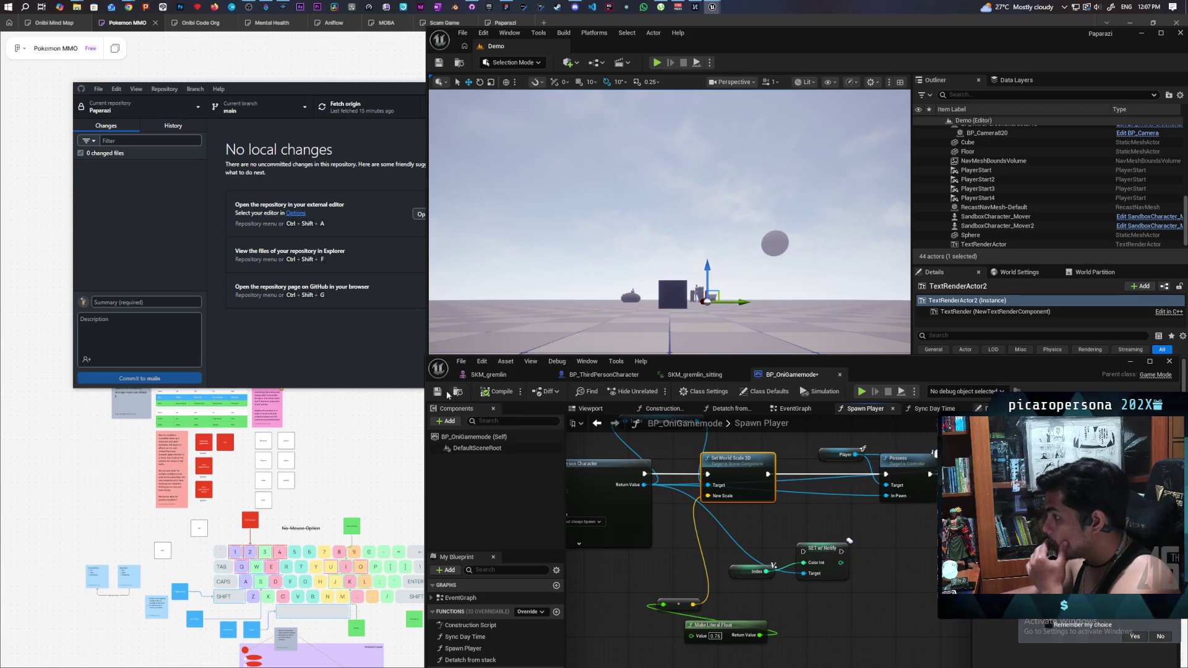
Step: Start the two-client play session again and walk the gremlin forward toward the bench
{"action": "left_click_drag", "start_coordinate": [1058, 383], "coordinate": [1053, 500]}
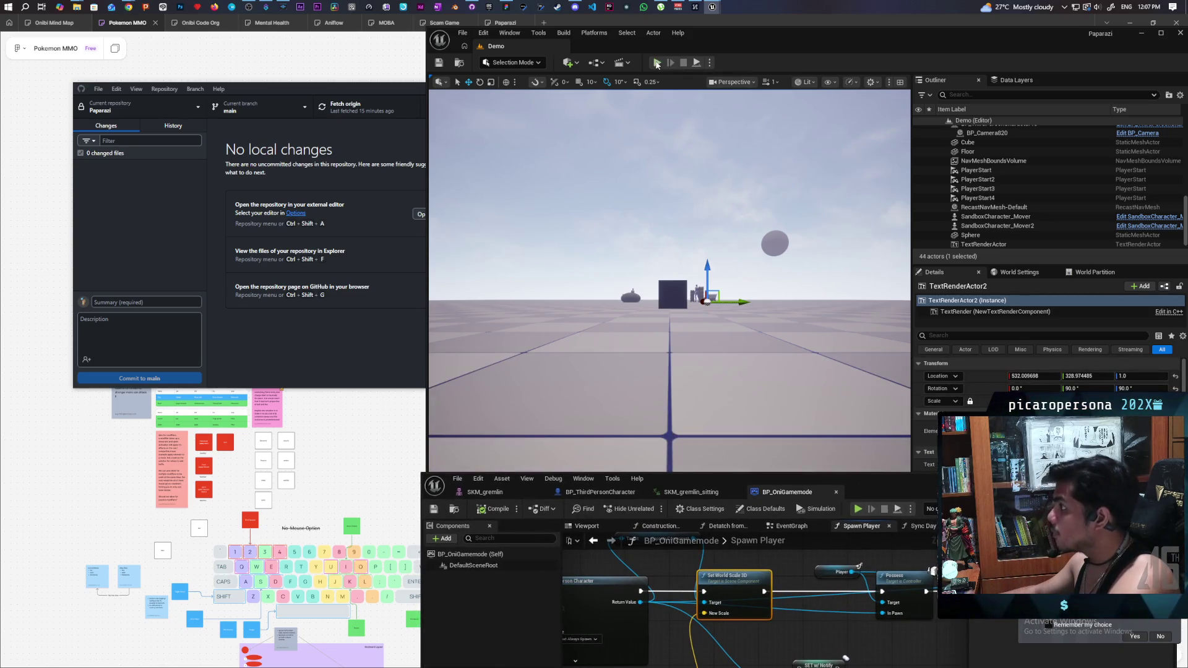
{"action": "left_click", "coordinate": [656, 63]}
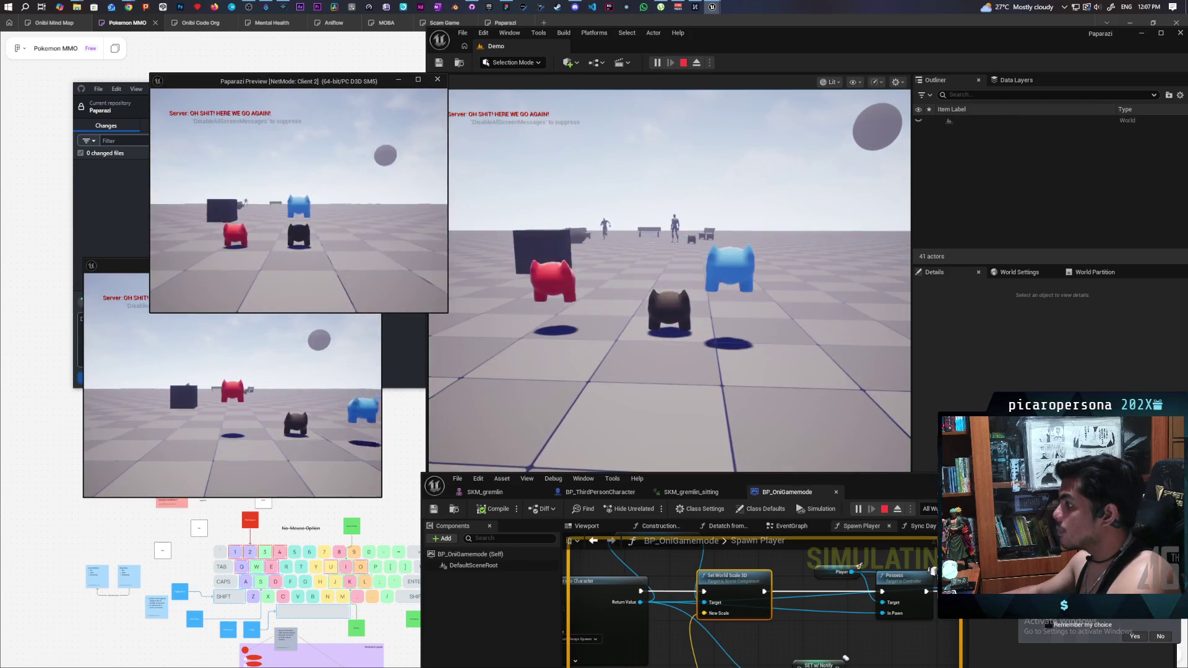
{"action": "left_click", "coordinate": [640, 274]}
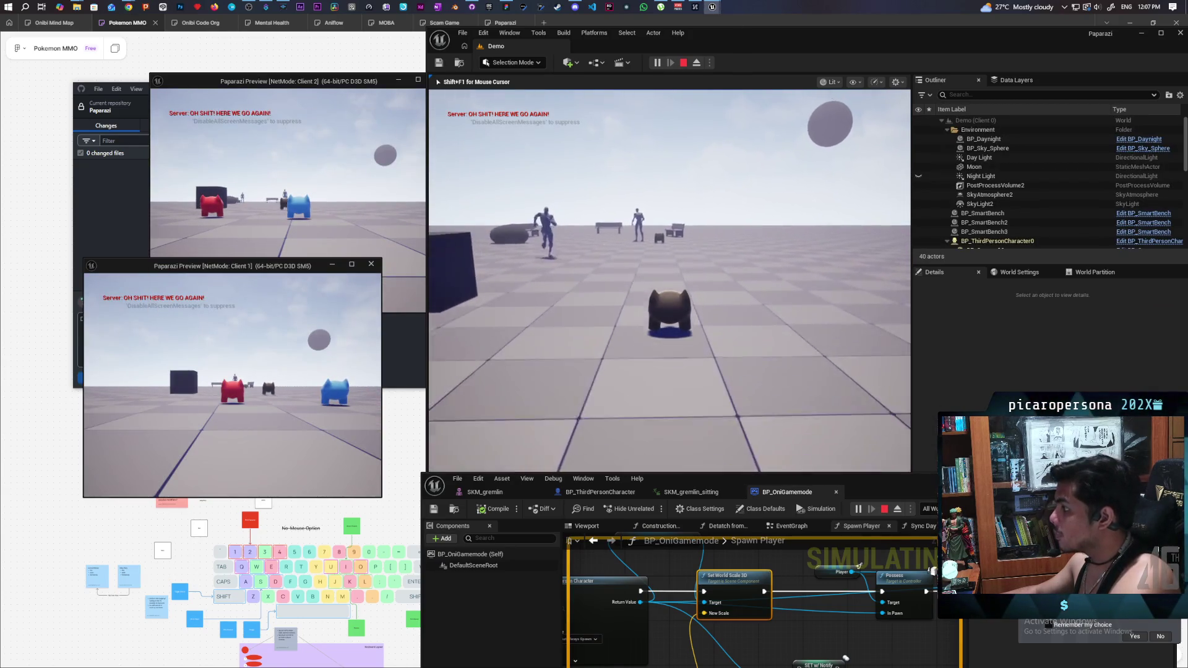
{"action": "key", "text": "w"}
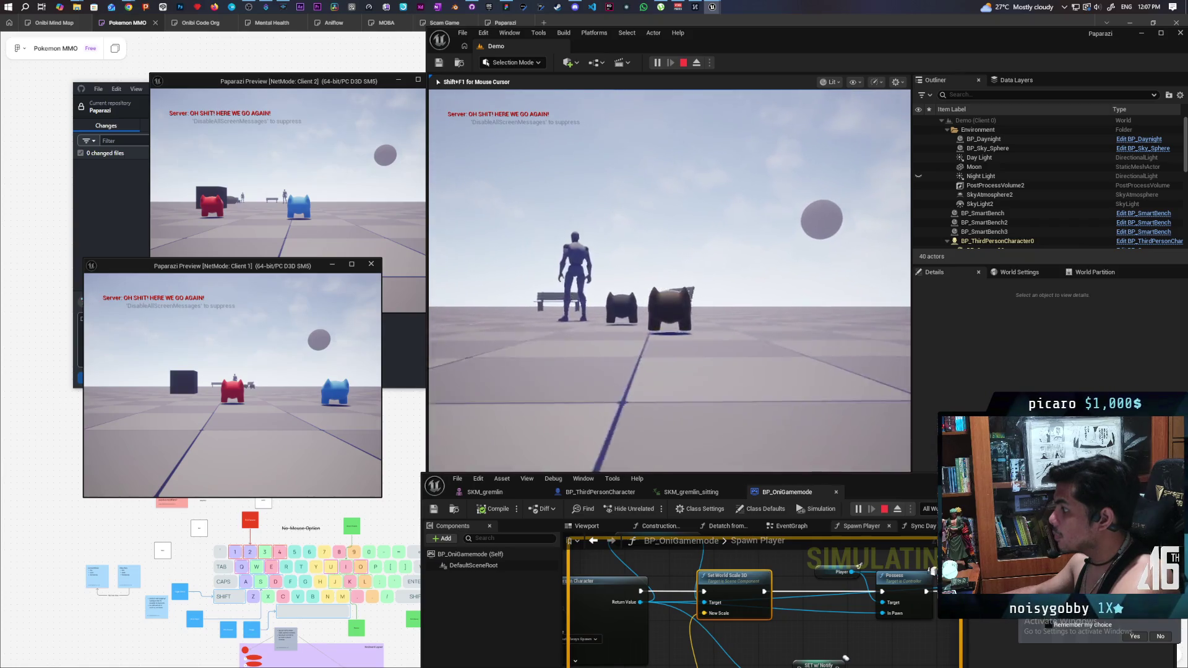
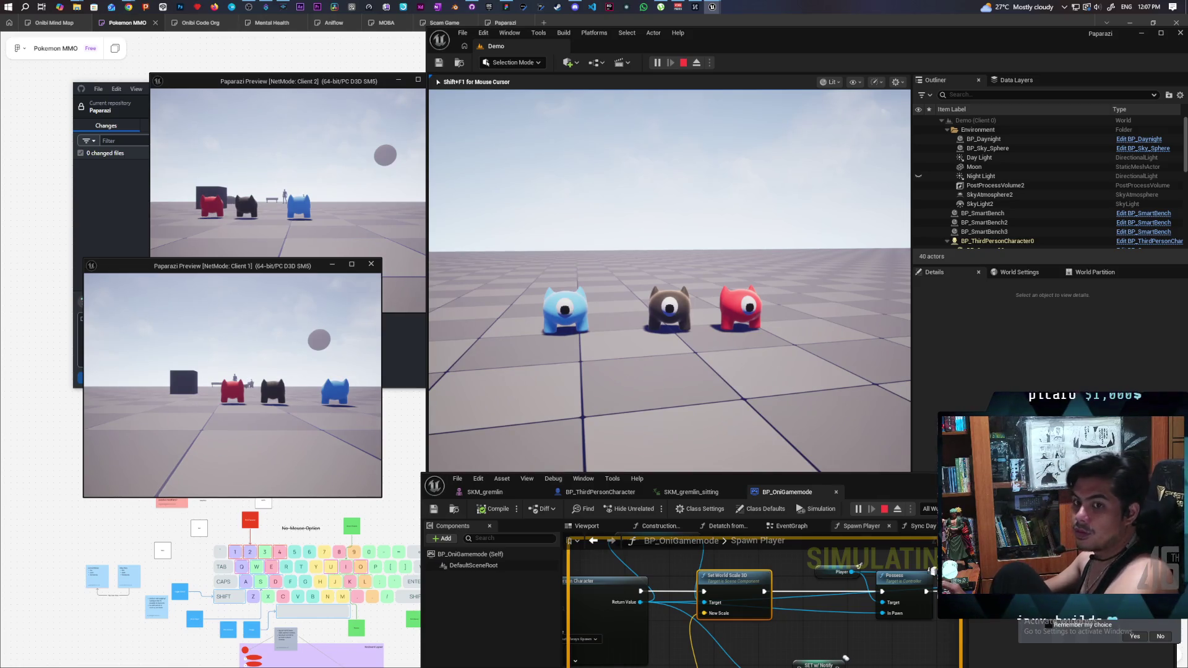
Step: Stop the multiplayer Play-in-Editor session with Escape
{"action": "key", "text": "Escape"}
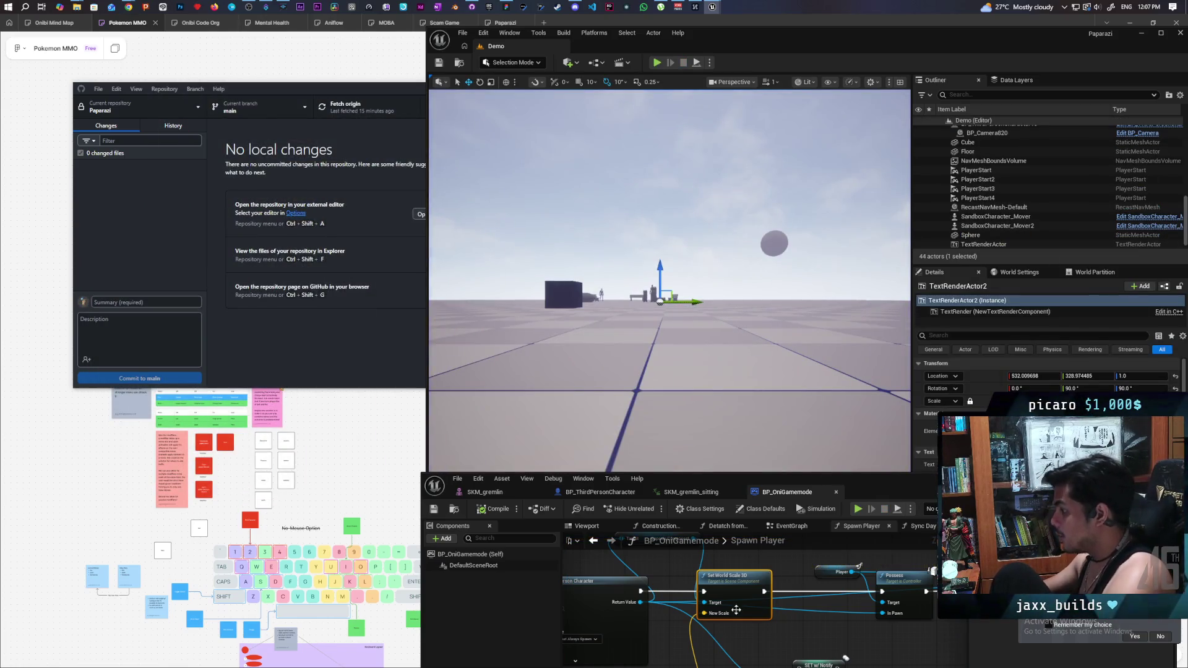
Step: Delete the Capsule Component and Set World Scale 3D nodes from Spawn Player
{"action": "mouse_move", "coordinate": [744, 608]}
{"action": "left_mouse_down"}
{"action": "mouse_move", "coordinate": [733, 605]}
{"action": "mouse_move", "coordinate": [738, 561]}
{"action": "mouse_move", "coordinate": [699, 570]}
{"action": "left_mouse_up"}
{"action": "key", "text": "Delete"}
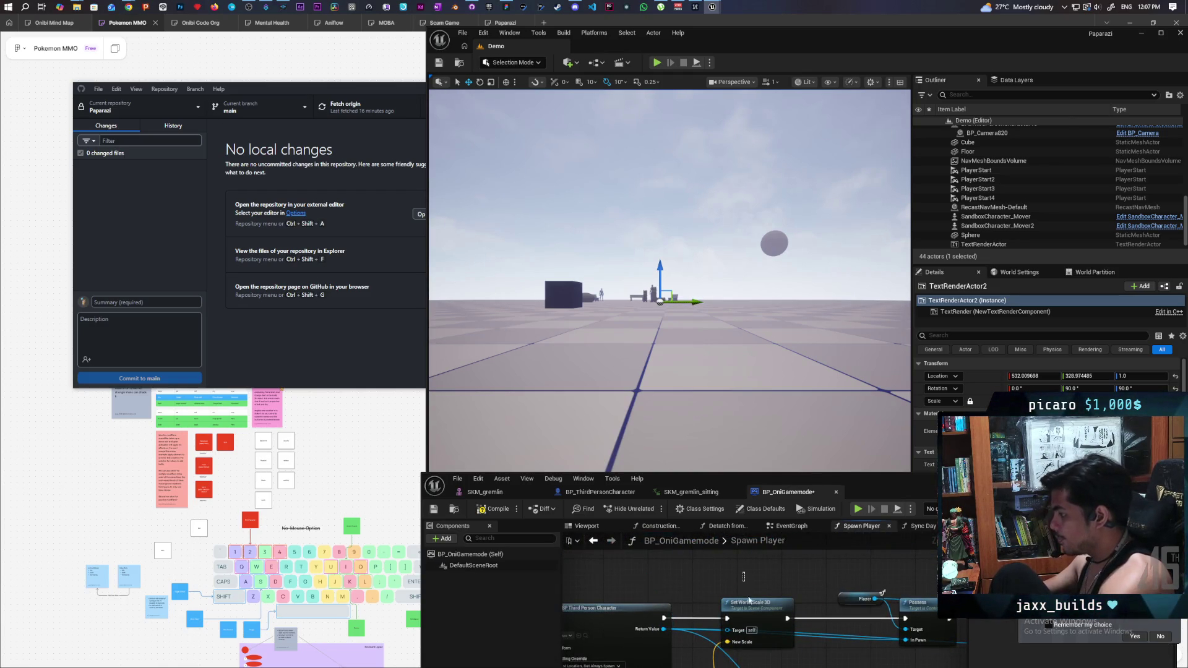
{"action": "left_click", "coordinate": [742, 603]}
{"action": "key", "text": "Delete"}
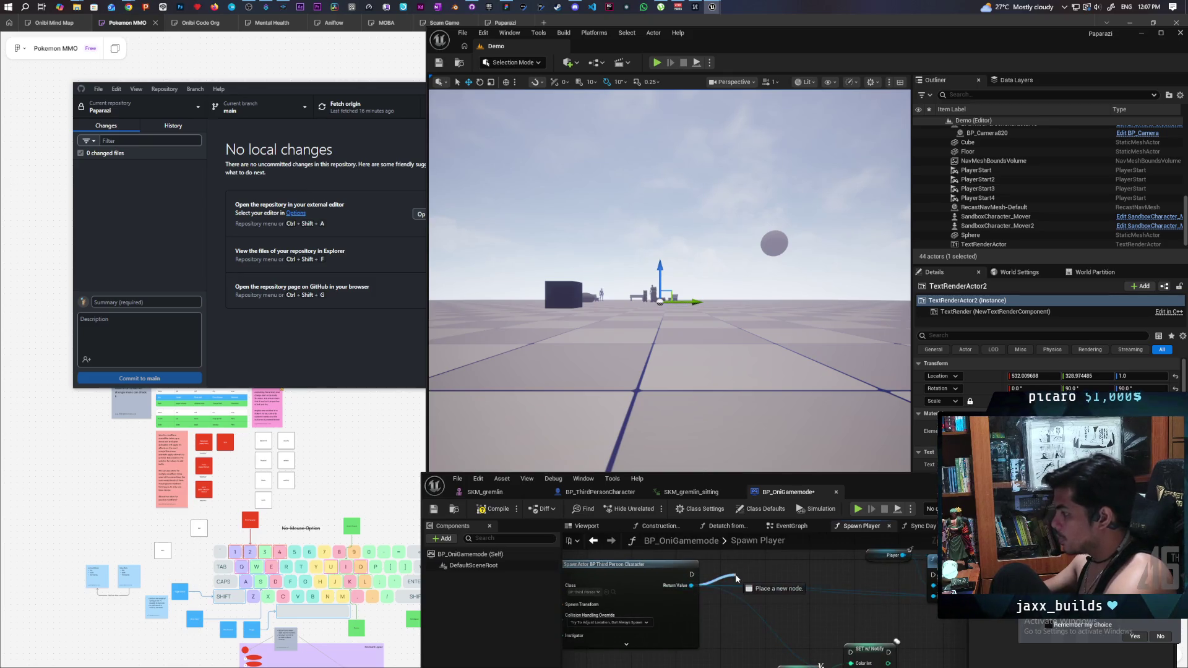
Step: Add Set Actor Scale 3D off SpawnActor's Return Value, wired between spawn and possess
{"action": "left_click_drag", "start_coordinate": [690, 588], "coordinate": [737, 575]}
{"action": "type", "text": "set scale"}
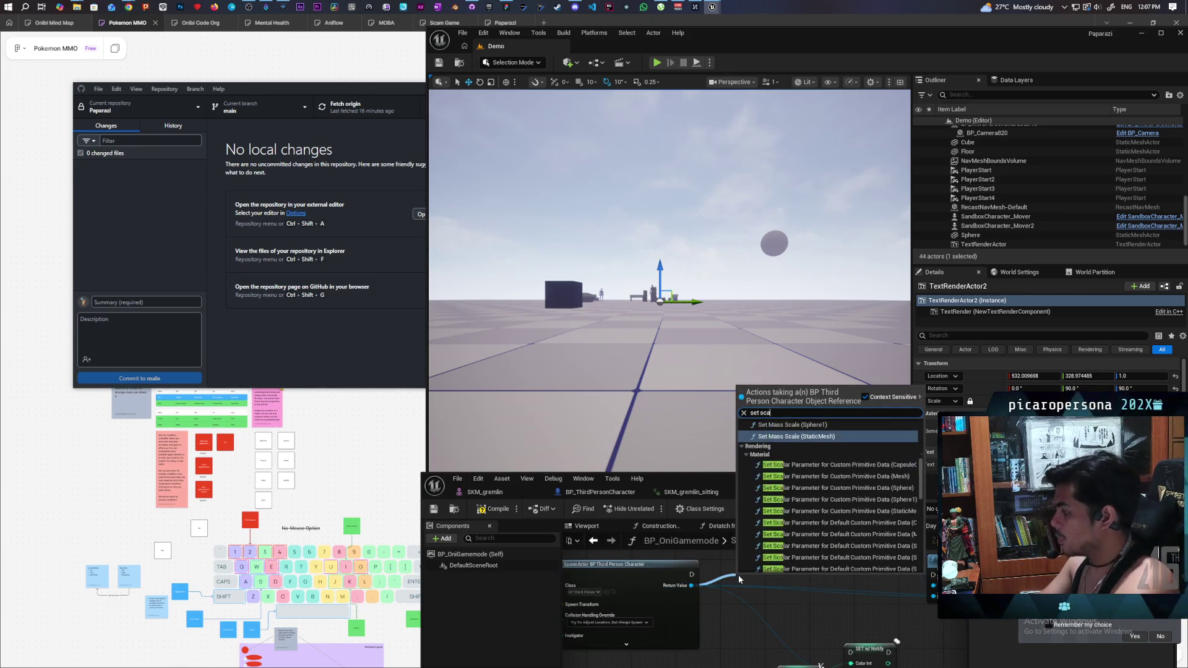
{"action": "scroll", "coordinate": [795, 524], "scroll_direction": "up", "scroll_amount": 3}
{"action": "scroll", "coordinate": [810, 511], "scroll_direction": "up", "scroll_amount": 3}
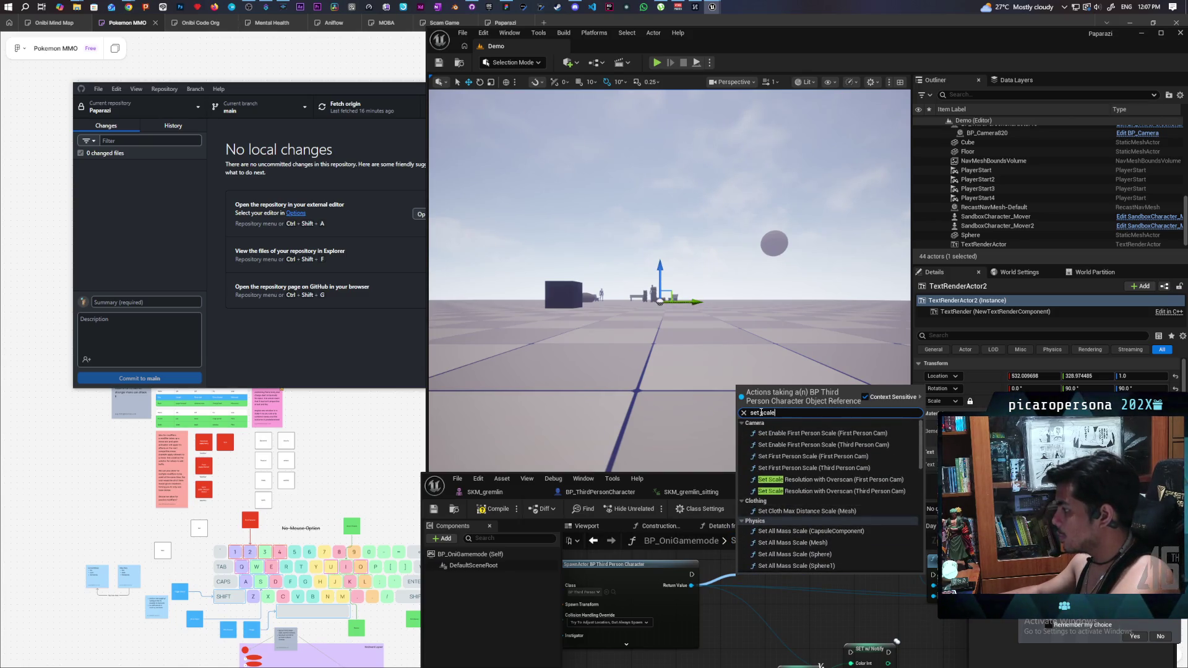
{"action": "key", "text": "ctrl+Left"}
{"action": "type", "text": "actor"}
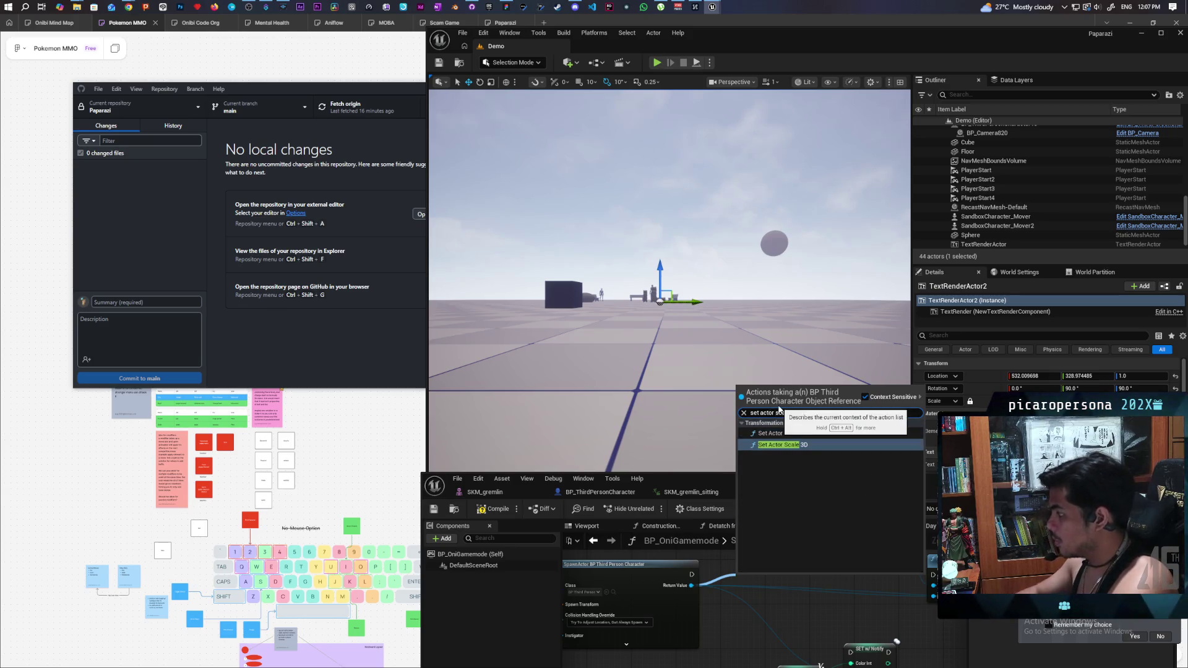
{"action": "left_click", "coordinate": [782, 446]}
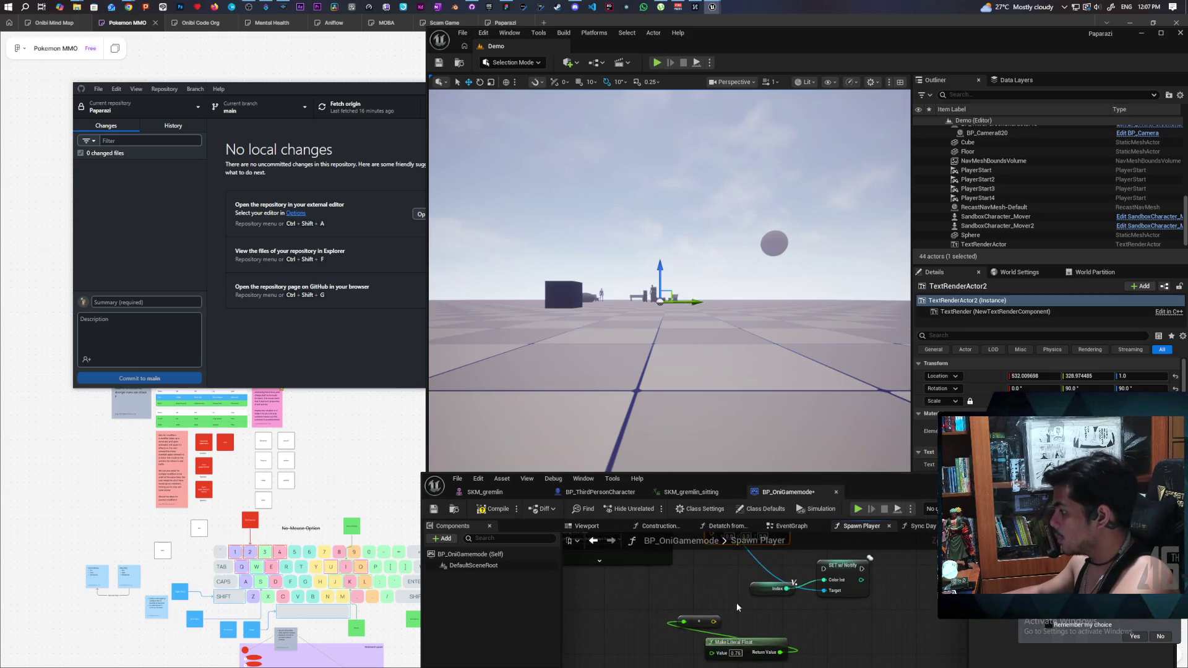
{"action": "left_click_drag", "start_coordinate": [705, 584], "coordinate": [895, 595]}
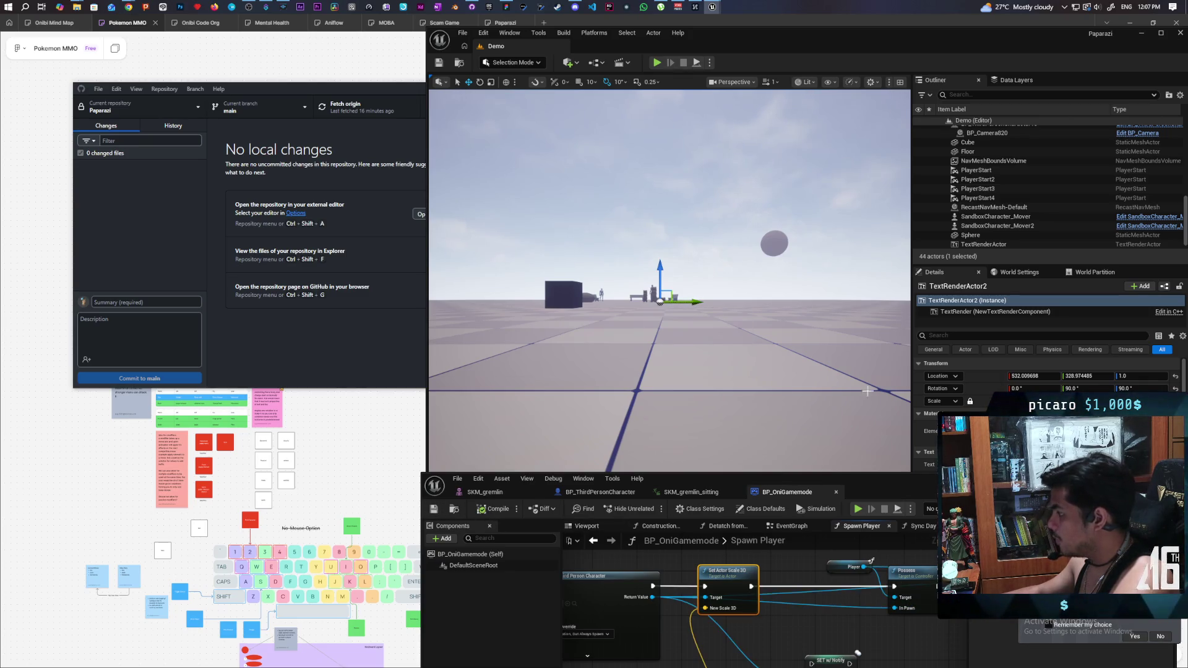
{"action": "left_click", "coordinate": [657, 62]}
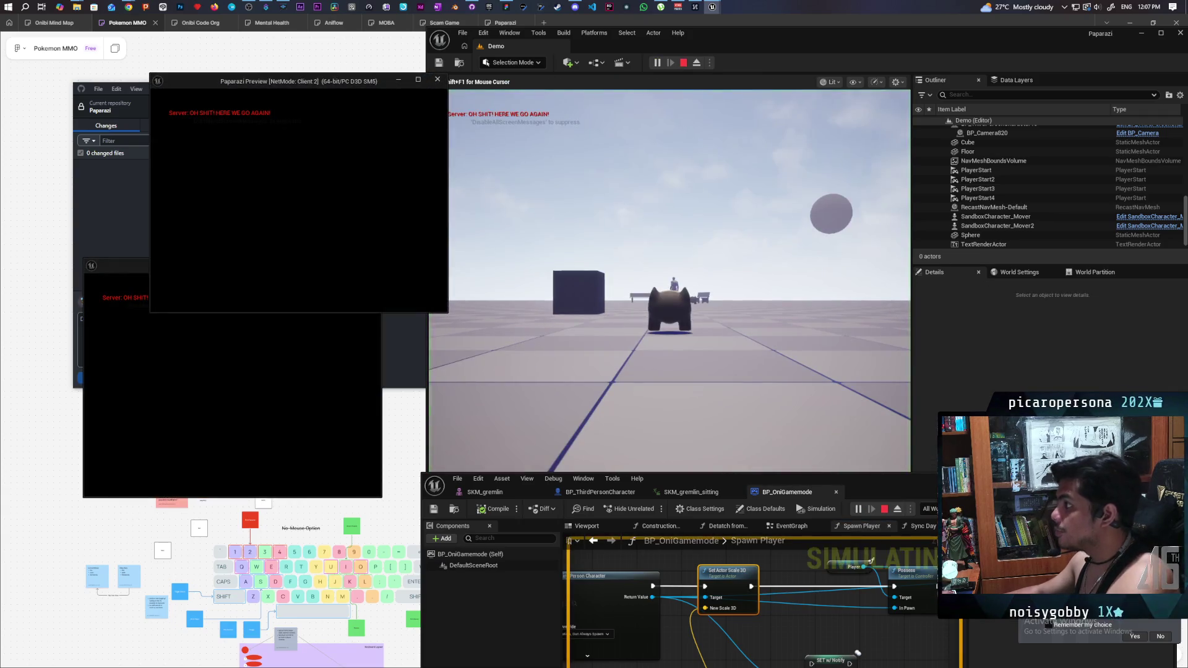
{"action": "key", "text": "alt+Tab"}
{"action": "key", "text": "w"}
{"action": "key", "text": "w"}
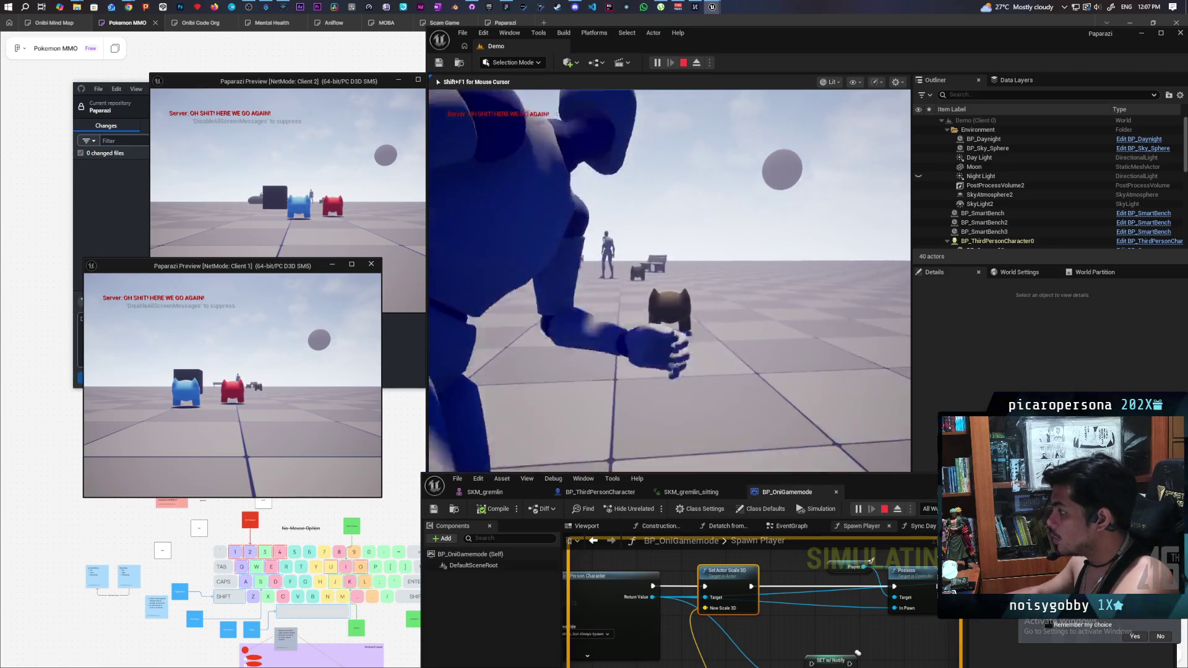
{"action": "key", "text": "w"}
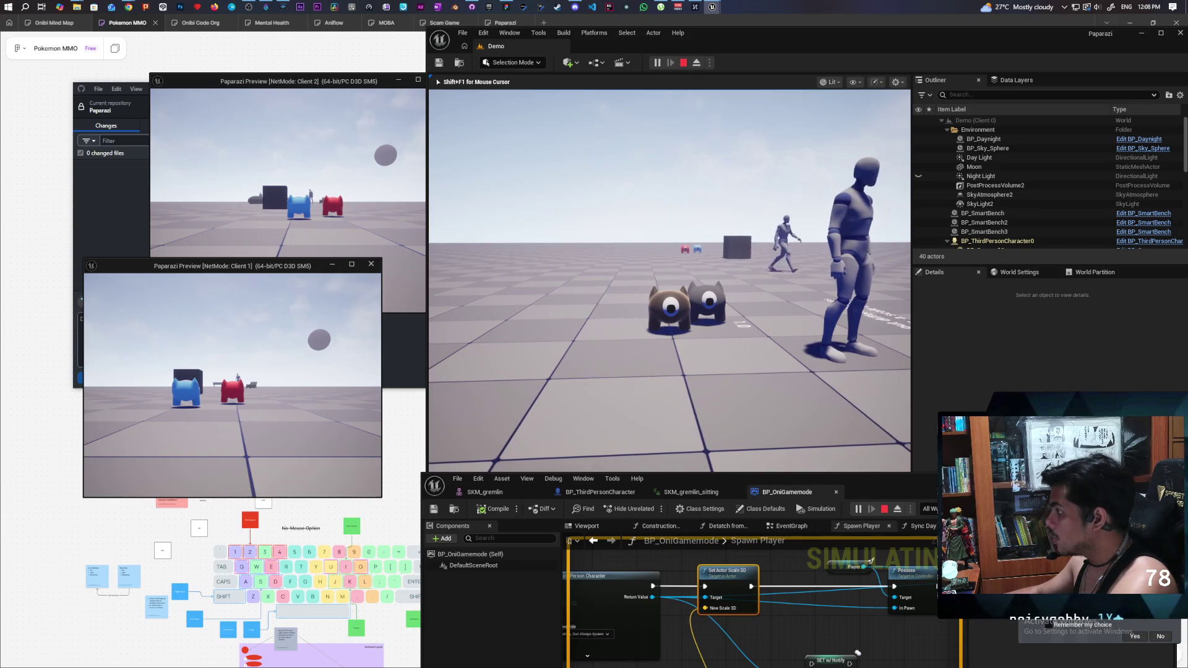
{"action": "key", "text": "Escape"}
{"action": "key", "text": "w"}
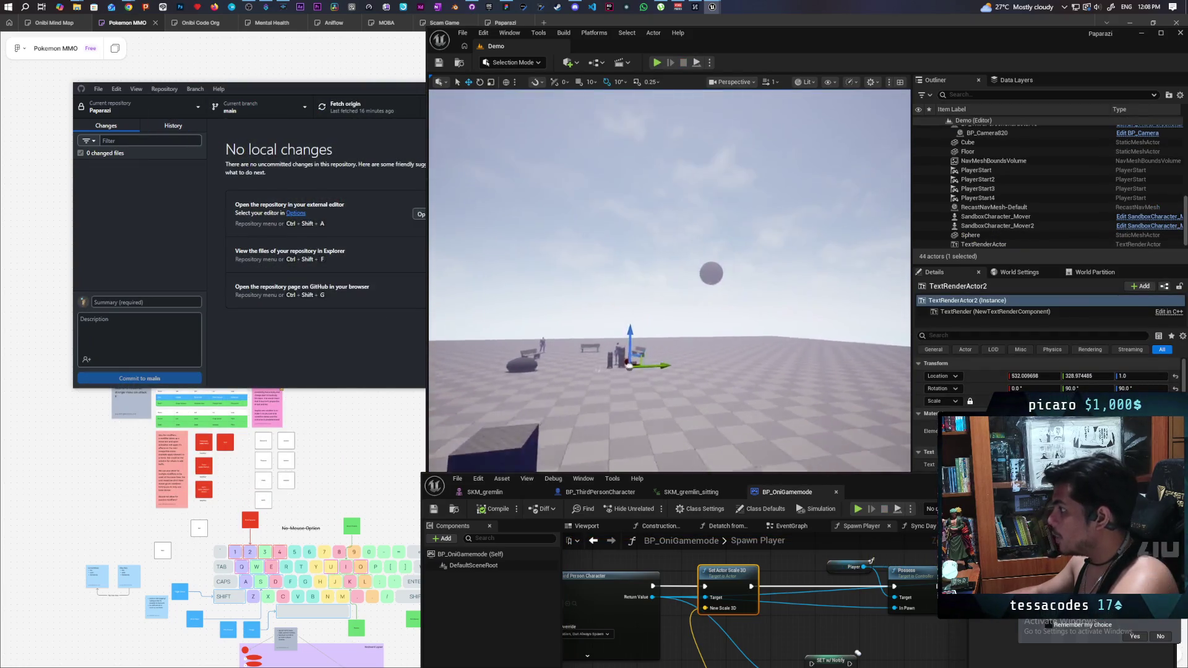
Step: Fly the viewport around the cats and select the small BP_ThirdPersonCharacter cat
{"action": "key", "text": "w"}
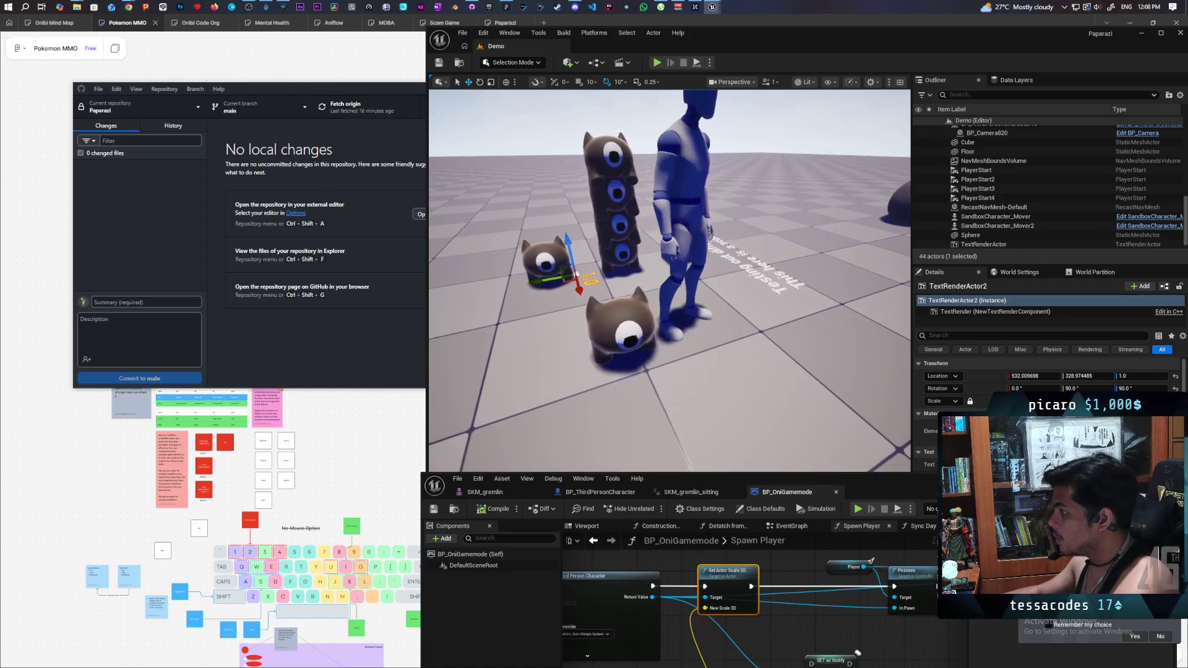
{"action": "key", "text": "s"}
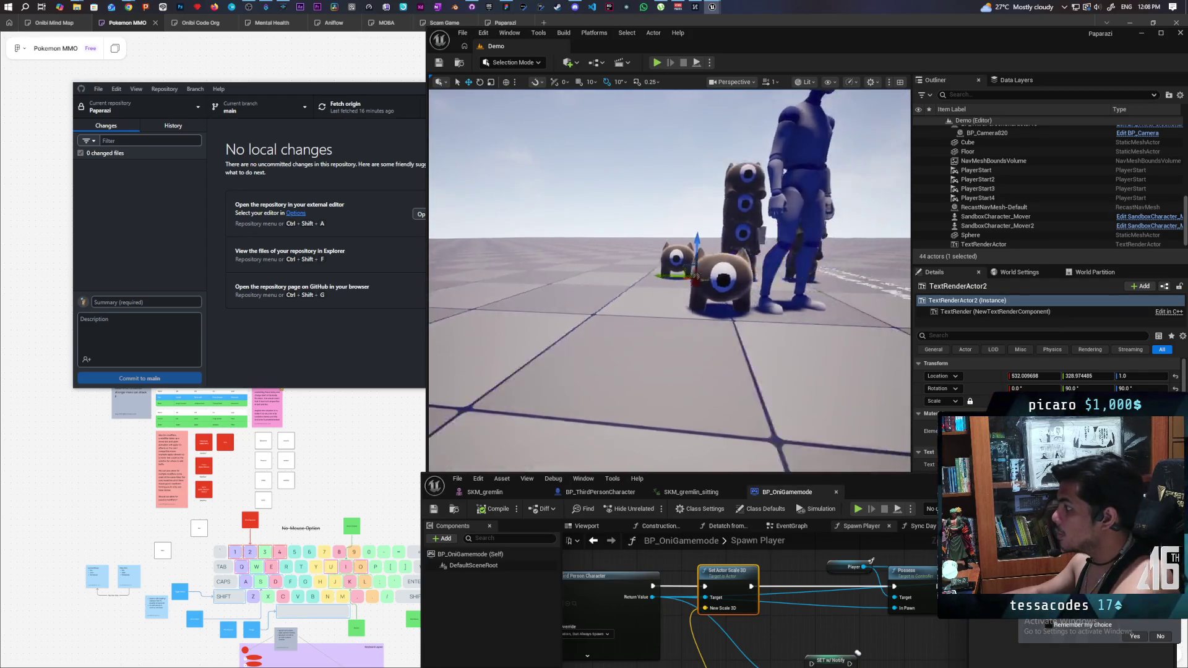
{"action": "key", "text": "s"}
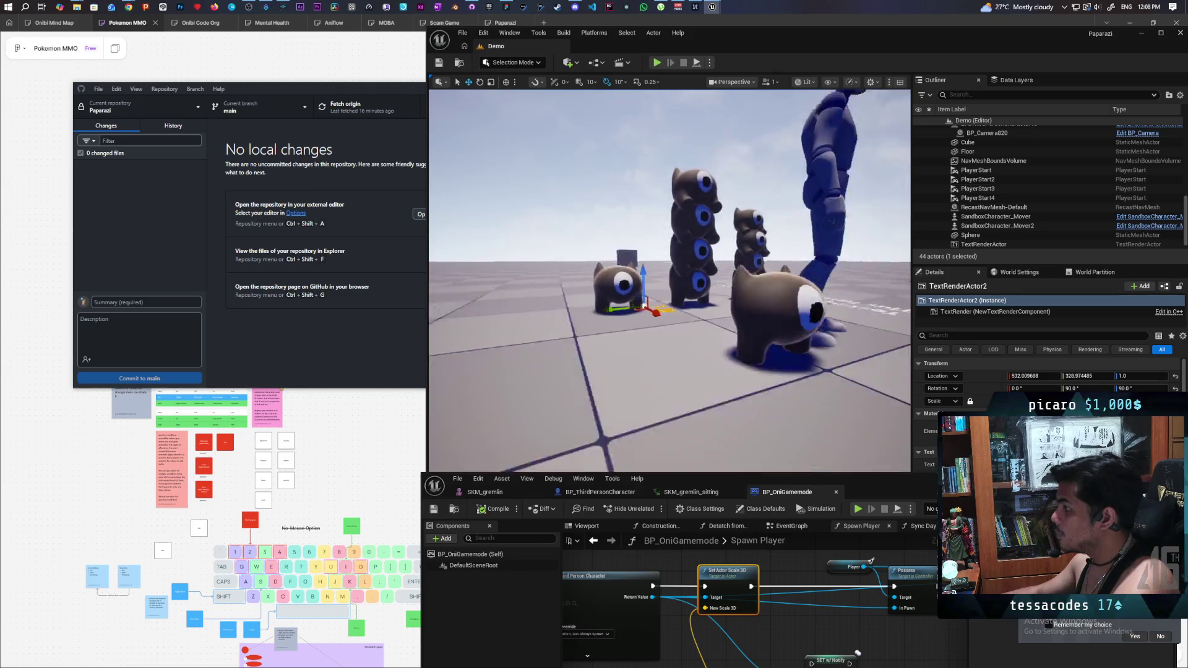
{"action": "key", "text": "w"}
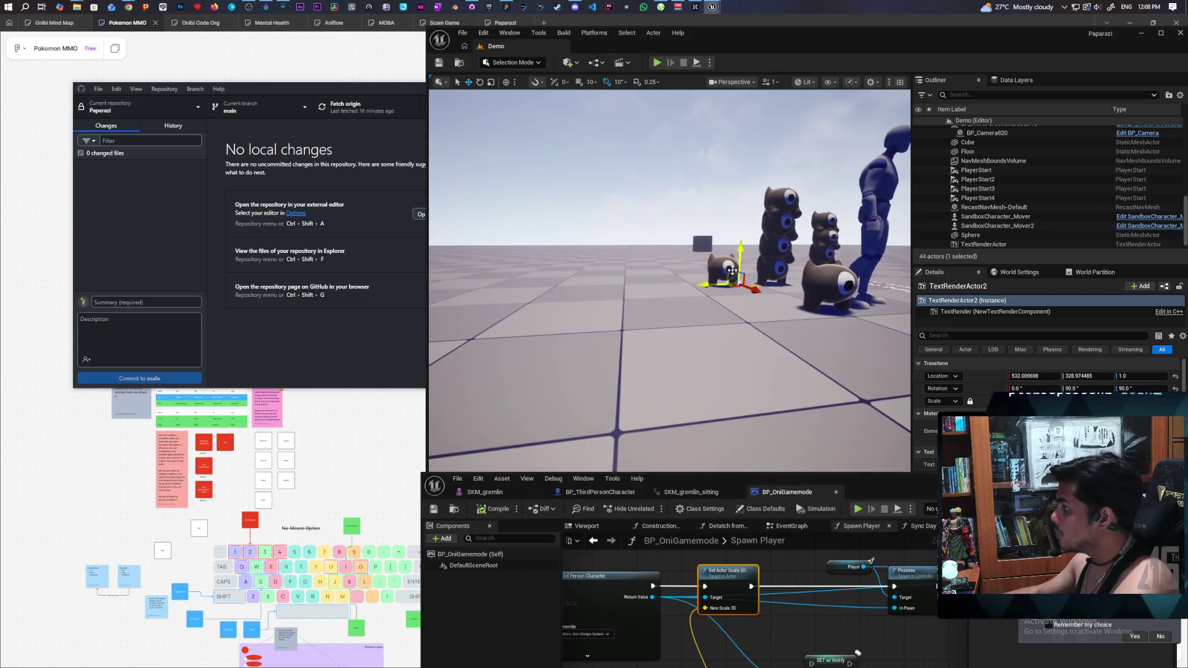
{"action": "left_click", "coordinate": [708, 268]}
{"action": "key", "text": "d"}
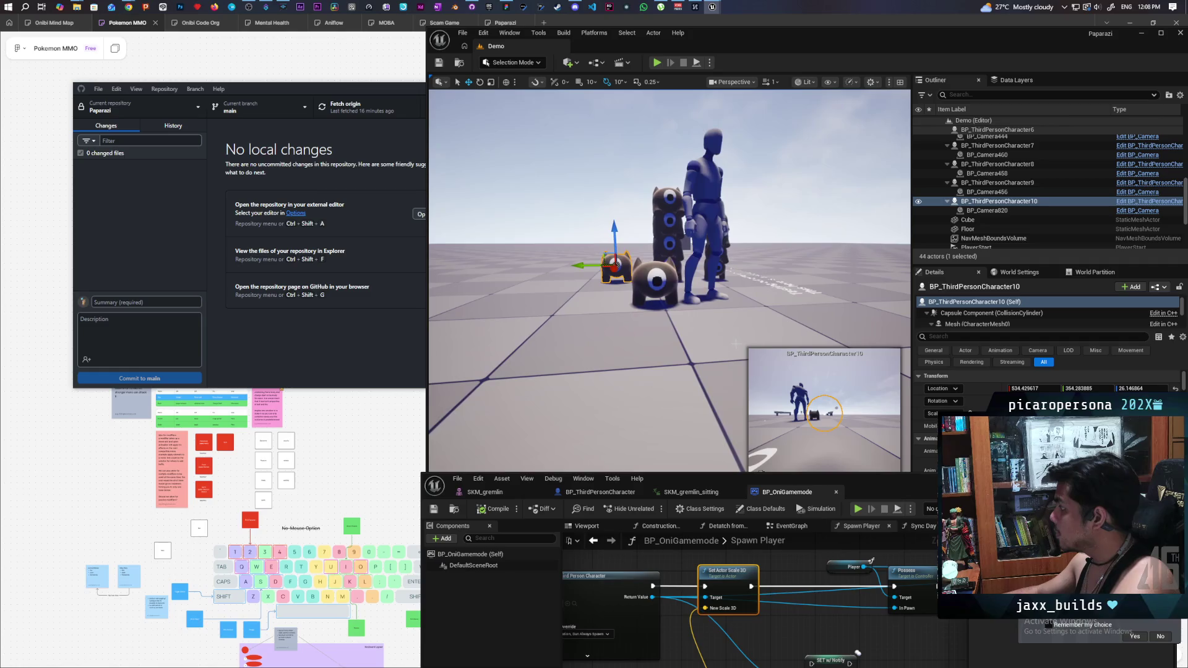
{"action": "key", "text": "s"}
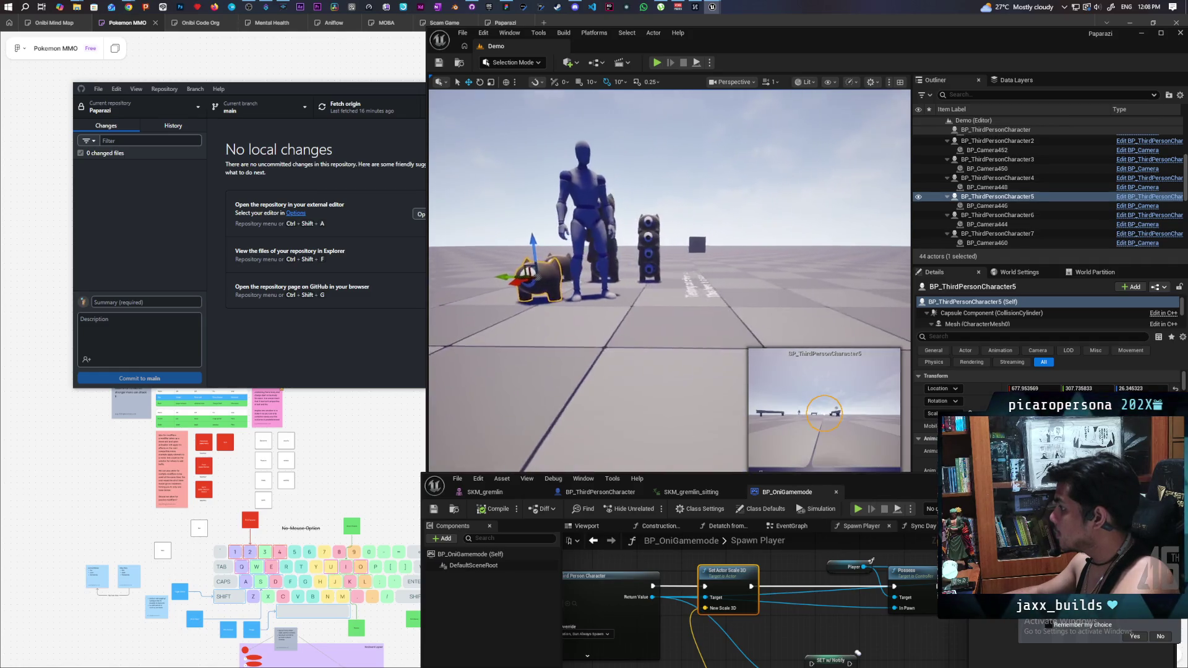
{"action": "key", "text": "w"}
{"action": "left_click", "coordinate": [654, 271]}
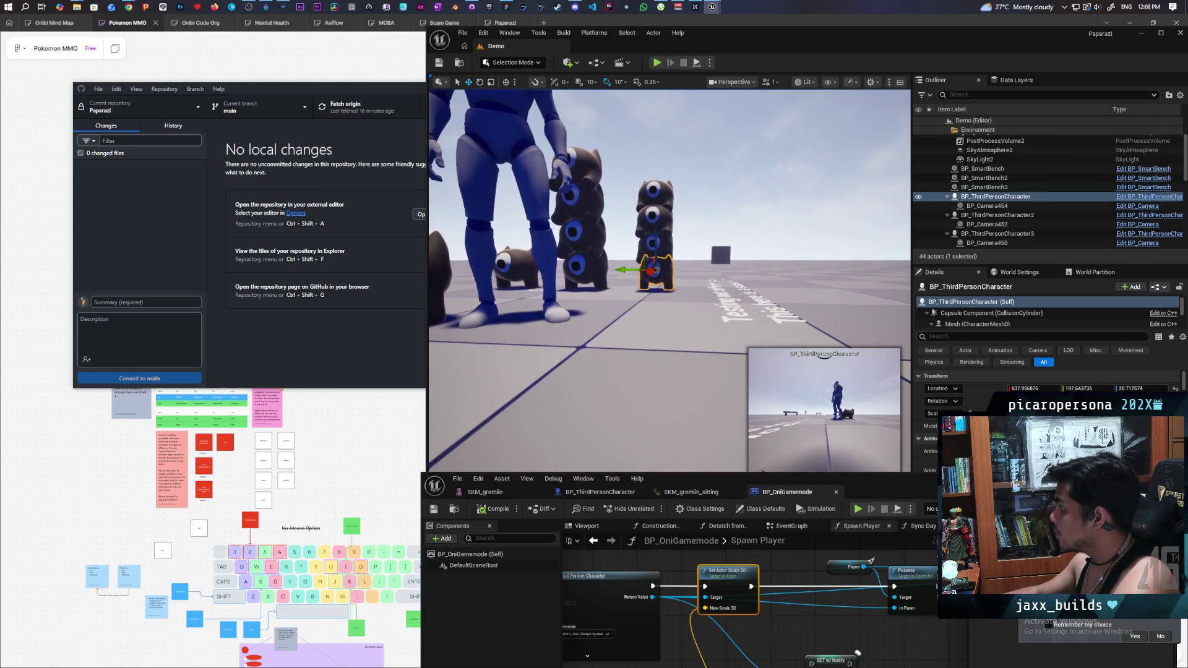
Step: Alt-drag a duplicate of the selected cat to the left and save the level
{"action": "key", "text": "s"}
{"action": "key", "text": "w"}
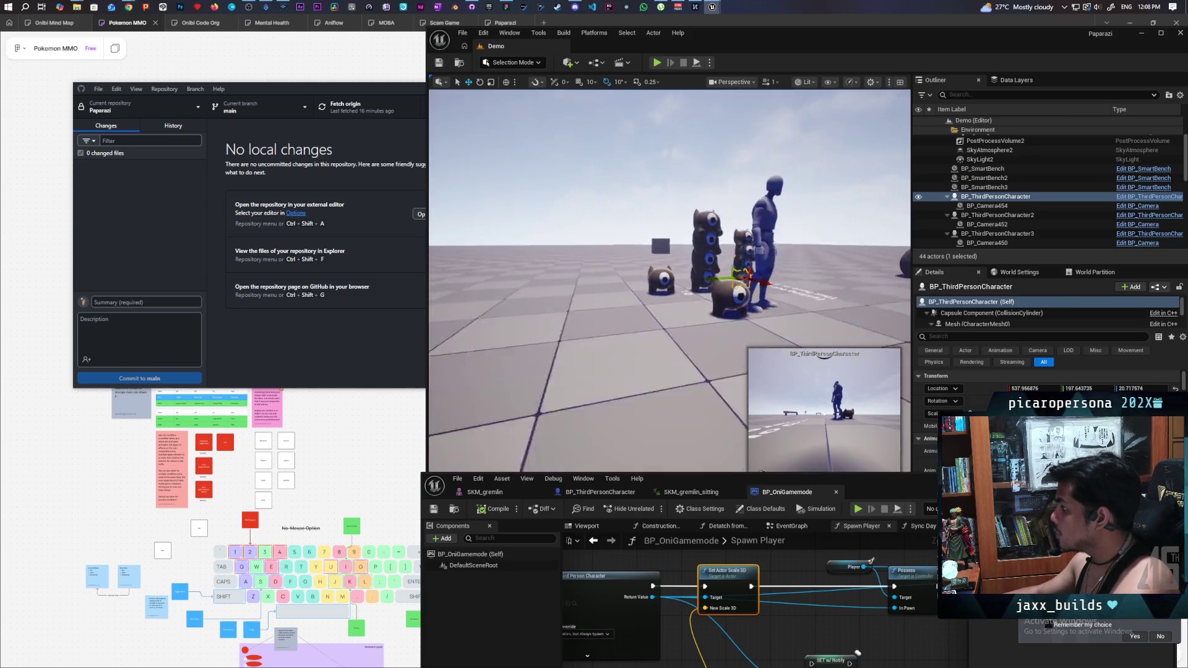
{"action": "key", "text": "w"}
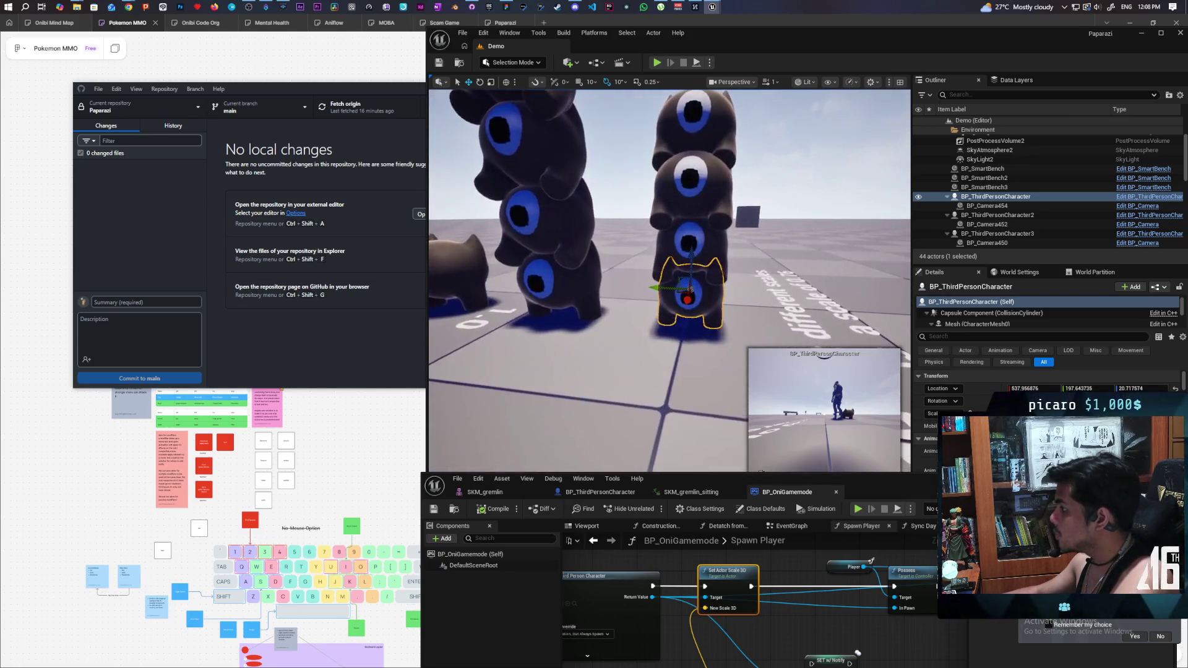
{"action": "key", "text": "s"}
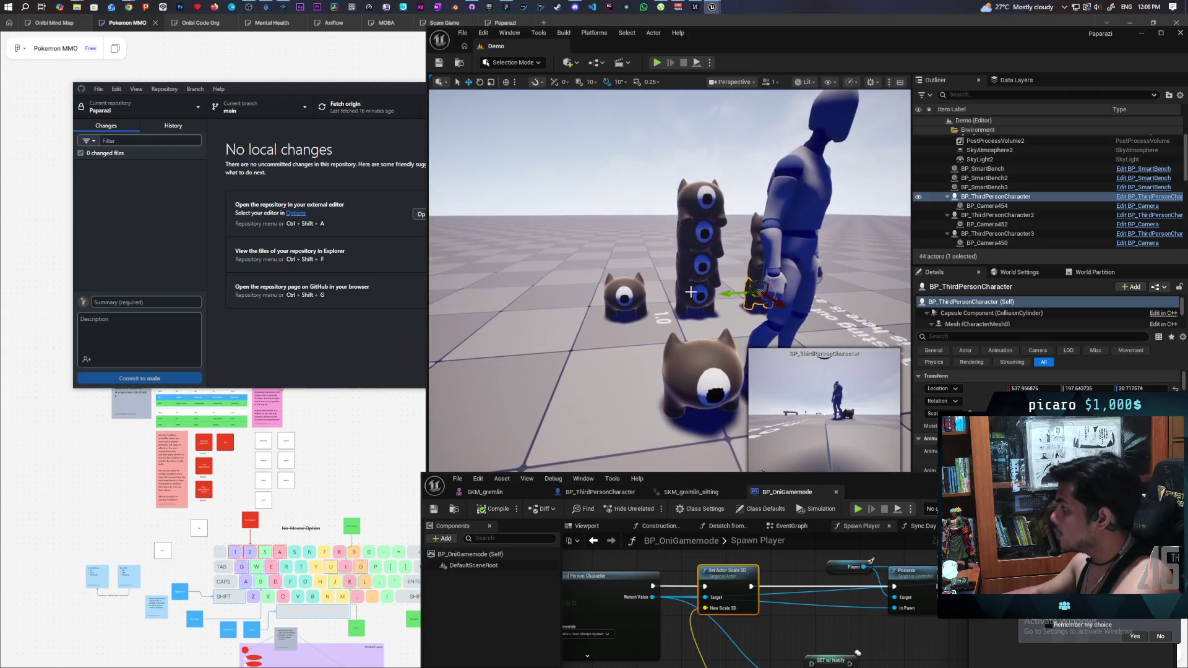
{"action": "left_click_drag", "start_coordinate": [726, 293], "coordinate": [544, 312]}
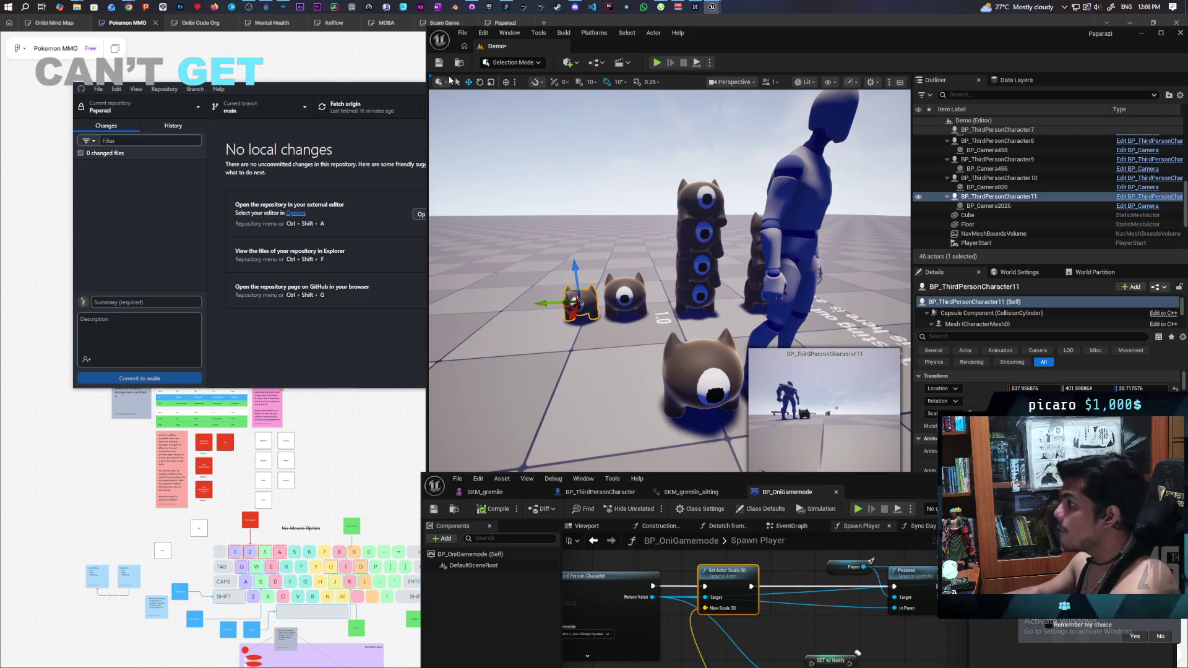
{"action": "key", "text": "ctrl+s"}
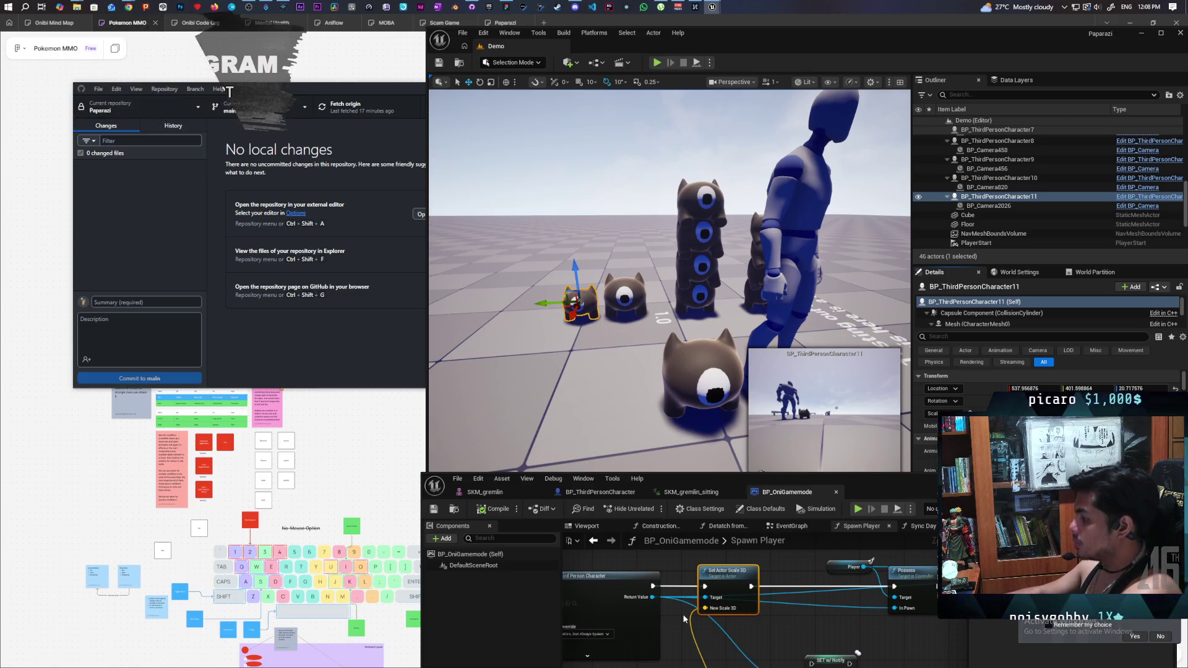
{"action": "left_click_drag", "start_coordinate": [677, 610], "coordinate": [834, 554]}
{"action": "scroll", "coordinate": [678, 604], "scroll_direction": "down", "scroll_amount": 2}
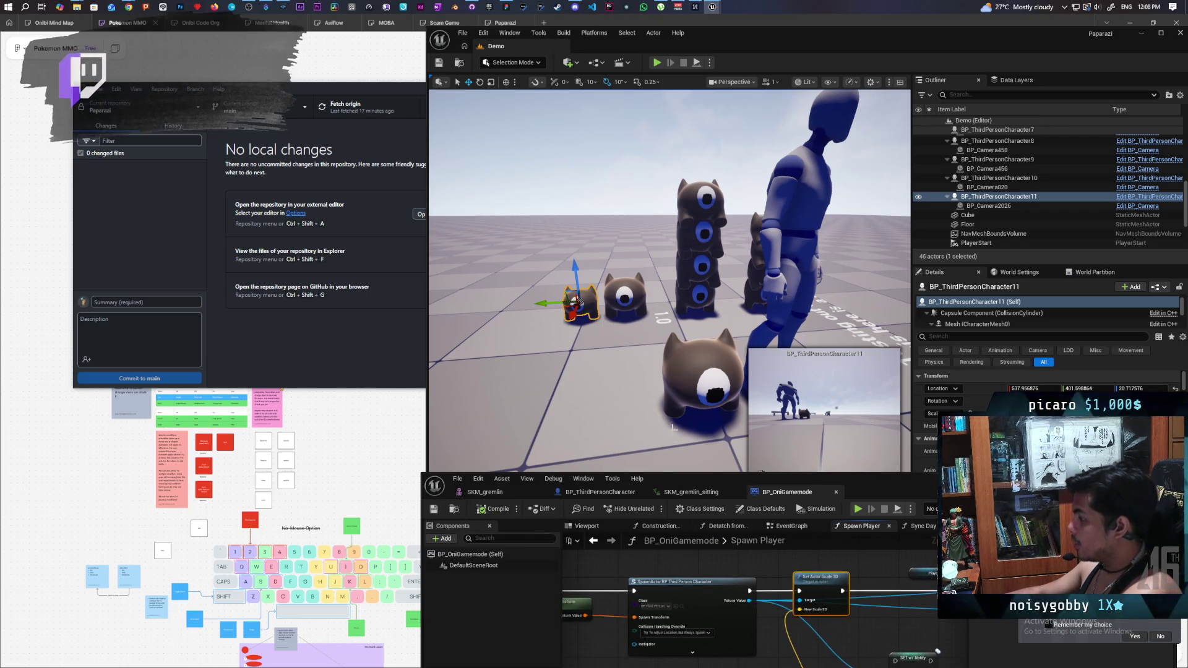
Step: Run the multiplayer preview, walk the character toward the benches, then stop the session
{"action": "left_click", "coordinate": [656, 62]}
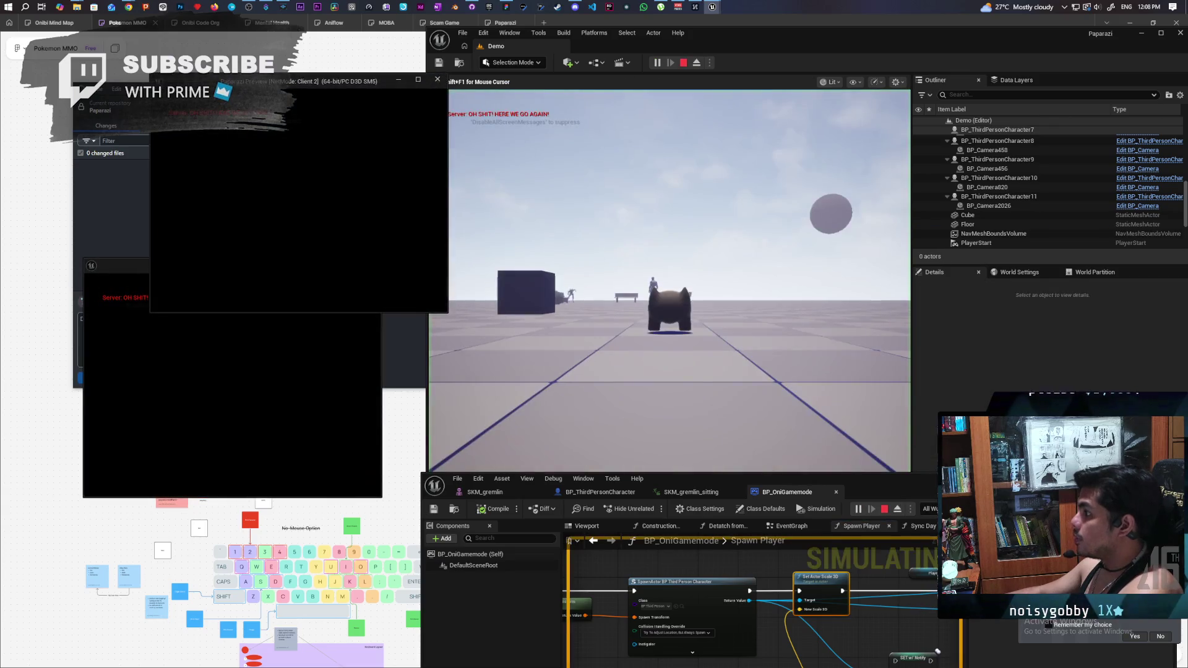
{"action": "key", "text": "alt+Tab"}
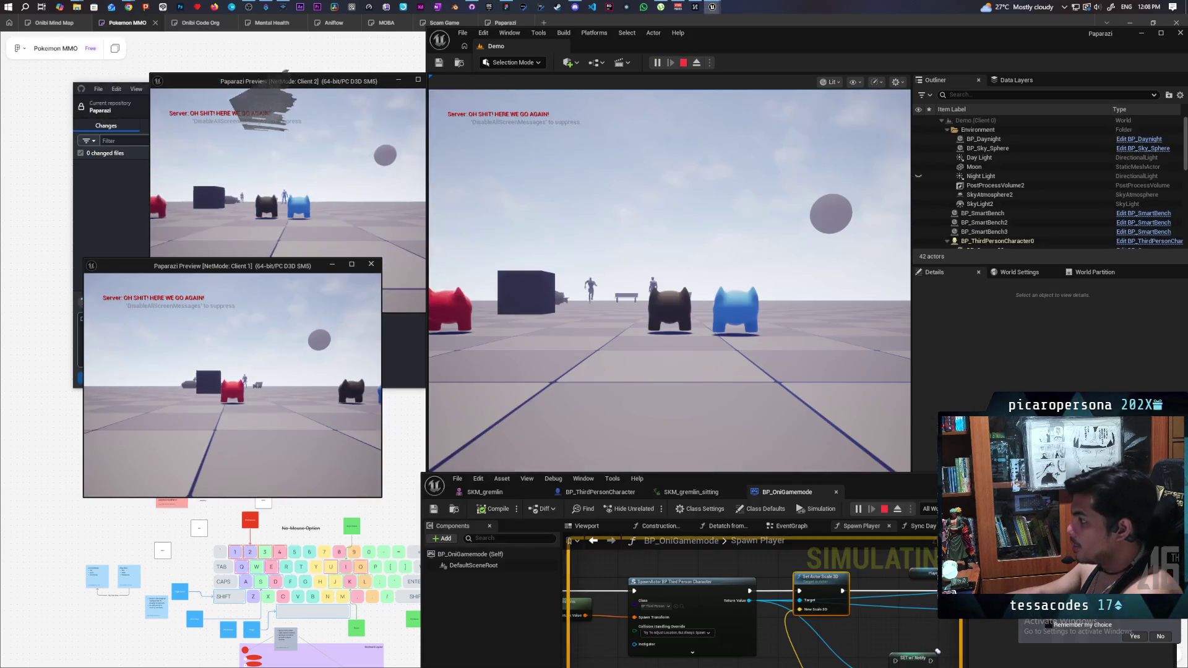
{"action": "key", "text": "w"}
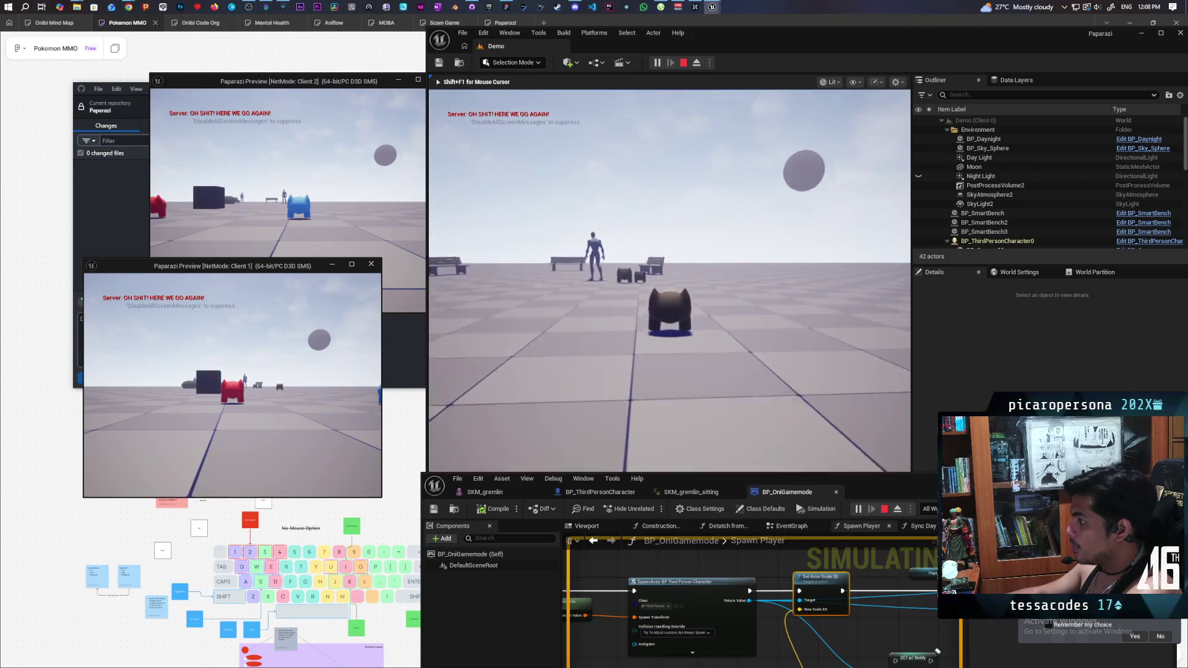
{"action": "key", "text": "w"}
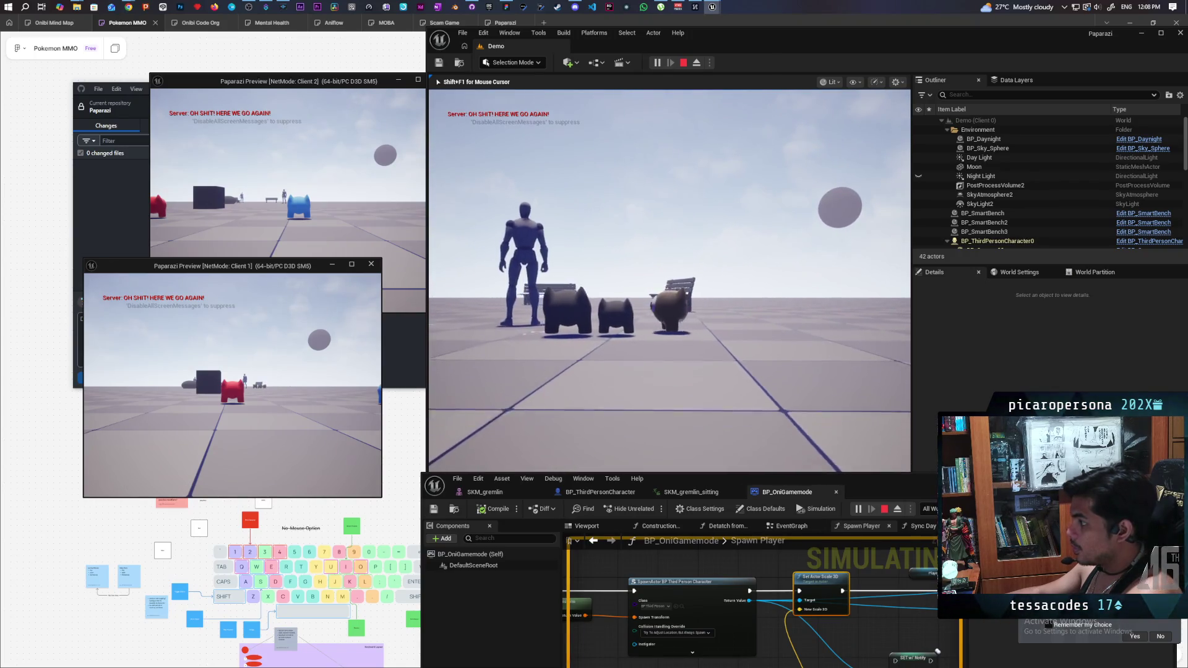
{"action": "key", "text": "w"}
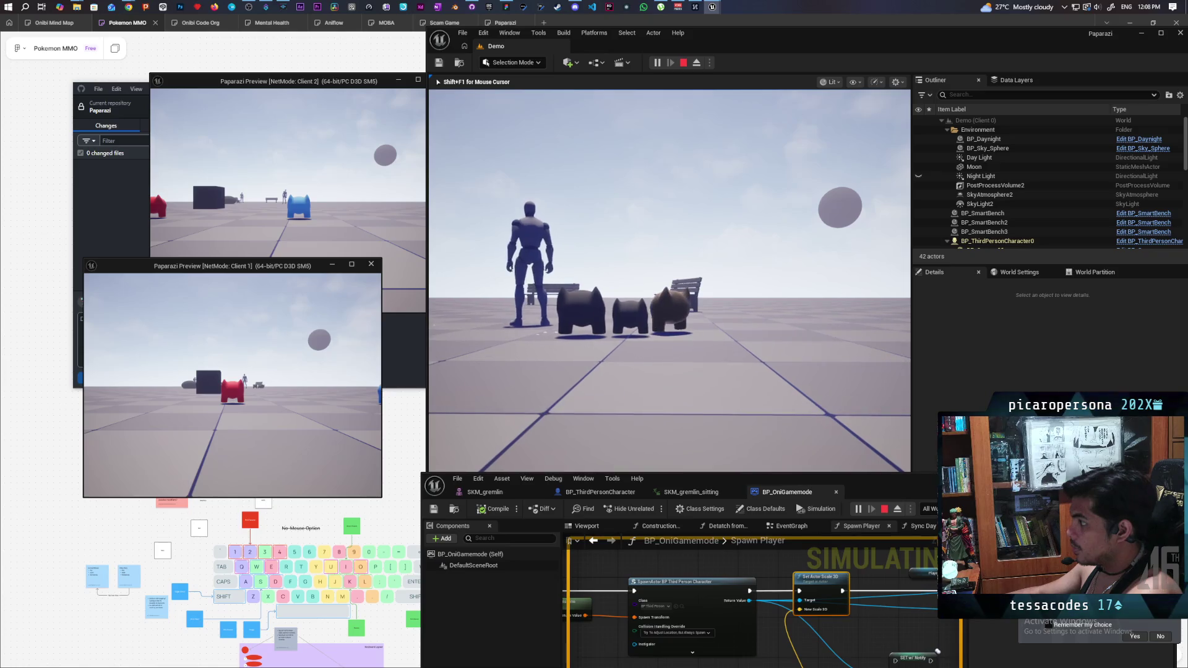
{"action": "key", "text": "Escape"}
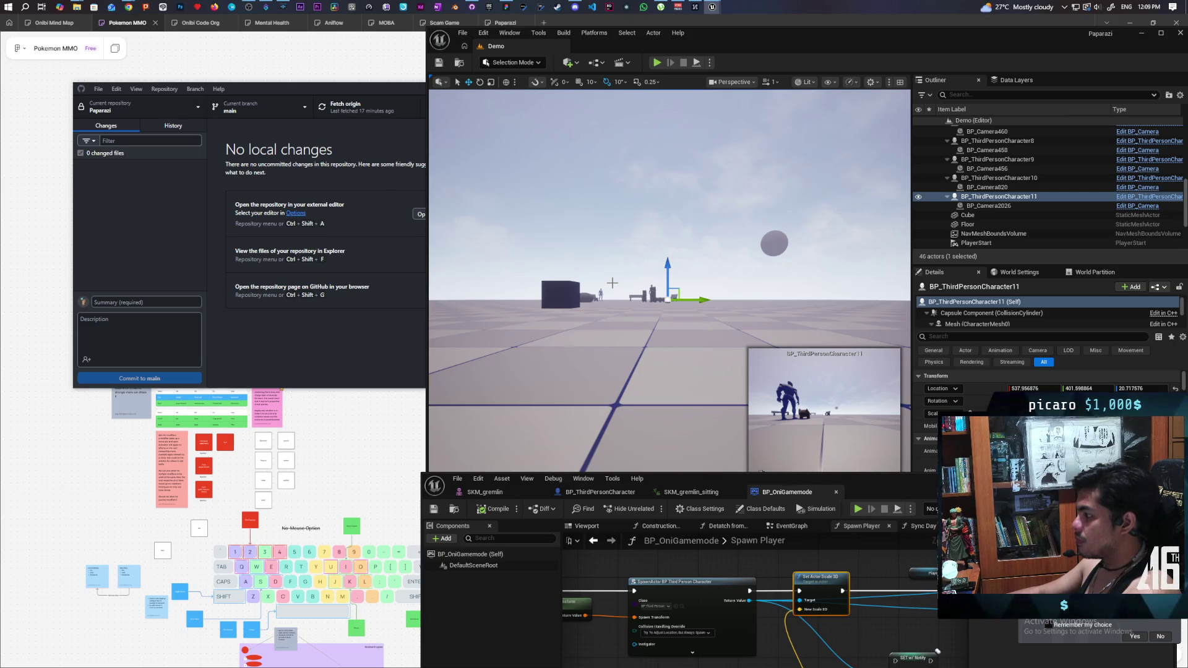
Step: Confirm the edited Make Literal Float spawn scale and start the multiplayer preview with Alt+P
{"action": "key", "text": "Escape"}
{"action": "left_click_drag", "start_coordinate": [896, 499], "coordinate": [903, 282]}
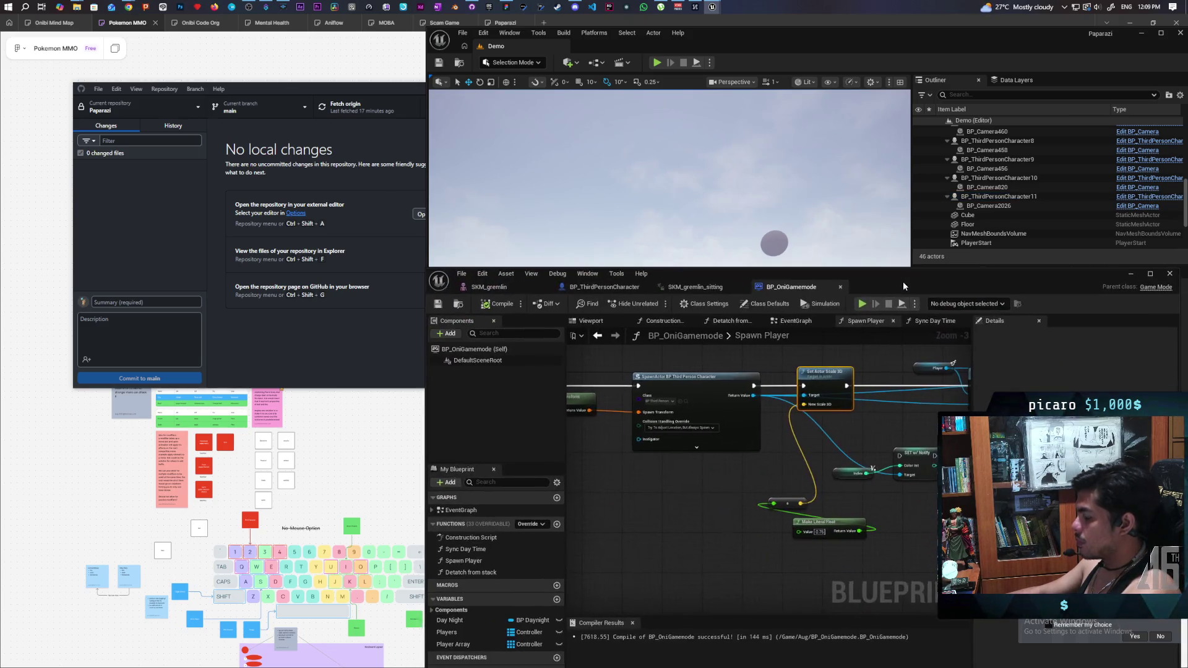
{"action": "key", "text": "Return"}
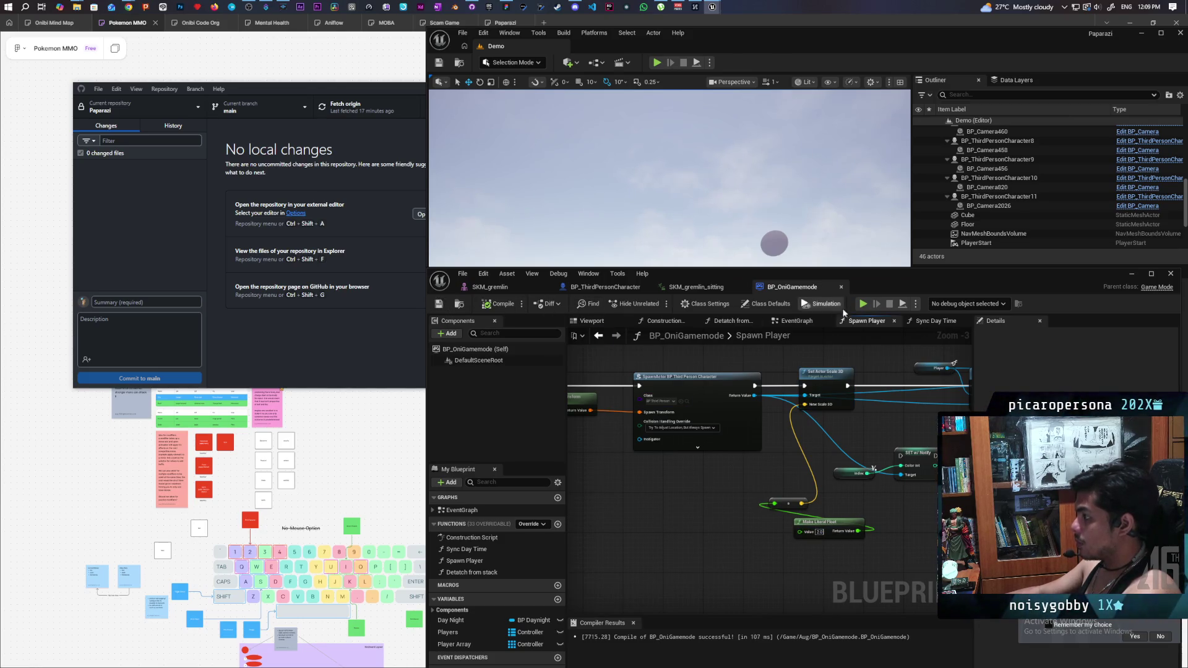
{"action": "left_click_drag", "start_coordinate": [891, 278], "coordinate": [926, 477]}
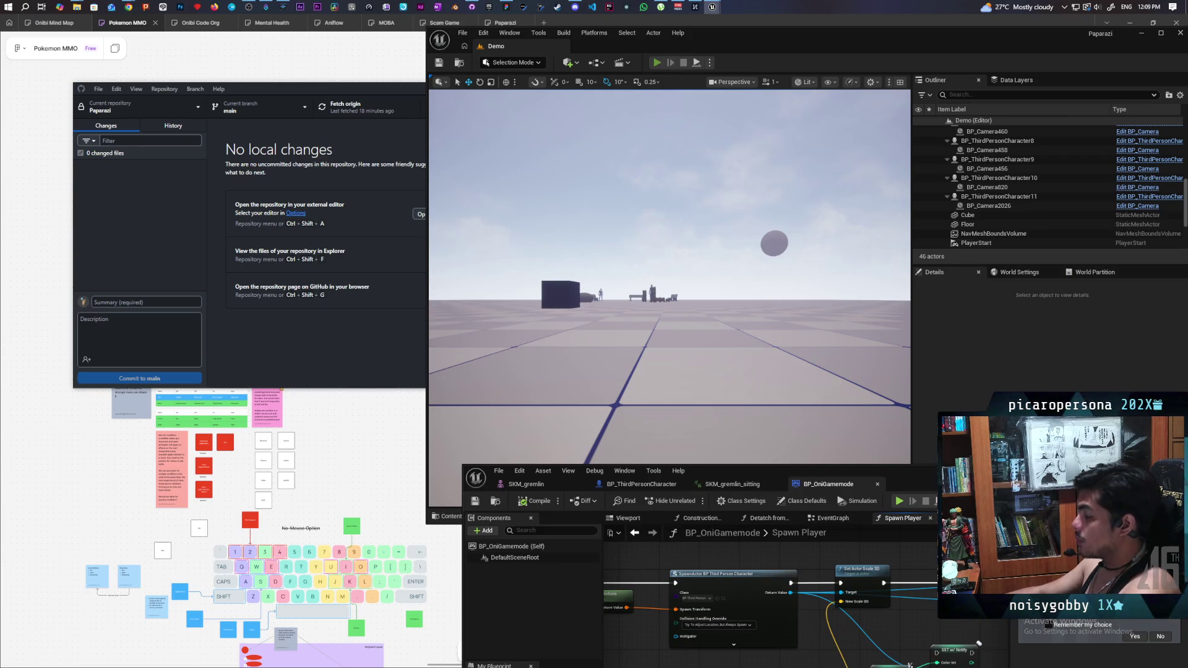
{"action": "key", "text": "alt+p"}
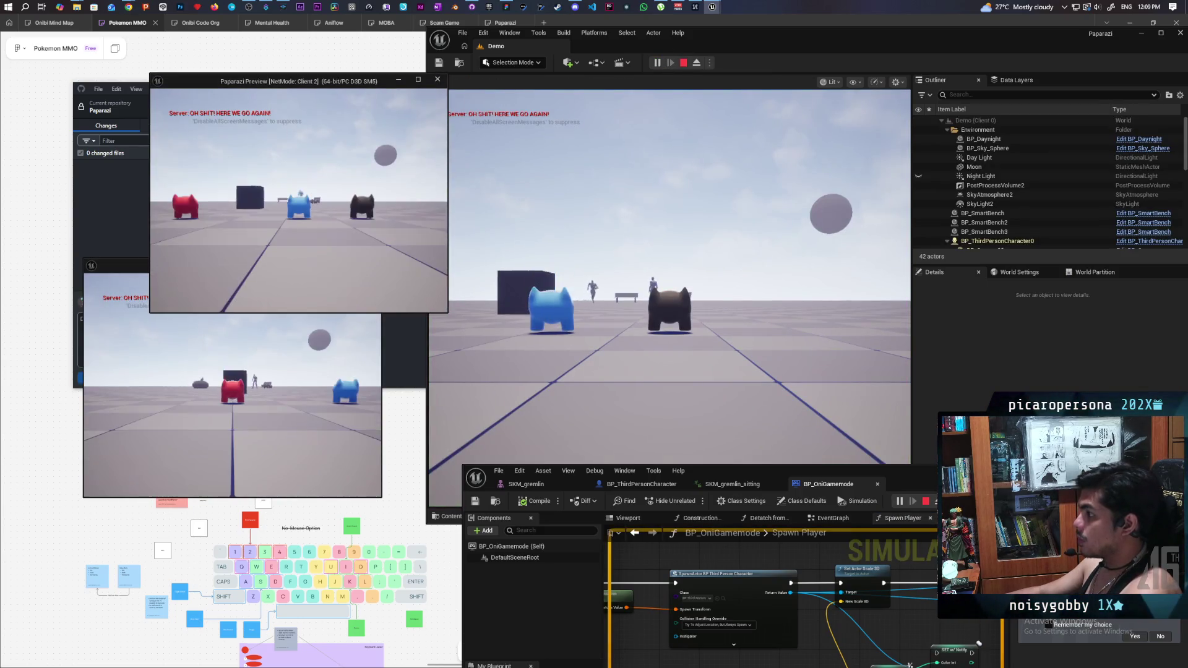
Step: Walk the gremlin up beside the mannequins, stop the preview, and enlarge the blueprint editor
{"action": "left_click", "coordinate": [668, 279]}
{"action": "key", "text": "w"}
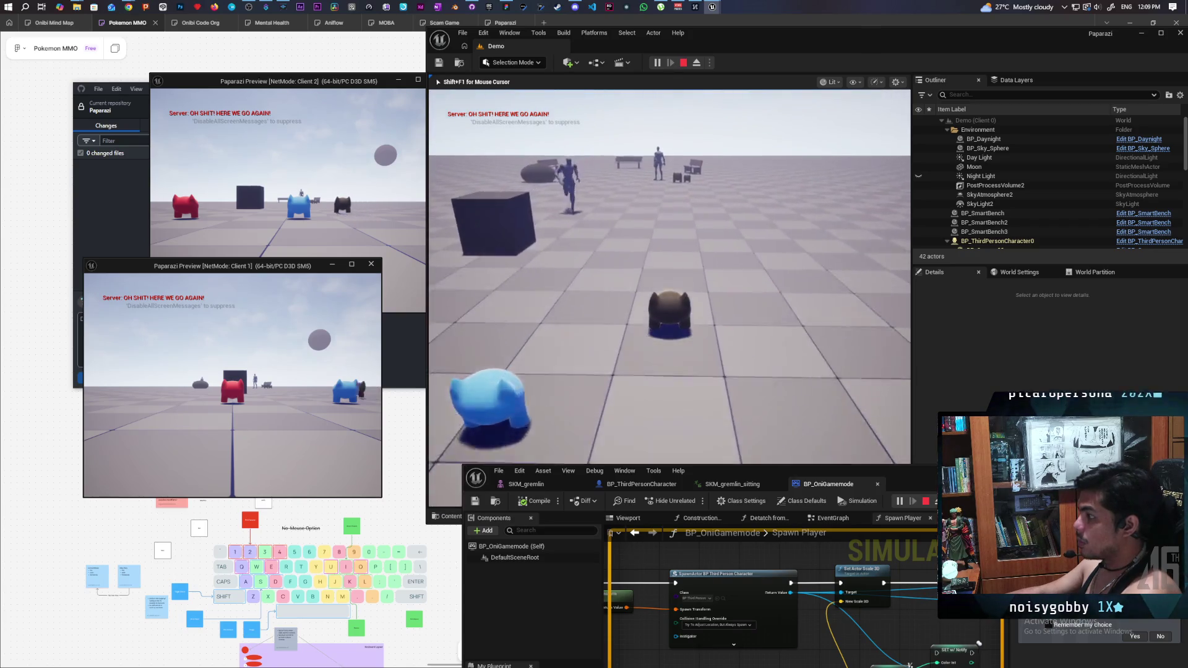
{"action": "key", "text": "w"}
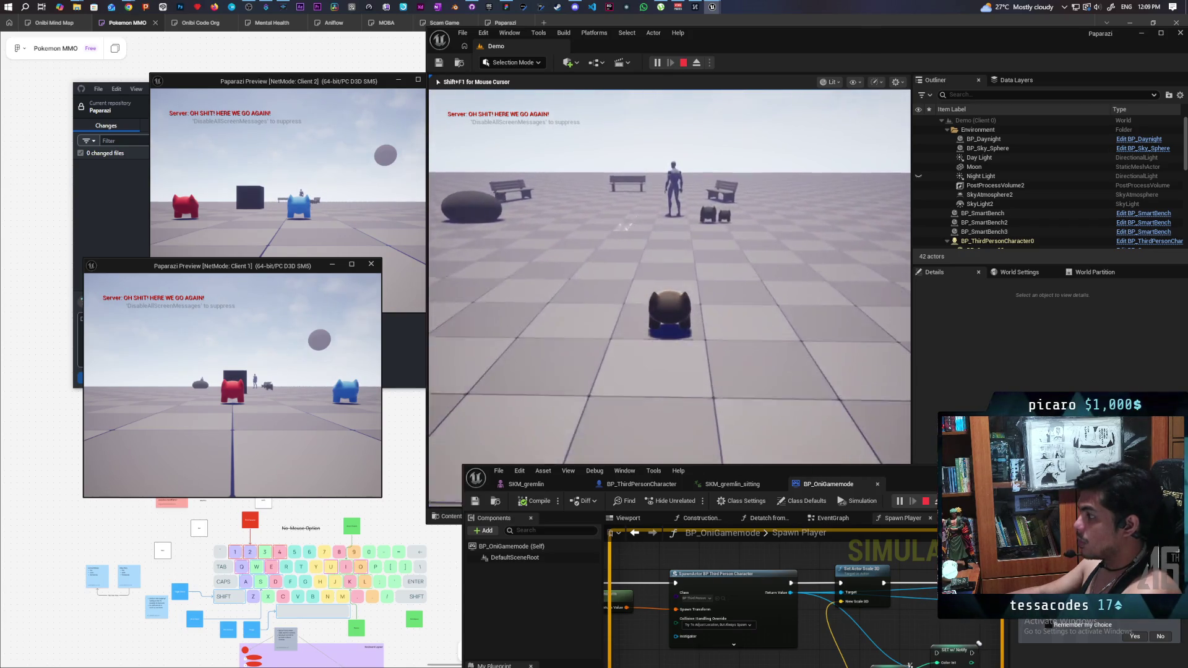
{"action": "key", "text": "w"}
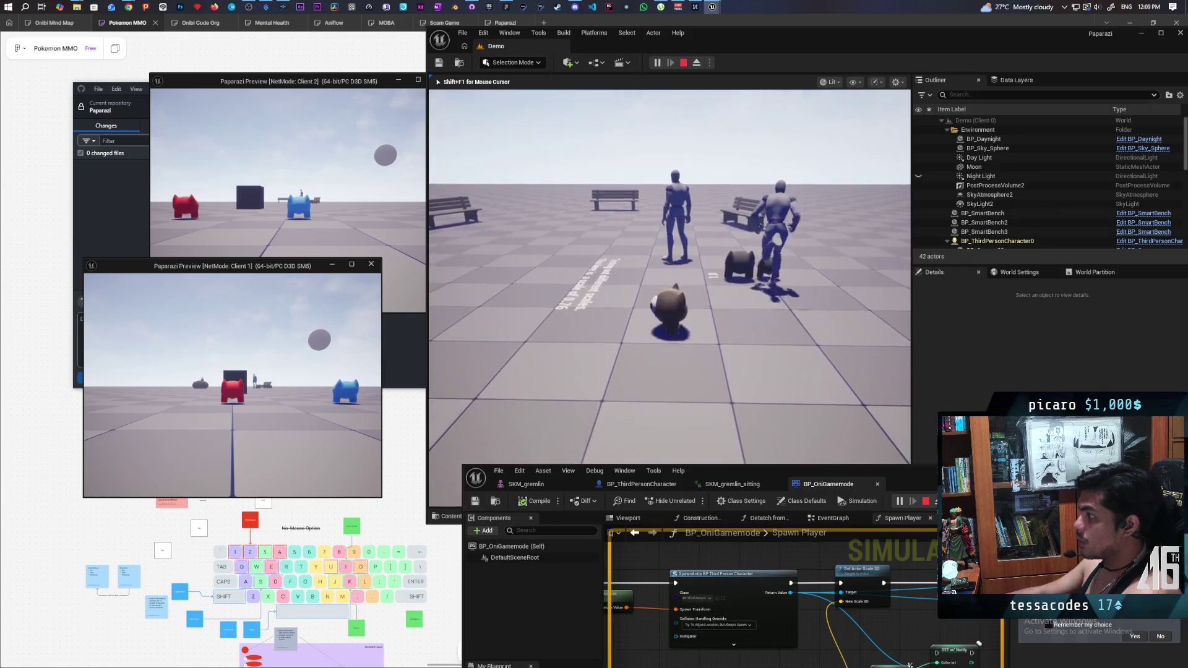
{"action": "key", "text": "Escape"}
{"action": "left_click_drag", "start_coordinate": [912, 464], "coordinate": [918, 202]}
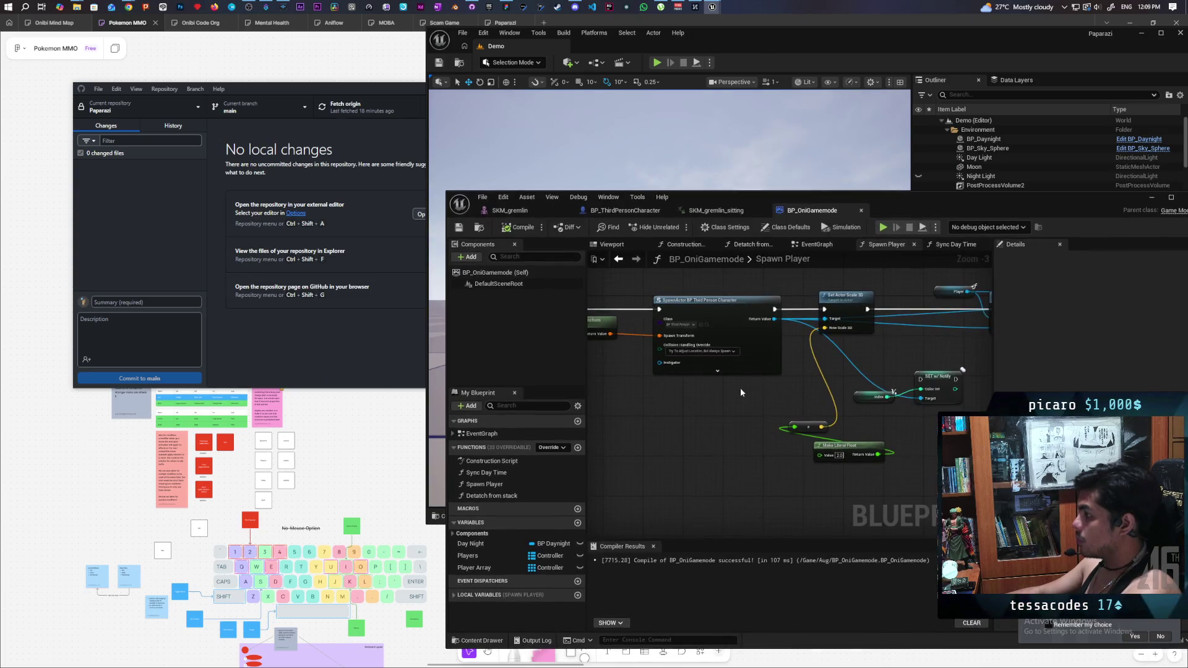
{"action": "scroll", "coordinate": [747, 386], "scroll_direction": "down", "scroll_amount": 3}
{"action": "scroll", "coordinate": [850, 389], "scroll_direction": "up", "scroll_amount": 2}
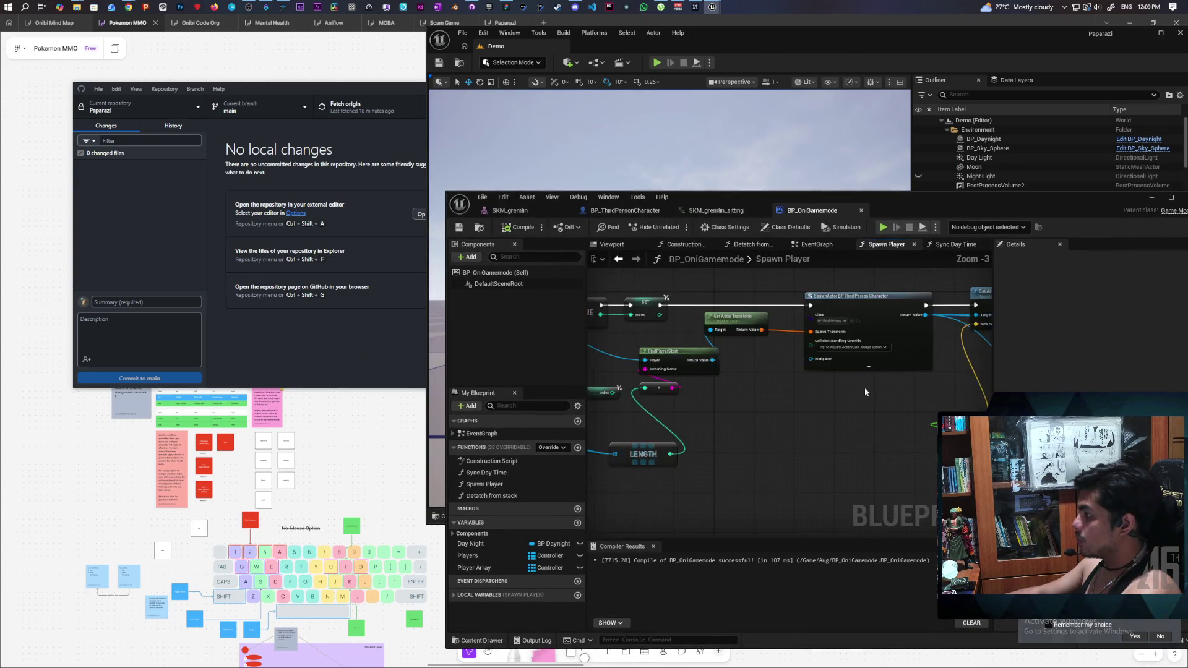
{"action": "scroll", "coordinate": [835, 420], "scroll_direction": "up", "scroll_amount": 2}
{"action": "left_click_drag", "start_coordinate": [835, 419], "coordinate": [818, 409]}
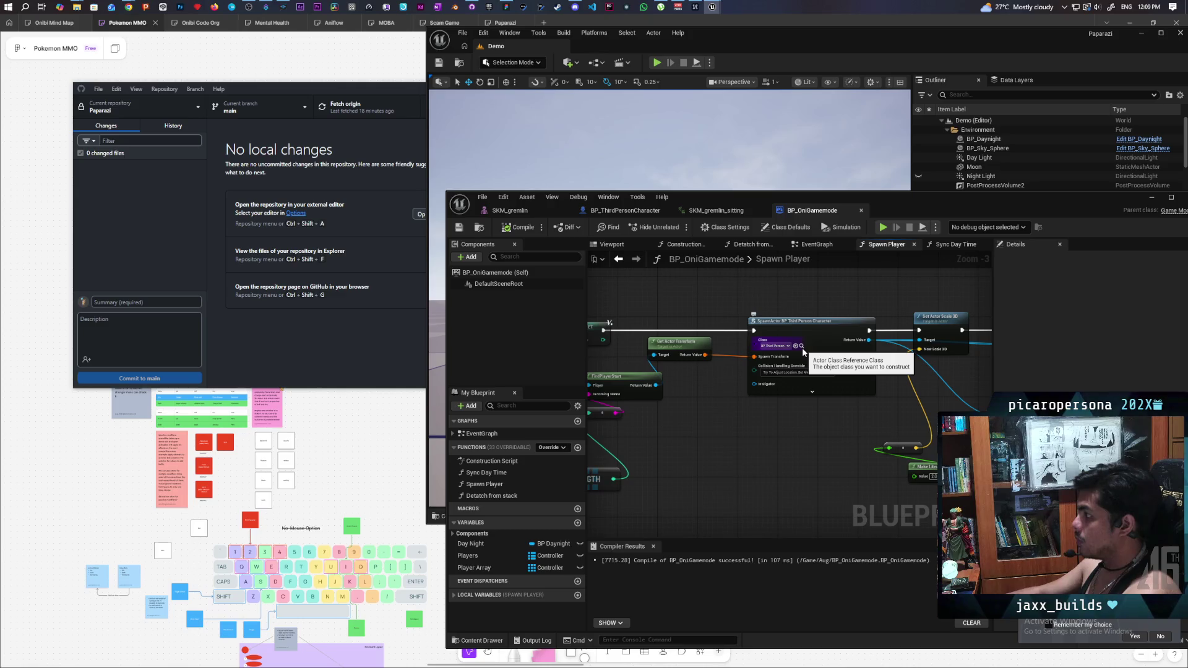
{"action": "scroll", "coordinate": [733, 408], "scroll_direction": "down", "scroll_amount": 1}
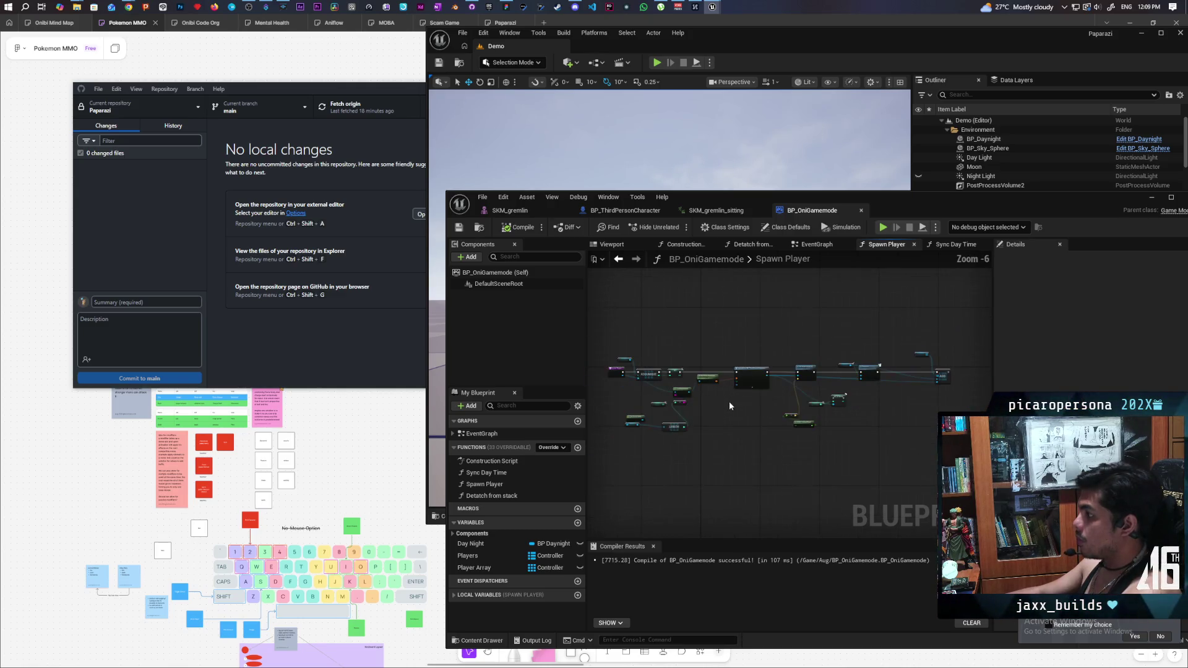
{"action": "scroll", "coordinate": [729, 404], "scroll_direction": "down", "scroll_amount": 1}
{"action": "scroll", "coordinate": [730, 412], "scroll_direction": "up", "scroll_amount": 2}
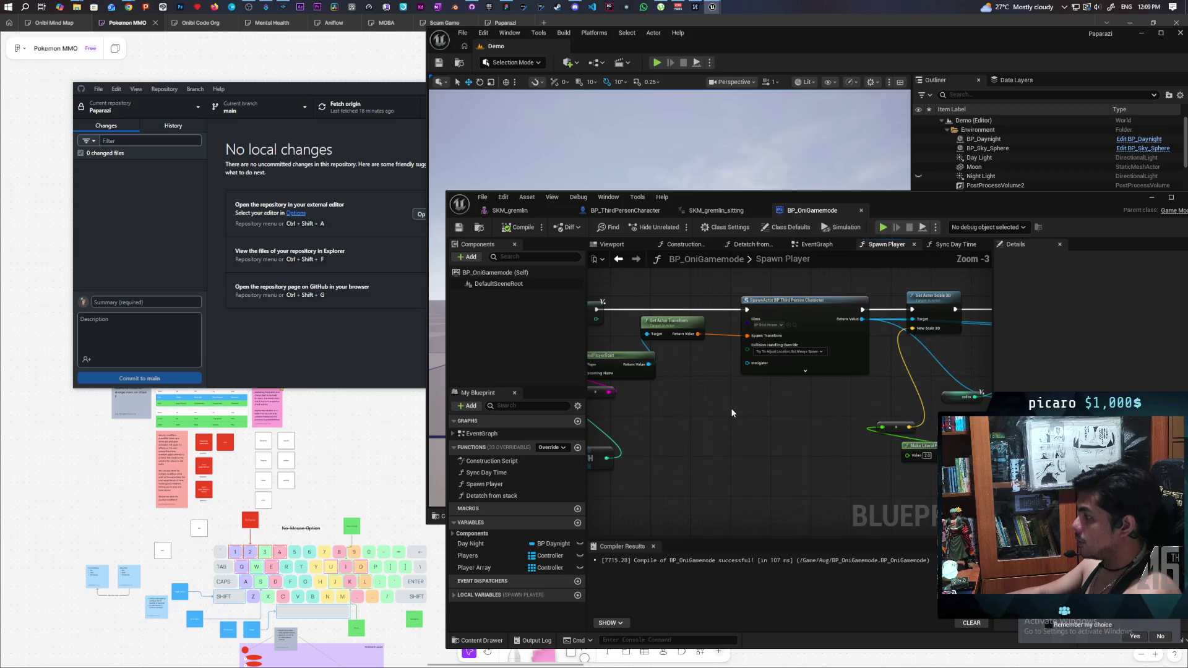
Step: Break the exec link into SpawnActor, compile, run a quick preview, and bring up World Settings
{"action": "left_click", "coordinate": [731, 311], "text": "alt"}
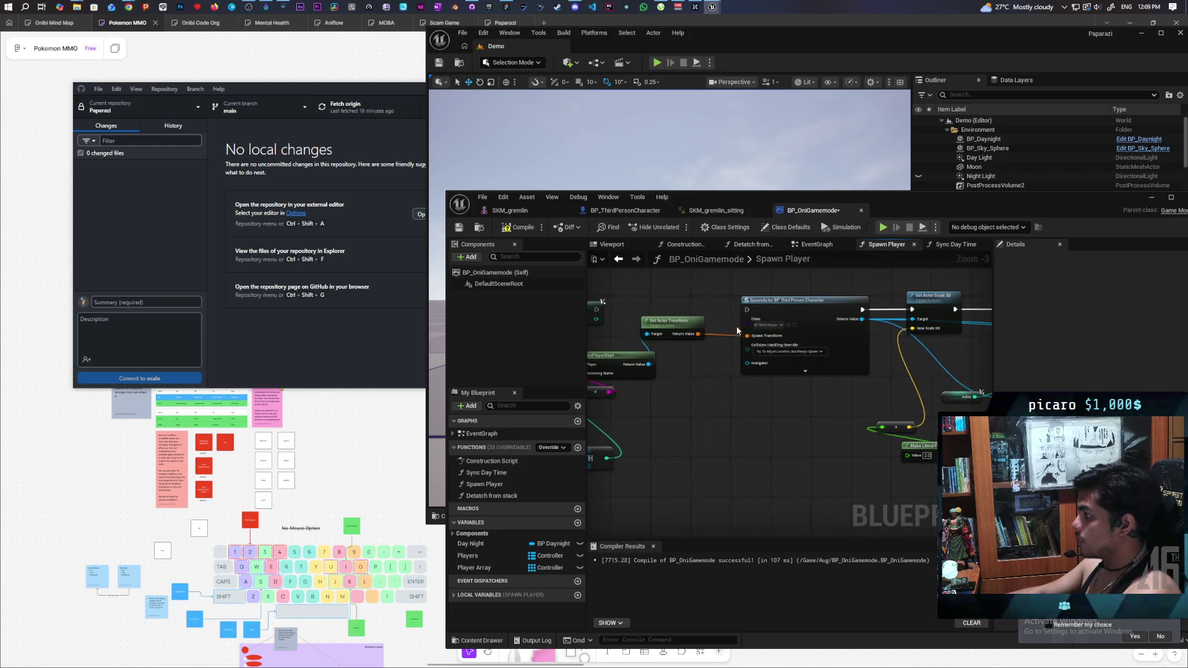
{"action": "left_click", "coordinate": [459, 228]}
{"action": "left_click_drag", "start_coordinate": [936, 200], "coordinate": [938, 521]}
{"action": "key", "text": "alt+p"}
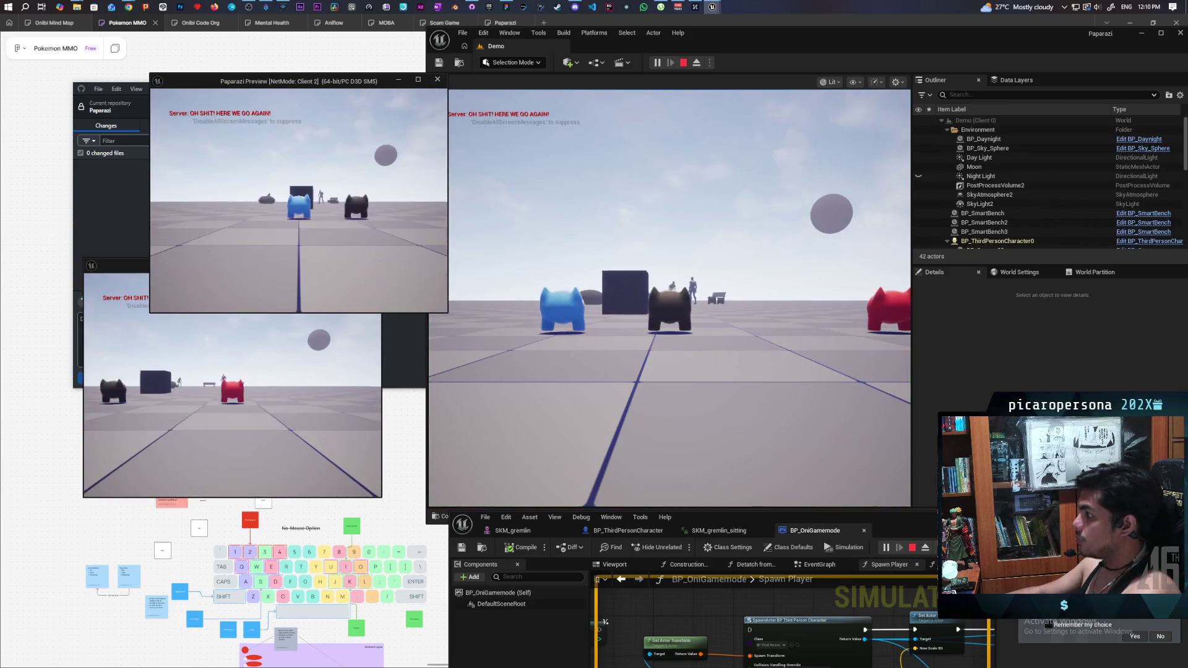
{"action": "key", "text": "Escape"}
{"action": "mouse_move", "coordinate": [932, 519]}
{"action": "left_mouse_down"}
{"action": "mouse_move", "coordinate": [882, 384]}
{"action": "mouse_move", "coordinate": [892, 337]}
{"action": "mouse_move", "coordinate": [719, 395]}
{"action": "left_mouse_up"}
{"action": "left_click", "coordinate": [1019, 272]}
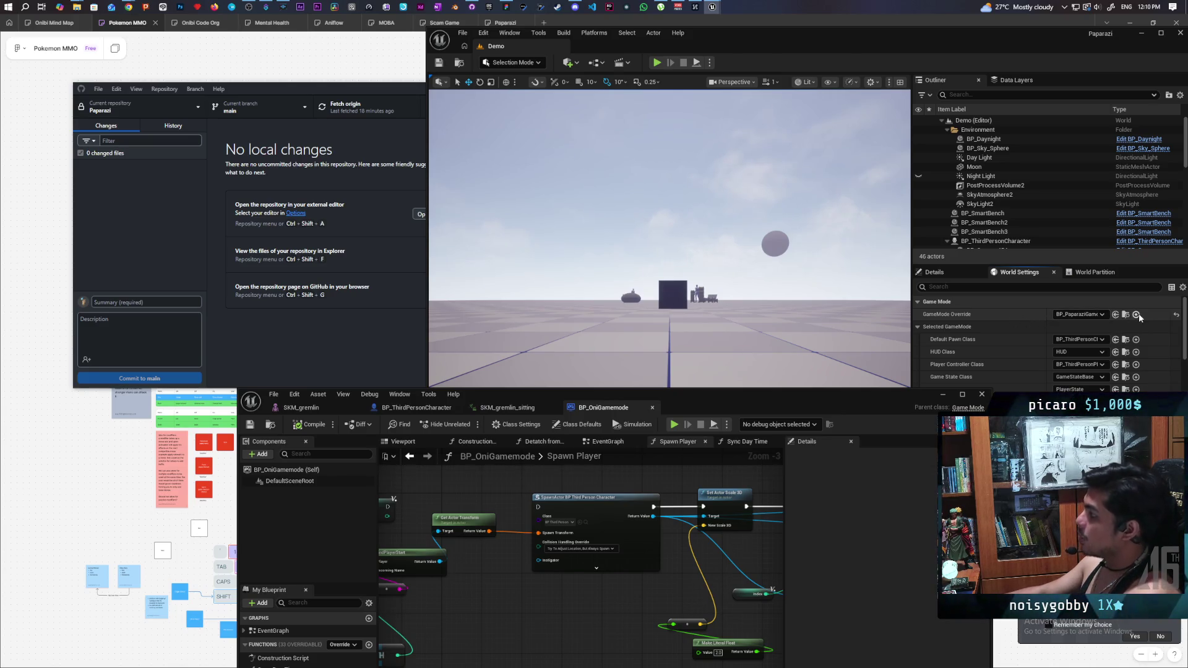
Step: Reset GameMode Override to None, rewire execution into SpawnActor, and start the preview
{"action": "left_click", "coordinate": [1175, 316]}
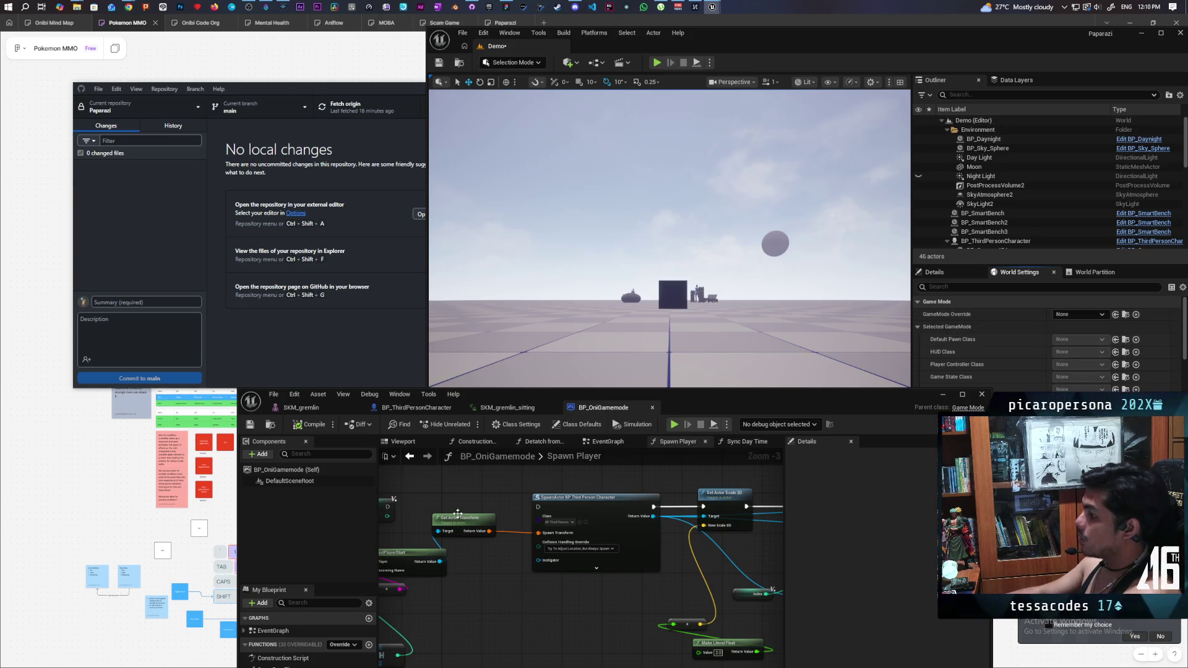
{"action": "left_click_drag", "start_coordinate": [392, 508], "coordinate": [541, 509]}
{"action": "mouse_move", "coordinate": [671, 604]}
{"action": "left_mouse_down"}
{"action": "mouse_move", "coordinate": [572, 548]}
{"action": "mouse_move", "coordinate": [531, 606]}
{"action": "left_mouse_up"}
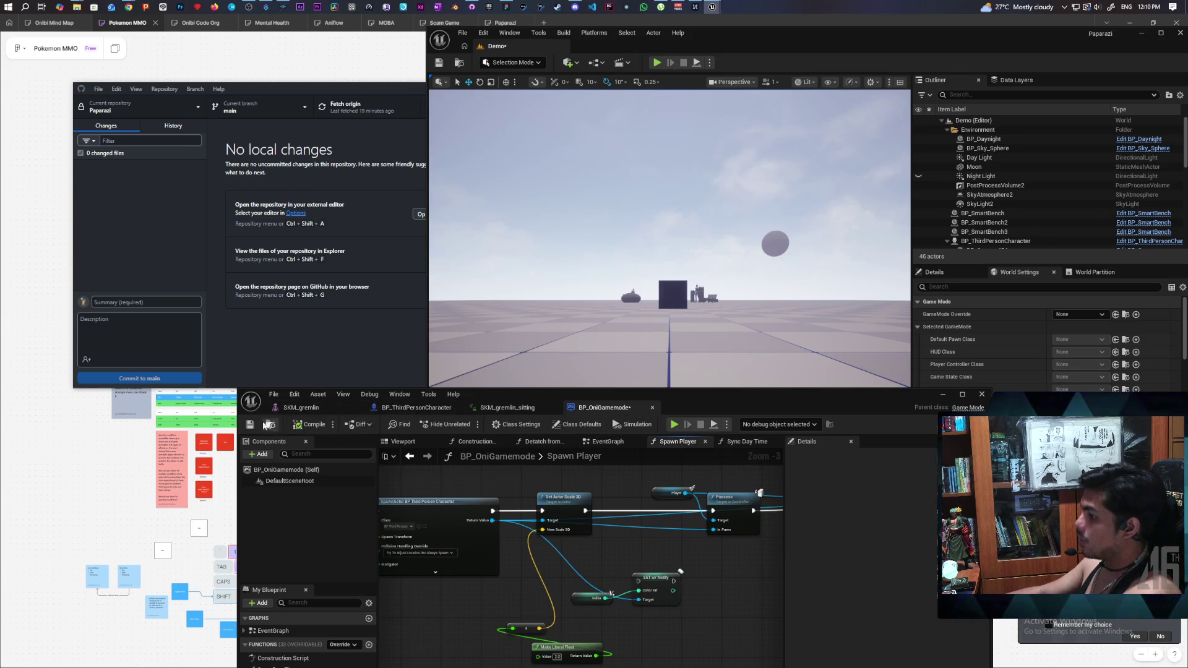
{"action": "left_click_drag", "start_coordinate": [649, 394], "coordinate": [822, 544]}
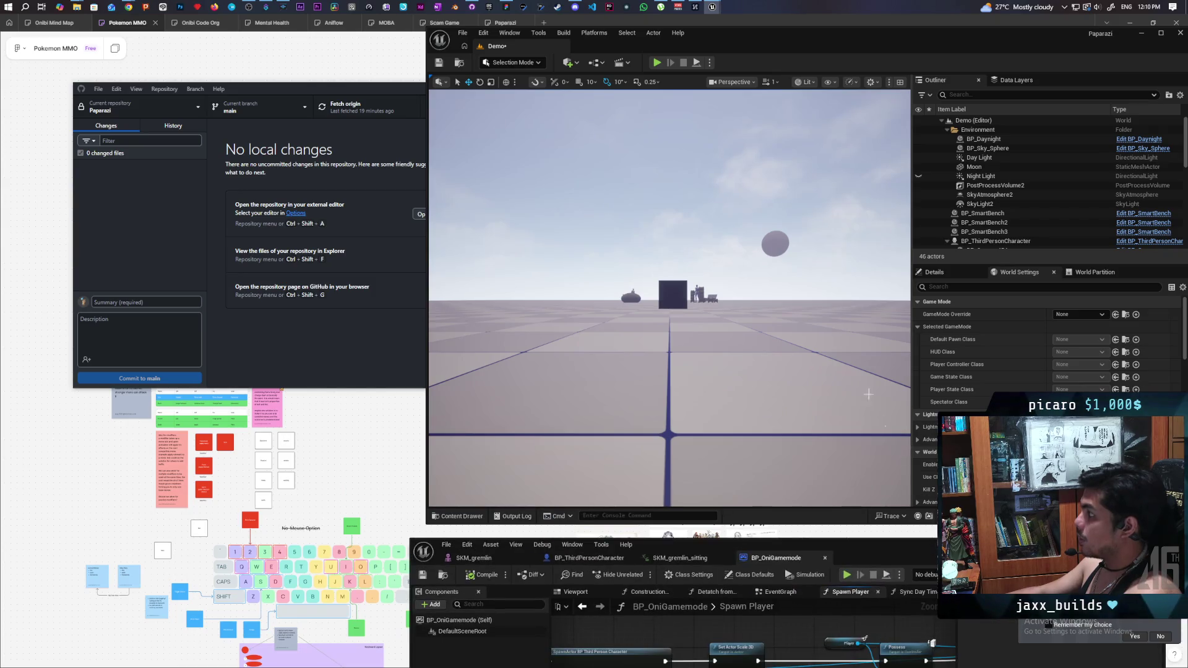
{"action": "left_click", "coordinate": [656, 62]}
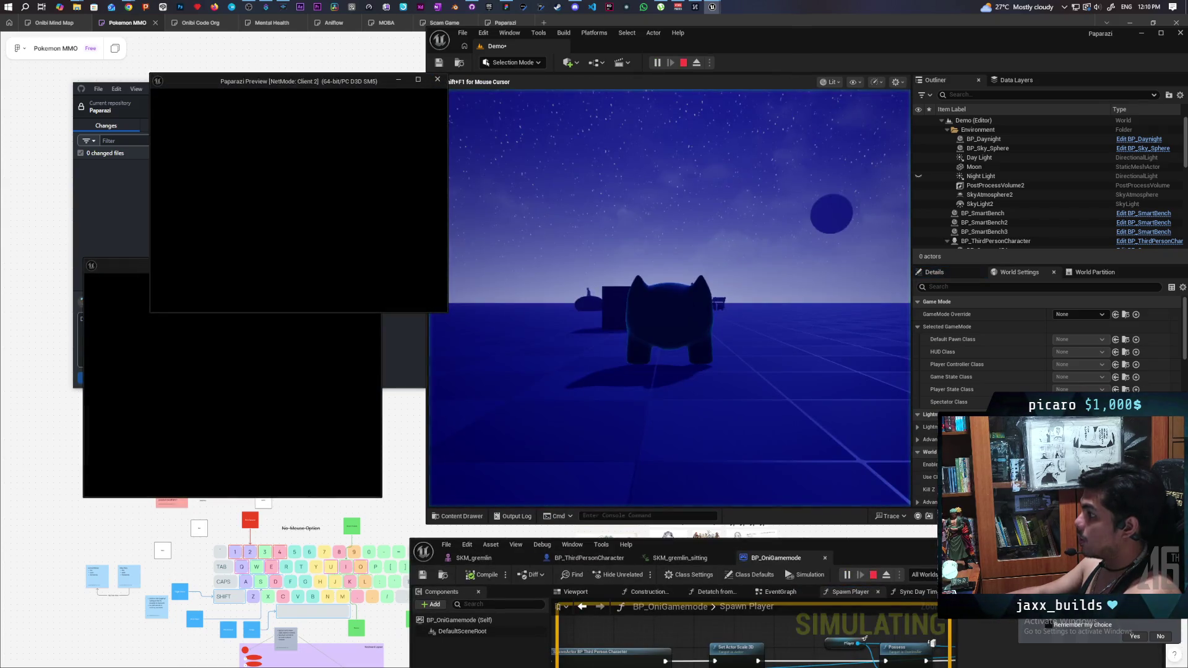
Step: Stop the preview, close the Message Log, and set the Make Literal Float value to 0
{"action": "key", "text": "Escape"}
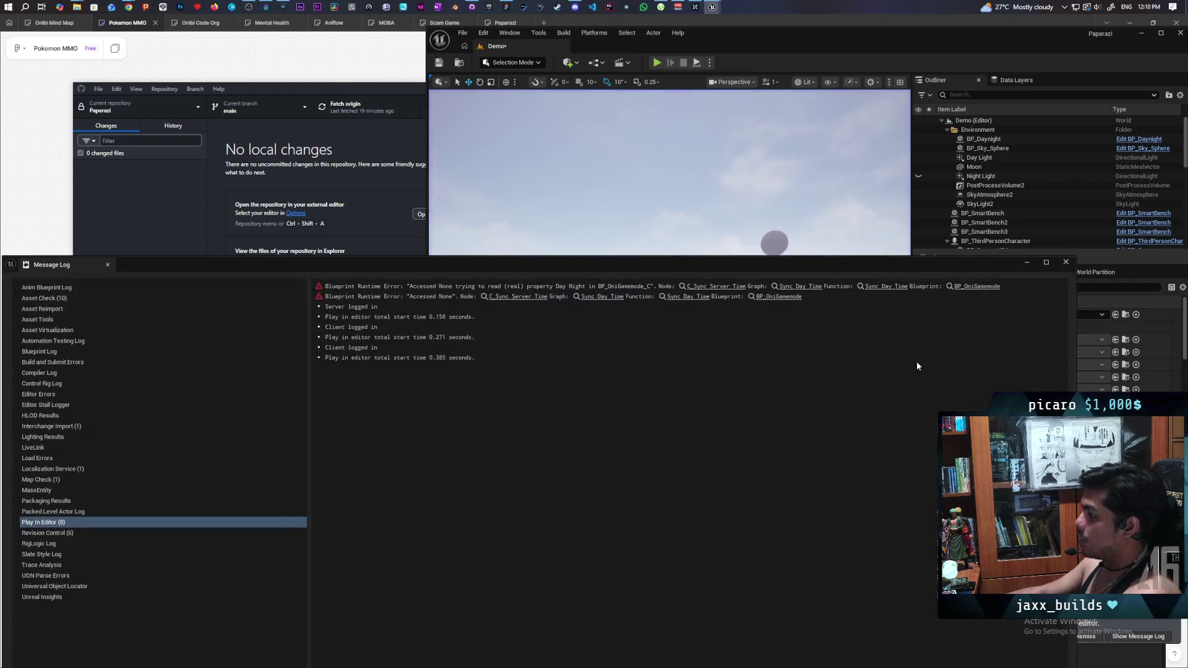
{"action": "left_click", "coordinate": [1063, 264]}
{"action": "left_click_drag", "start_coordinate": [876, 554], "coordinate": [837, 271]}
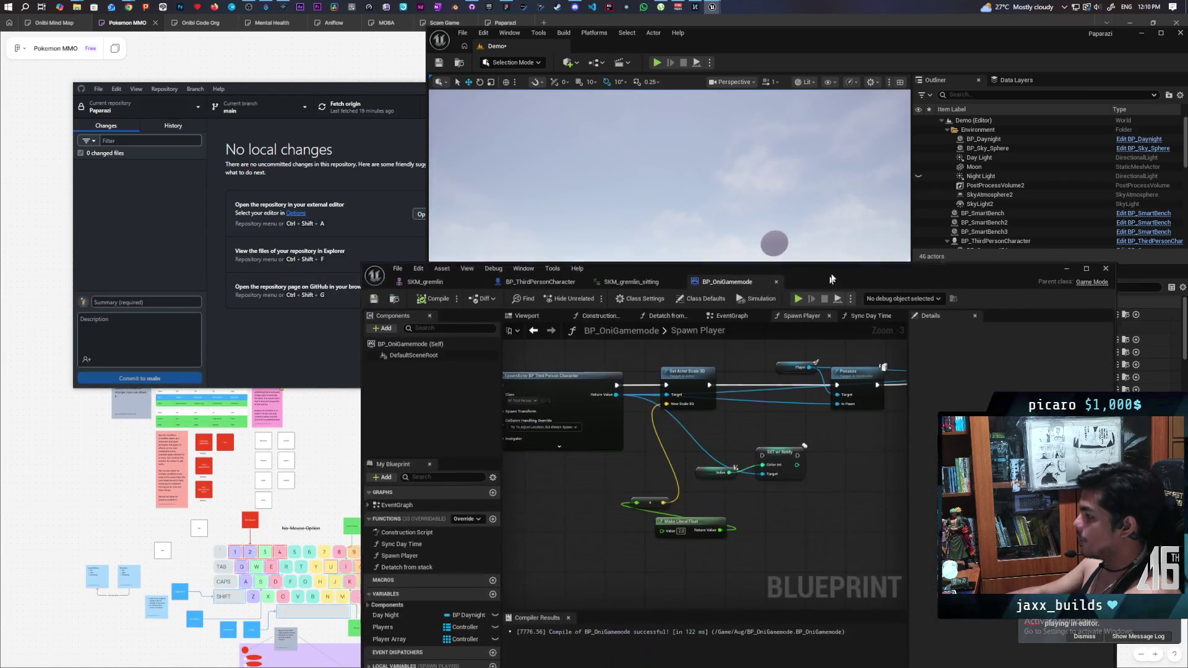
{"action": "type", "text": "0.76"}
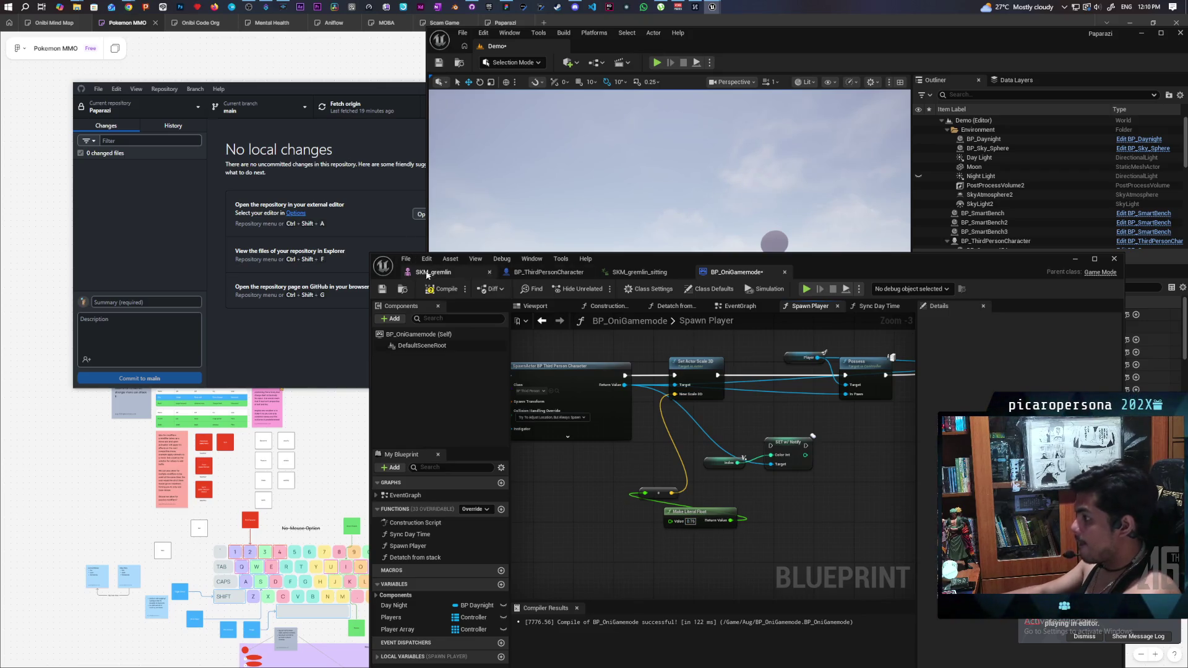
{"action": "left_click_drag", "start_coordinate": [873, 264], "coordinate": [931, 476]}
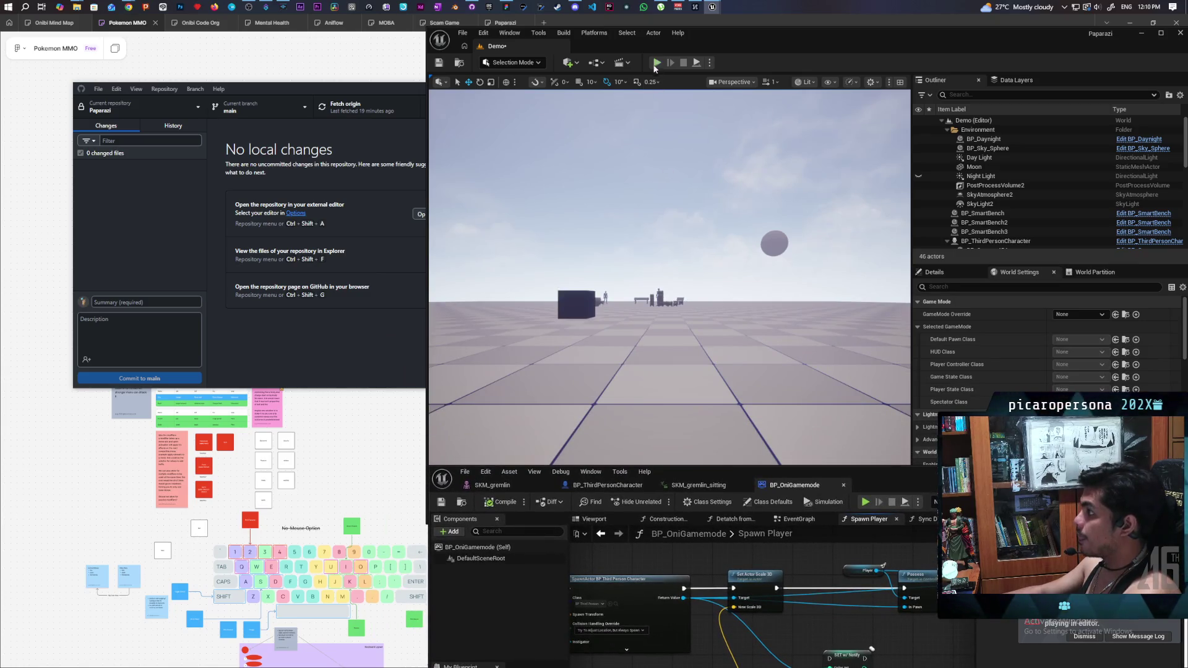
Step: Rerun the preview, stop it, and jump to the node behind the Sync Day Time error
{"action": "key", "text": "alt+p"}
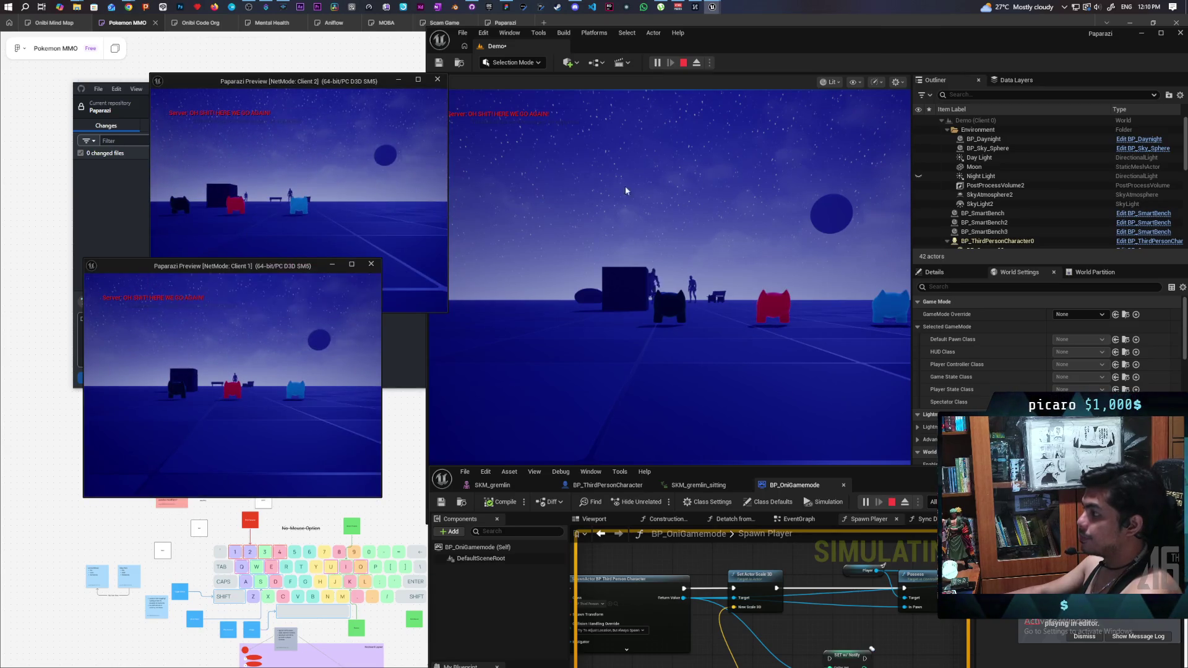
{"action": "left_click", "coordinate": [610, 191]}
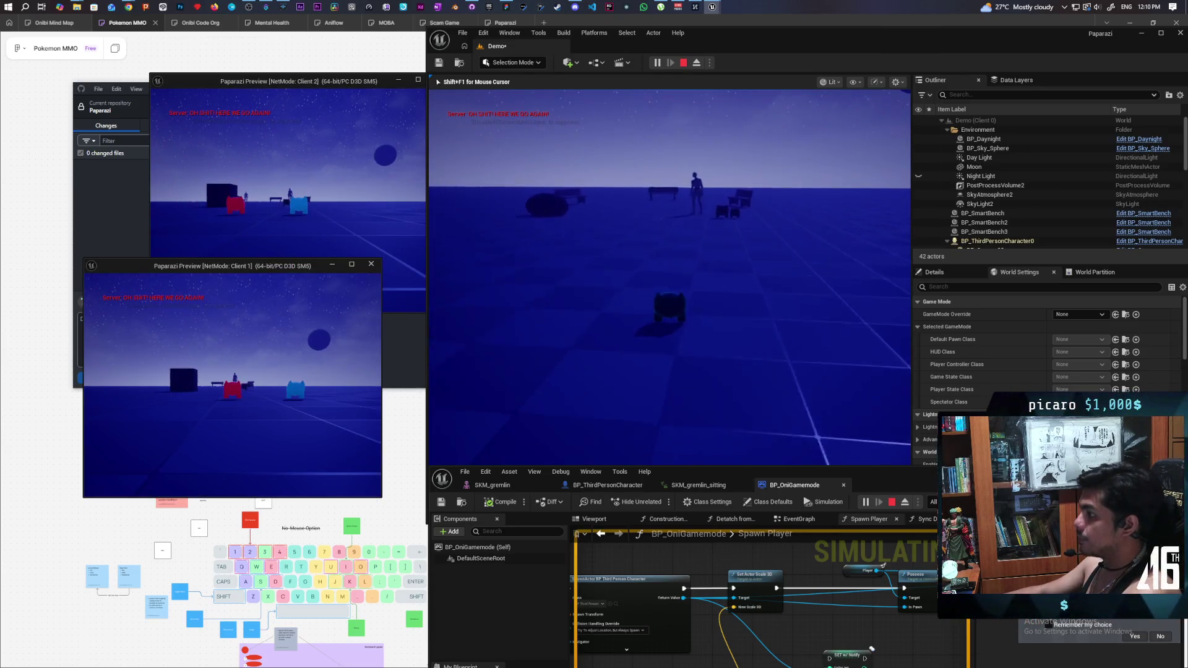
{"action": "key", "text": "Escape"}
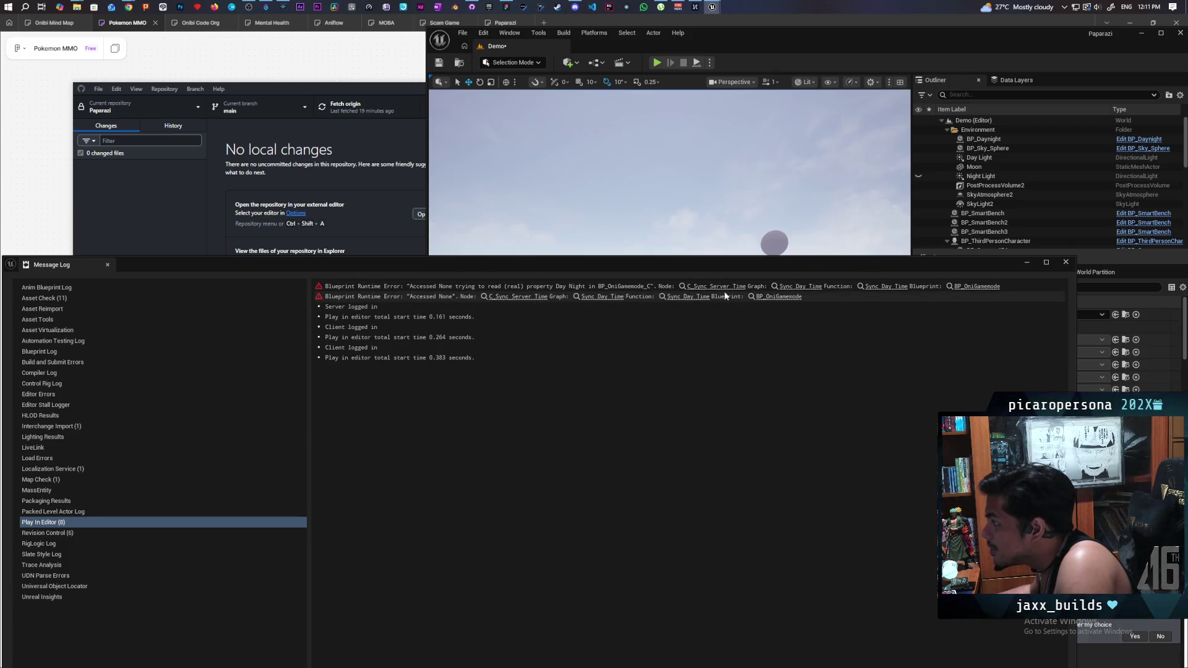
{"action": "left_click", "coordinate": [691, 287]}
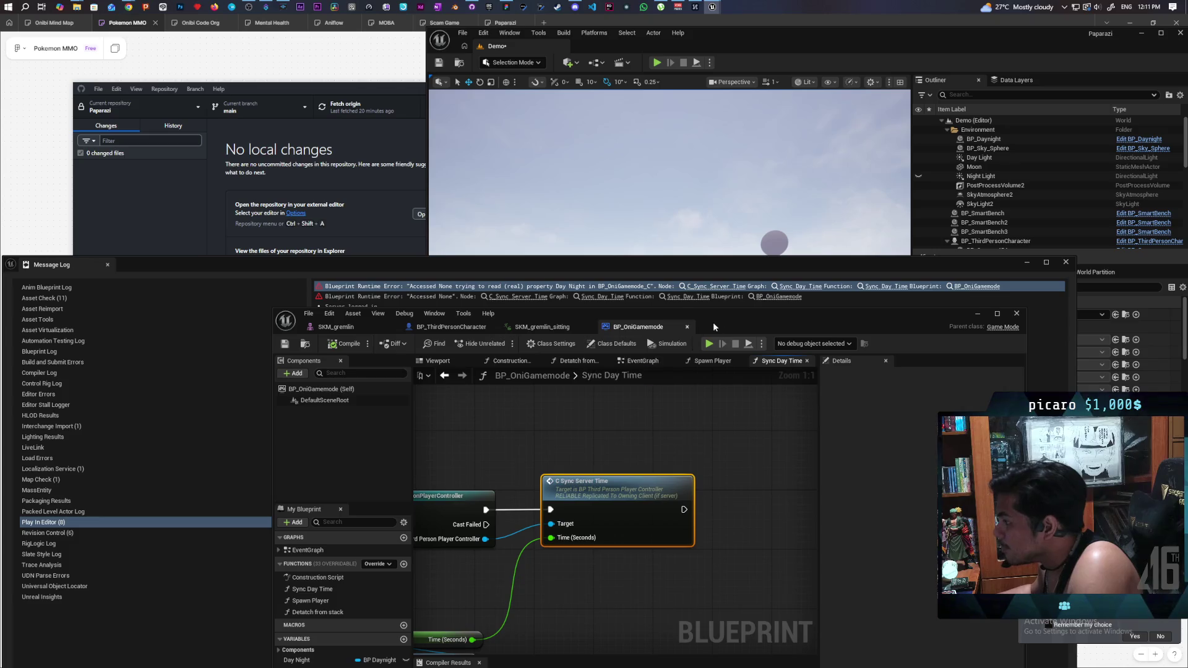
Step: Add an Is Valid check on Day Night between the cast's exec and Sync Server Time
{"action": "left_click_drag", "start_coordinate": [709, 327], "coordinate": [731, 353]}
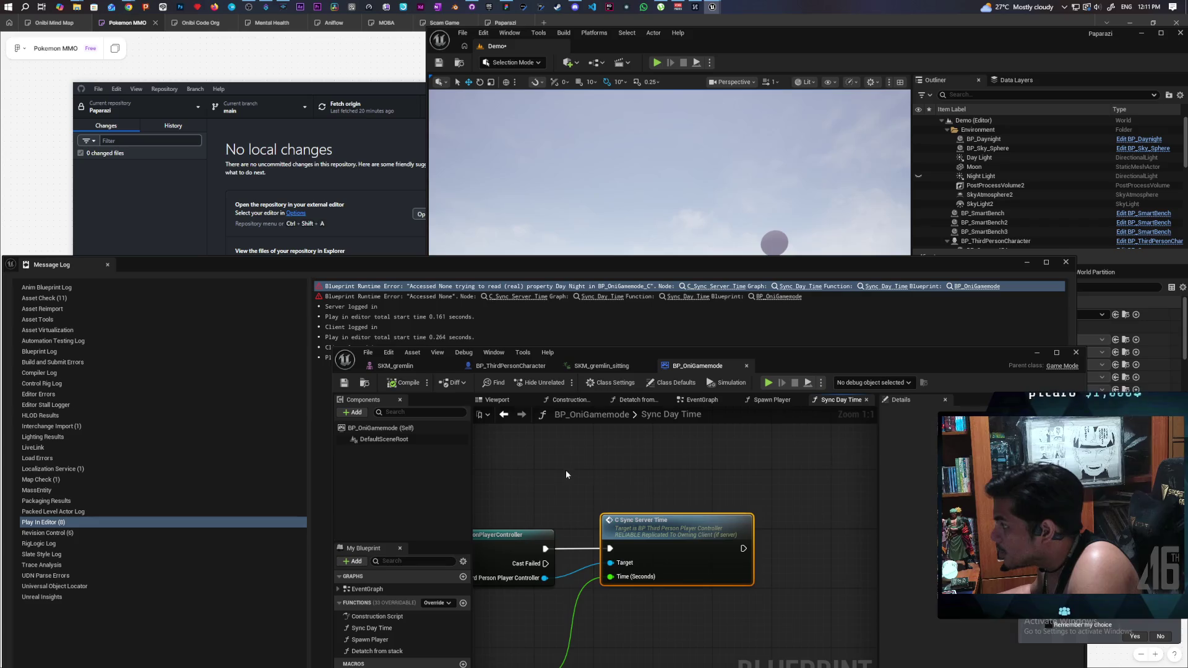
{"action": "left_click_drag", "start_coordinate": [564, 475], "coordinate": [713, 421]}
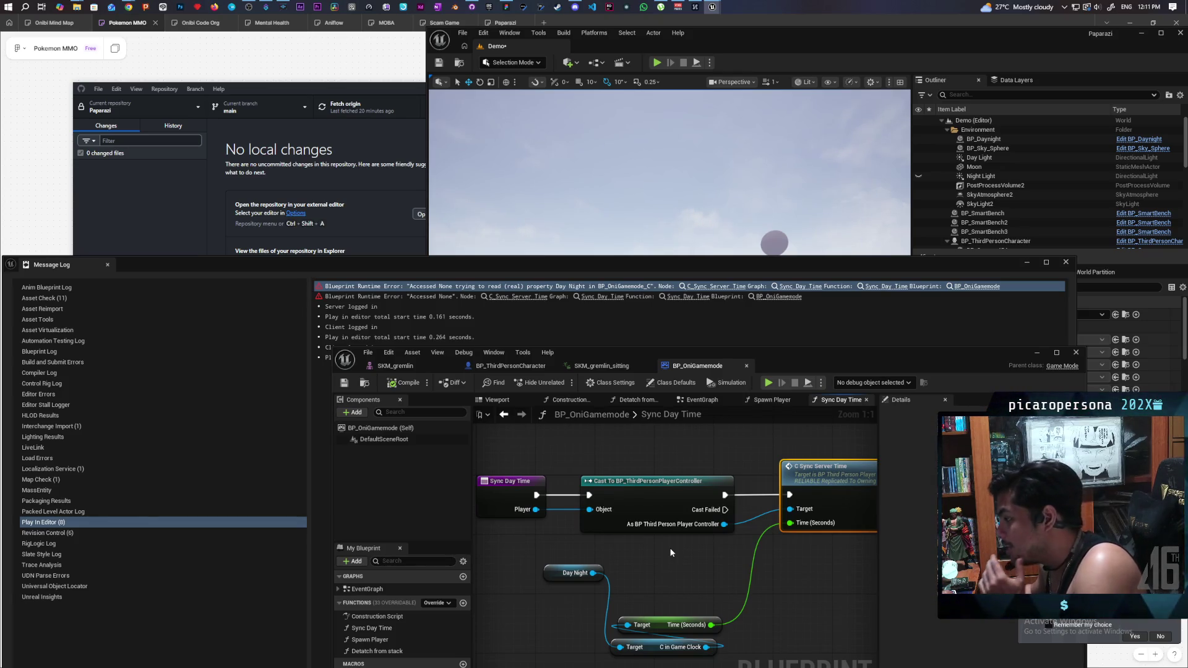
{"action": "left_click", "coordinate": [578, 573]}
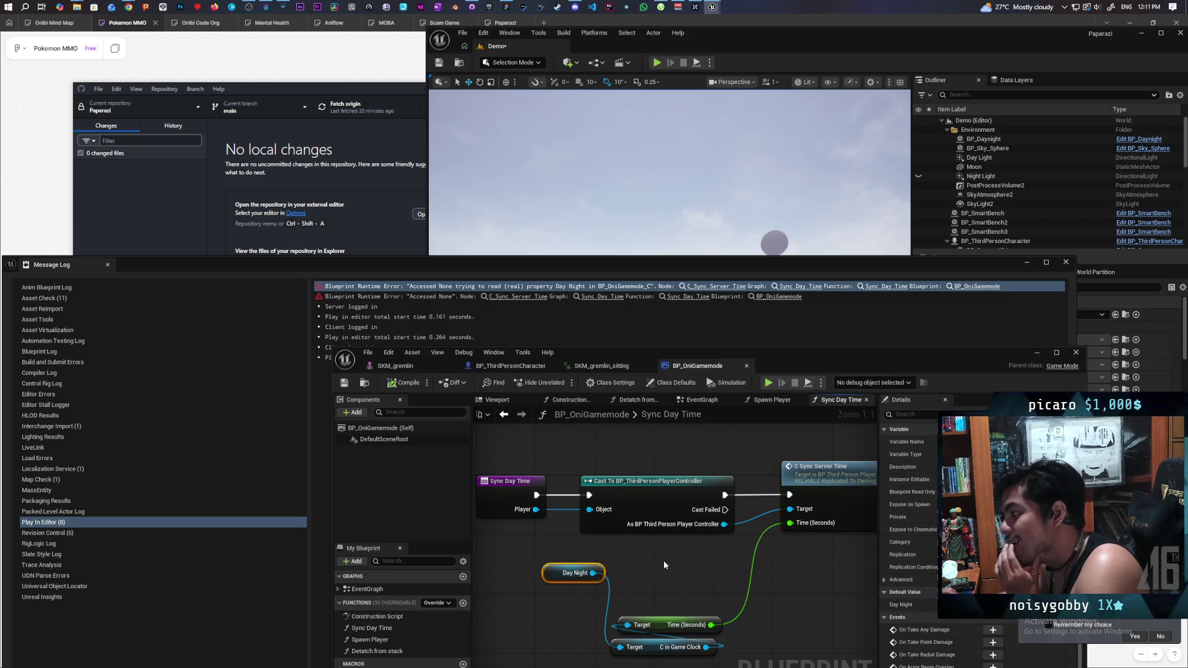
{"action": "scroll", "coordinate": [664, 560], "scroll_direction": "down", "scroll_amount": 2}
{"action": "scroll", "coordinate": [730, 540], "scroll_direction": "down", "scroll_amount": 2}
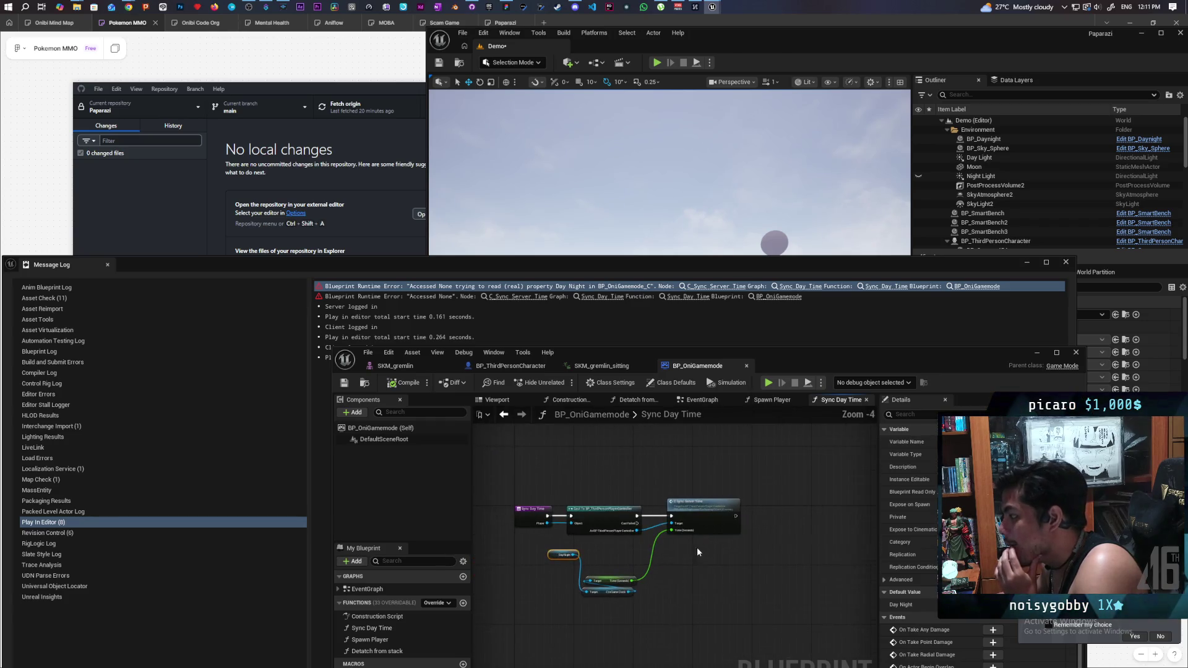
{"action": "left_click", "coordinate": [773, 516]}
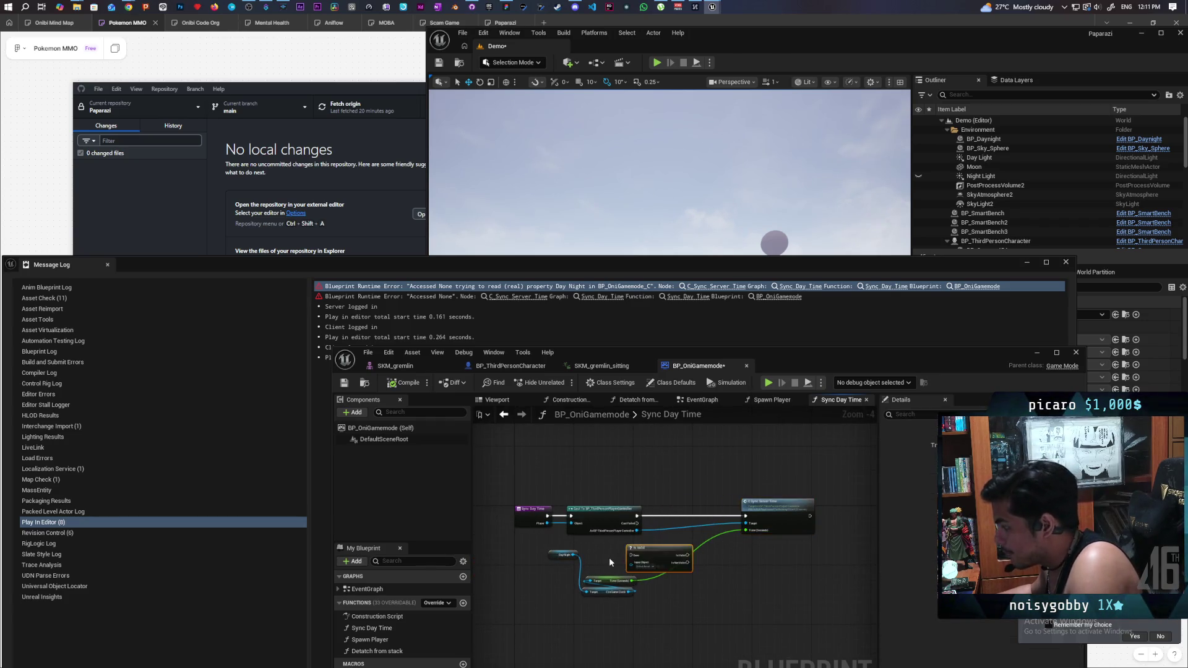
{"action": "scroll", "coordinate": [609, 560], "scroll_direction": "up", "scroll_amount": 3}
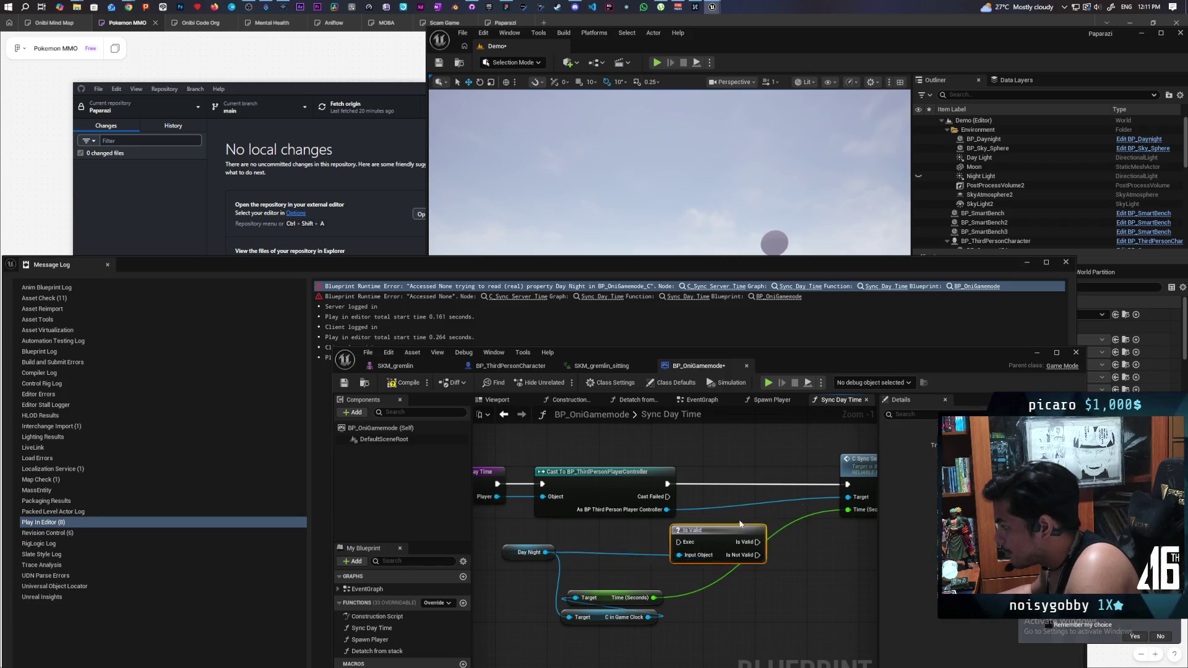
{"action": "left_click_drag", "start_coordinate": [720, 534], "coordinate": [754, 479]}
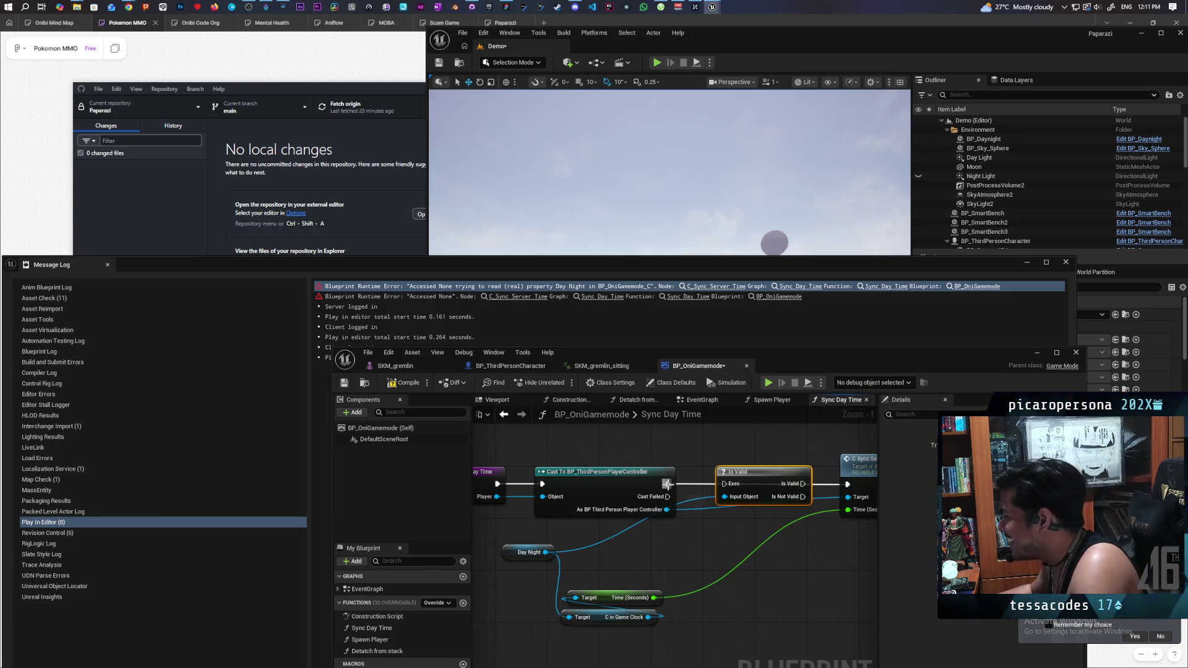
{"action": "left_click_drag", "start_coordinate": [730, 485], "coordinate": [730, 486]}
{"action": "mouse_move", "coordinate": [804, 484]}
{"action": "left_mouse_down"}
{"action": "mouse_move", "coordinate": [850, 494]}
{"action": "mouse_move", "coordinate": [848, 485]}
{"action": "left_mouse_up"}
Step: Close the Message Log and lower the blueprint editor to reveal the level
{"action": "left_click_drag", "start_coordinate": [770, 477], "coordinate": [707, 471]}
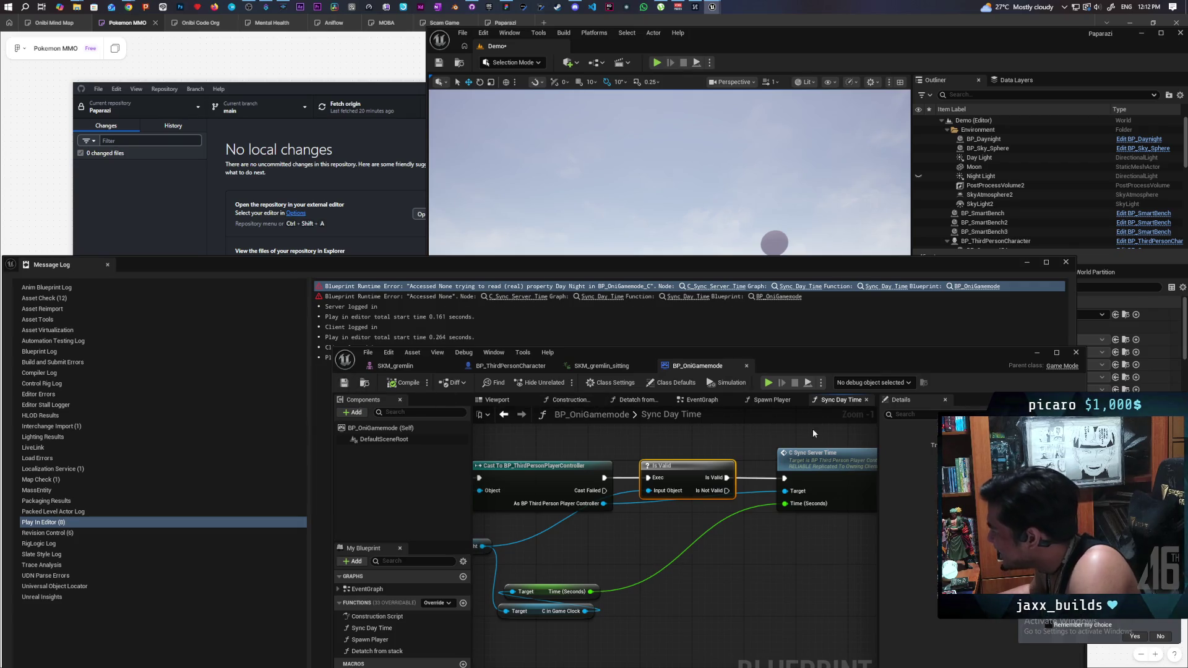
{"action": "left_click", "coordinate": [1065, 262]}
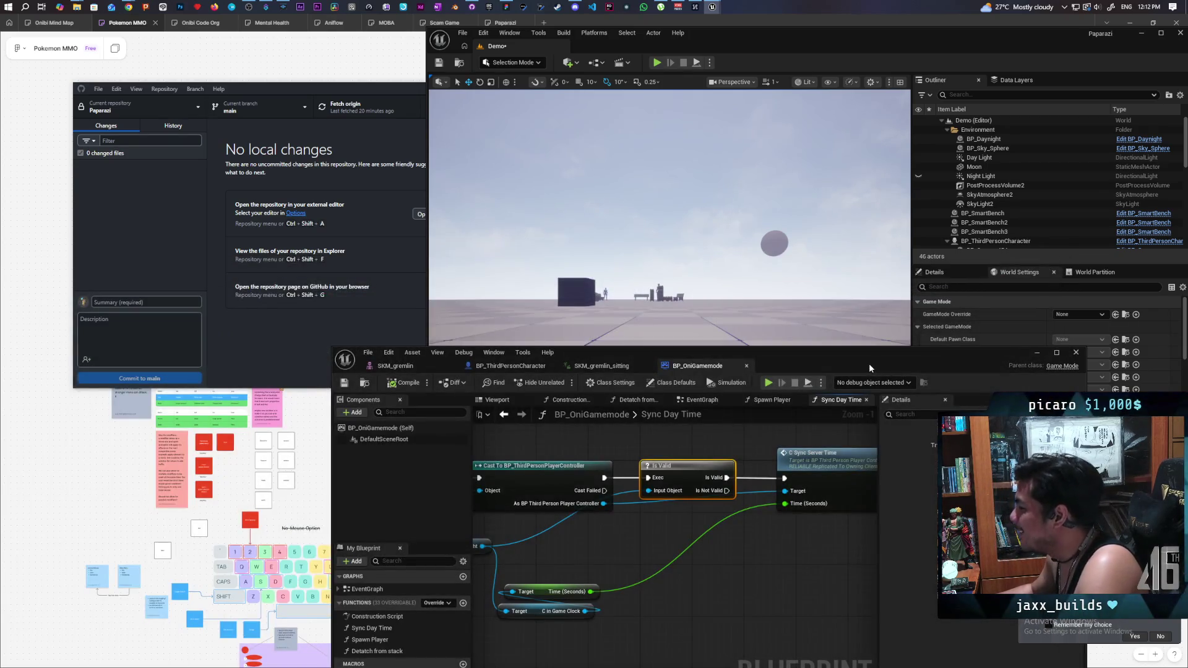
{"action": "left_click_drag", "start_coordinate": [868, 363], "coordinate": [932, 511]}
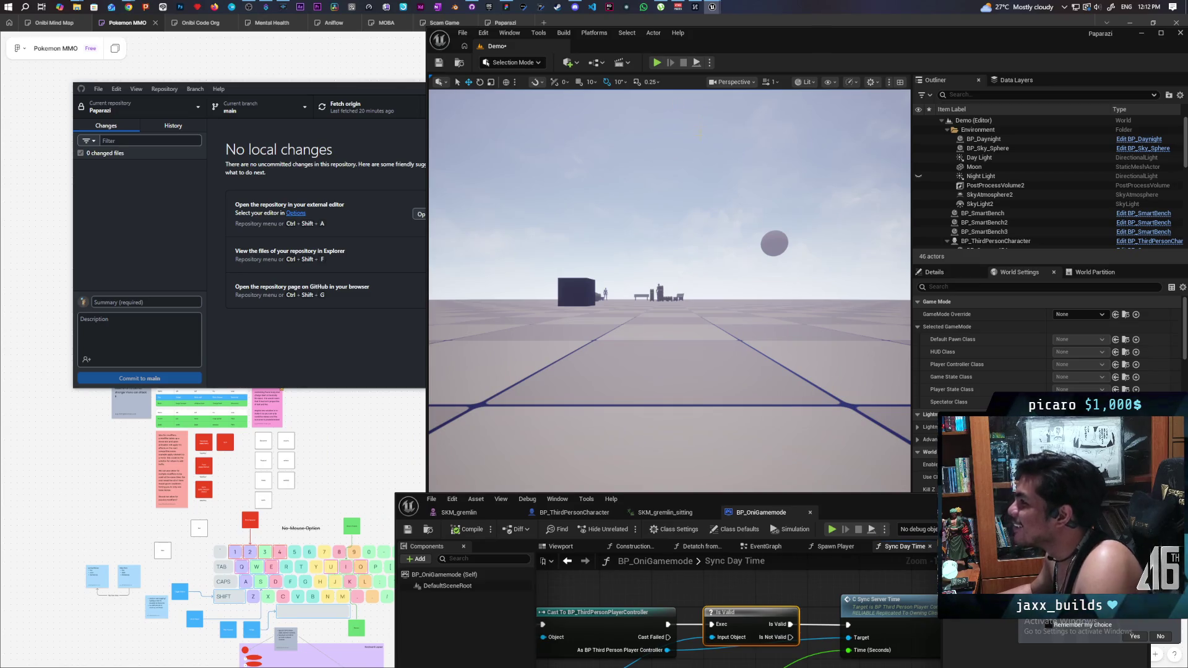
Step: Launch the two-client multiplayer preview and walk the red character around the main view
{"action": "left_click", "coordinate": [624, 90]}
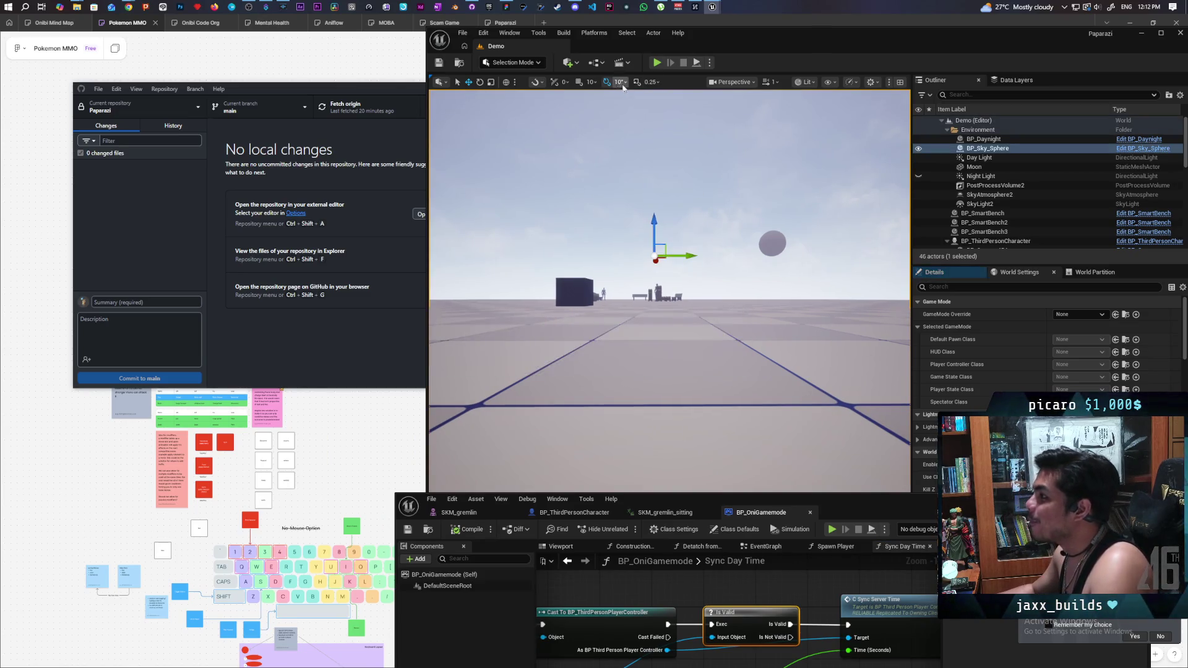
{"action": "left_click", "coordinate": [656, 62]}
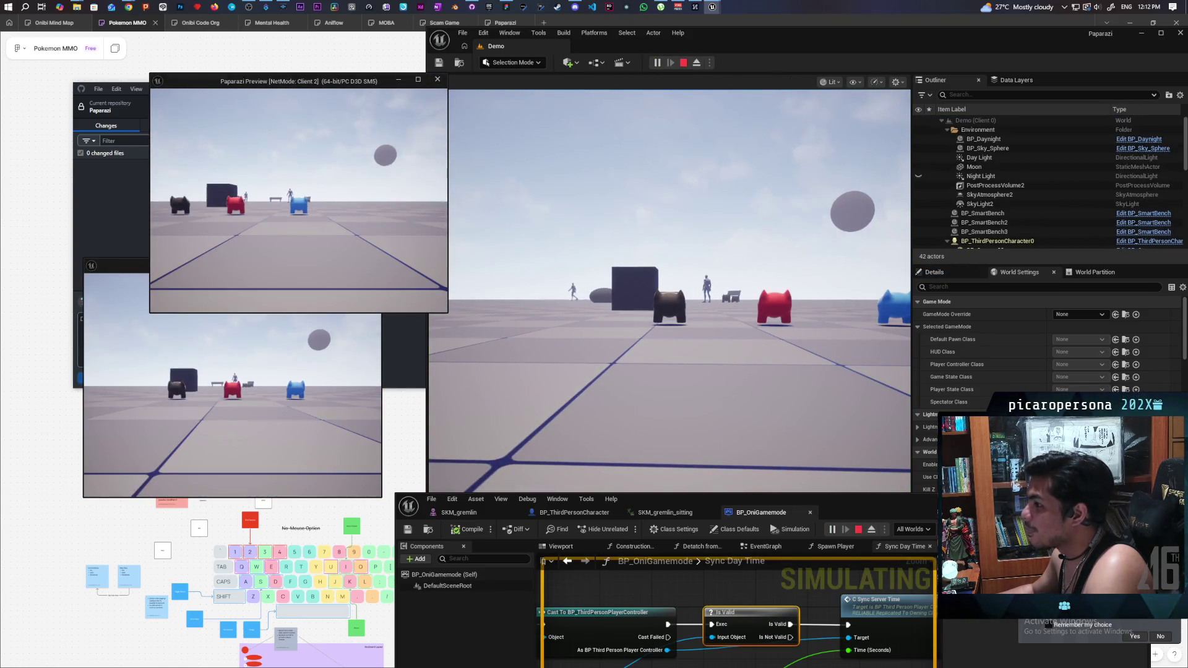
{"action": "left_click", "coordinate": [668, 279]}
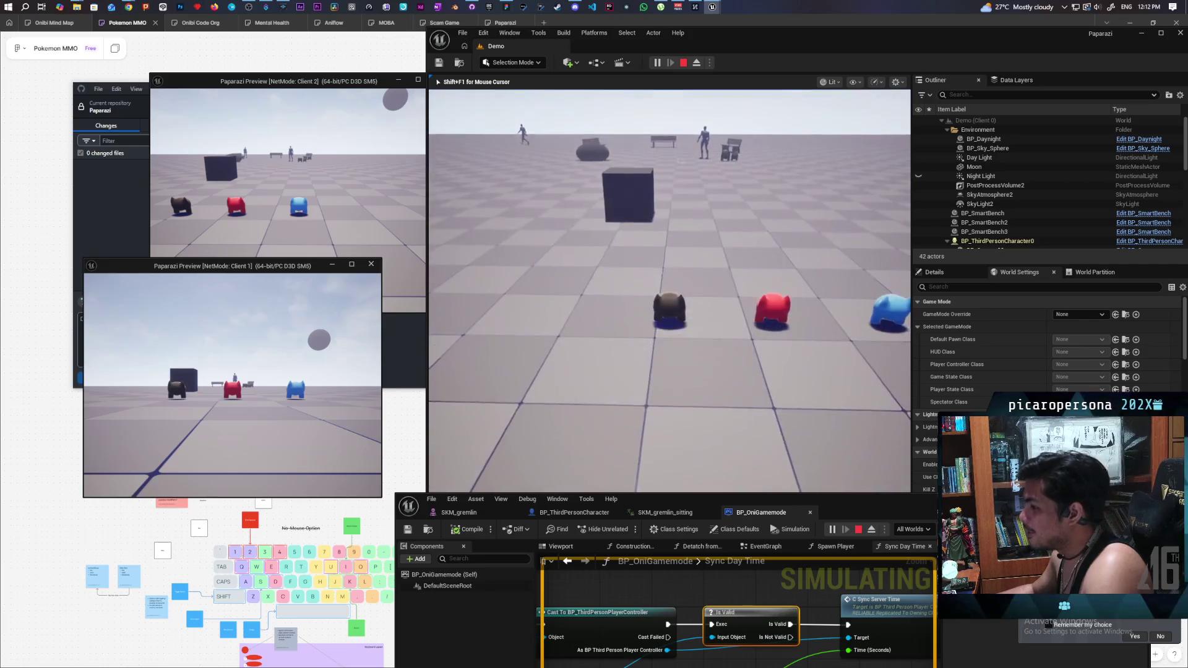
{"action": "key", "text": "w"}
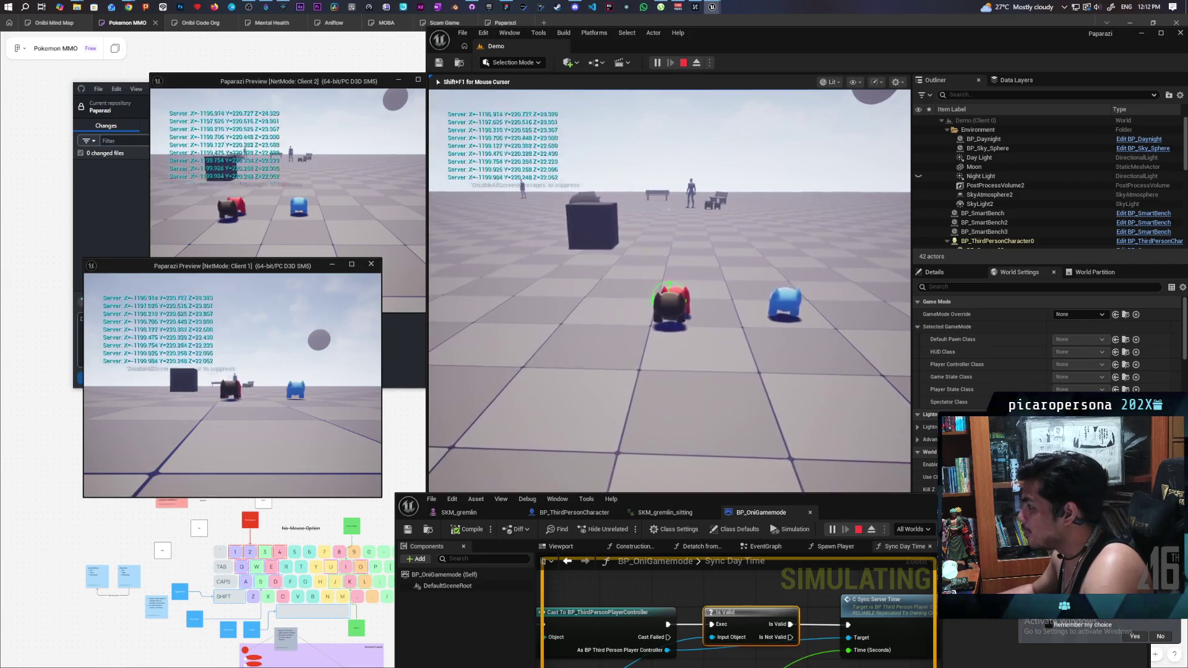
{"action": "key", "text": "s"}
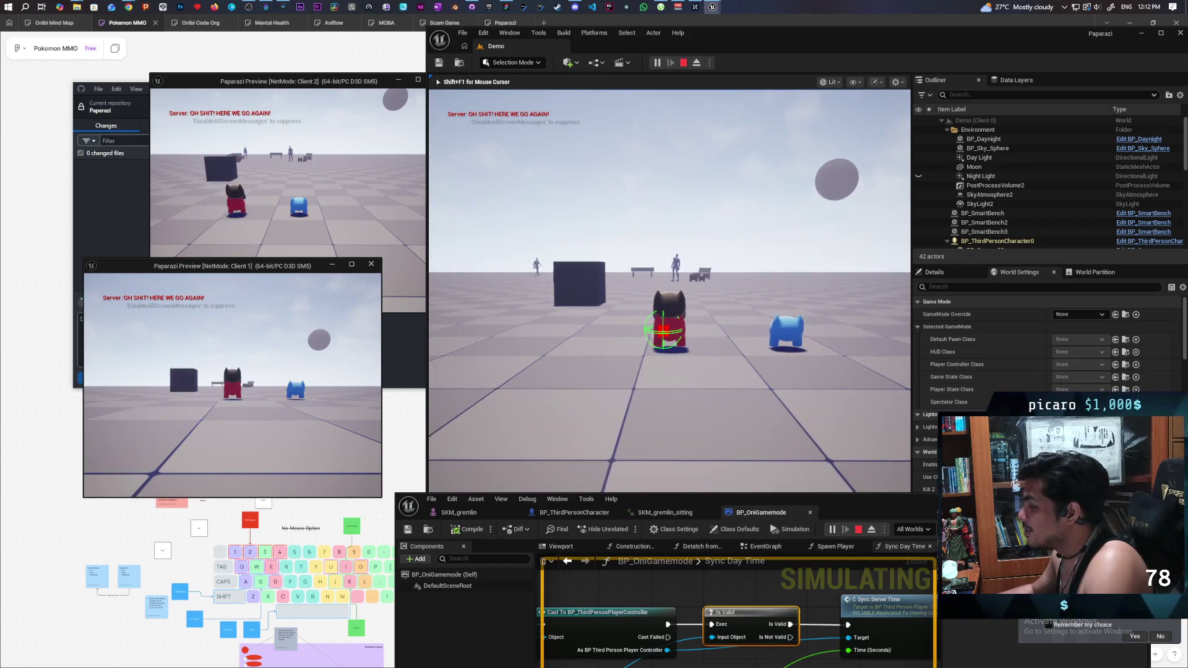
{"action": "key", "text": "a"}
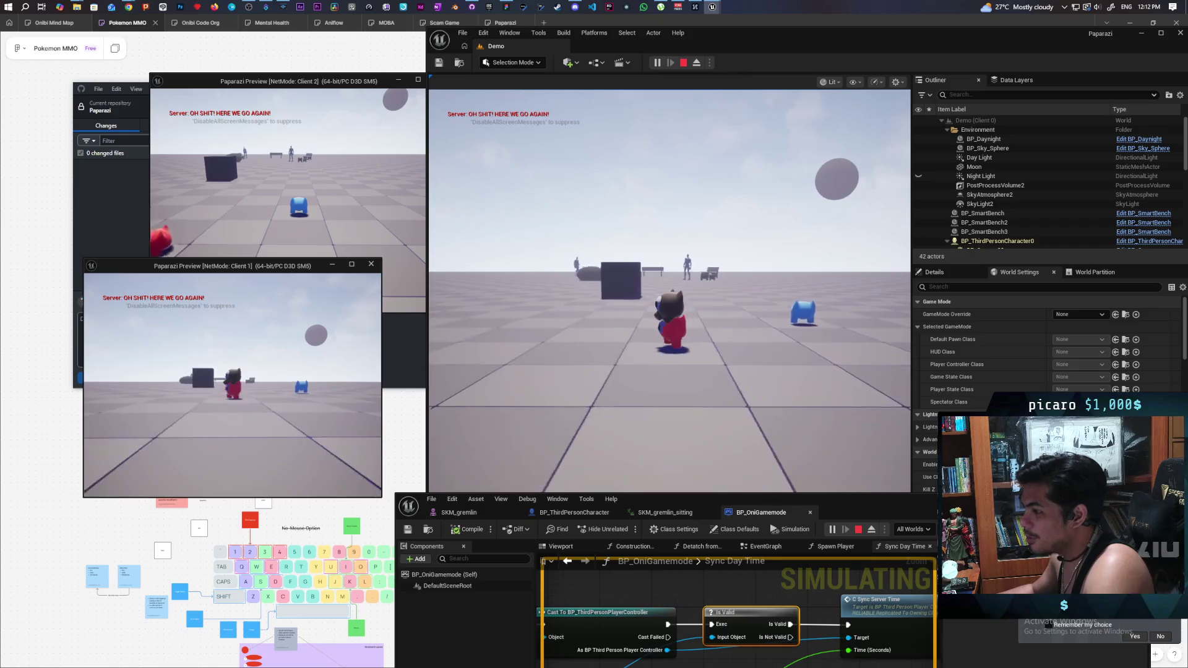
Step: In the client windows, climb the blue character onto the red one's head and walk toward the bench
{"action": "left_click", "coordinate": [278, 232]}
{"action": "key", "text": "w"}
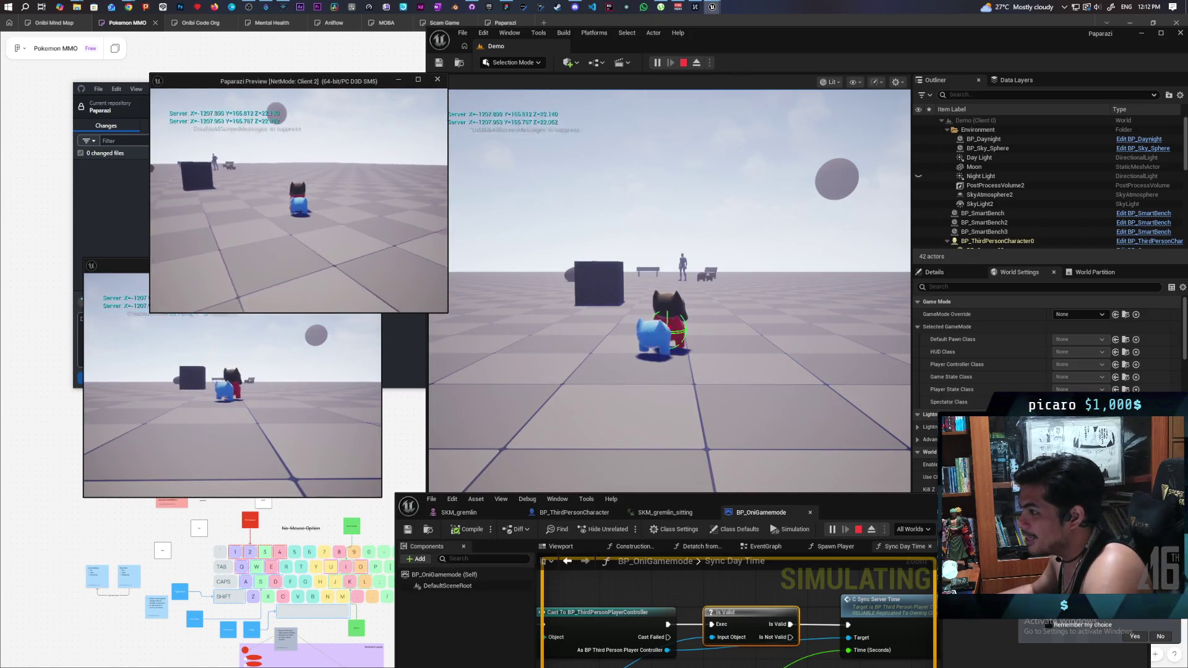
{"action": "key", "text": "space"}
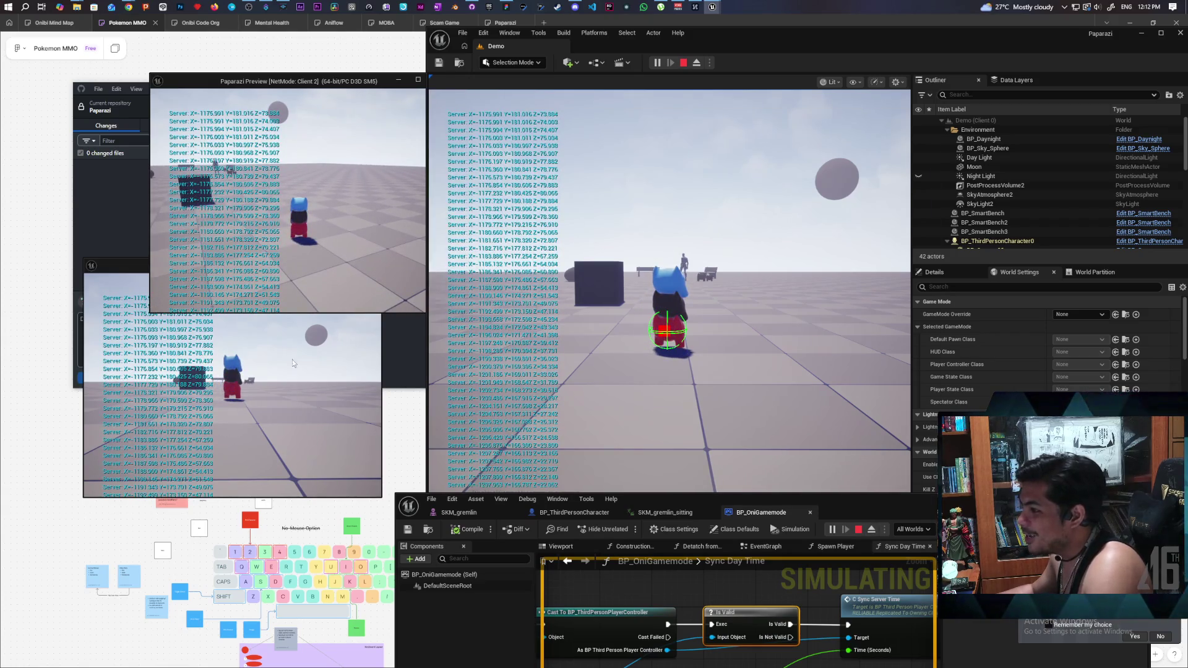
{"action": "left_click", "coordinate": [233, 418]}
{"action": "key", "text": "w"}
{"action": "key", "text": "w"}
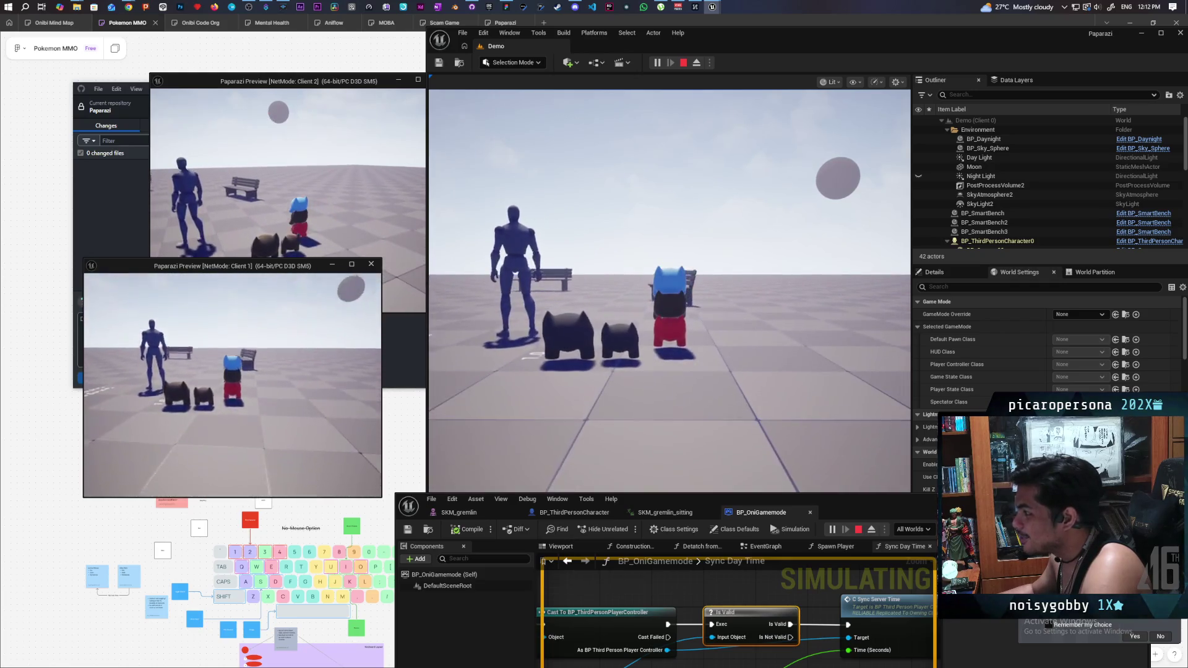
{"action": "key", "text": "w"}
{"action": "key", "text": "w"}
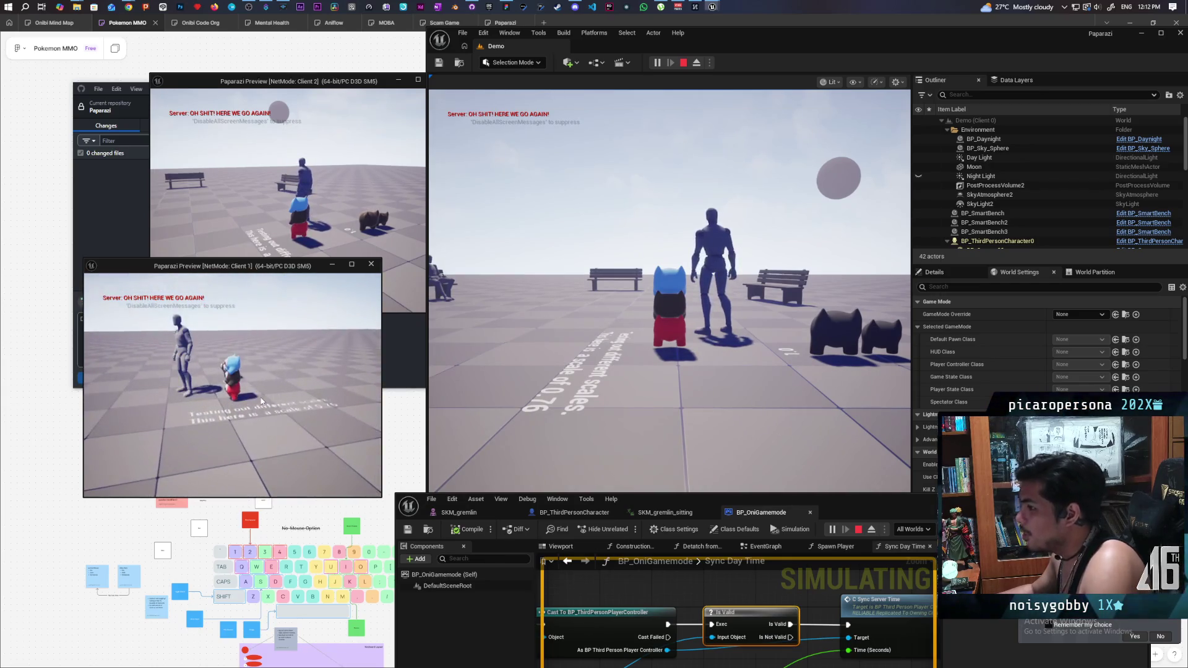
Step: Roam the character around the main game view to check gremlins and the day-time sync
{"action": "key", "text": "w"}
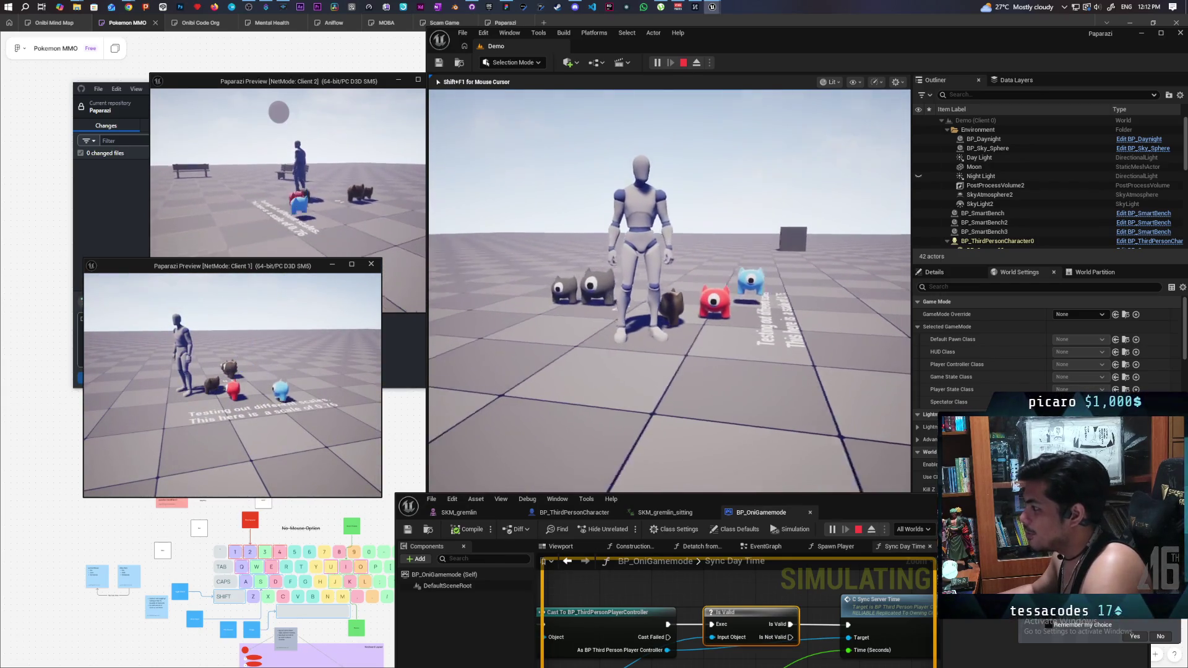
{"action": "key", "text": "d"}
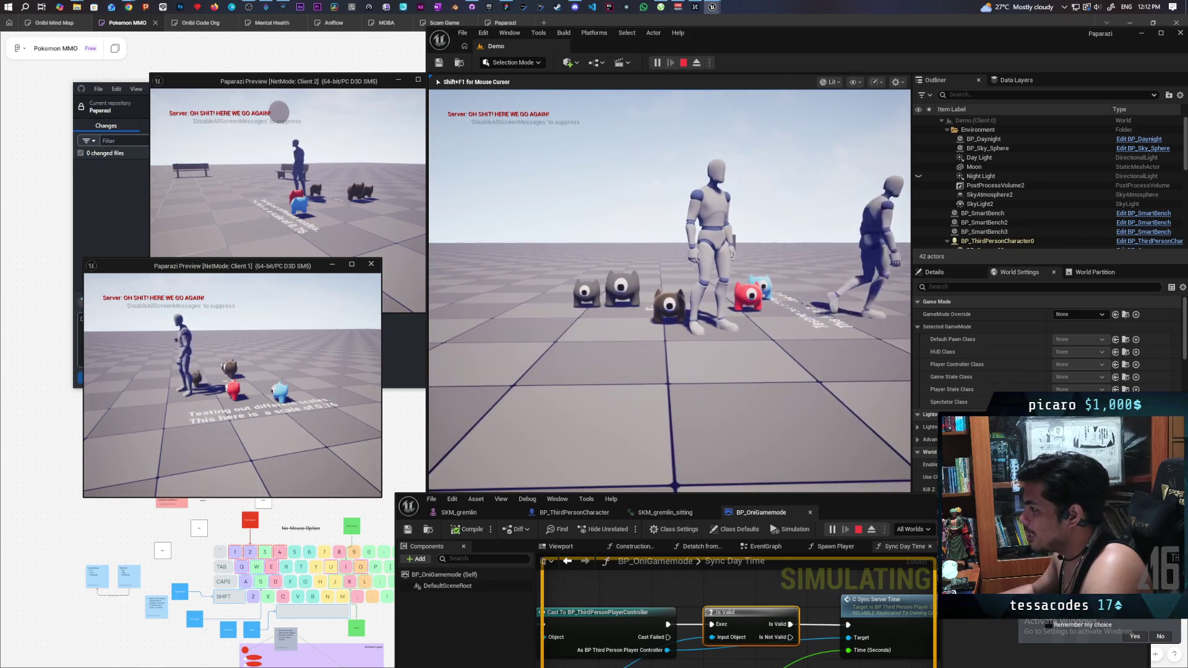
{"action": "key", "text": "s"}
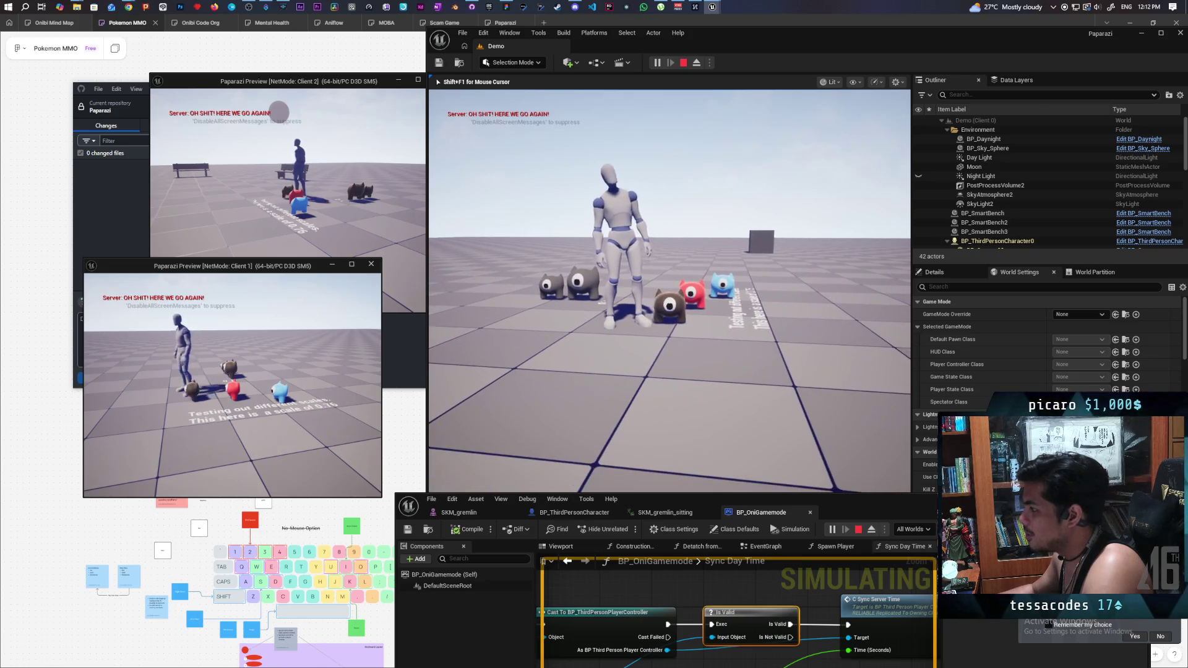
{"action": "key", "text": "d"}
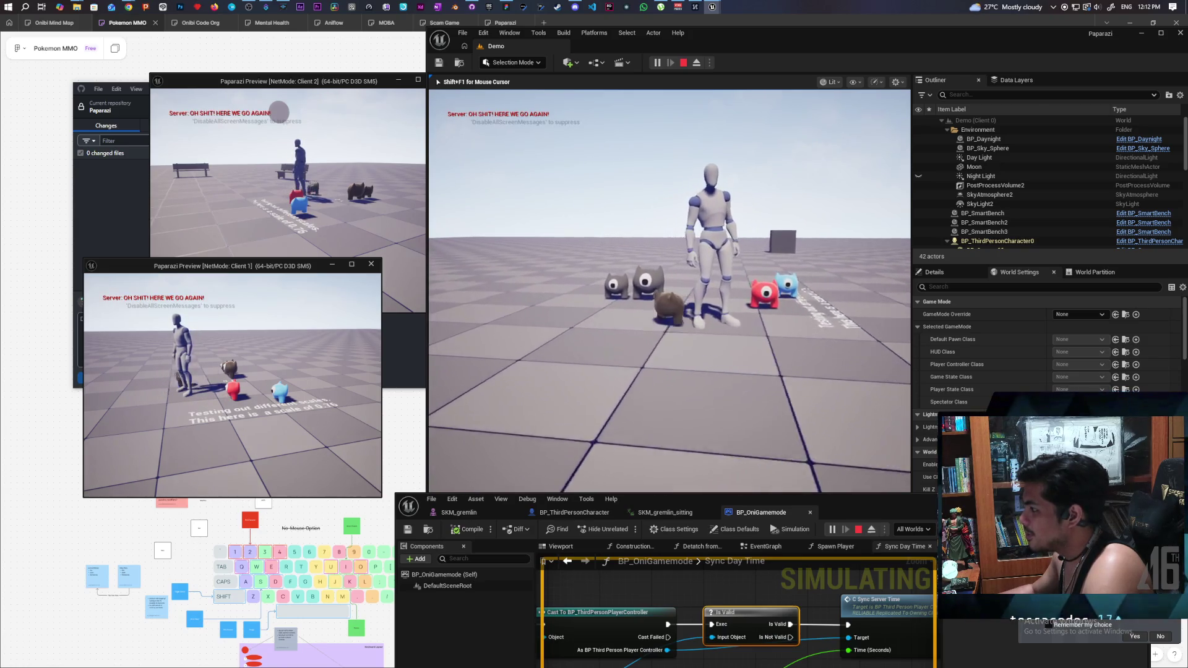
{"action": "key", "text": "w"}
{"action": "key", "text": "w"}
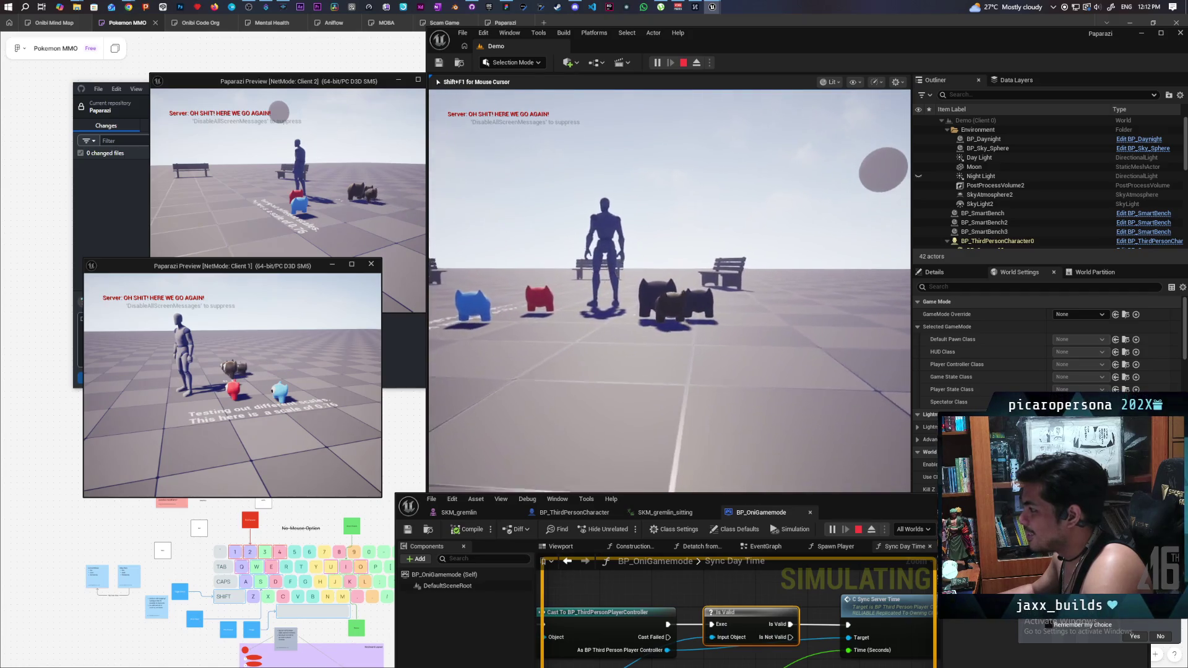
{"action": "key", "text": "s"}
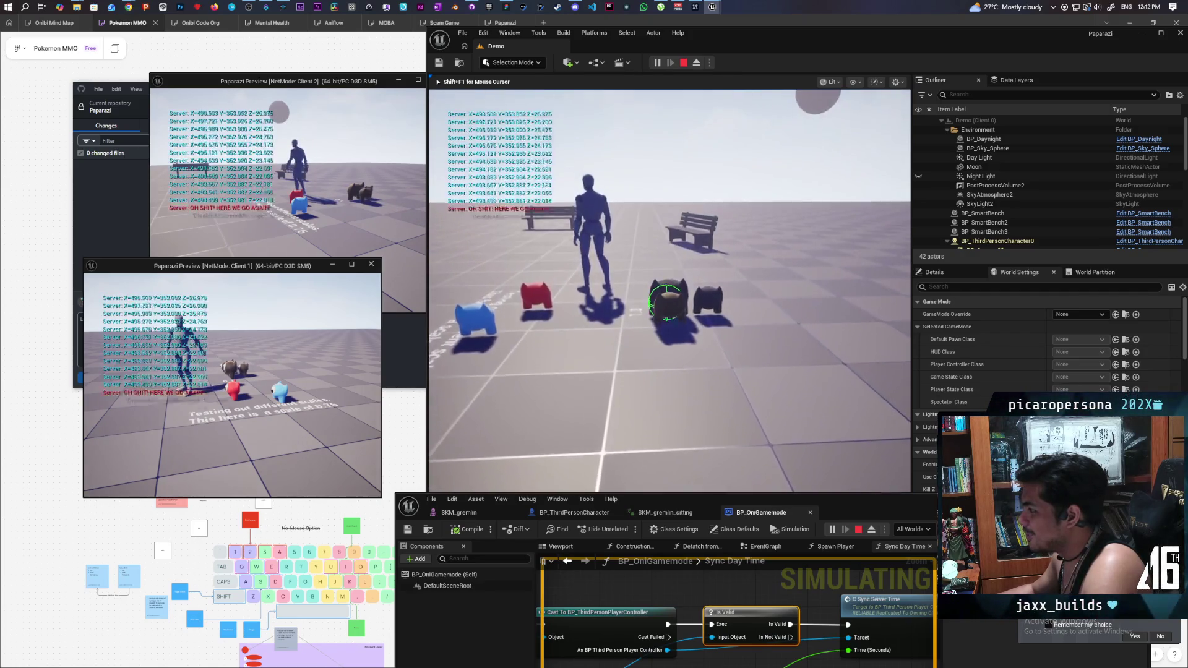
{"action": "key", "text": "w"}
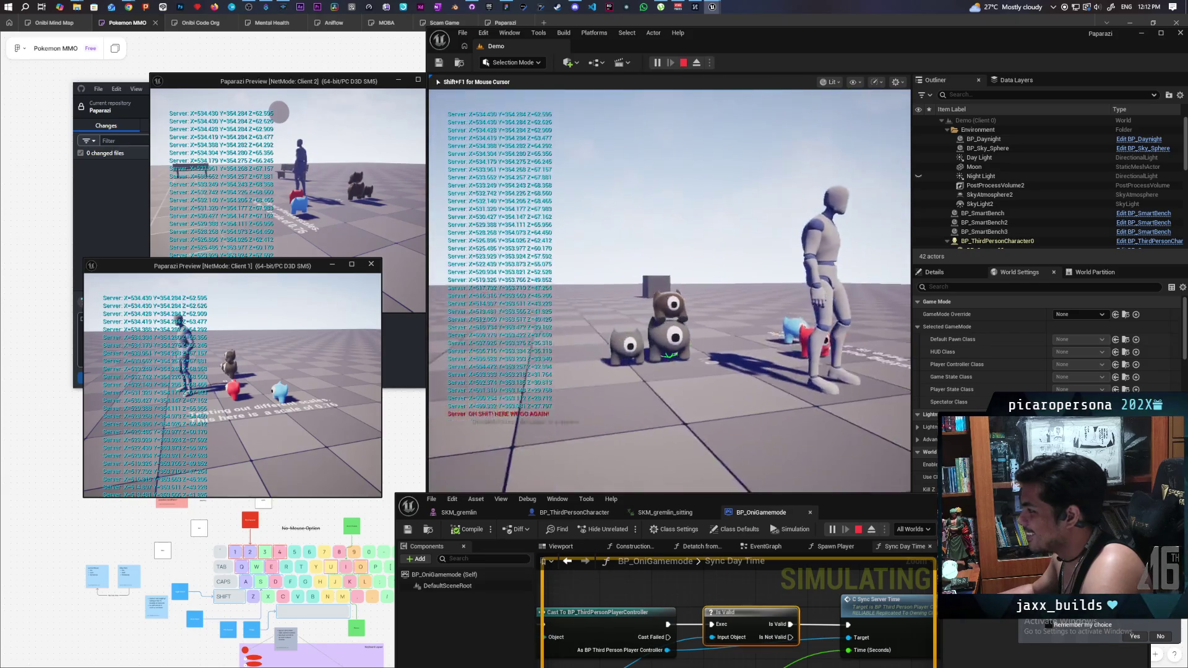